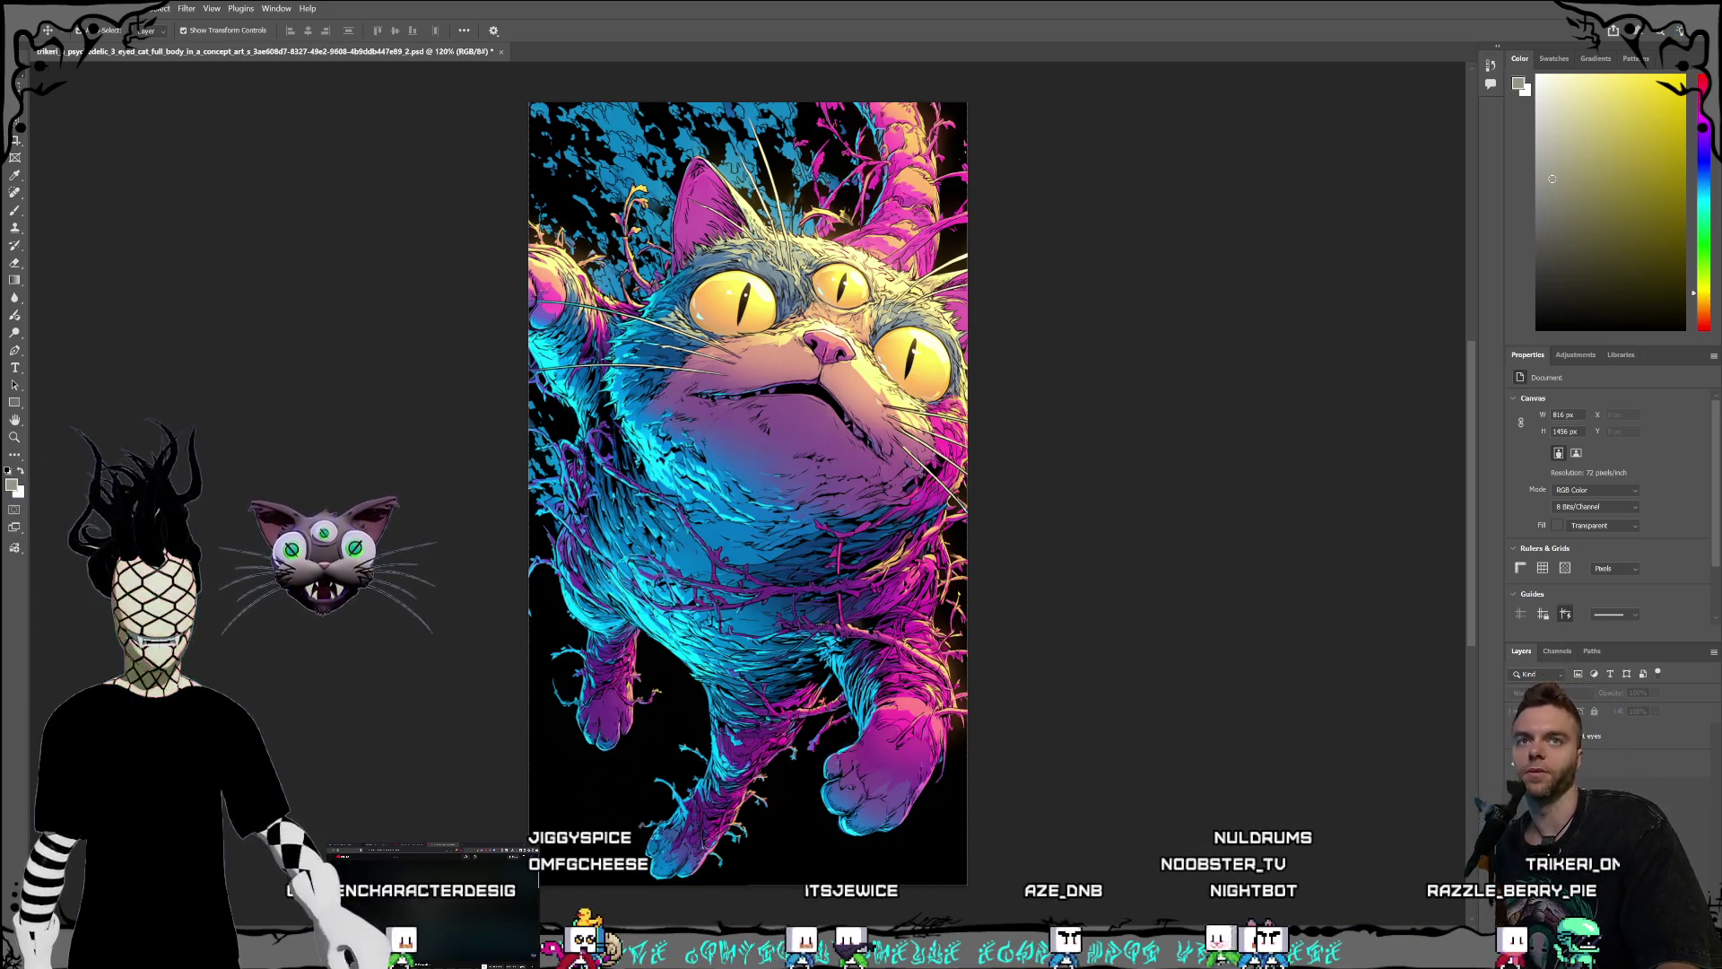
- Switch from the Photoshop cat artwork to the Premiere Pro project, then on to the Midjourney Create page
key("alt+Tab")
left_click(948, 3)
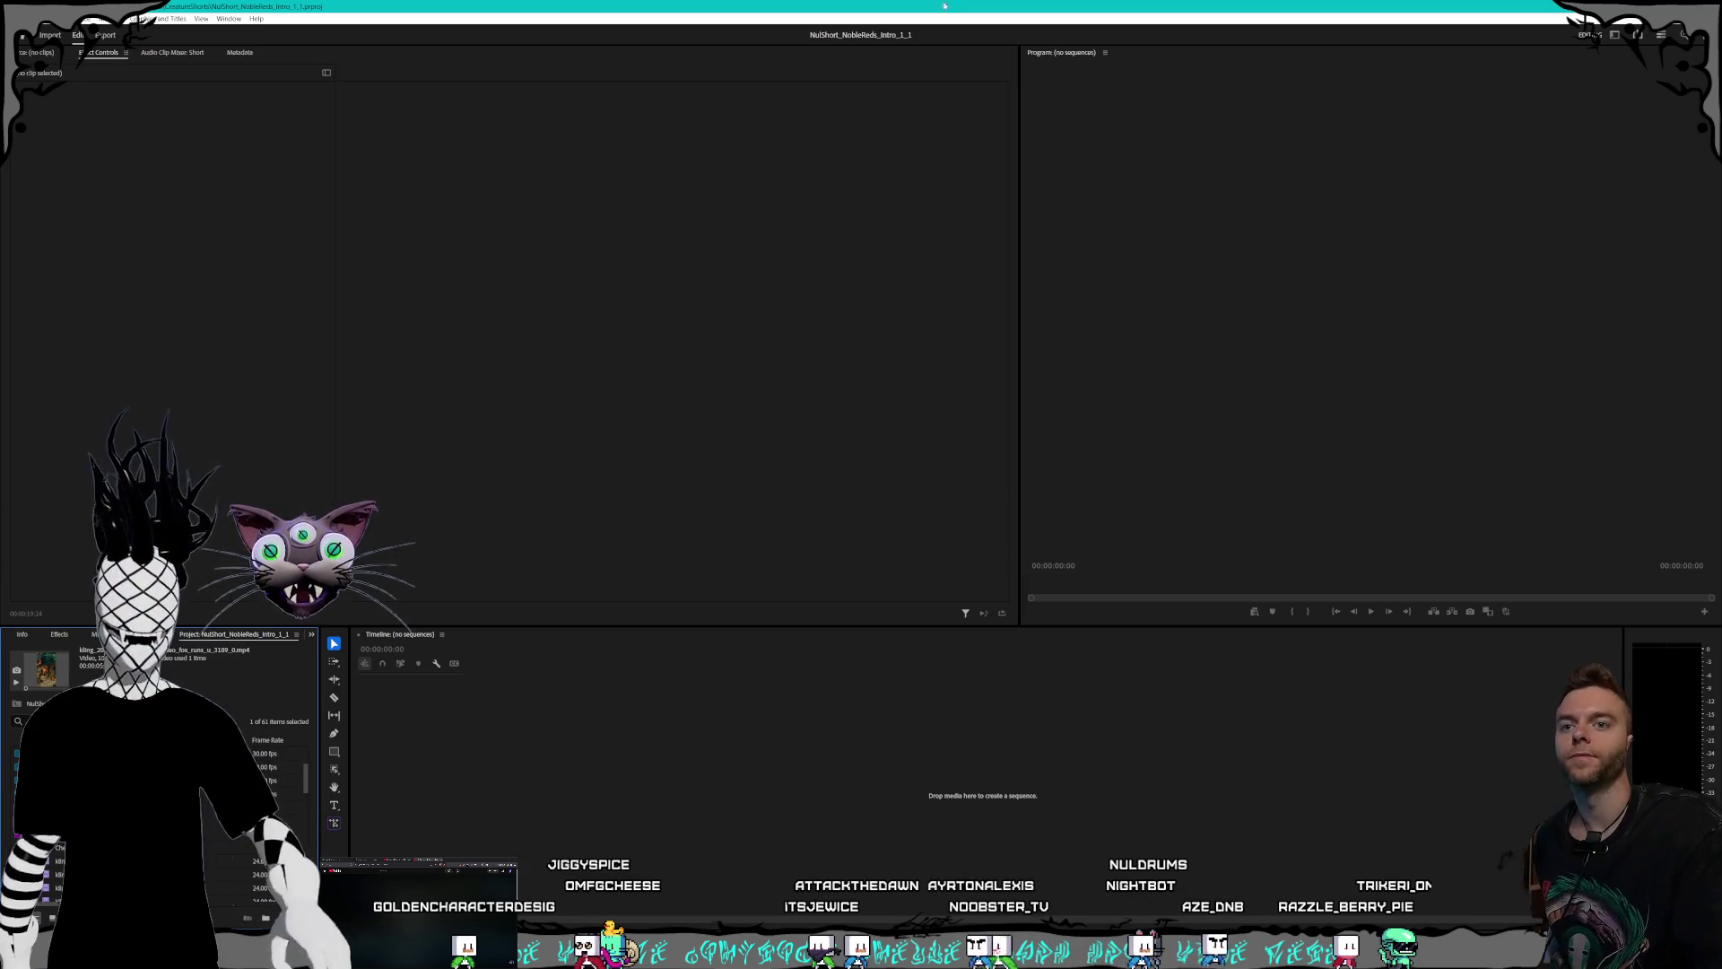
key("alt+Tab")
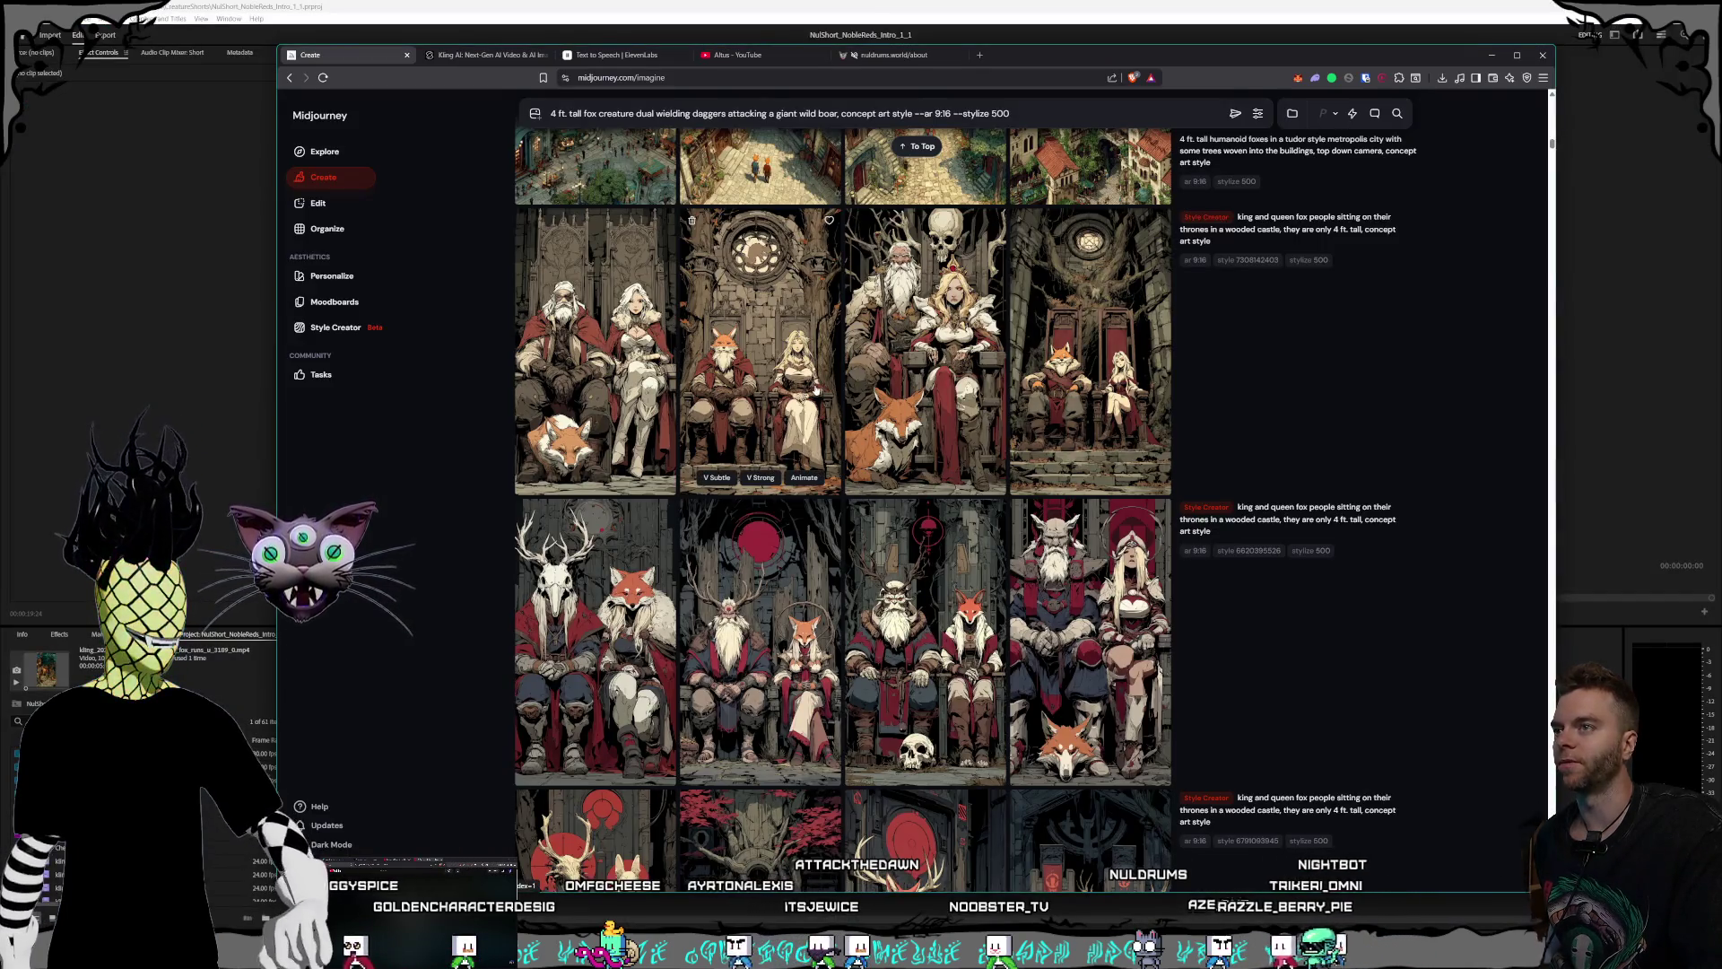
- Scroll the Create feed back up toward the newest fox-and-boar results under Today
scroll(816, 390, "up", 5)
scroll(843, 449, "up", 5)
scroll(870, 521, "up", 5)
scroll(899, 589, "up", 5)
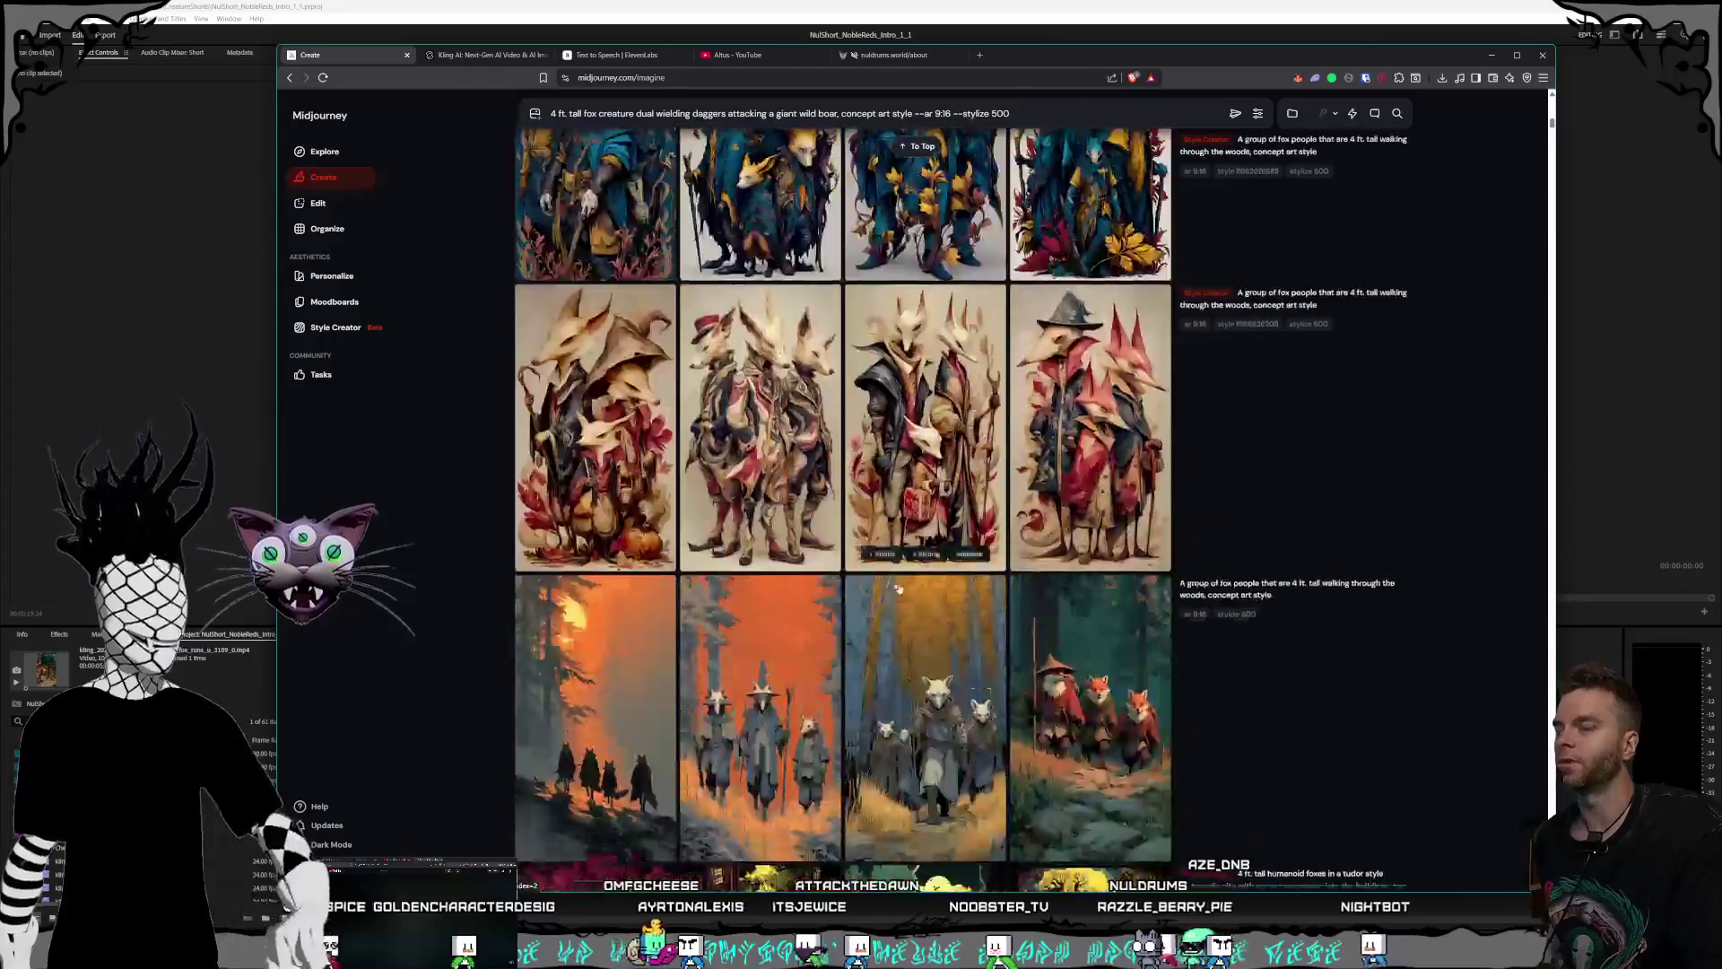
scroll(899, 589, "up", 5)
scroll(911, 589, "up", 5)
scroll(924, 592, "up", 3)
scroll(947, 593, "up", 3)
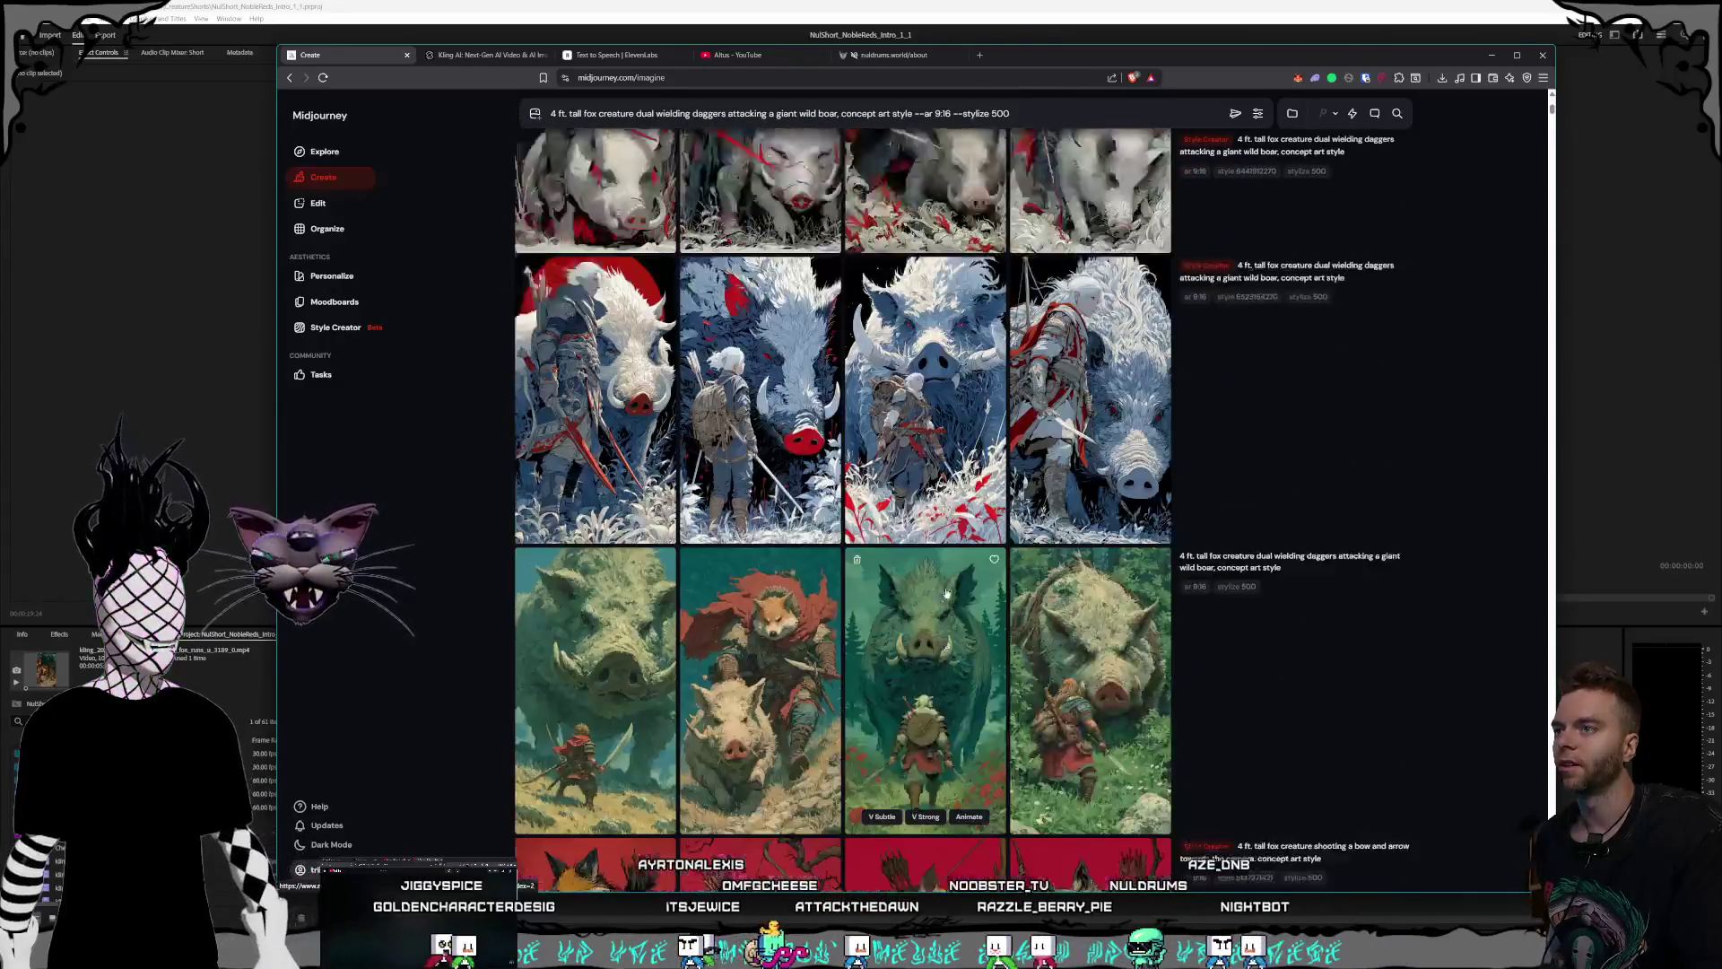
scroll(946, 593, "down", 8)
scroll(762, 470, "up", 6)
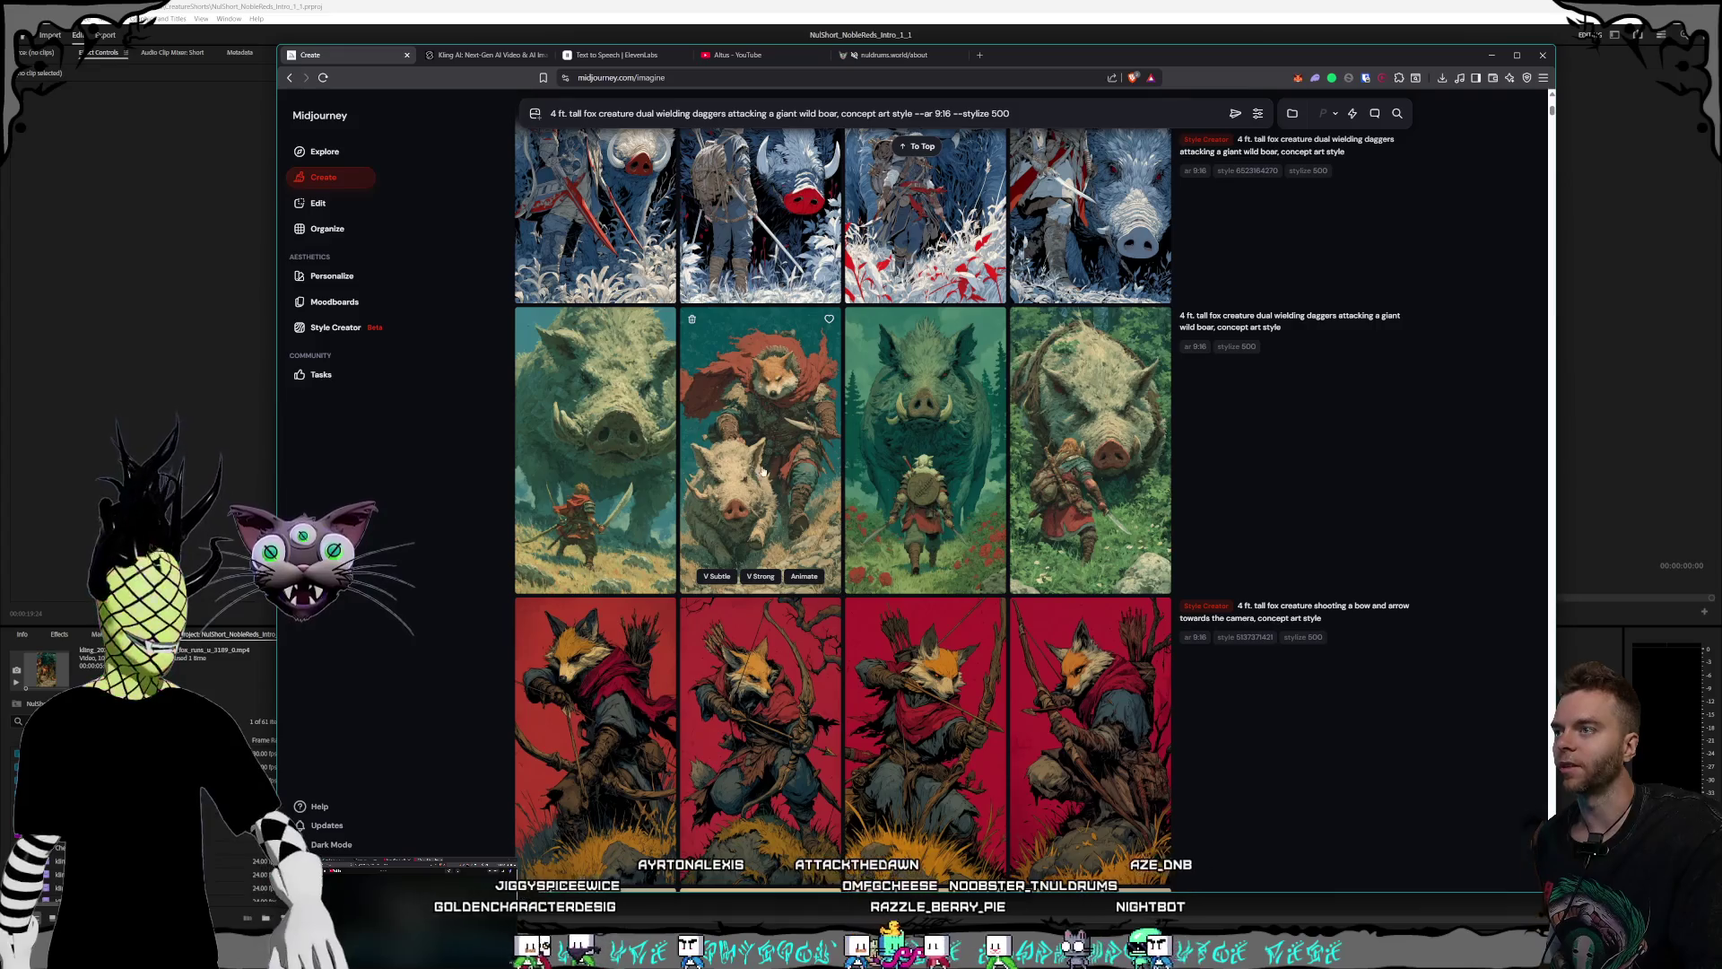
- Inspect the green boar image full-size, then close it and return to the top of the feed
left_click(933, 498)
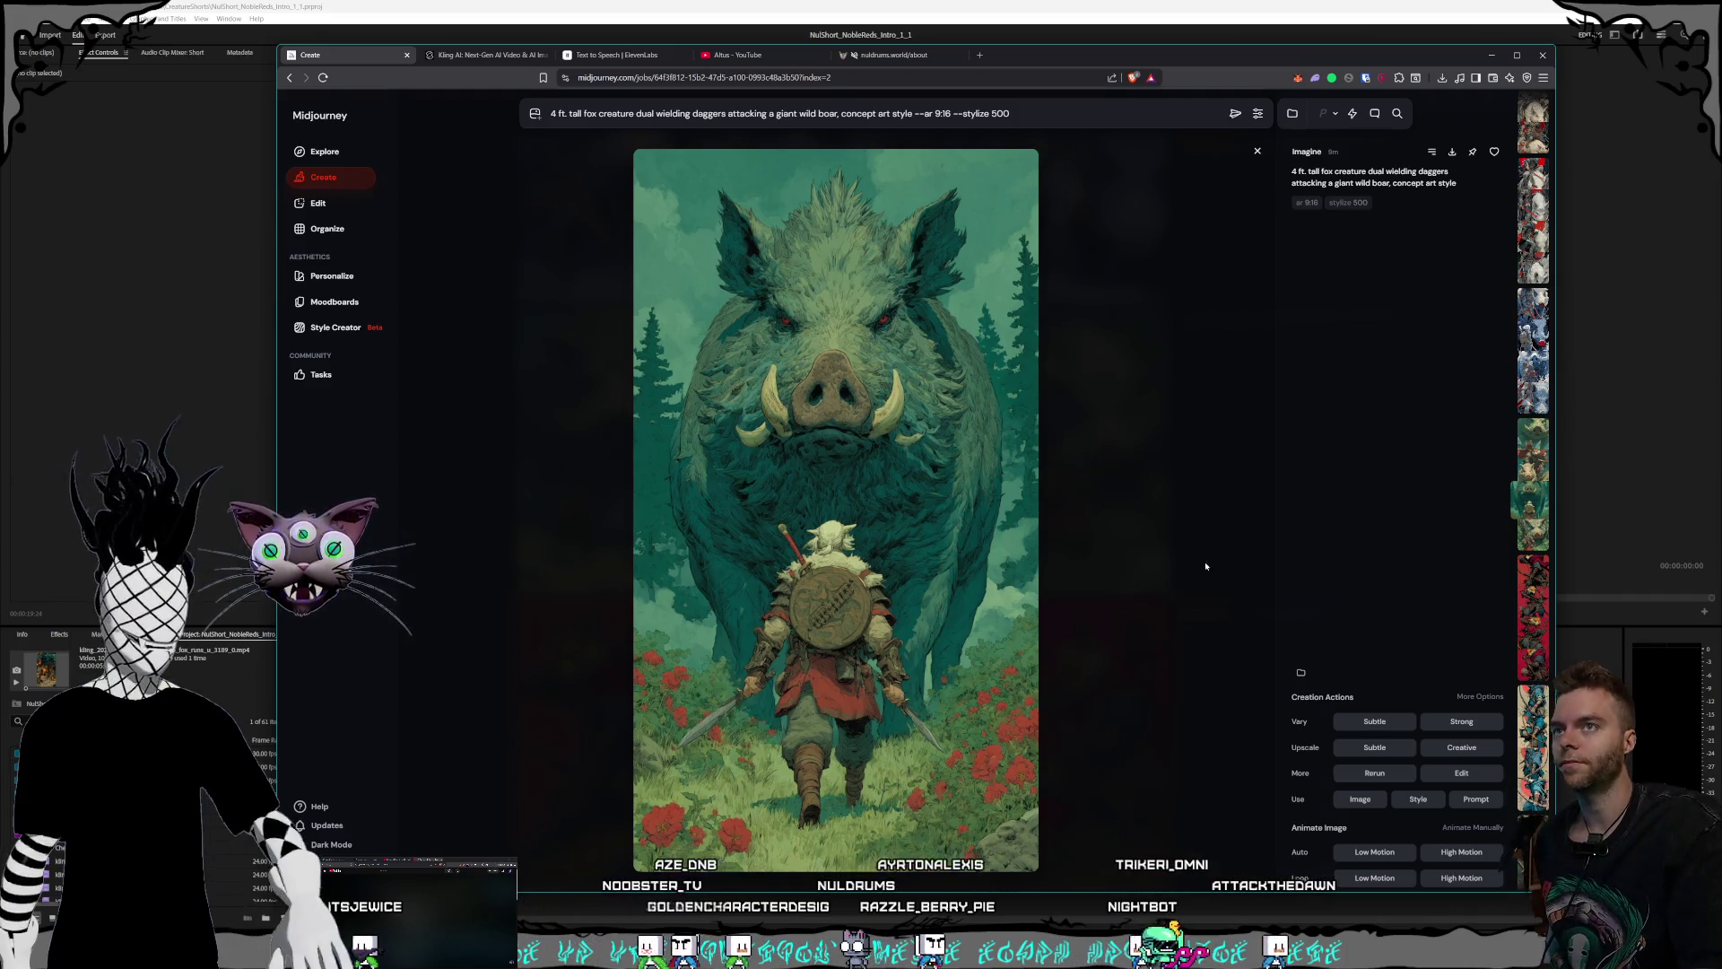
left_click(1206, 566)
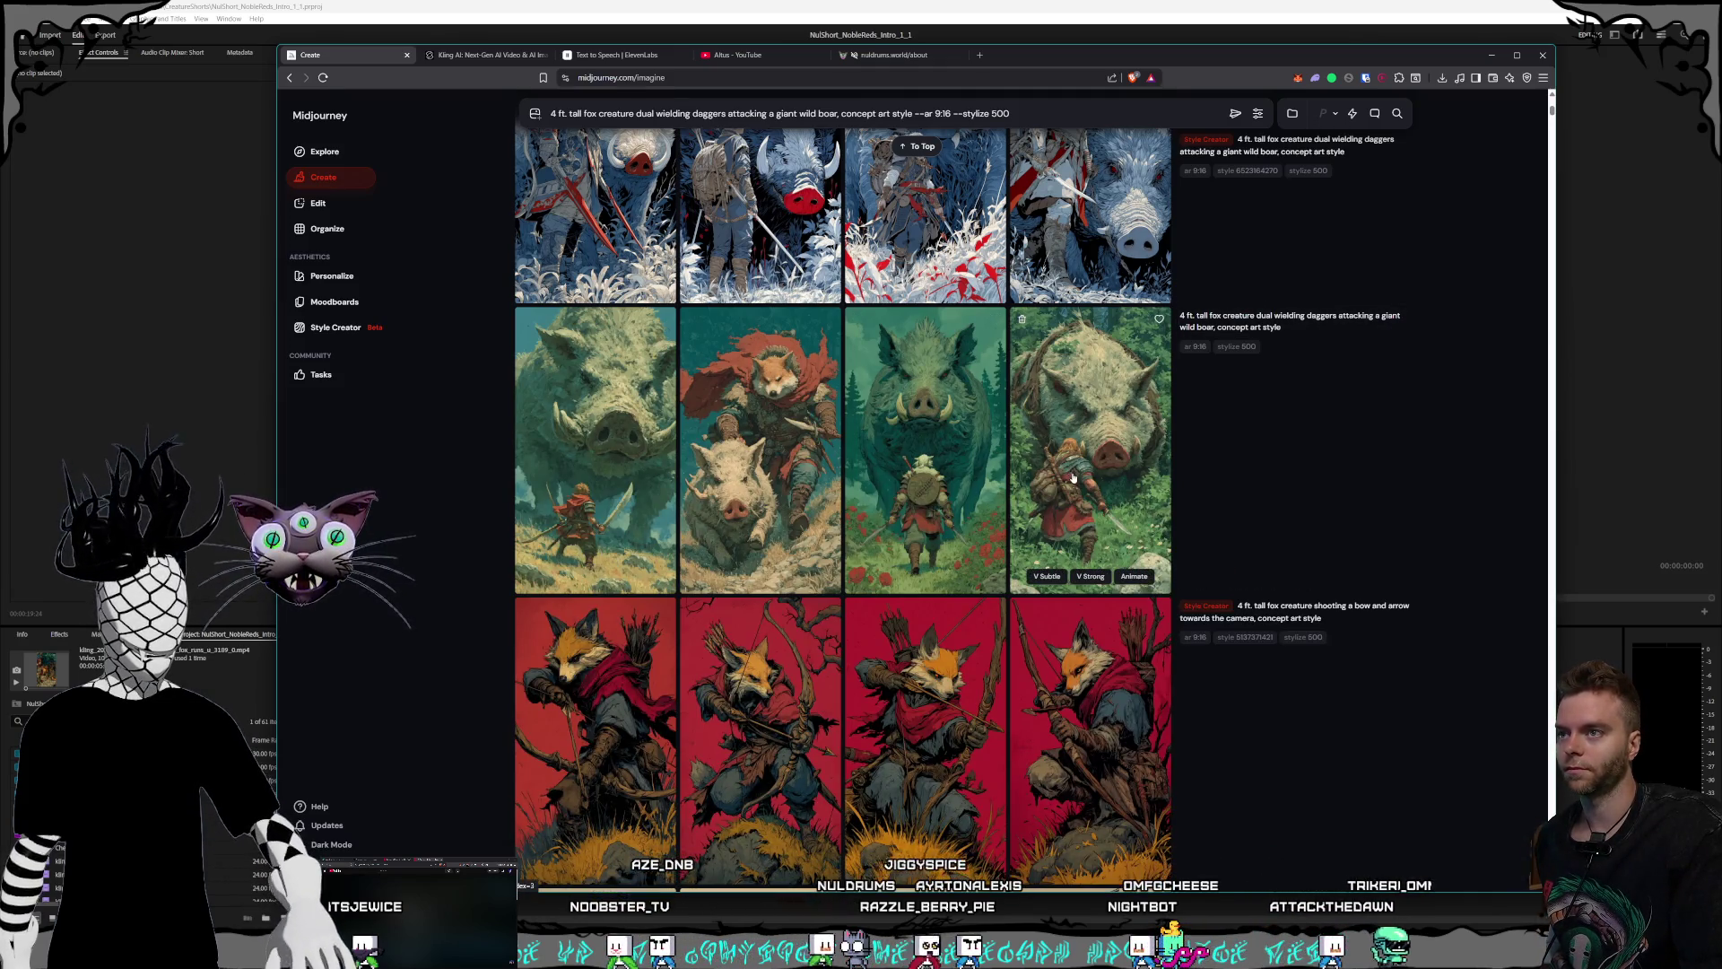
scroll(1074, 477, "up", 15)
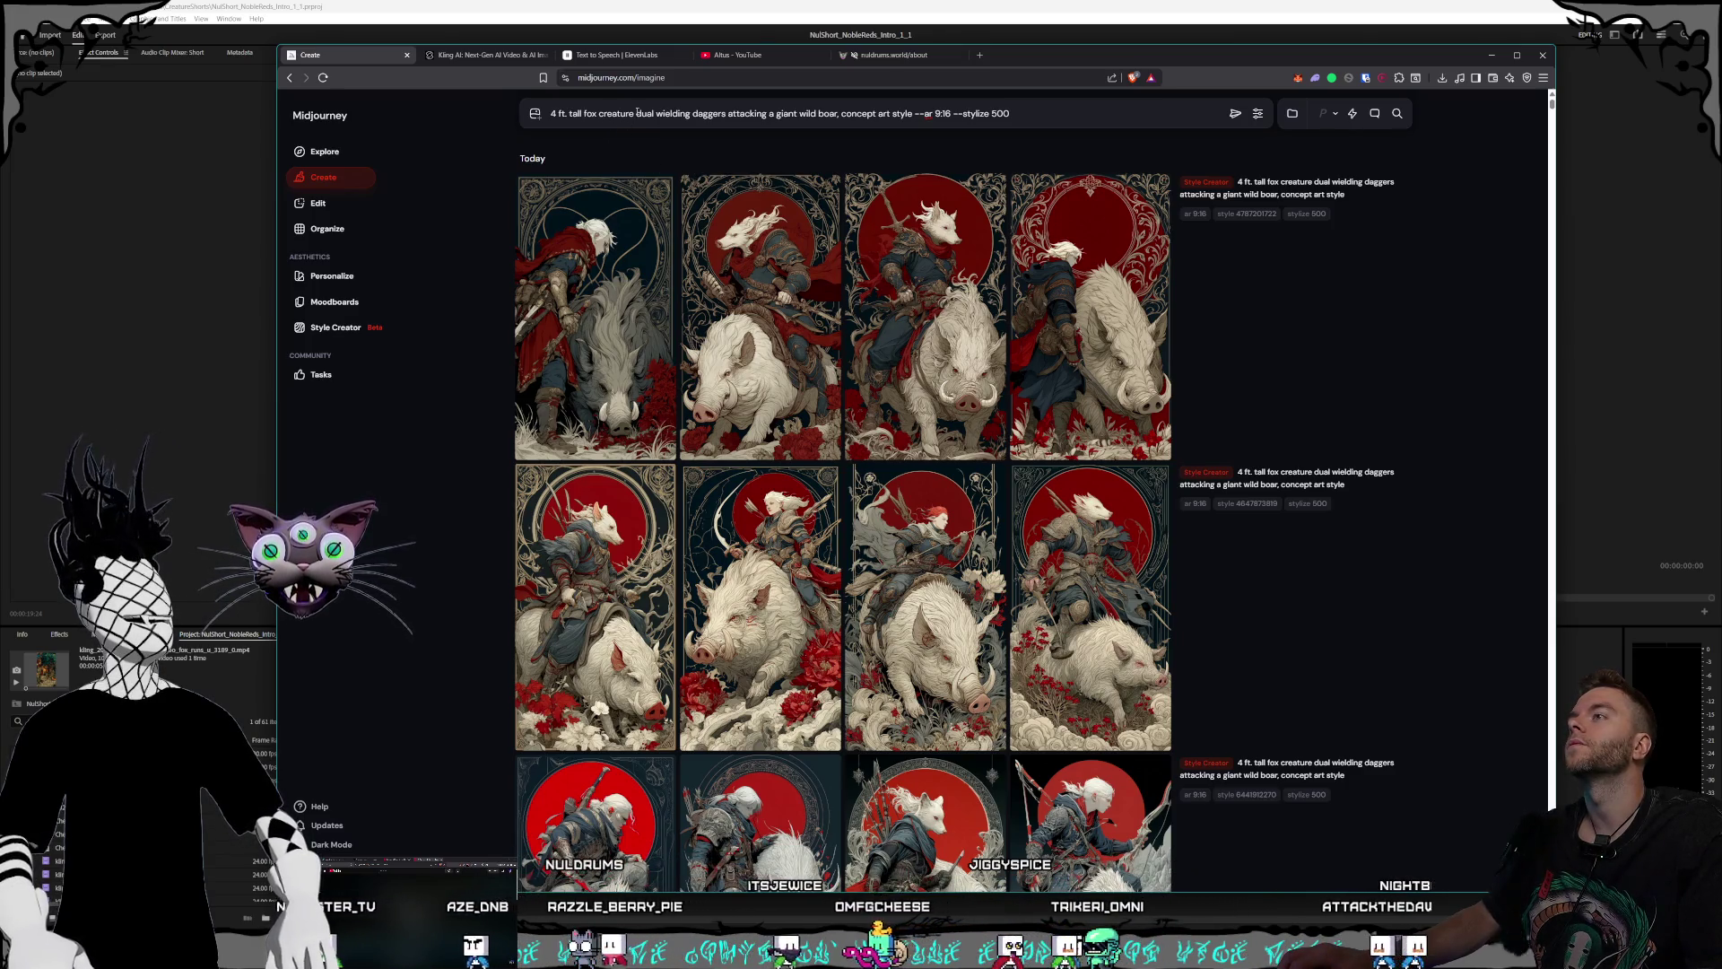
- Insert 'humanoid' before 'fox' in the prompt and submit it
left_click(584, 113)
type("hum")
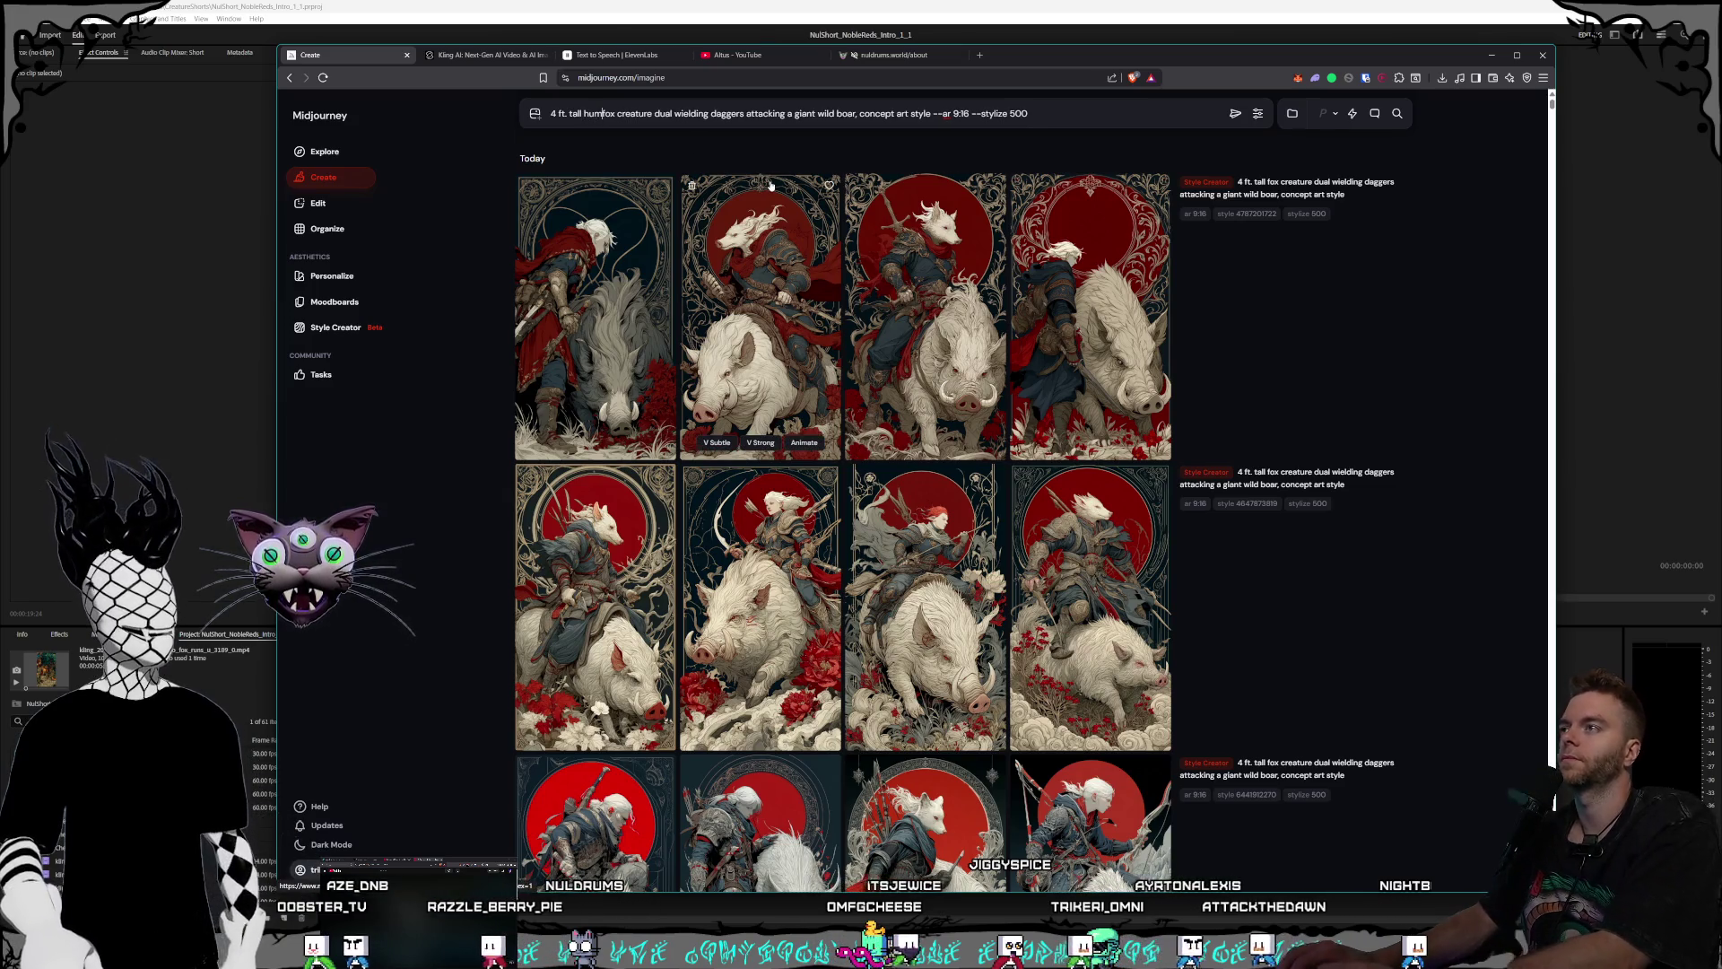
type("anoid")
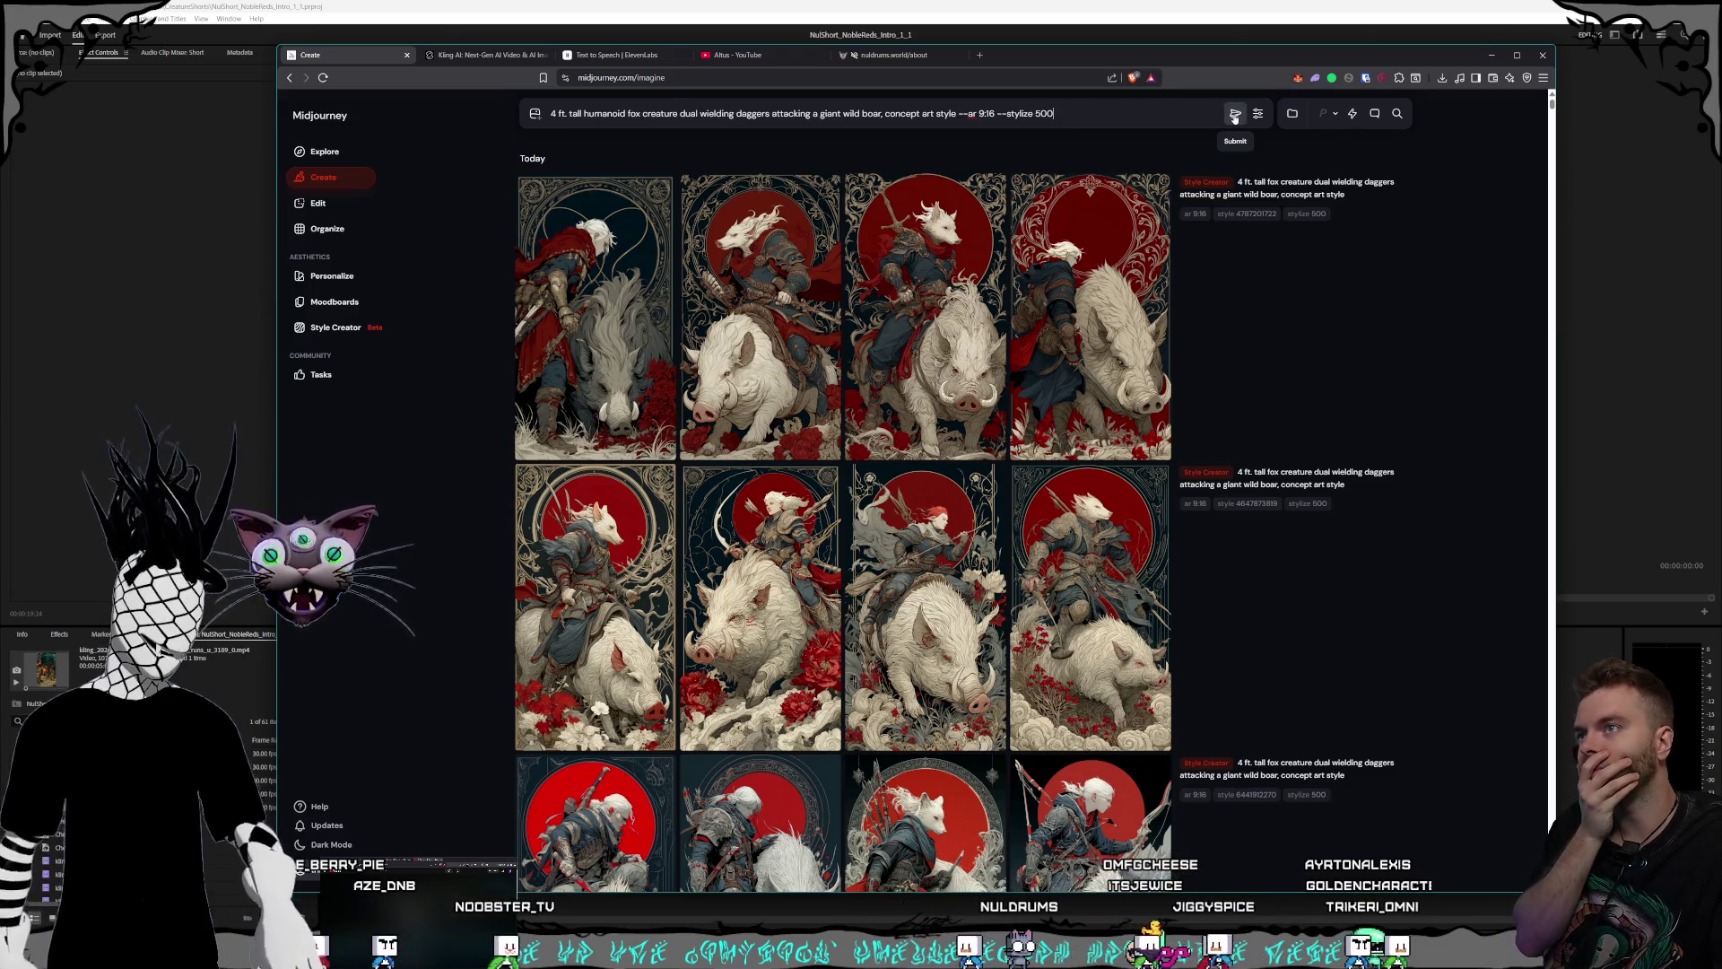
left_click(1234, 115)
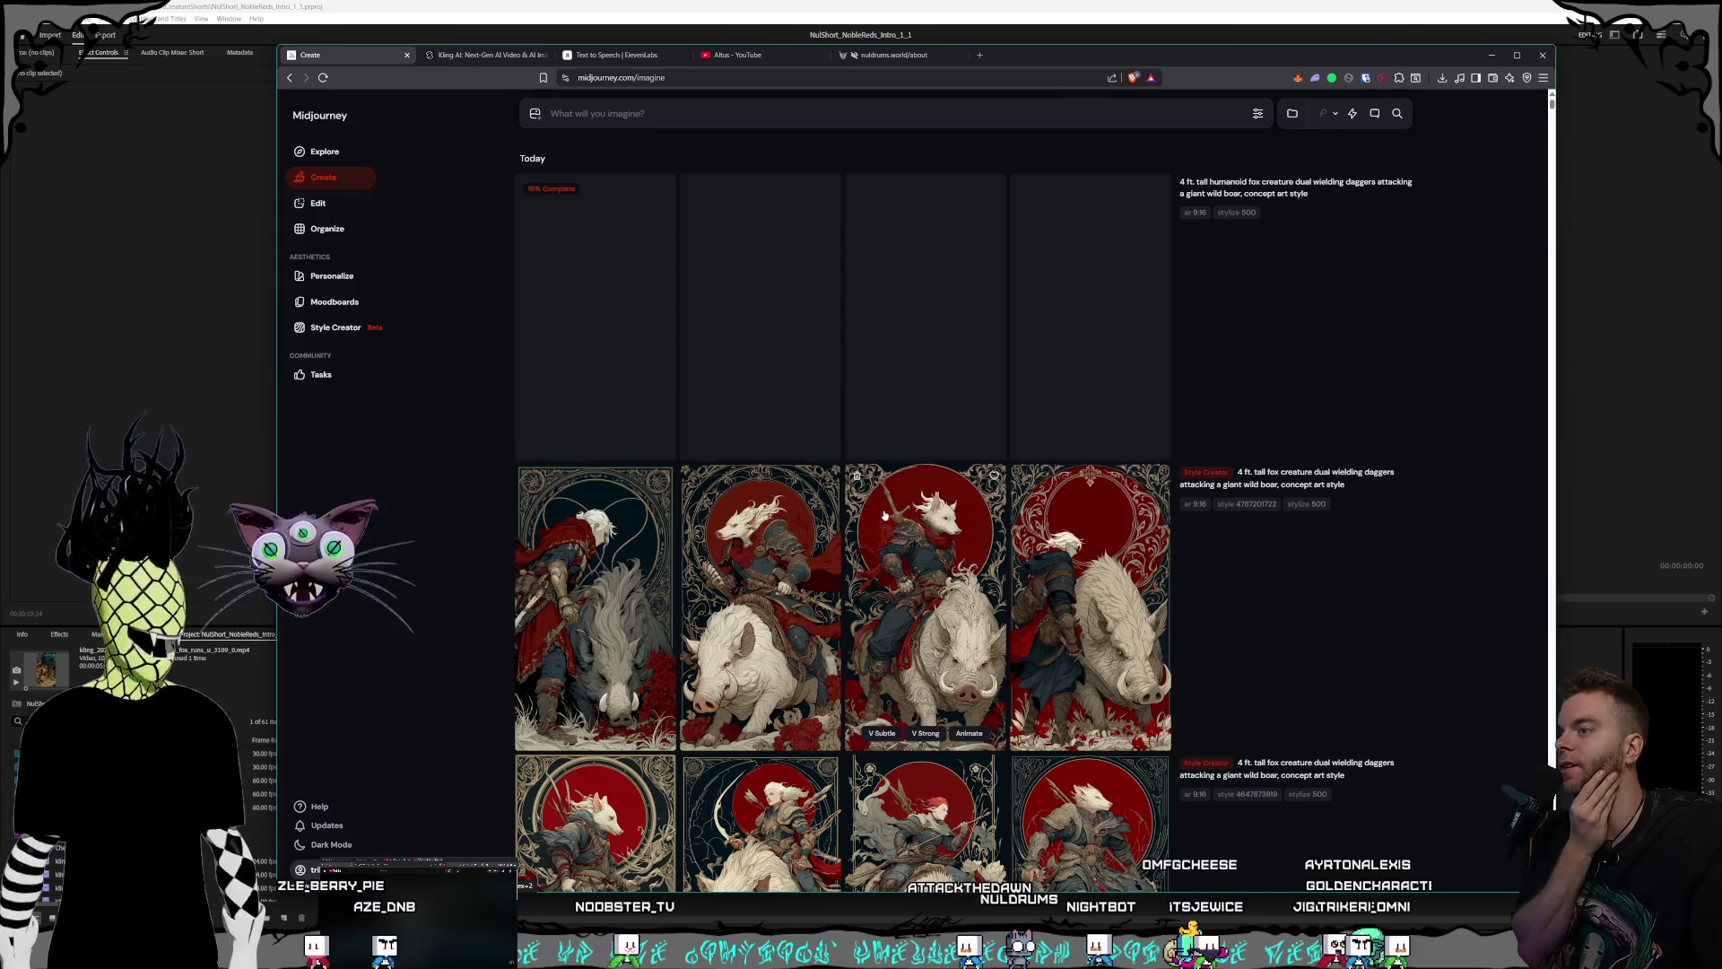
- View the second blue boar image, the third image, and the white-haired warrior image full-size
scroll(884, 514, "down", 1)
scroll(803, 486, "down", 2)
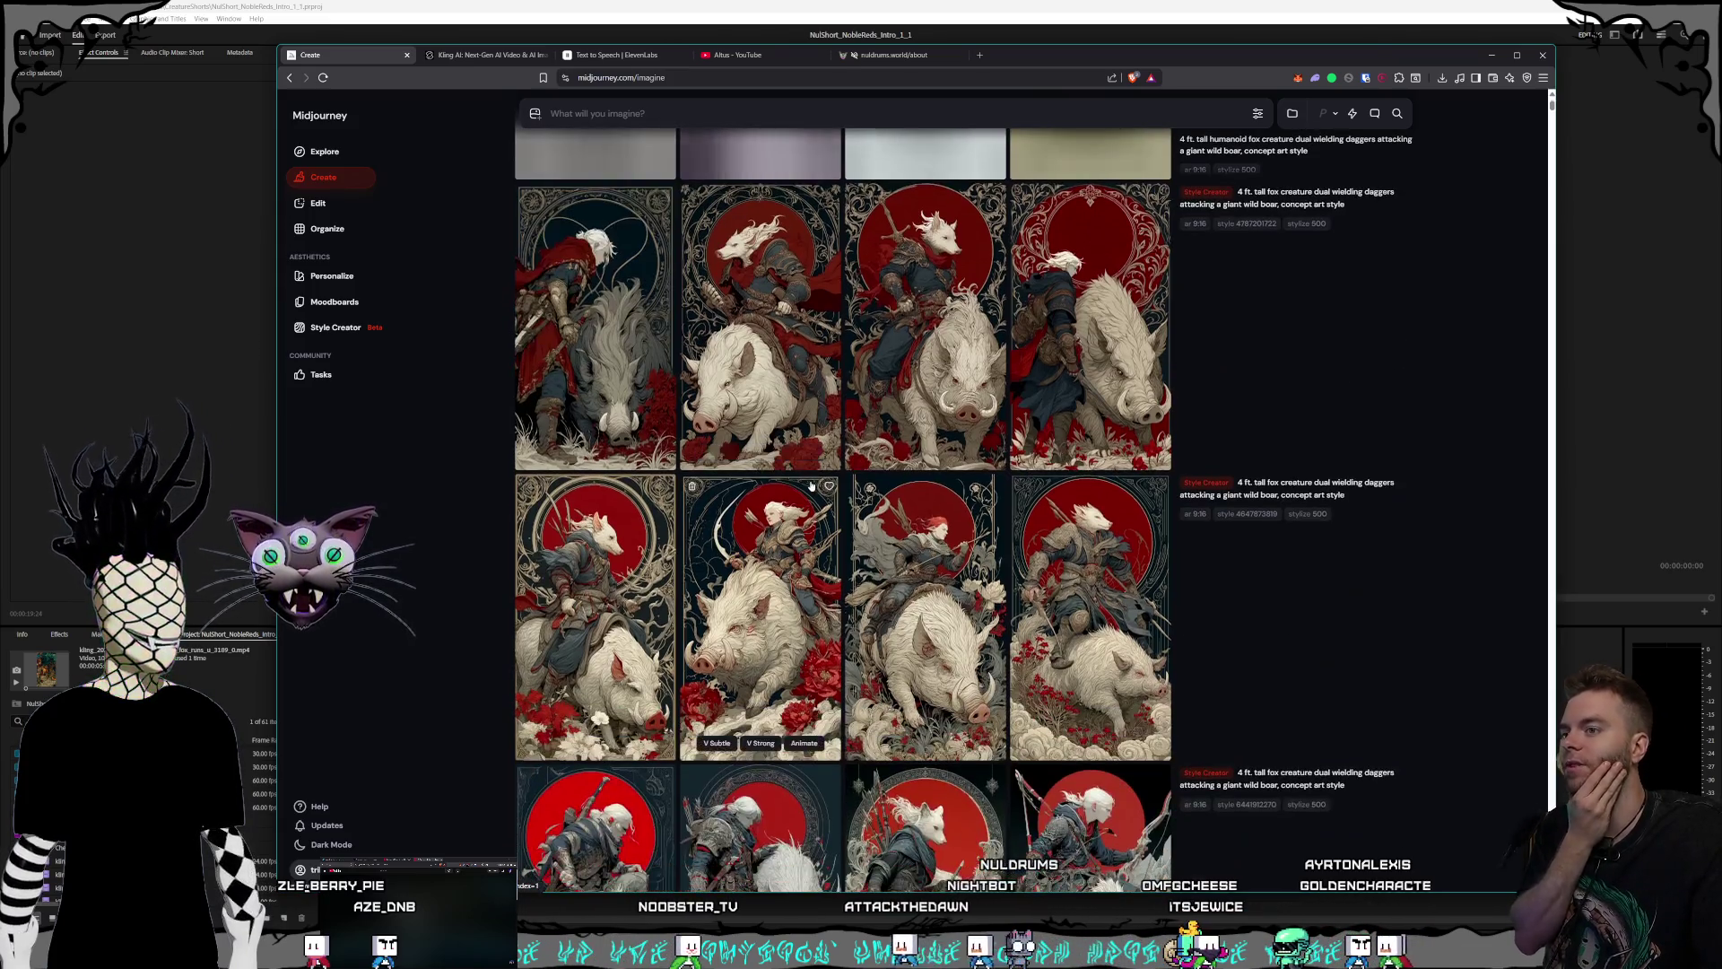
scroll(944, 539, "down", 2)
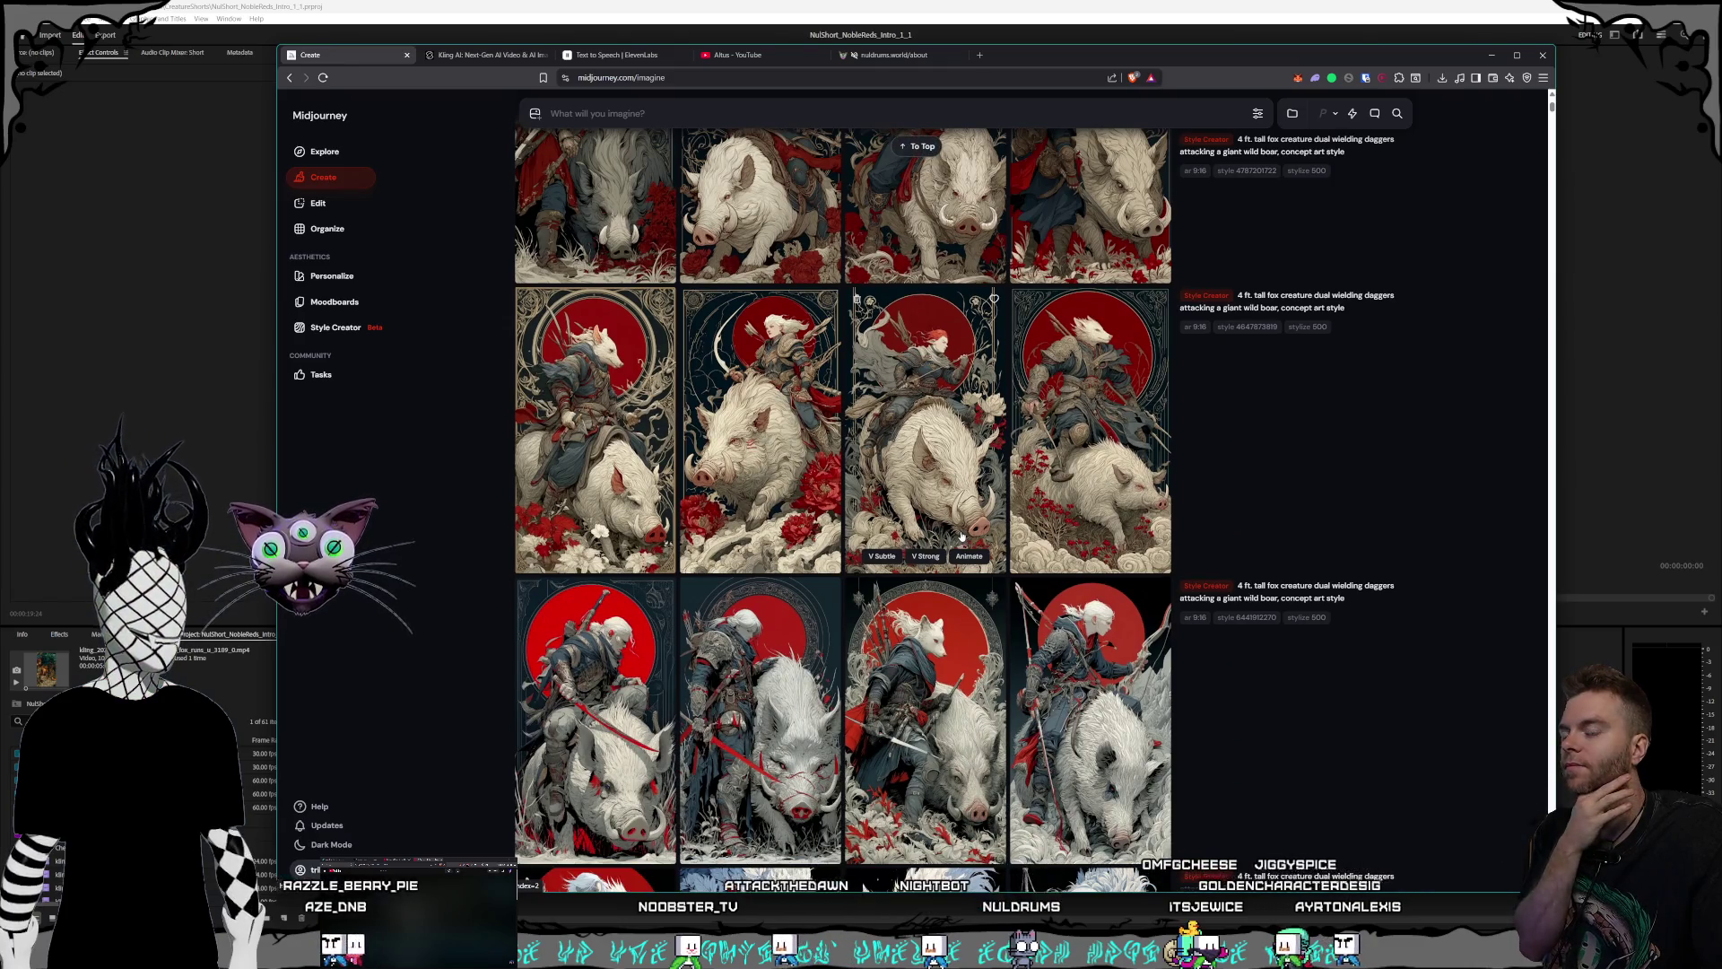
scroll(962, 535, "down", 4)
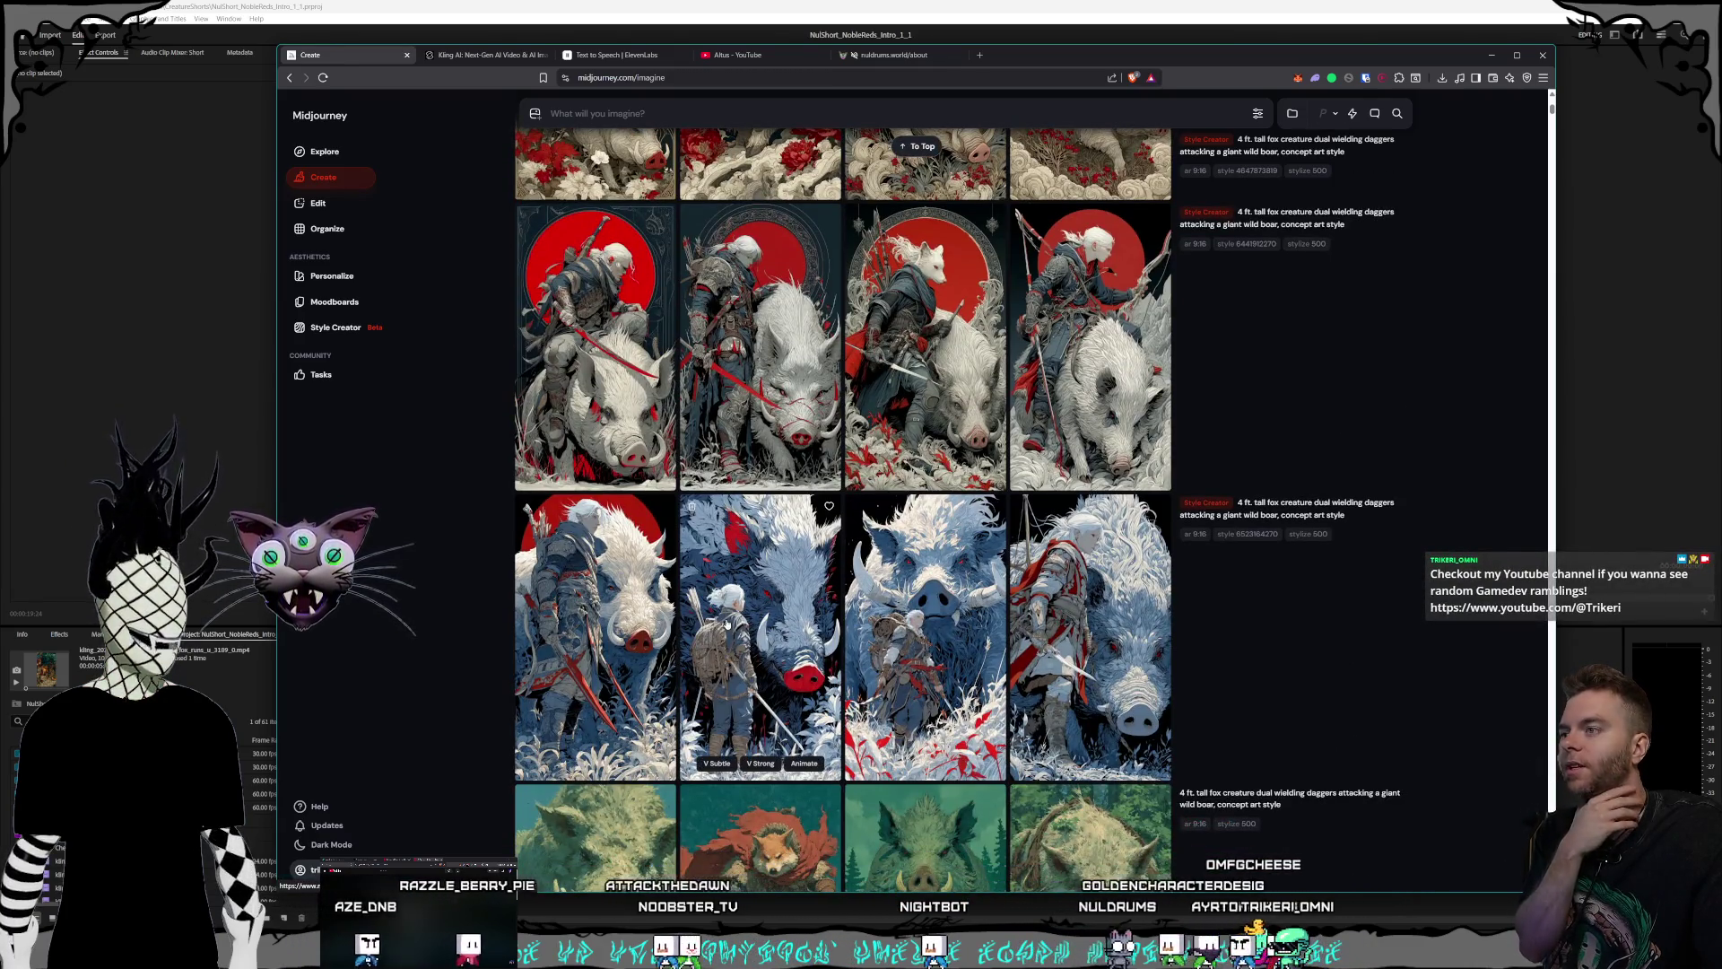
left_click(727, 624)
key("Escape")
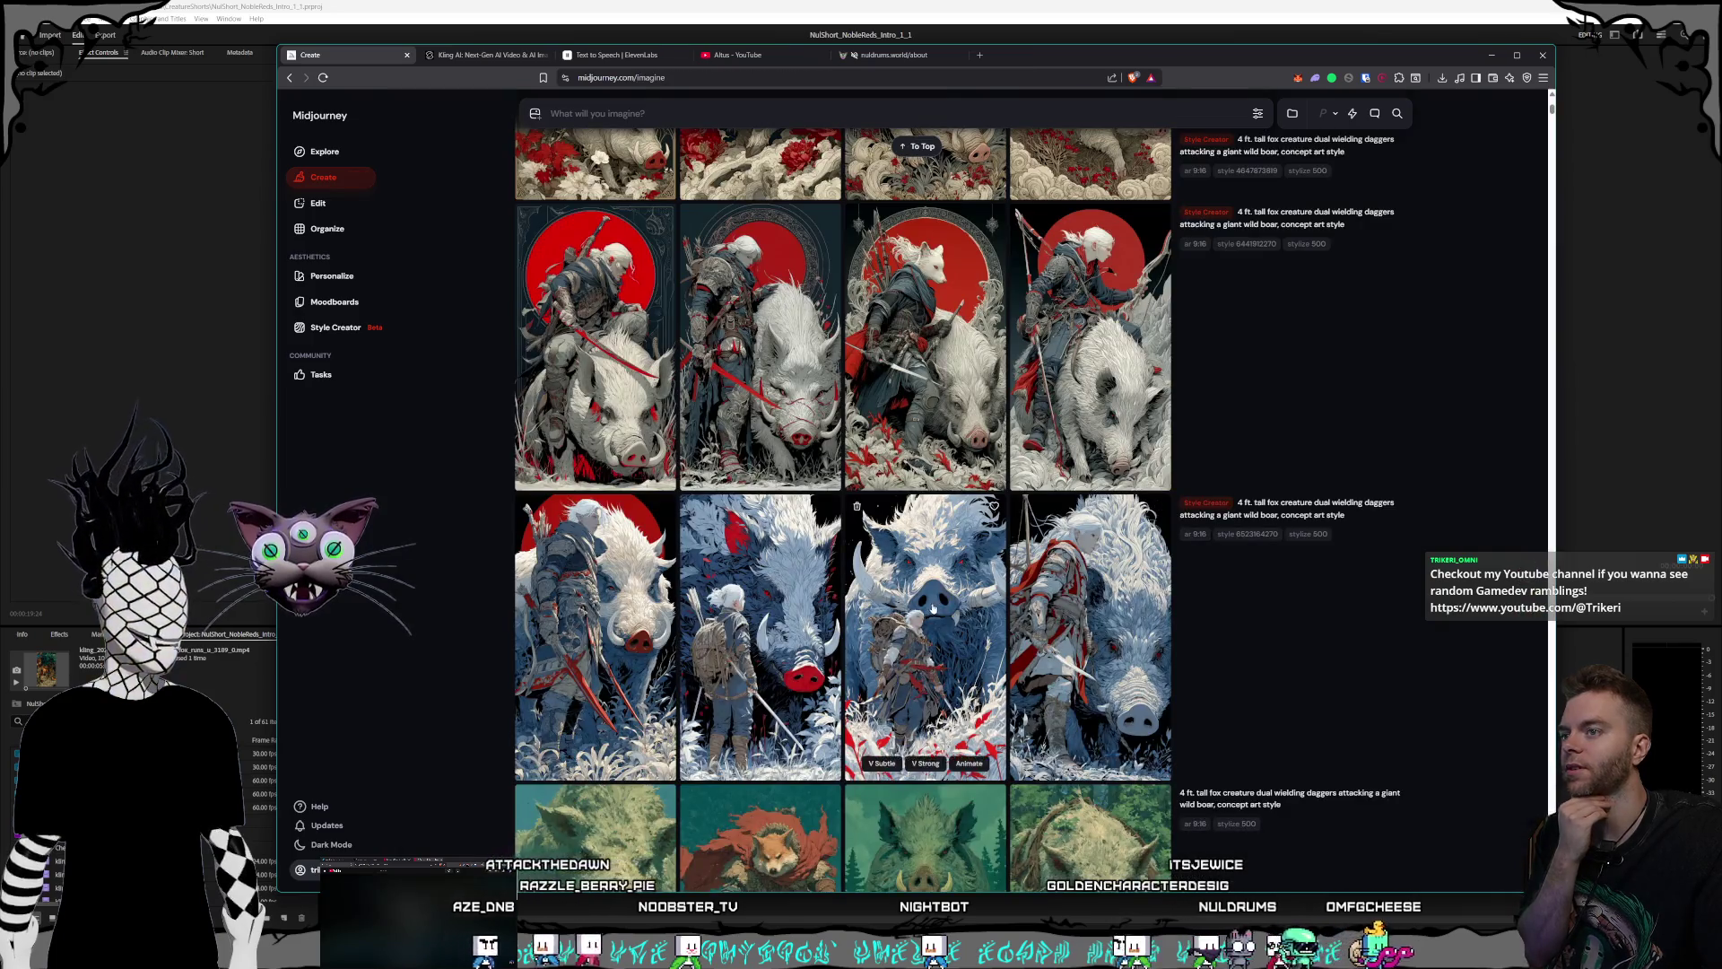
left_click(933, 609)
key("Escape")
left_click(1136, 621)
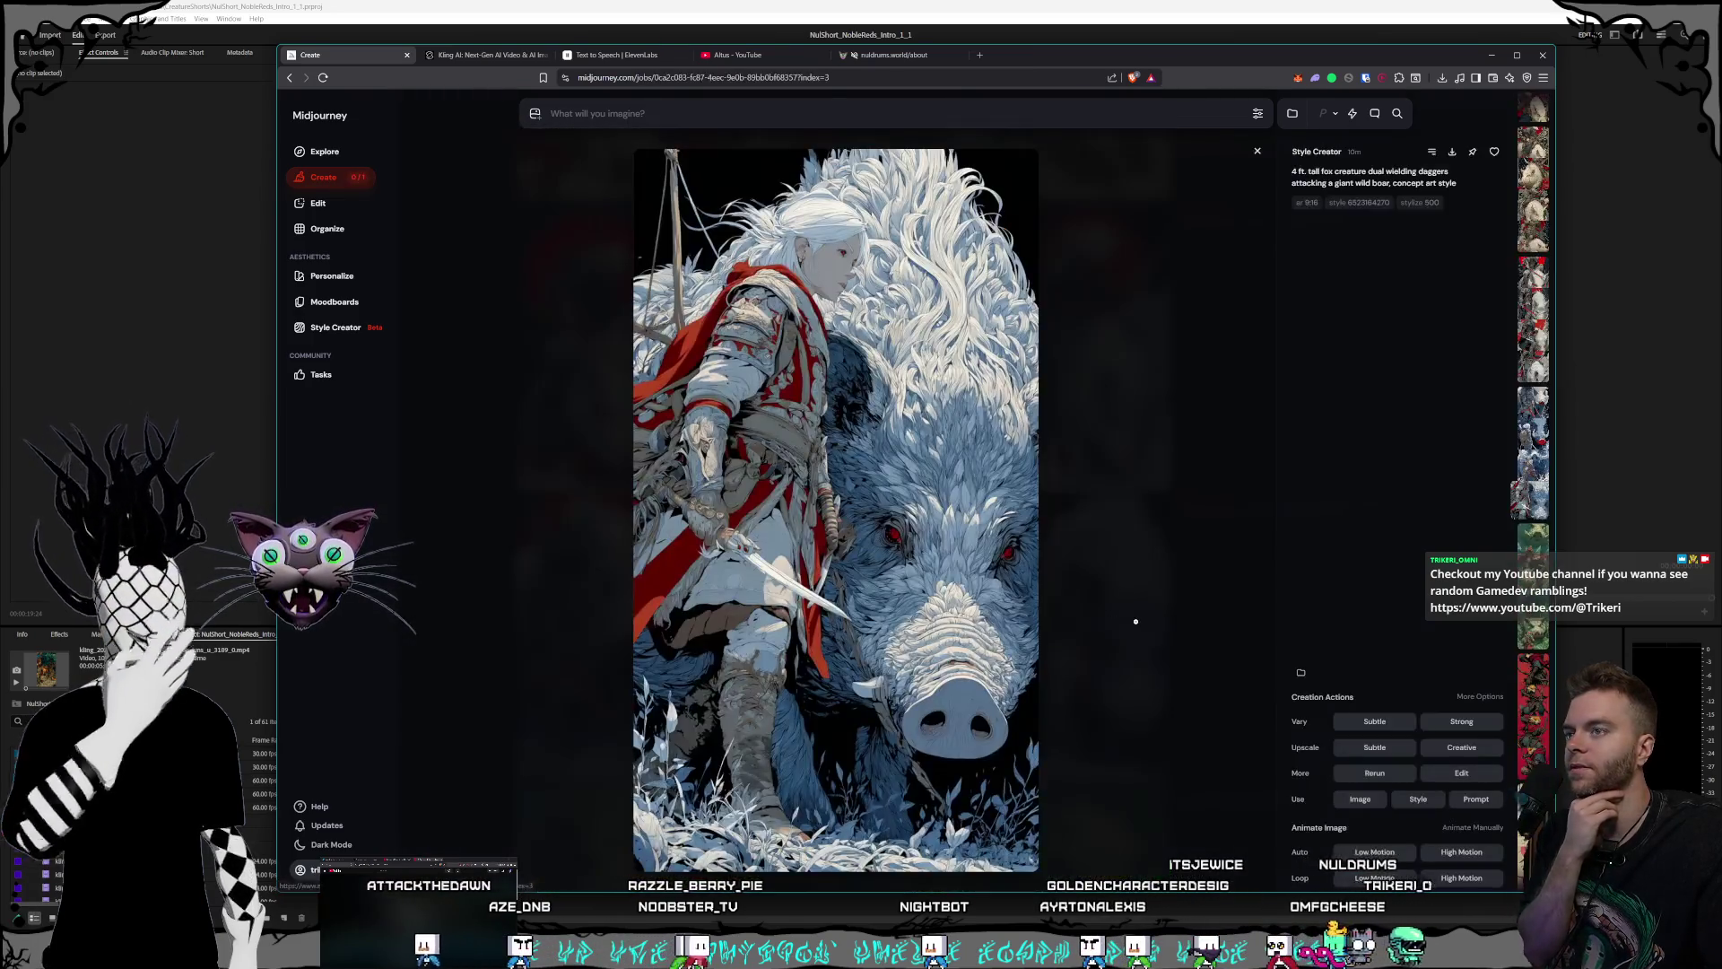
key("Escape")
- Reload the humanoid fox prompt into the empty prompt field with 'use text'
scroll(1008, 606, "up", 10)
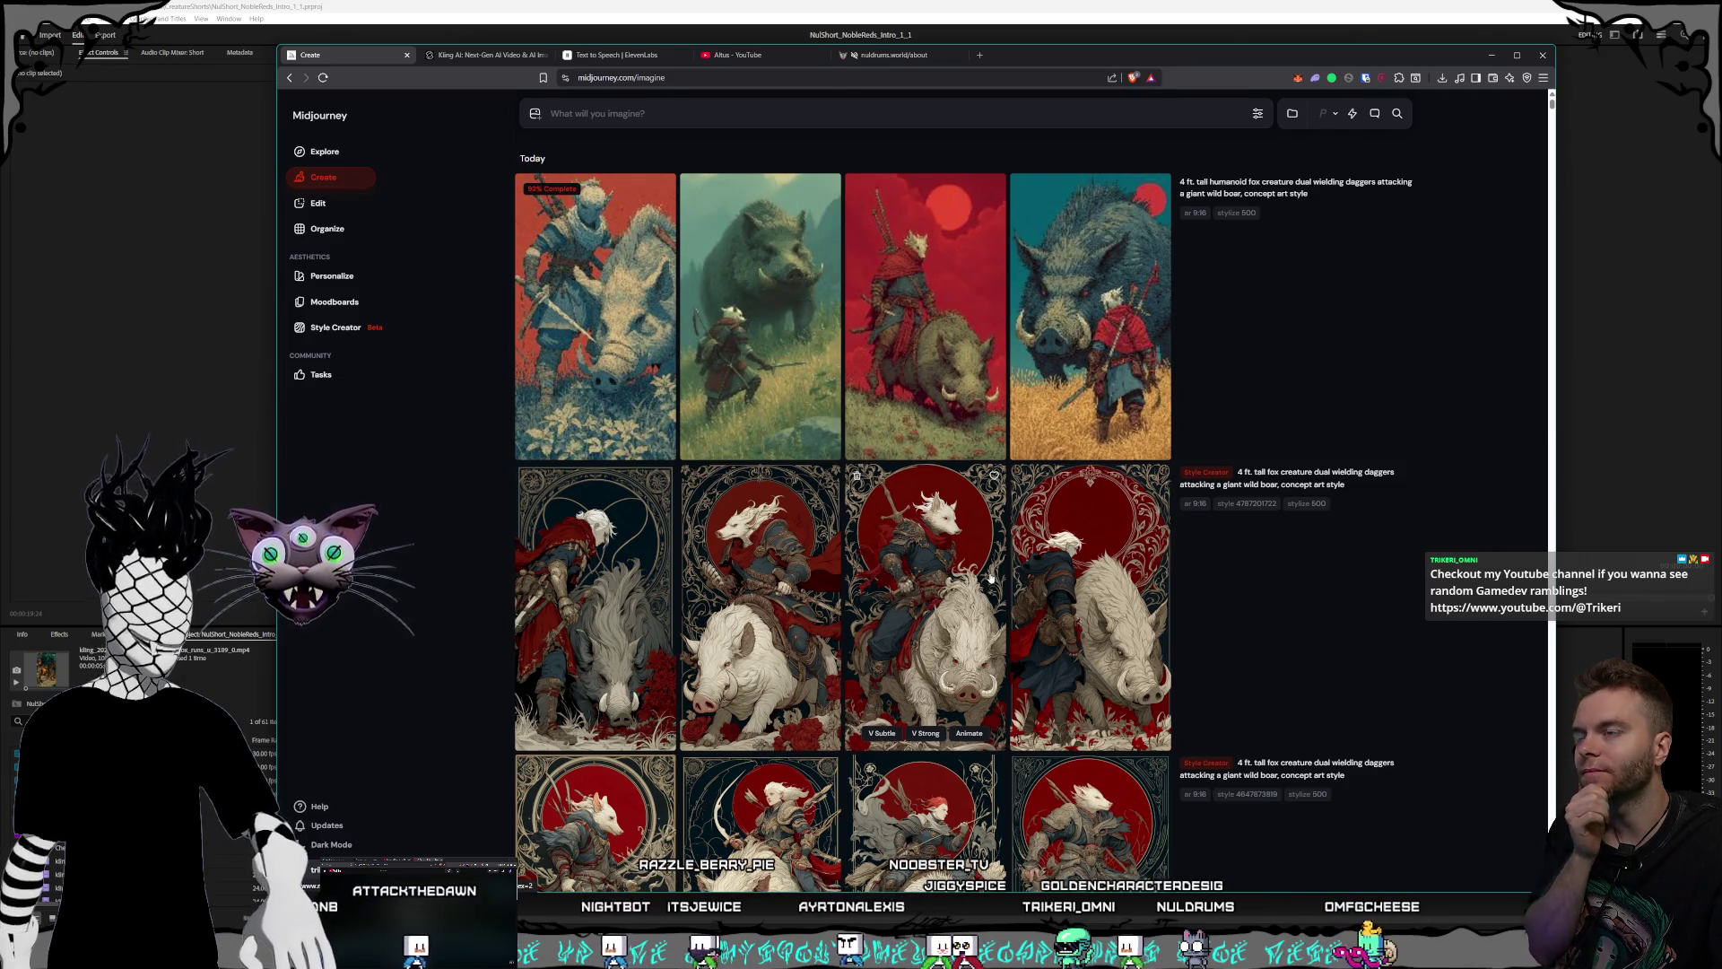
left_click(660, 108)
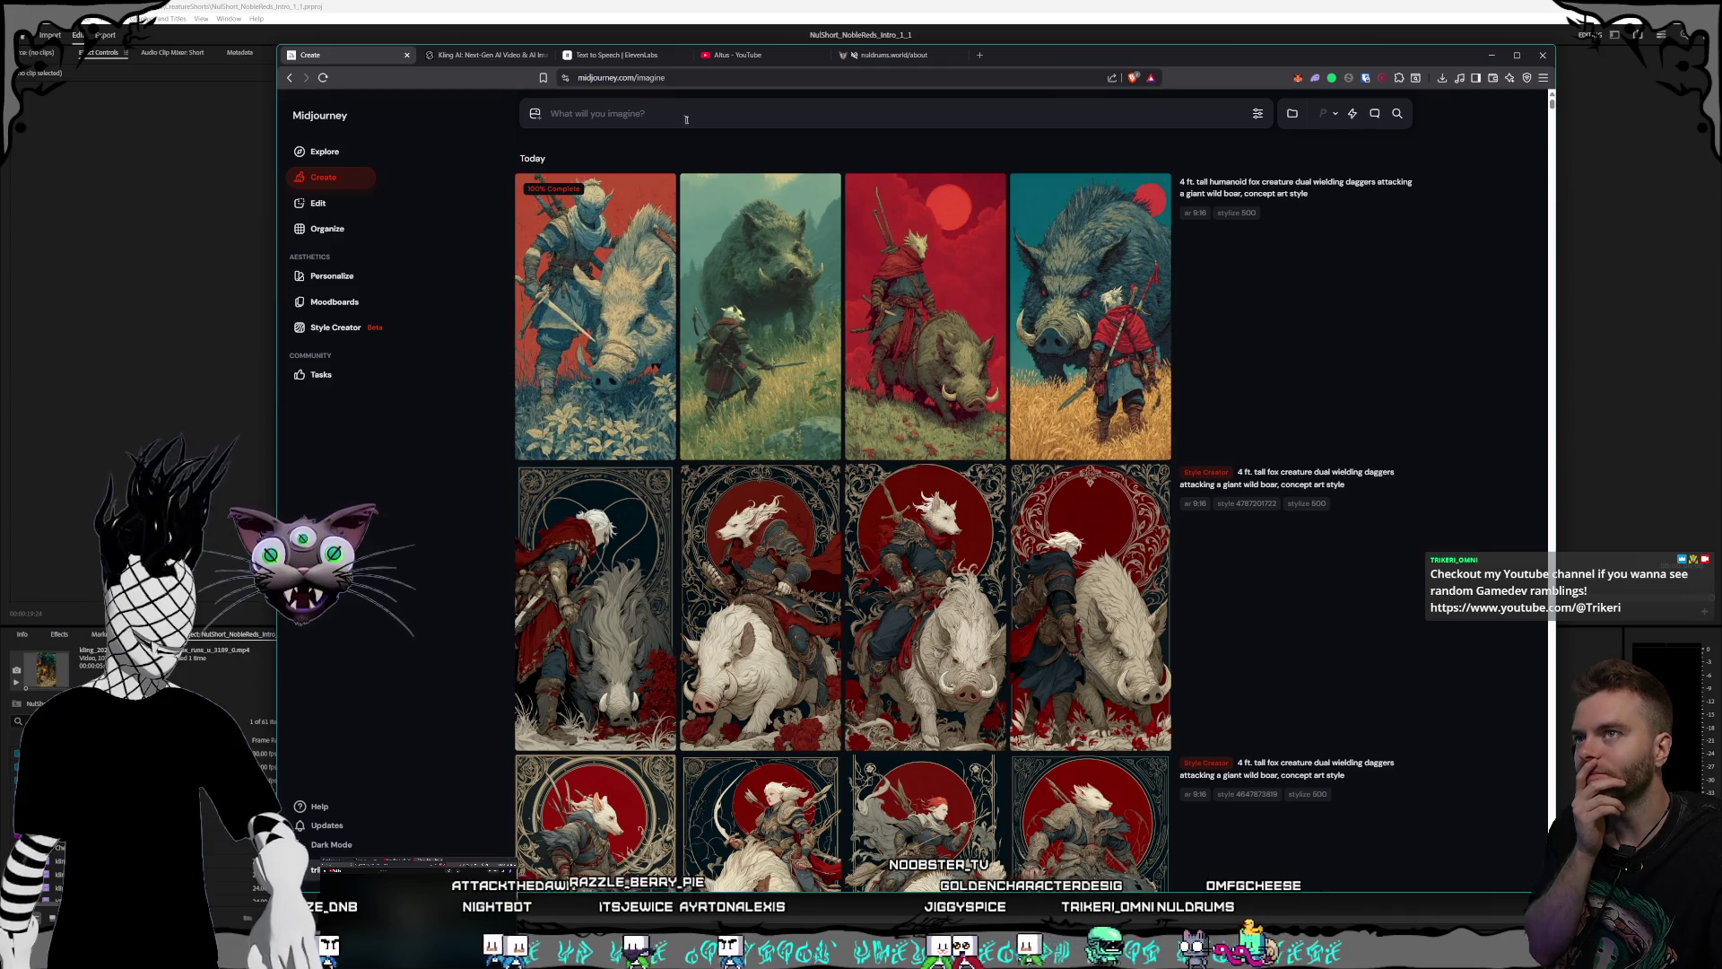
left_click(1395, 195)
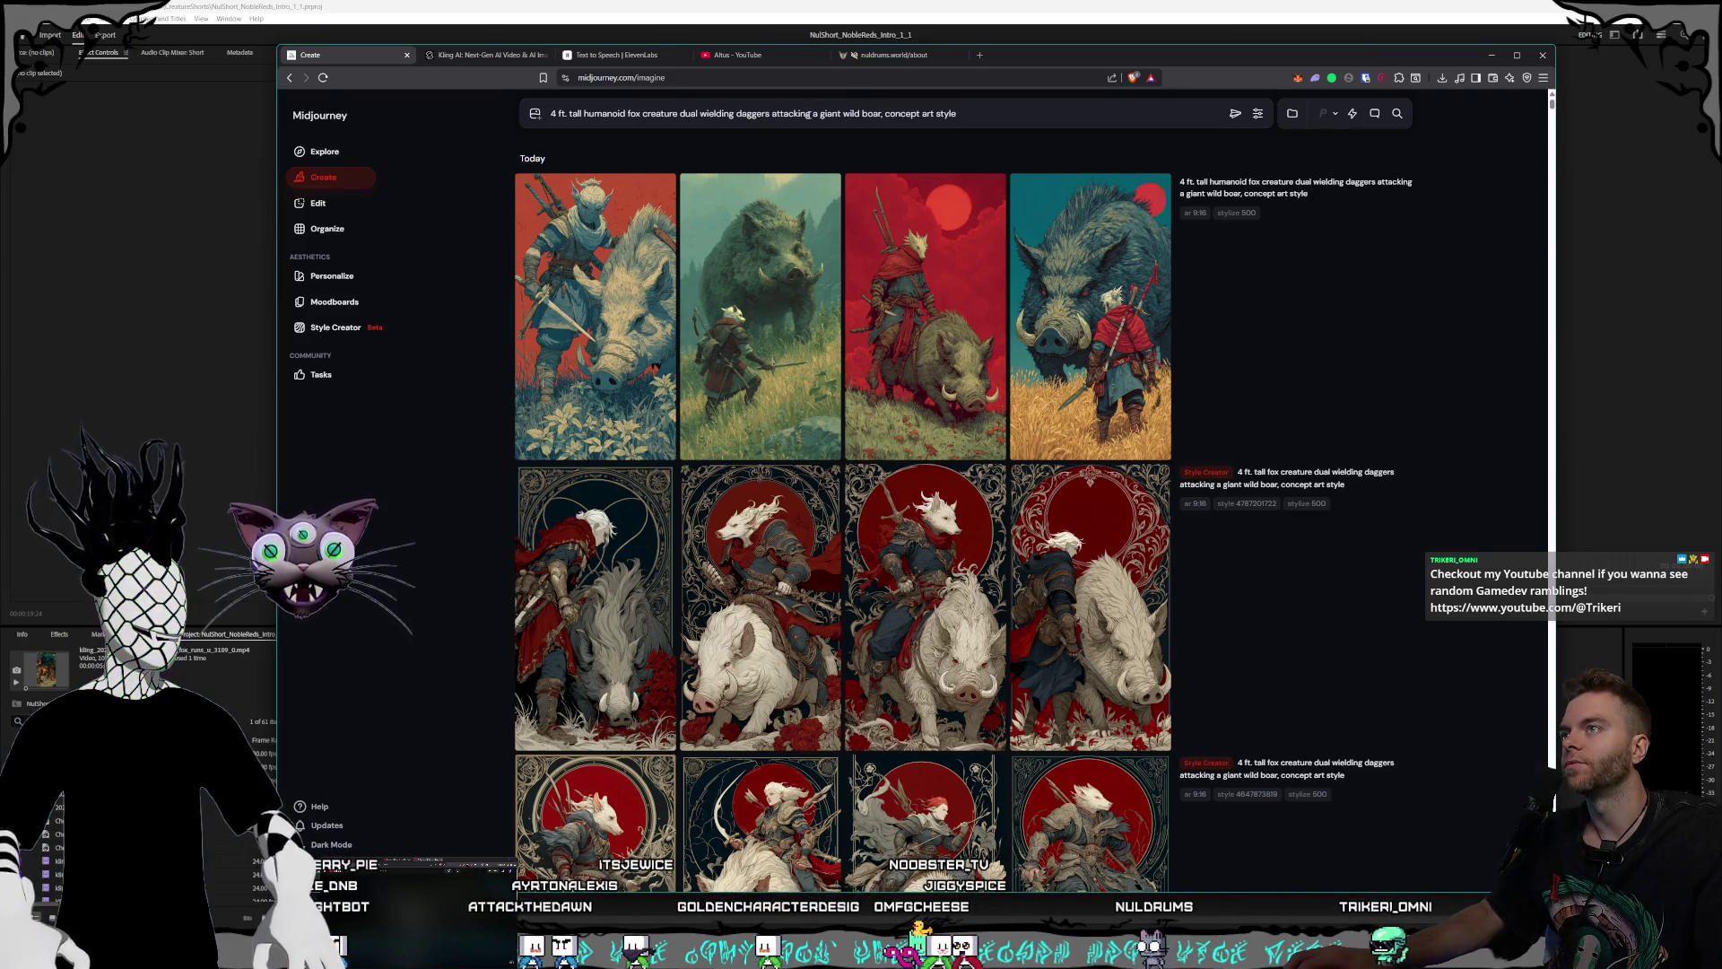
left_click_drag(814, 114, 674, 124)
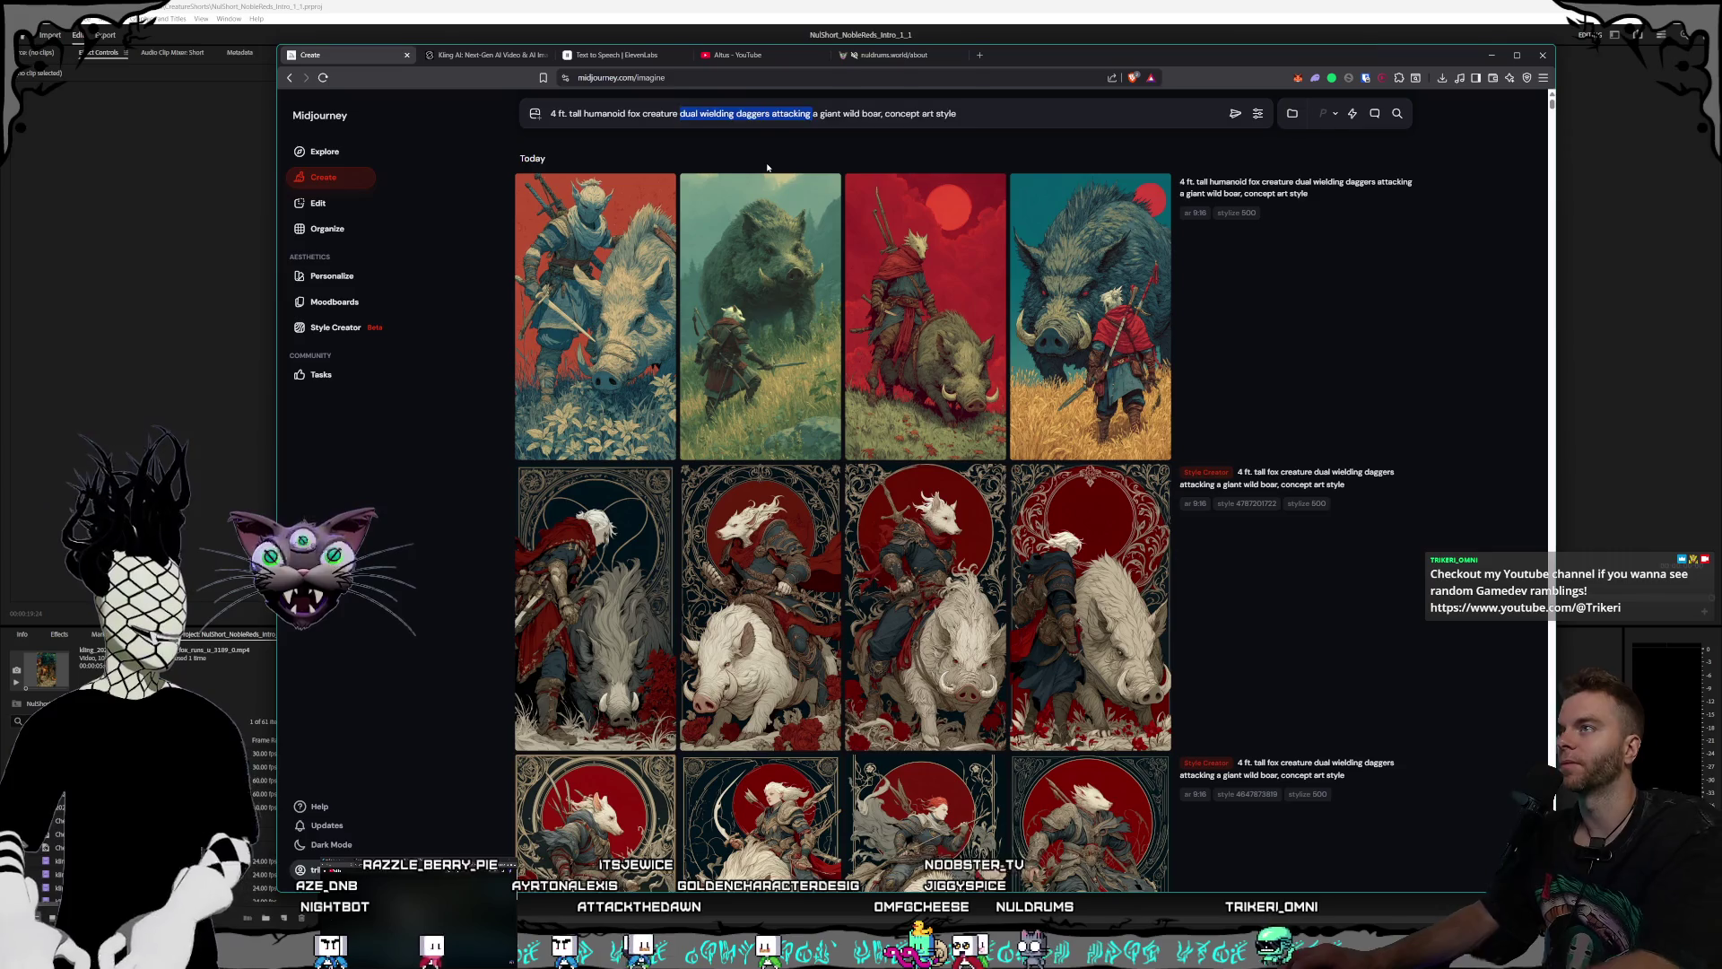
type("ride")
key("BackSpace")
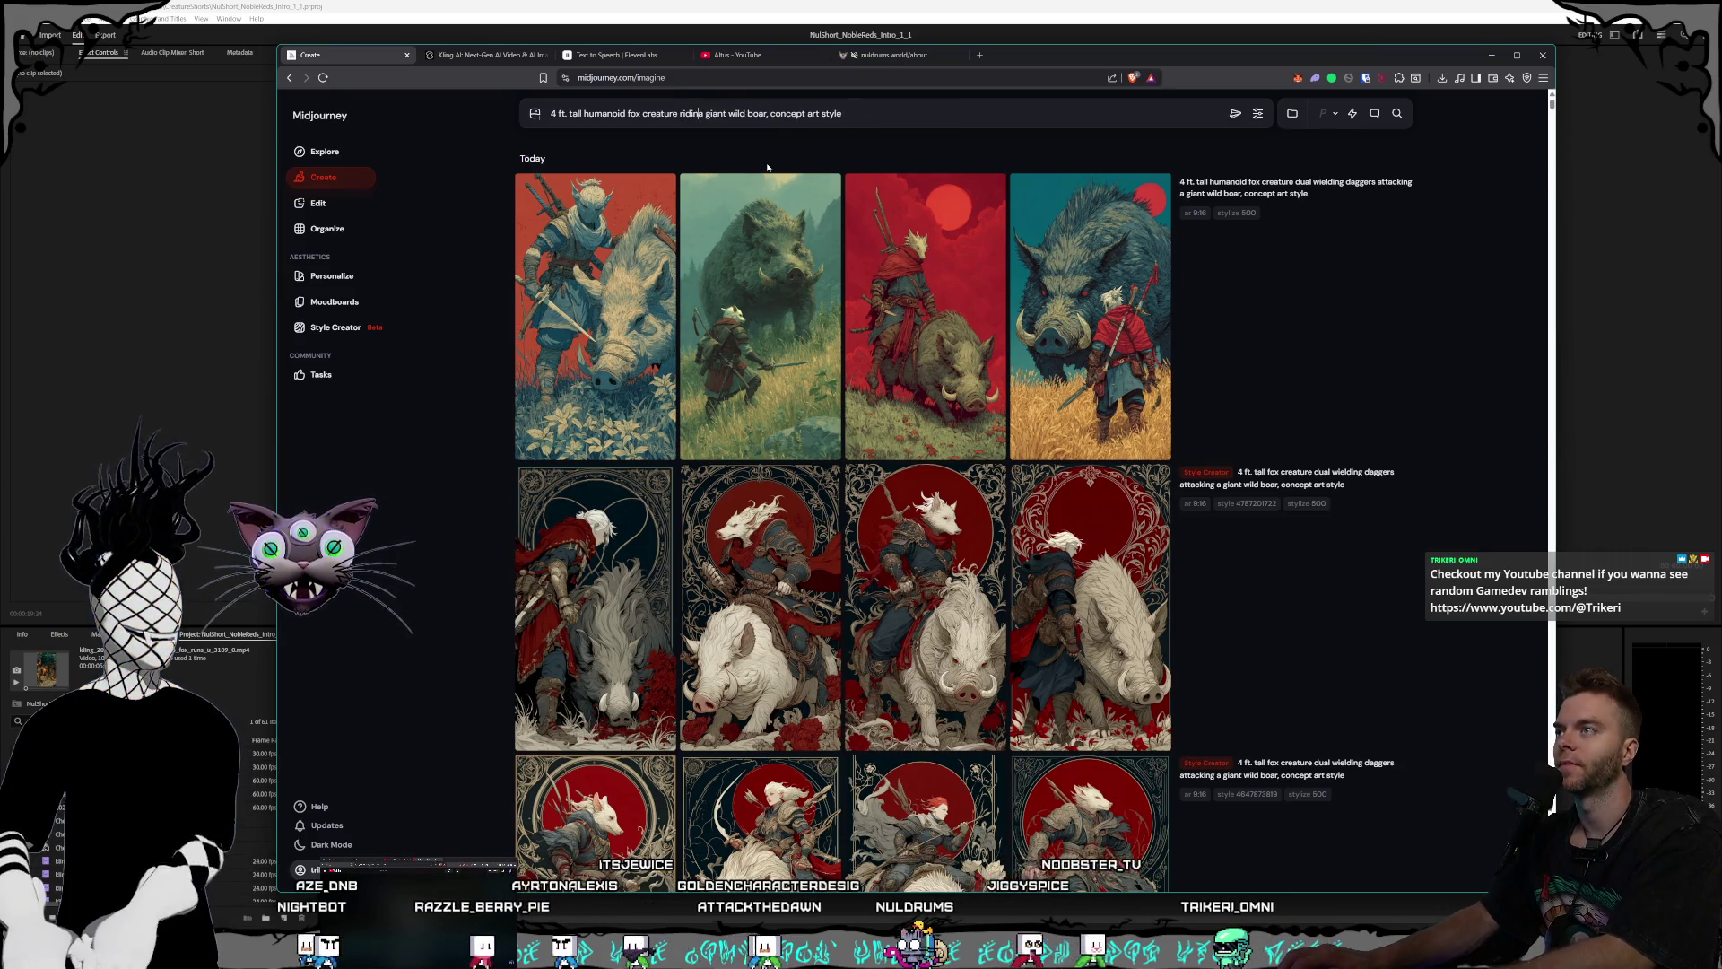
type("ing a")
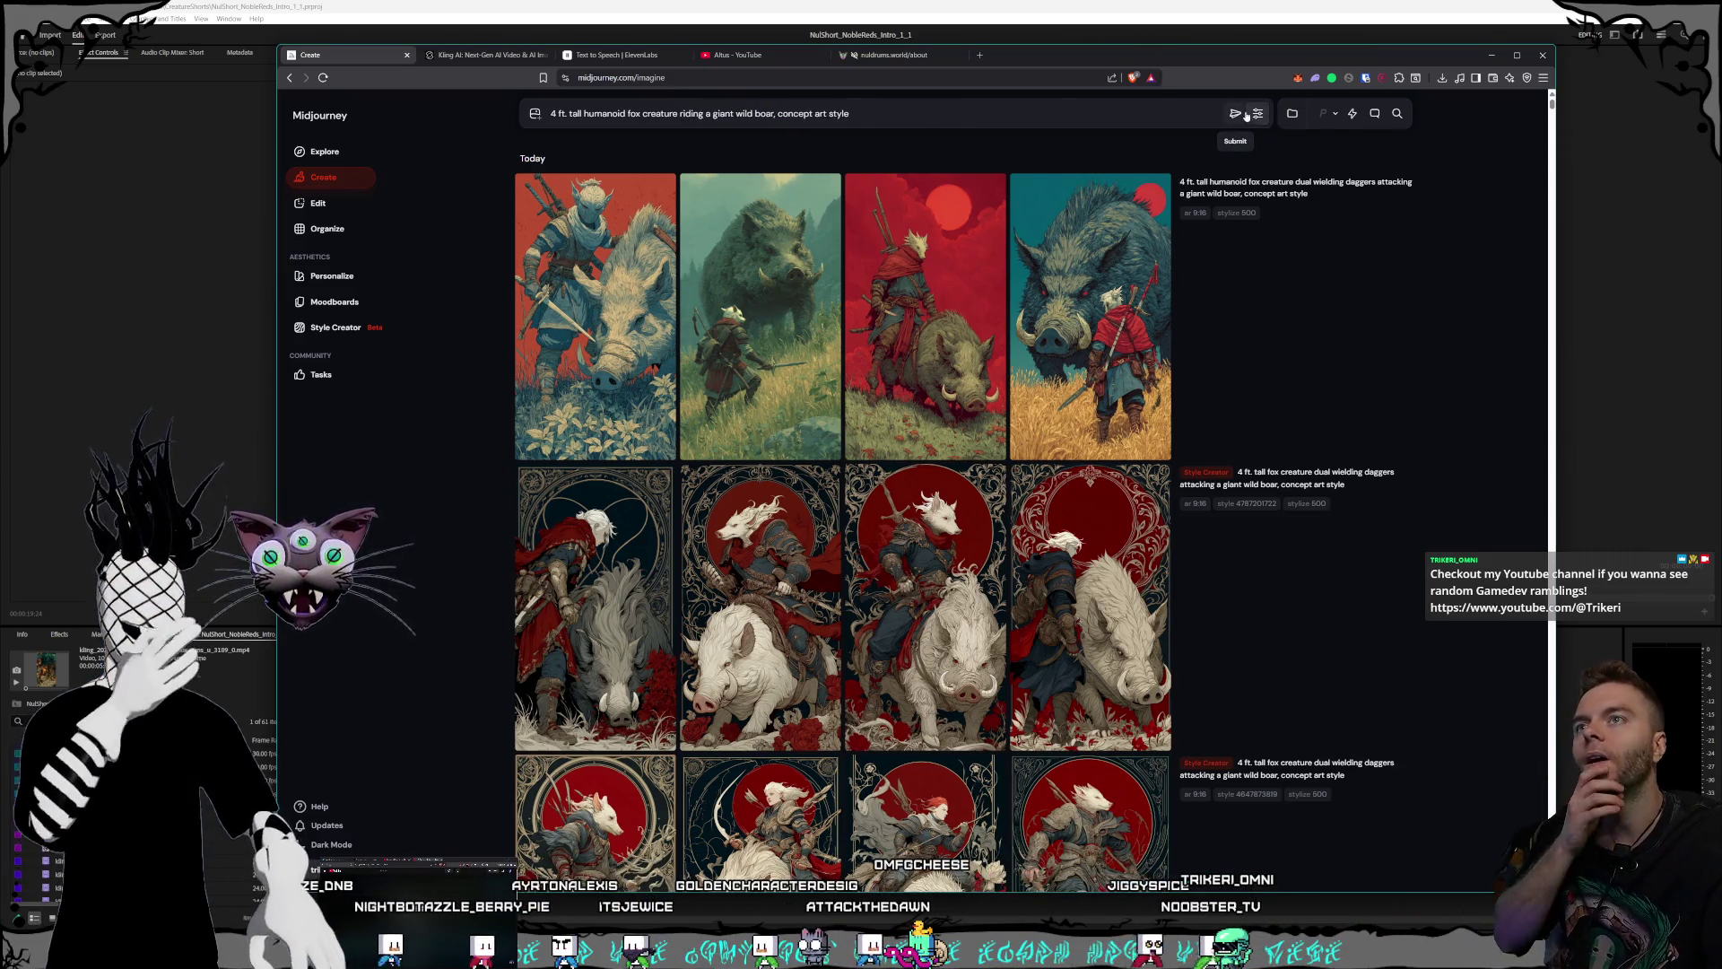
key("Return")
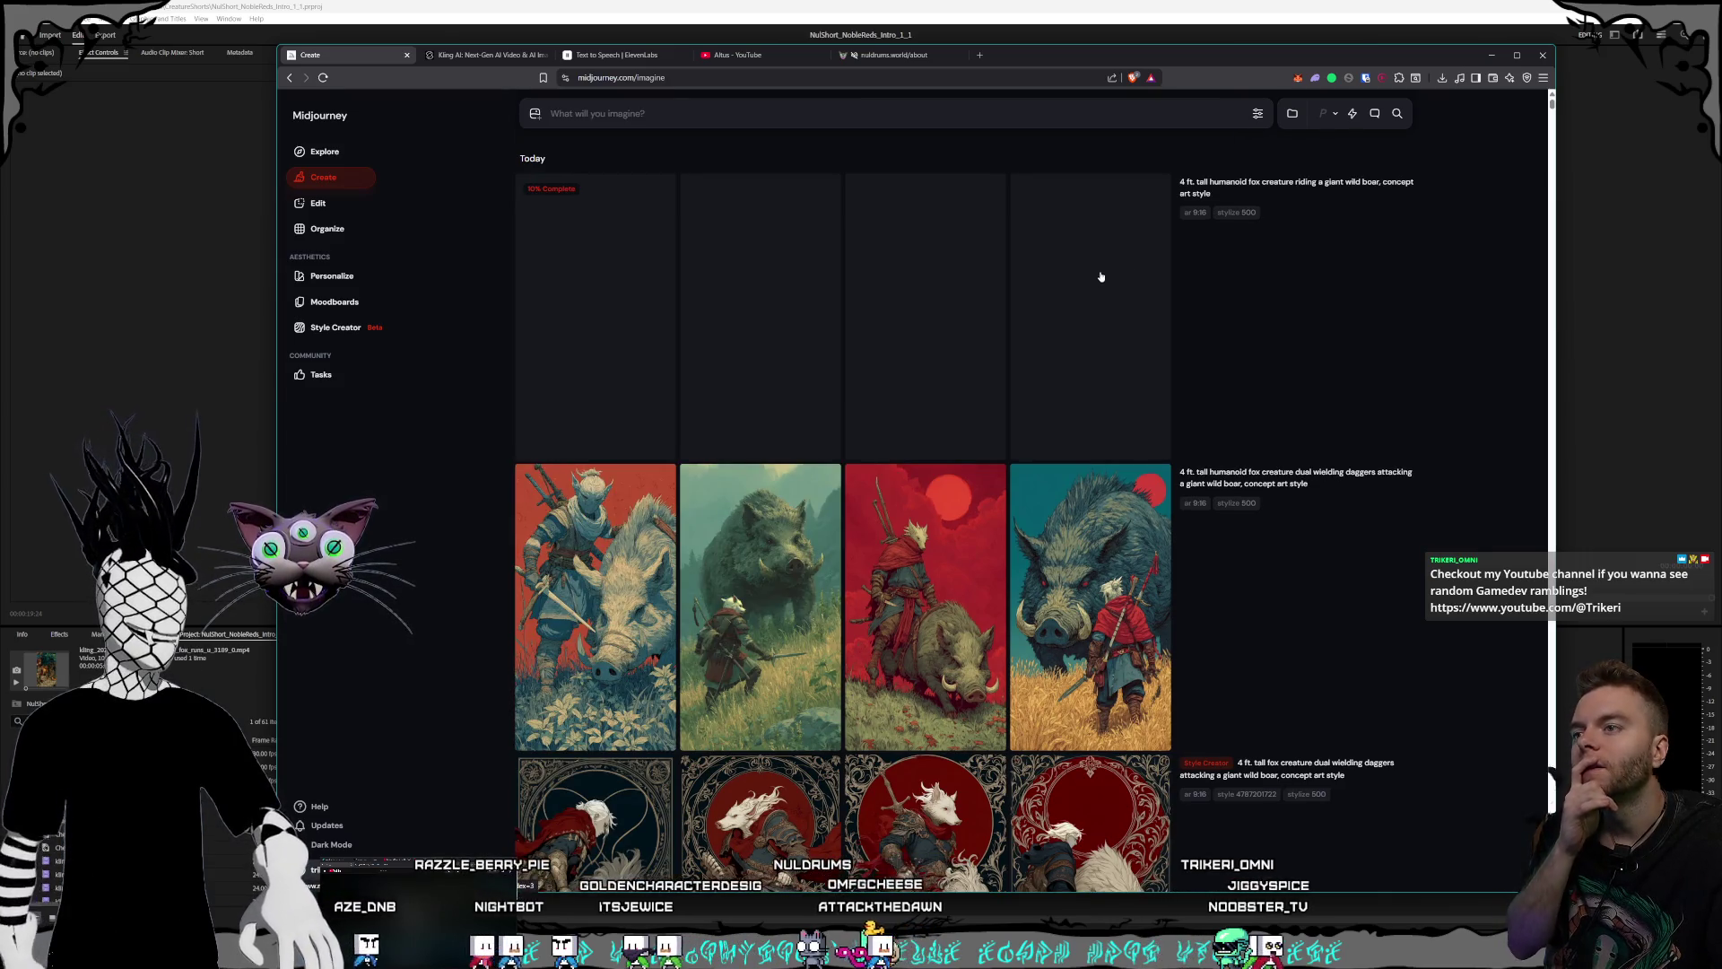
left_click(914, 571)
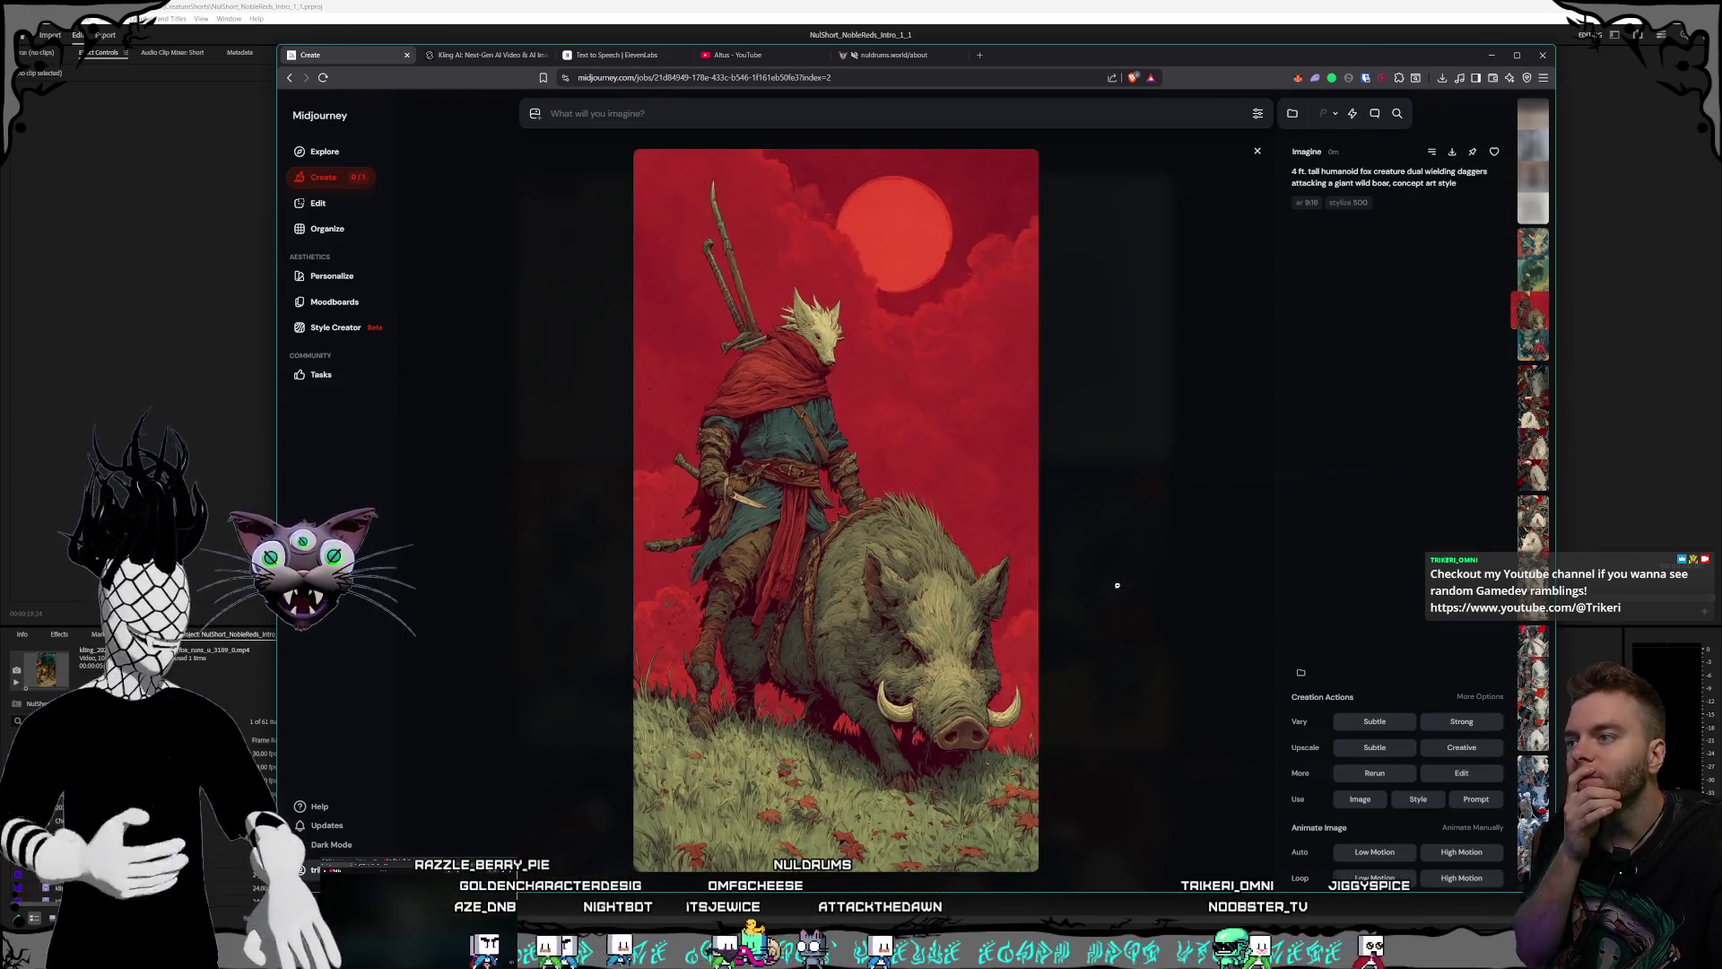
left_click(1144, 553)
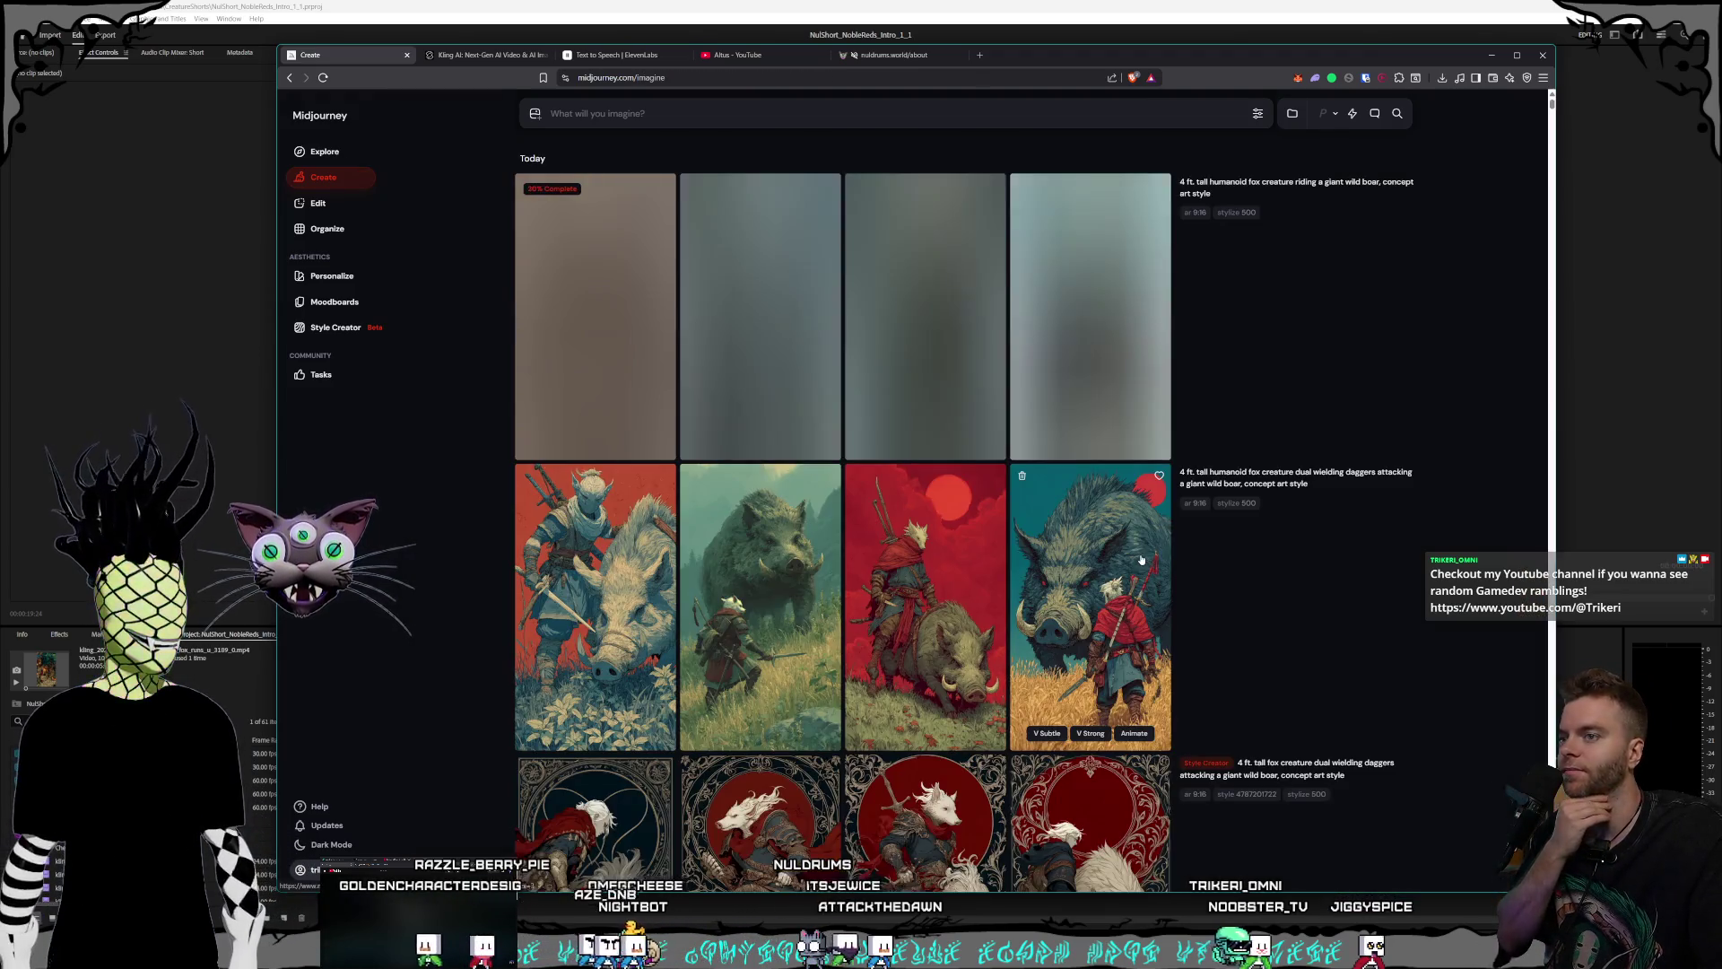
left_click(1161, 574)
left_click(1175, 588)
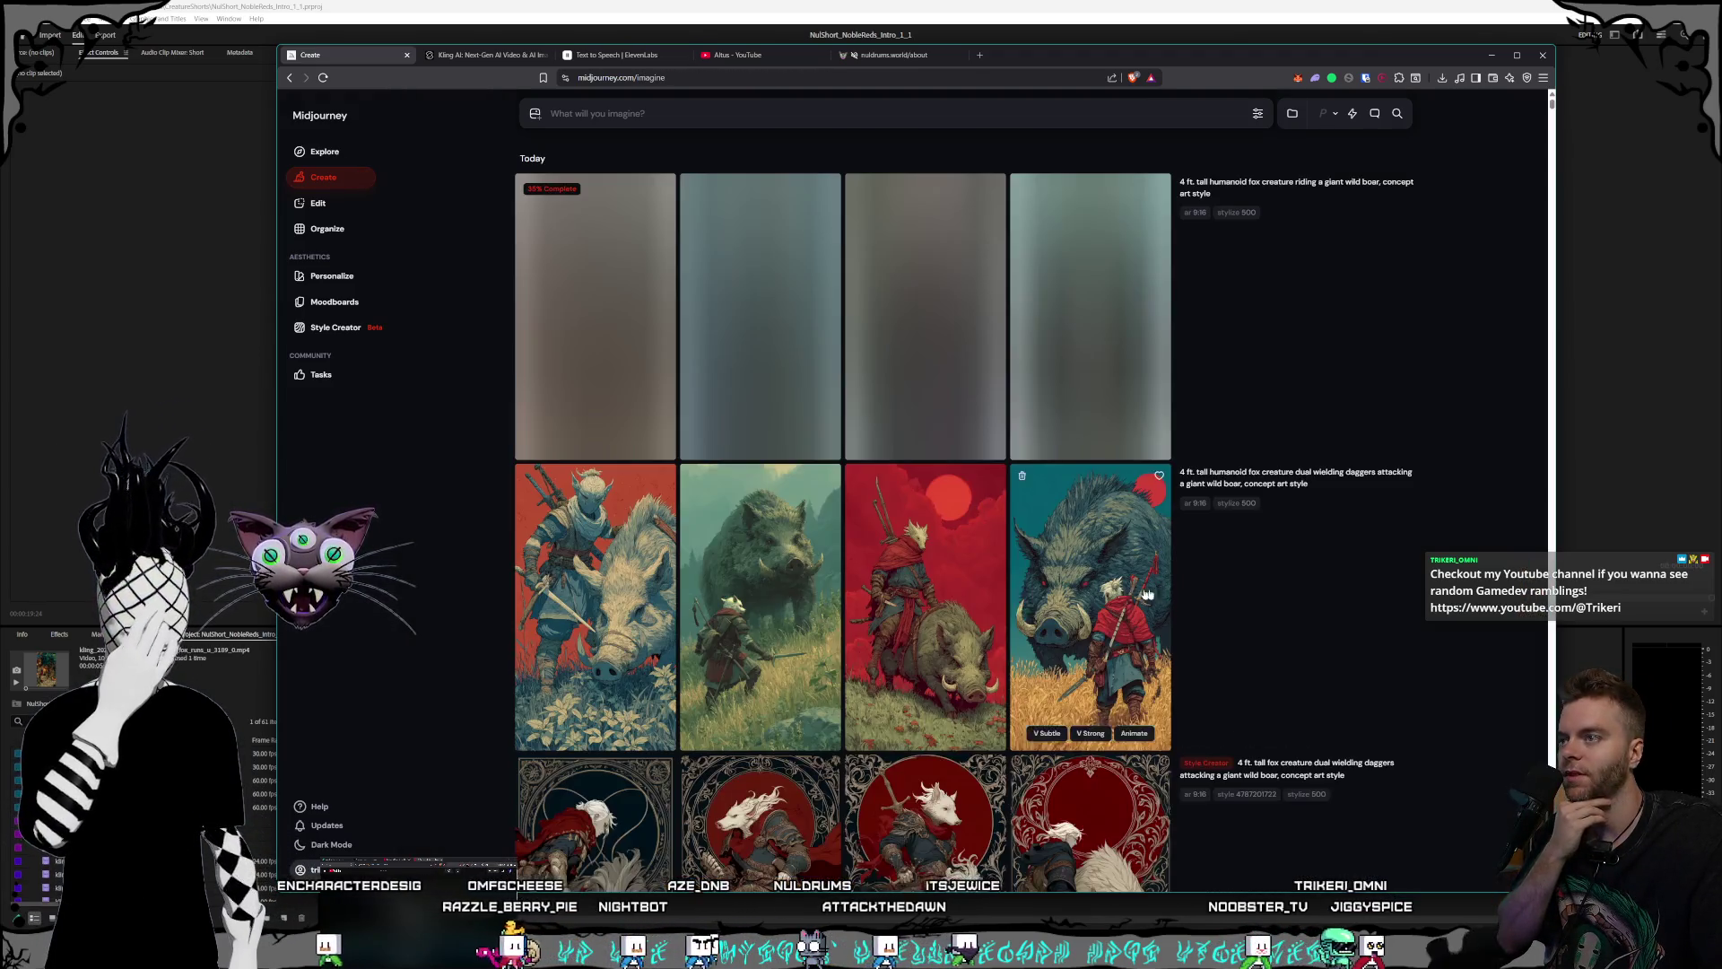
left_click(1207, 618)
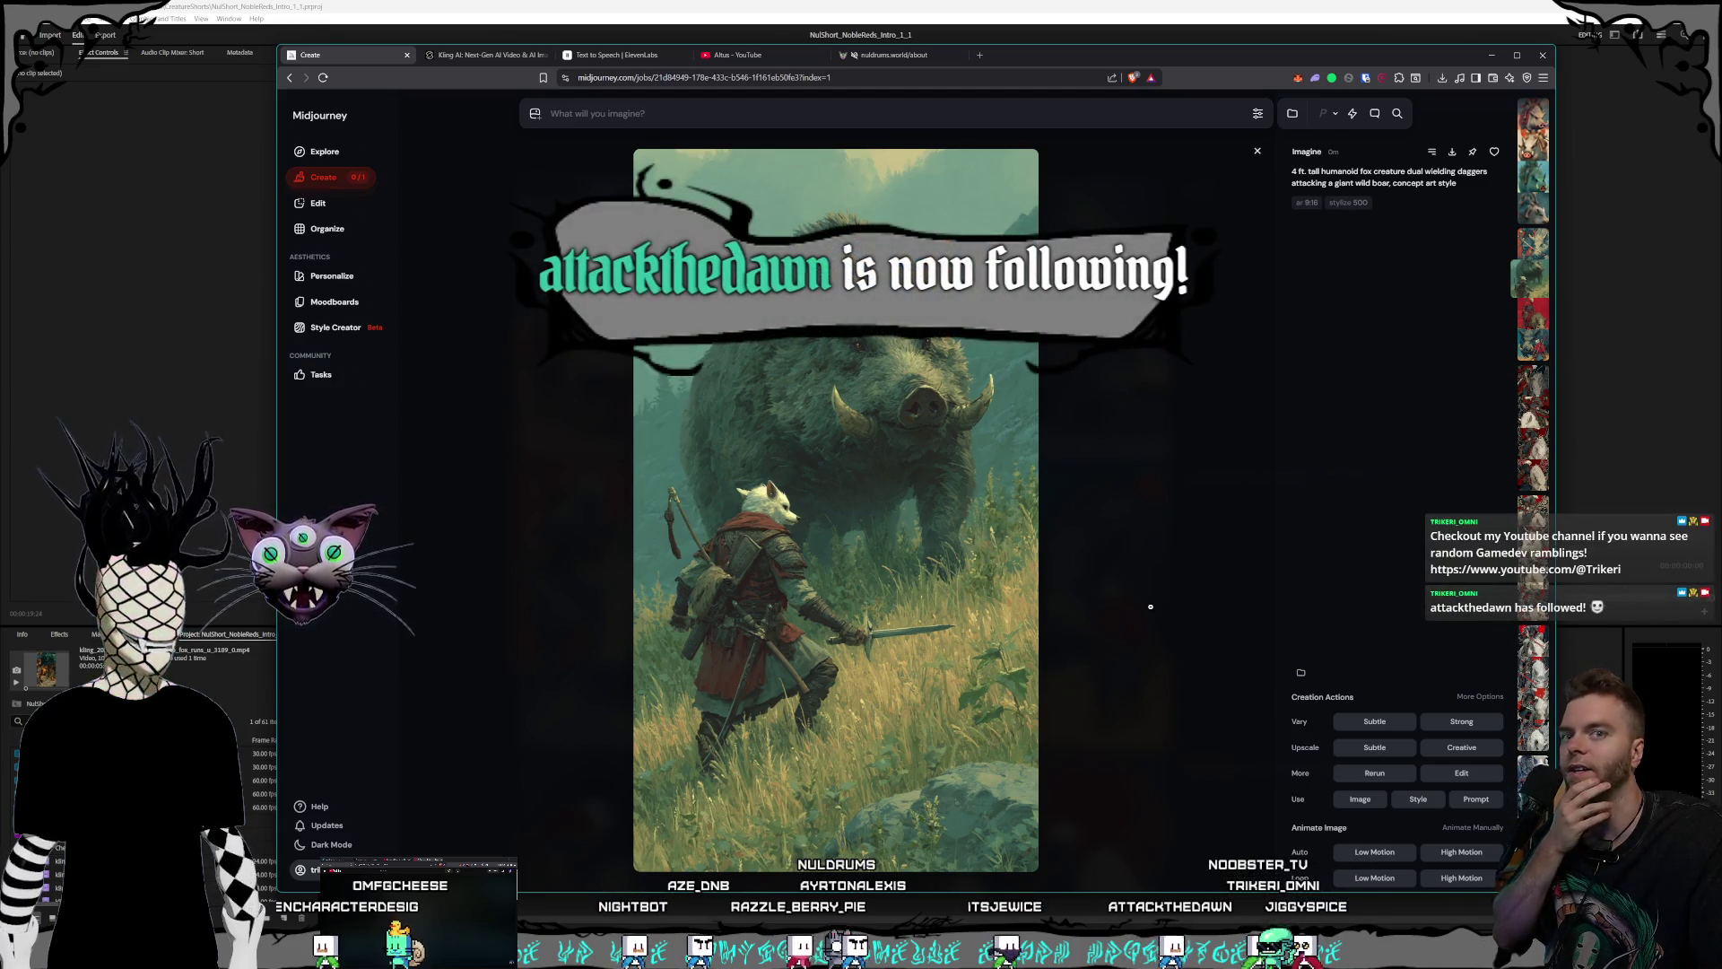
left_click(1153, 608)
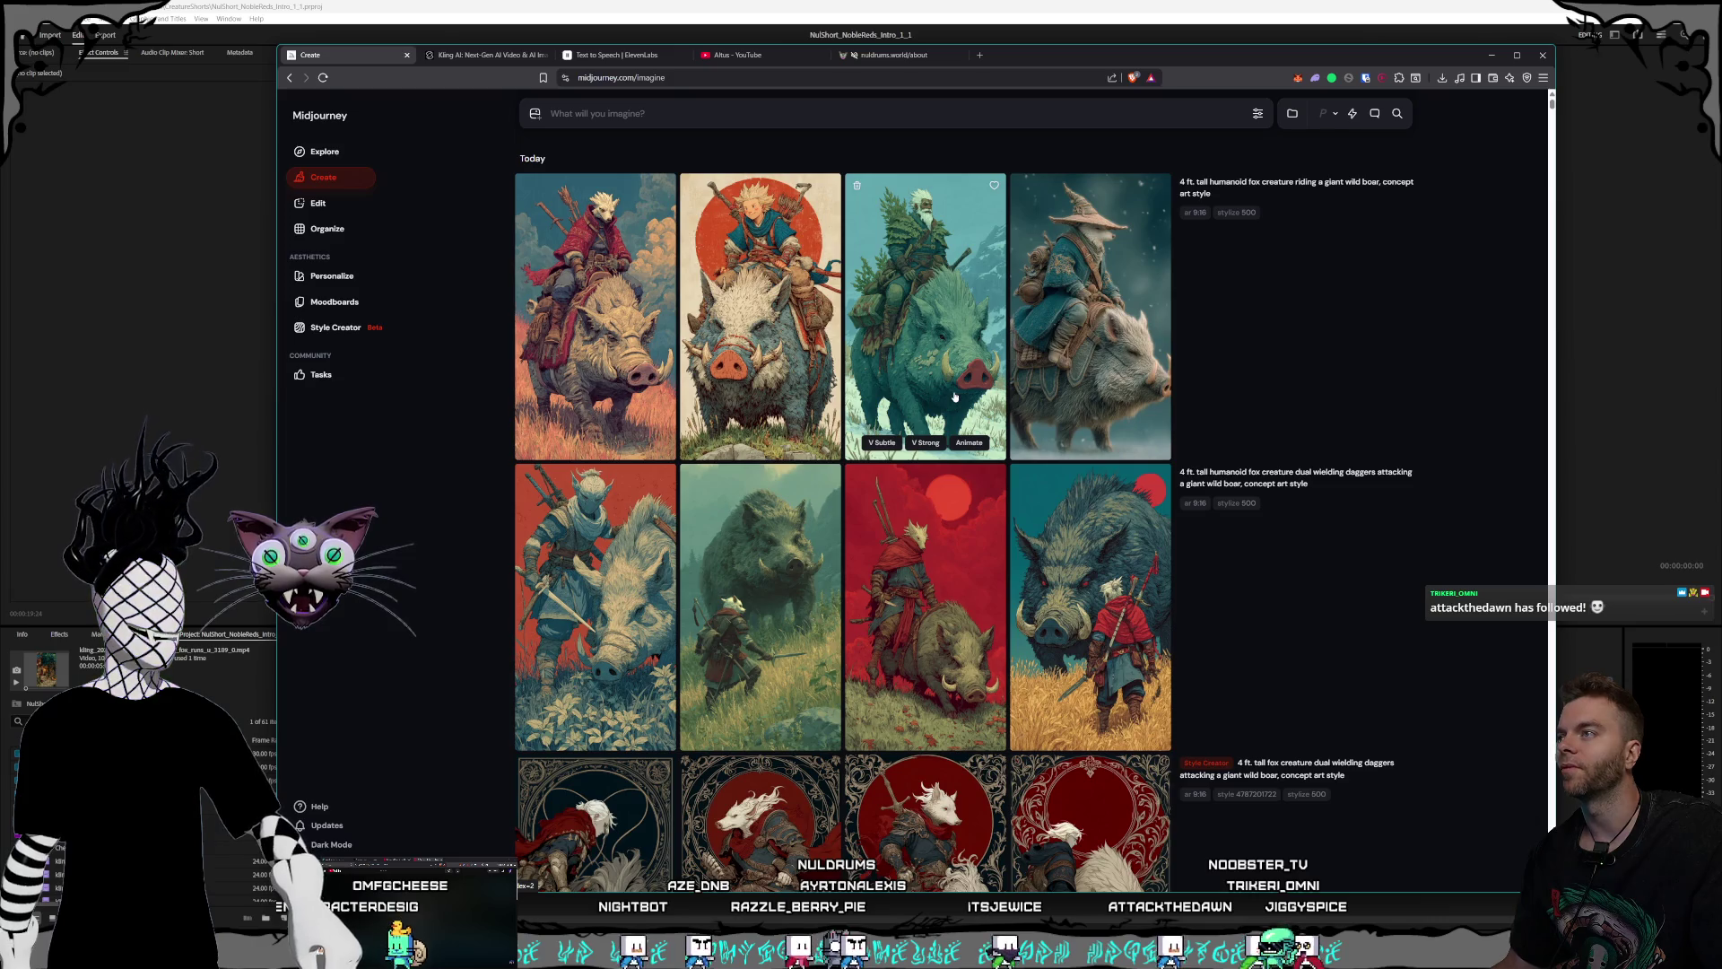
left_click(539, 355)
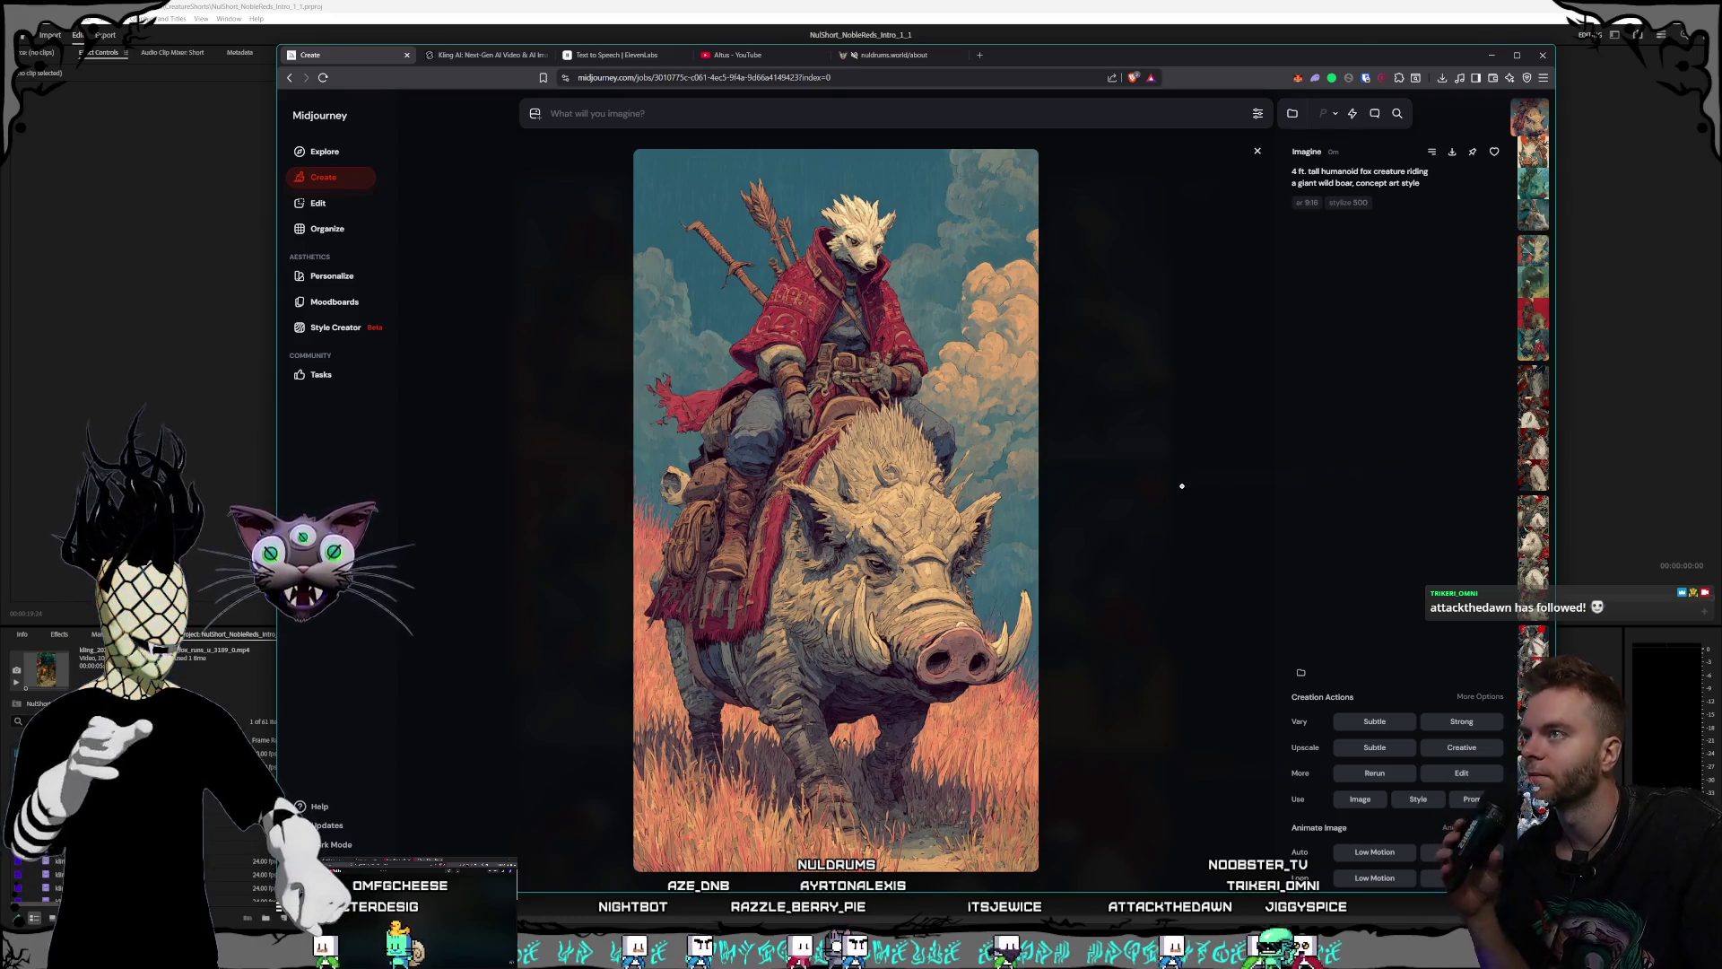
left_click(1183, 489)
mouse_move(924, 316)
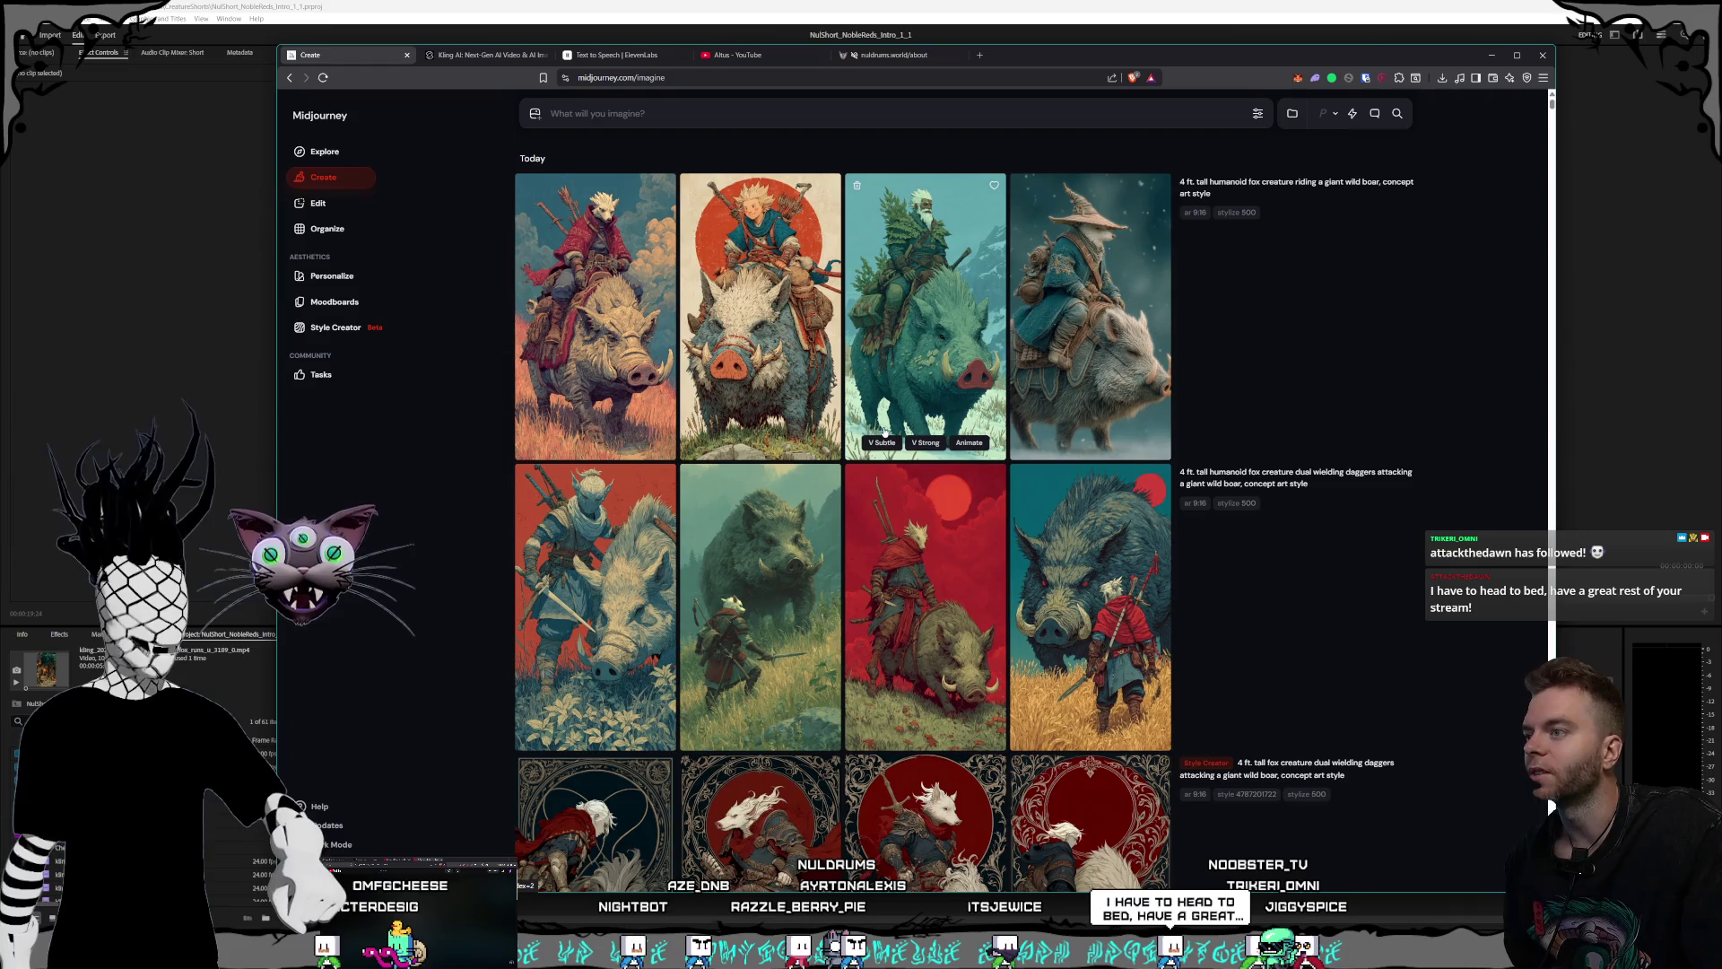
left_click(789, 556)
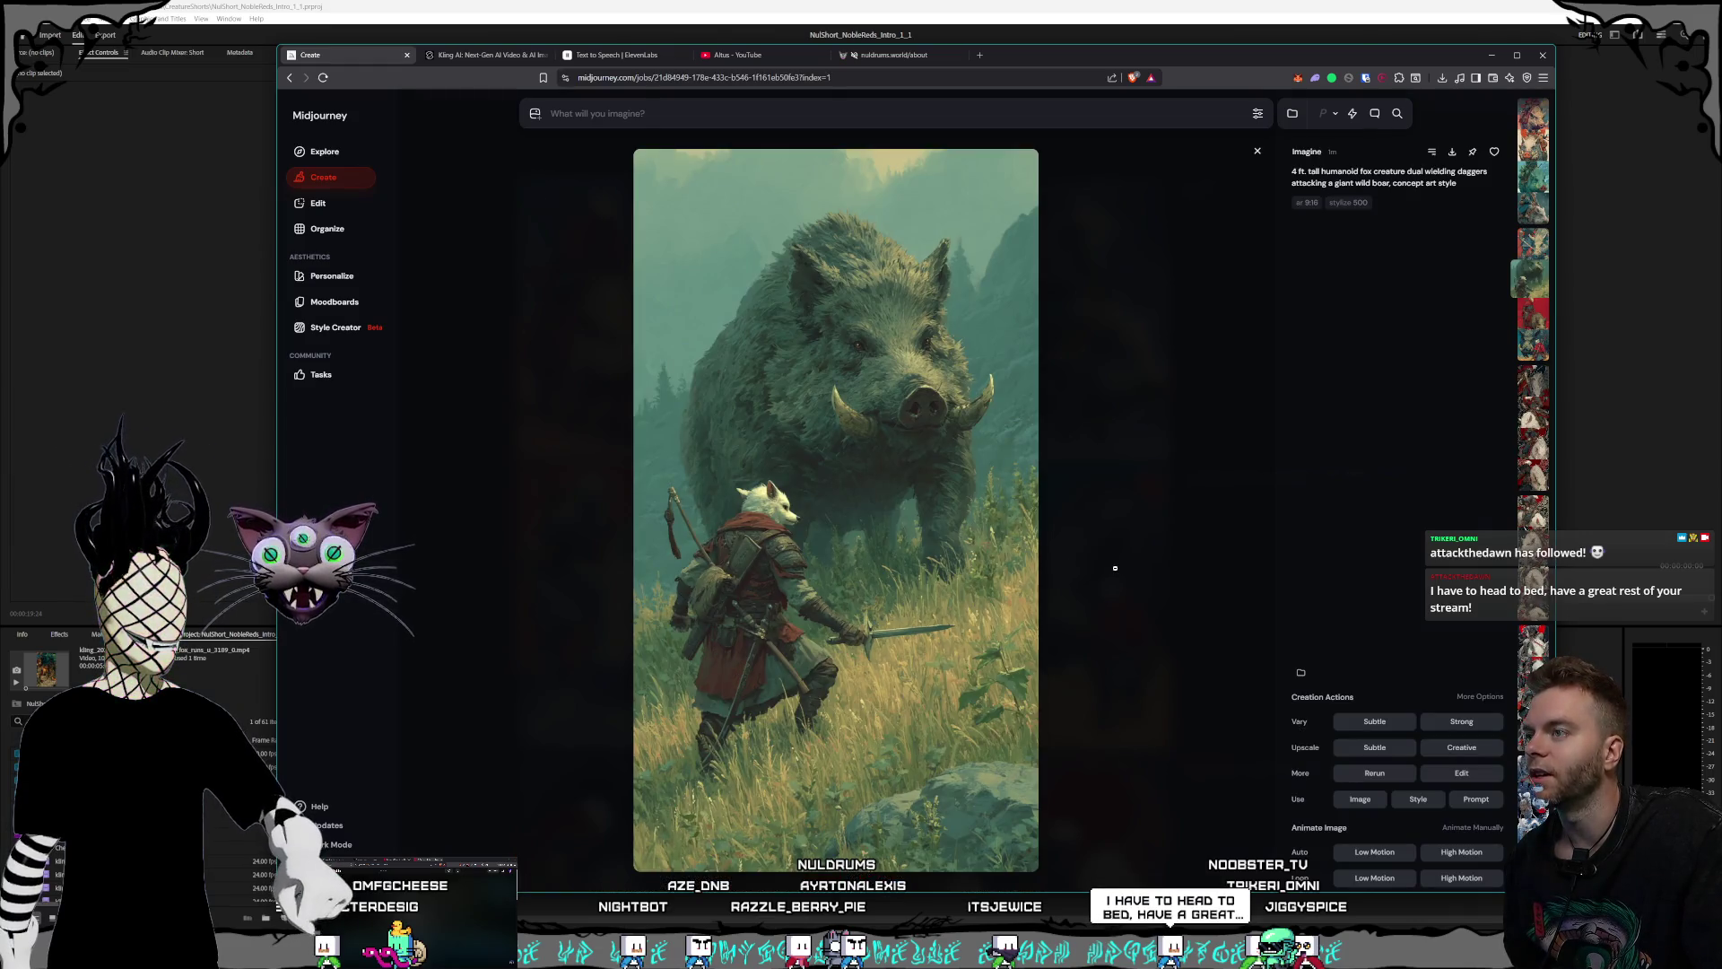
left_click(1115, 568)
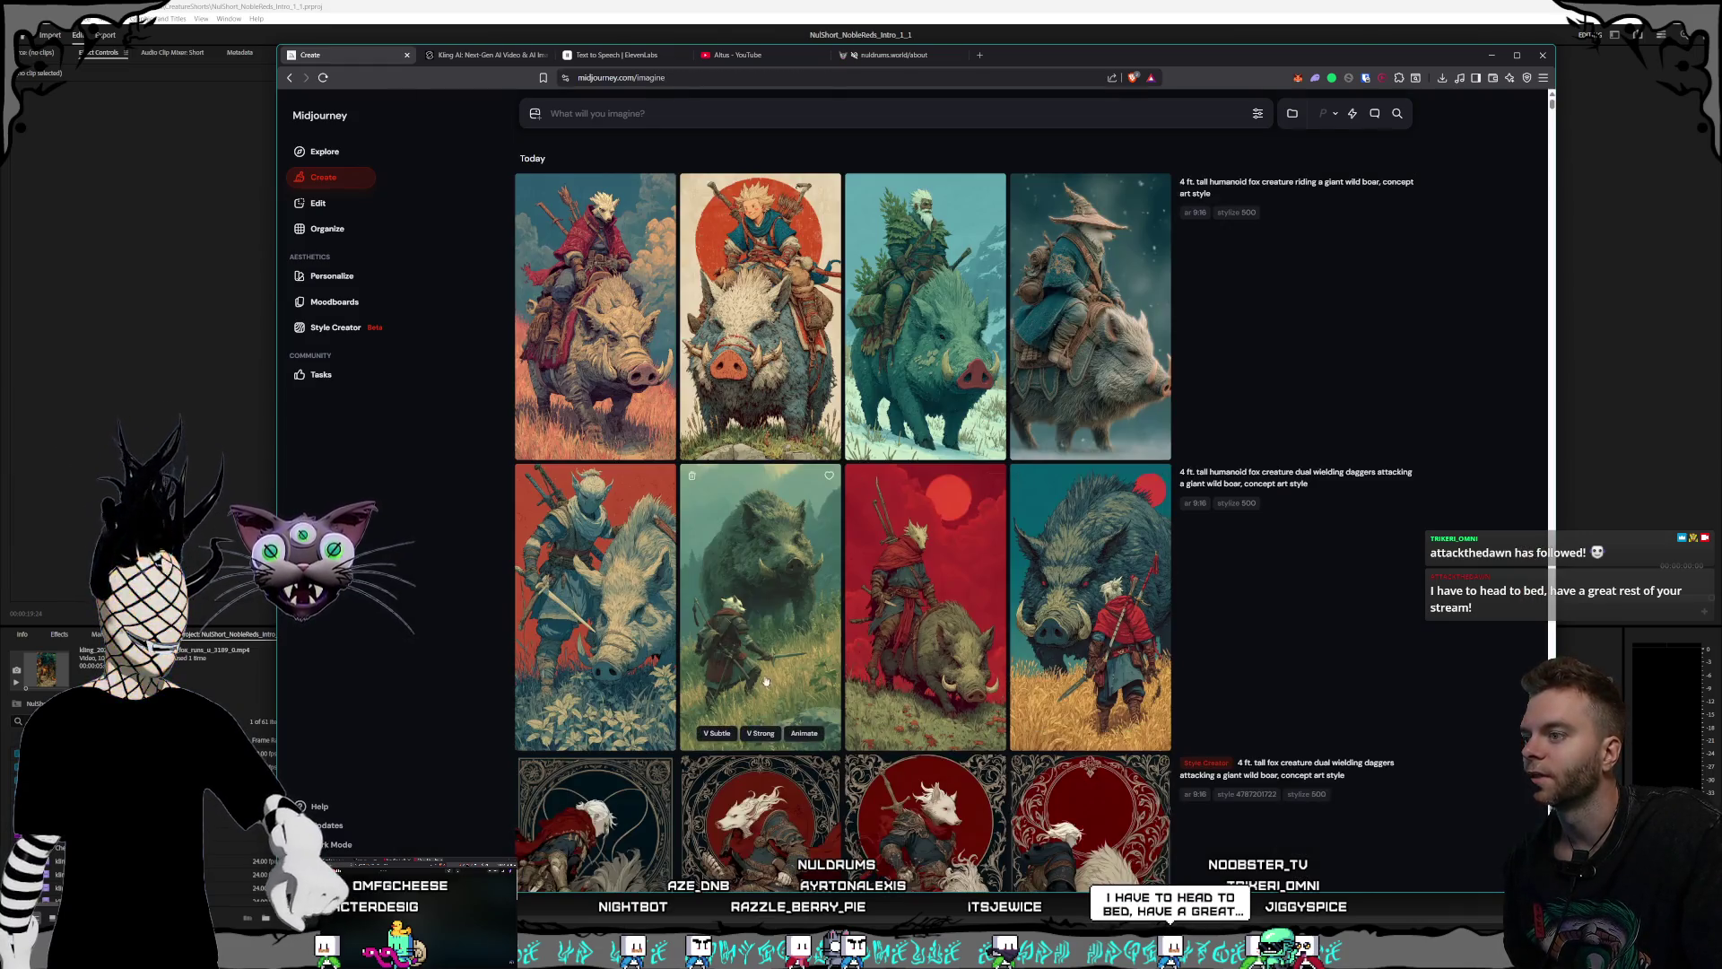
- Make strong variations of the green fox-versus-boar image, preview one, and reload the dual-dagger prompt
left_click(761, 733)
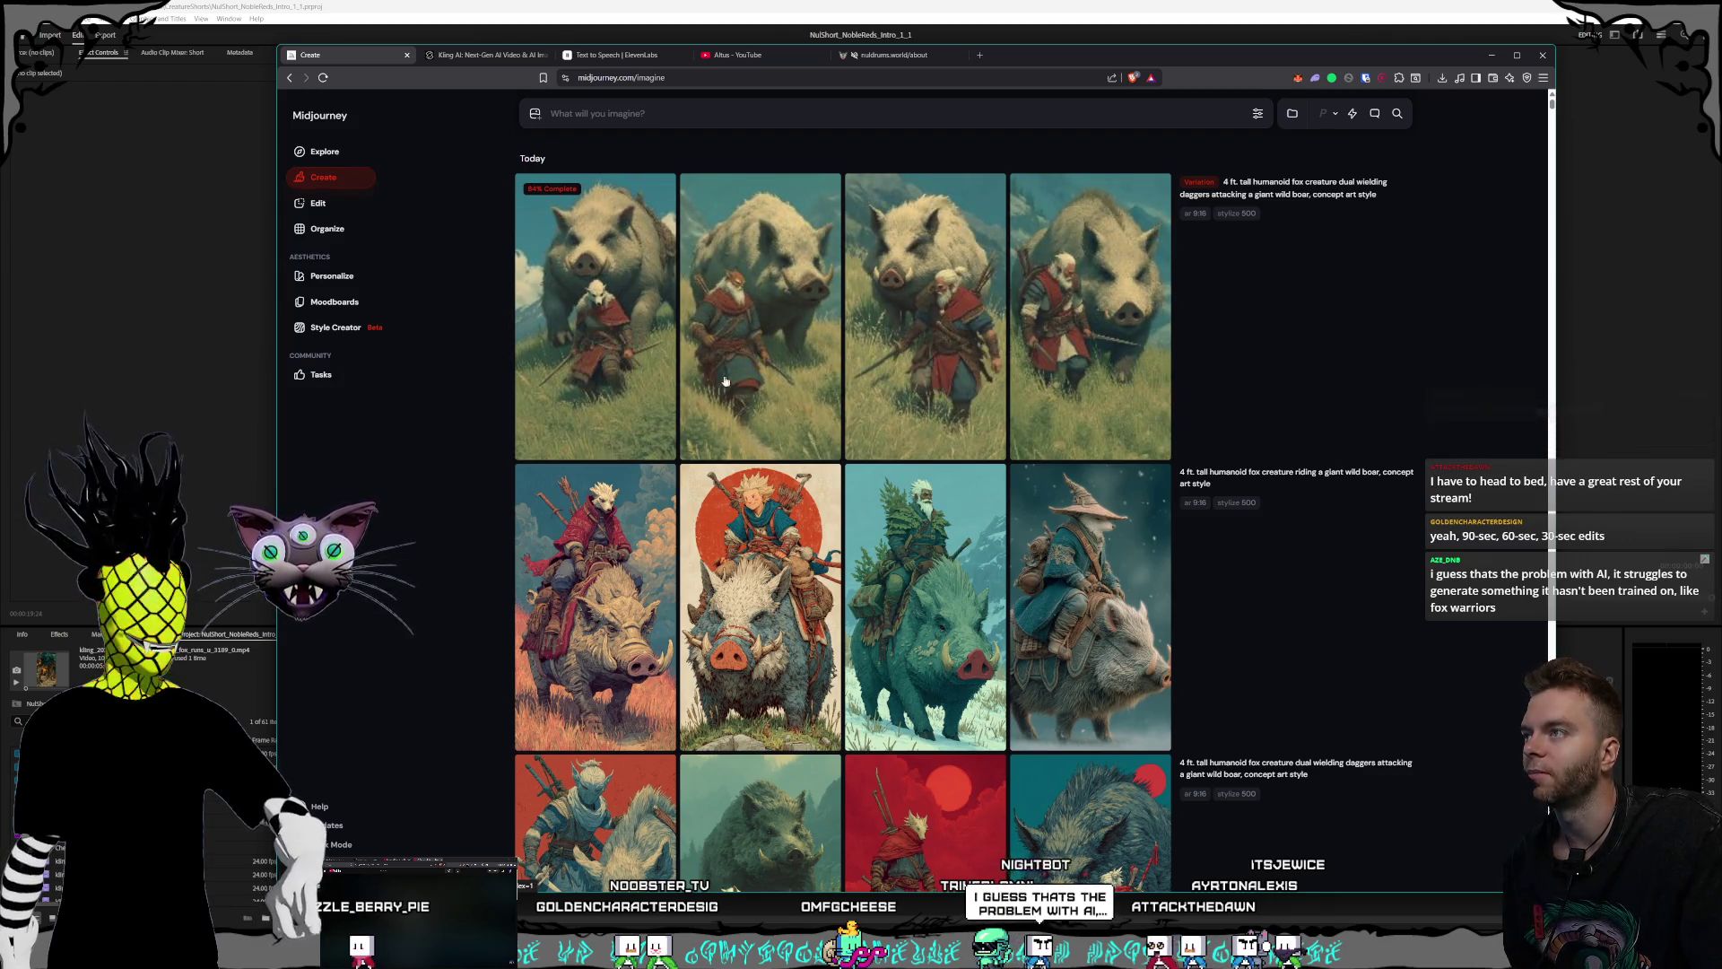
left_click(648, 372)
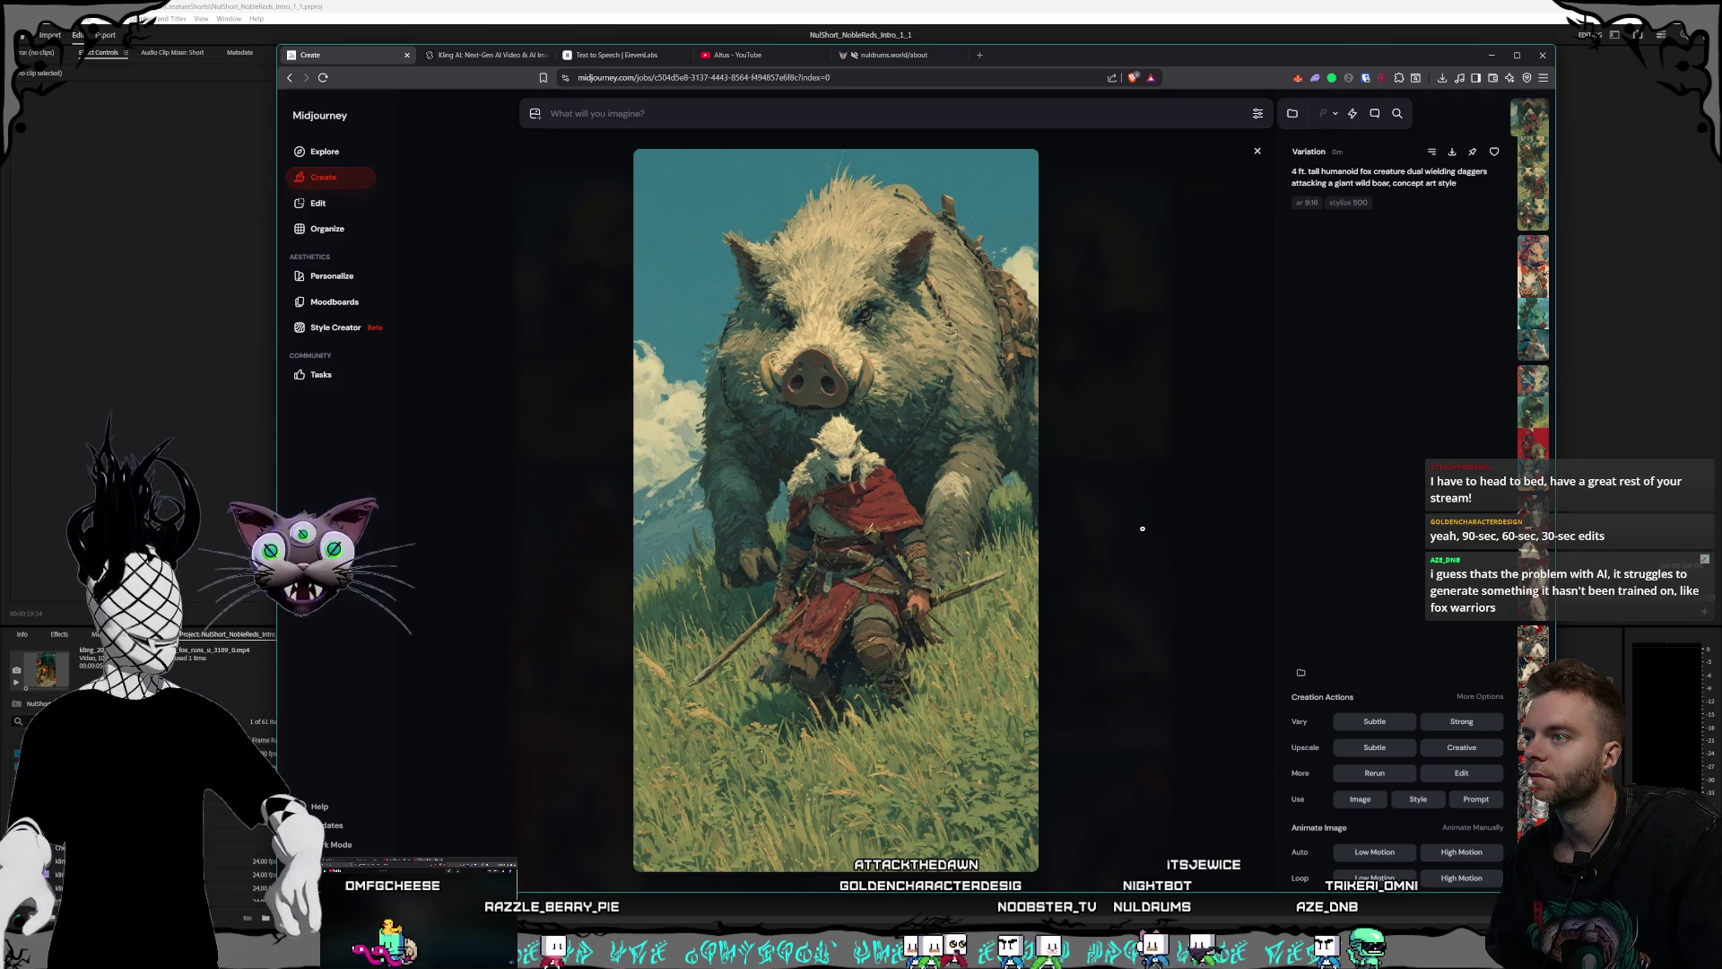
left_click(1142, 528)
scroll(1151, 533, "down", 1)
mouse_move(1299, 686)
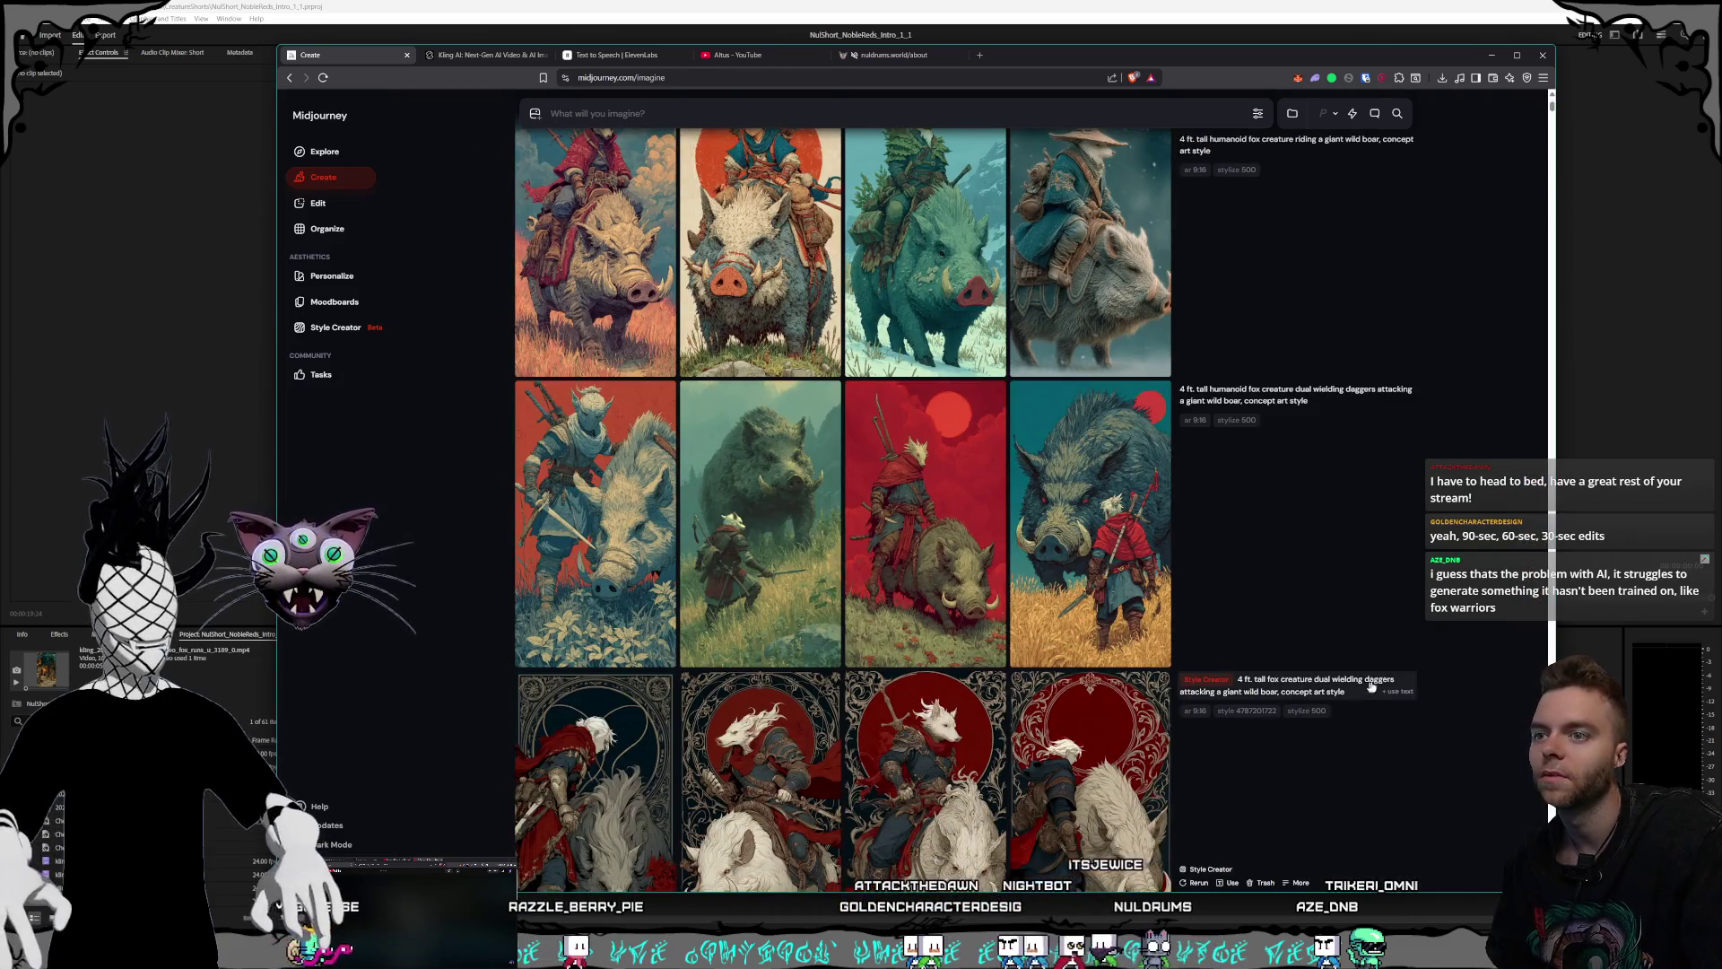
left_click(1399, 692)
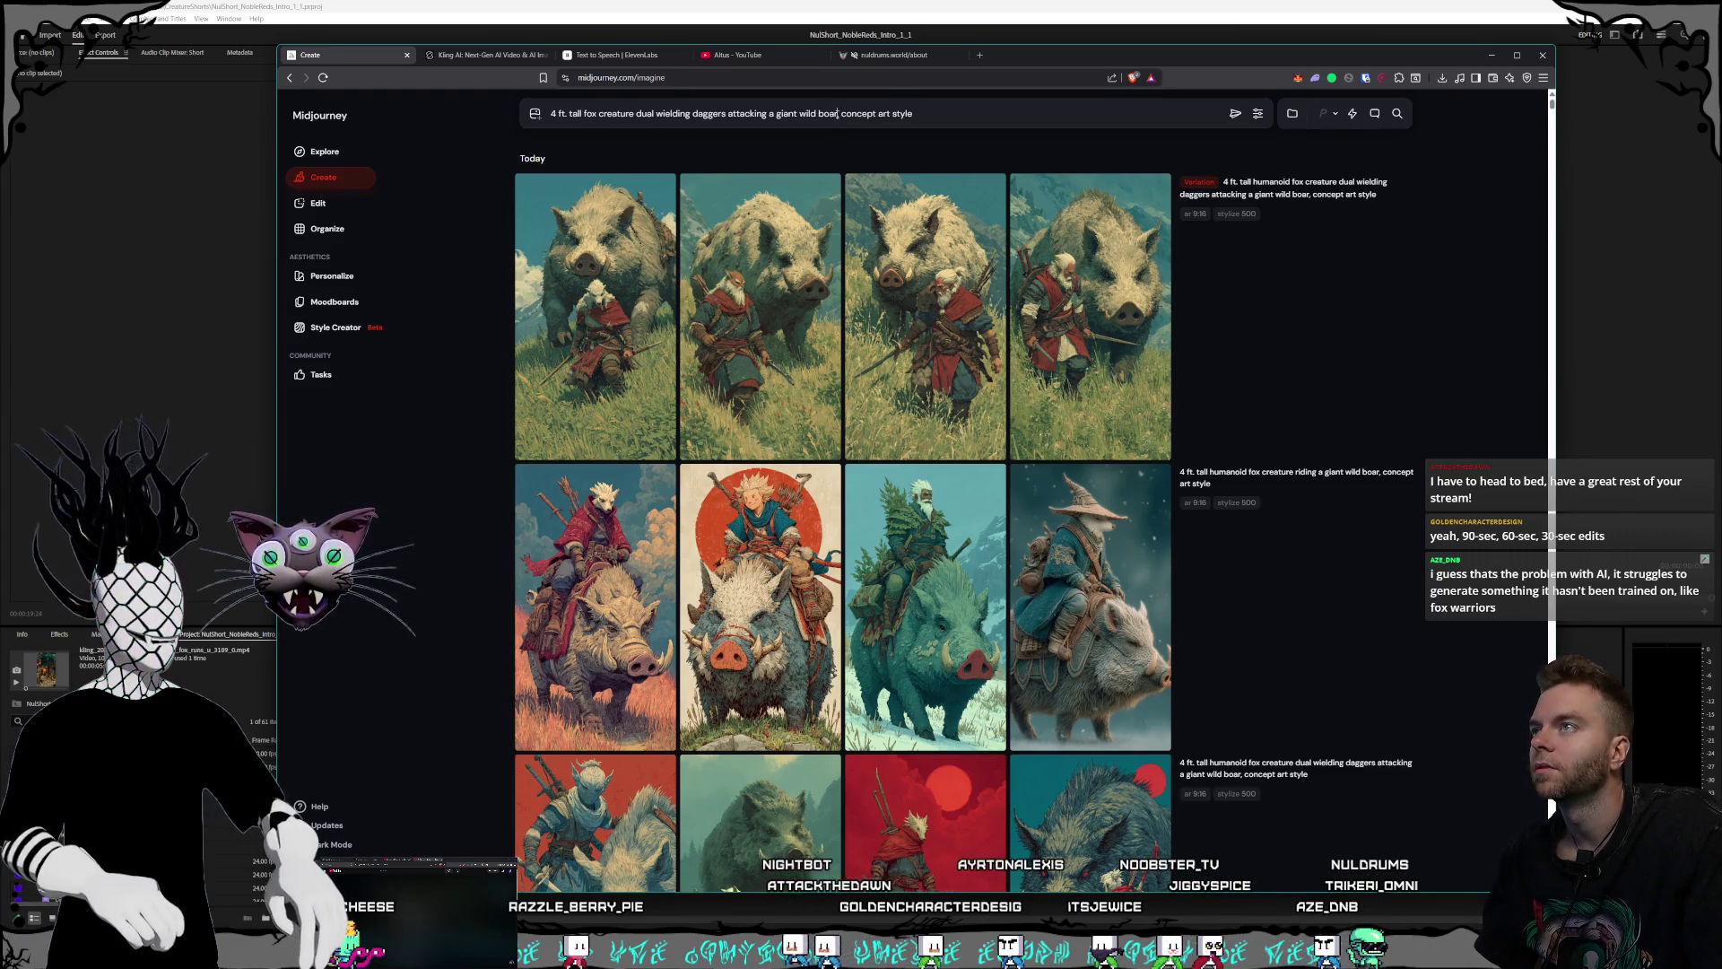
- Drop 'attacking a giant wild boar', add 'orange' before 'fox', and submit the prompt
key("BackSpace")
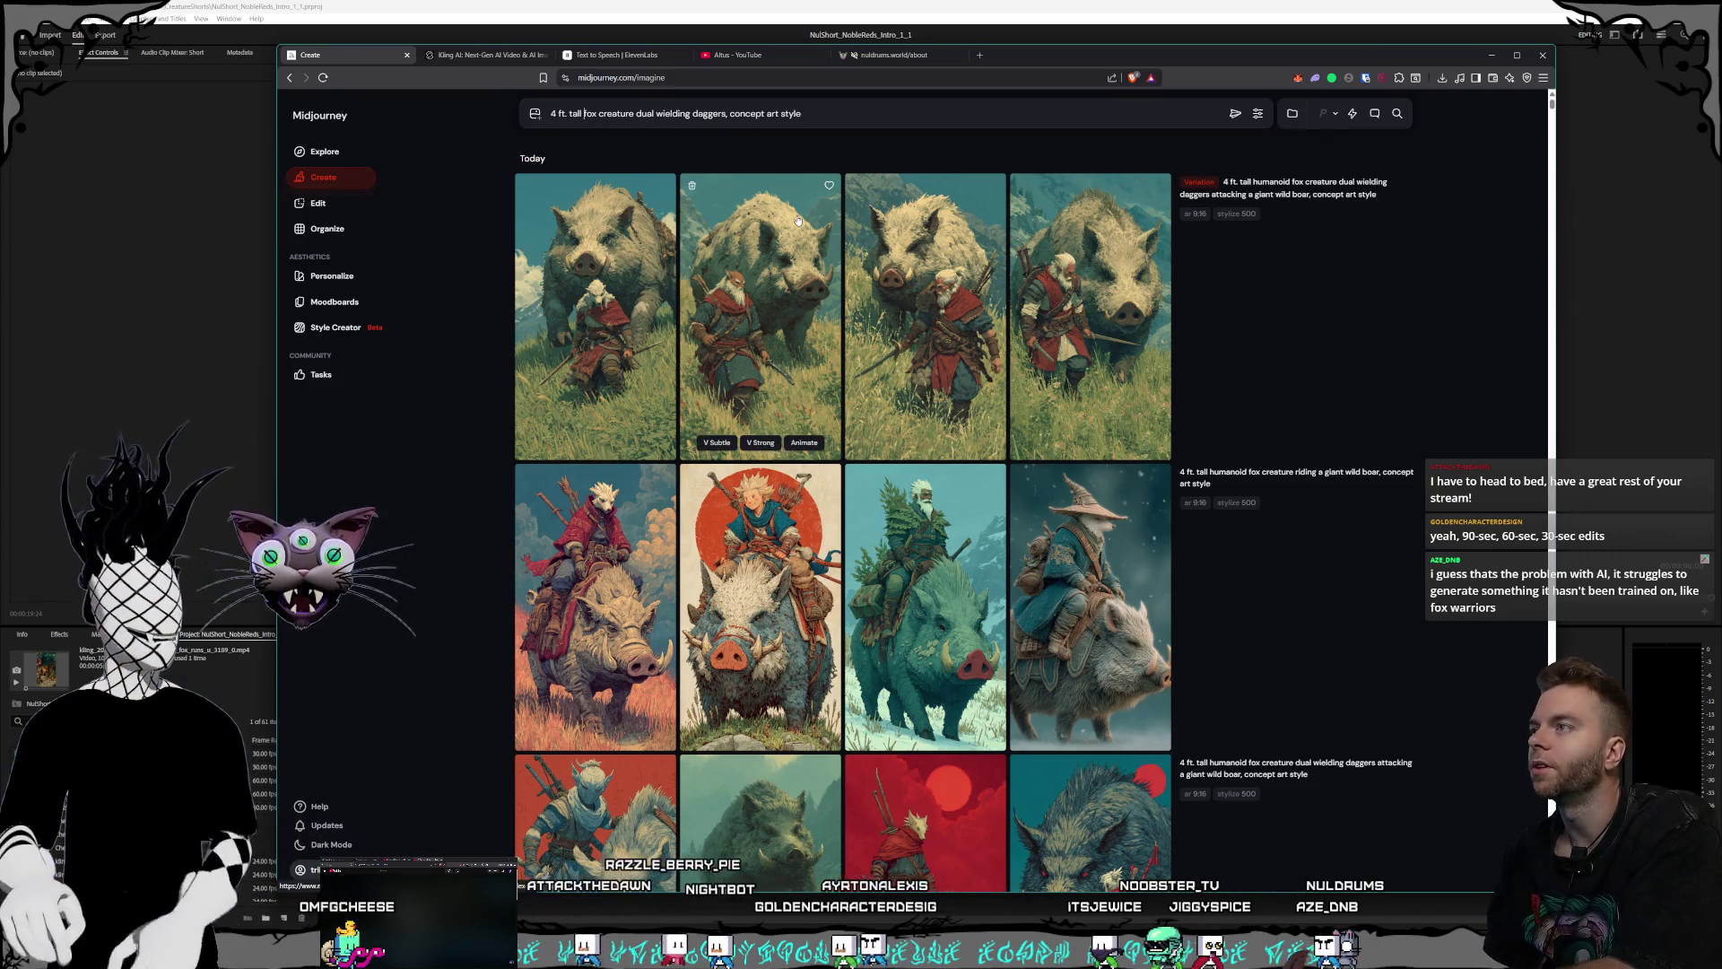
type("orange")
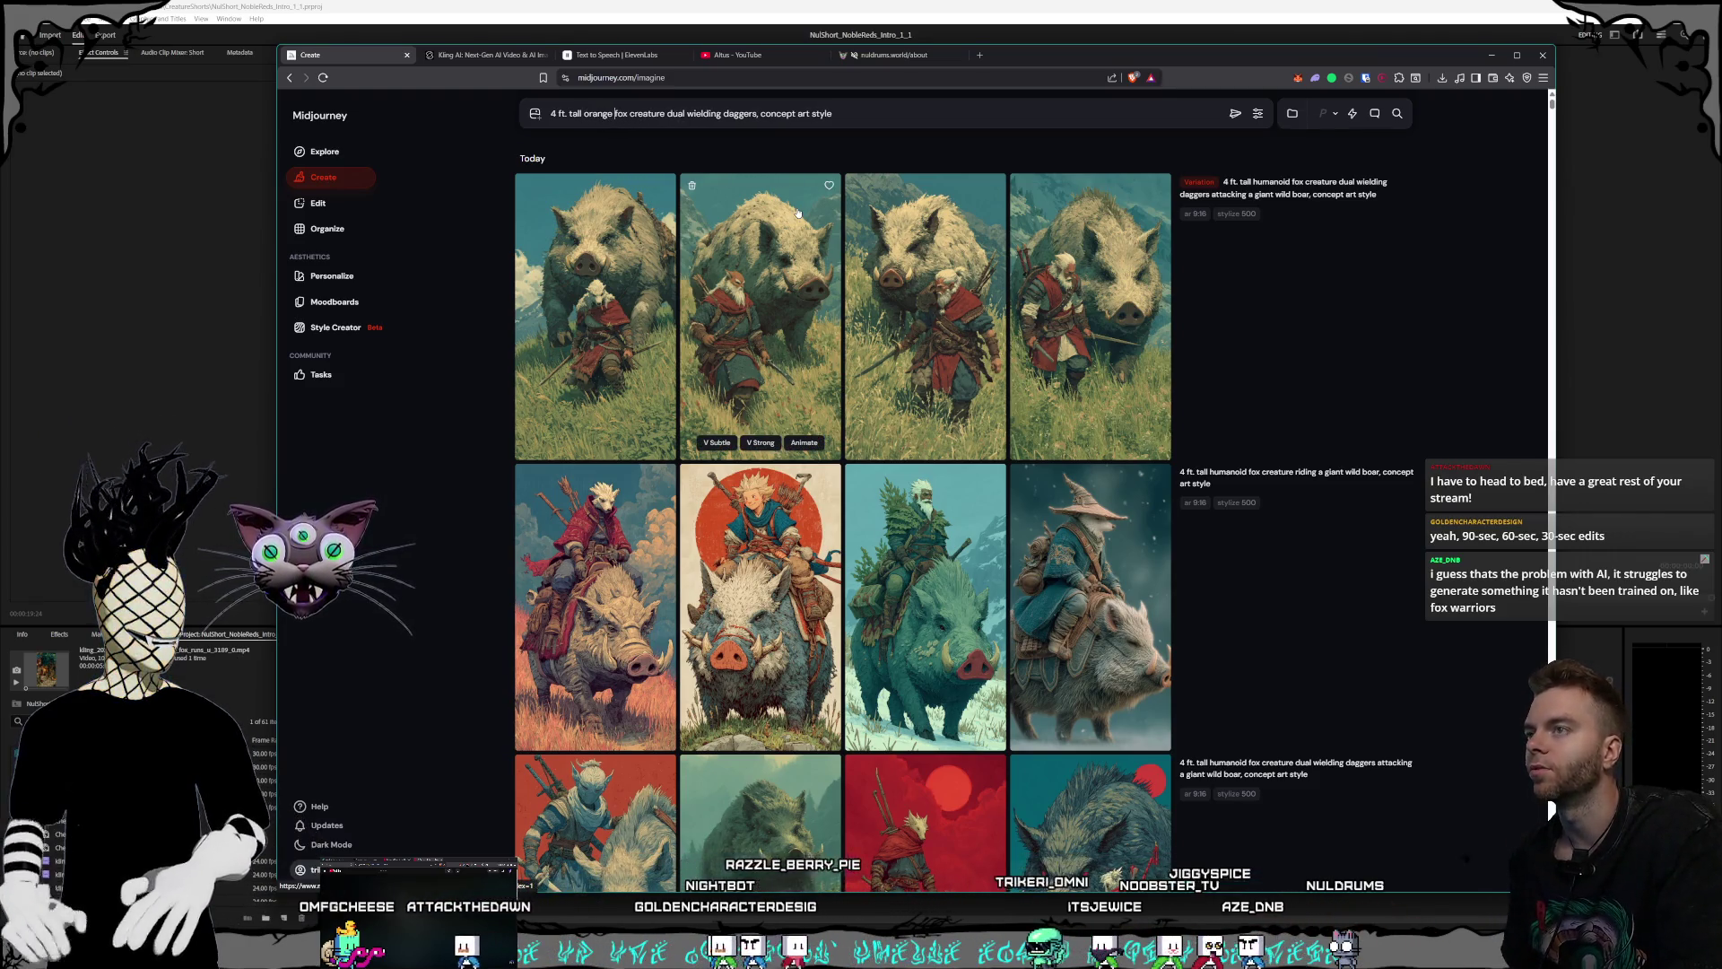
key("Return")
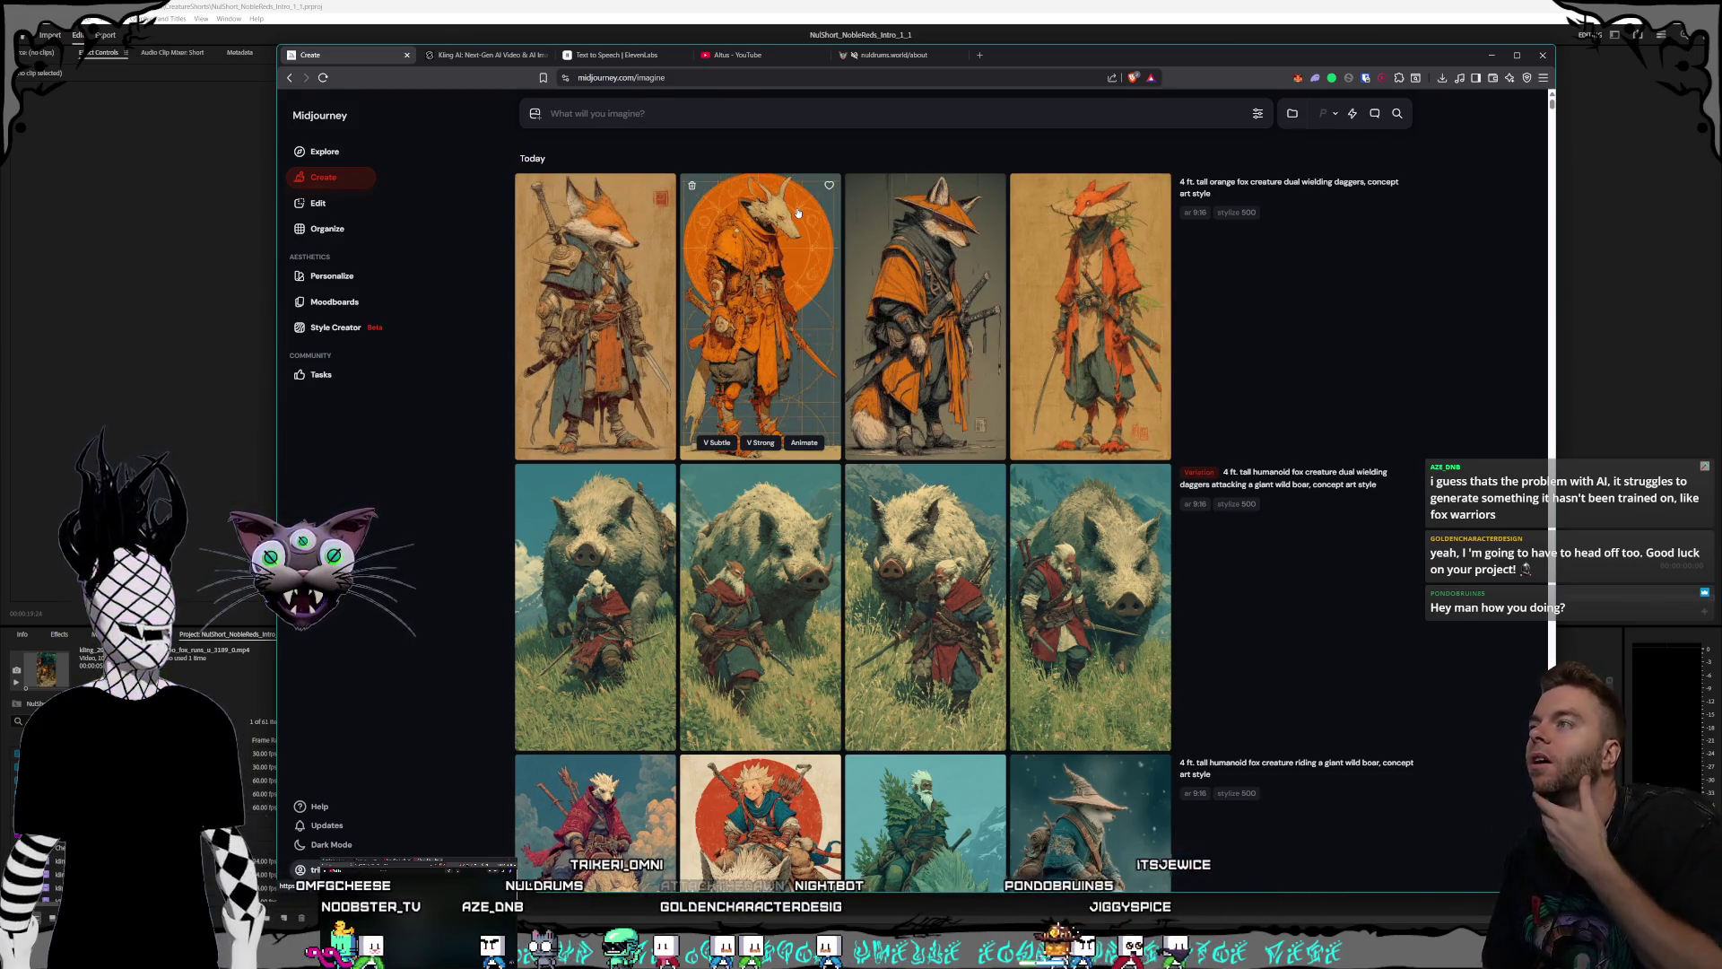
left_click(593, 338)
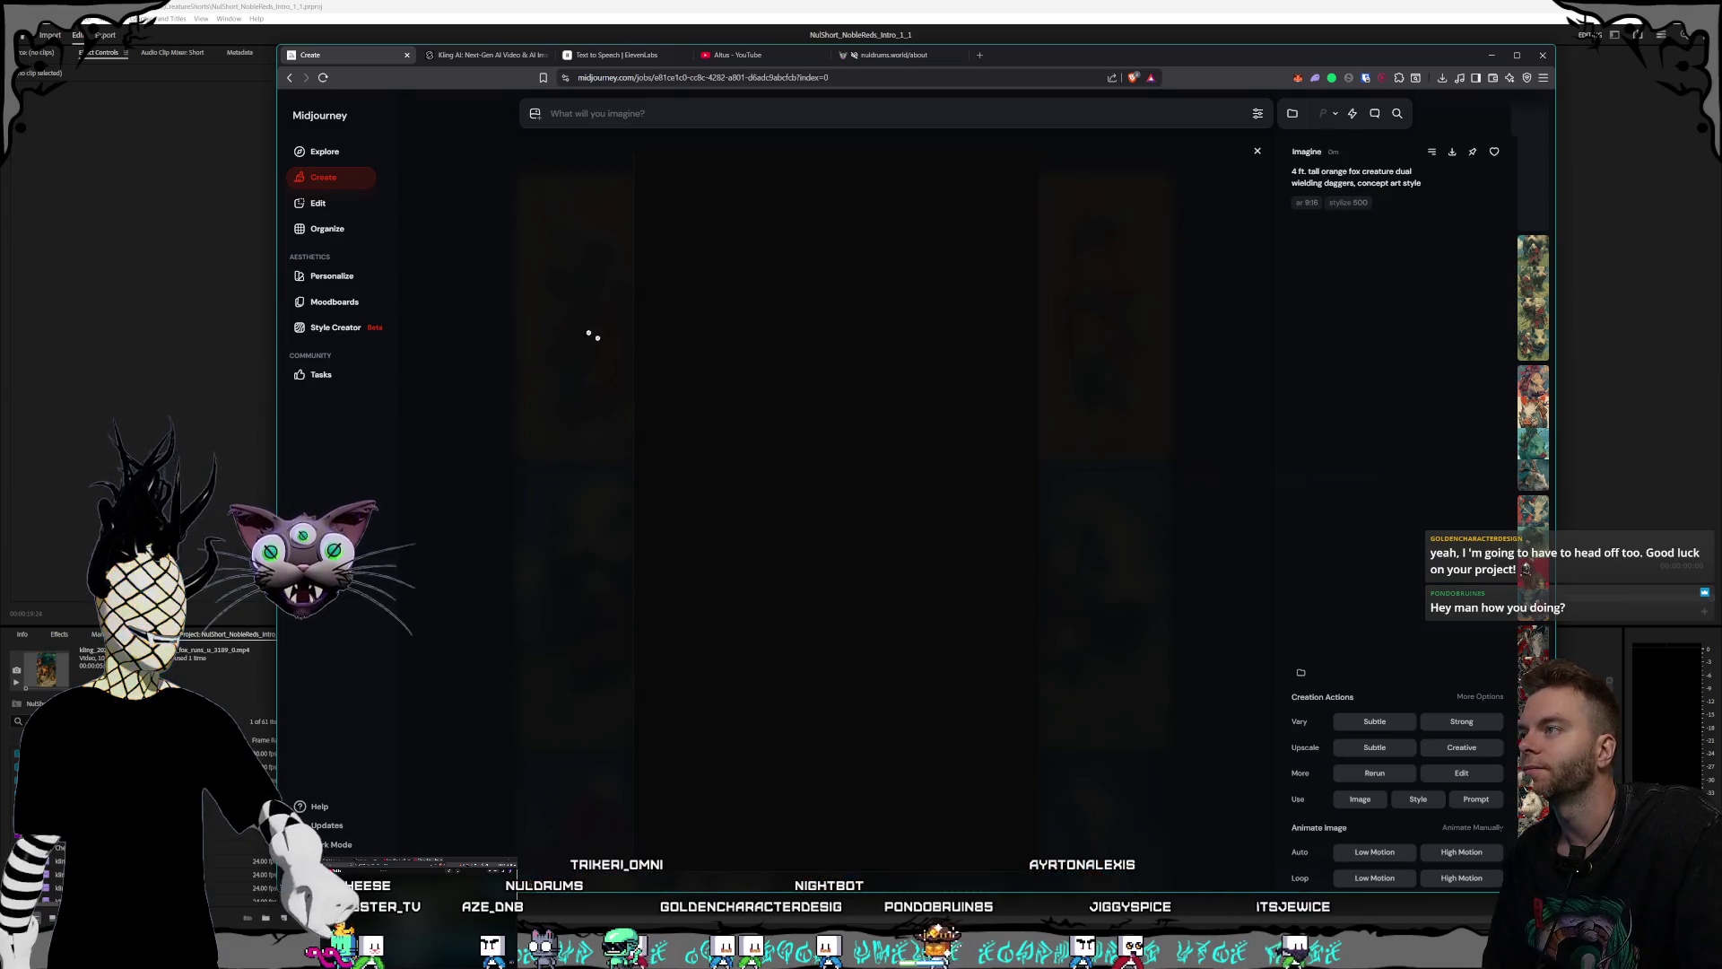
- Review the first and third orange fox images full-size, then return to the reloaded prompt
left_click(1175, 436)
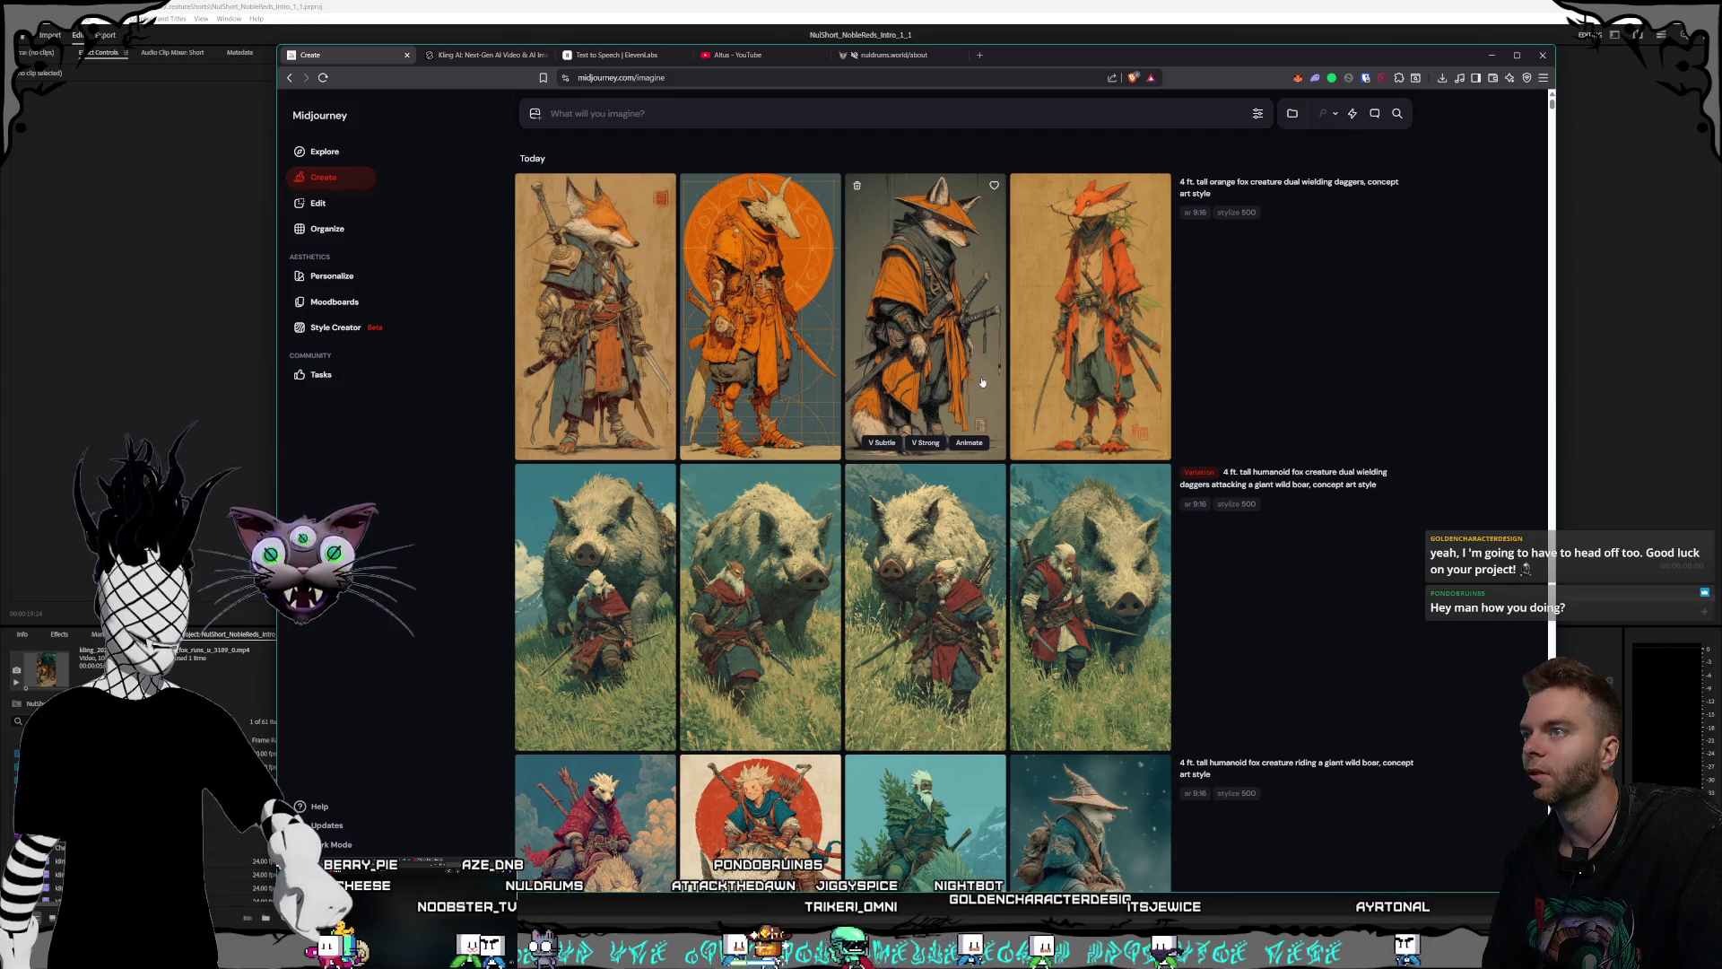
left_click(951, 395)
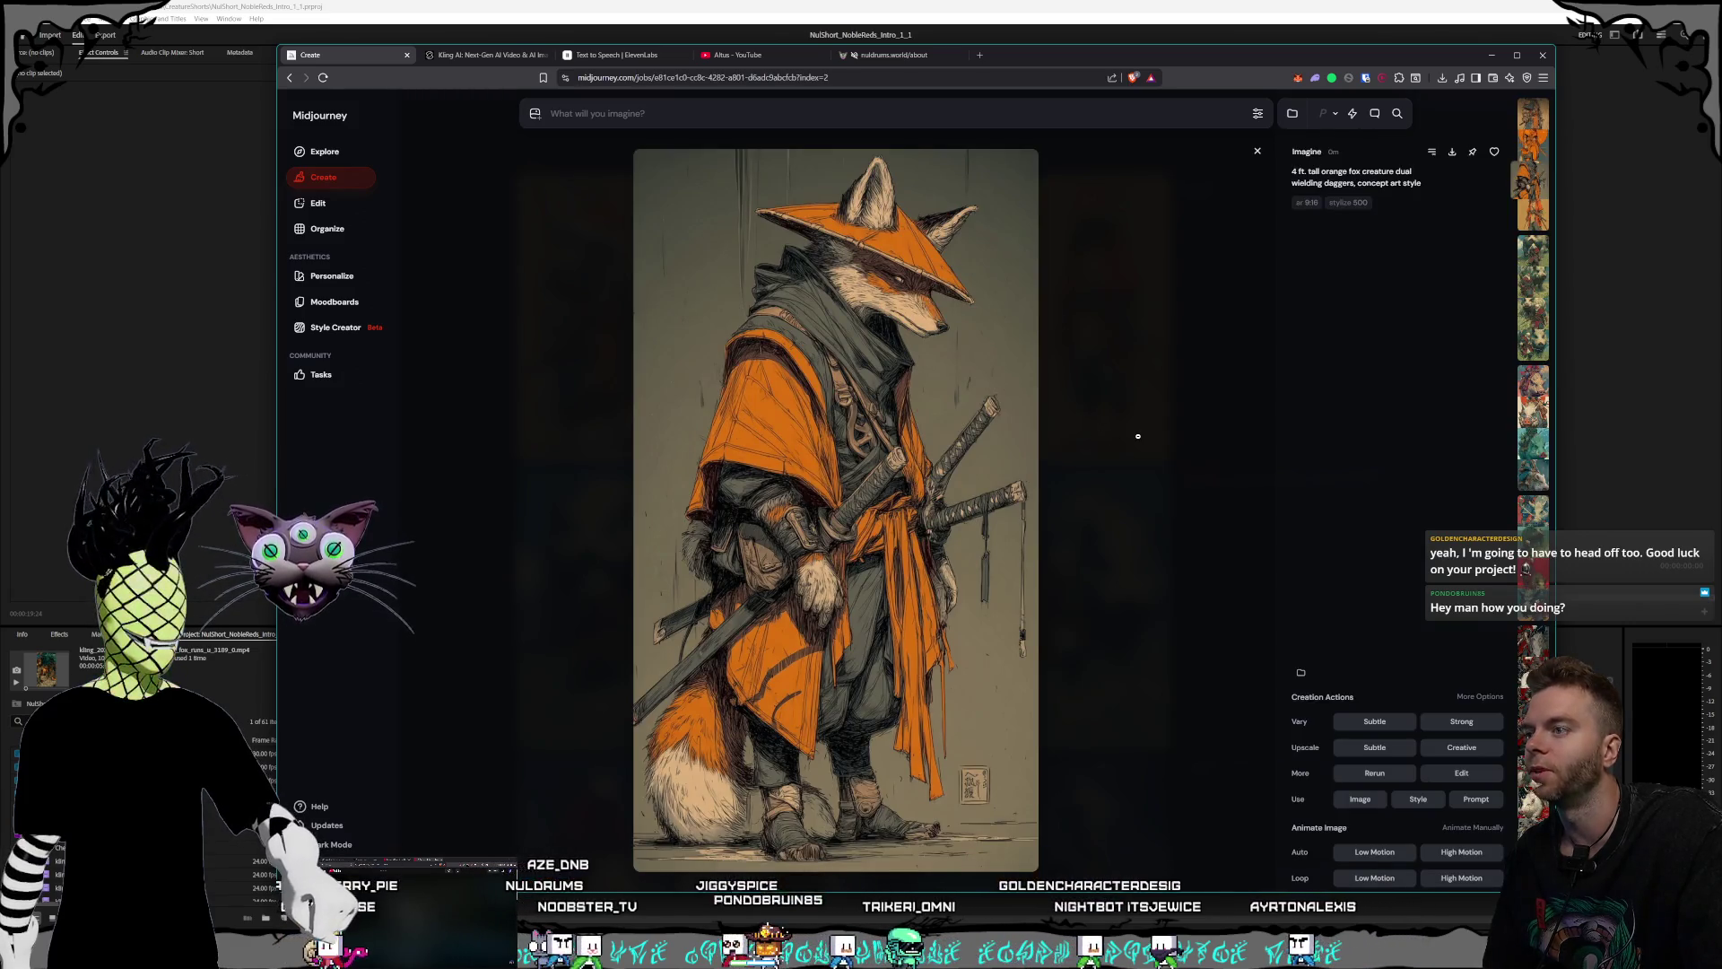
left_click(1137, 436)
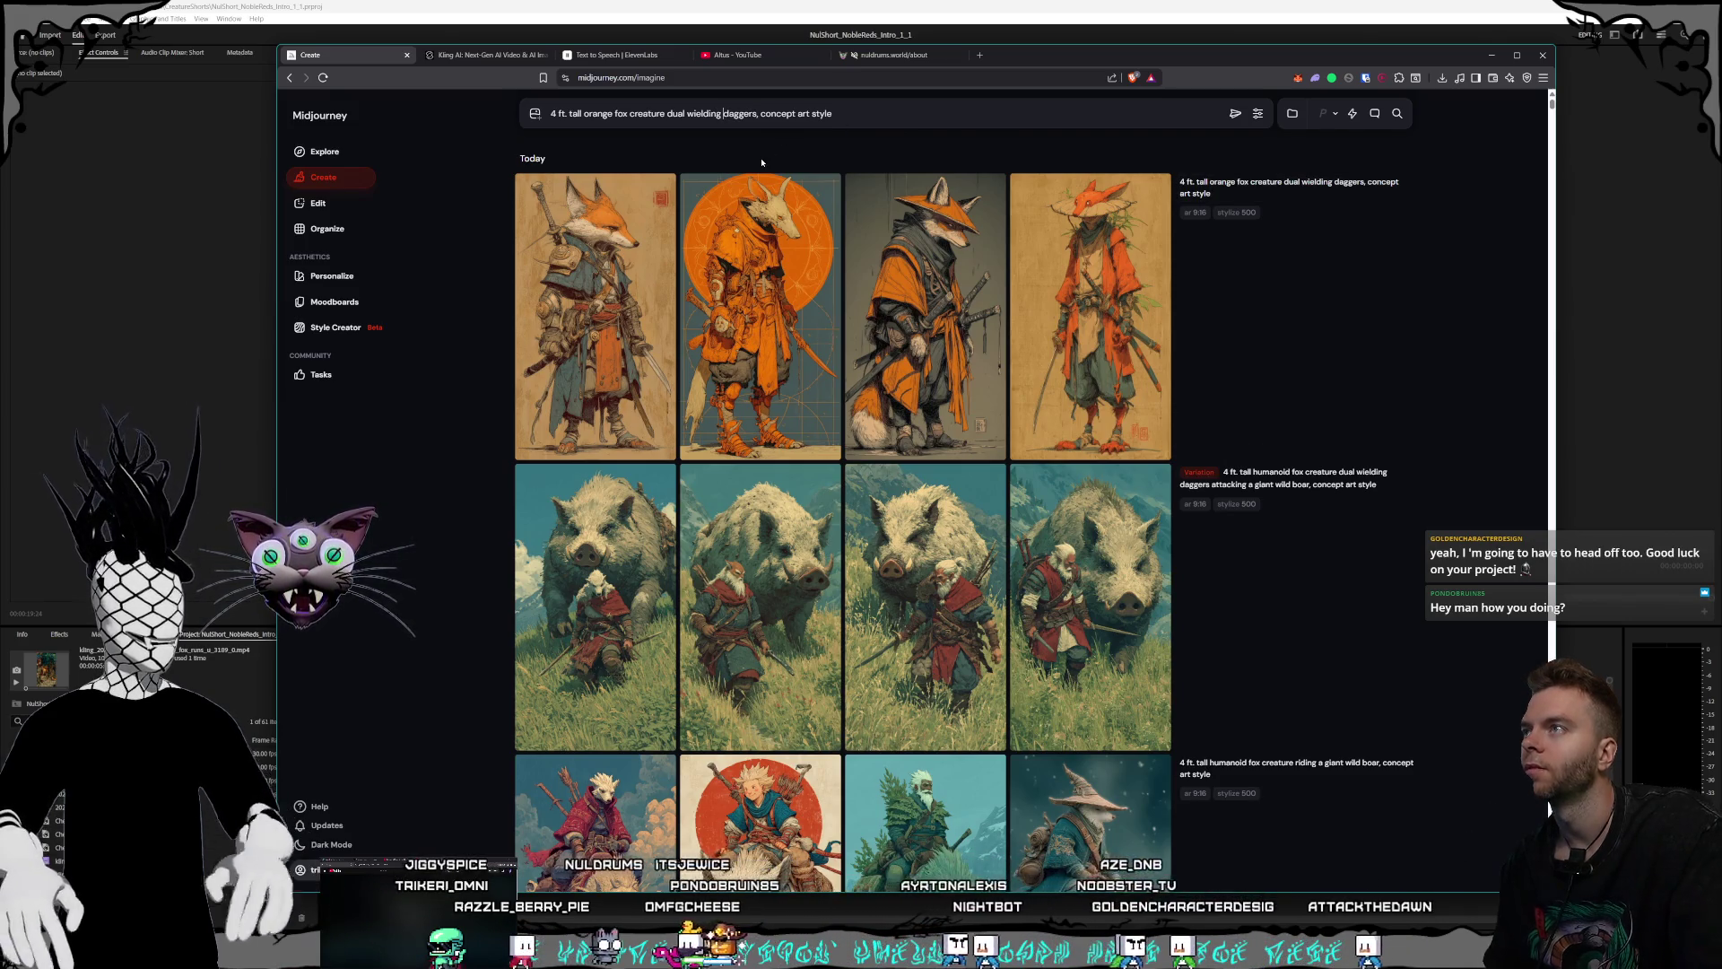
key("Right")
key("Right")
key("Right")
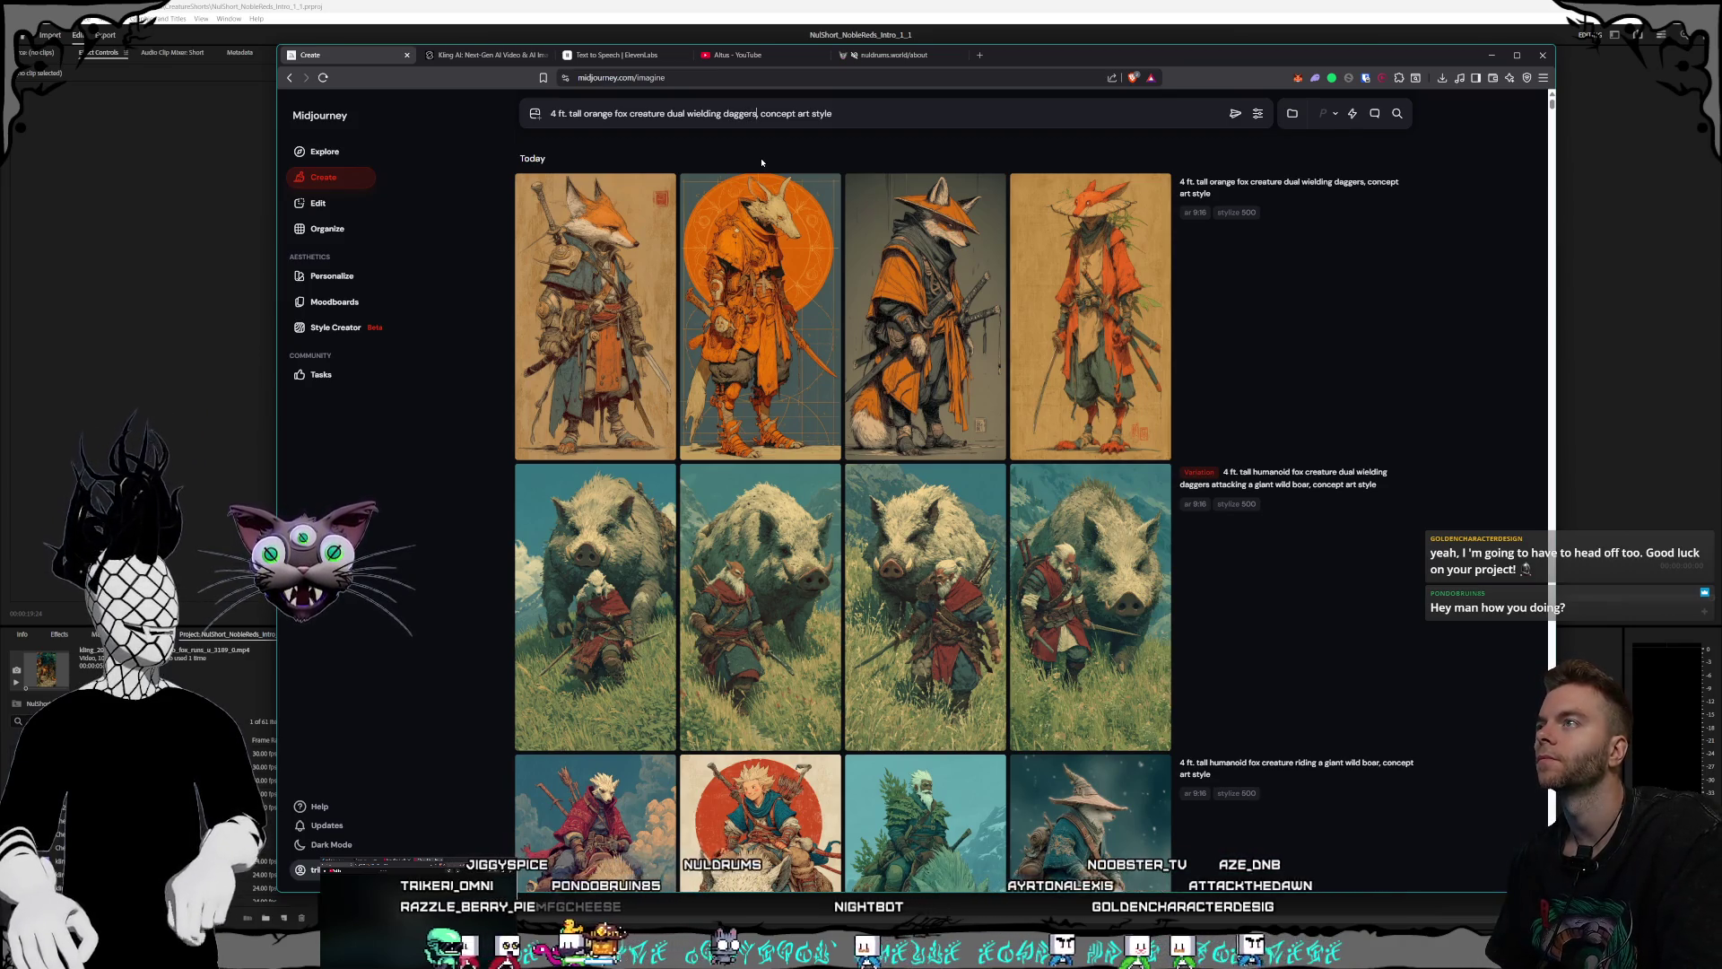
- Submit the prompt with 'daggers' changed to 'a dagger,' and carry it into Style Creator
key("BackSpace")
key("BackSpace")
key("BackSpace")
type("a dag")
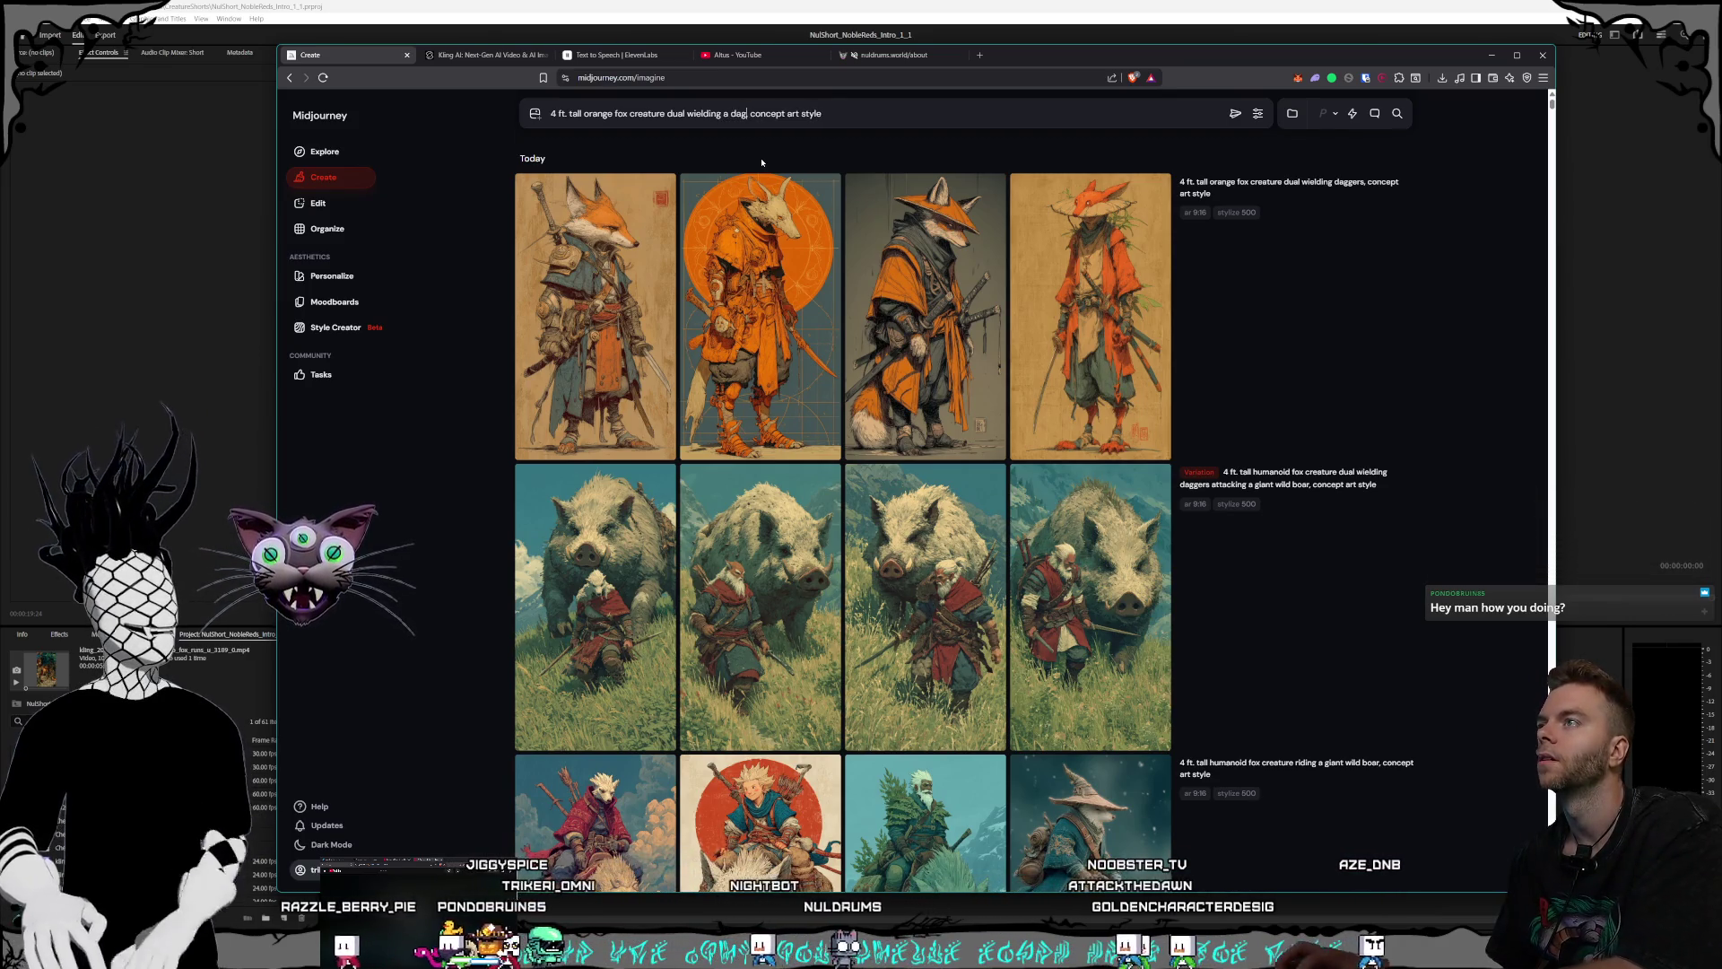
type("ger,")
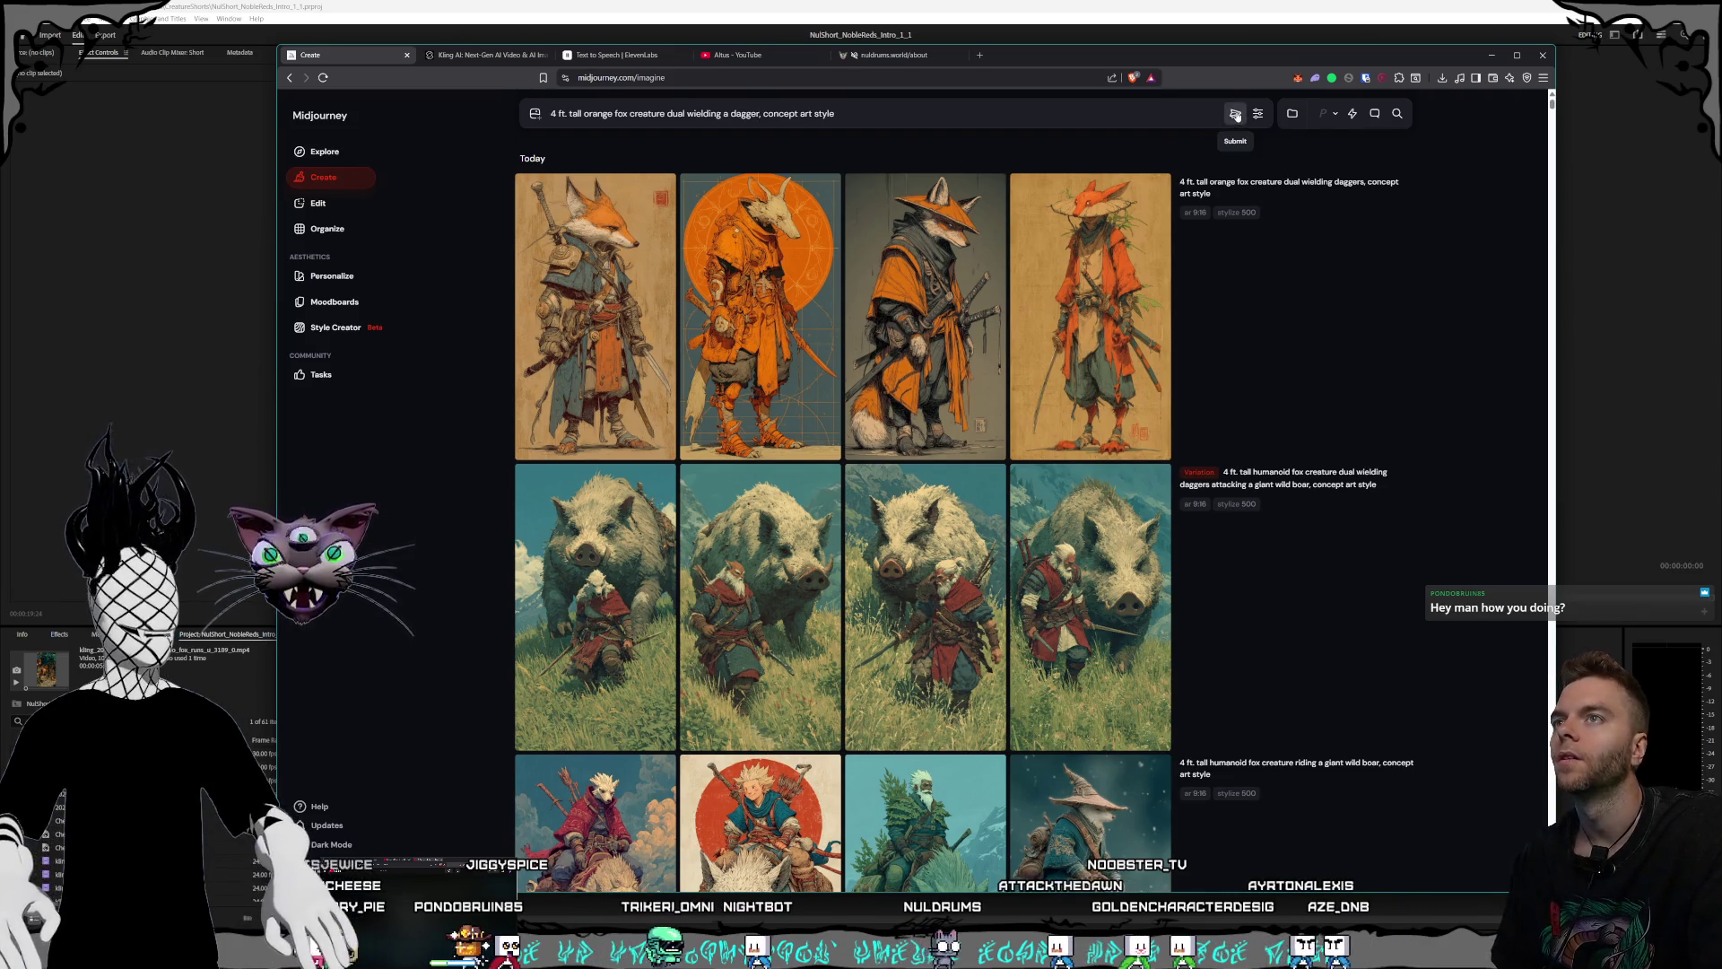
left_click(1236, 115)
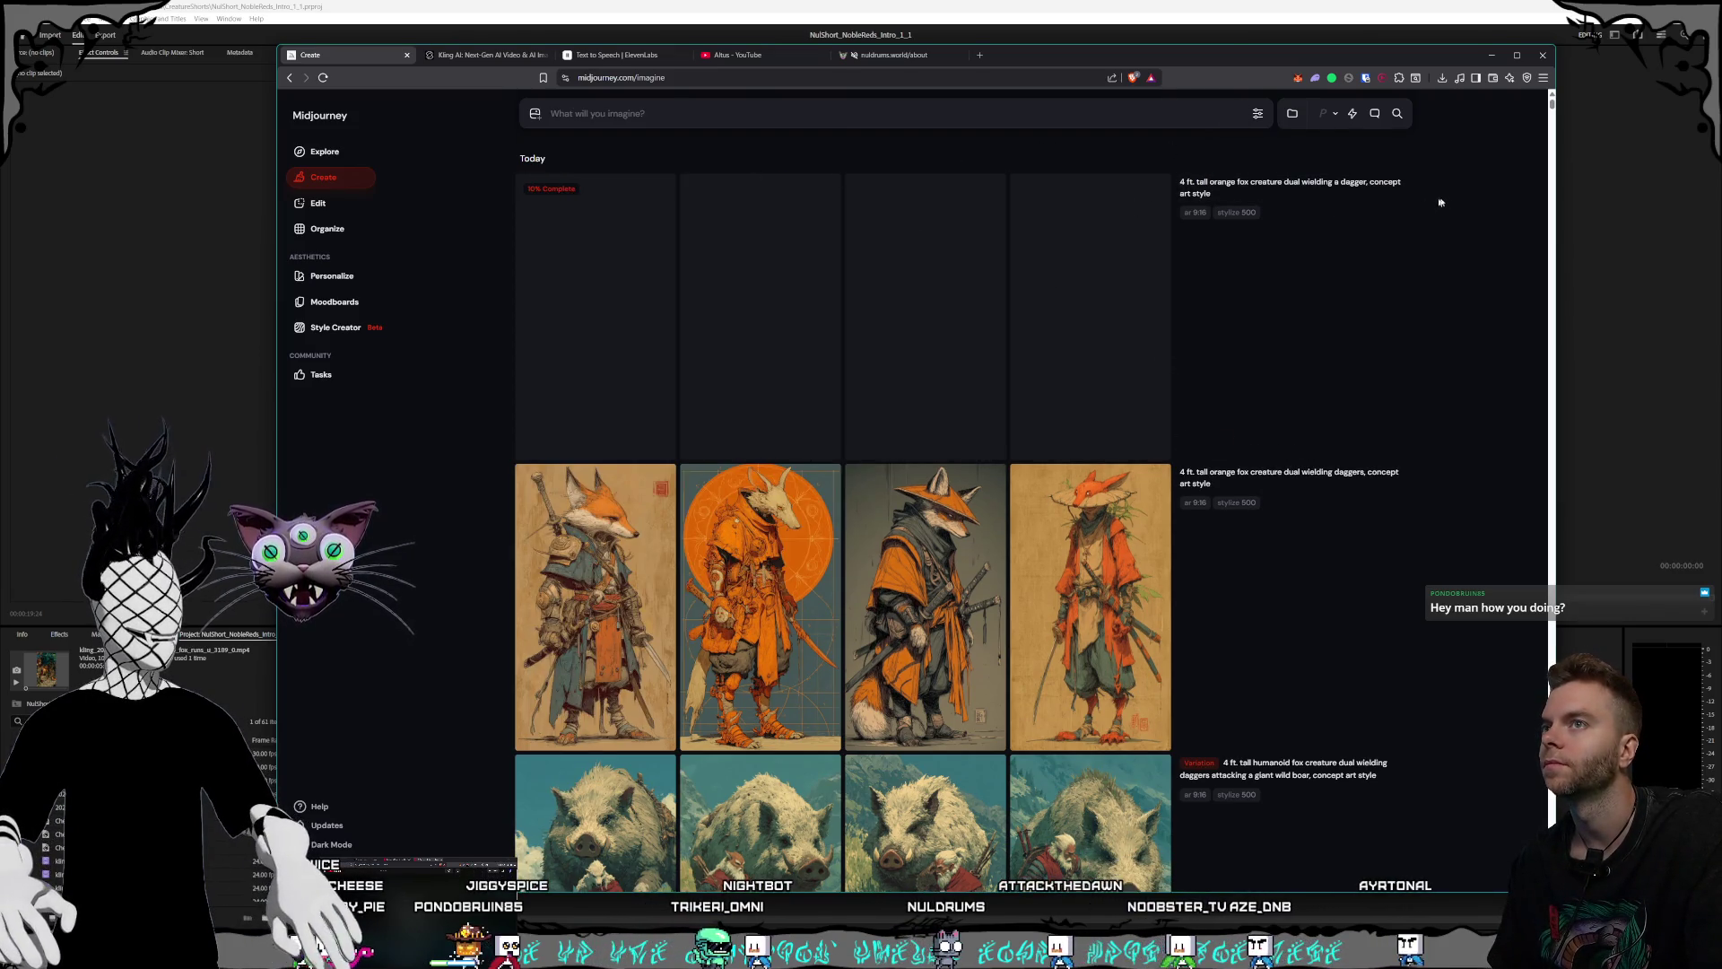
key("ctrl+a")
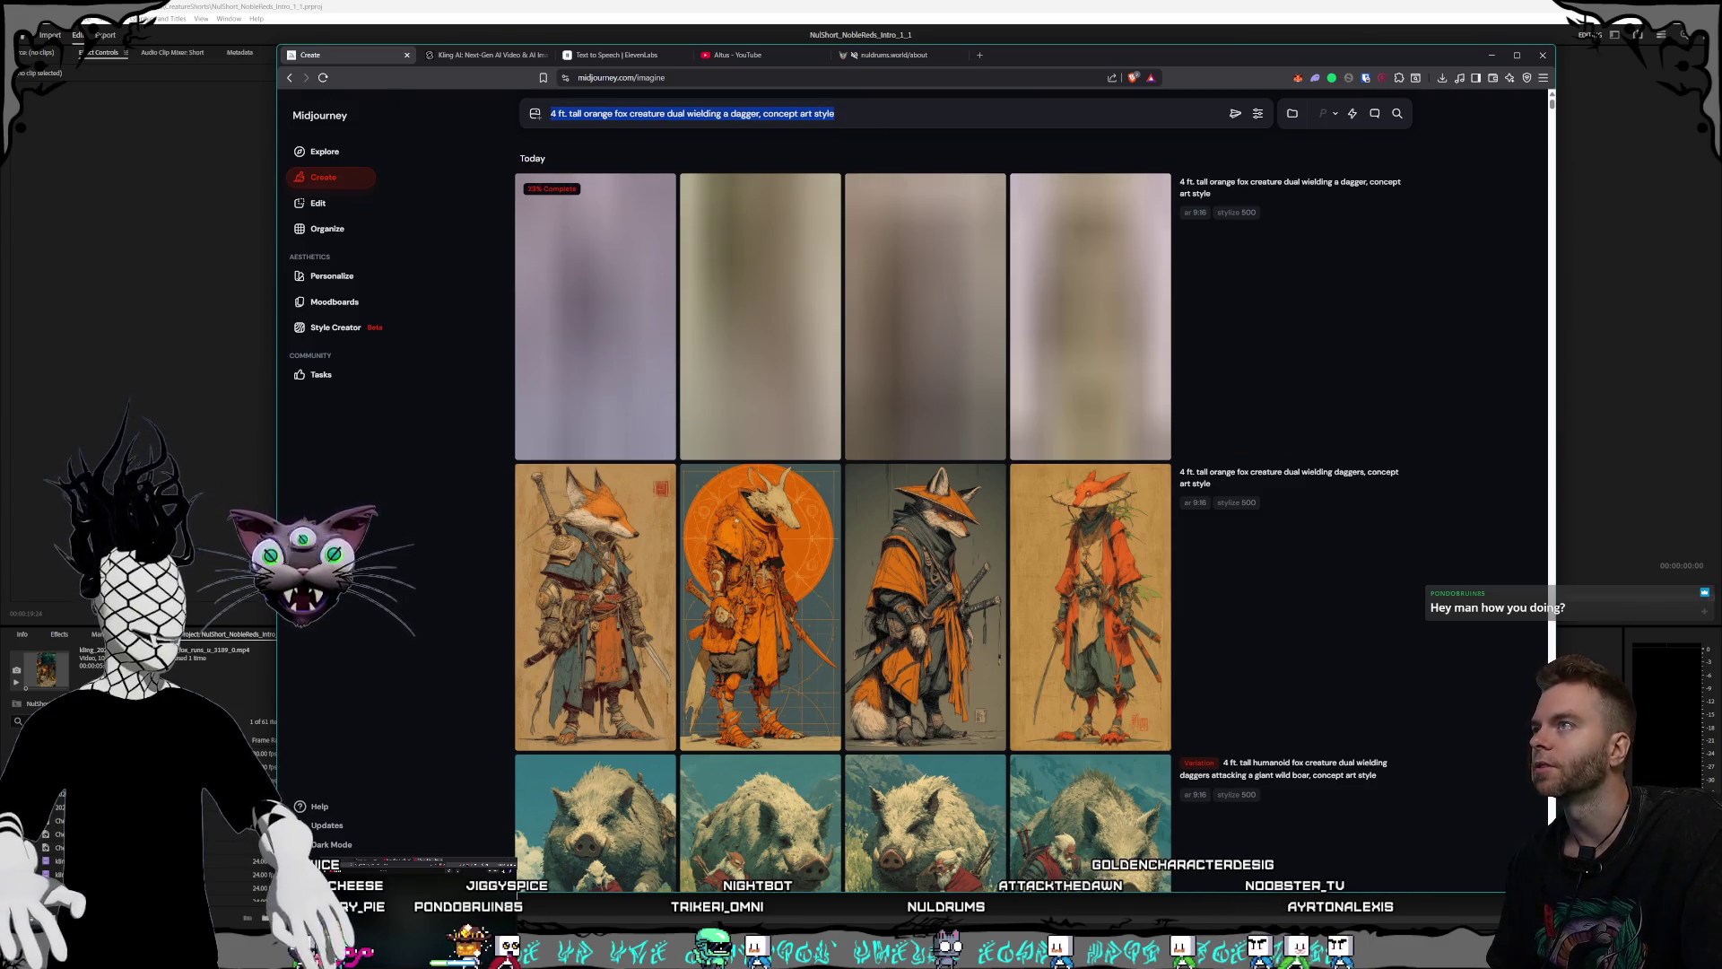
left_click(335, 326)
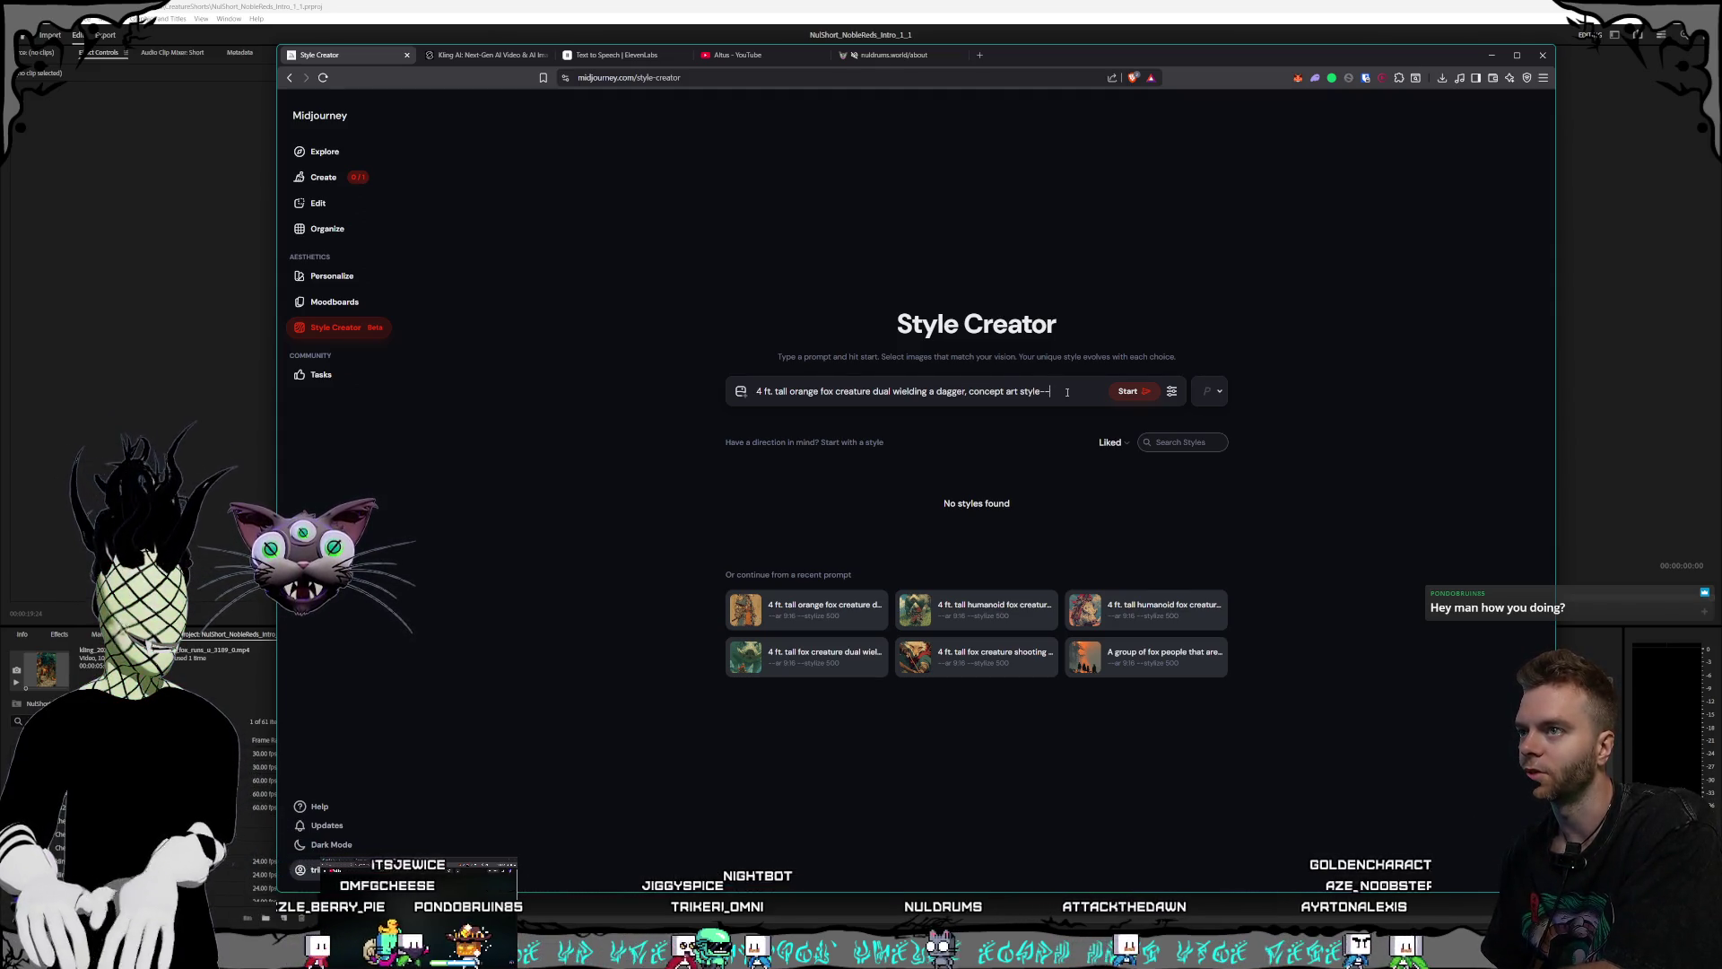
- Try adding an --ar 9:16 aspect ratio in Style Creator, then discard it and return to Create
type("ar")
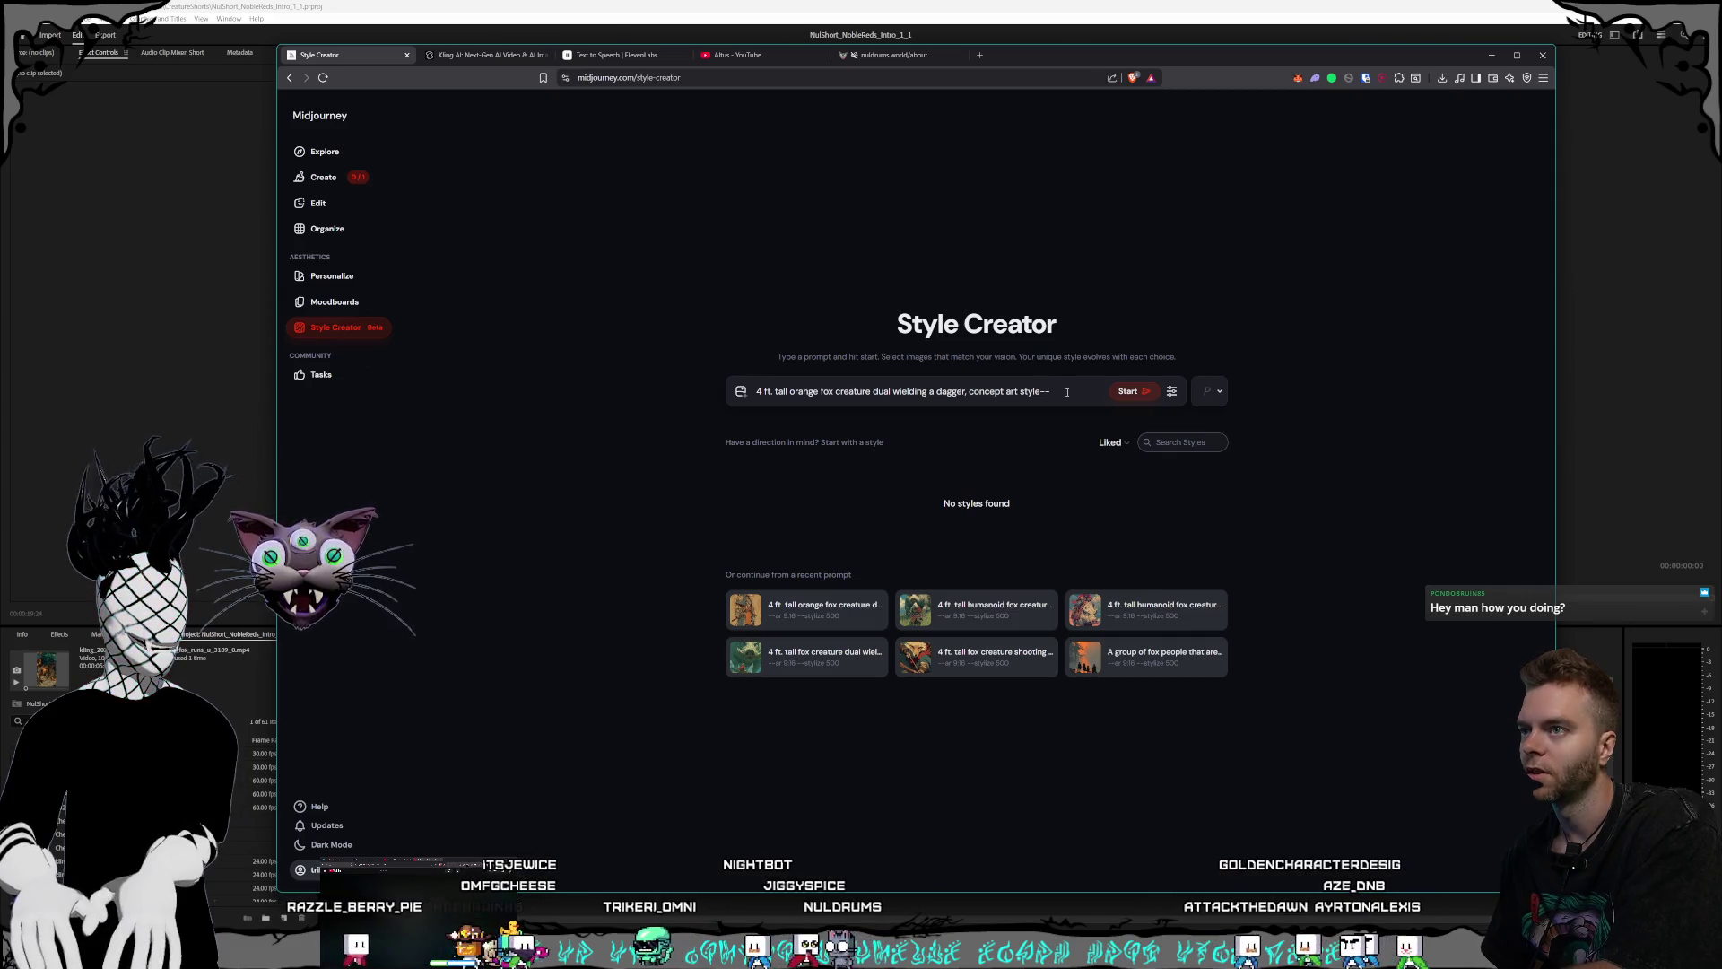
key("BackSpace")
key("BackSpace")
key("BackSpace")
type("e")
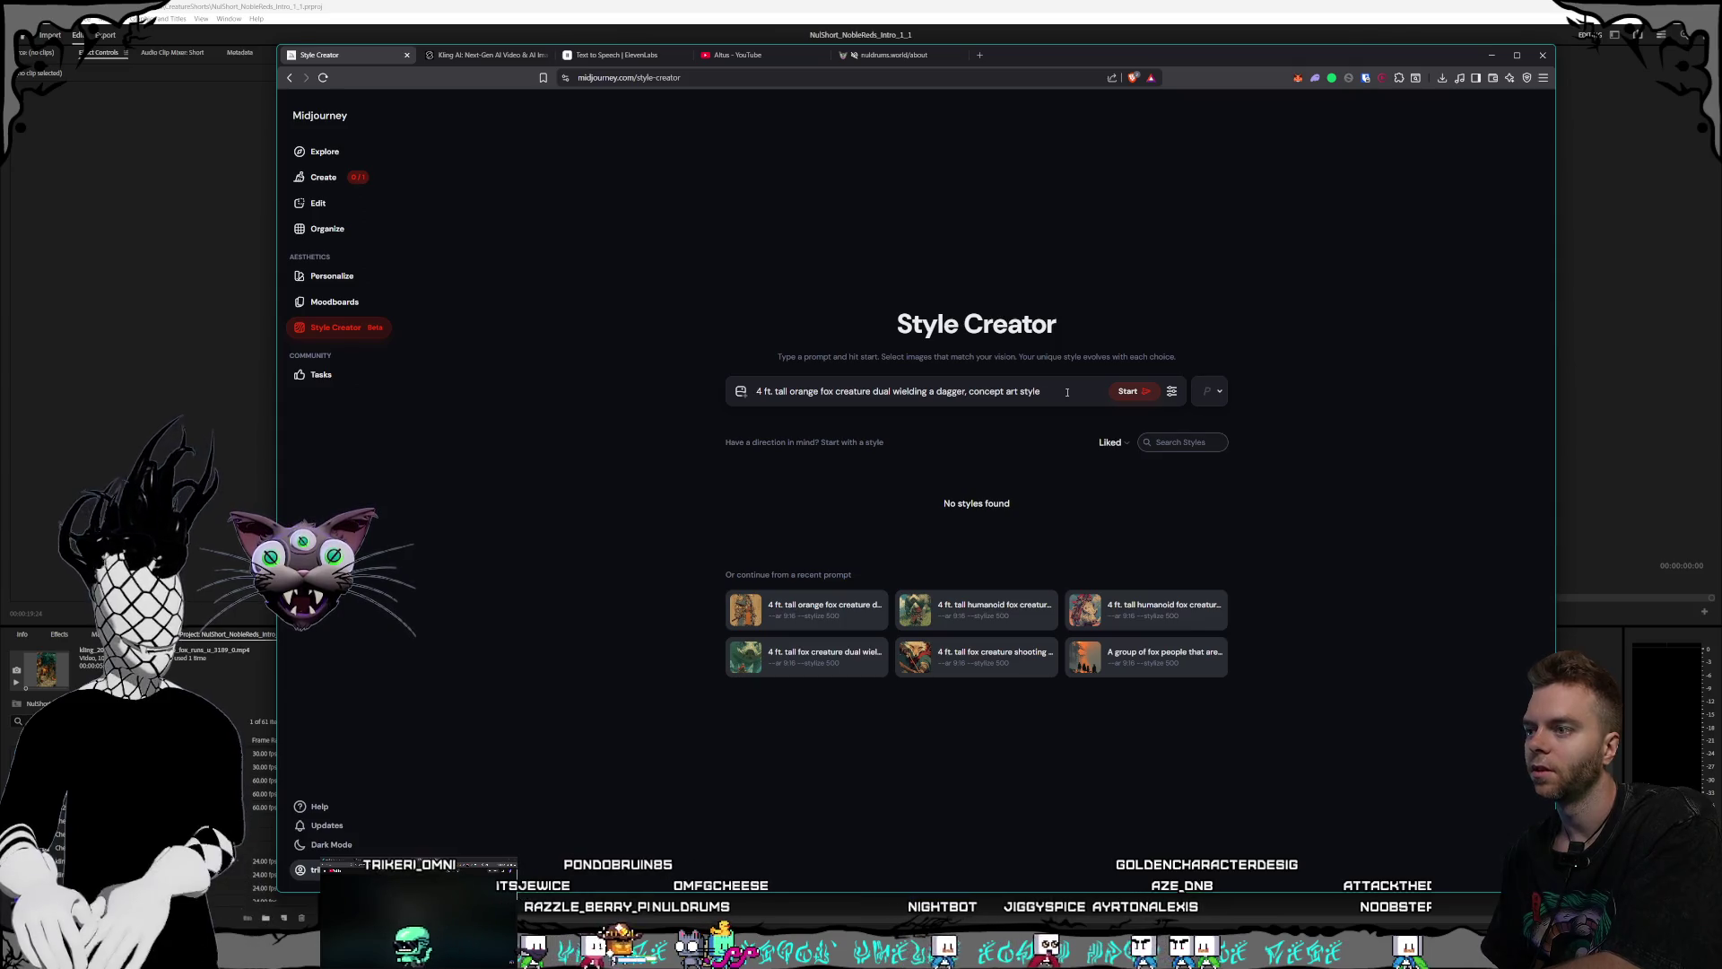
type("--ar9")
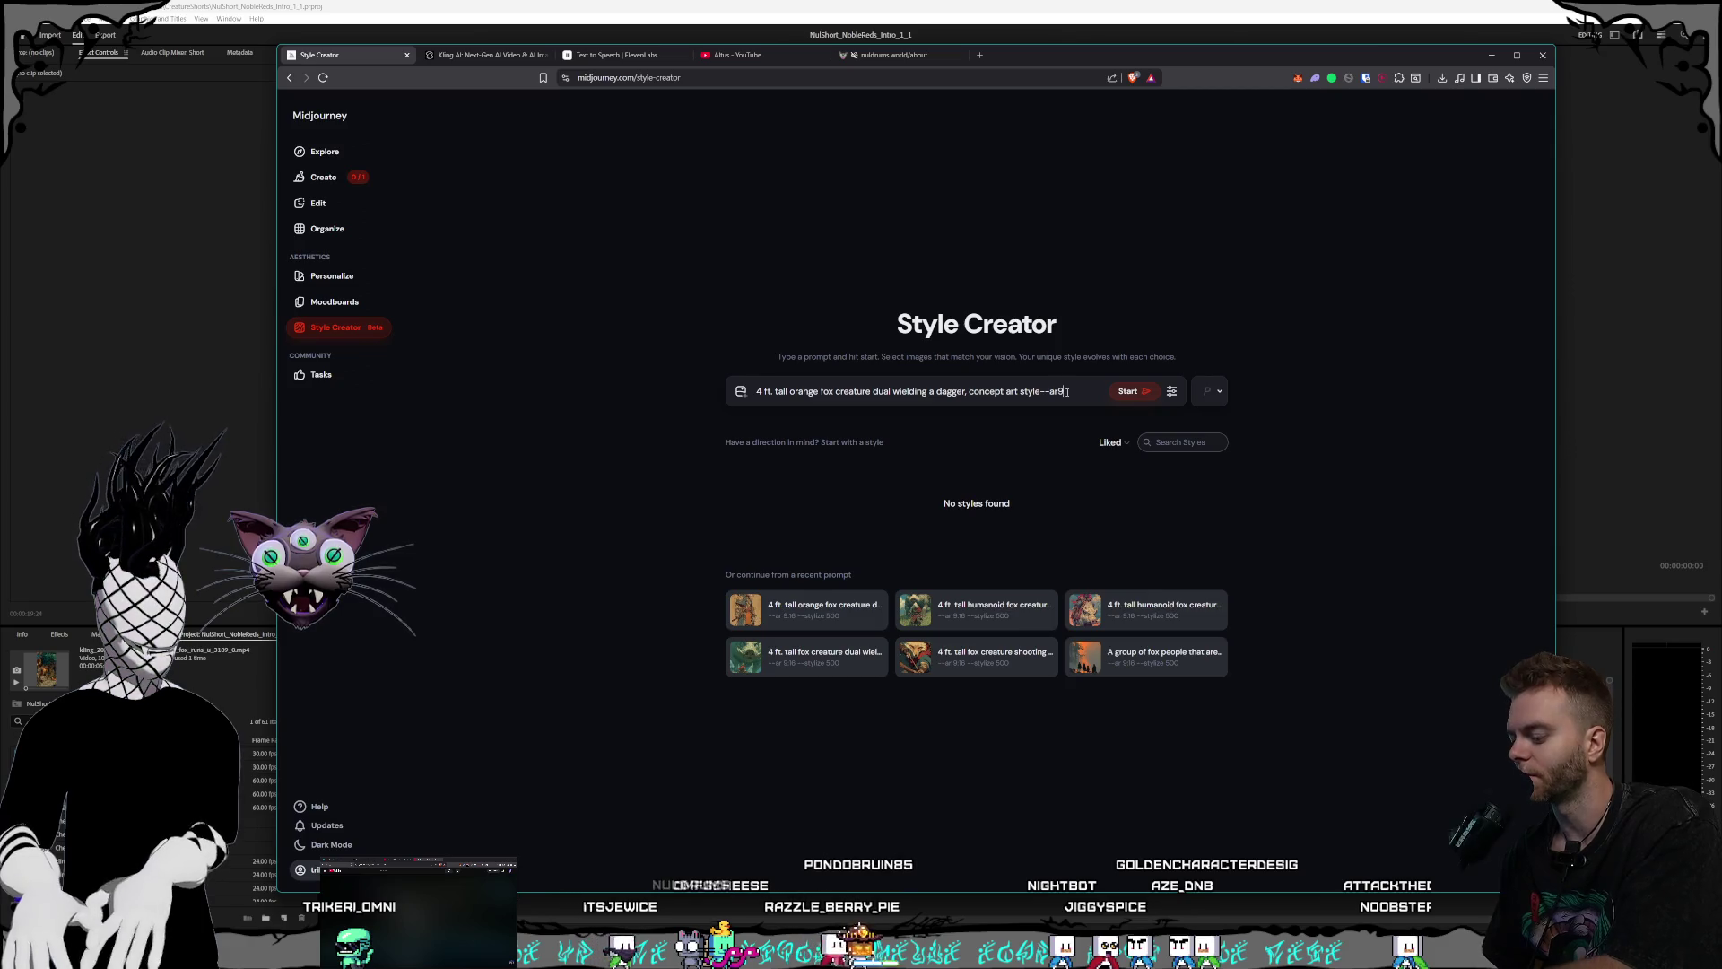
type(":16")
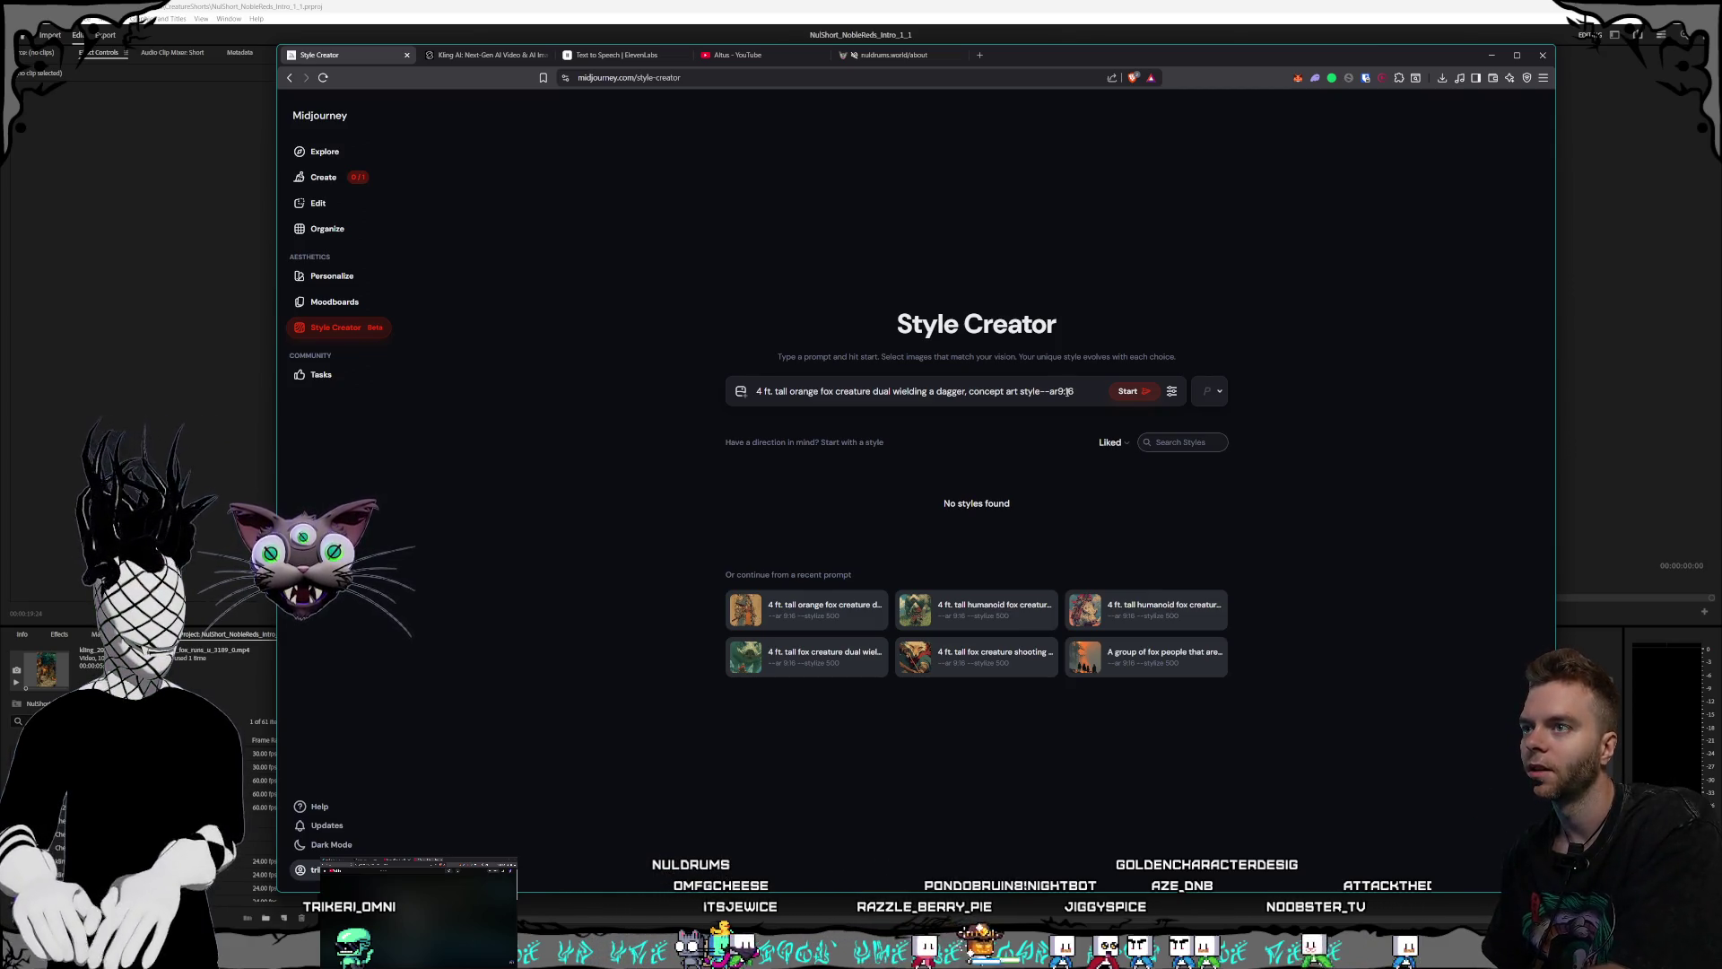
left_click_drag(1069, 391, 1040, 391)
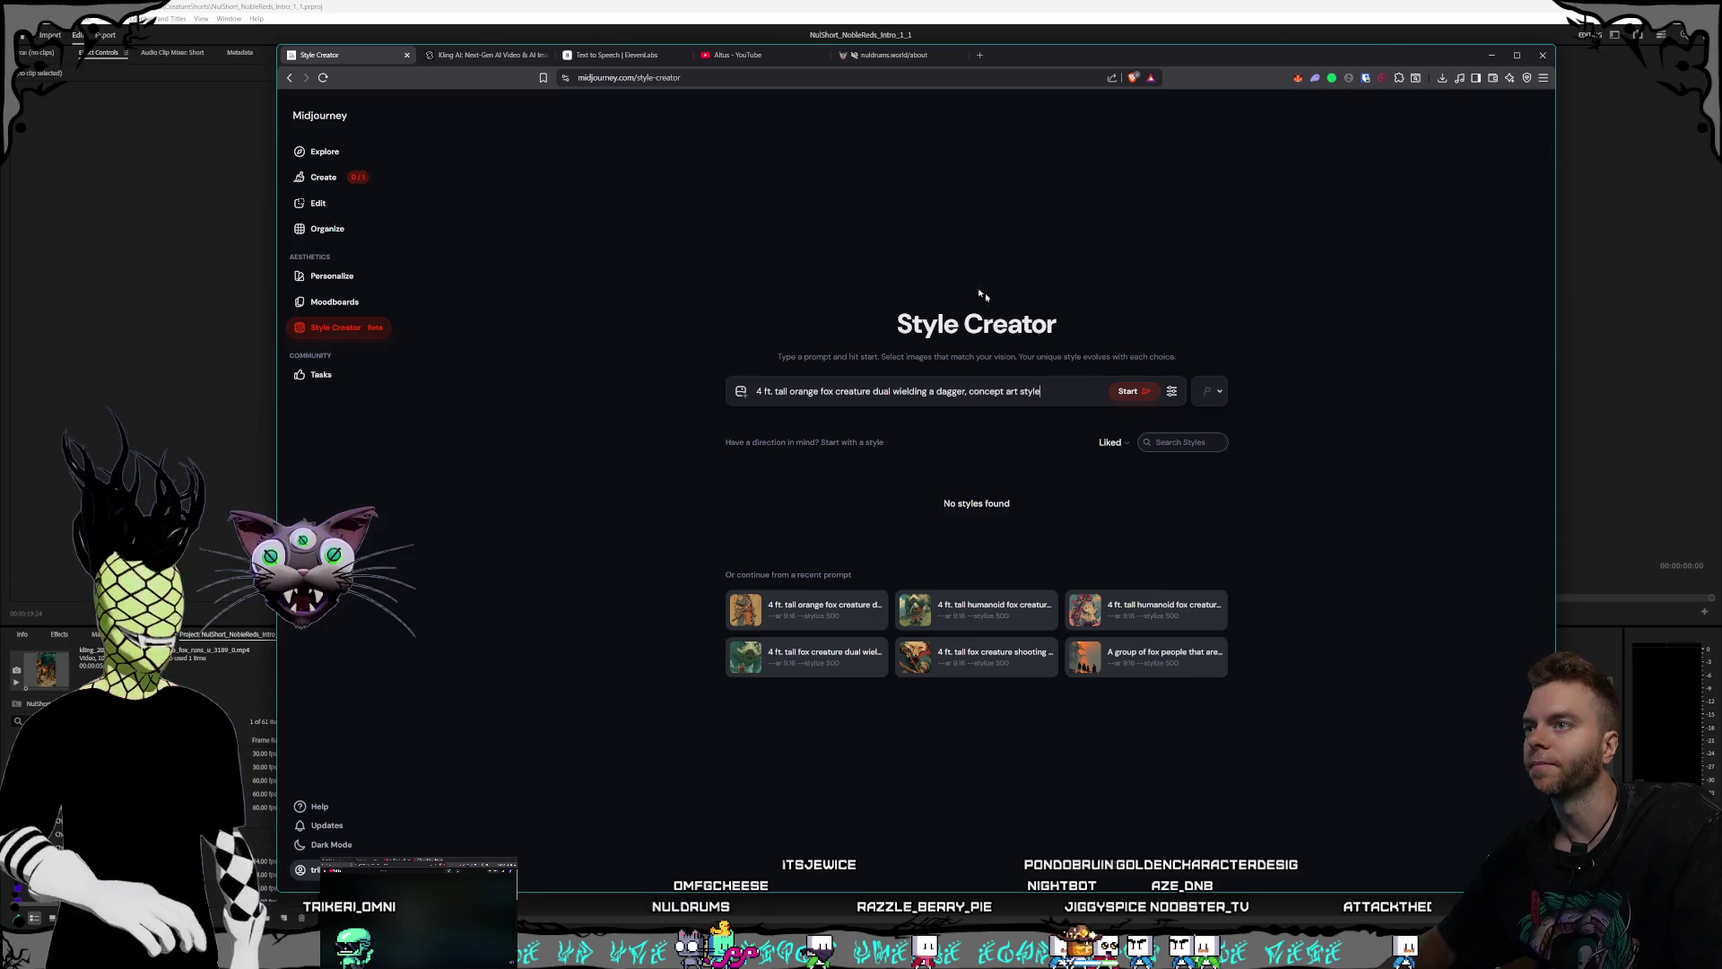
key("alt+Left")
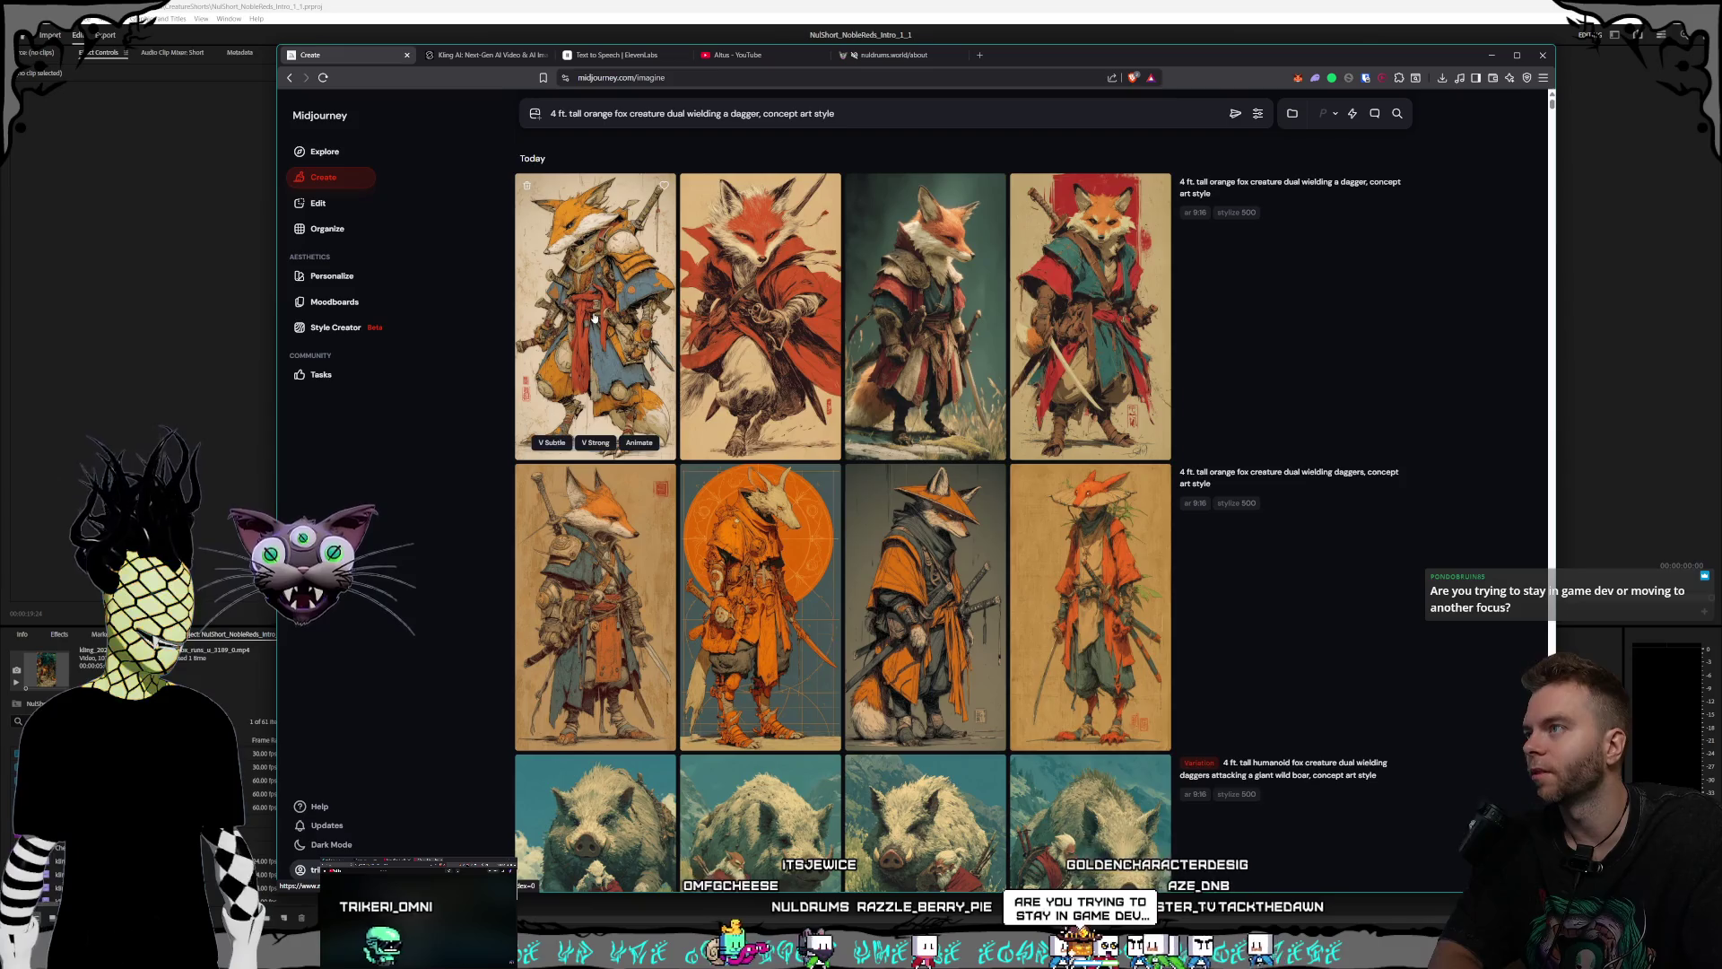
left_click(585, 430)
key("Escape")
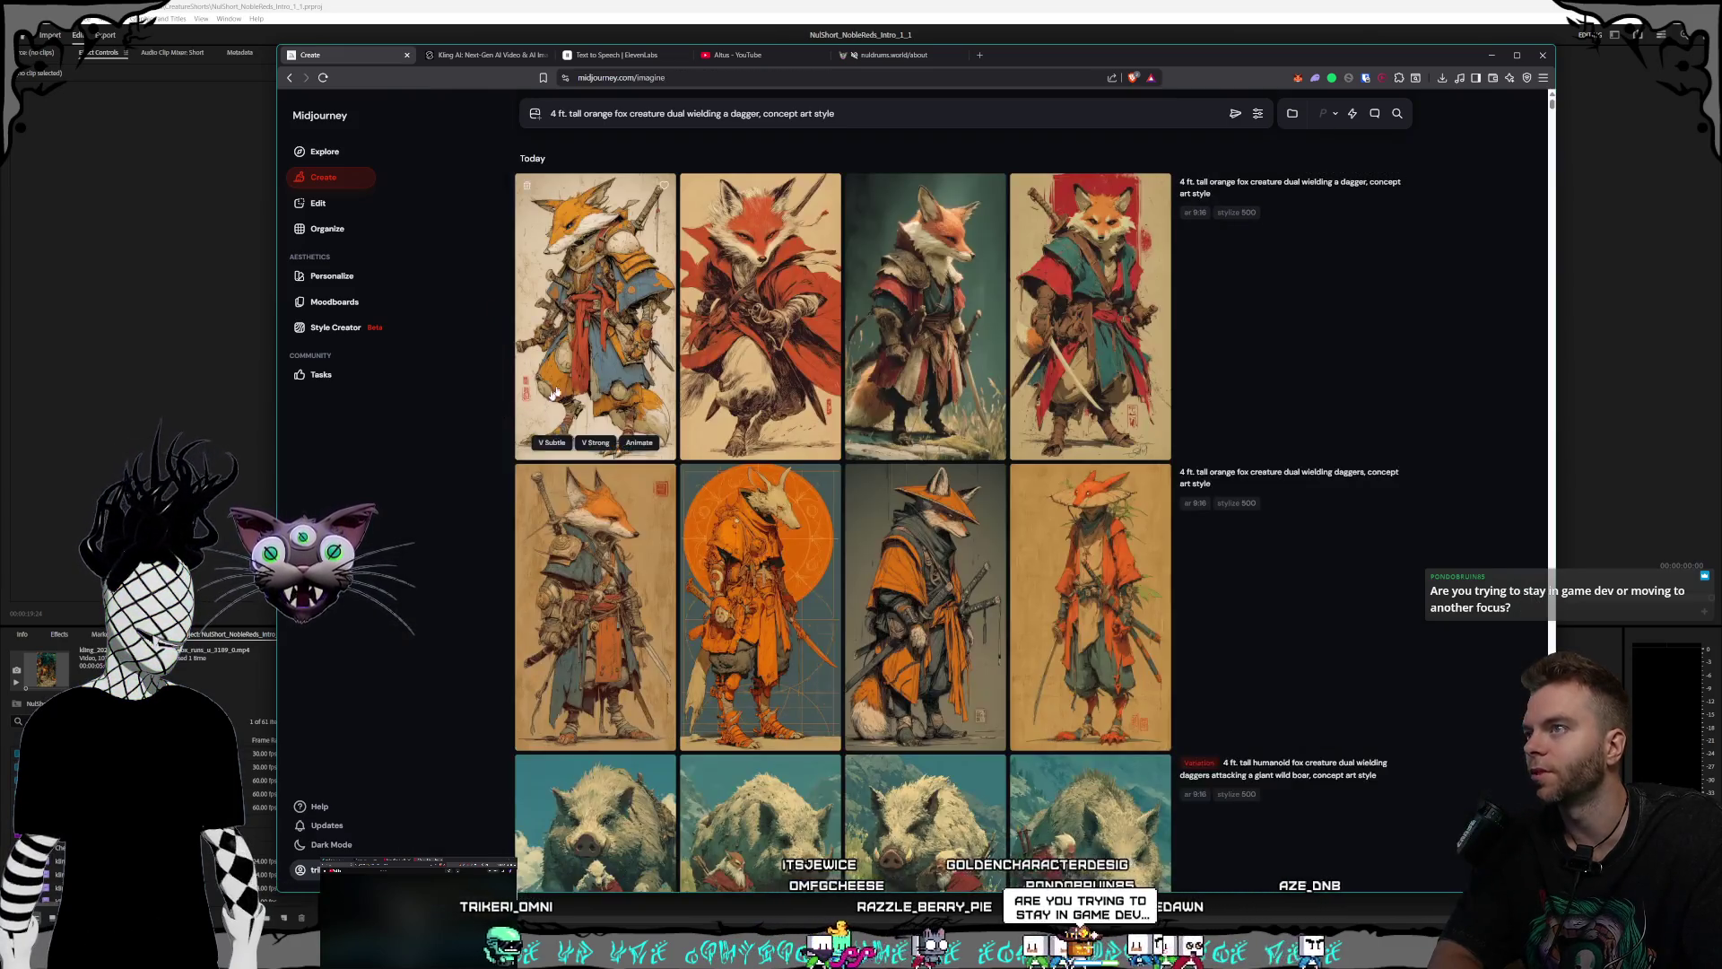
left_click(924, 323)
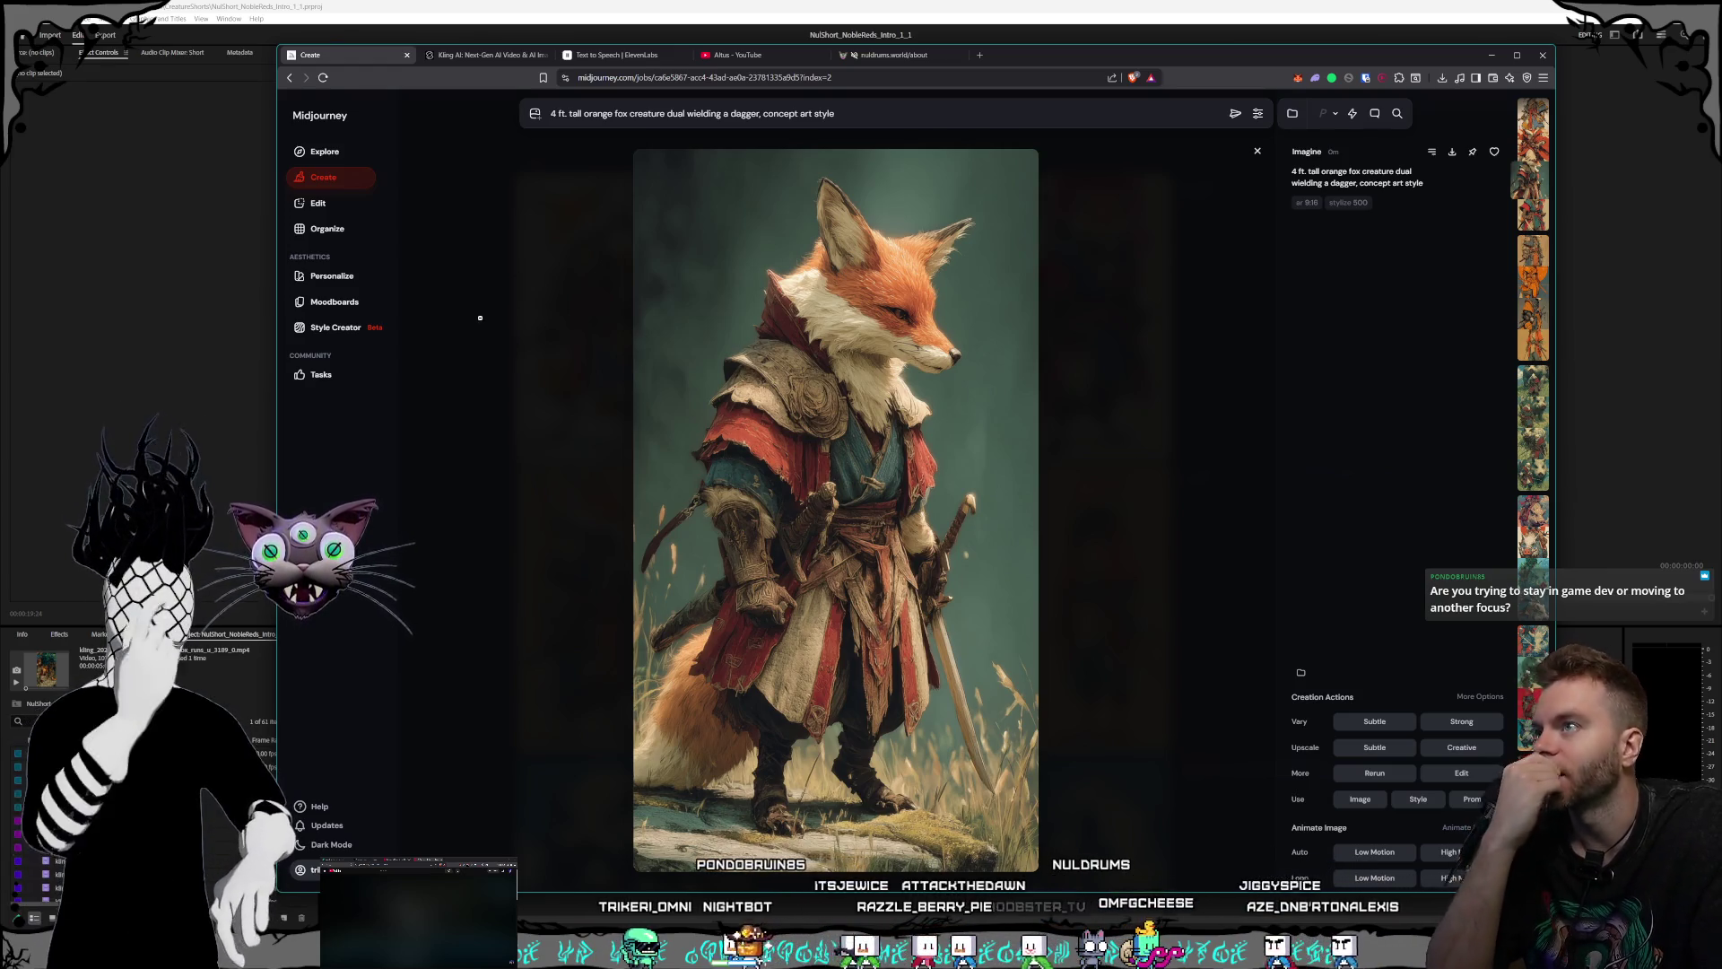
key("Escape")
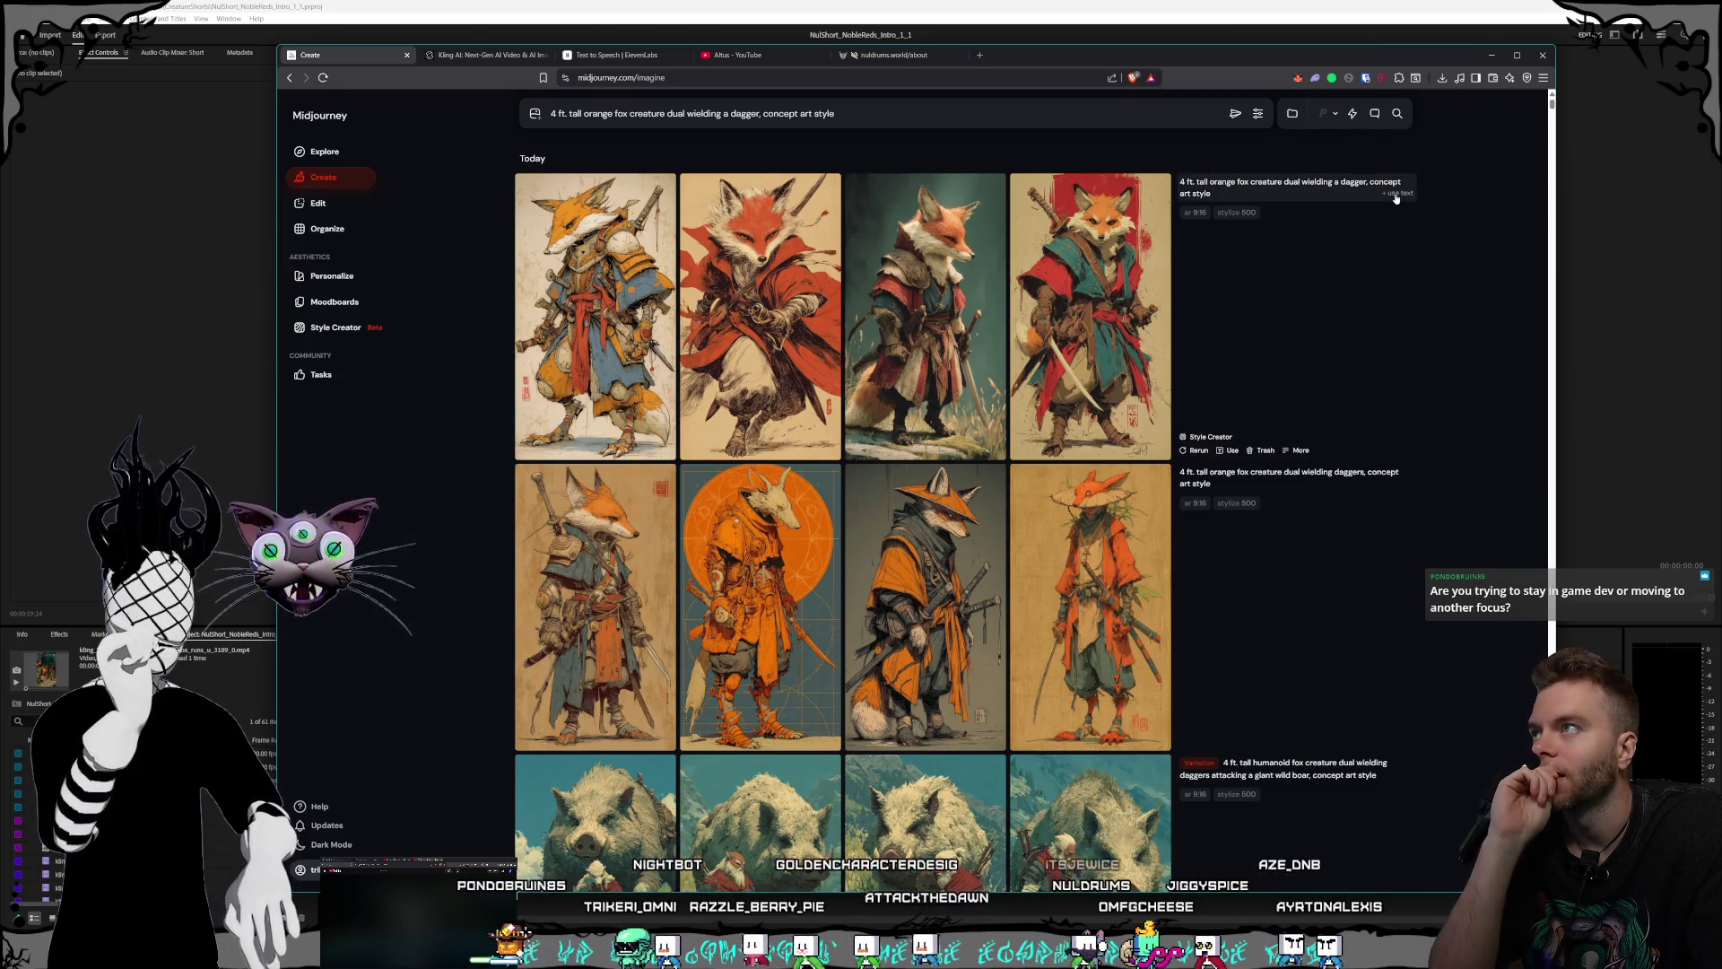
left_click(336, 327)
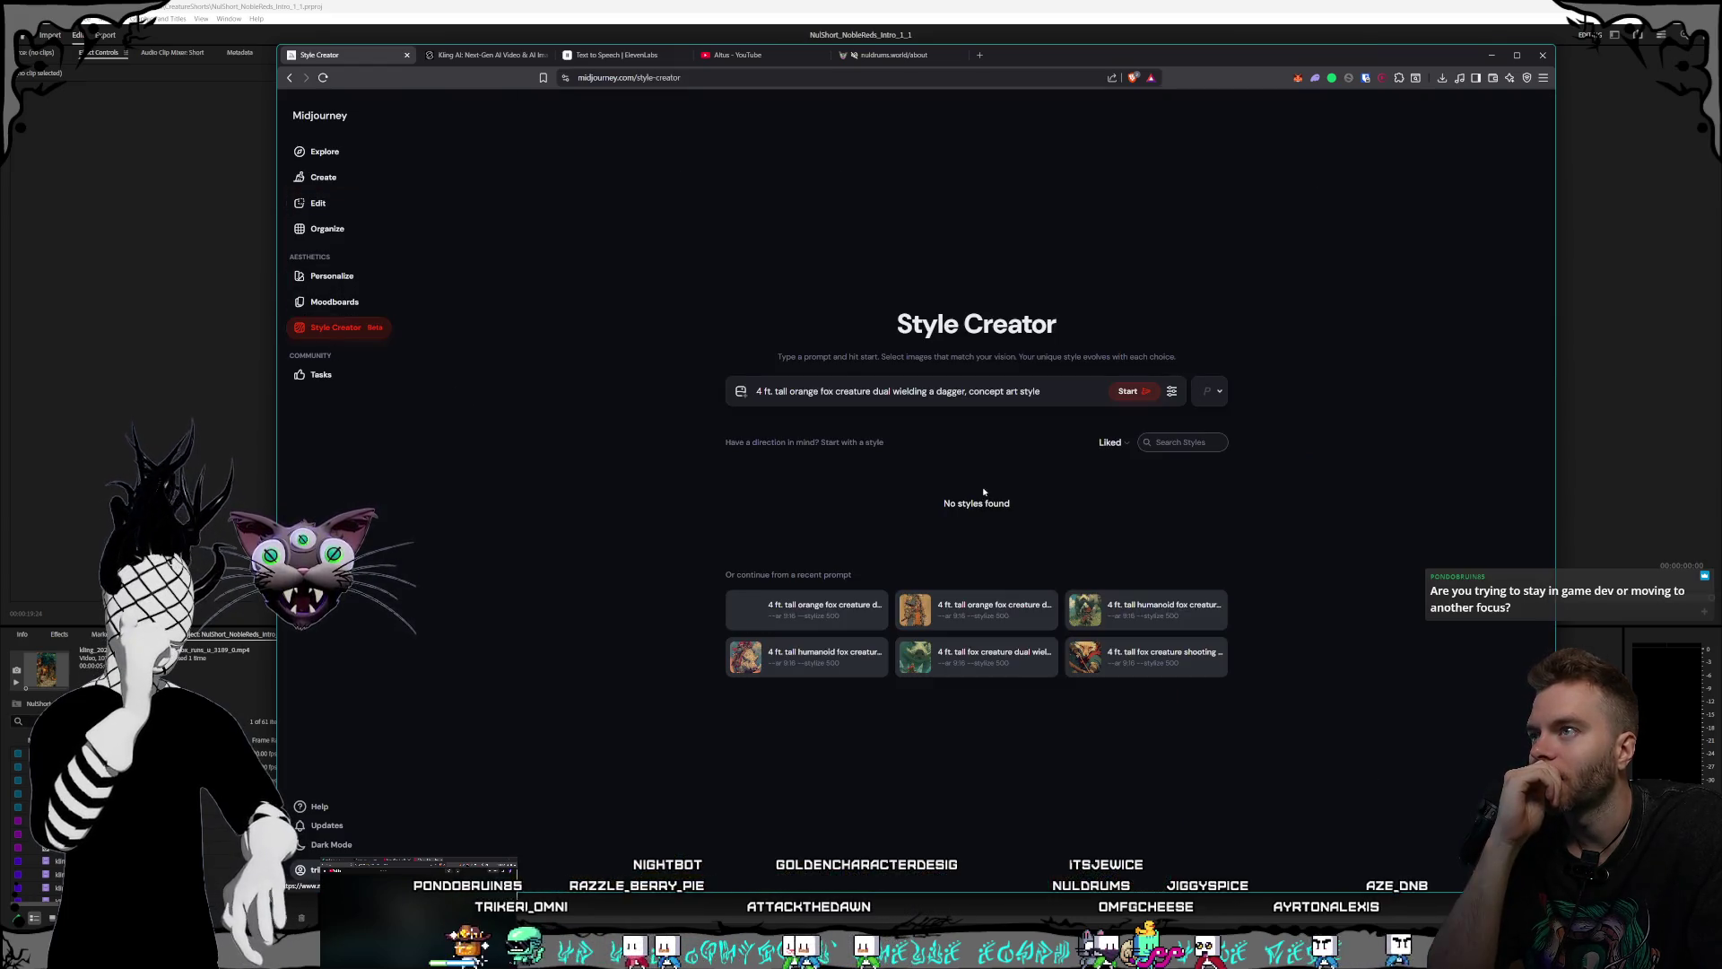
- Append '--ar 9:16 --stylize 500' to the orange fox prompt and start the style session
left_click(1068, 391)
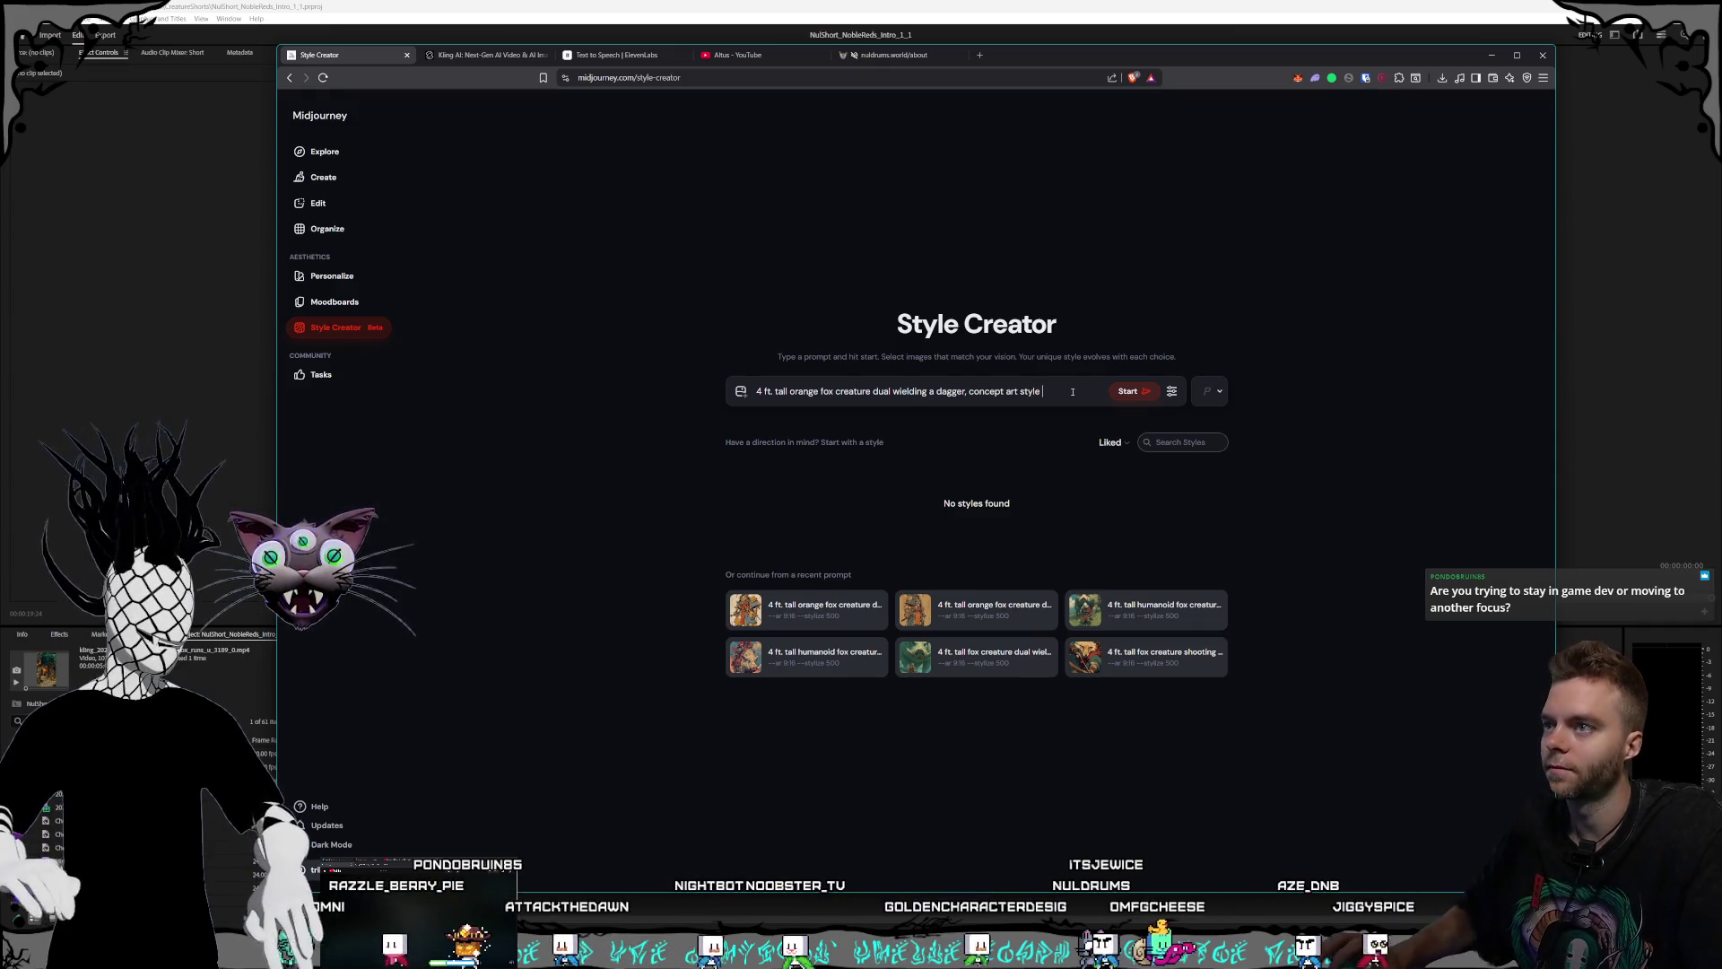
type("--ar")
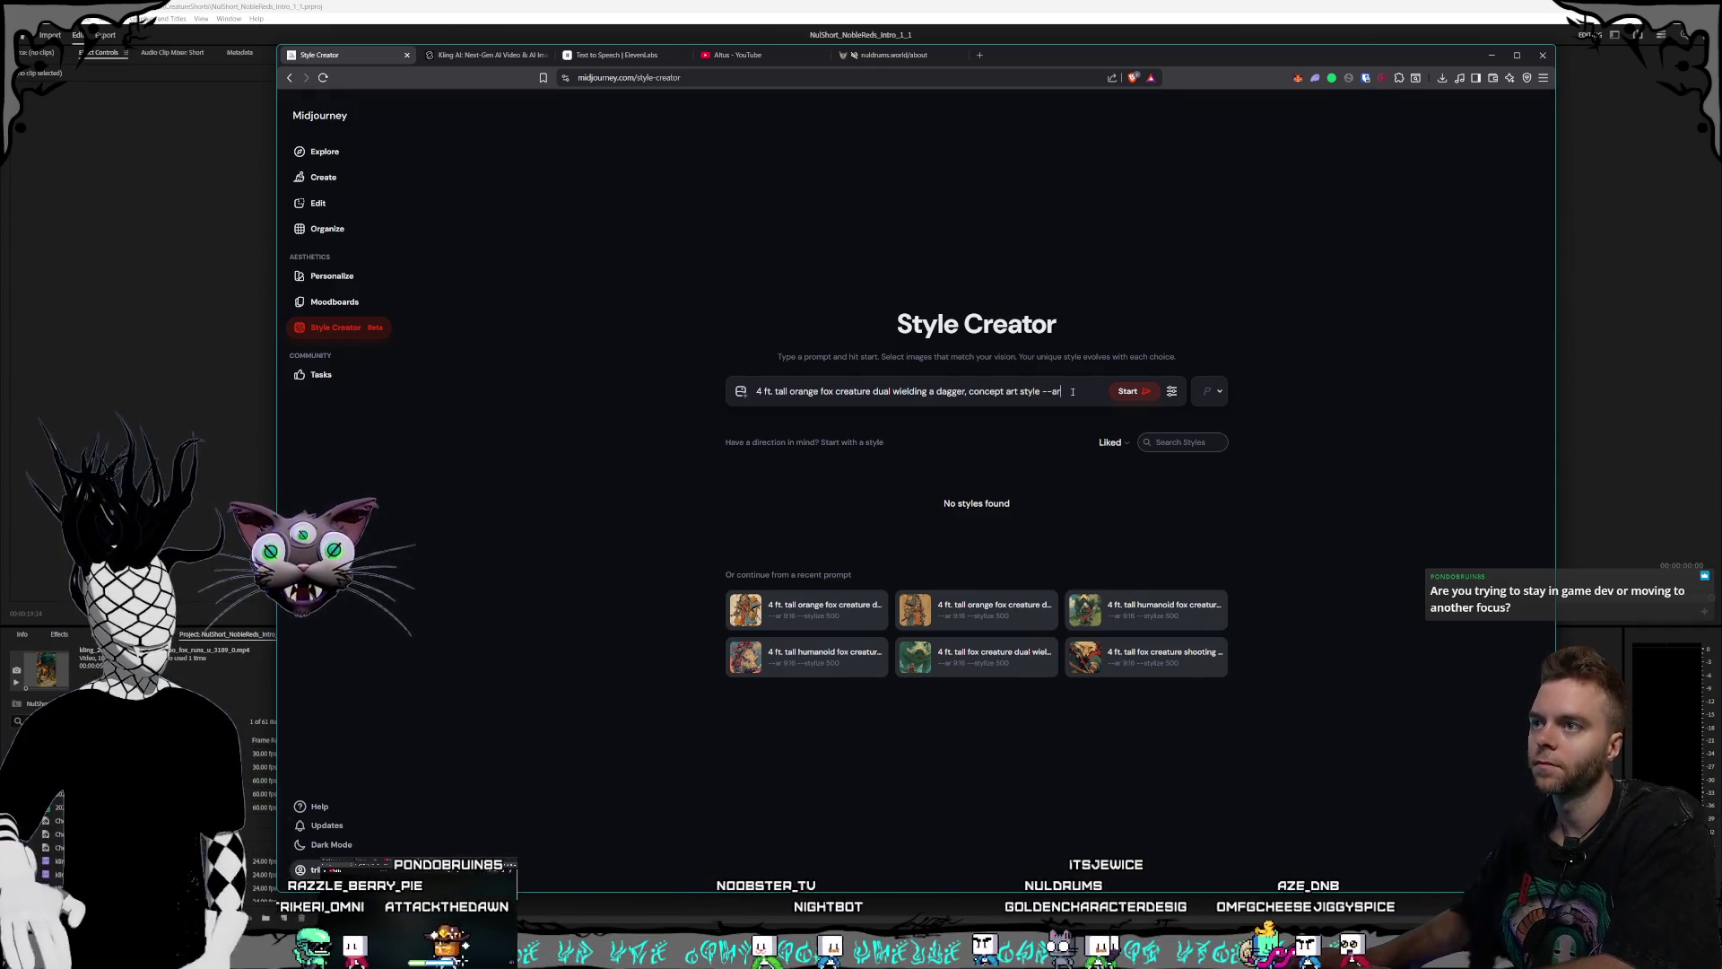
type(" 9")
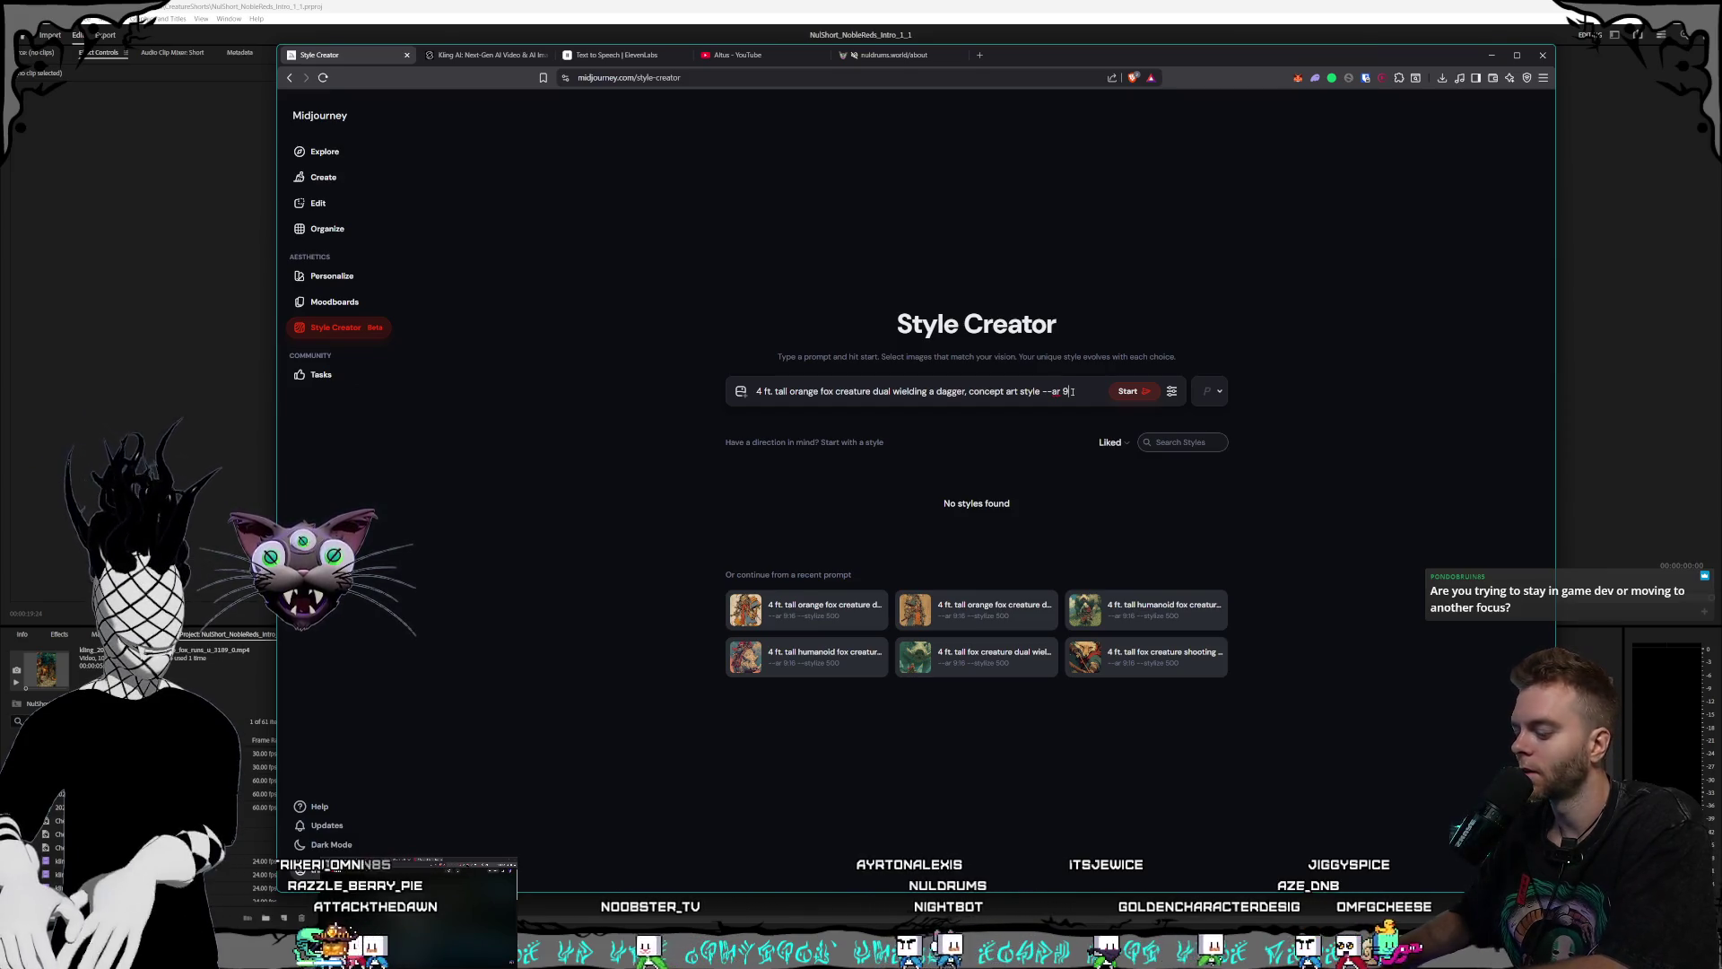
type(":16 -")
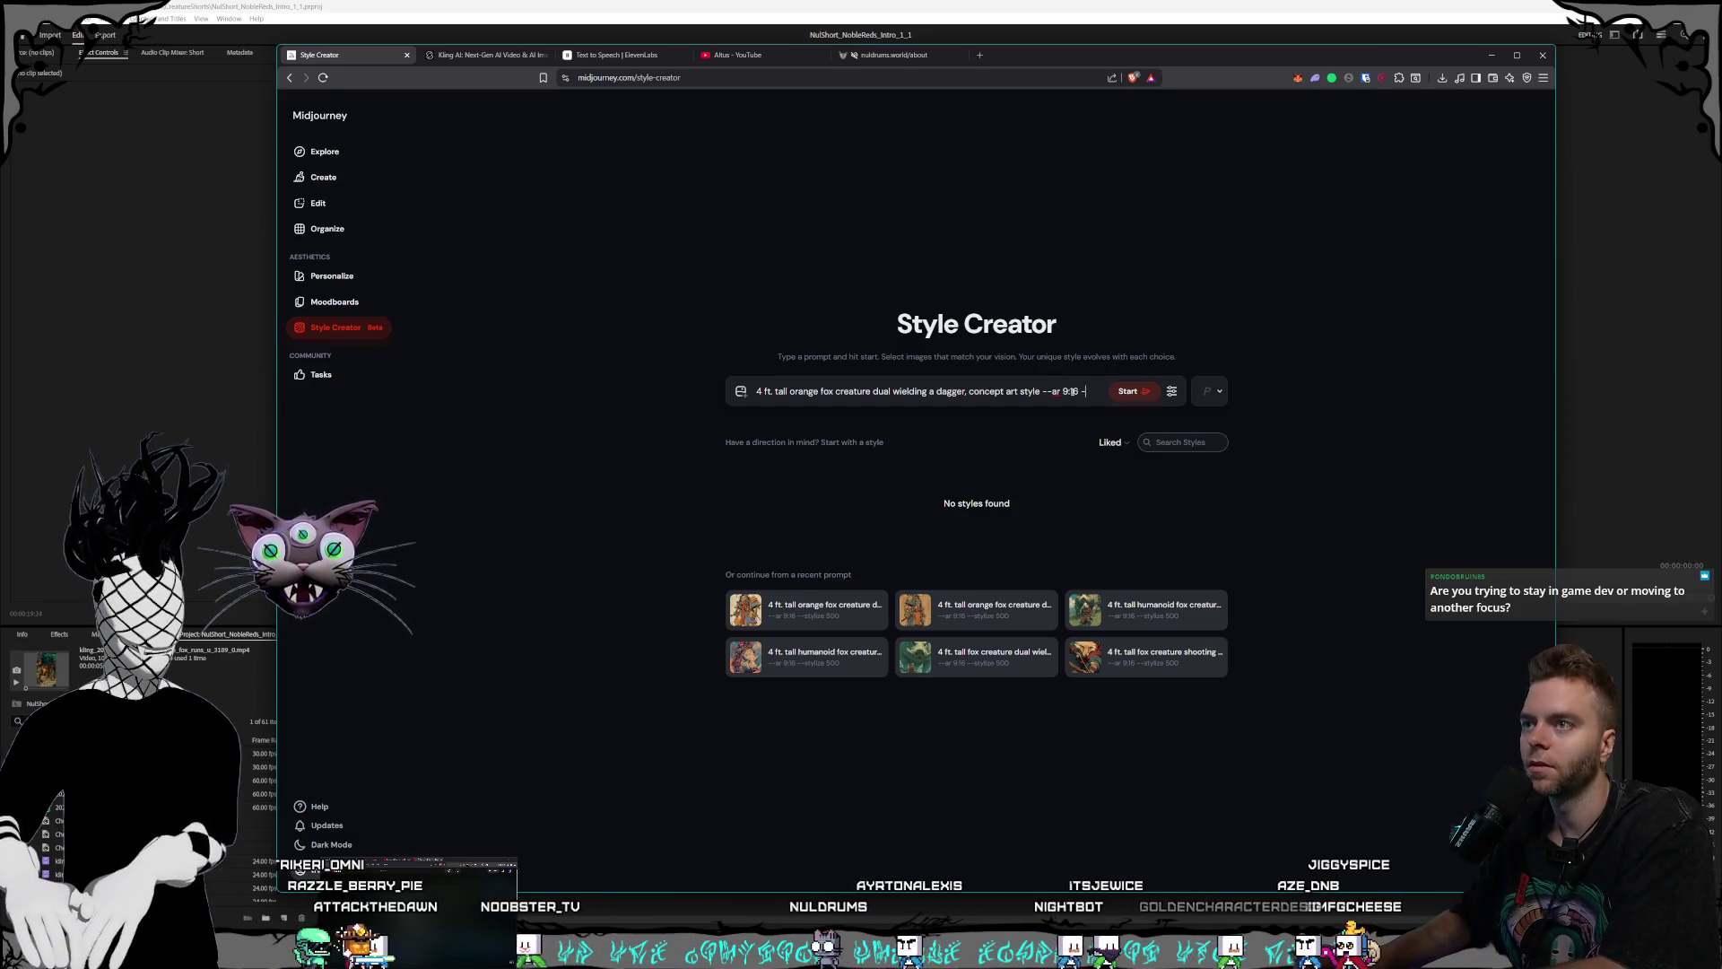
type("-styliz")
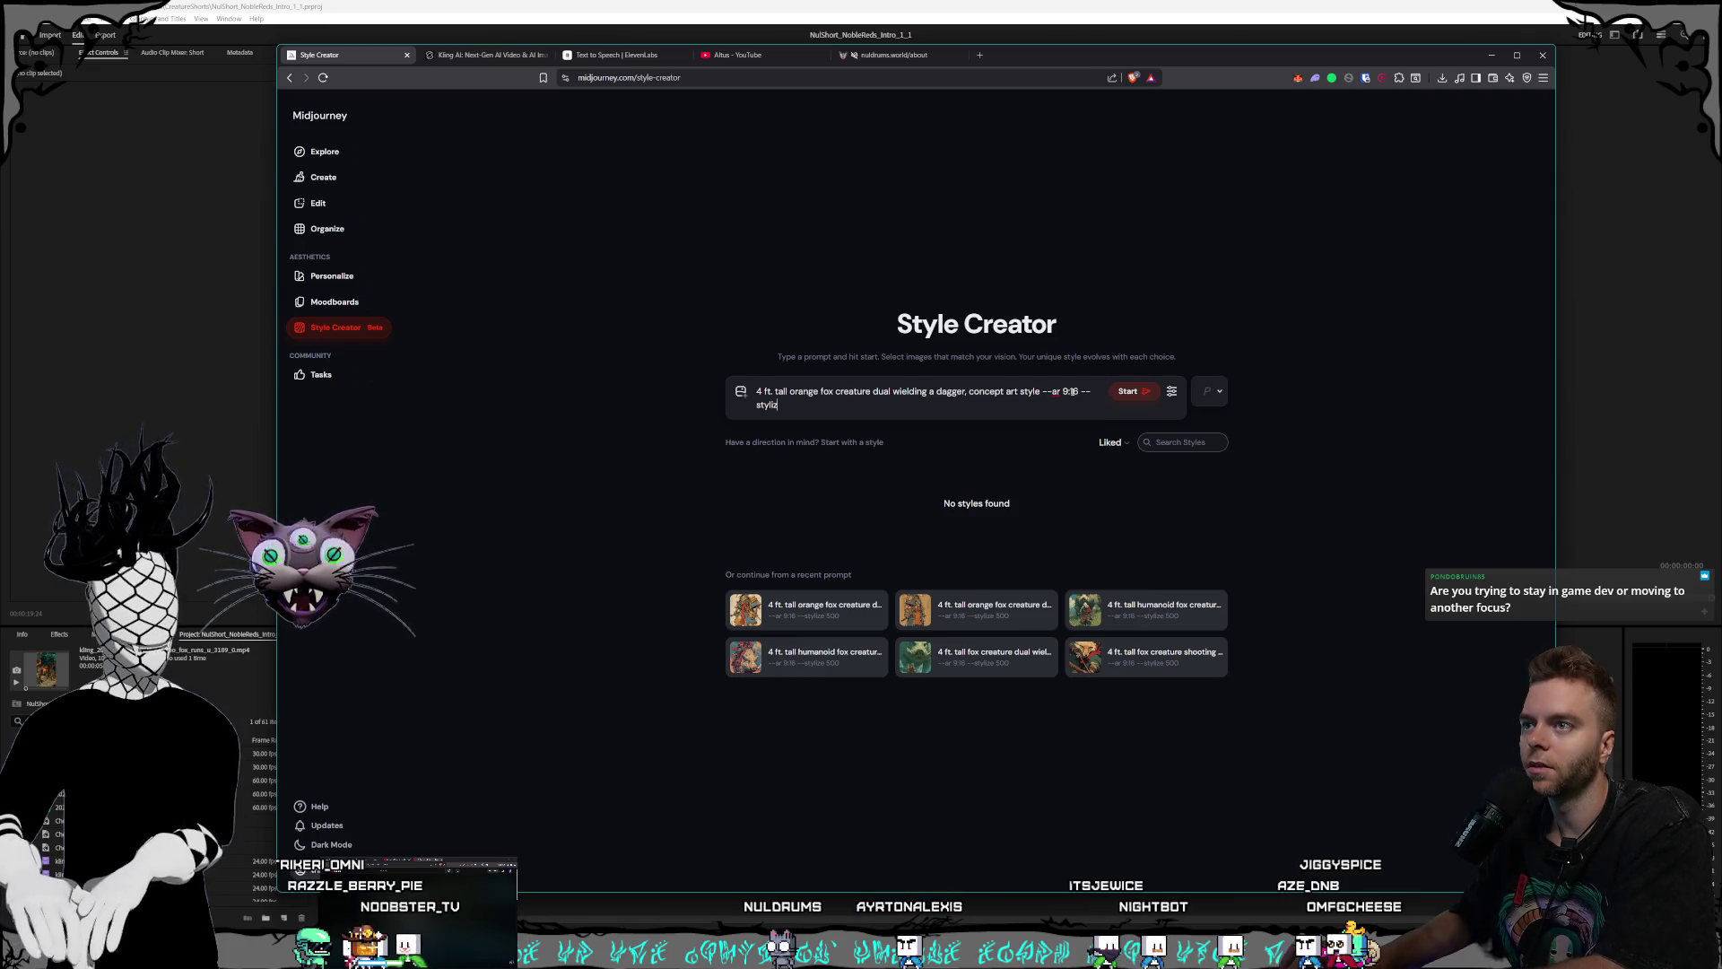
type("e 500")
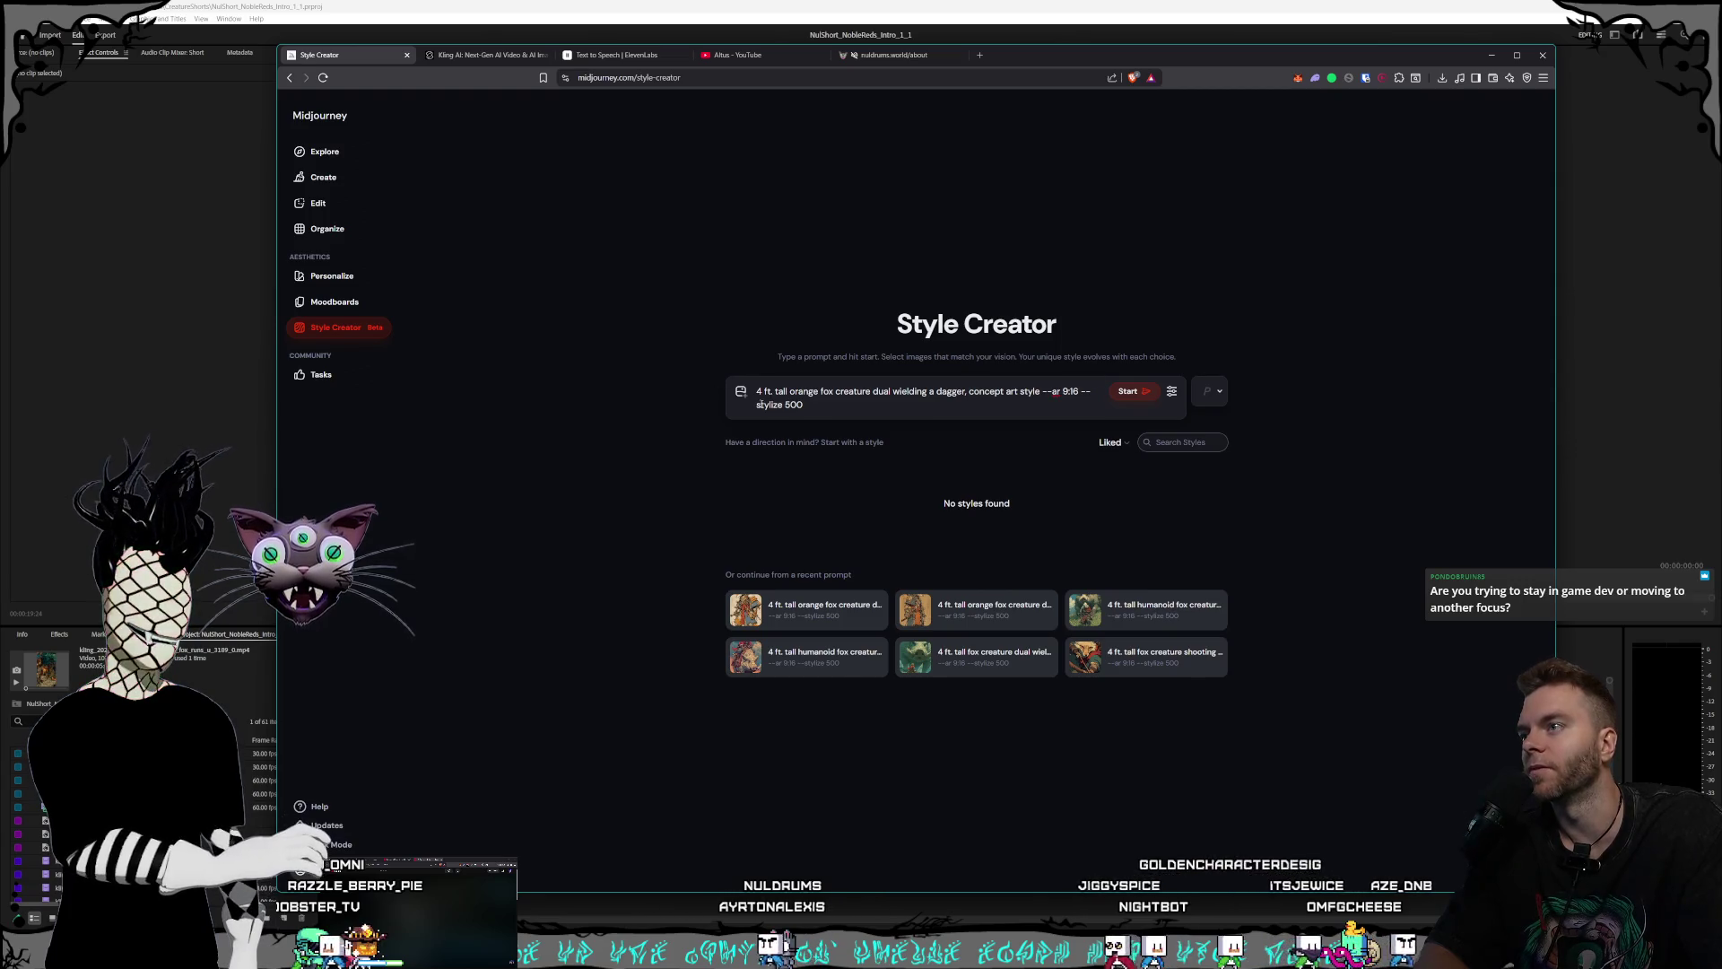
key("Right")
key("Right")
key("Right")
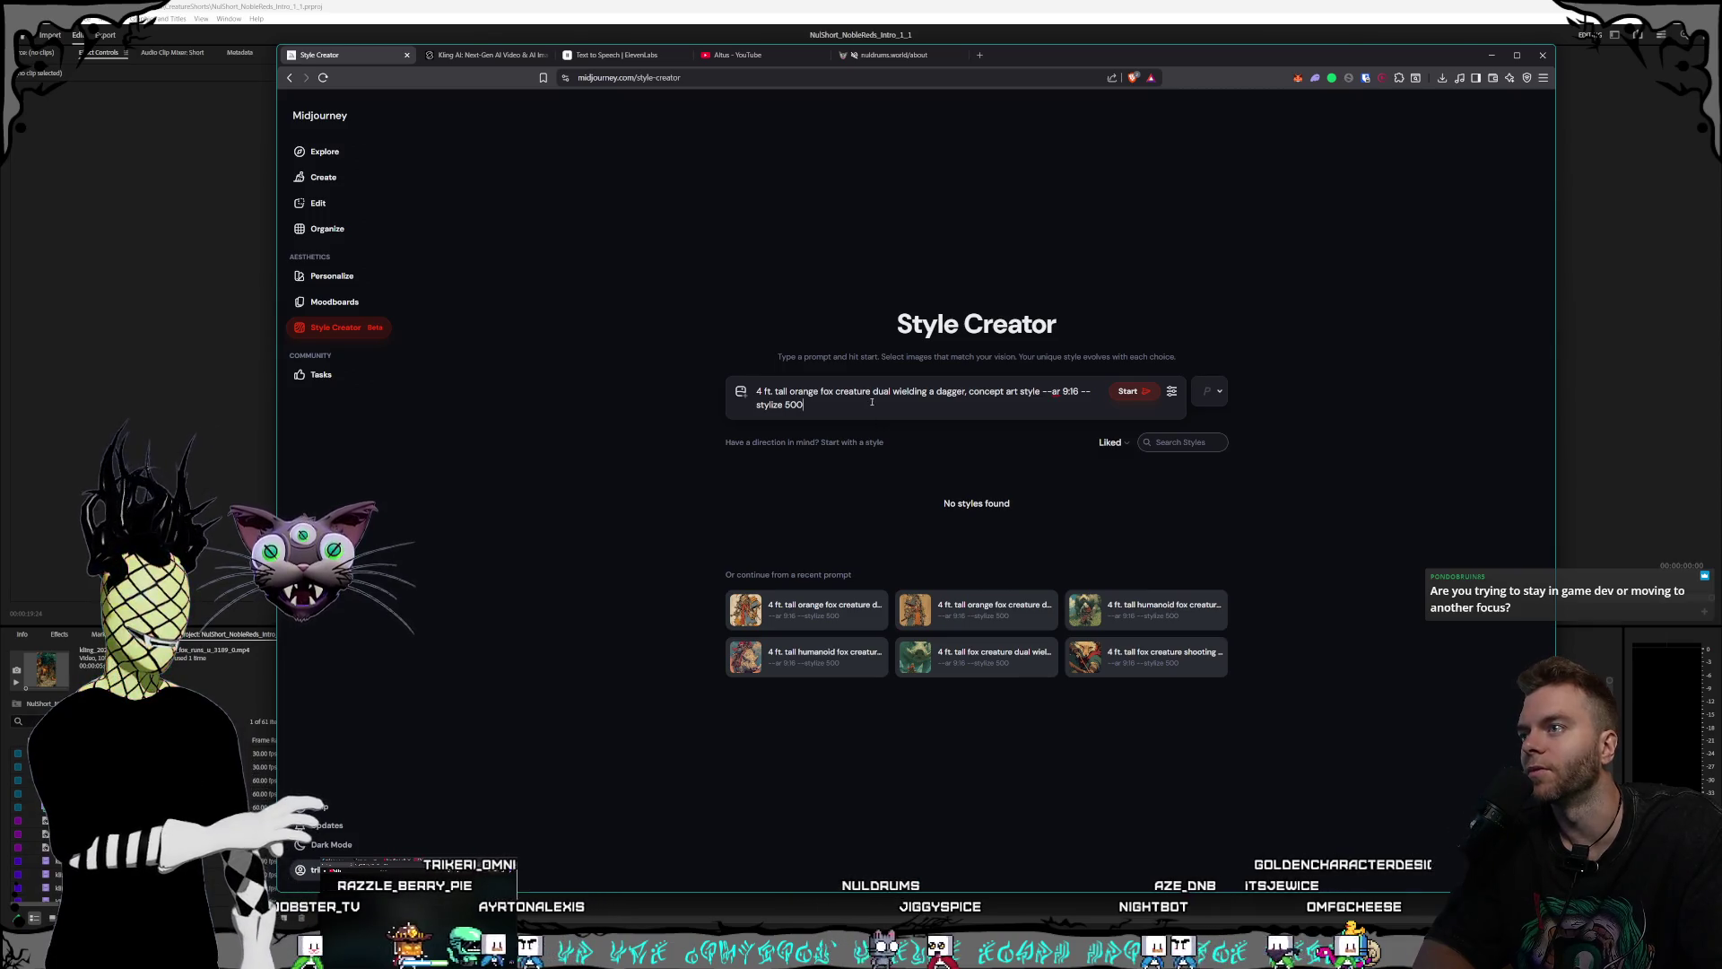
left_click(1145, 395)
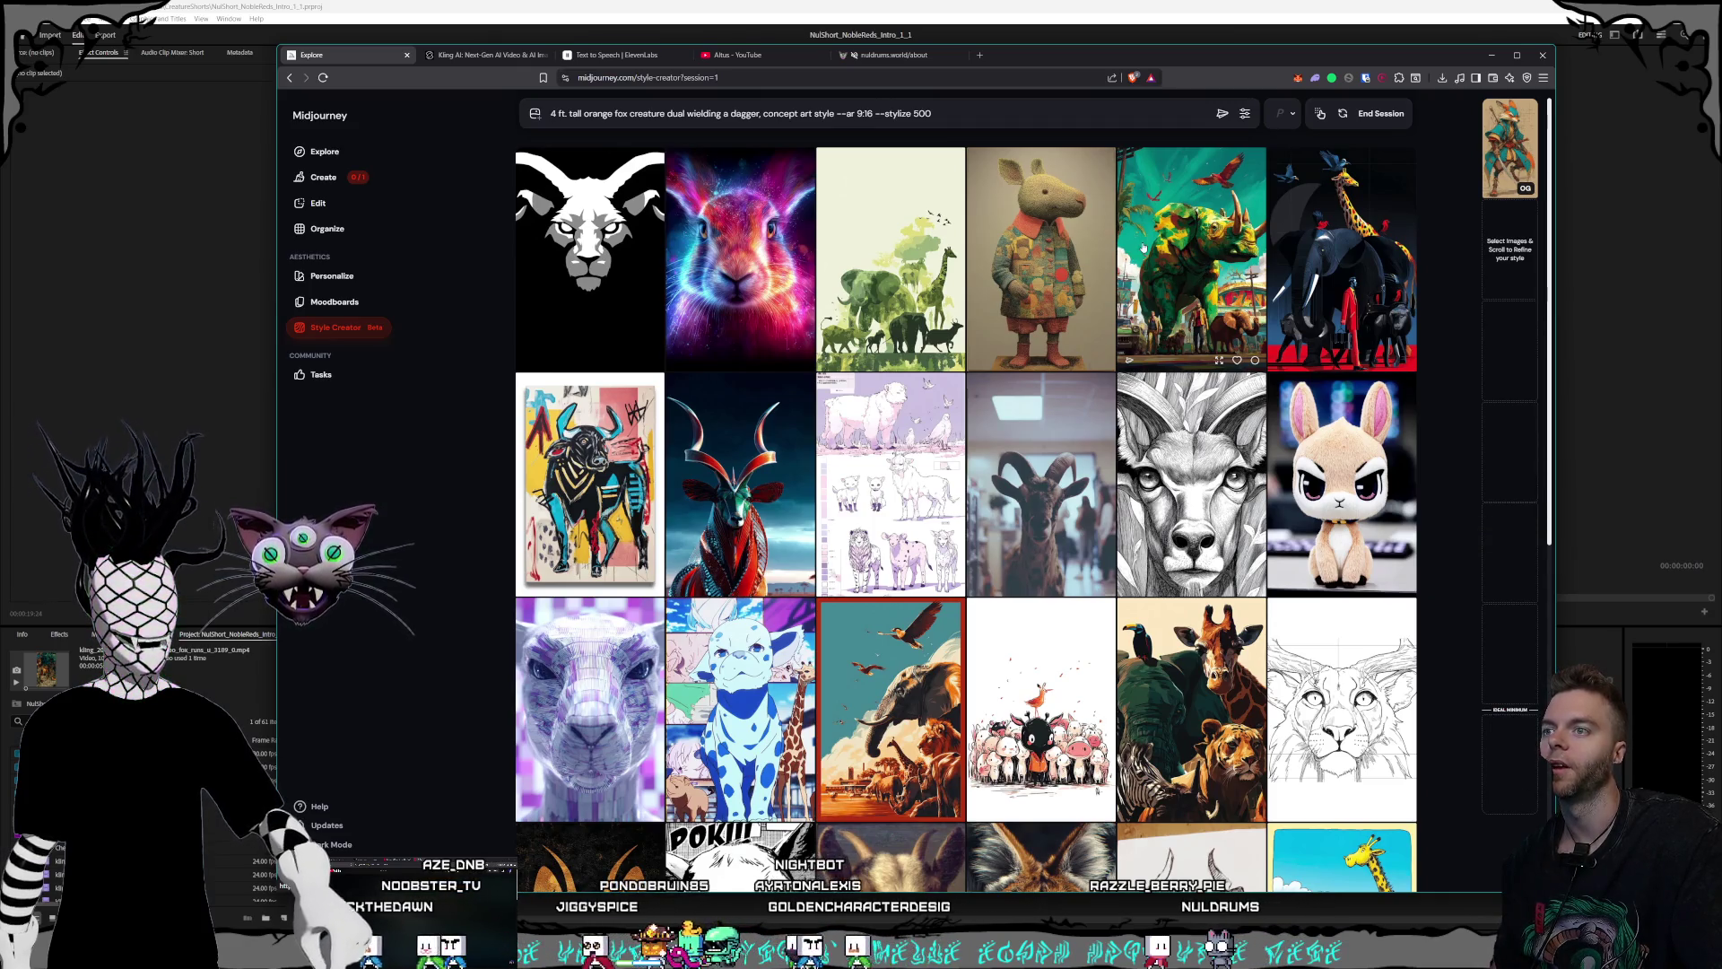
- Scroll down through the Style Creator's animal-portrait rows to the goat and ram samples without picking any
scroll(1144, 244, "down", 1)
scroll(1139, 244, "up", 1)
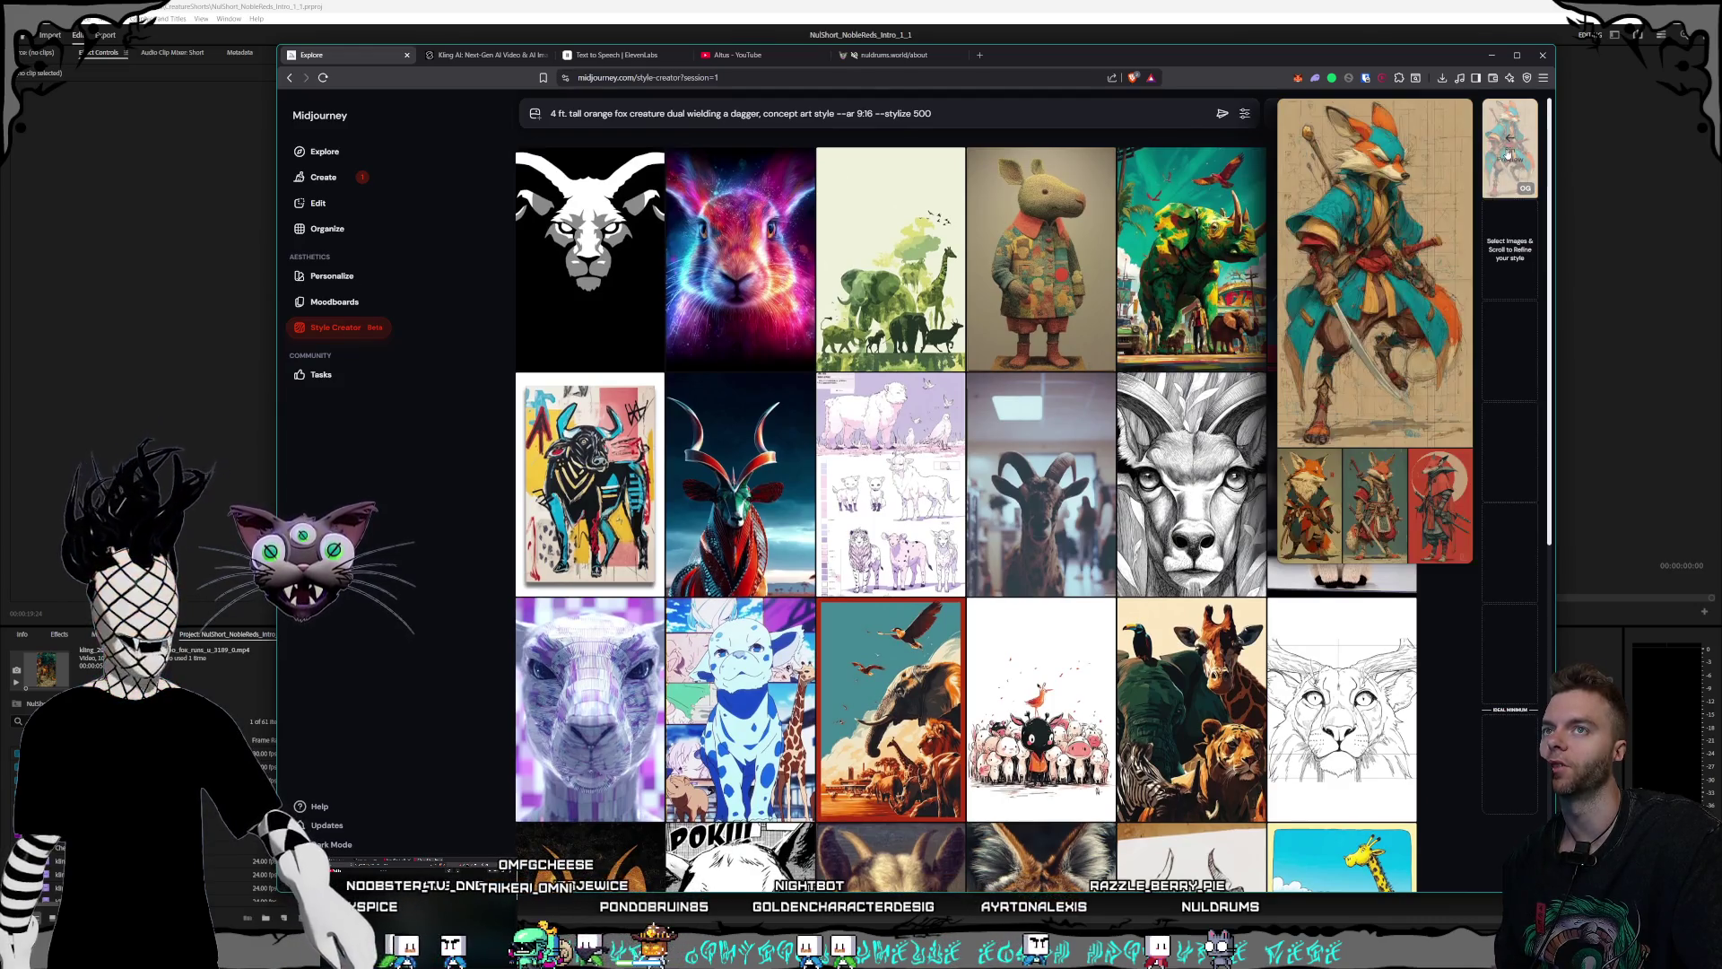
mouse_move(1041, 258)
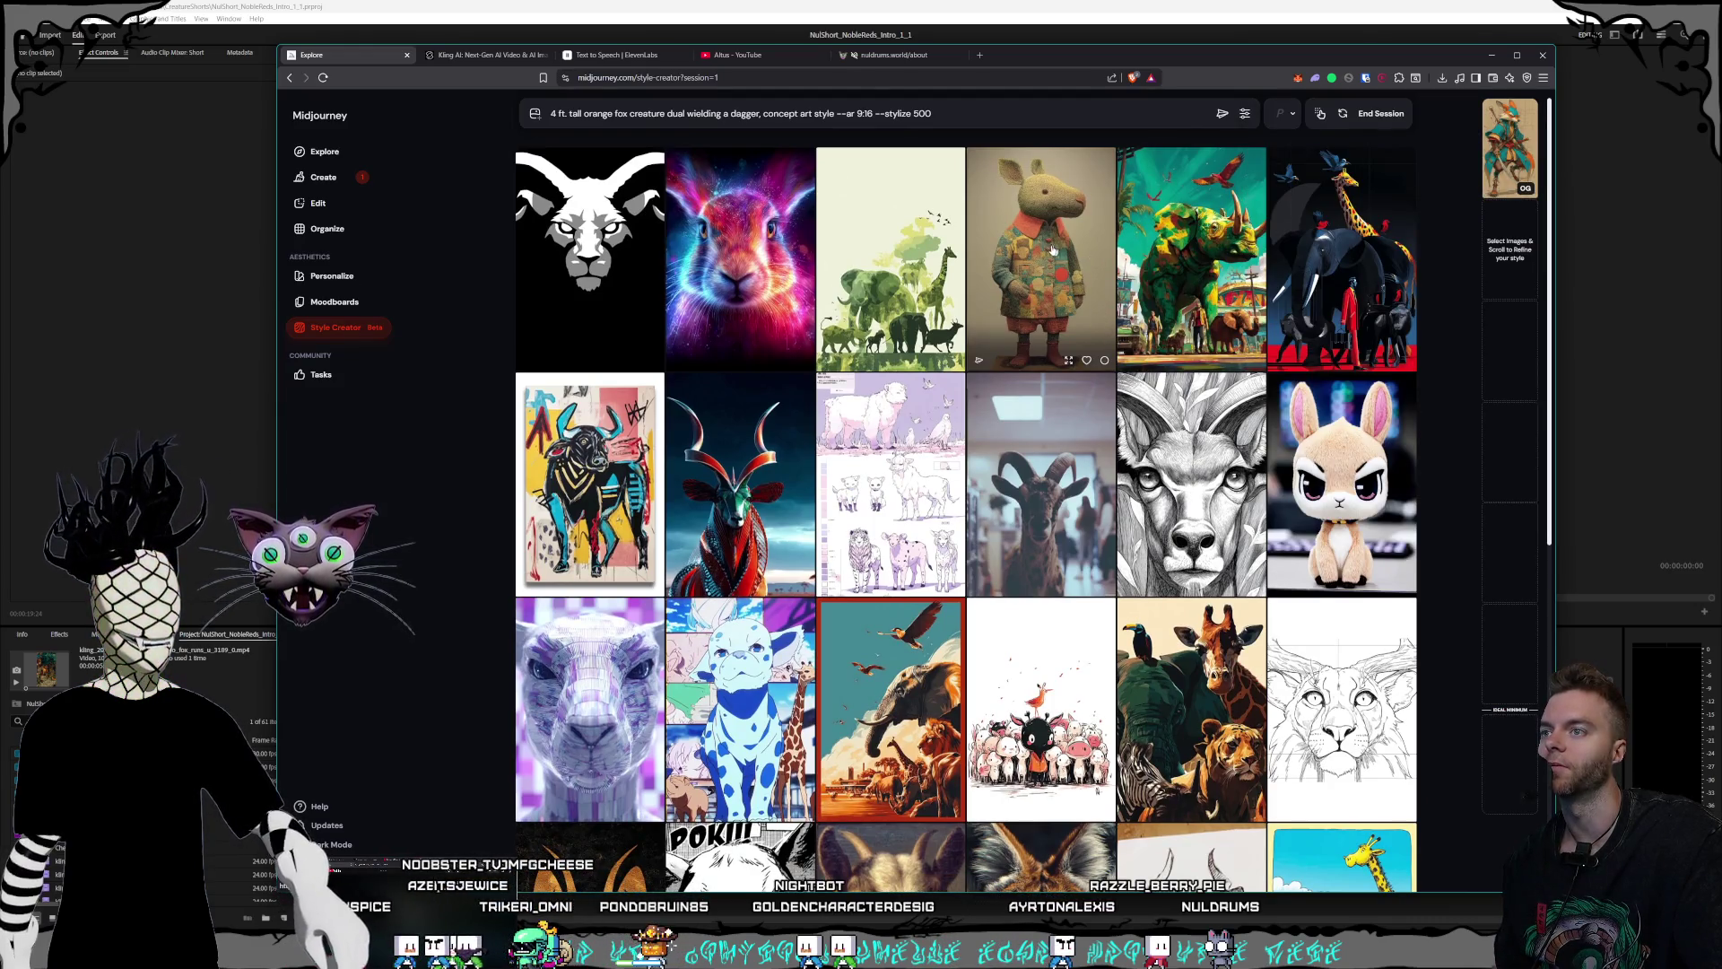
scroll(1054, 250, "down", 4)
scroll(1050, 251, "down", 2)
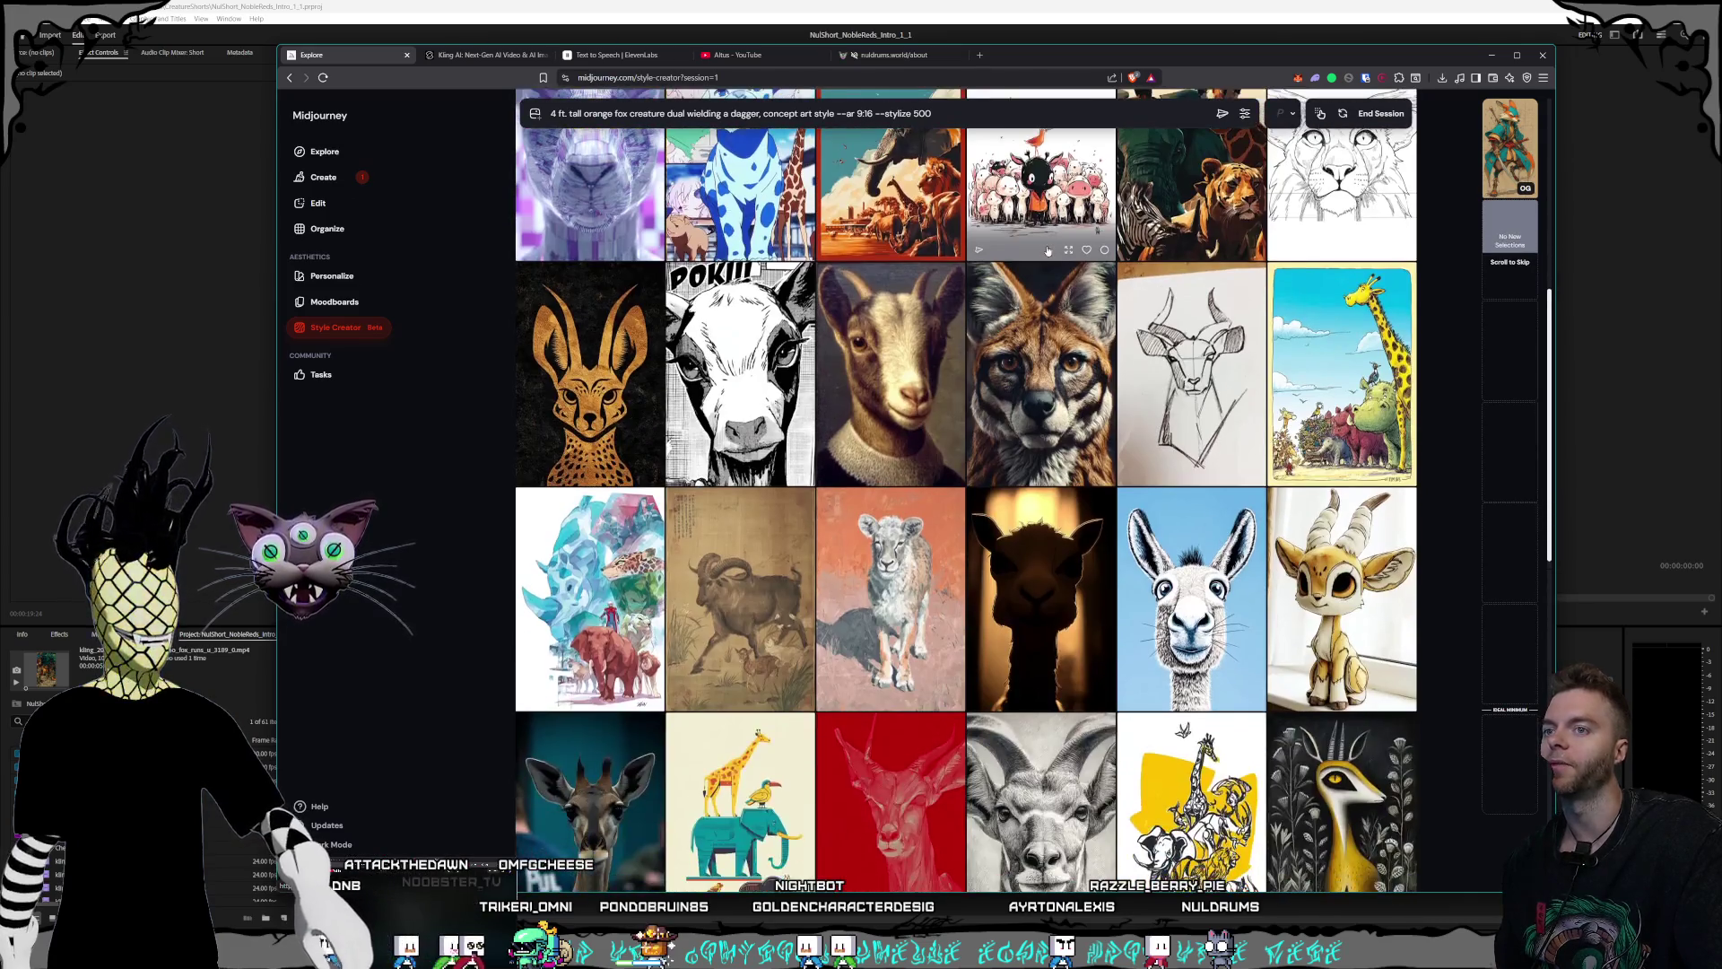
scroll(1048, 250, "down", 2)
scroll(1048, 250, "down", 1)
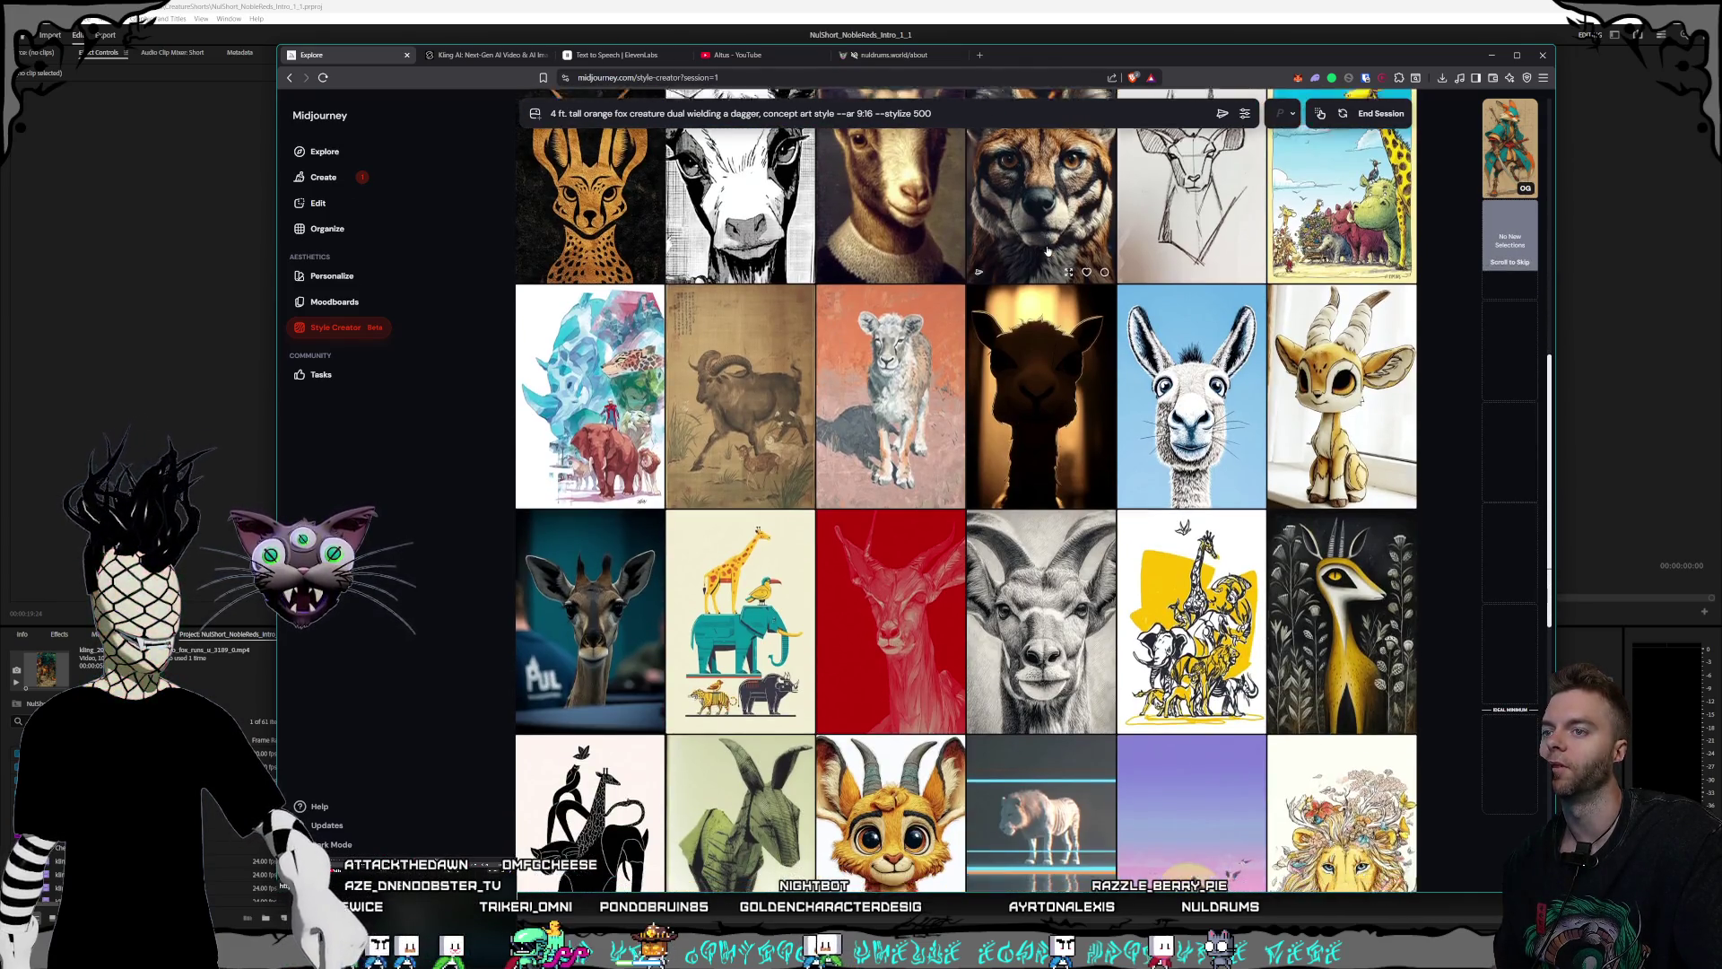
scroll(1047, 250, "down", 2)
scroll(1049, 251, "down", 1)
scroll(1054, 250, "down", 1)
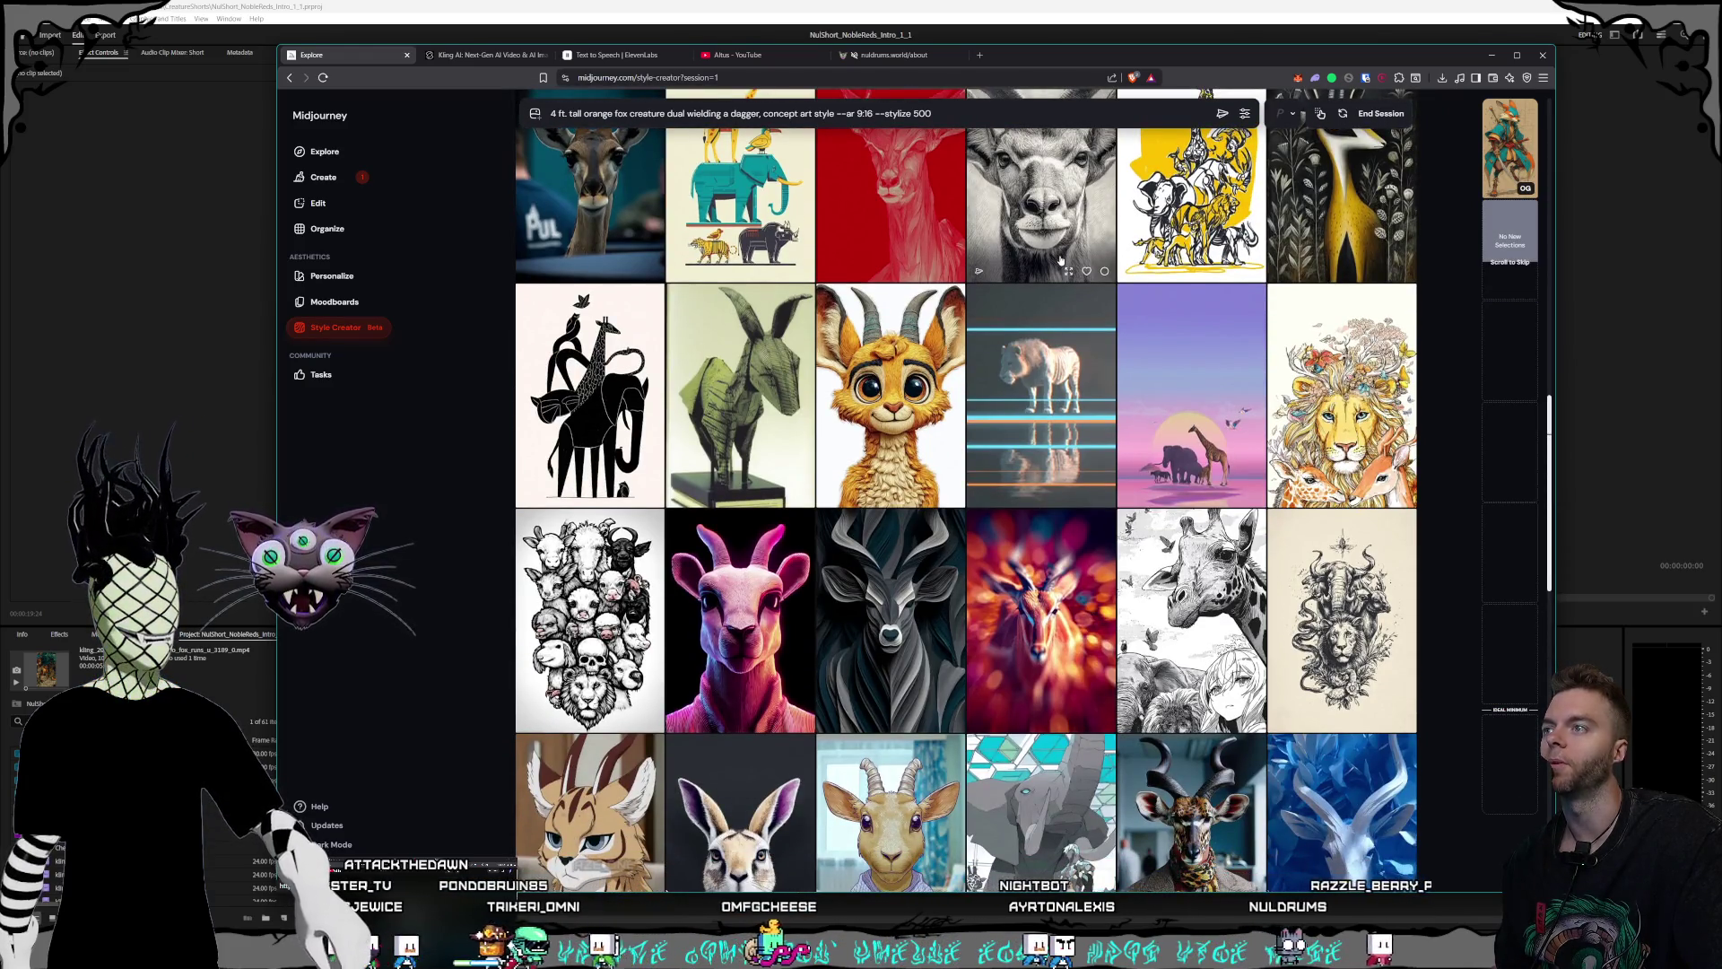
scroll(1061, 251, "down", 2)
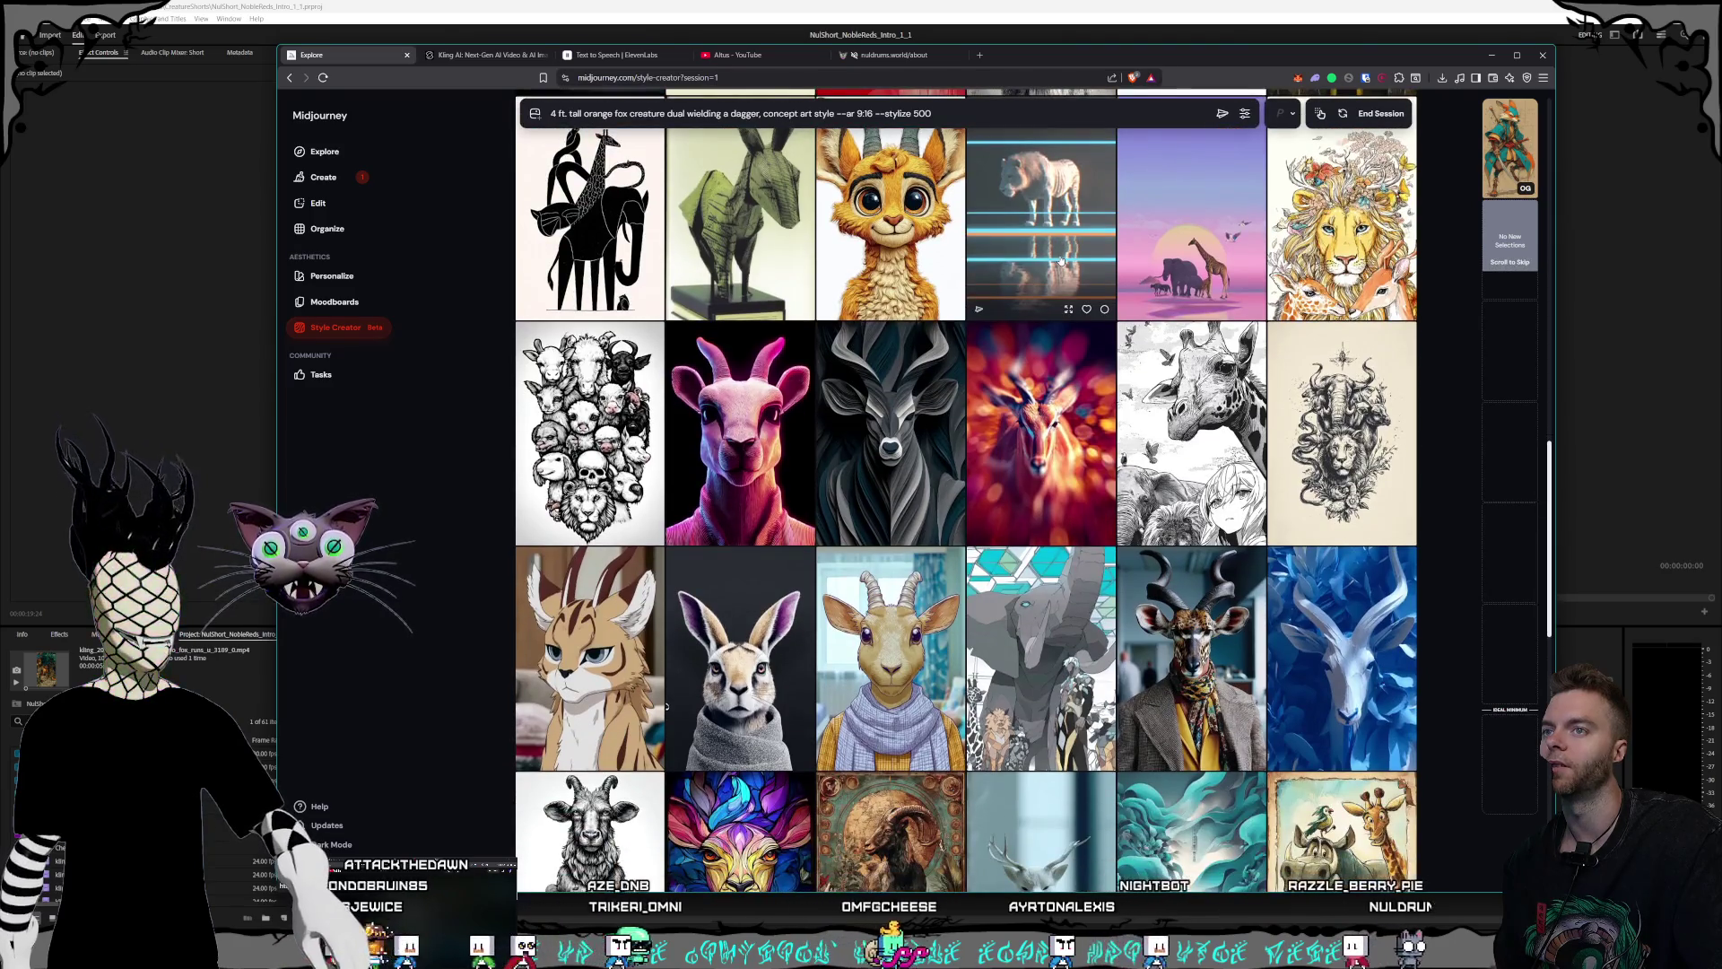
scroll(1061, 260, "down", 1)
scroll(1062, 260, "down", 2)
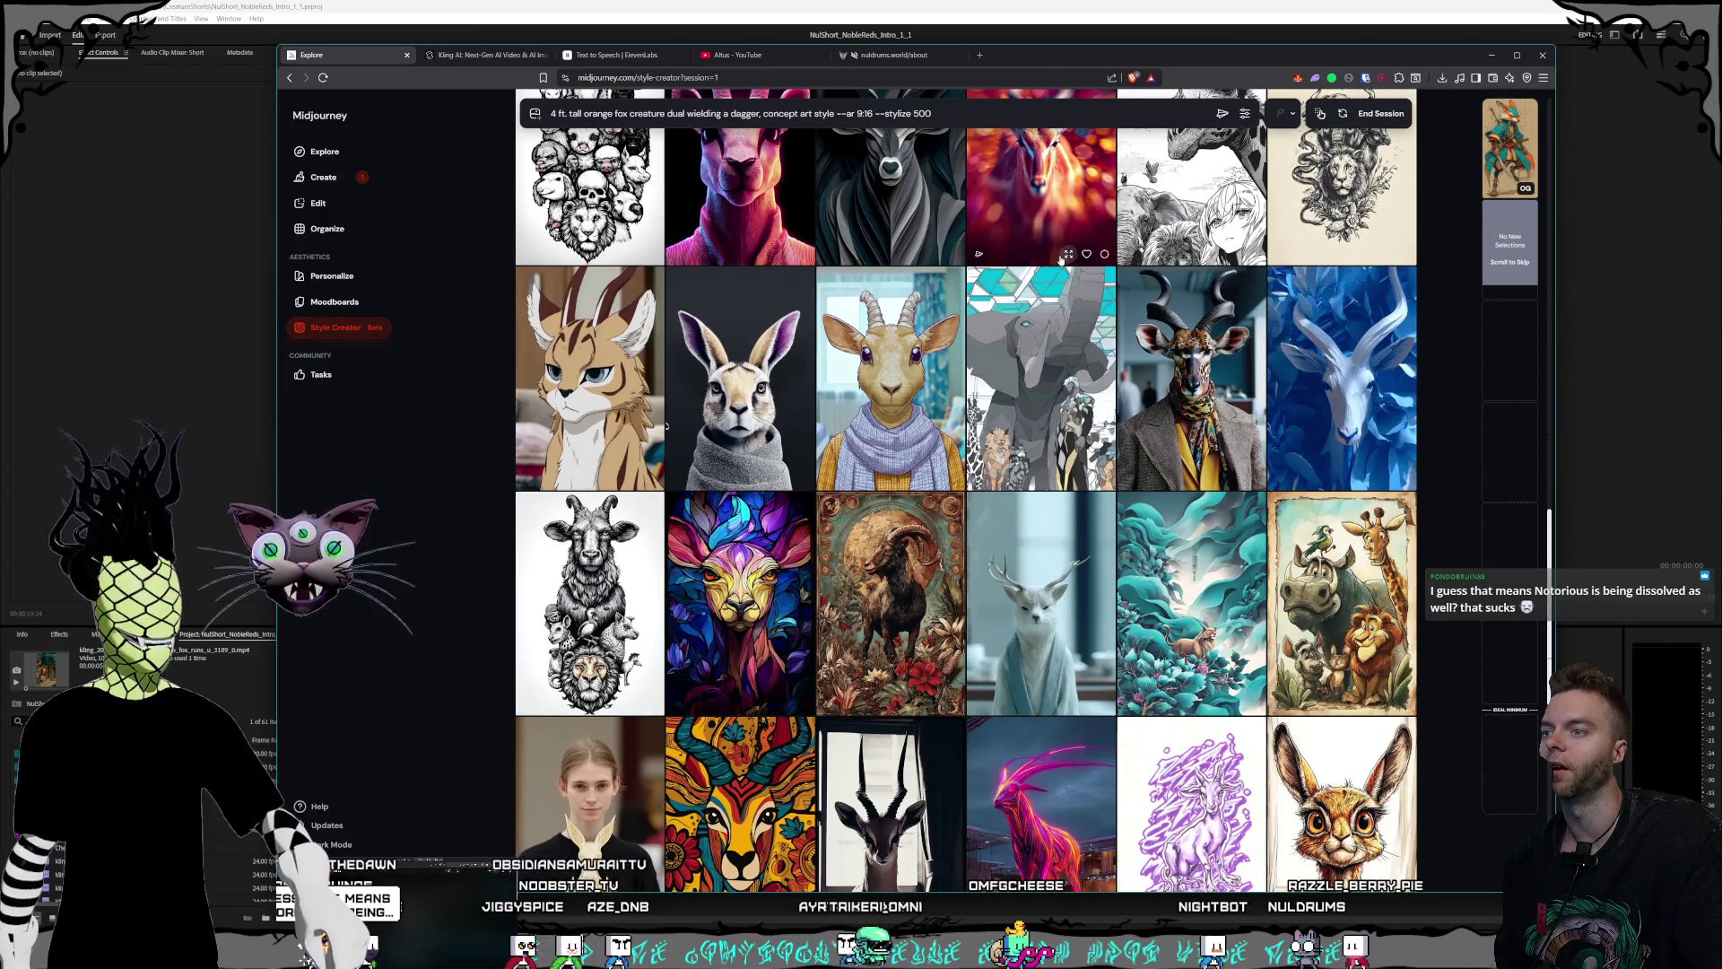
scroll(1062, 258, "down", 2)
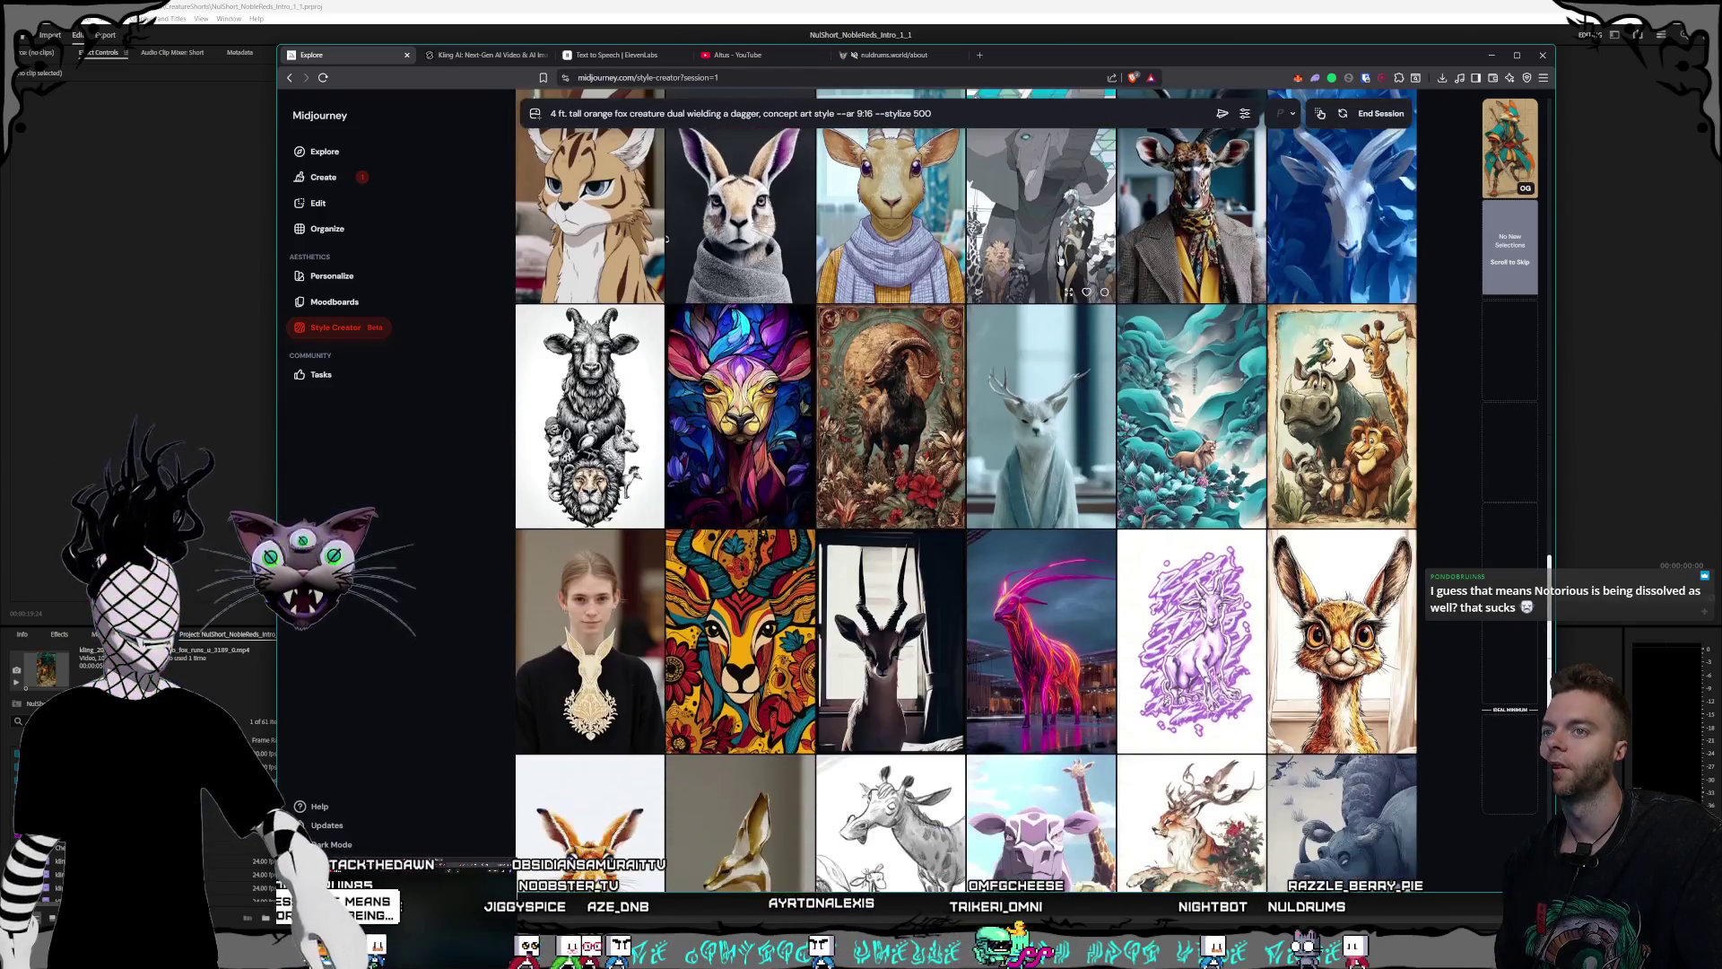
mouse_move(889, 417)
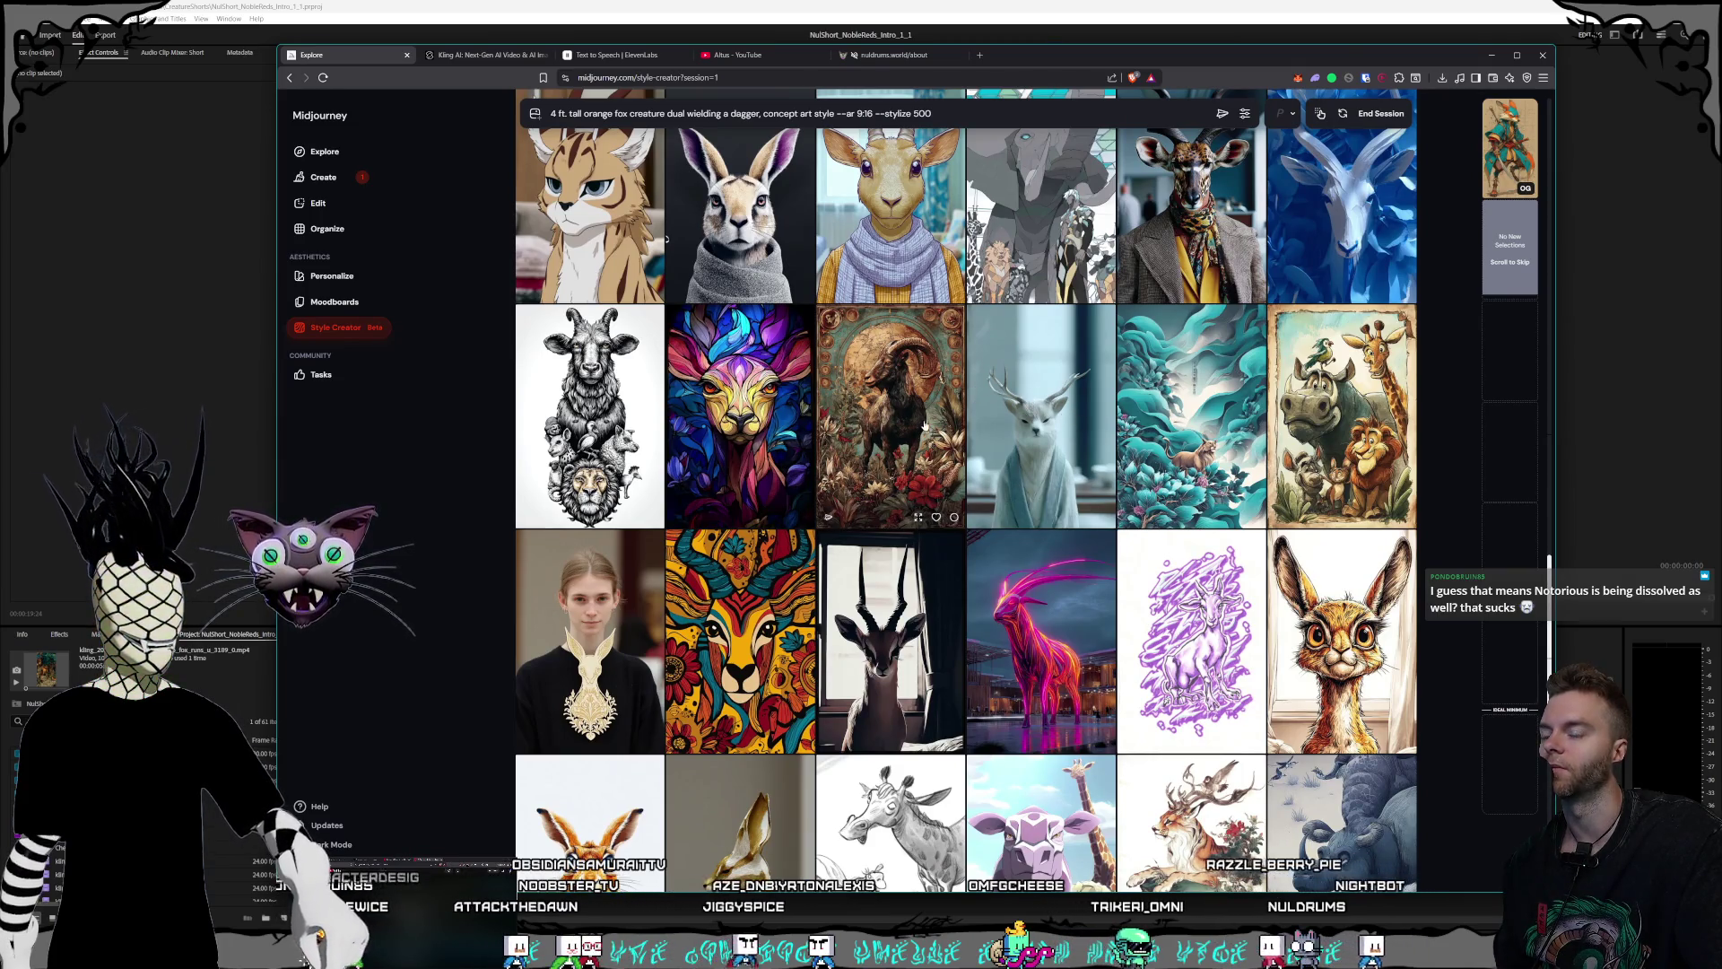
scroll(928, 422, "down", 1)
scroll(928, 417, "down", 3)
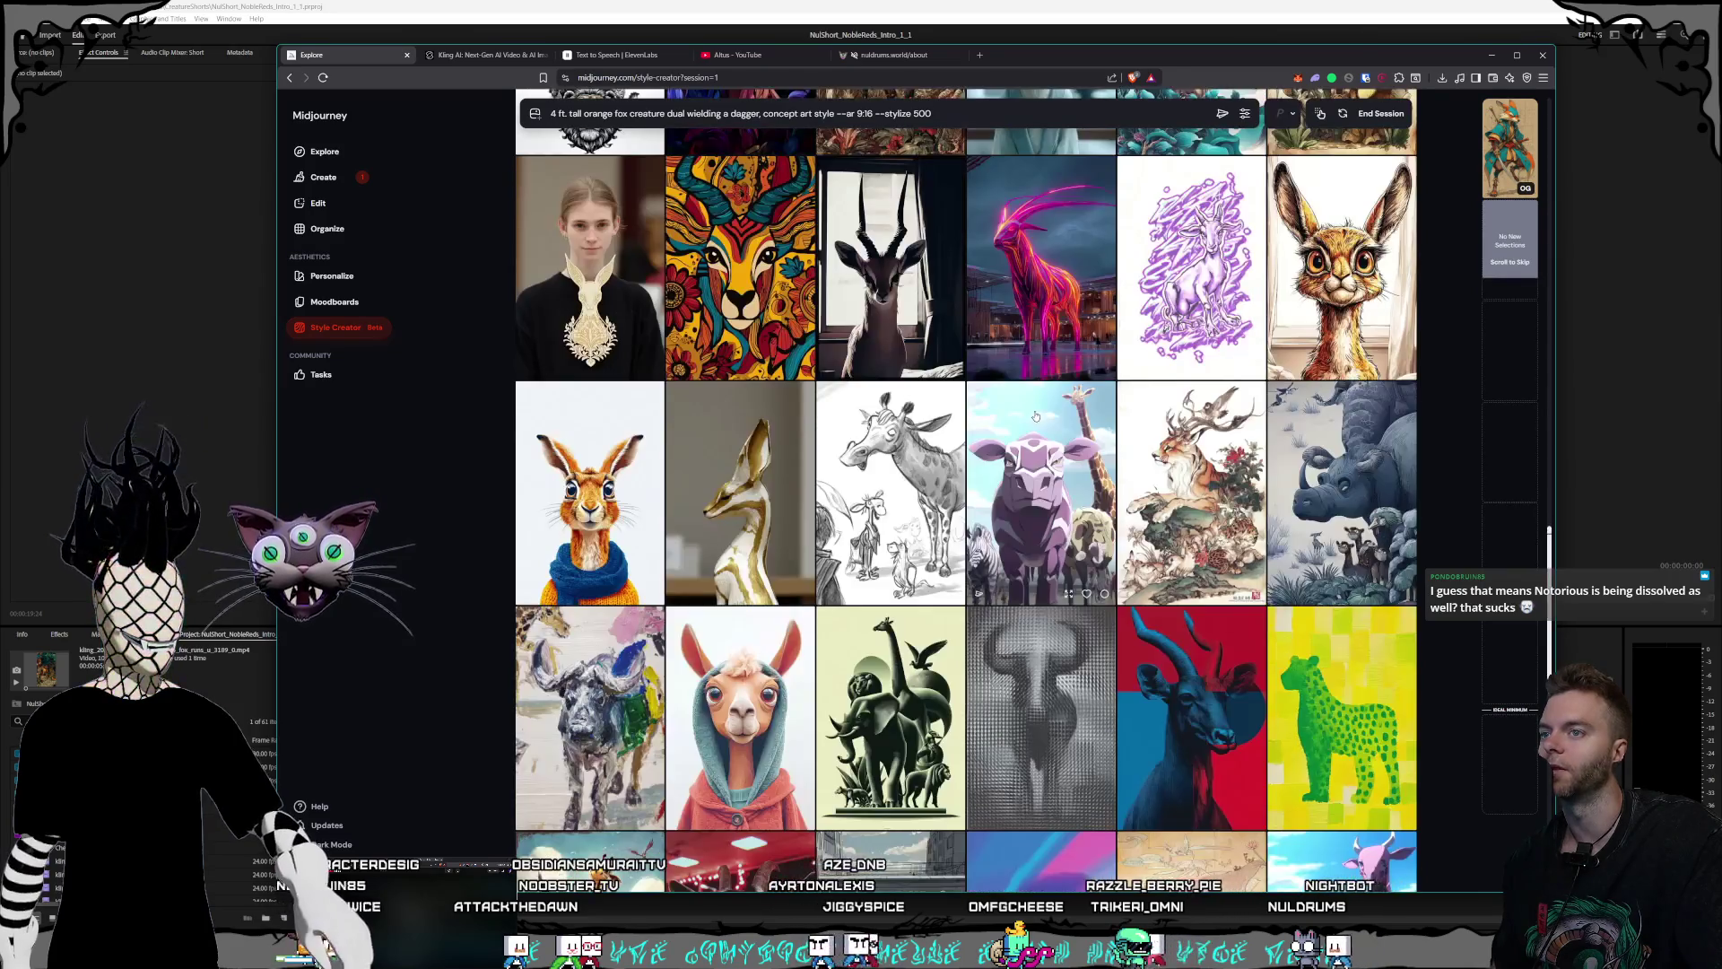
scroll(924, 400, "up", 3)
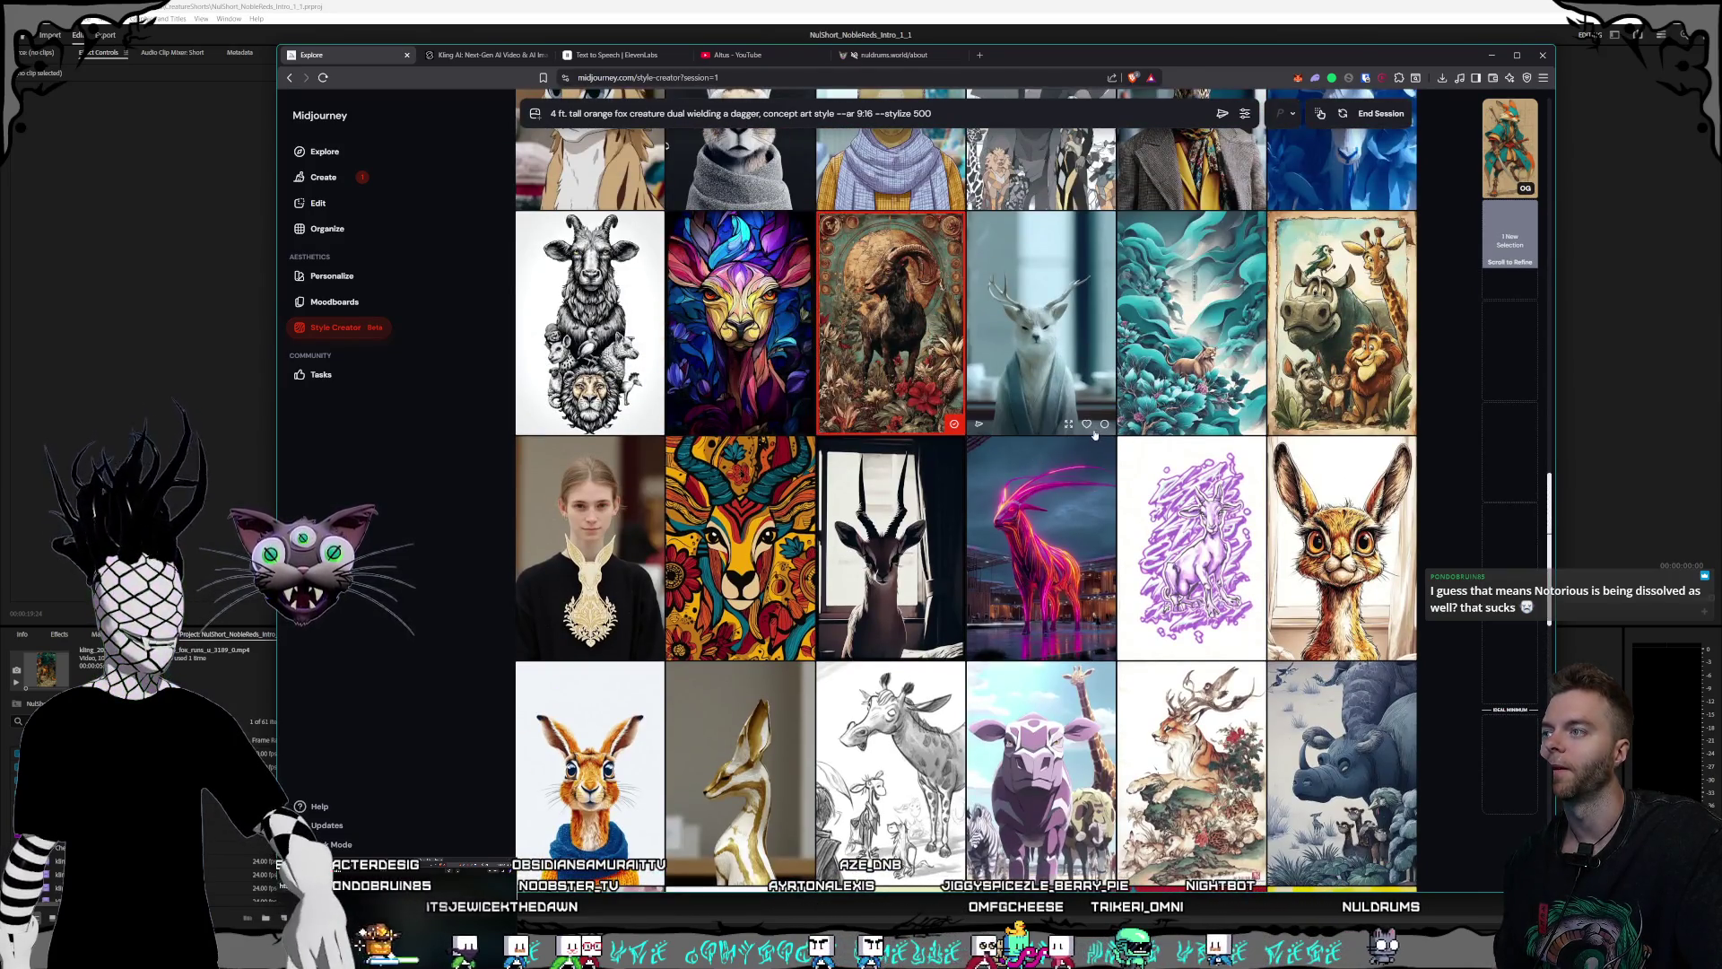
scroll(906, 377, "down", 2)
scroll(1031, 413, "down", 3)
scroll(1074, 428, "down", 2)
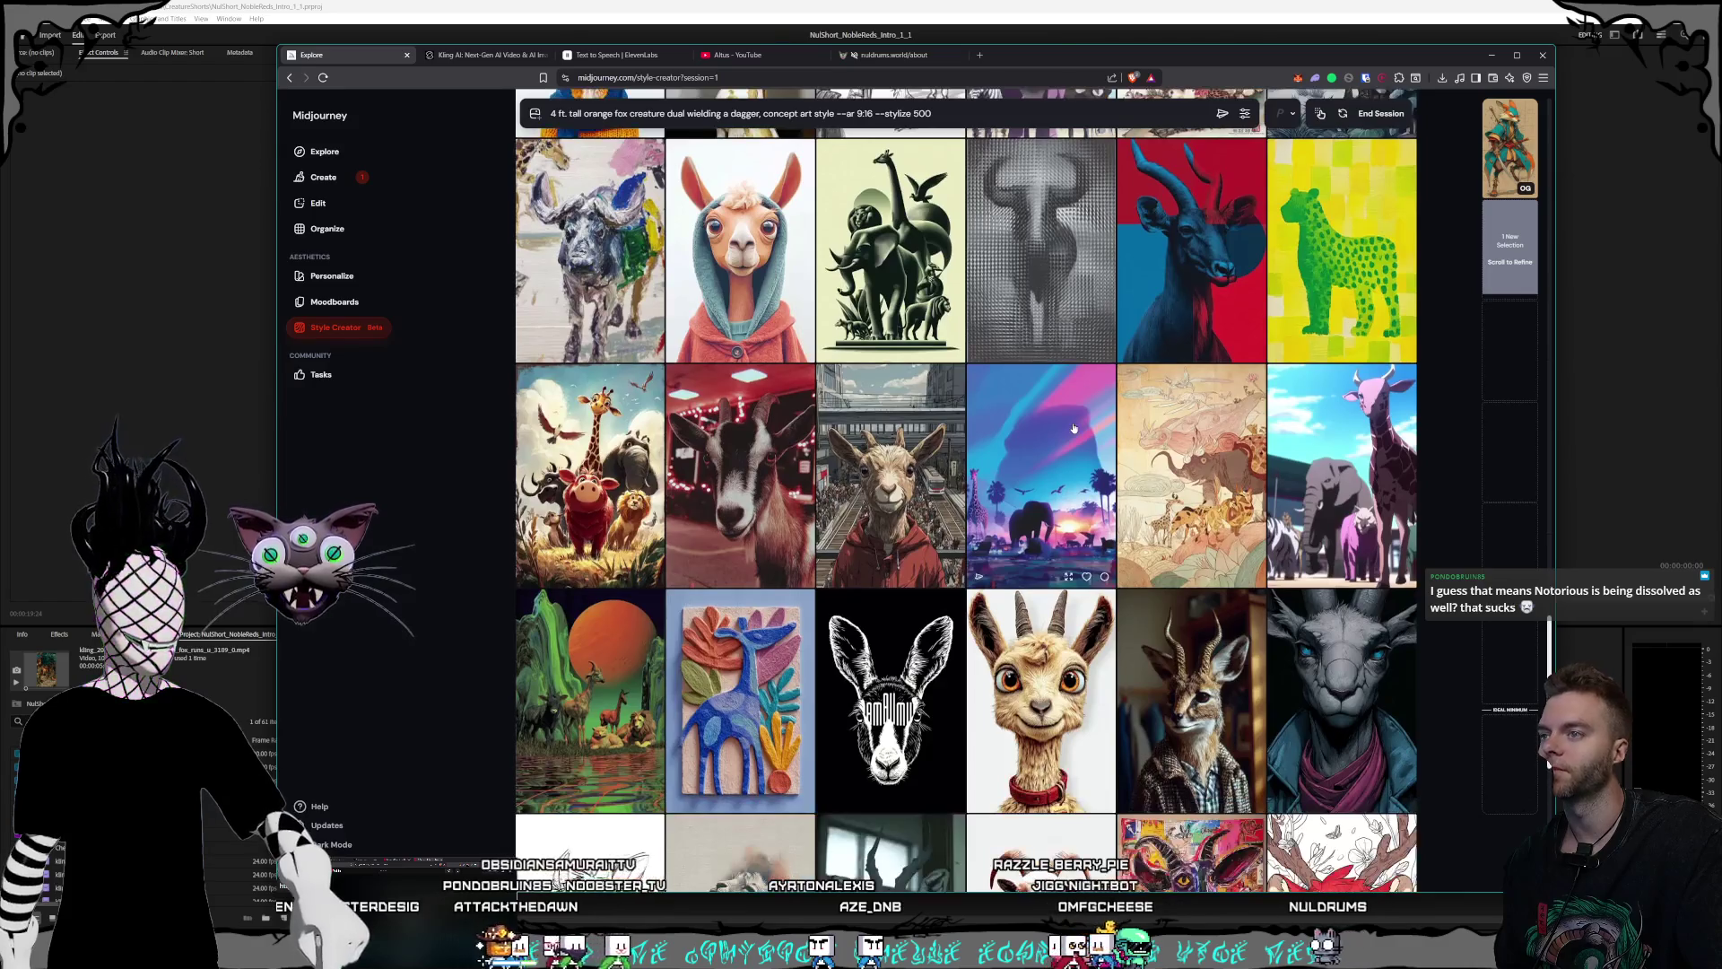
scroll(1074, 428, "down", 3)
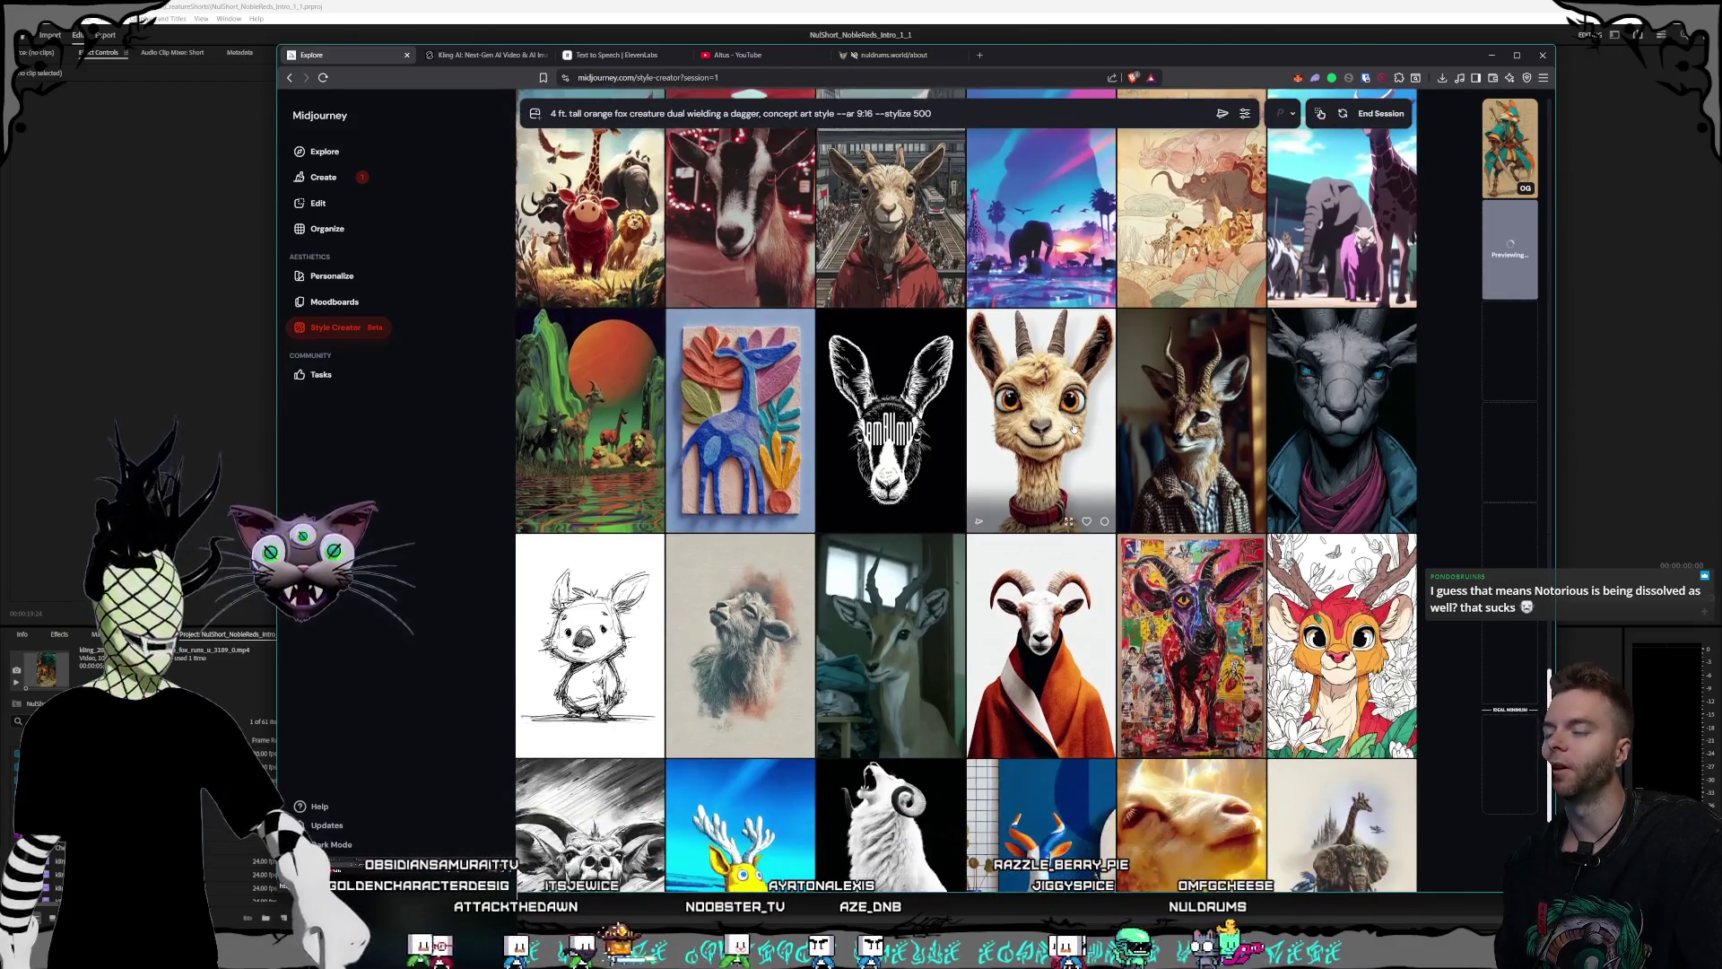
scroll(1073, 428, "down", 1)
scroll(1074, 428, "down", 2)
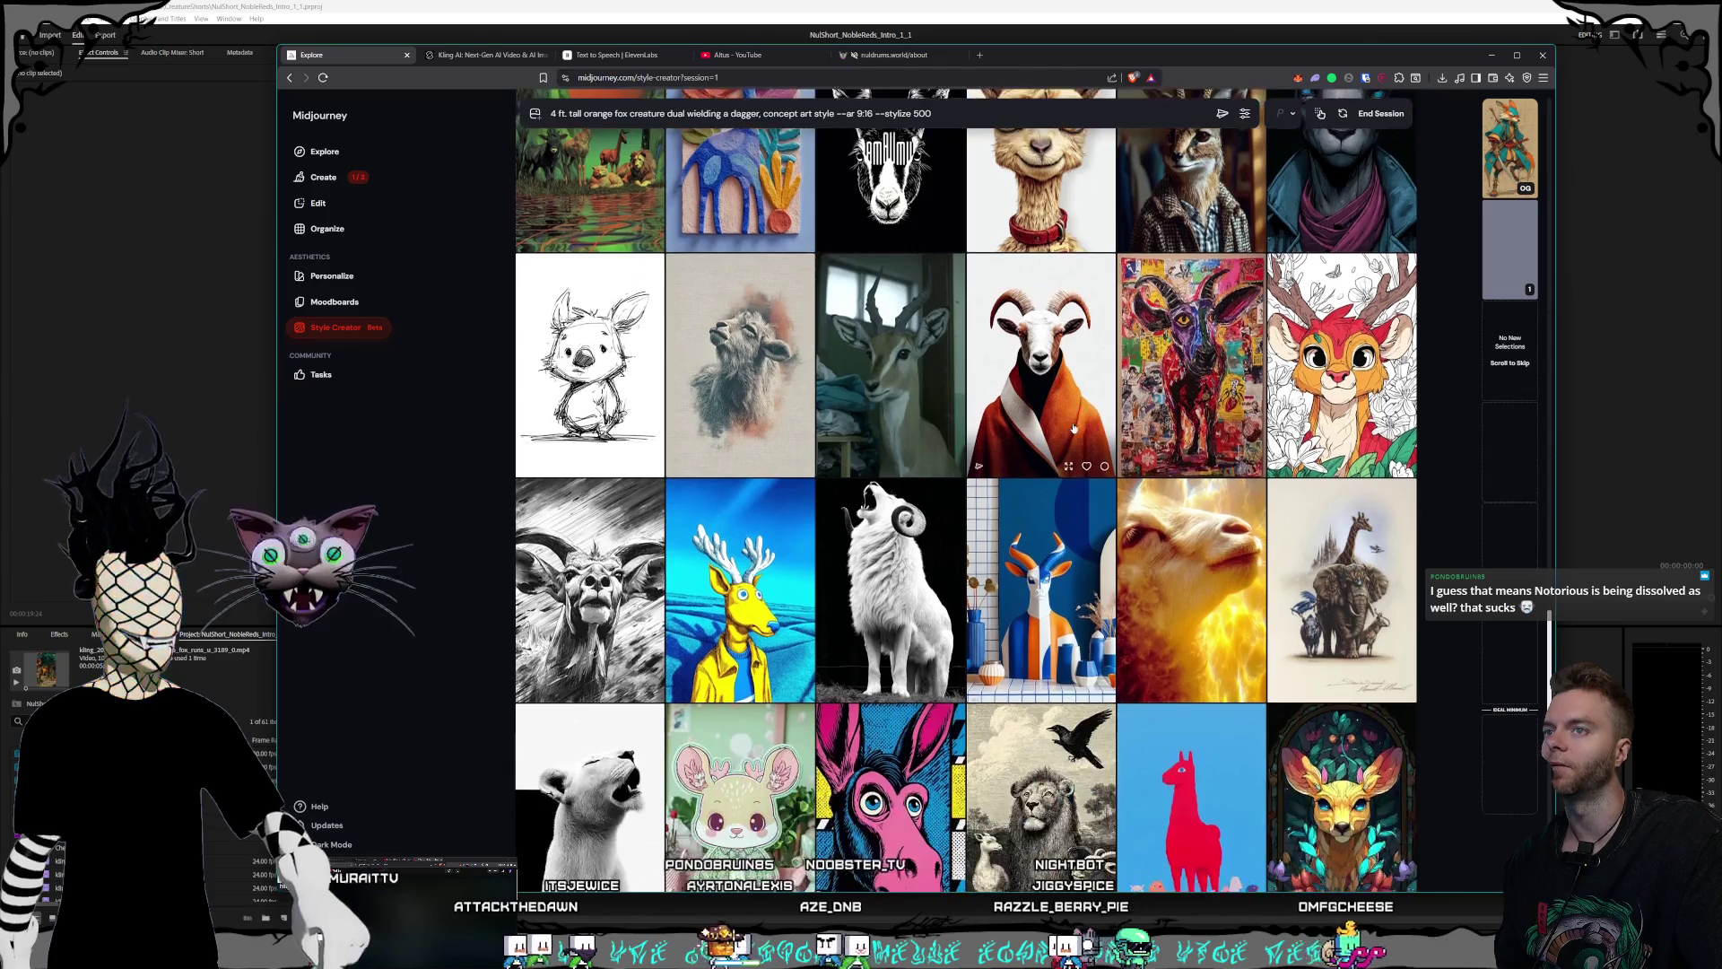
scroll(1074, 428, "down", 1)
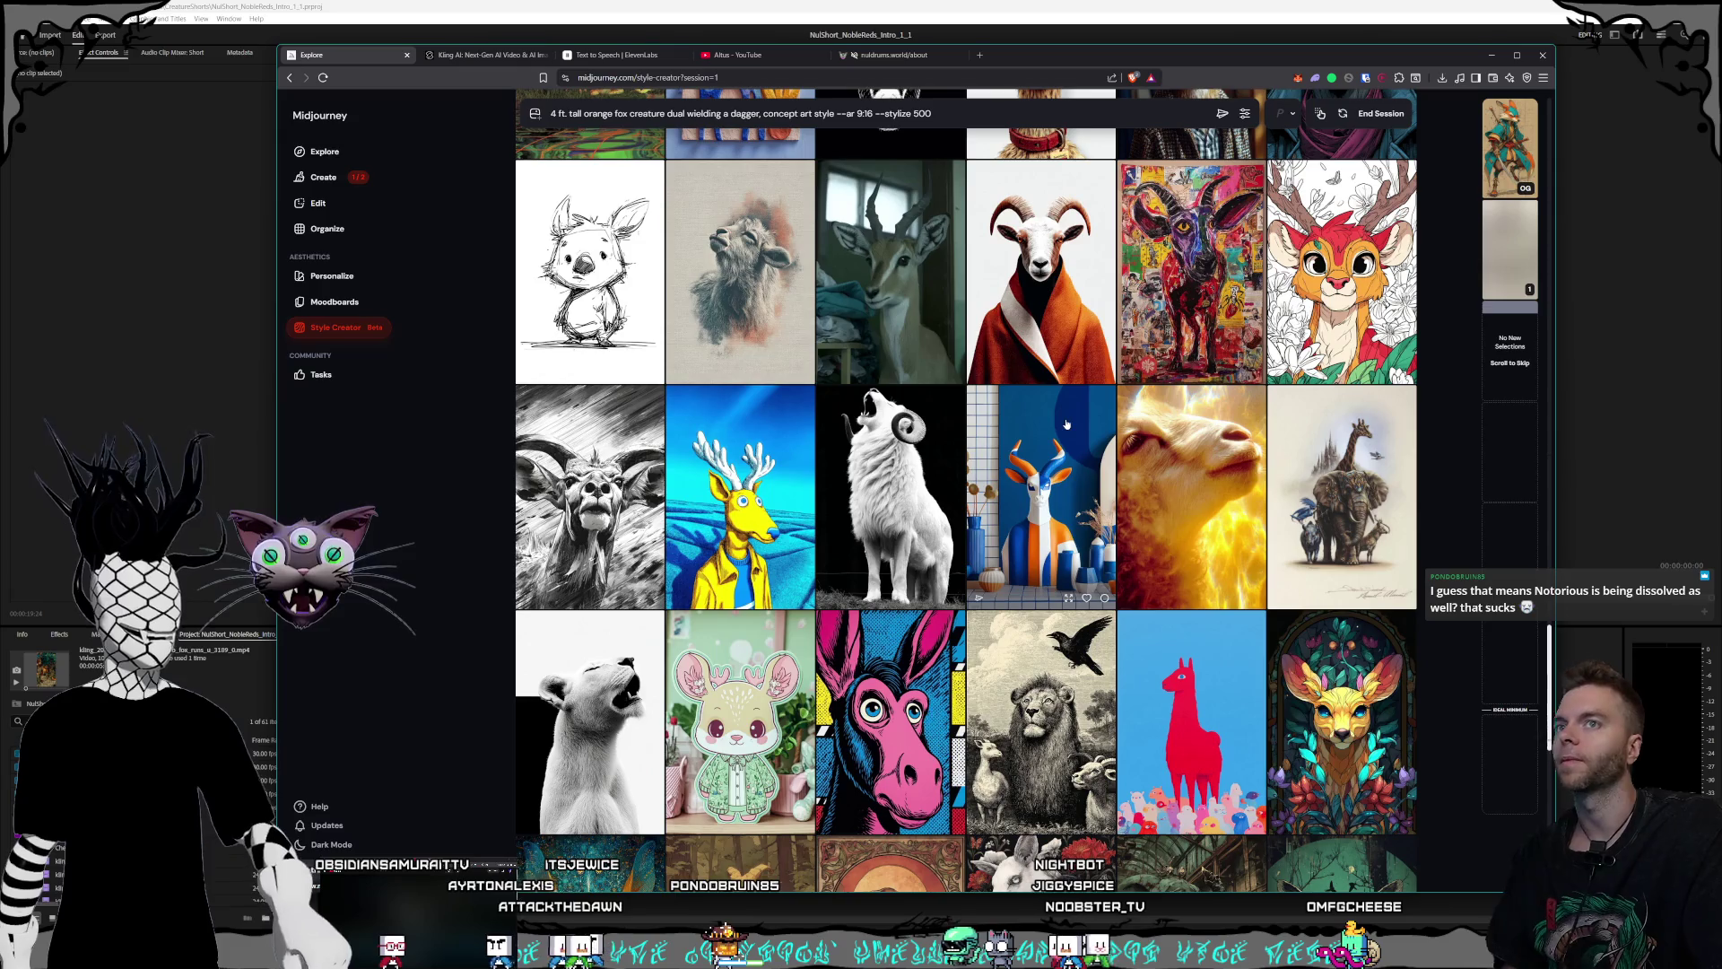
scroll(1055, 413, "down", 2)
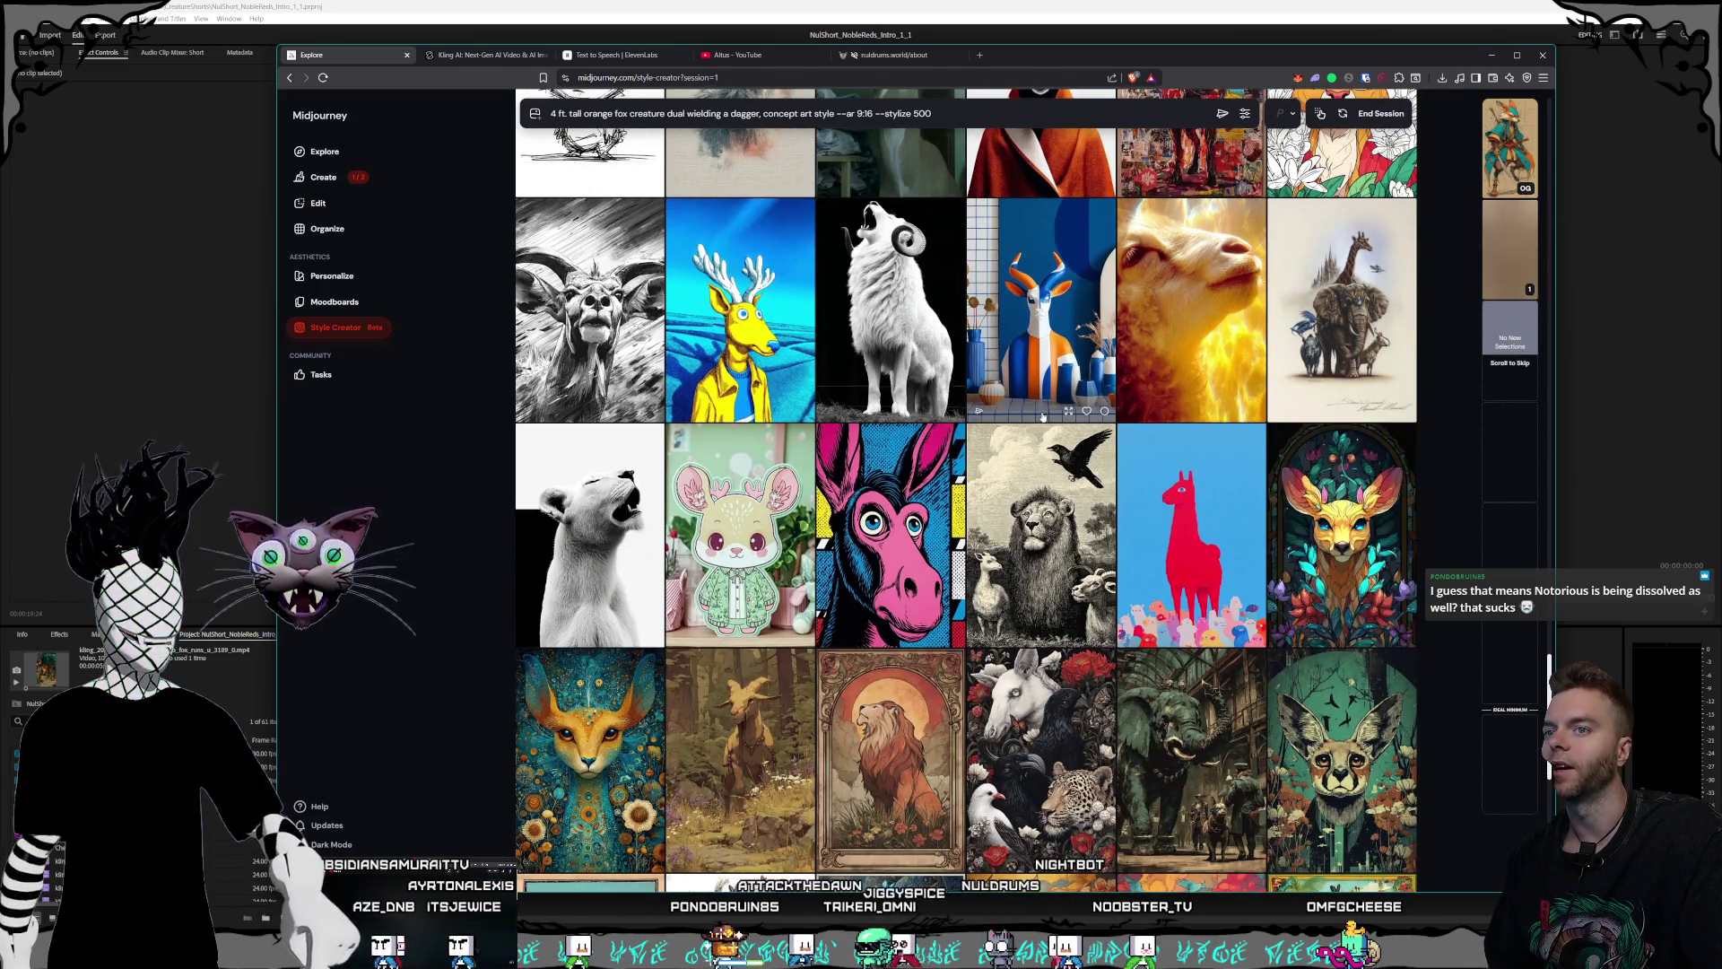
scroll(1042, 416, "down", 2)
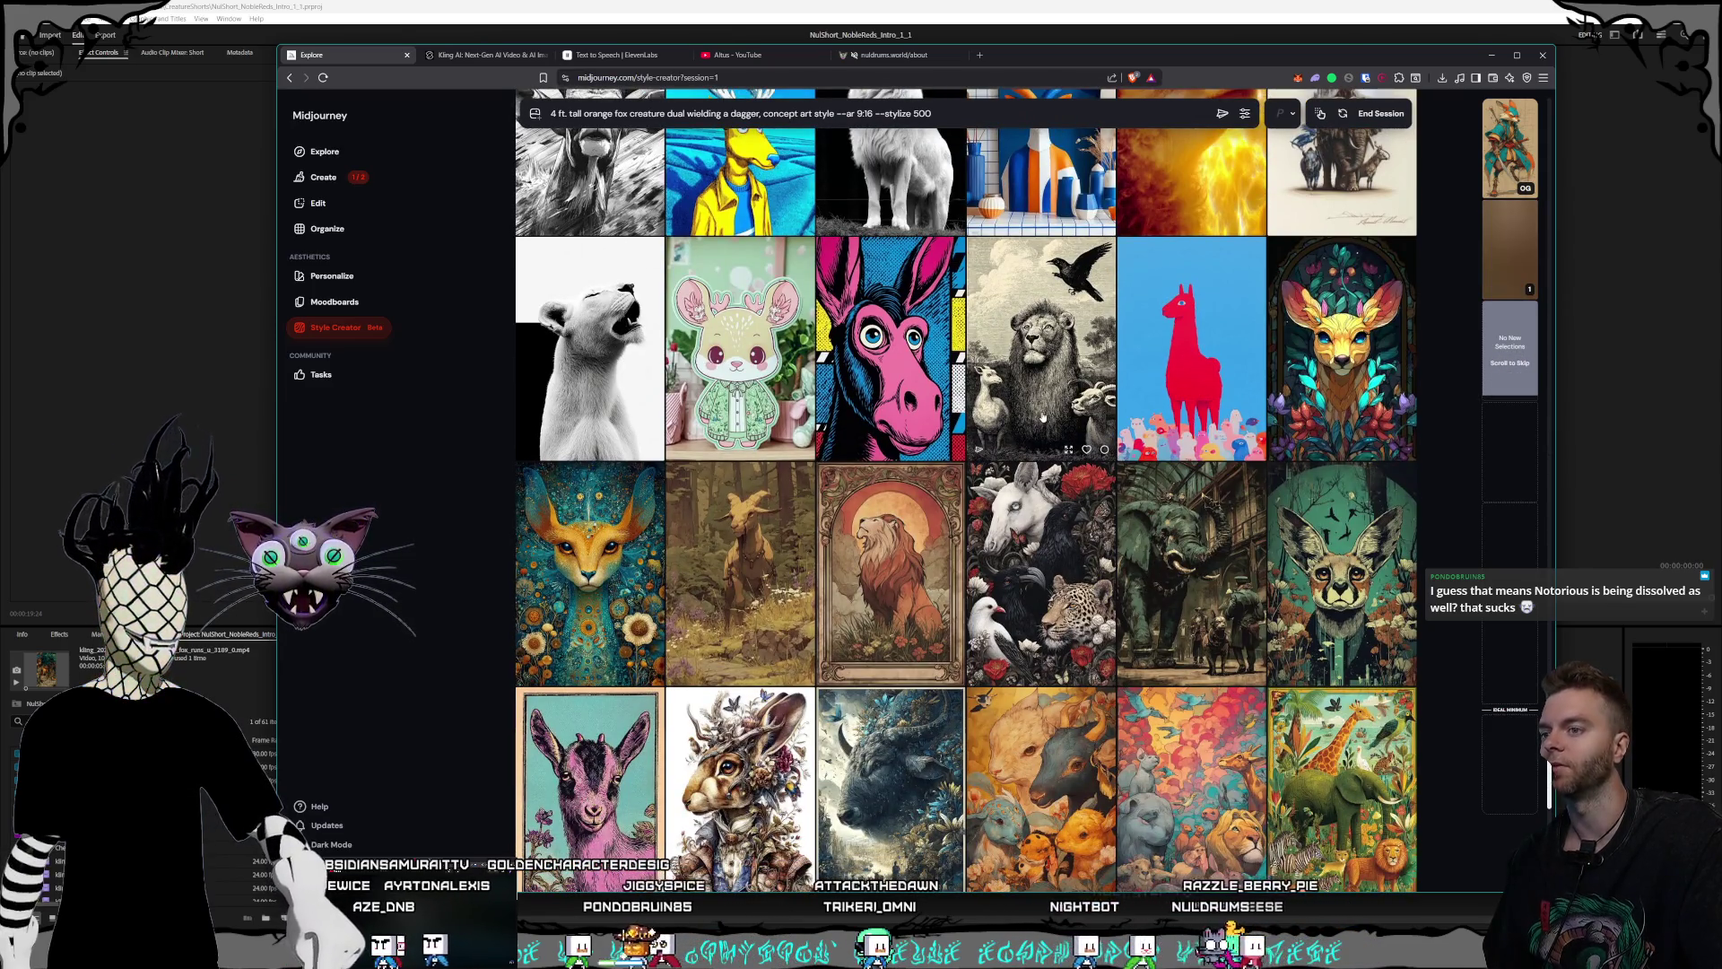
scroll(1043, 417, "down", 2)
scroll(1043, 418, "down", 2)
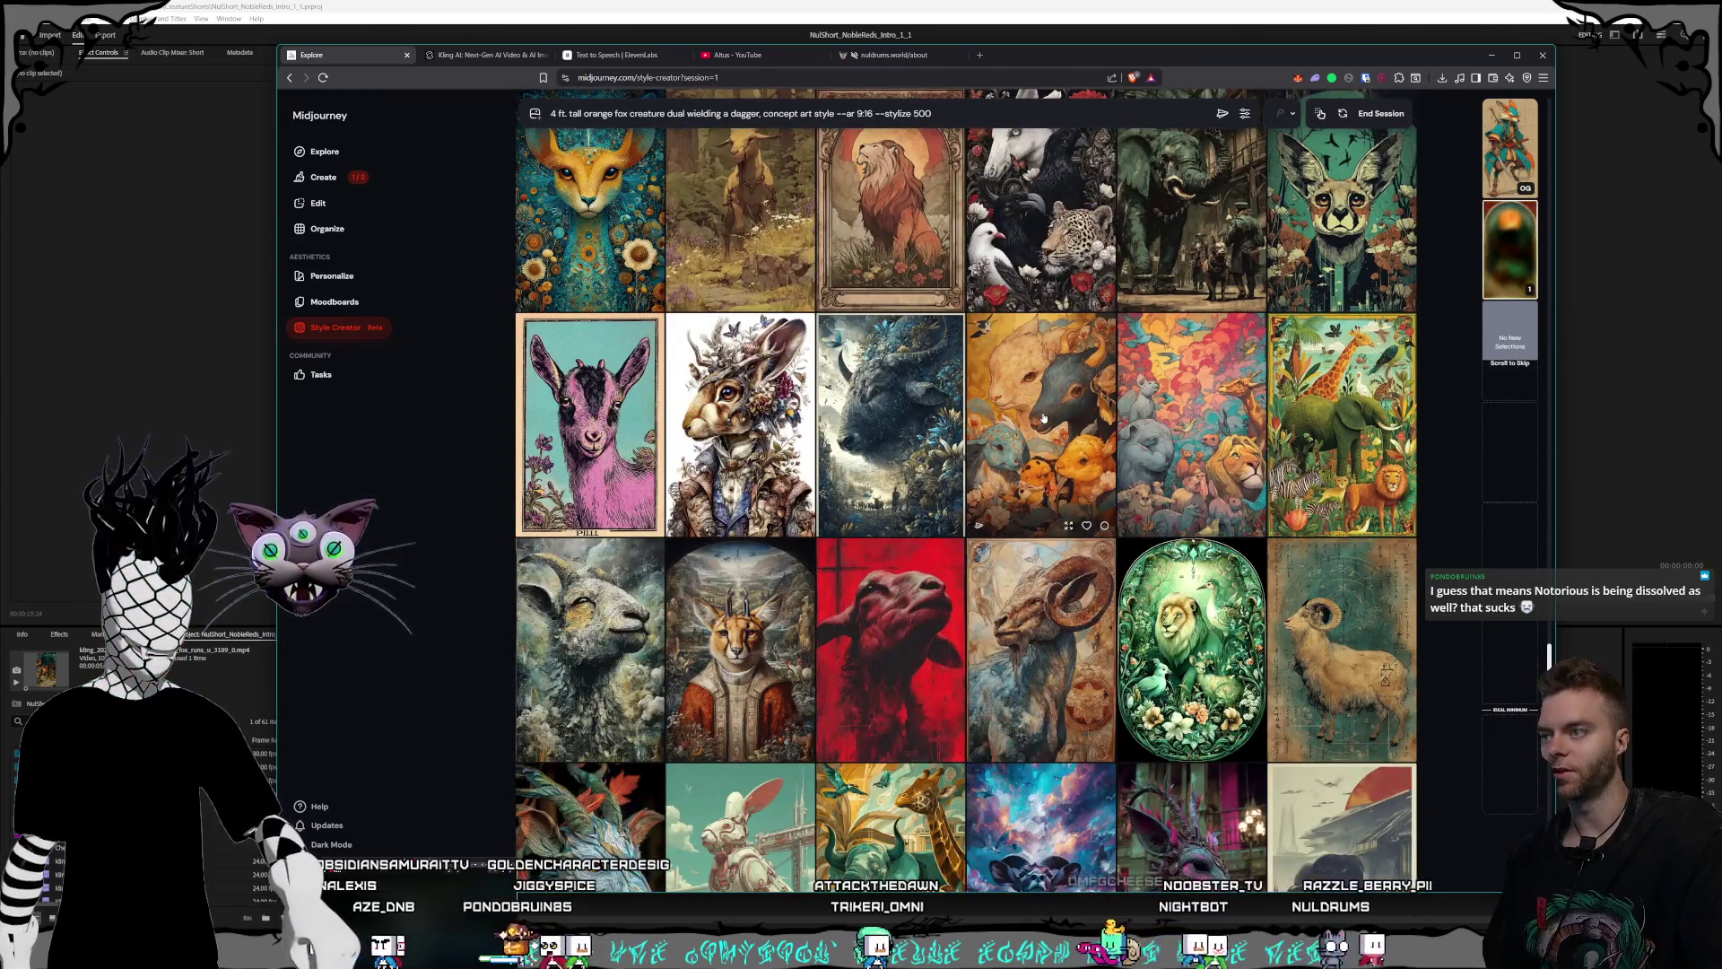
scroll(1043, 418, "up", 1)
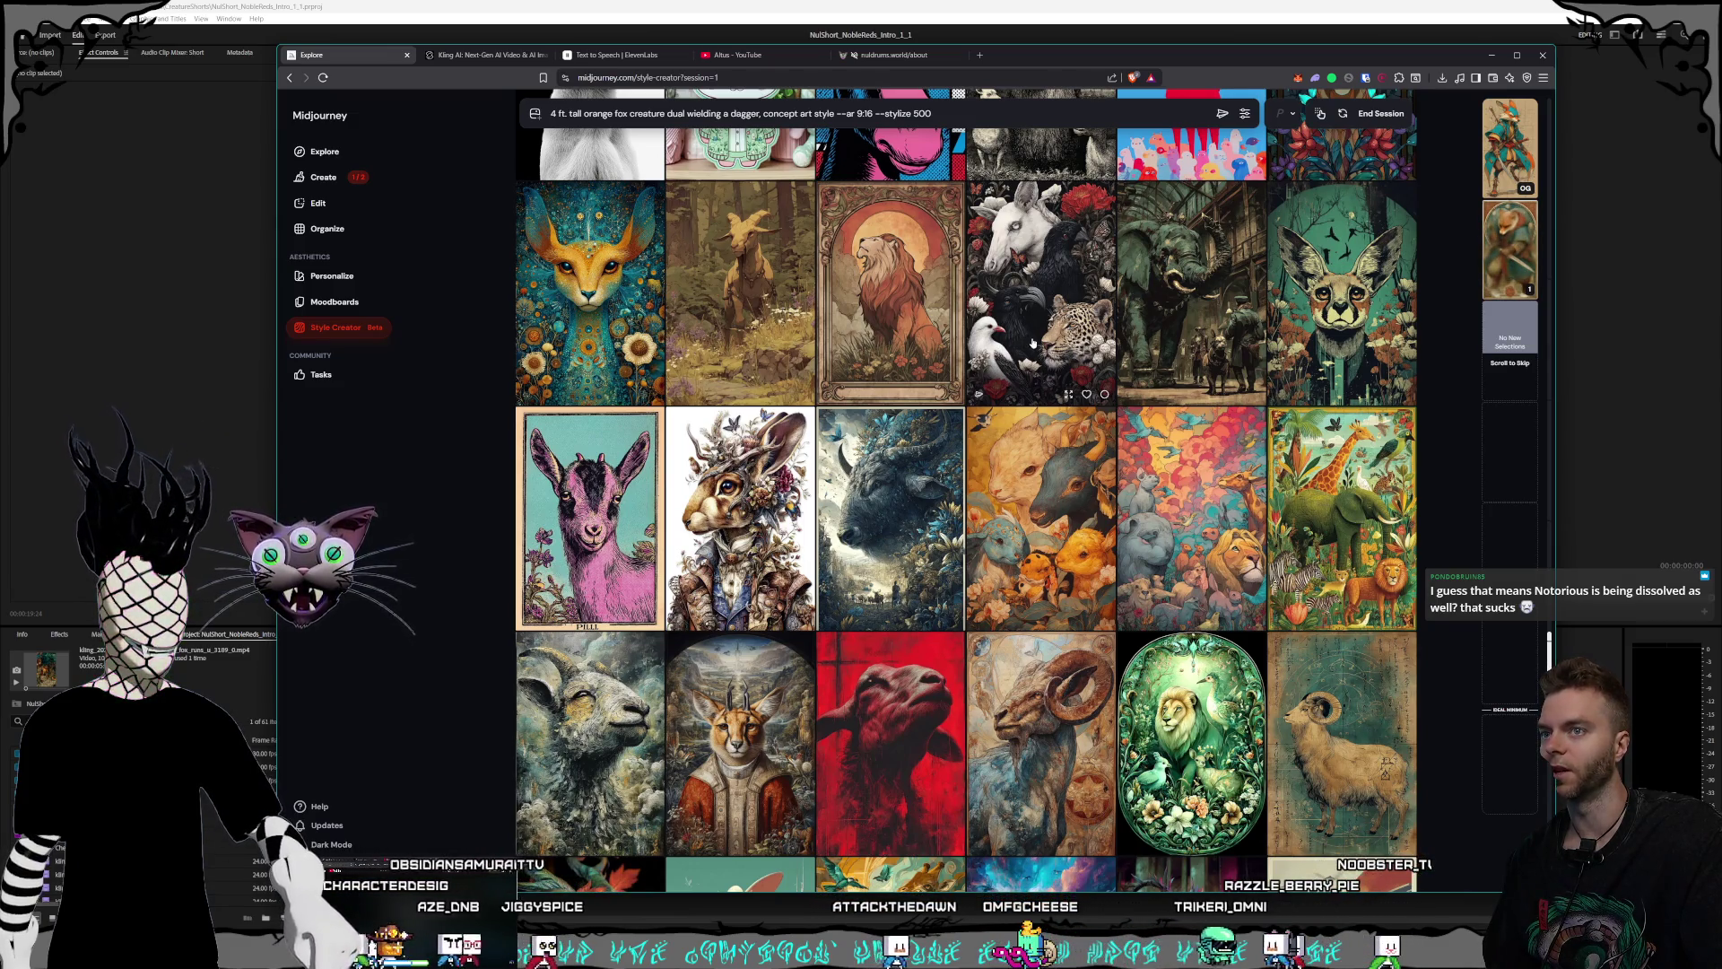
scroll(1031, 343, "down", 2)
scroll(1031, 344, "down", 1)
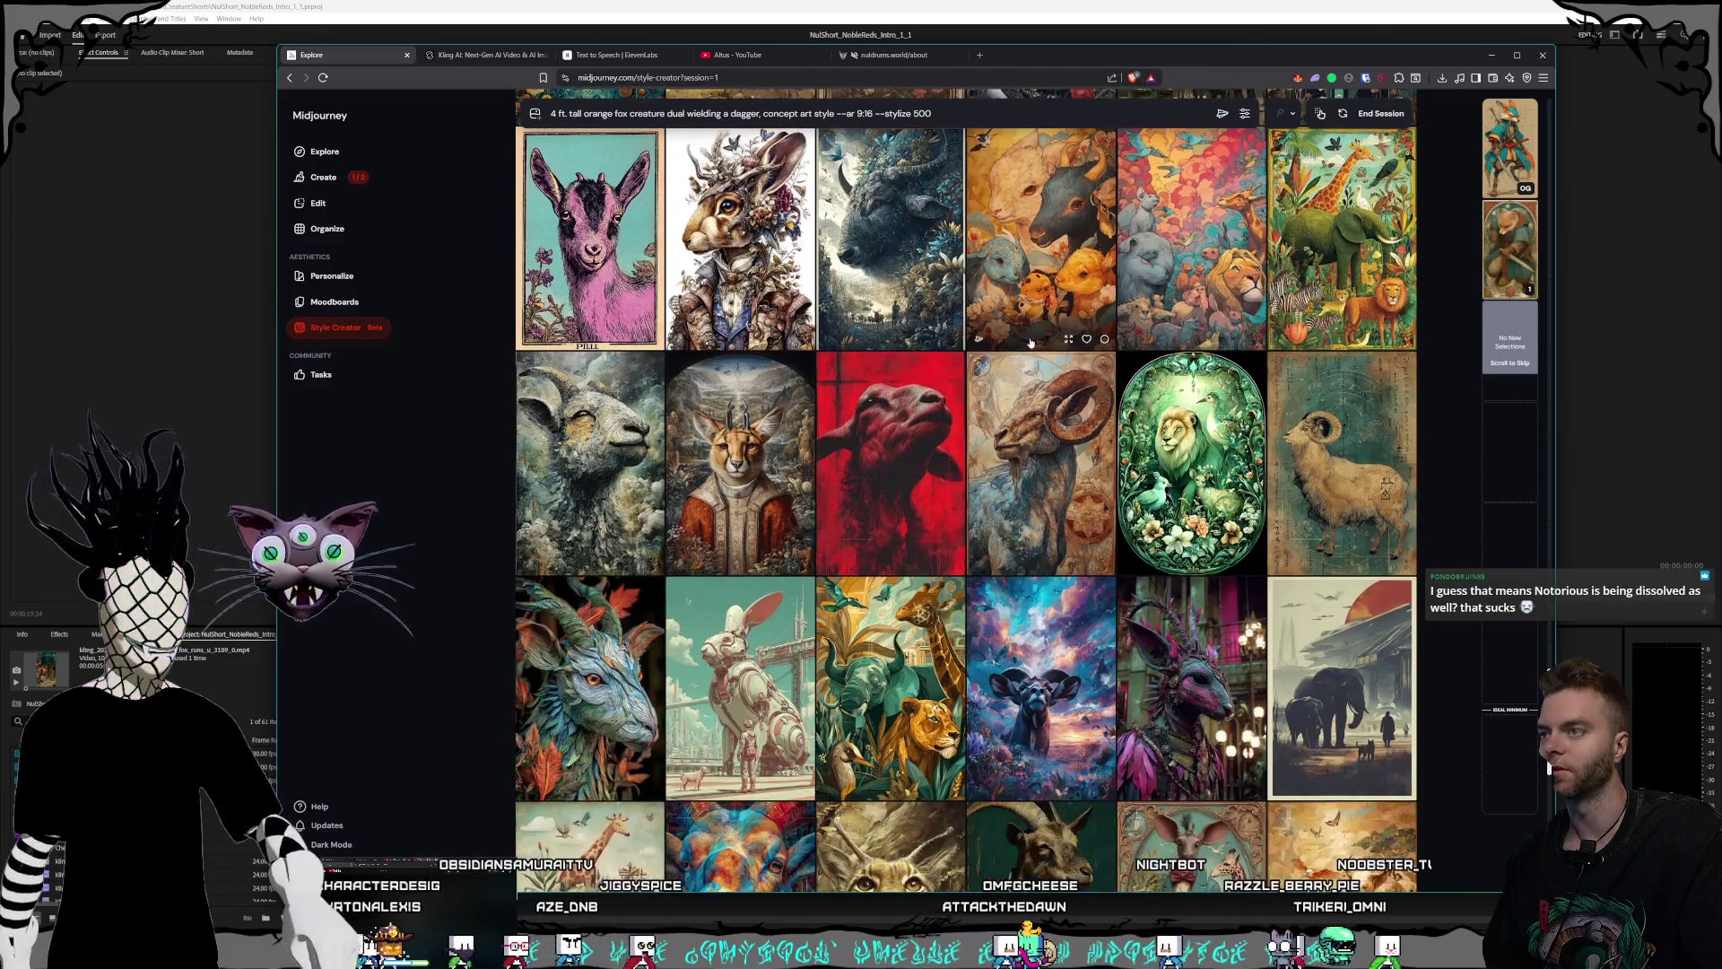
scroll(1031, 343, "down", 2)
scroll(1031, 344, "down", 1)
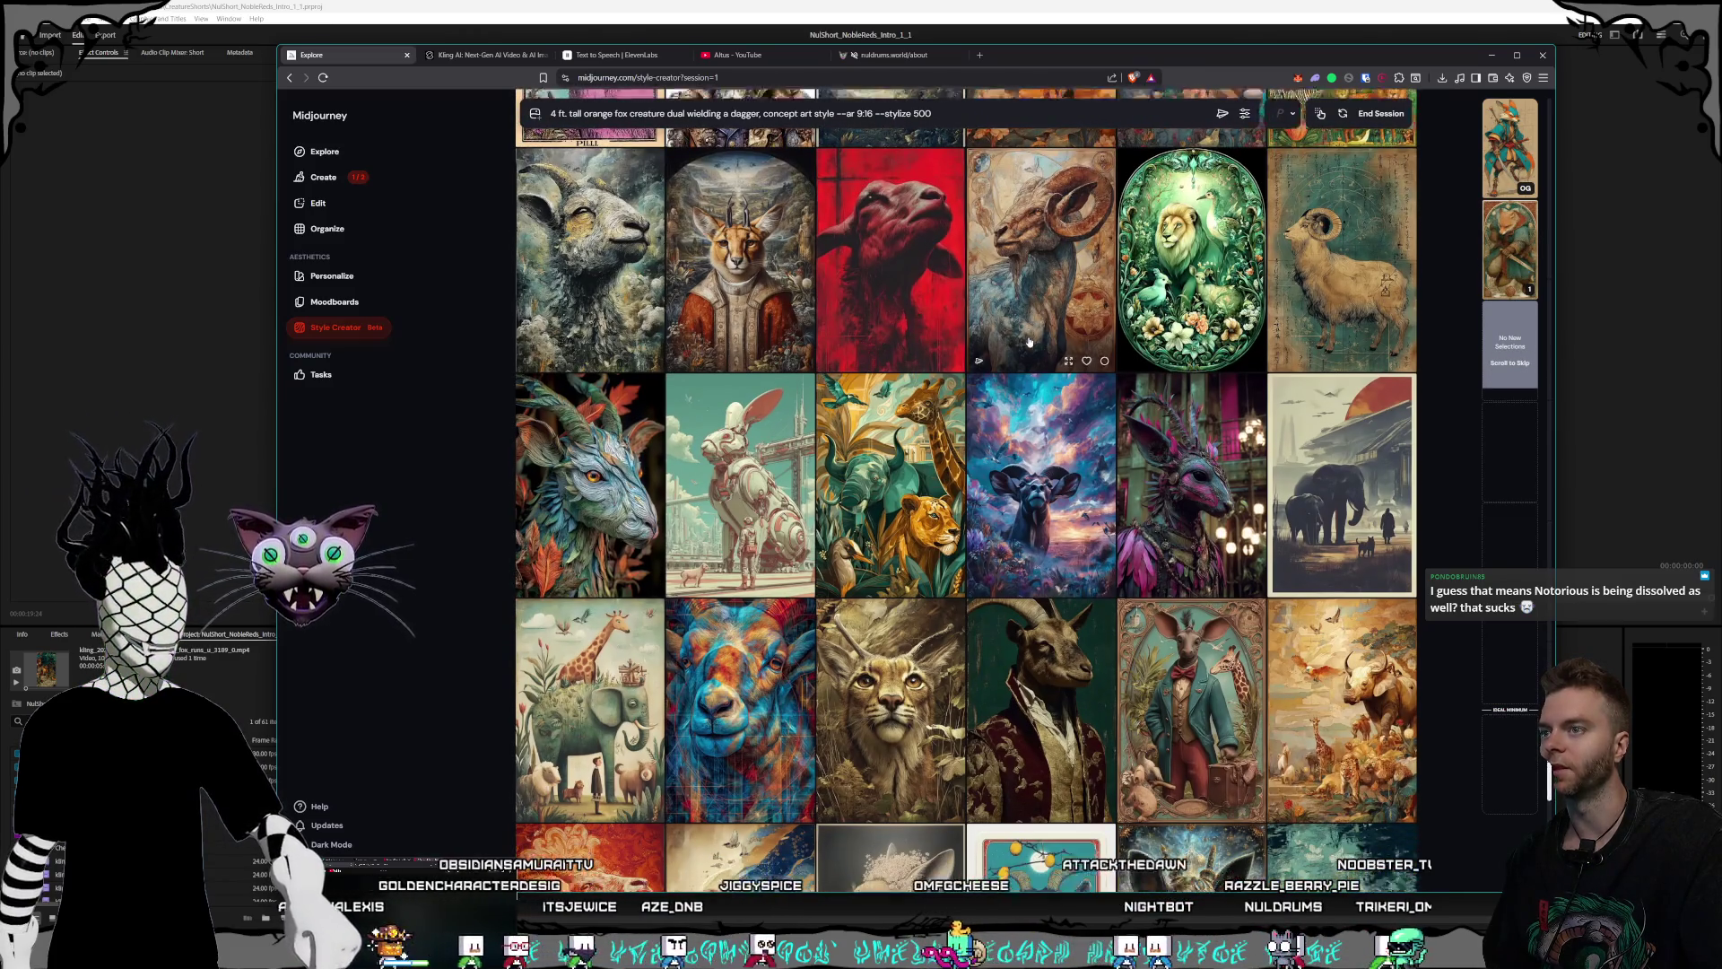
scroll(1030, 344, "down", 2)
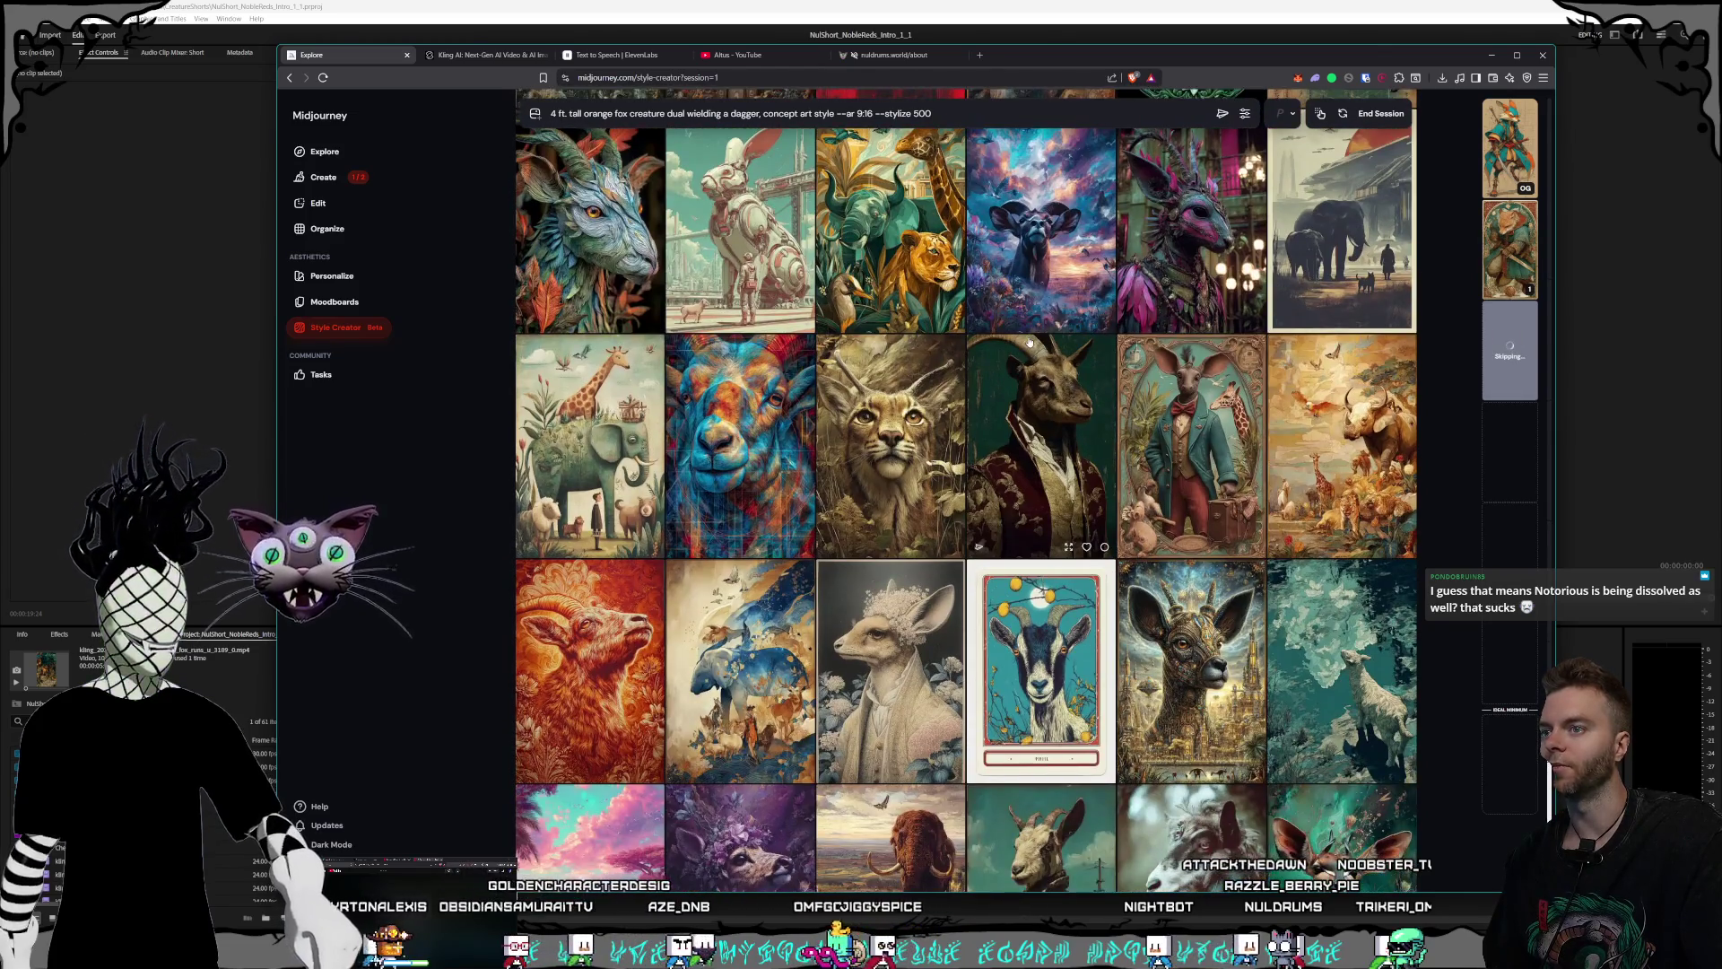
scroll(1030, 343, "down", 1)
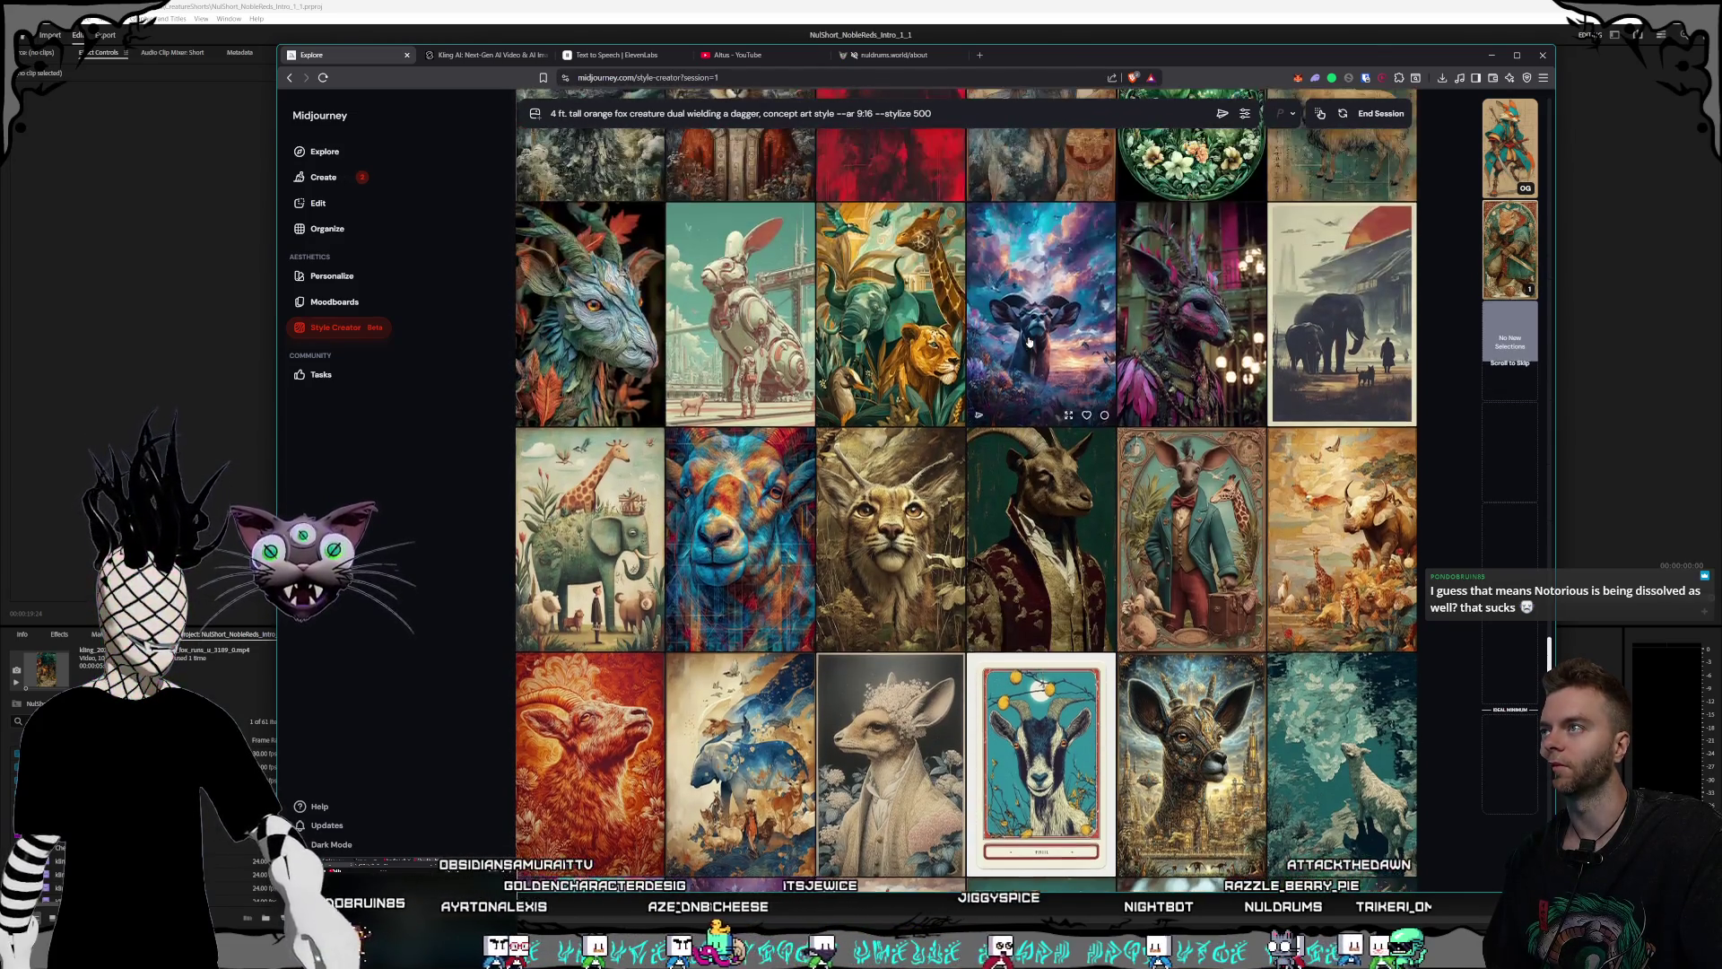
scroll(1028, 341, "down", 2)
scroll(1029, 342, "down", 1)
scroll(1030, 341, "down", 2)
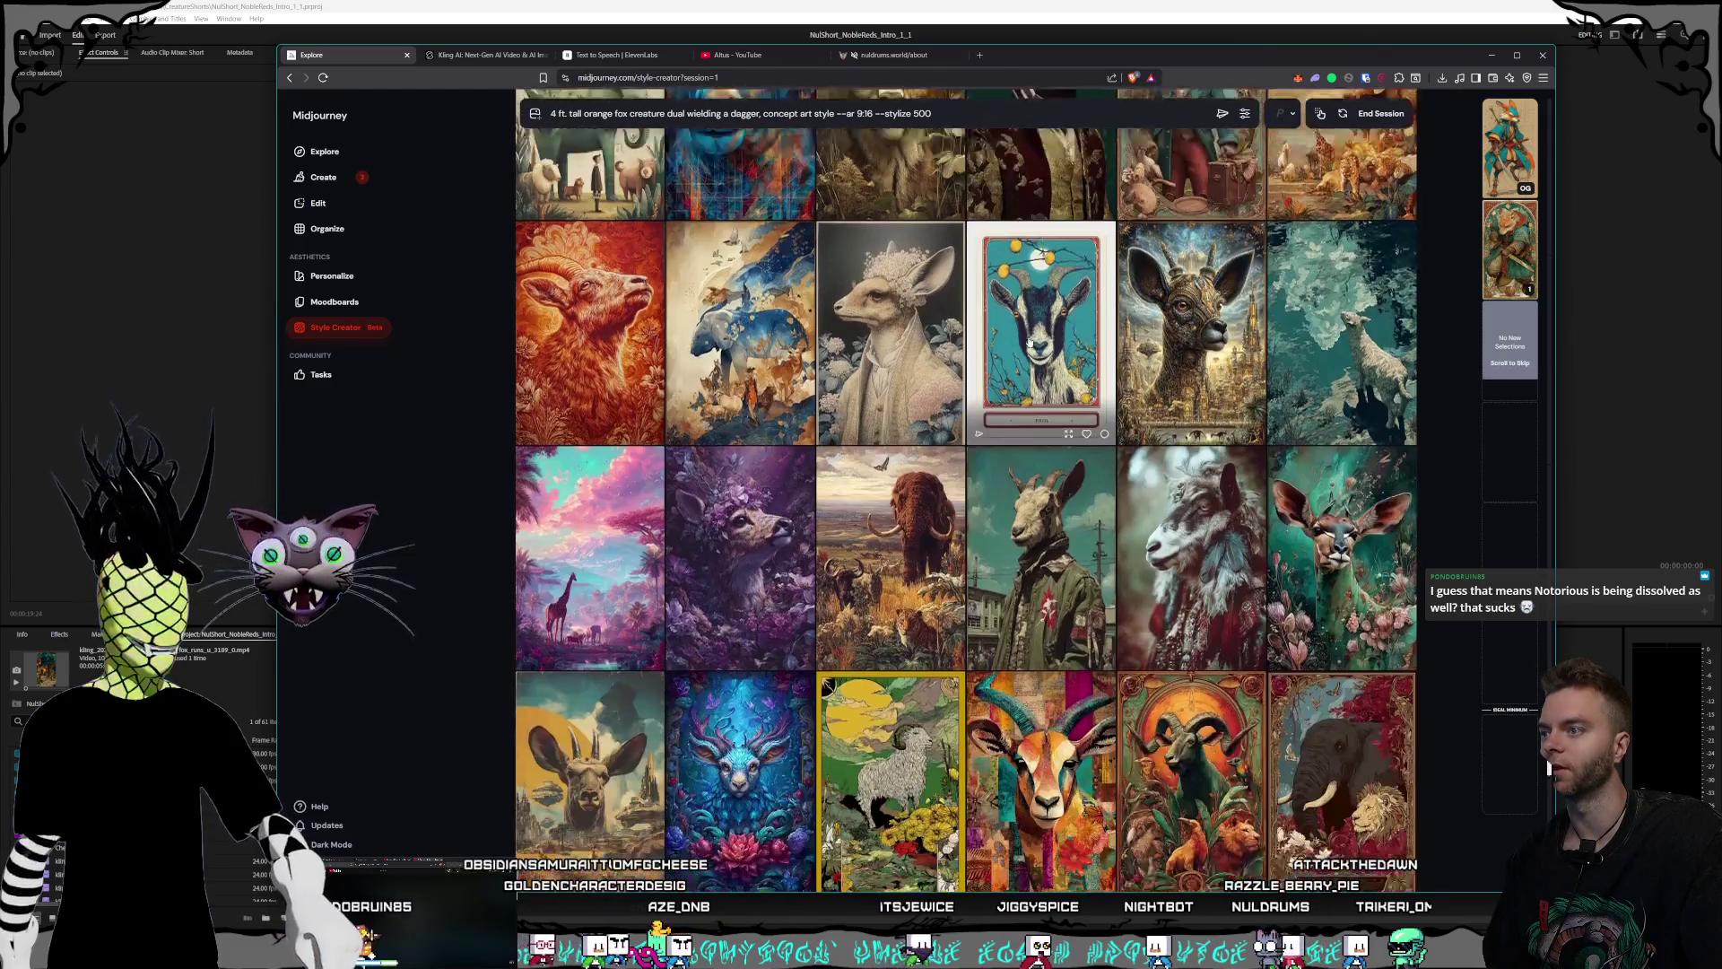
scroll(1029, 342, "down", 1)
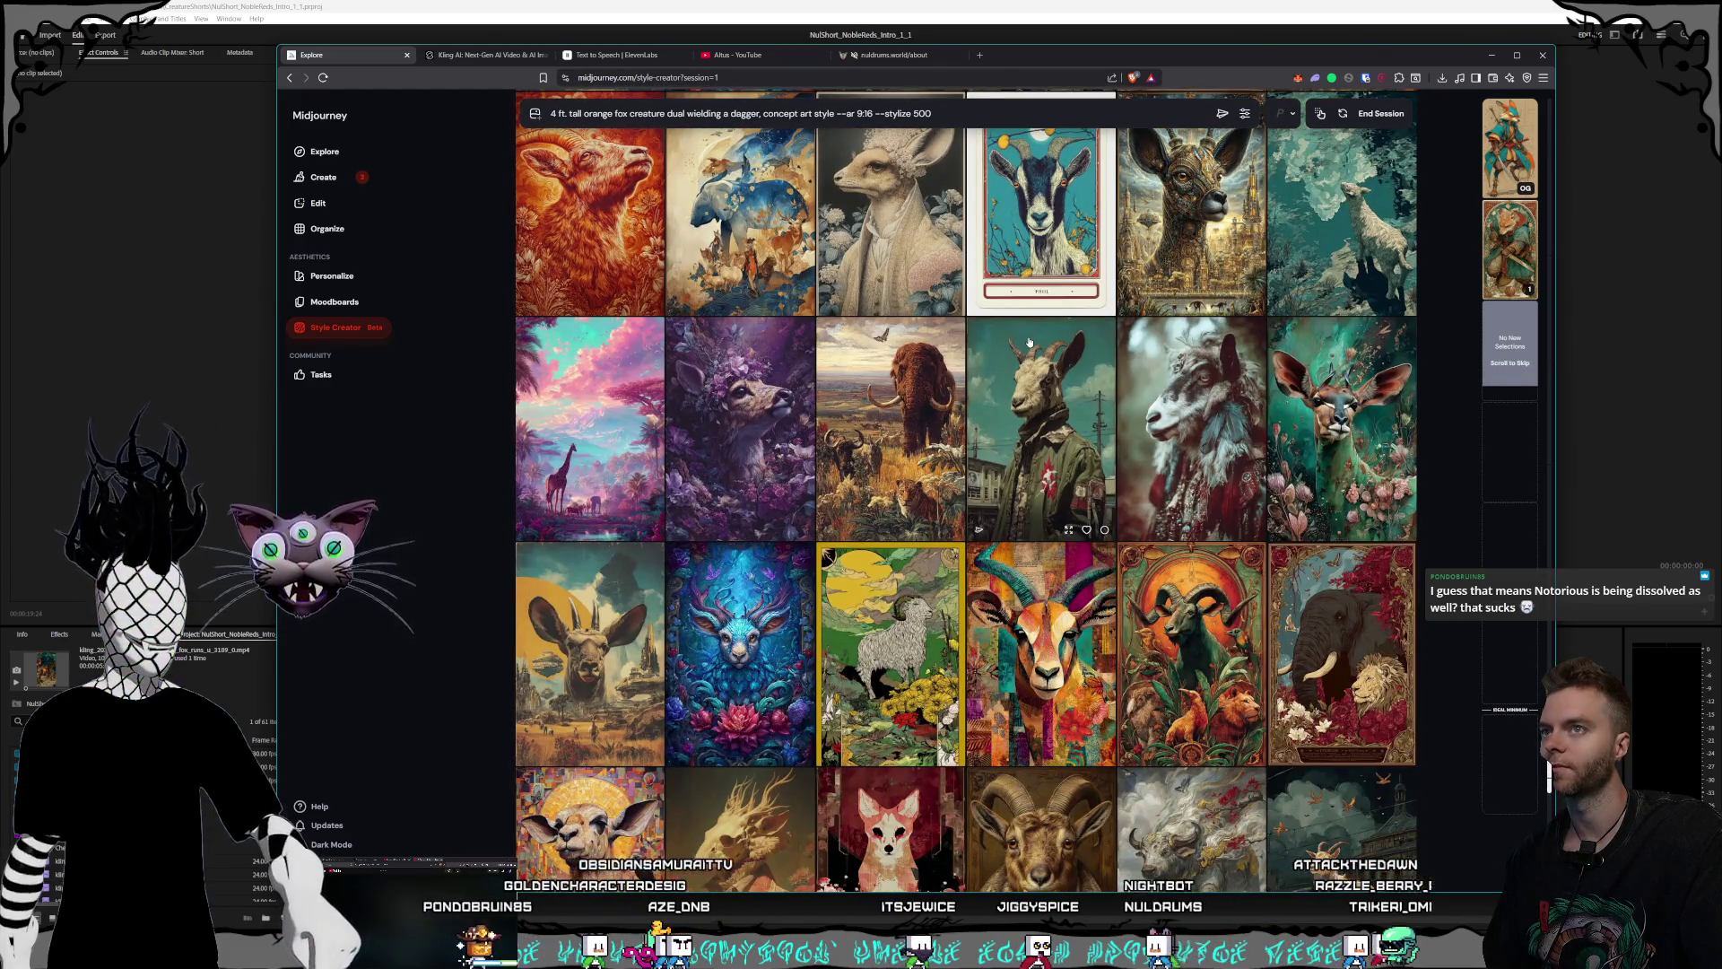
scroll(1030, 342, "down", 1)
scroll(1030, 342, "down", 1)
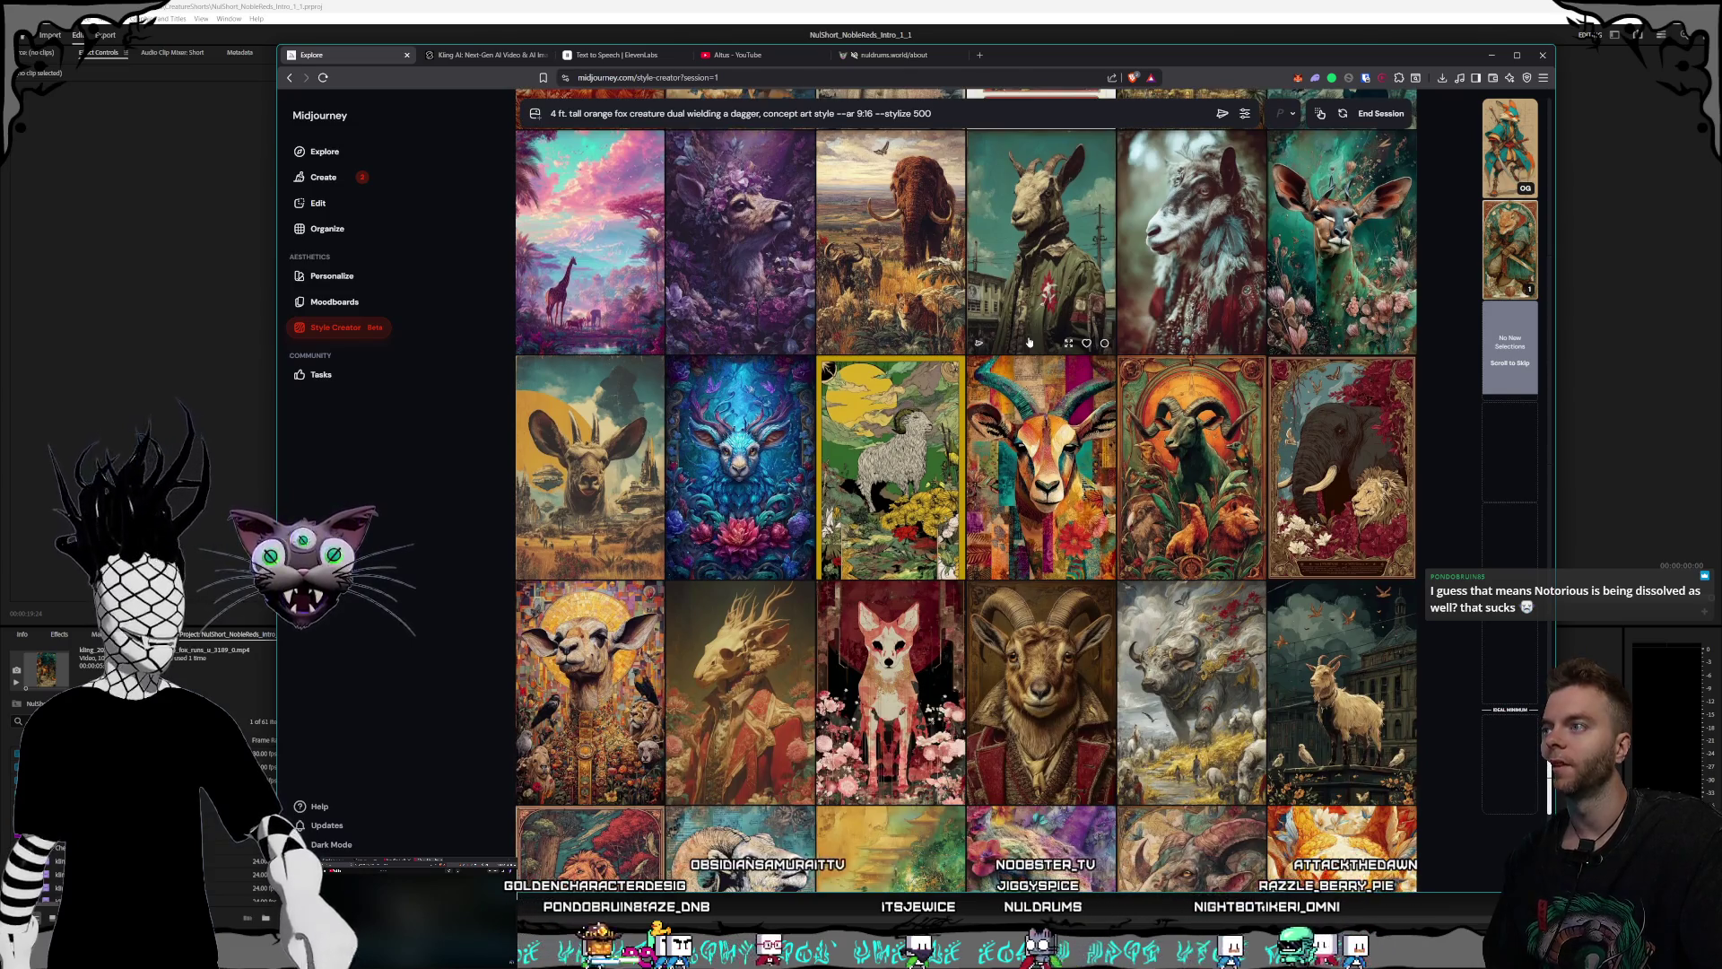
scroll(1029, 342, "down", 1)
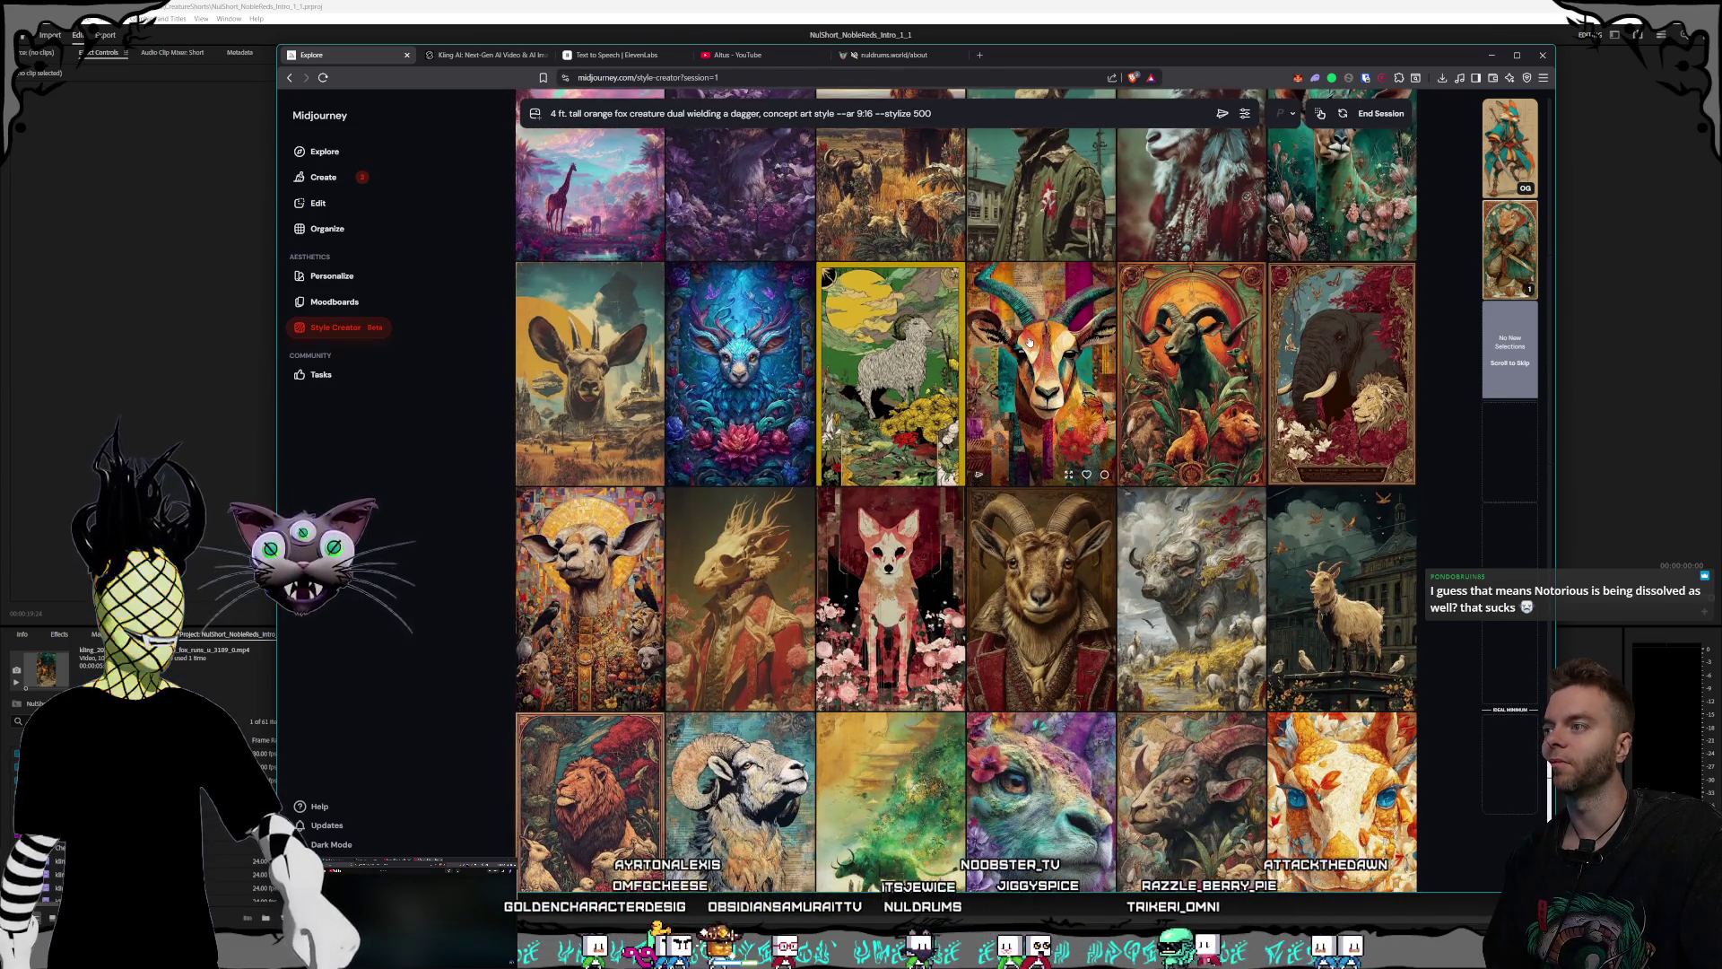
scroll(1030, 342, "down", 1)
scroll(1030, 341, "down", 1)
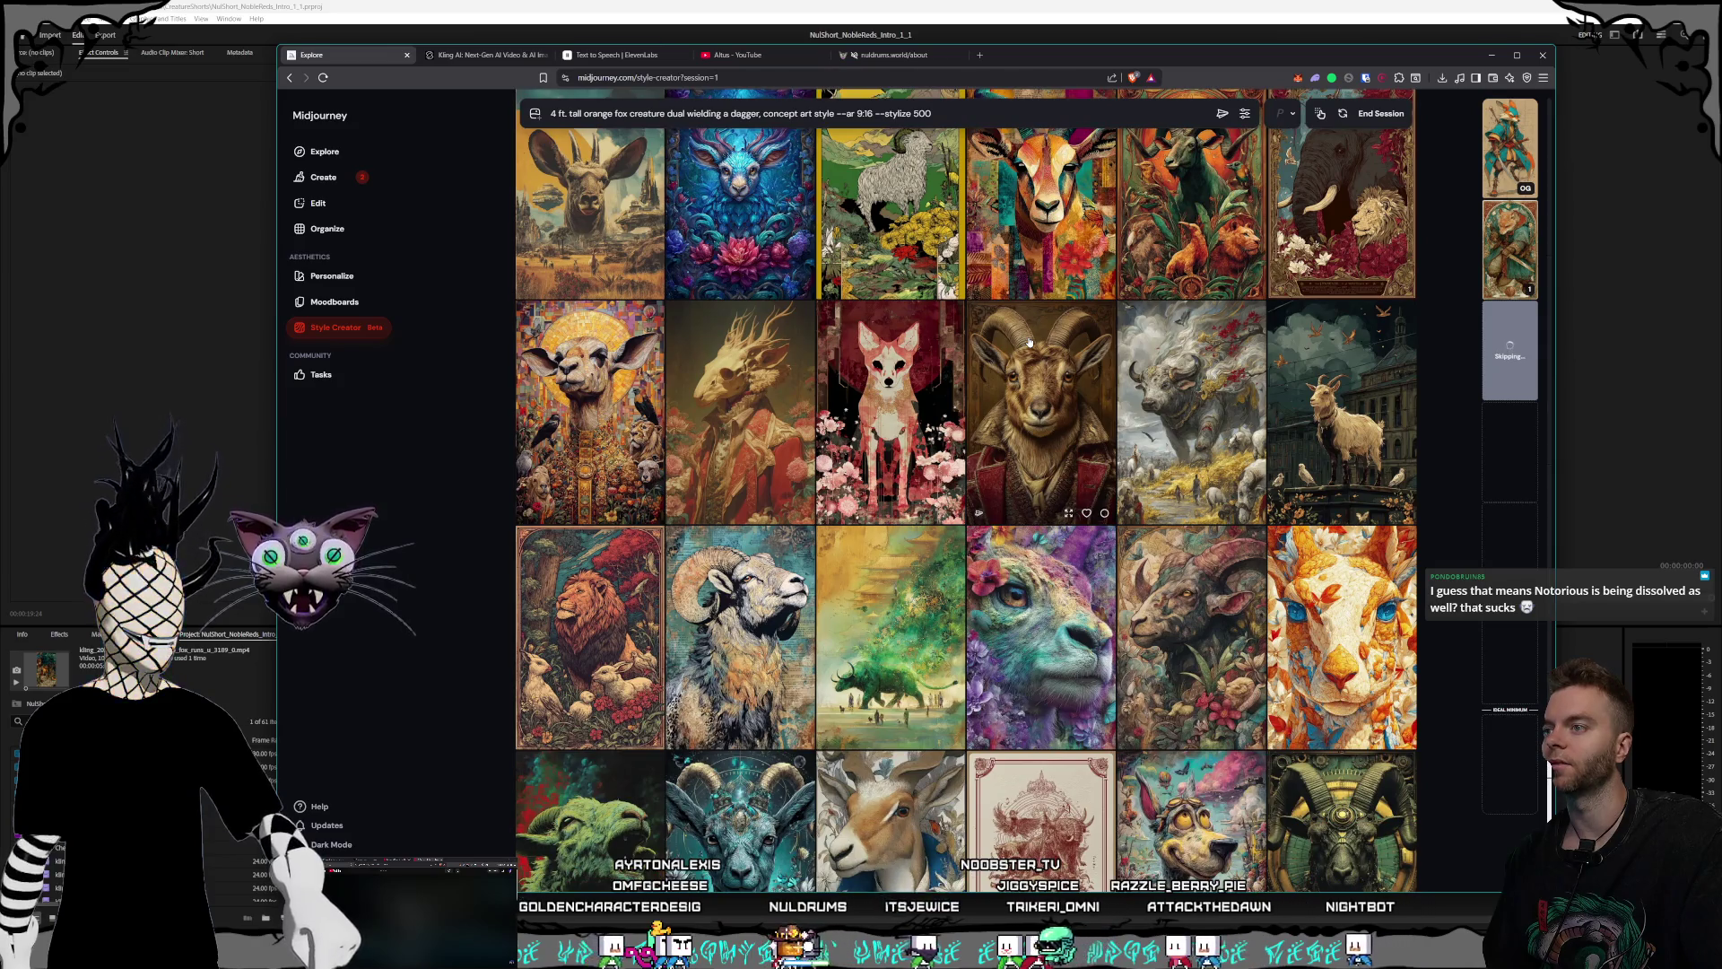
scroll(1030, 342, "down", 1)
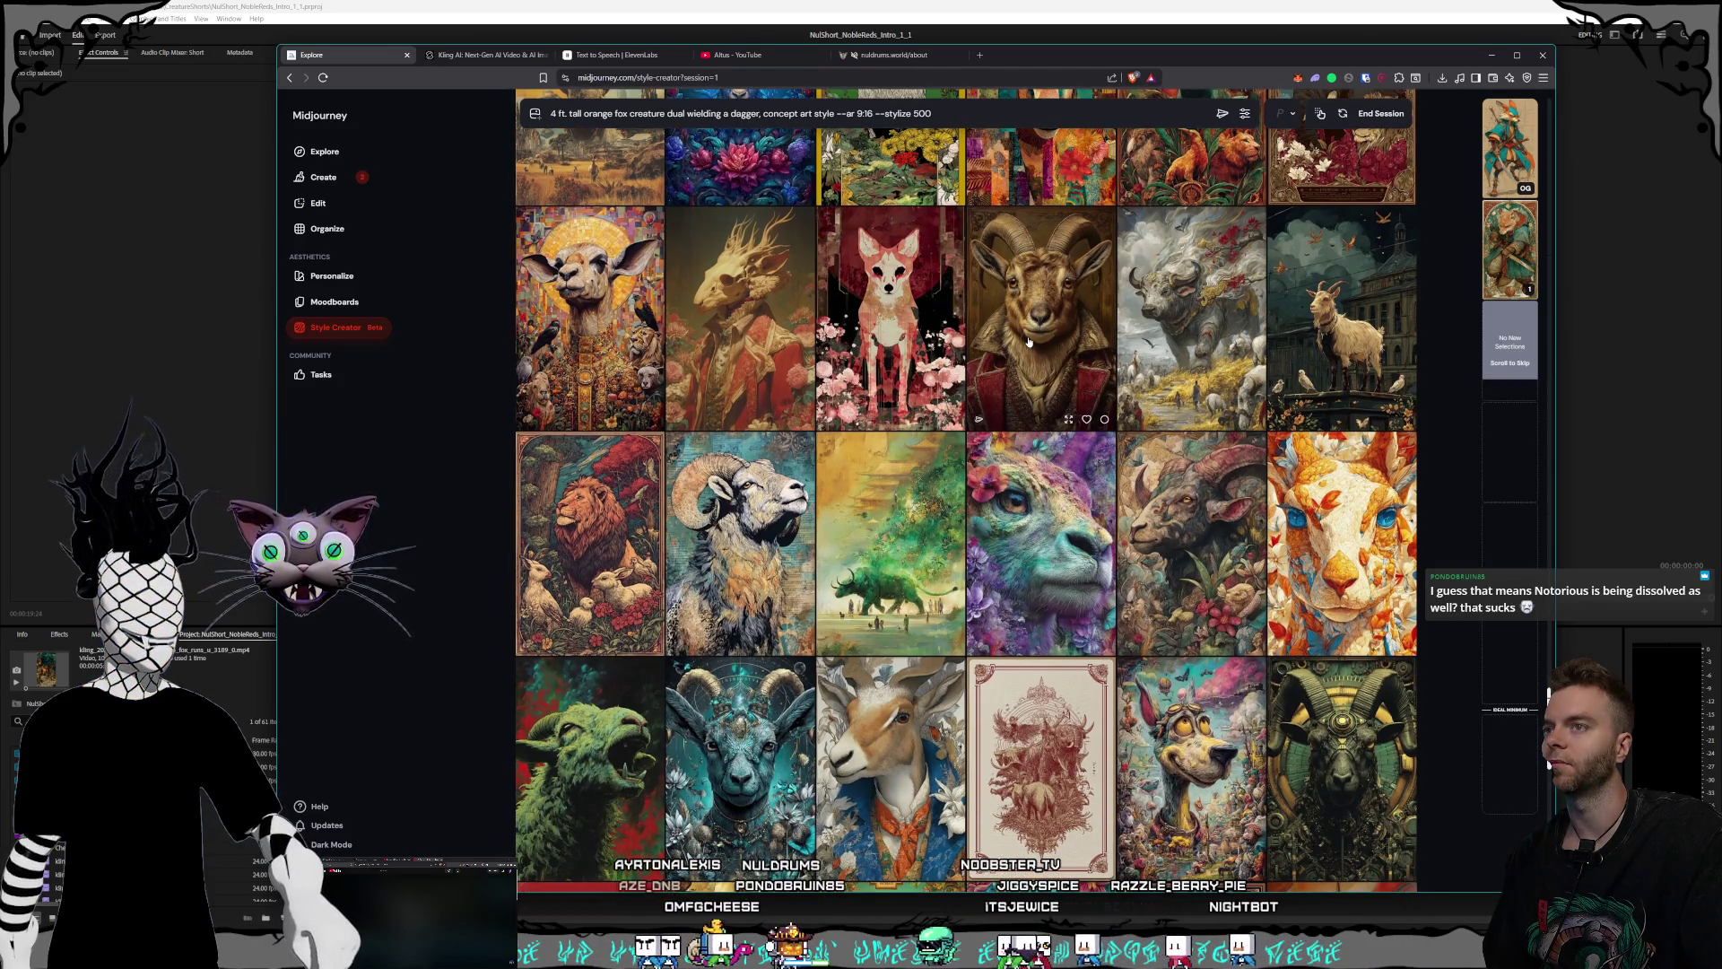
scroll(1029, 342, "up", 1)
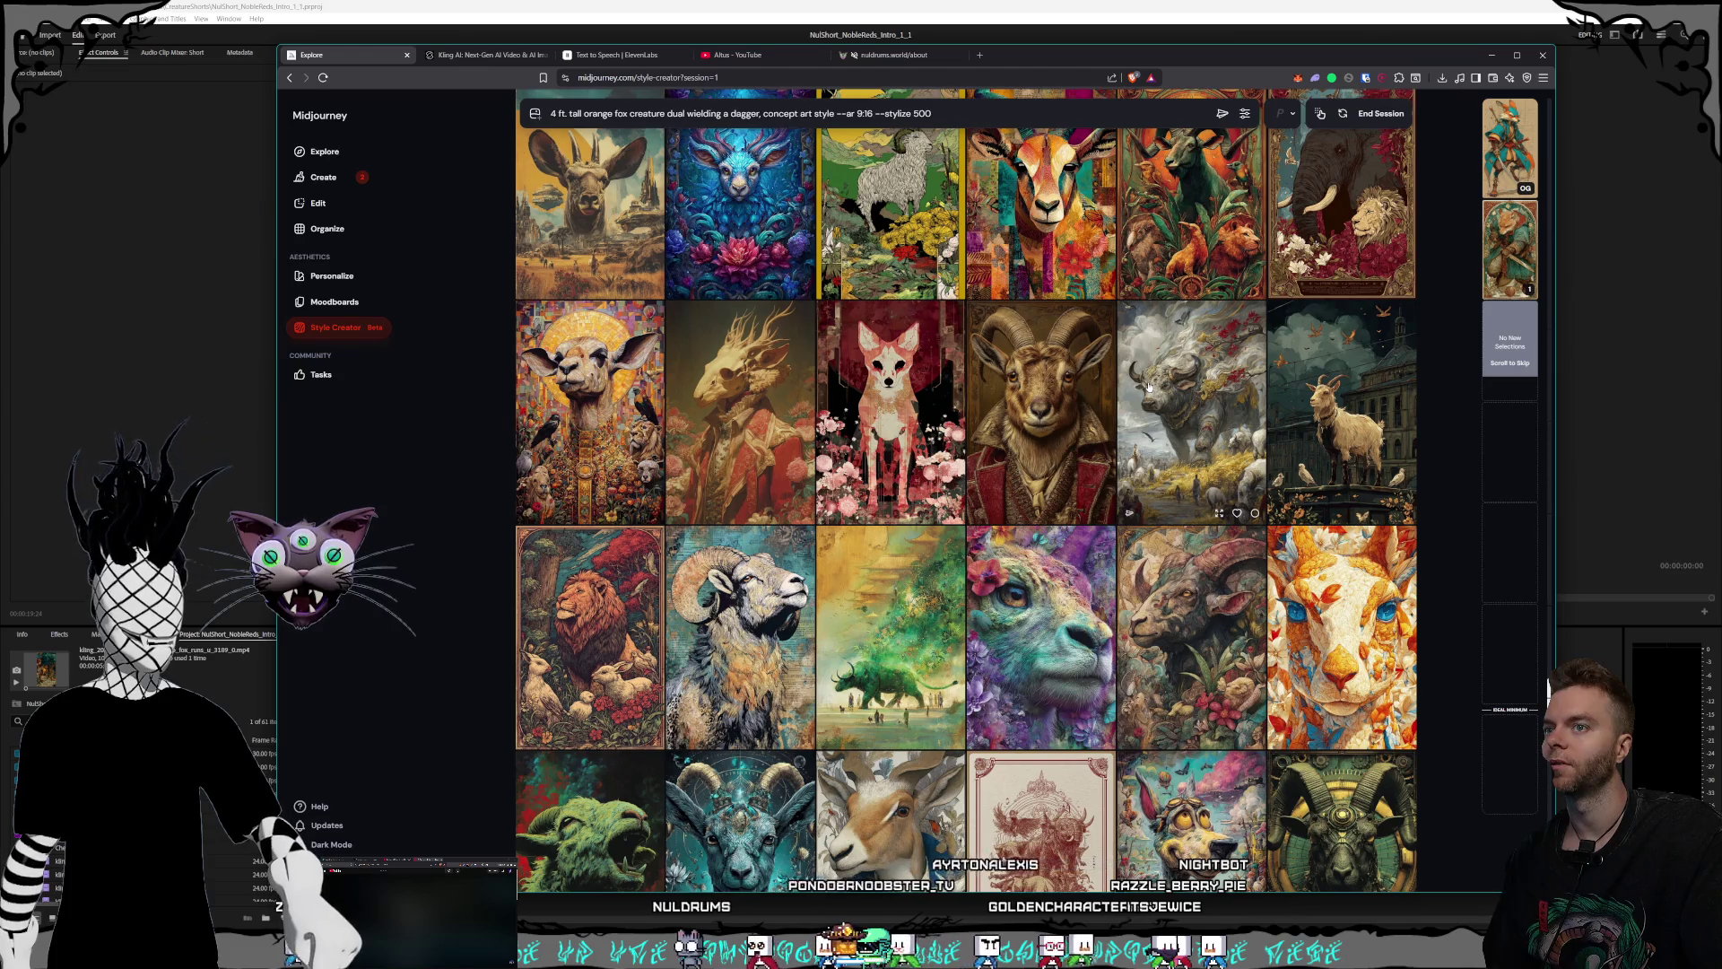
- Choose the misty grey bull painting as a style preference in Style Creator
left_click(1149, 386)
scroll(1149, 386, "up", 1)
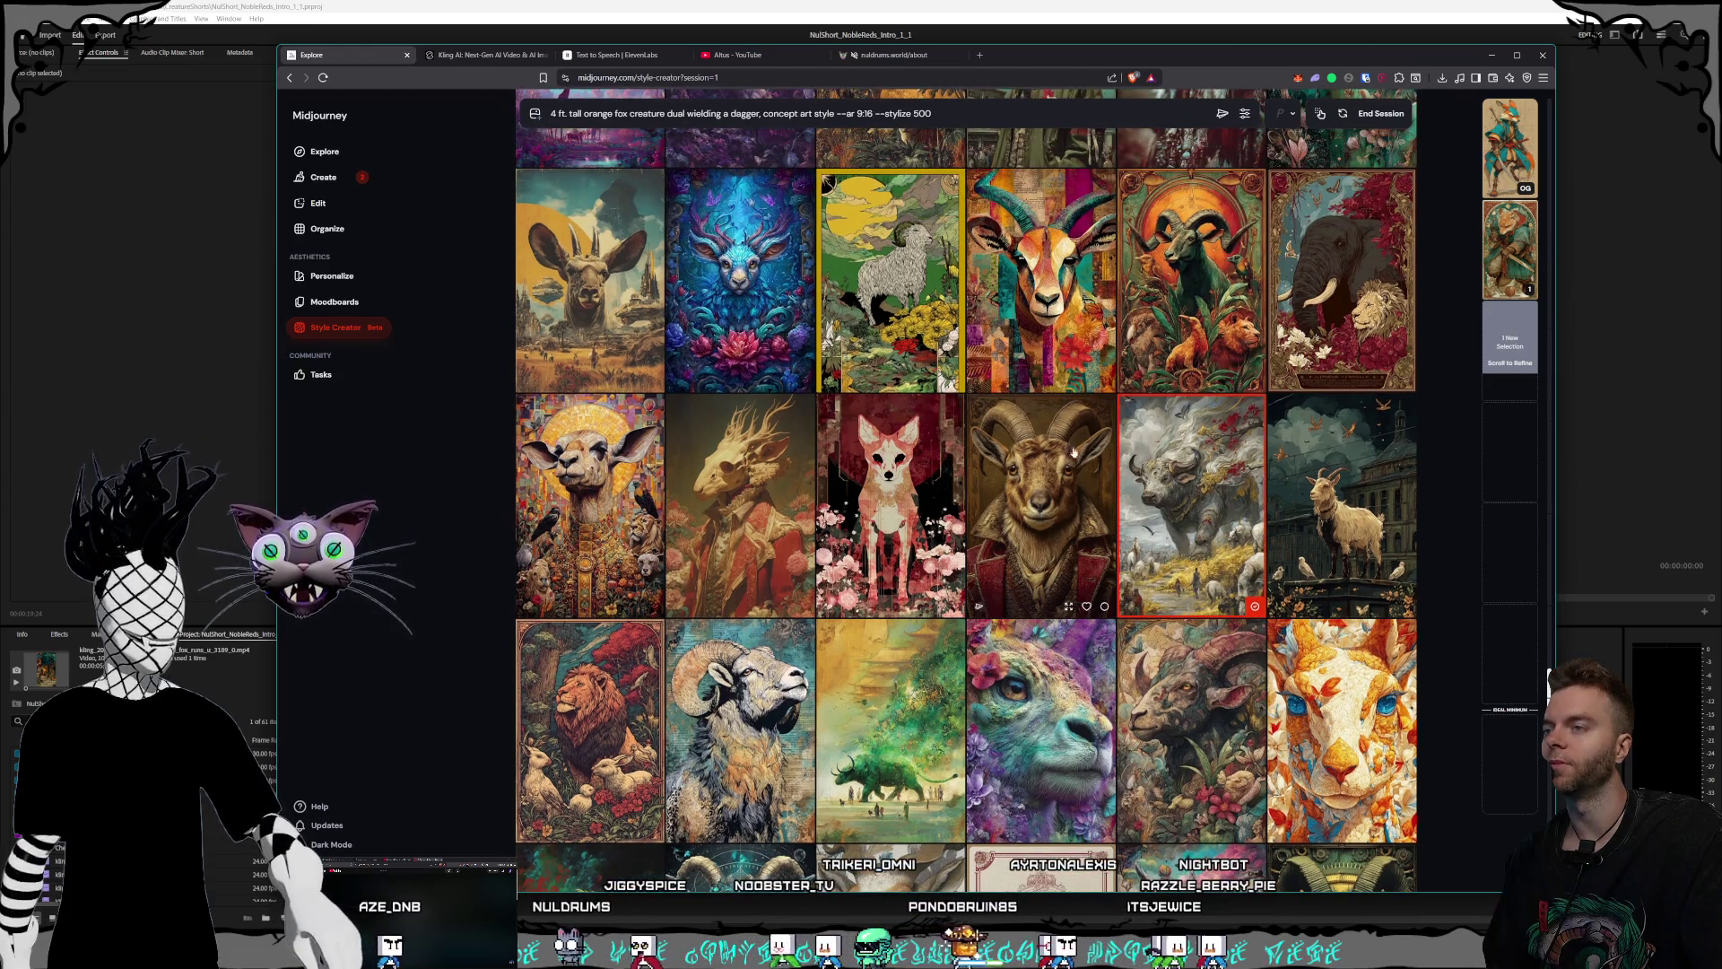
scroll(1102, 495, "down", 1)
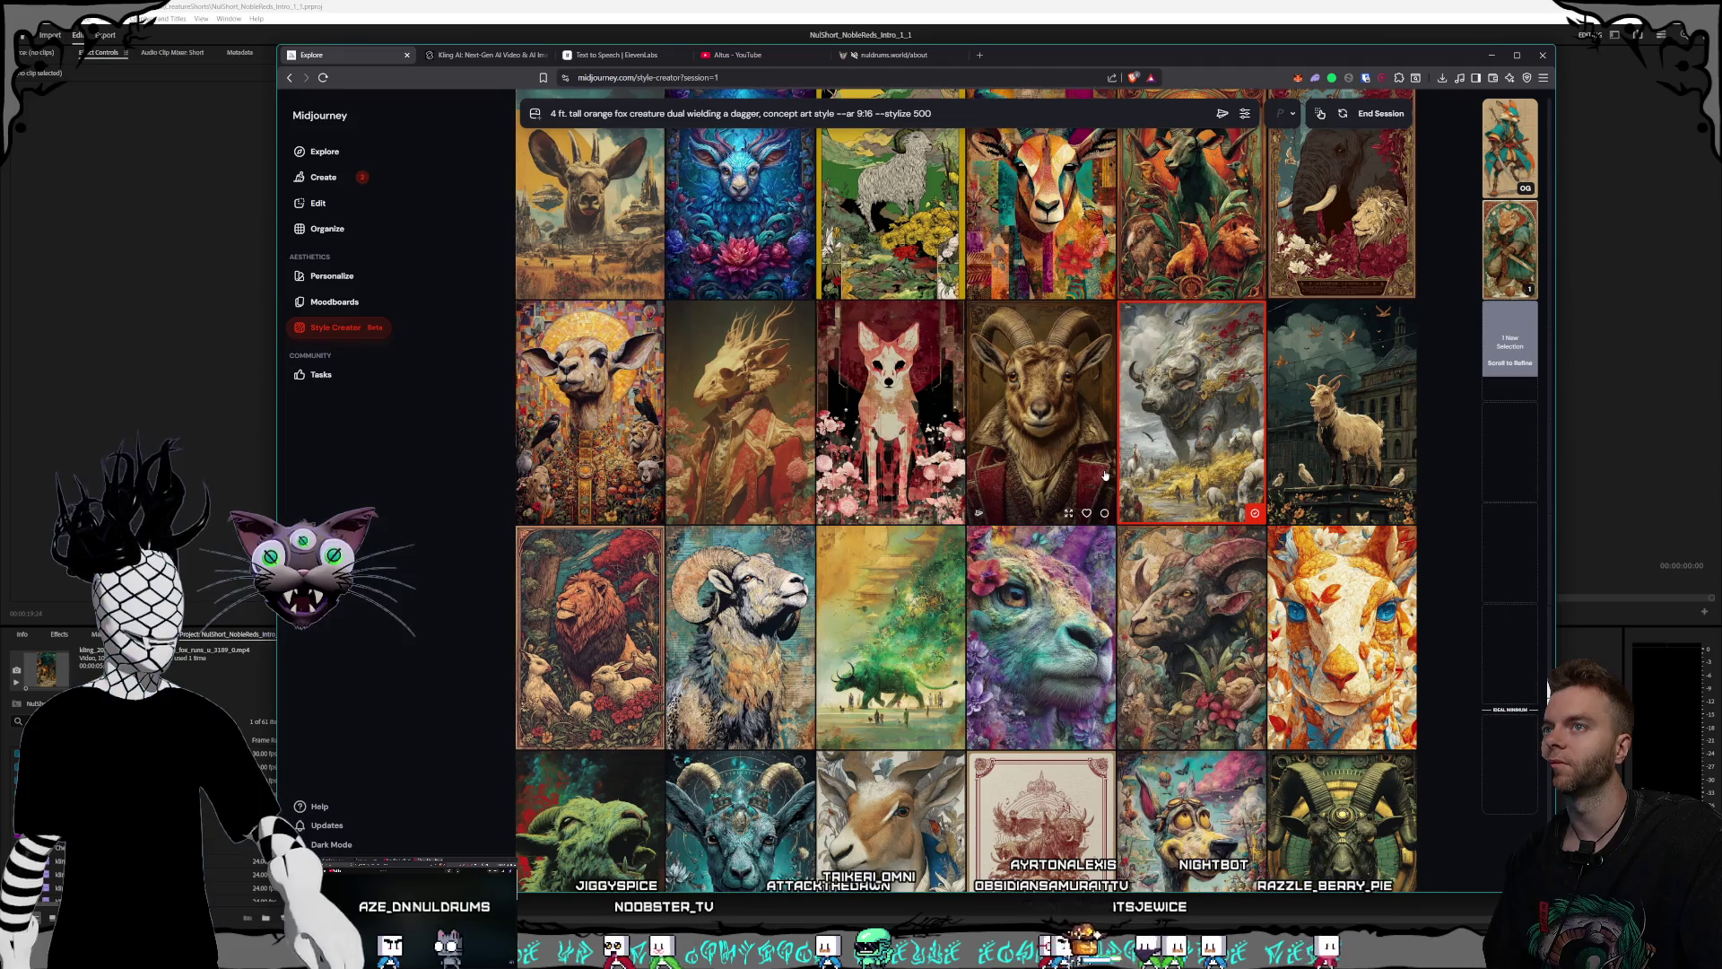
scroll(1105, 476, "down", 3)
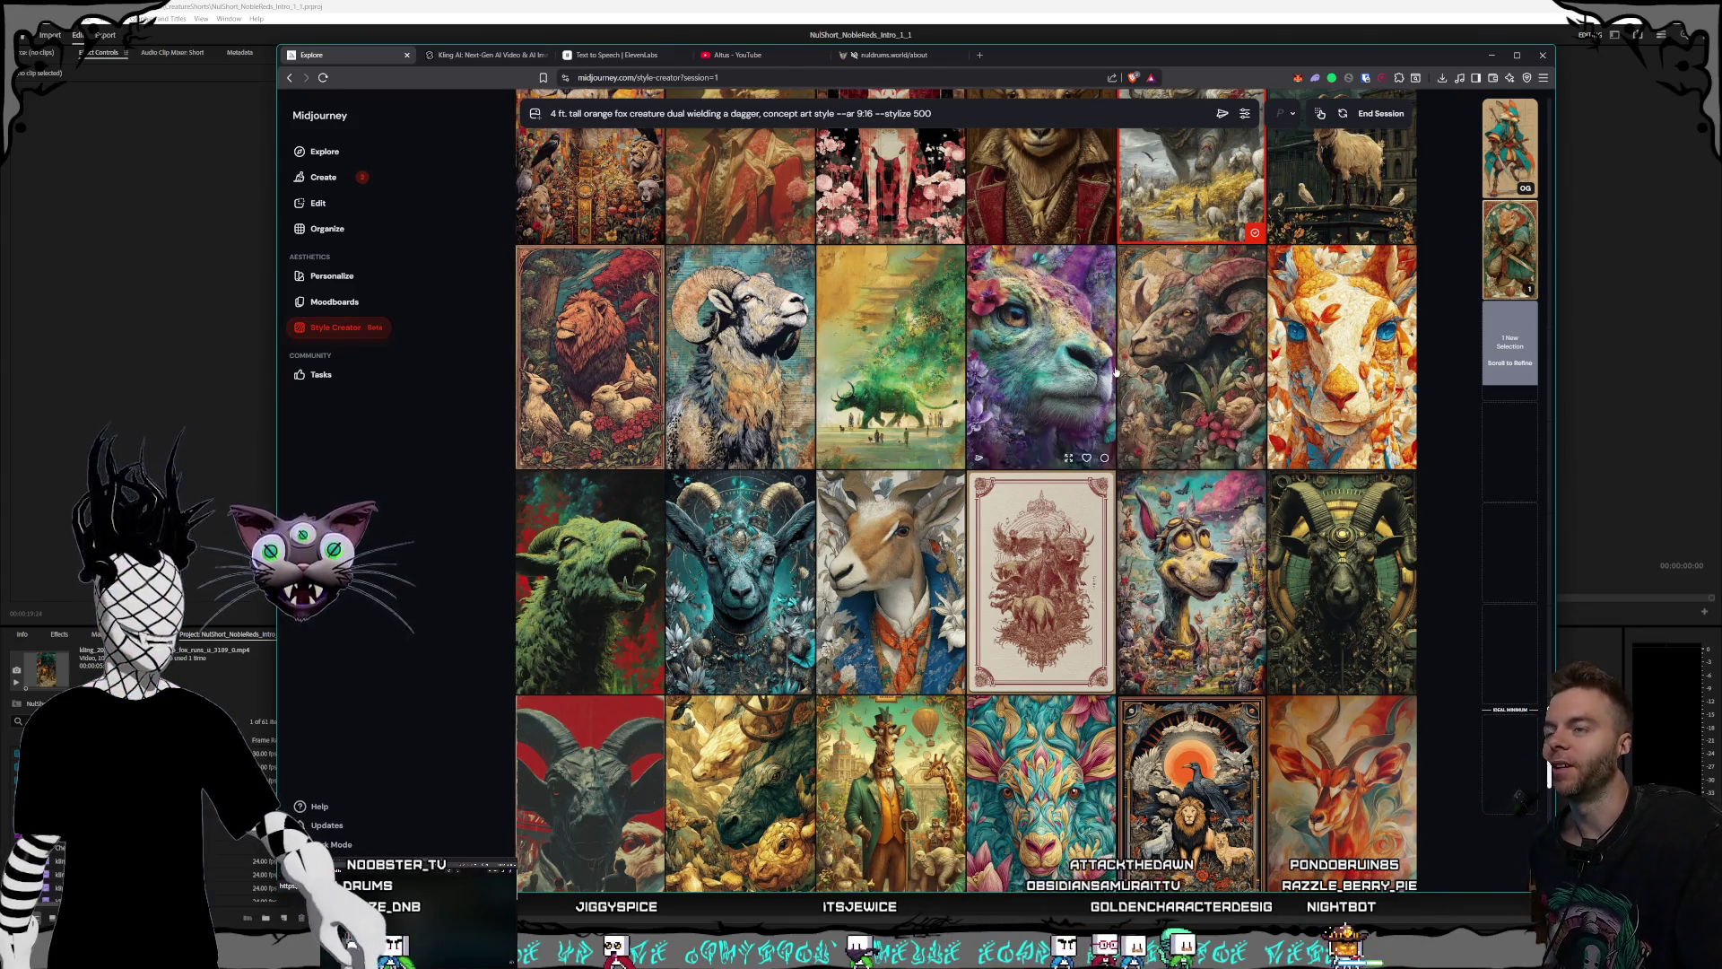
scroll(1077, 359, "down", 2)
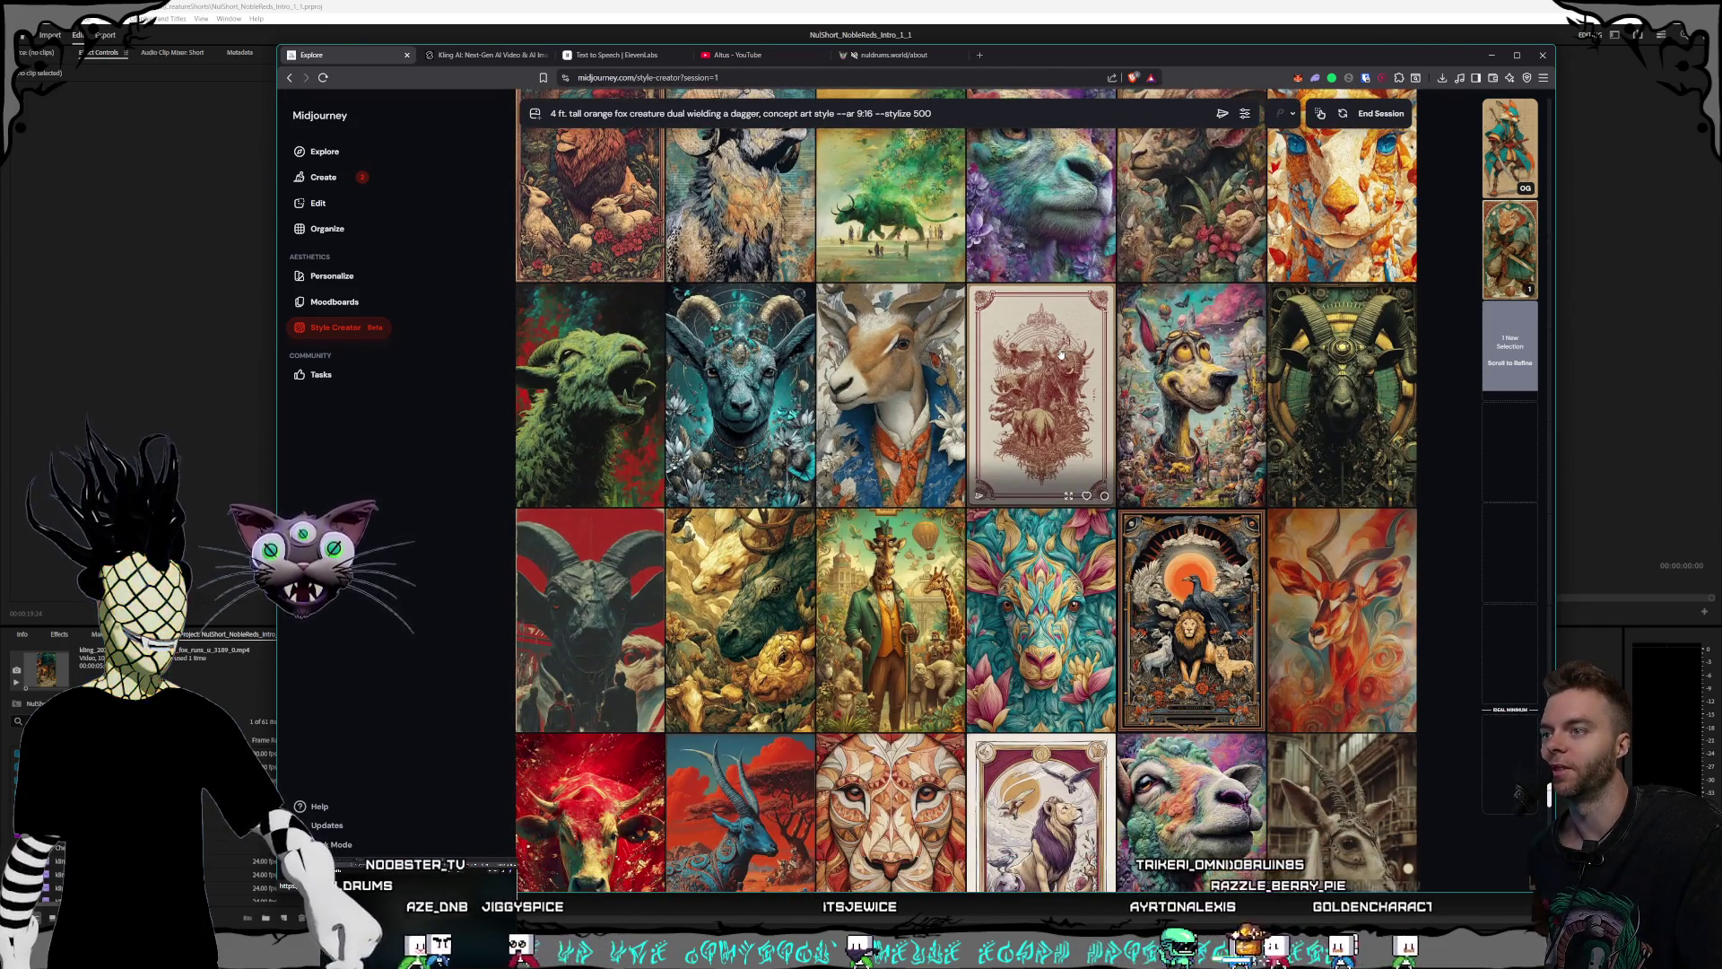
- Browse down to fresh rows of artwork and pin a large preview of the fox result
scroll(1084, 379, "up", 2)
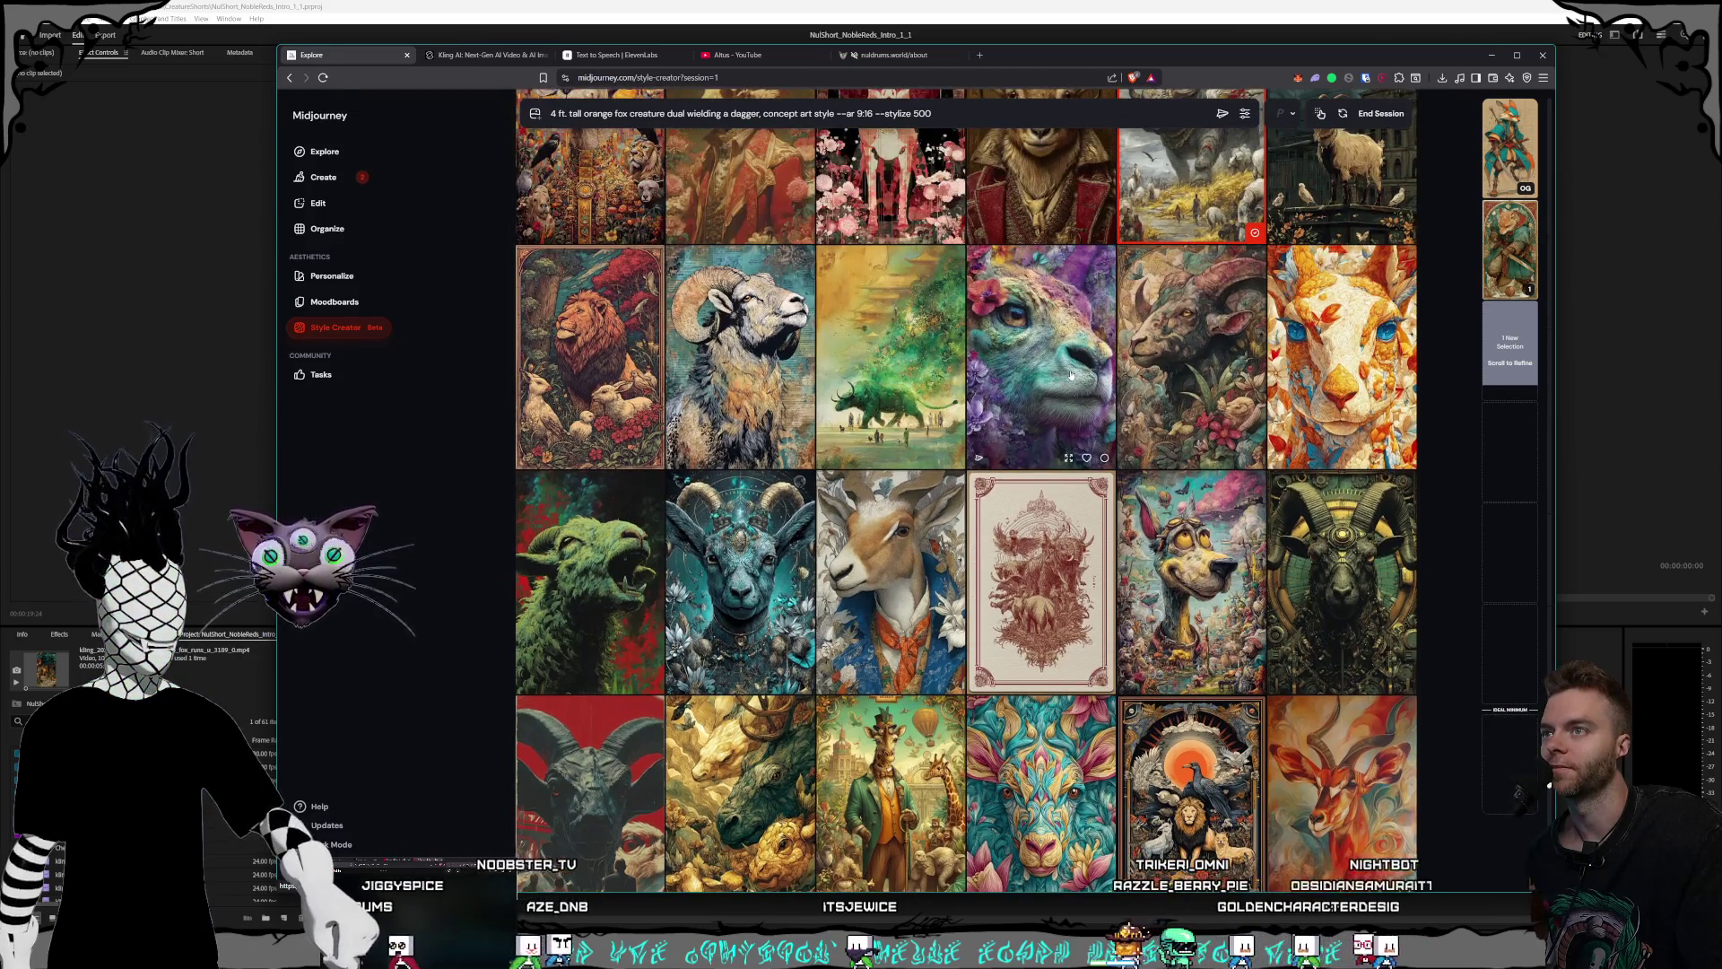
scroll(1070, 375, "down", 2)
scroll(1070, 375, "down", 2)
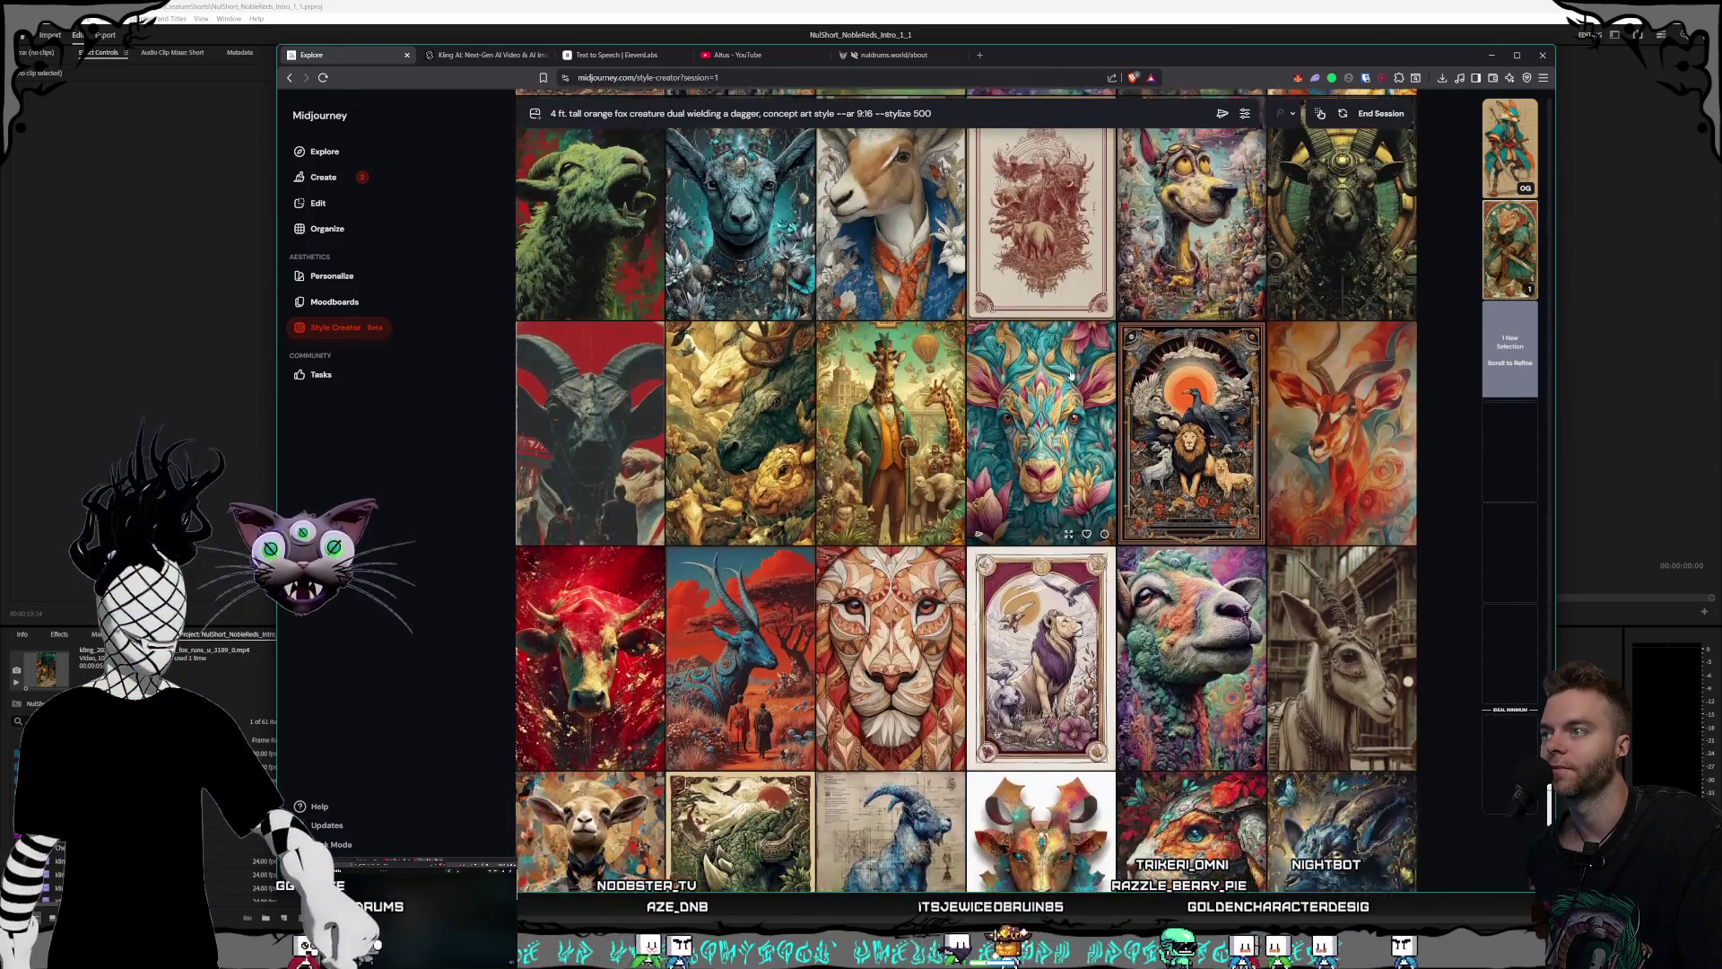
scroll(1070, 375, "down", 2)
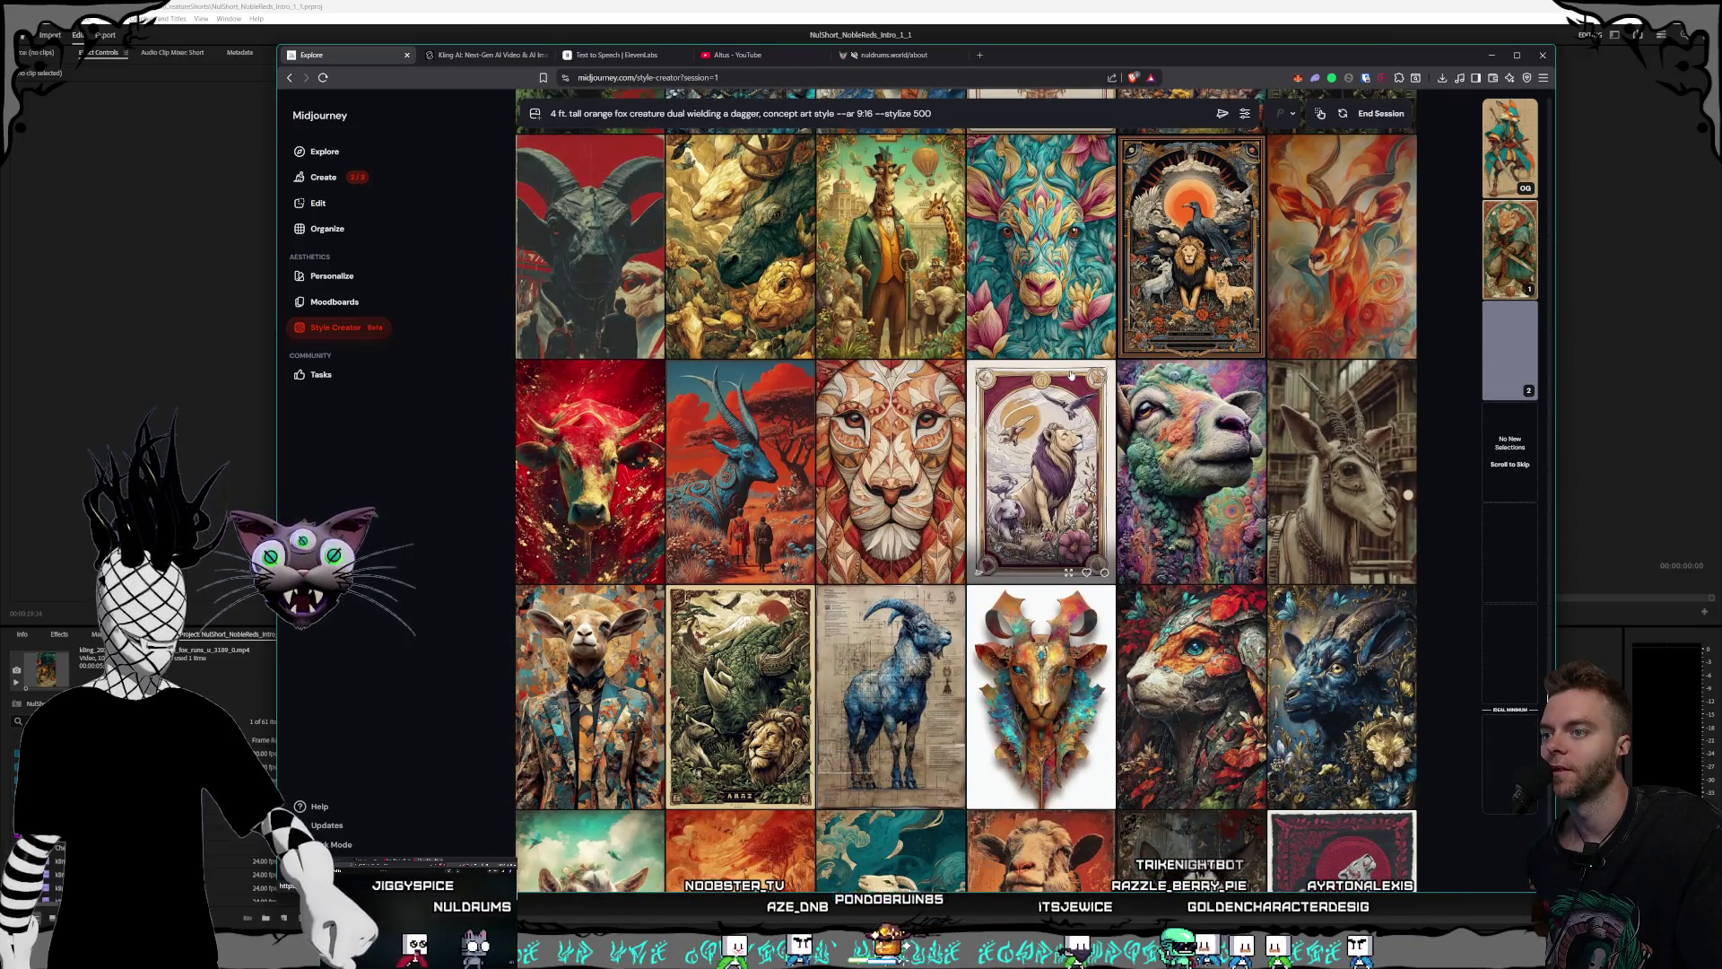
scroll(1070, 375, "down", 1)
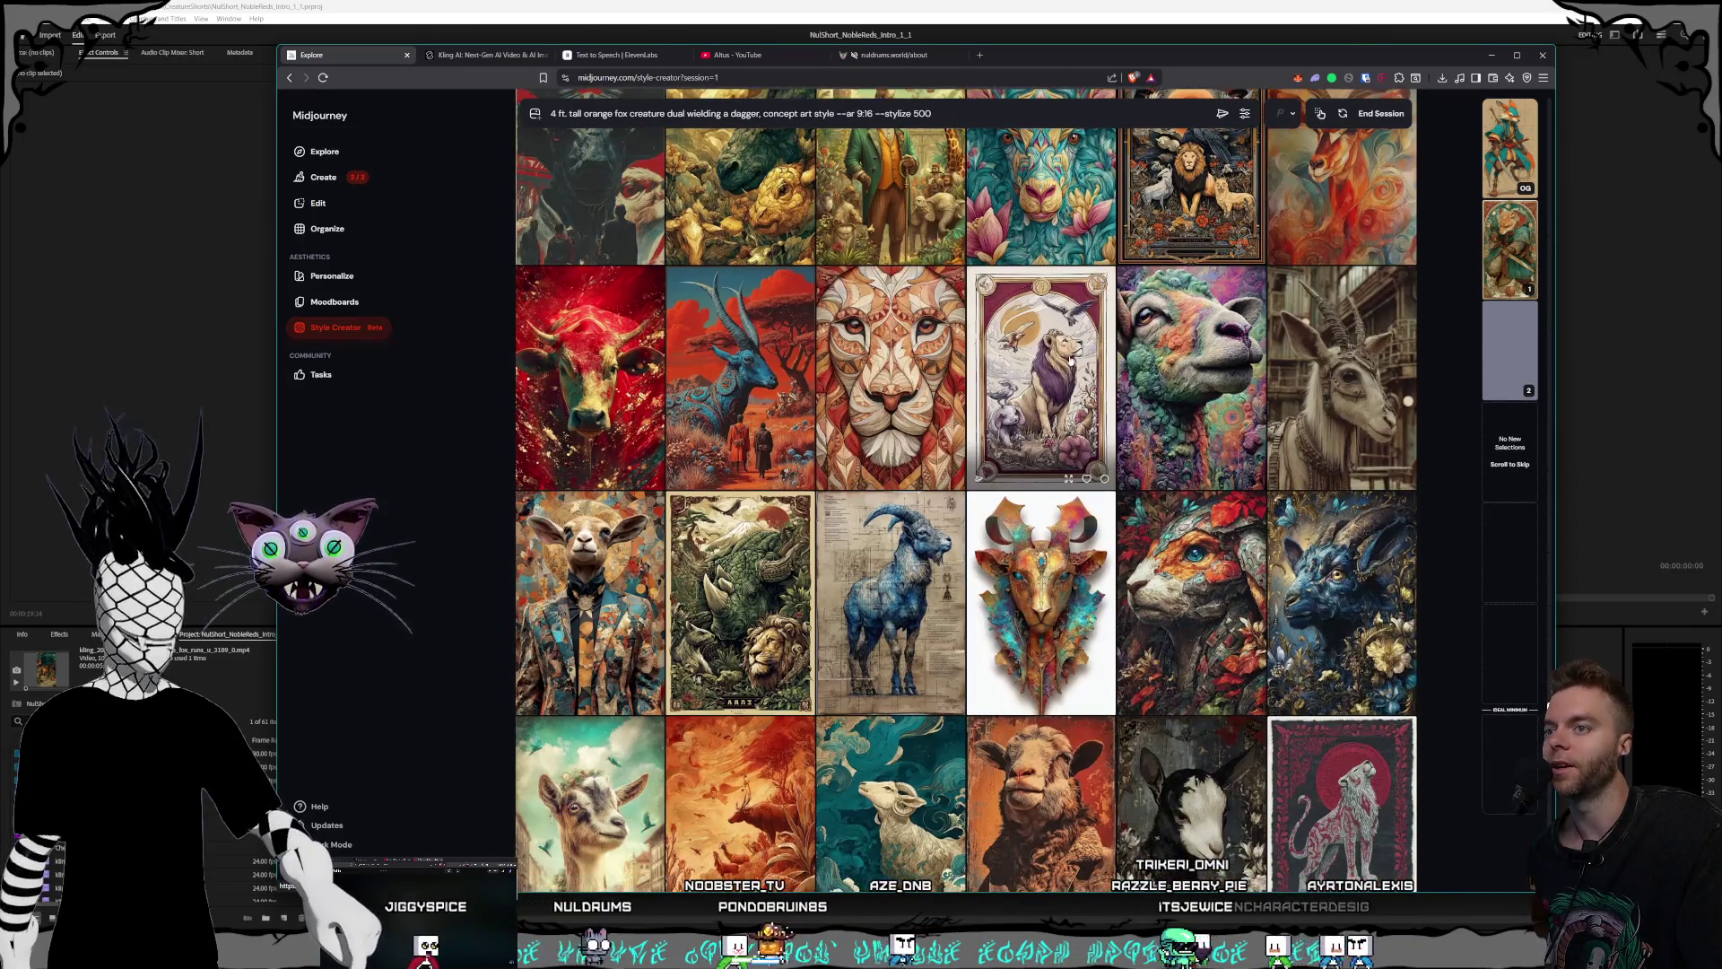
scroll(1070, 360, "down", 2)
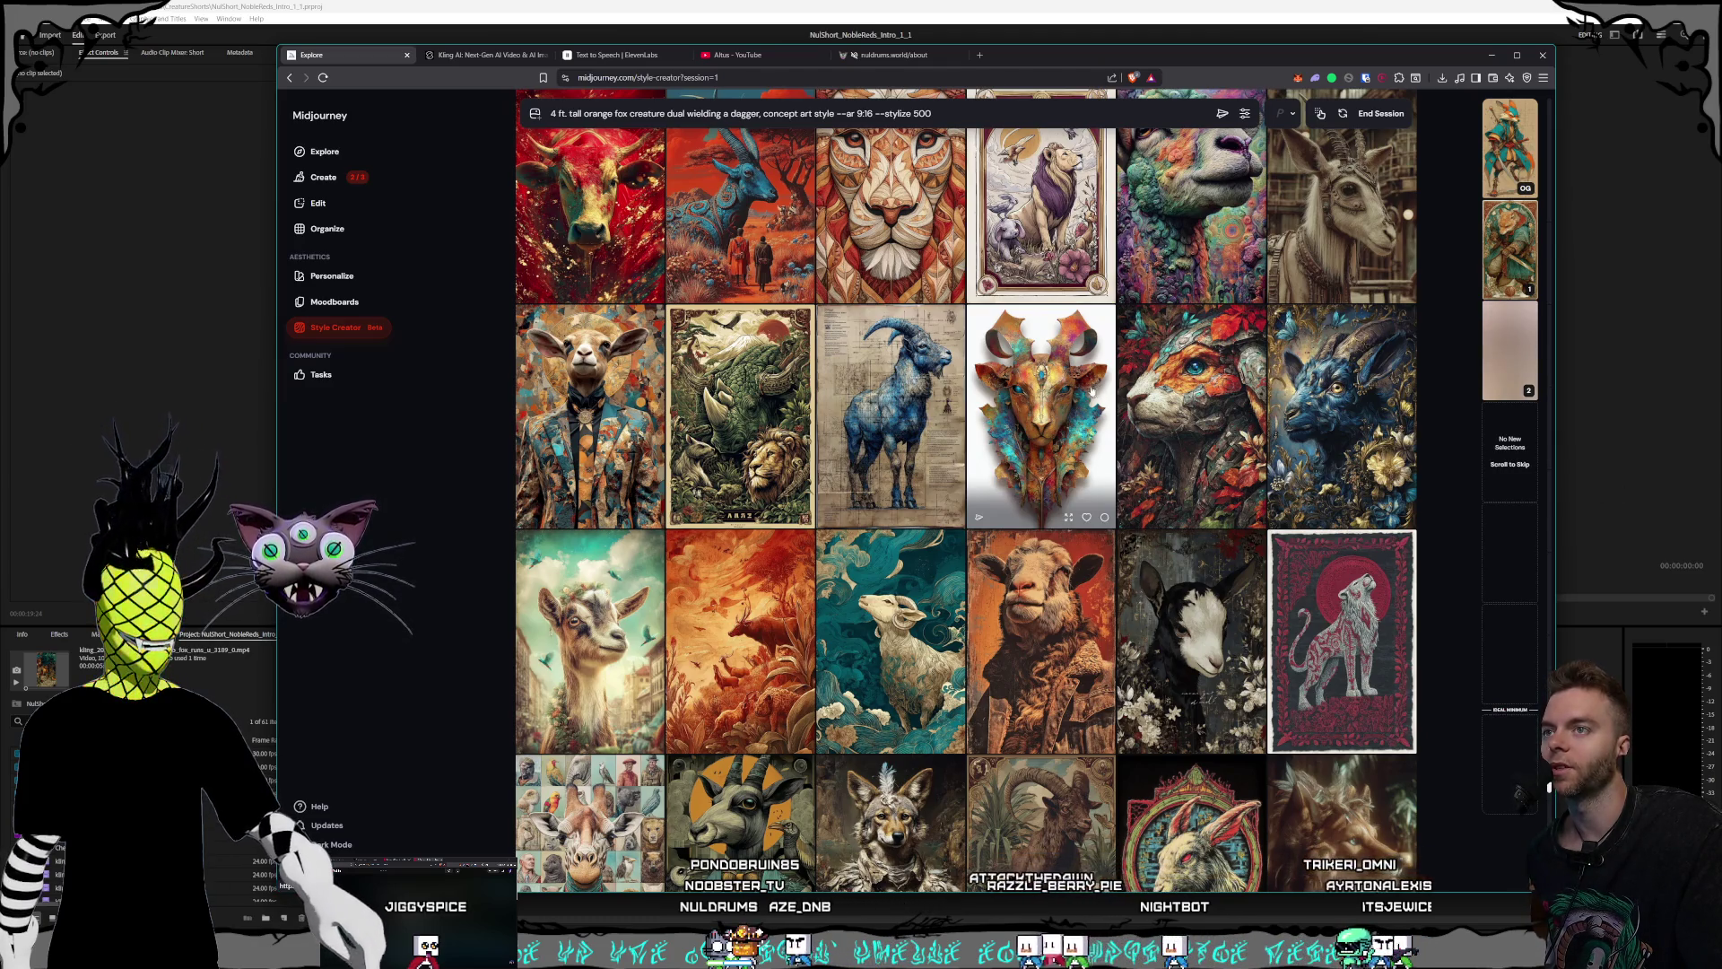
mouse_move(1040, 601)
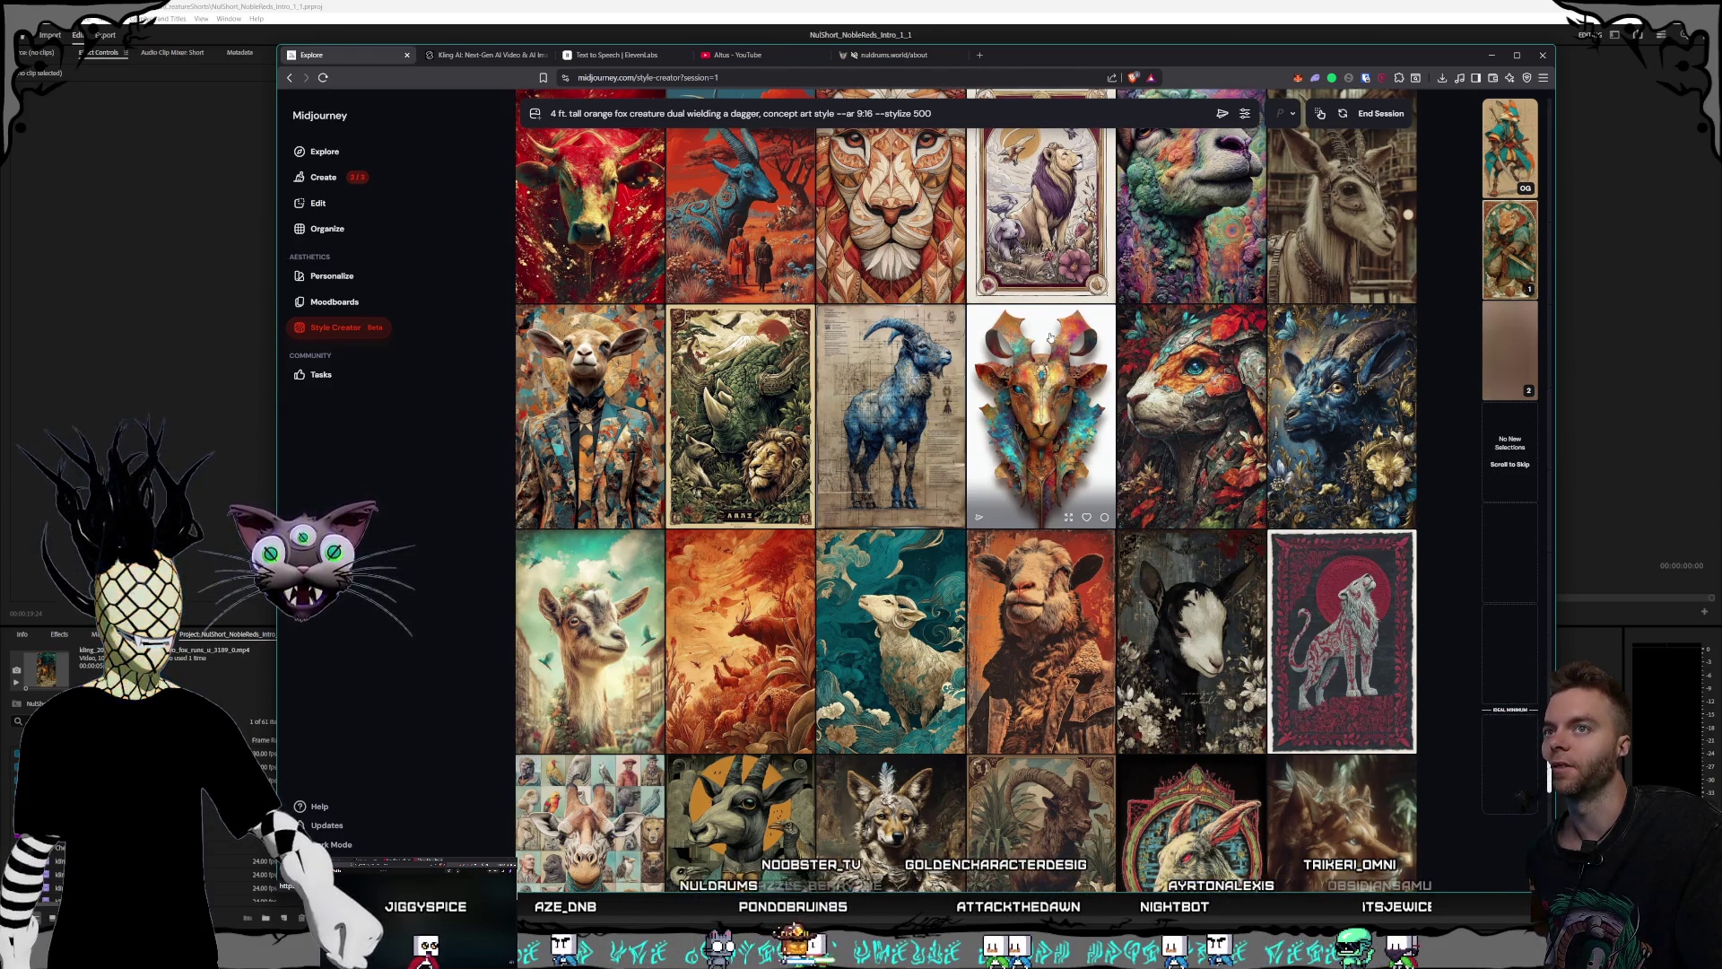
scroll(1050, 337, "down", 2)
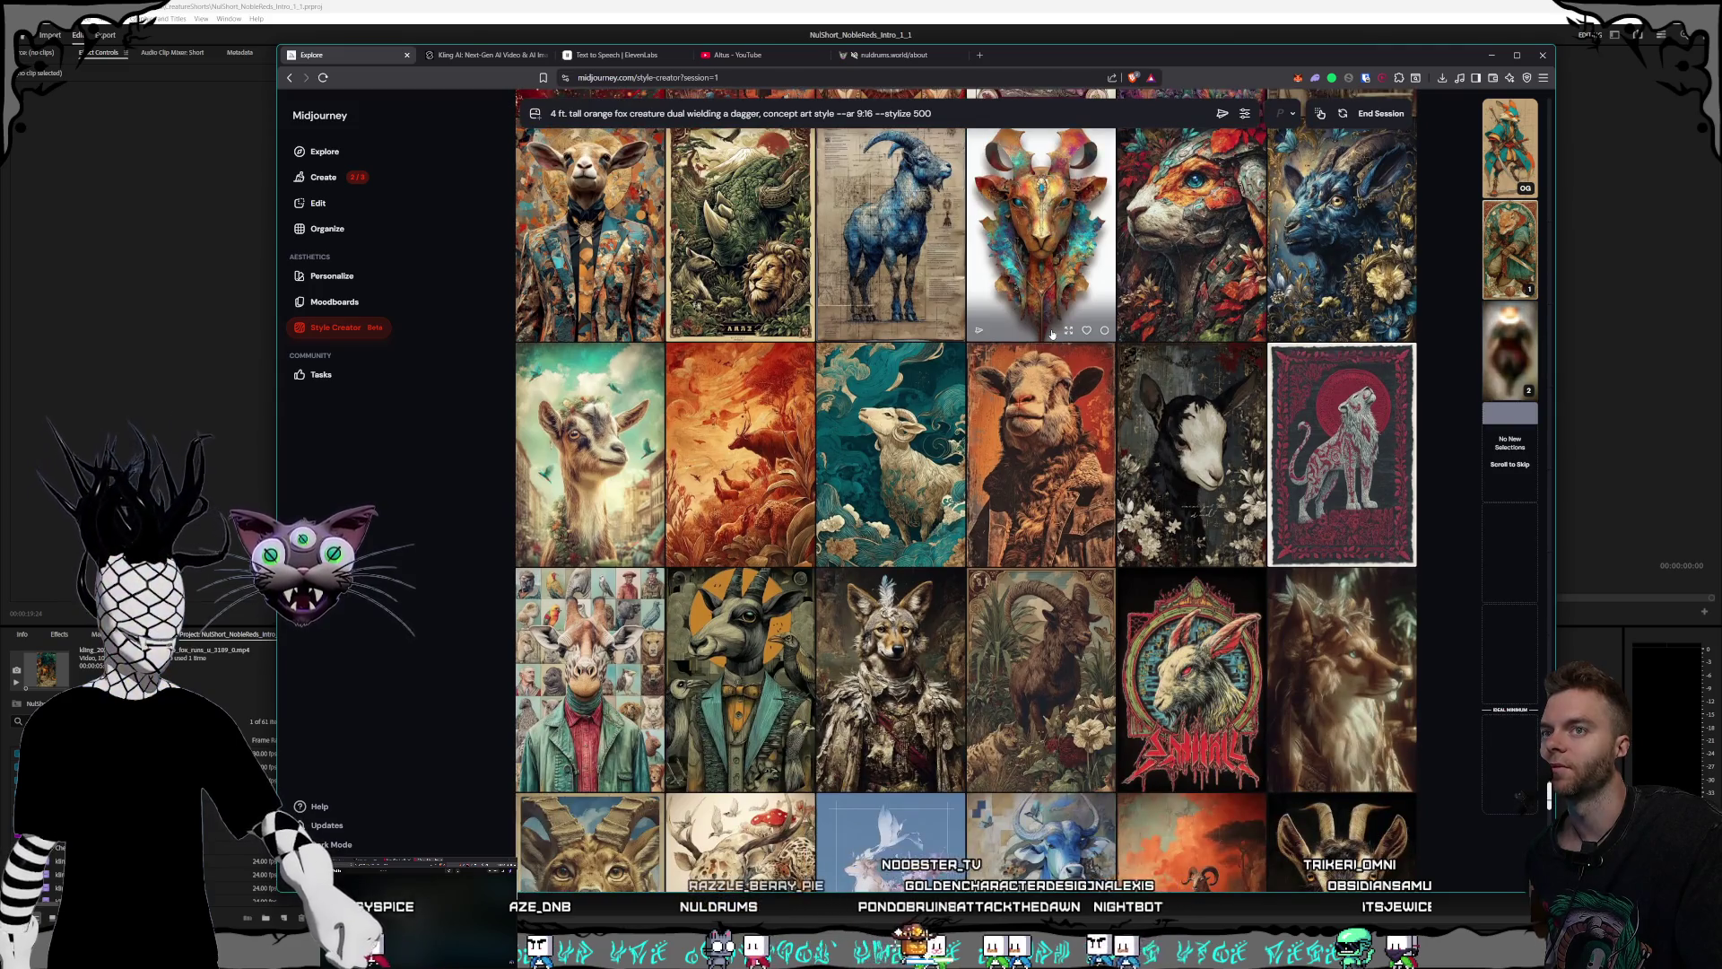
scroll(1052, 333, "down", 1)
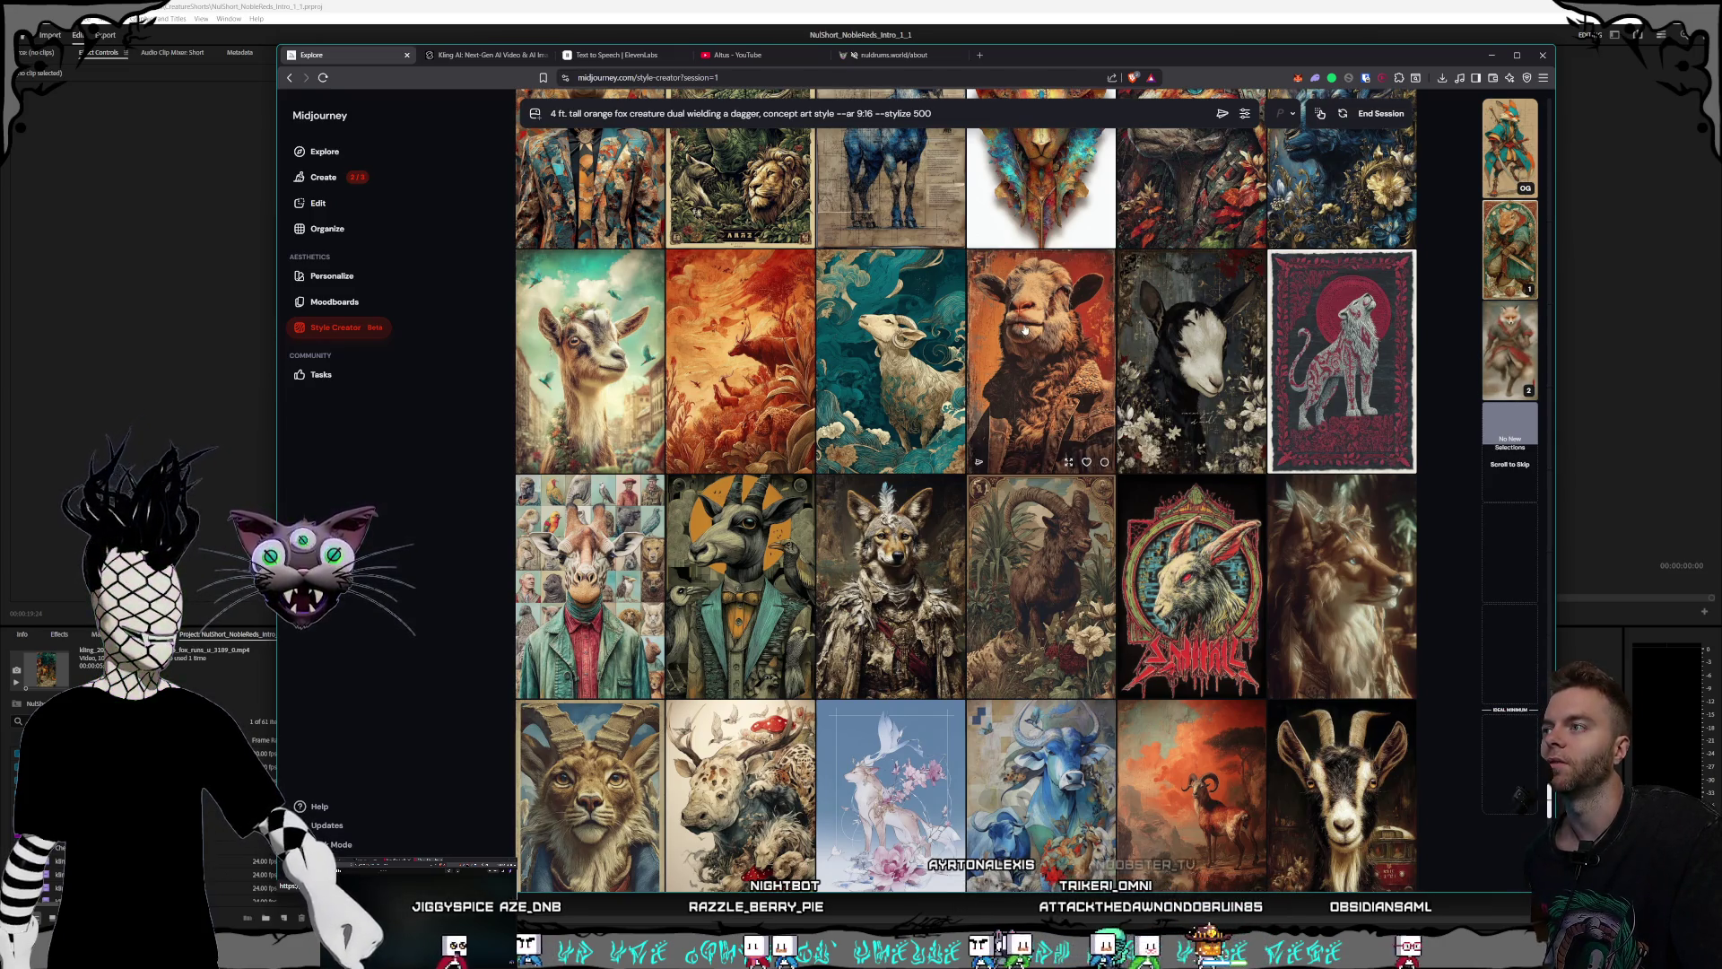
scroll(1024, 330, "down", 2)
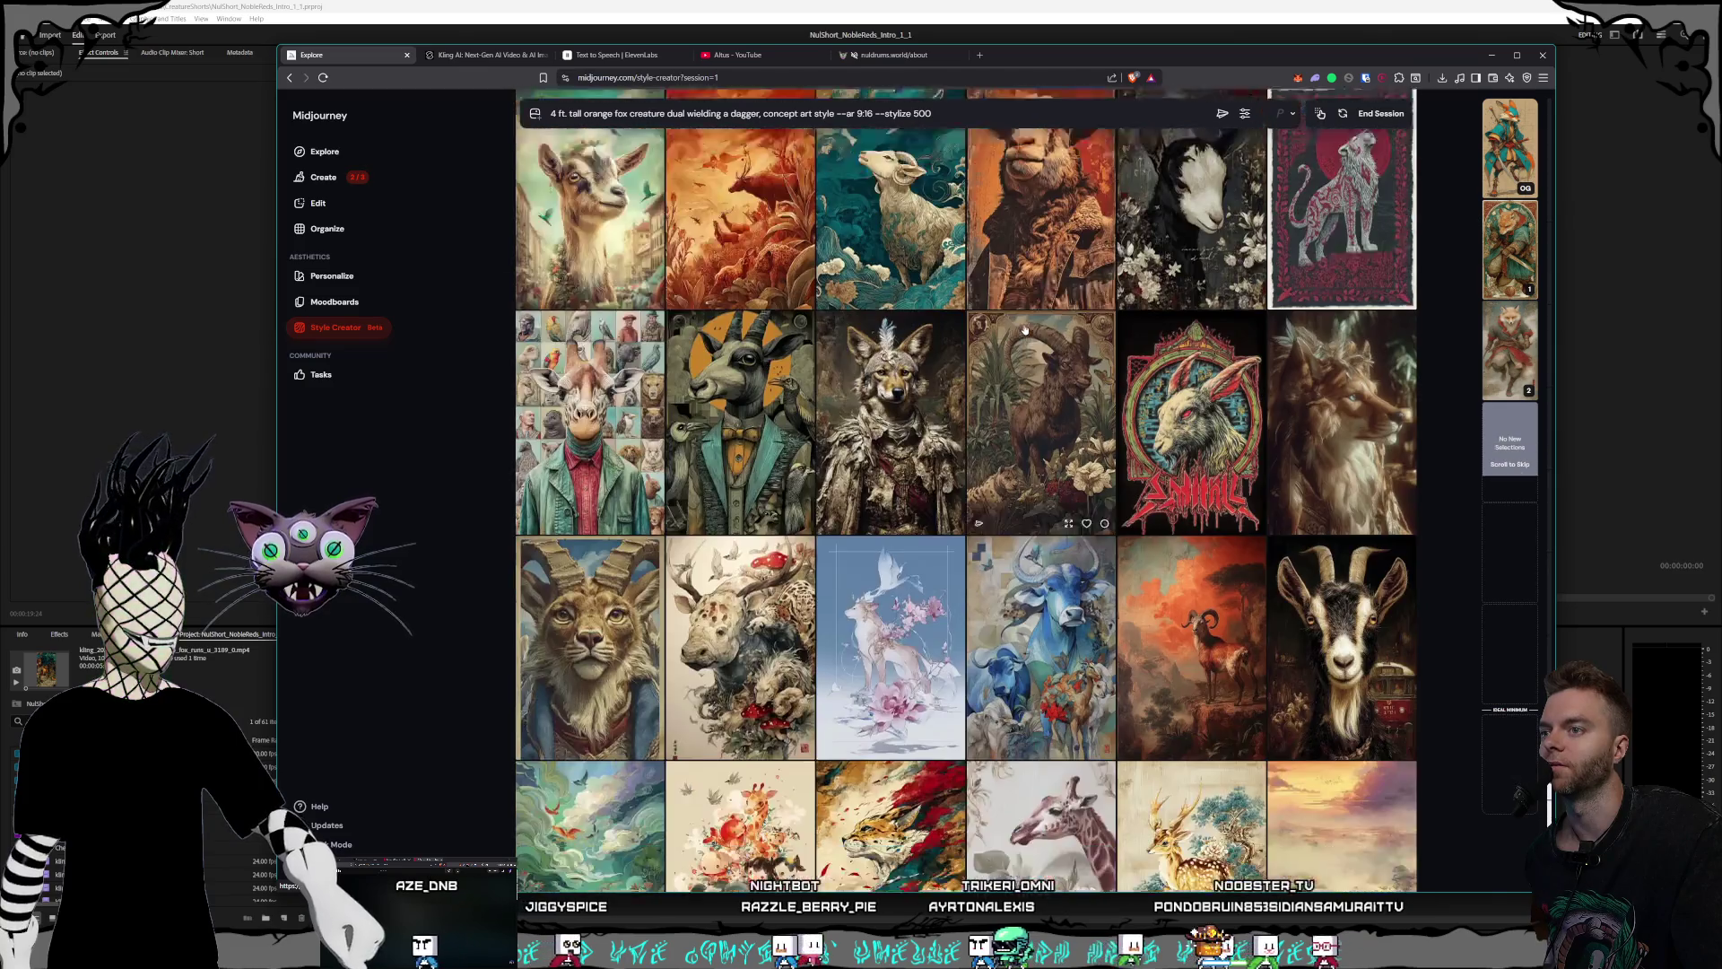
scroll(1024, 330, "down", 3)
scroll(1025, 330, "down", 2)
scroll(1024, 330, "down", 2)
scroll(1024, 331, "down", 2)
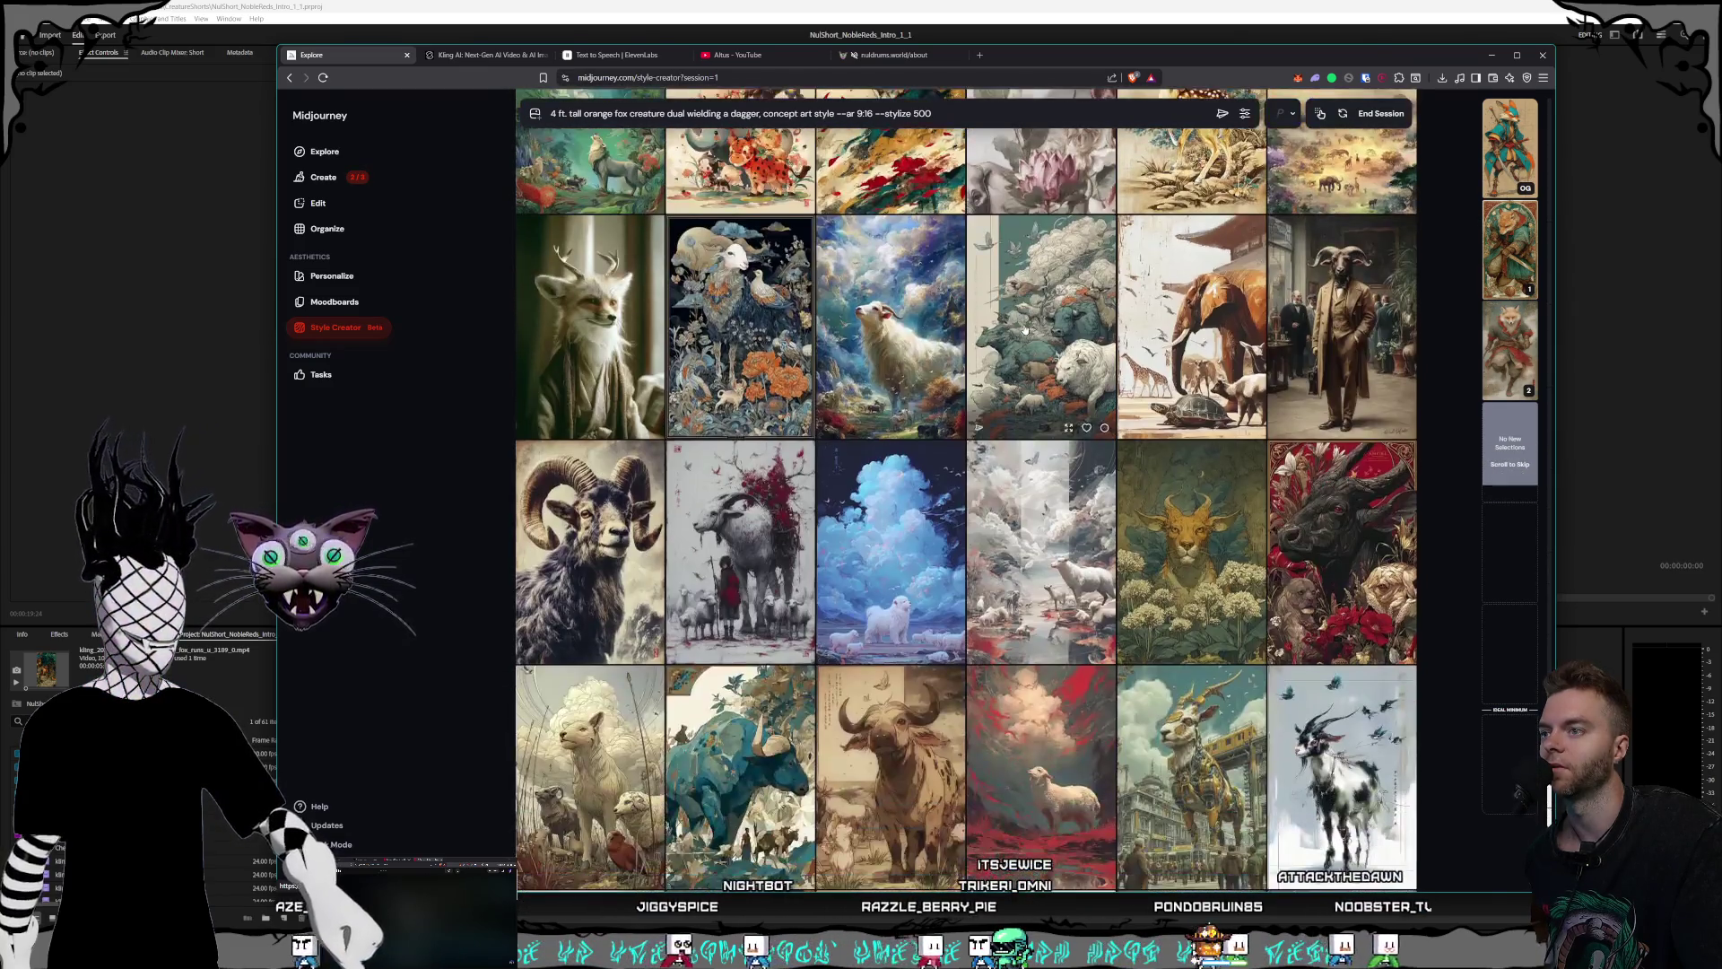
scroll(1025, 330, "down", 2)
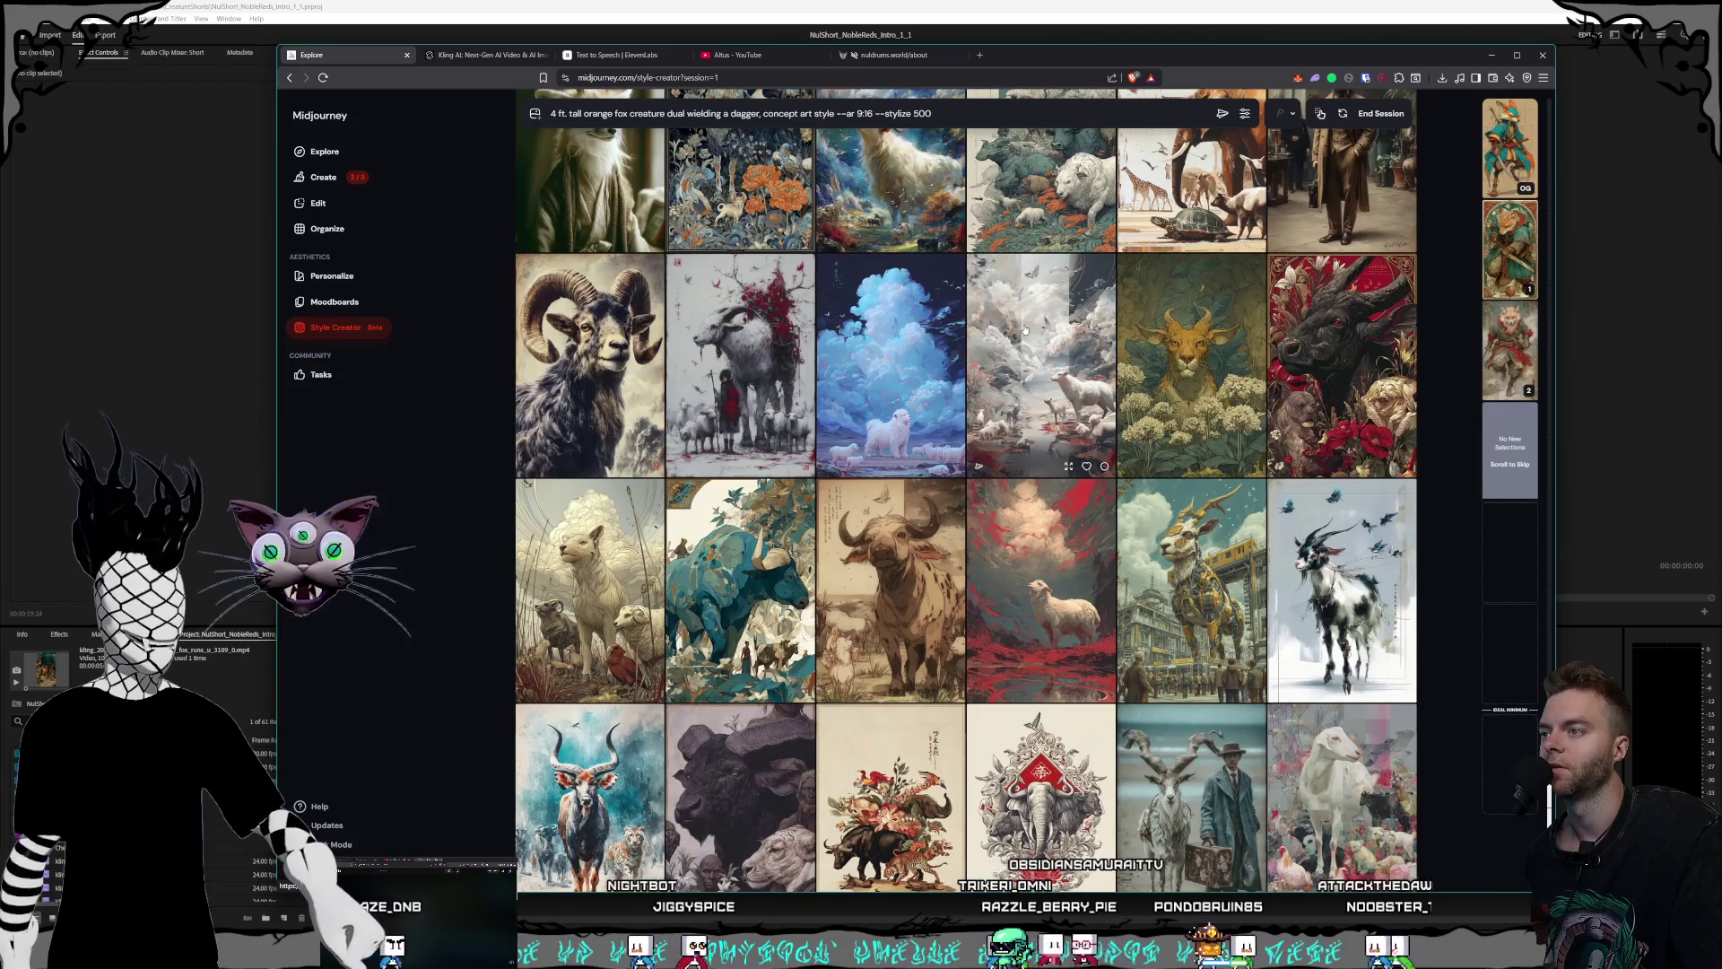
scroll(1024, 330, "down", 1)
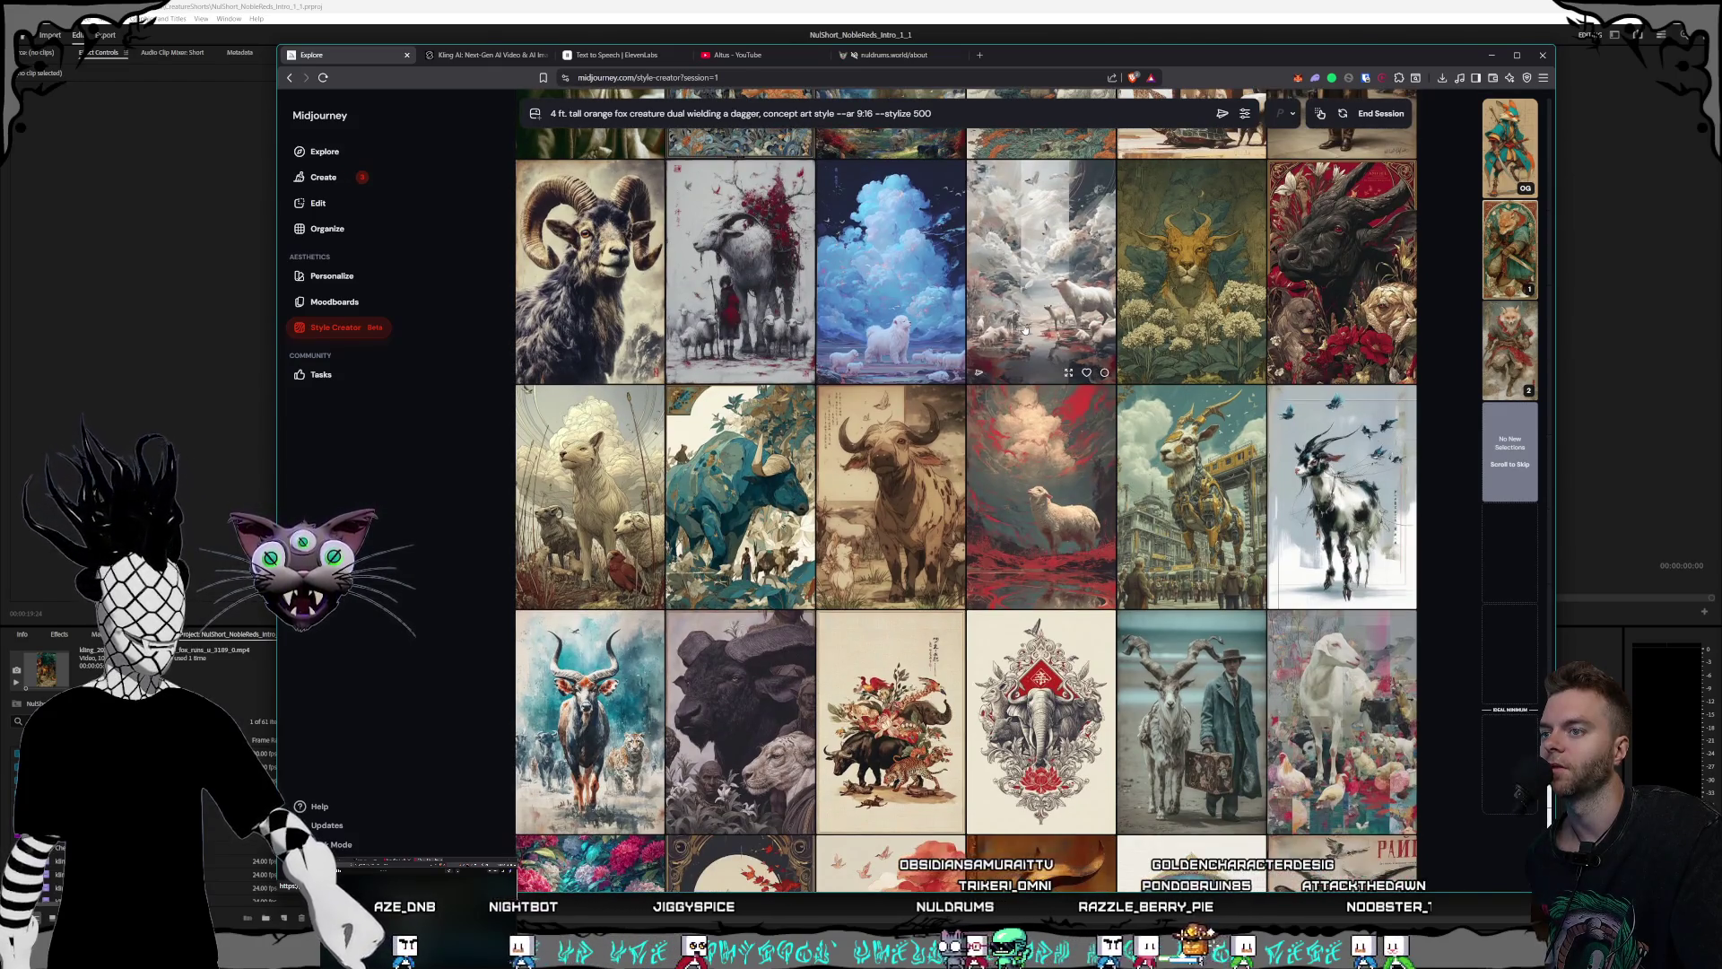
scroll(1024, 330, "down", 2)
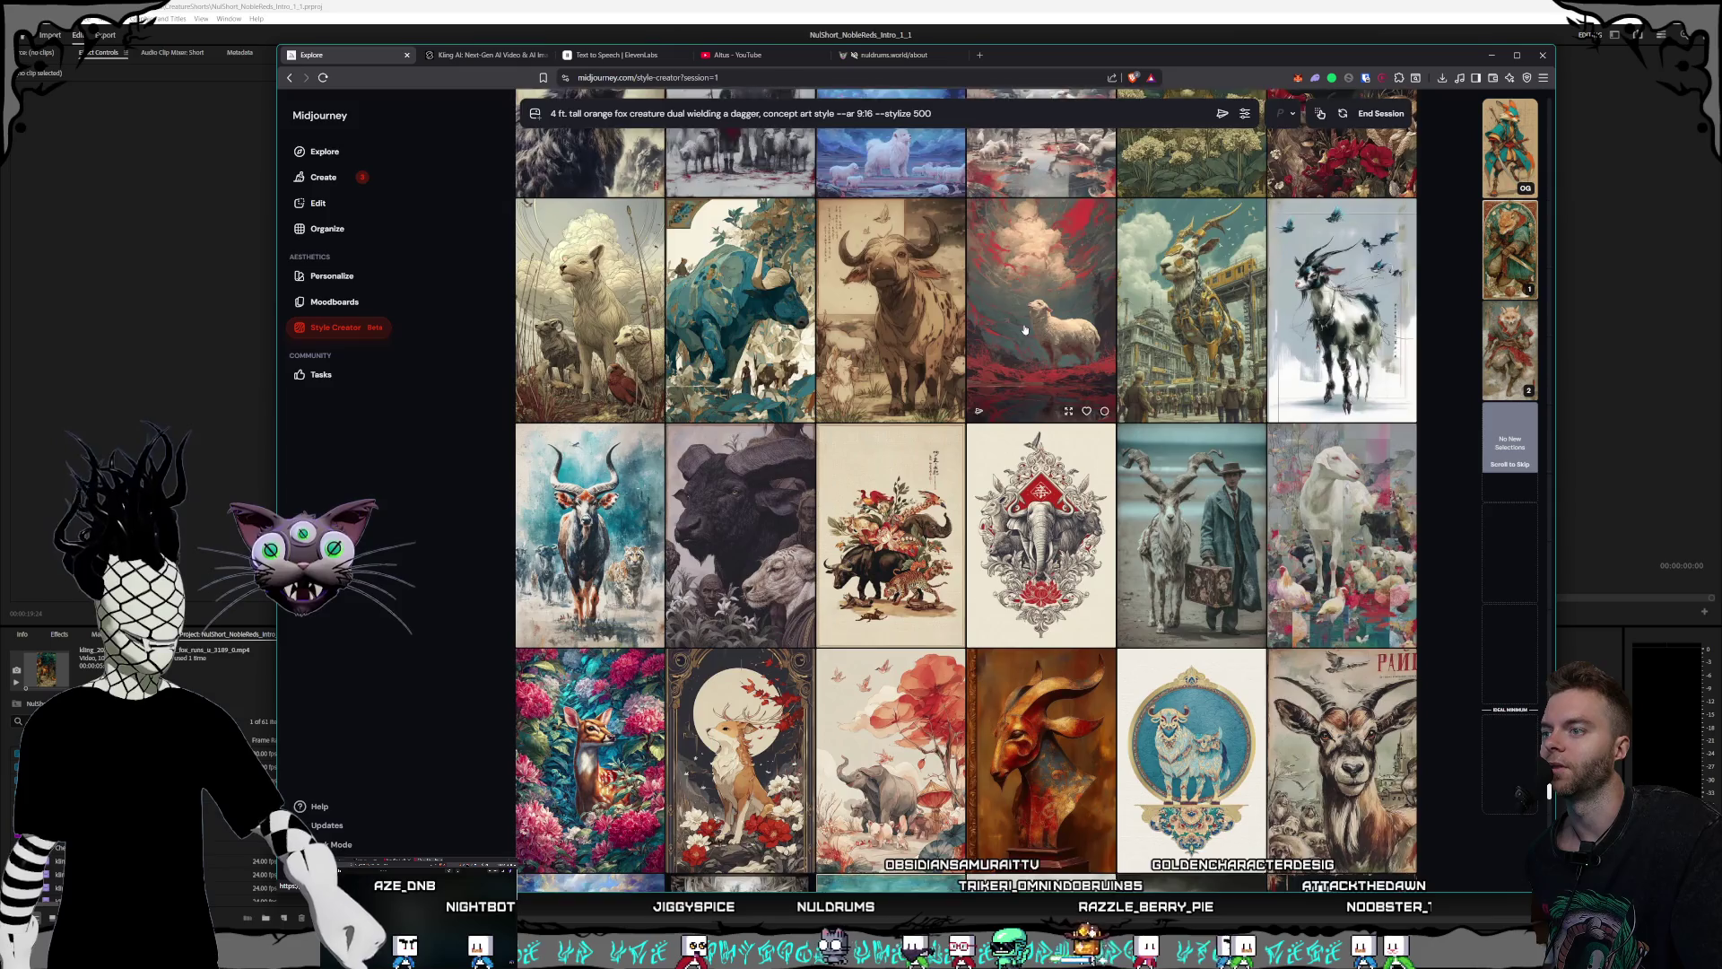
scroll(1025, 330, "down", 2)
scroll(1025, 330, "down", 2)
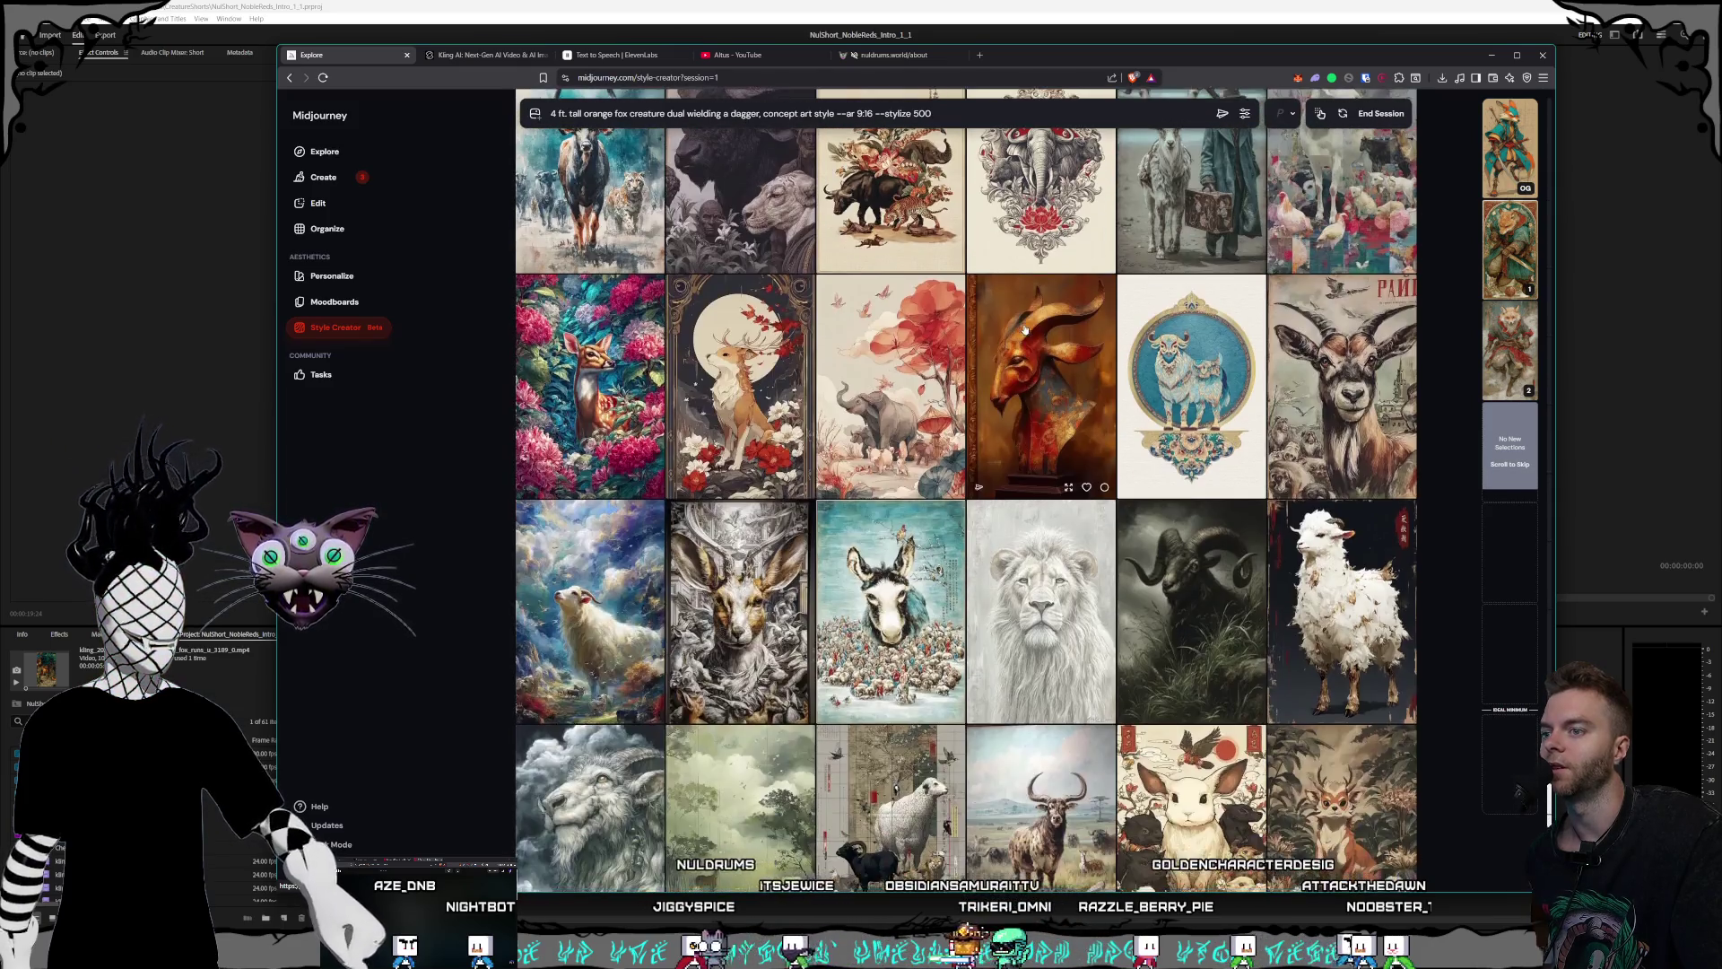
scroll(1024, 330, "down", 2)
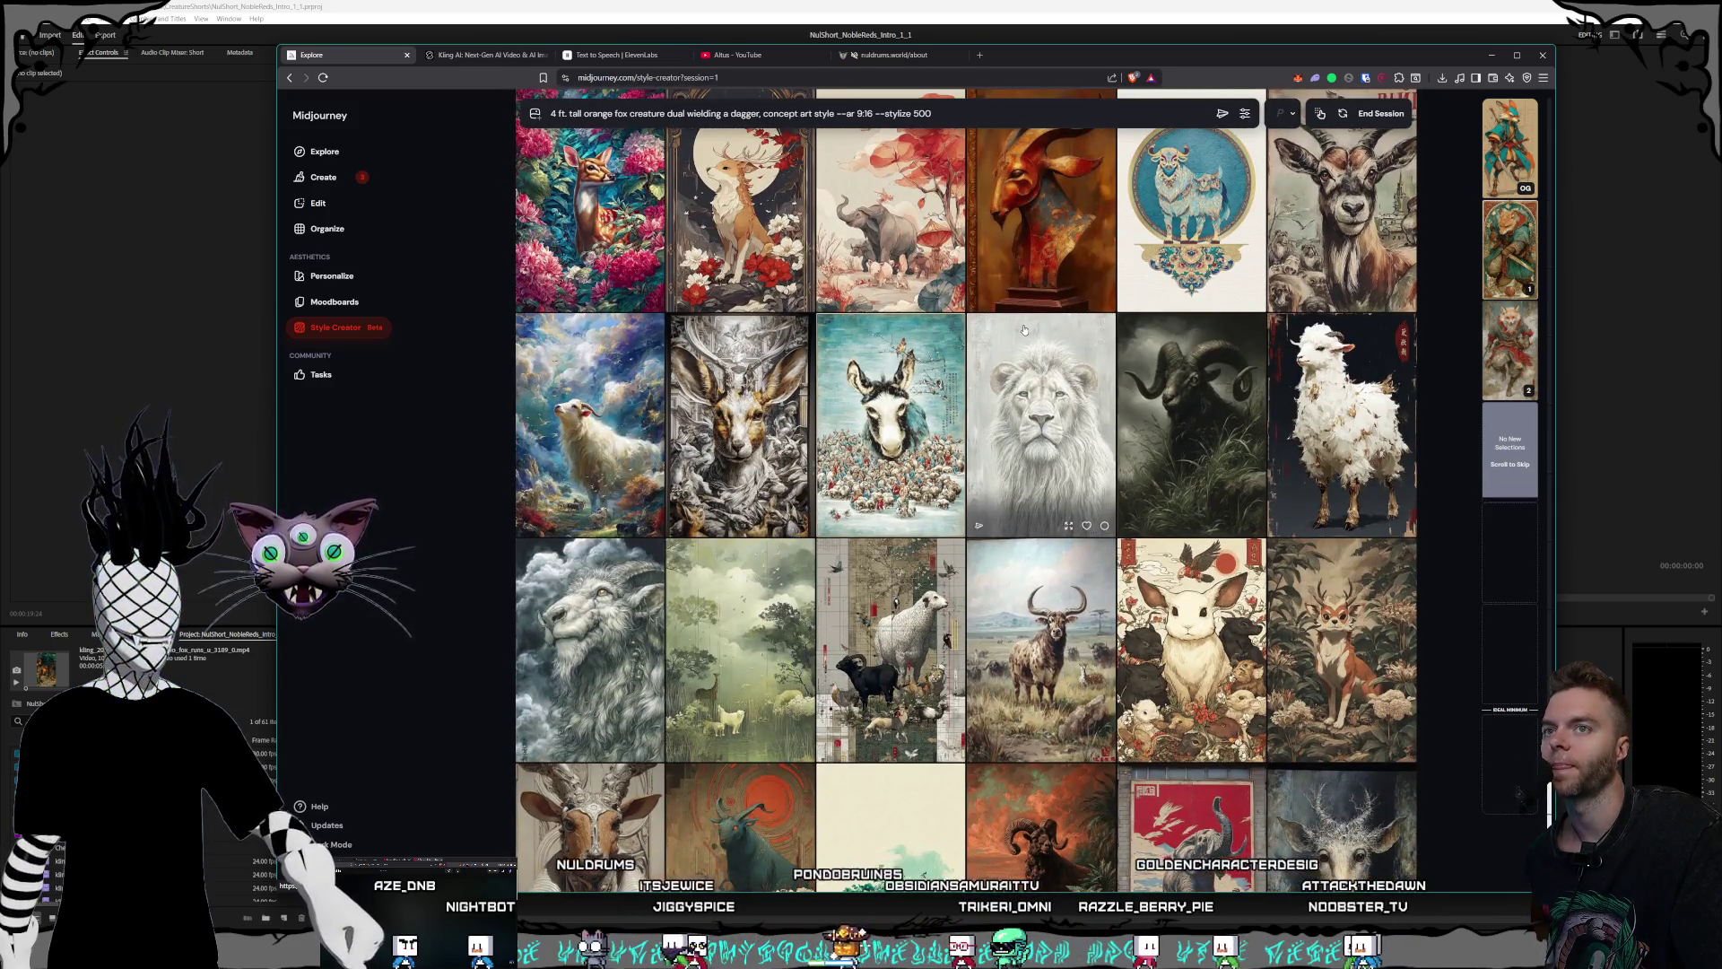
left_click(1504, 346)
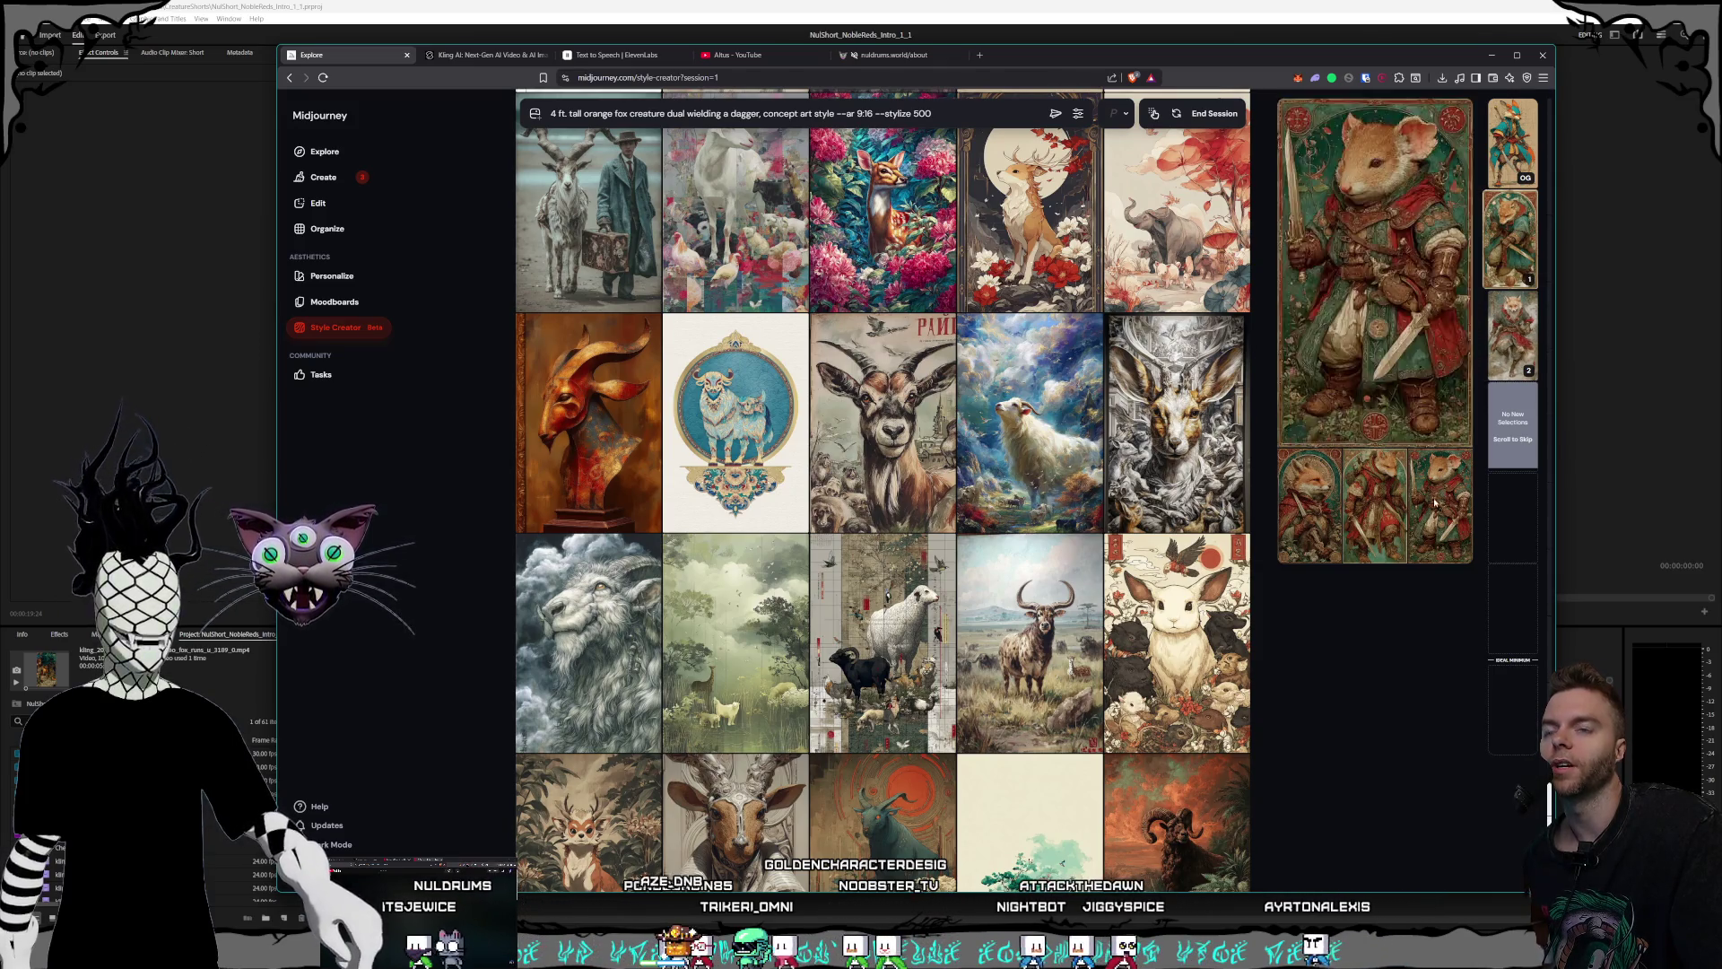
mouse_move(1440, 505)
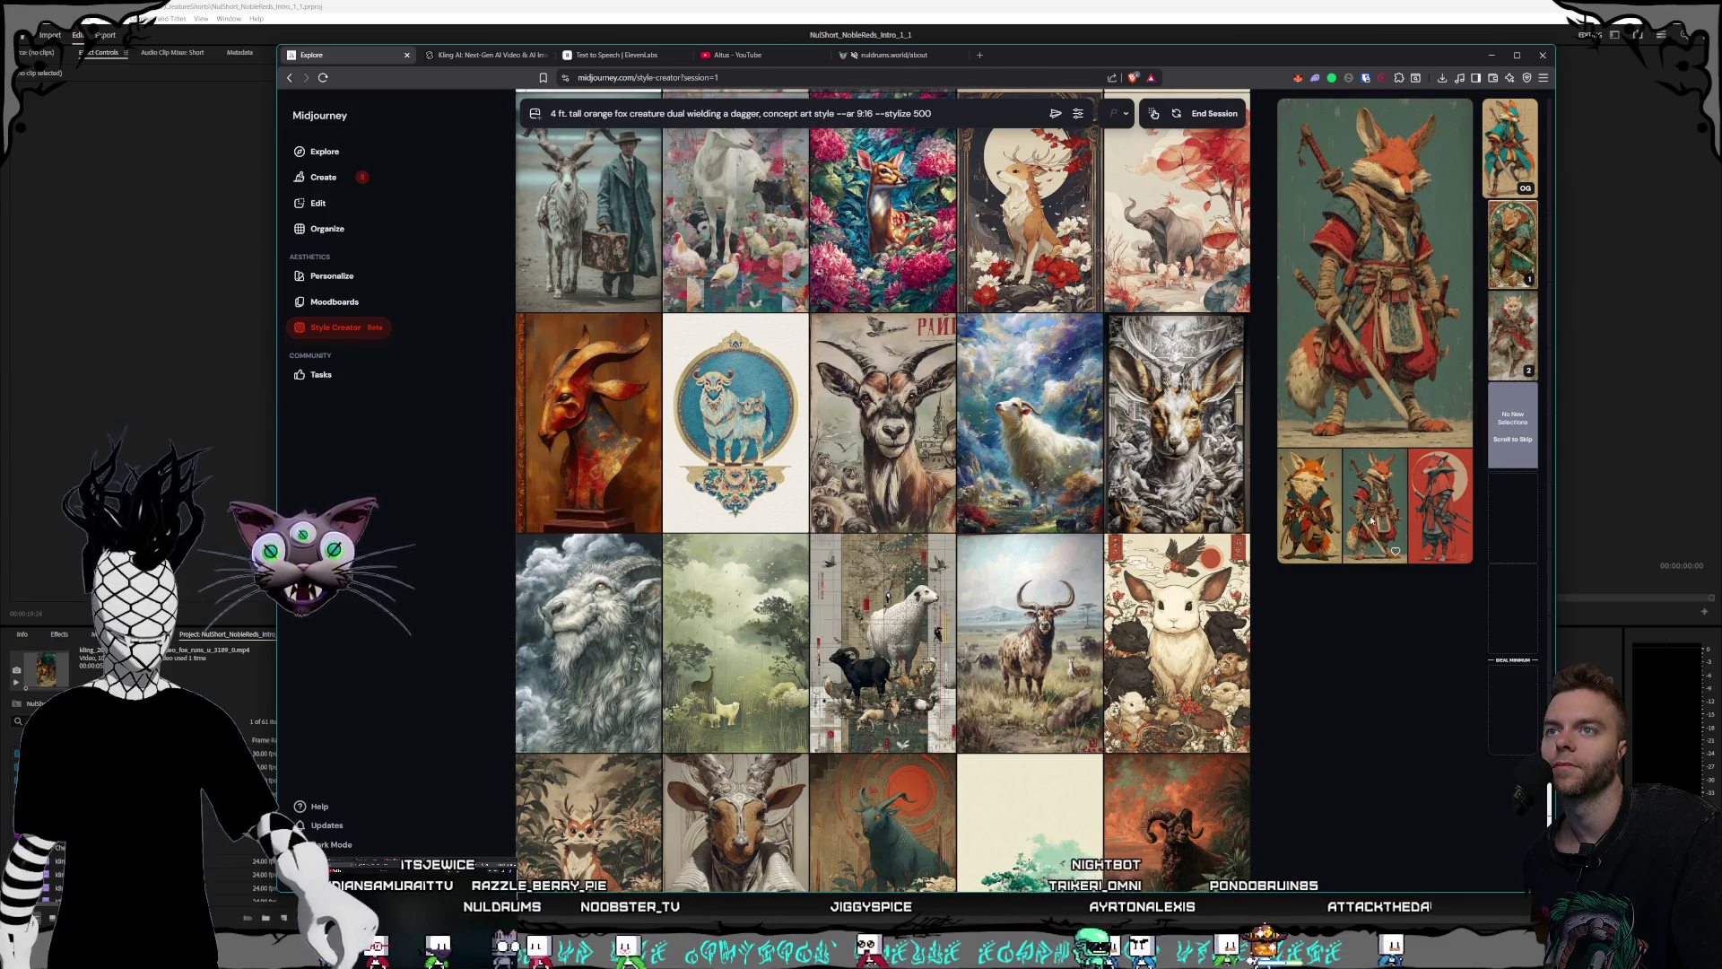
- View the second fox-warrior preview enlarged
left_click(1528, 349)
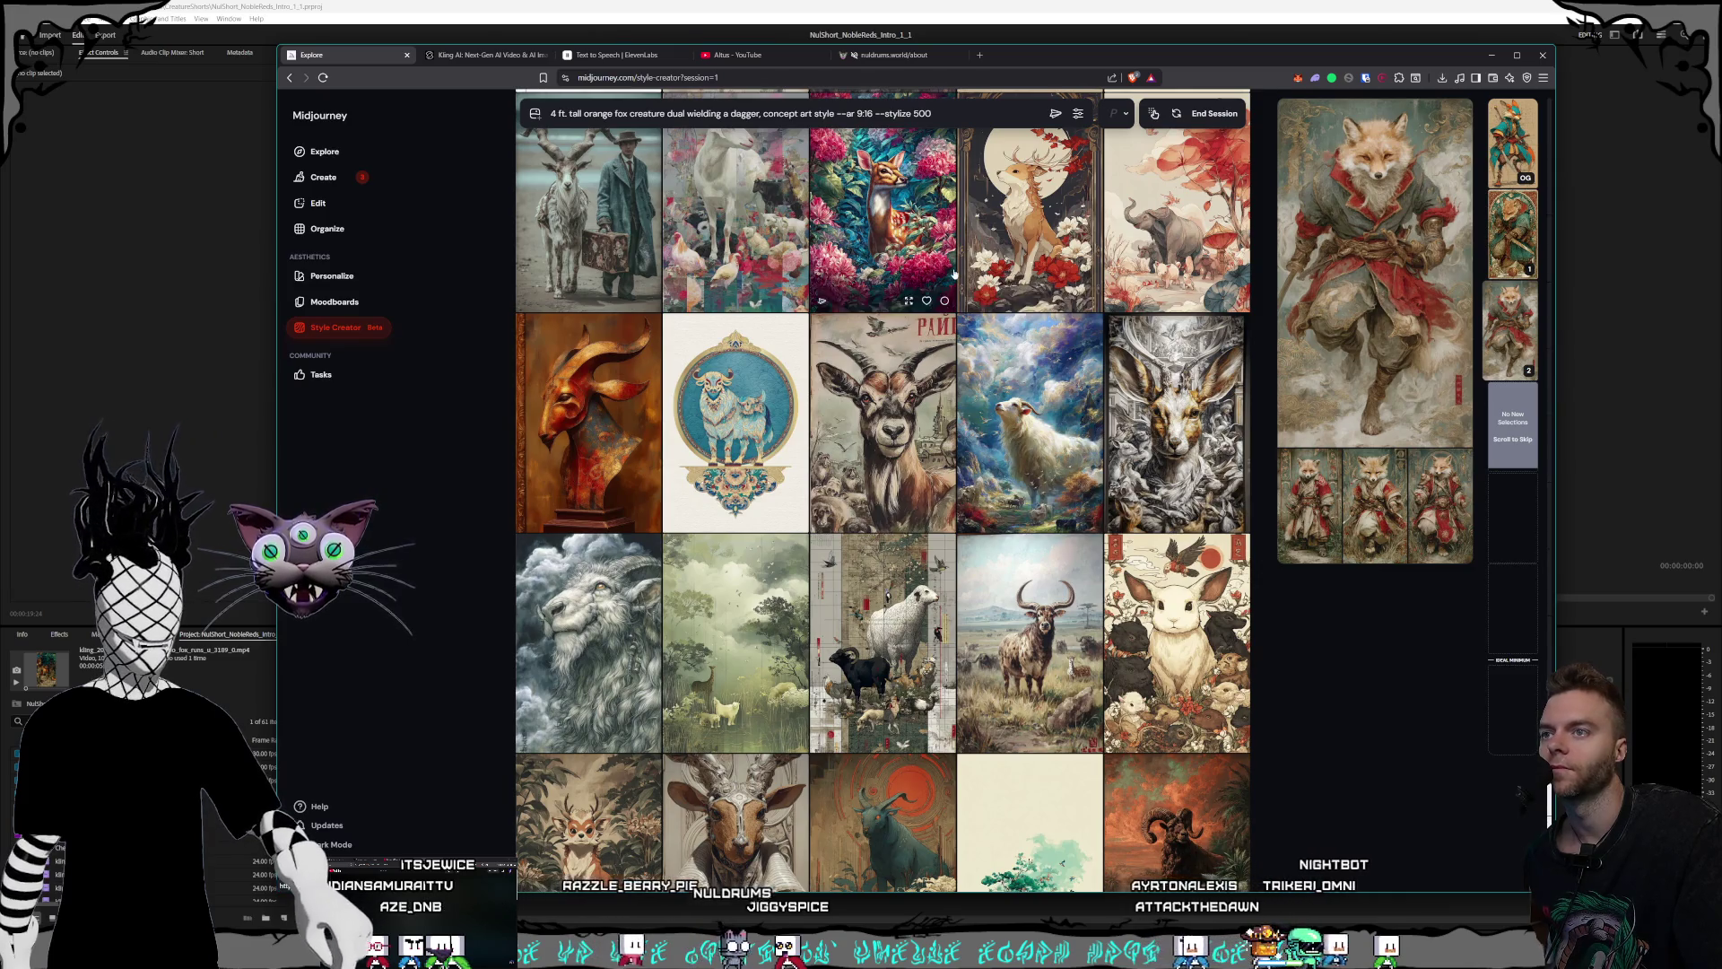
scroll(1012, 263, "down", 3)
scroll(990, 233, "down", 2)
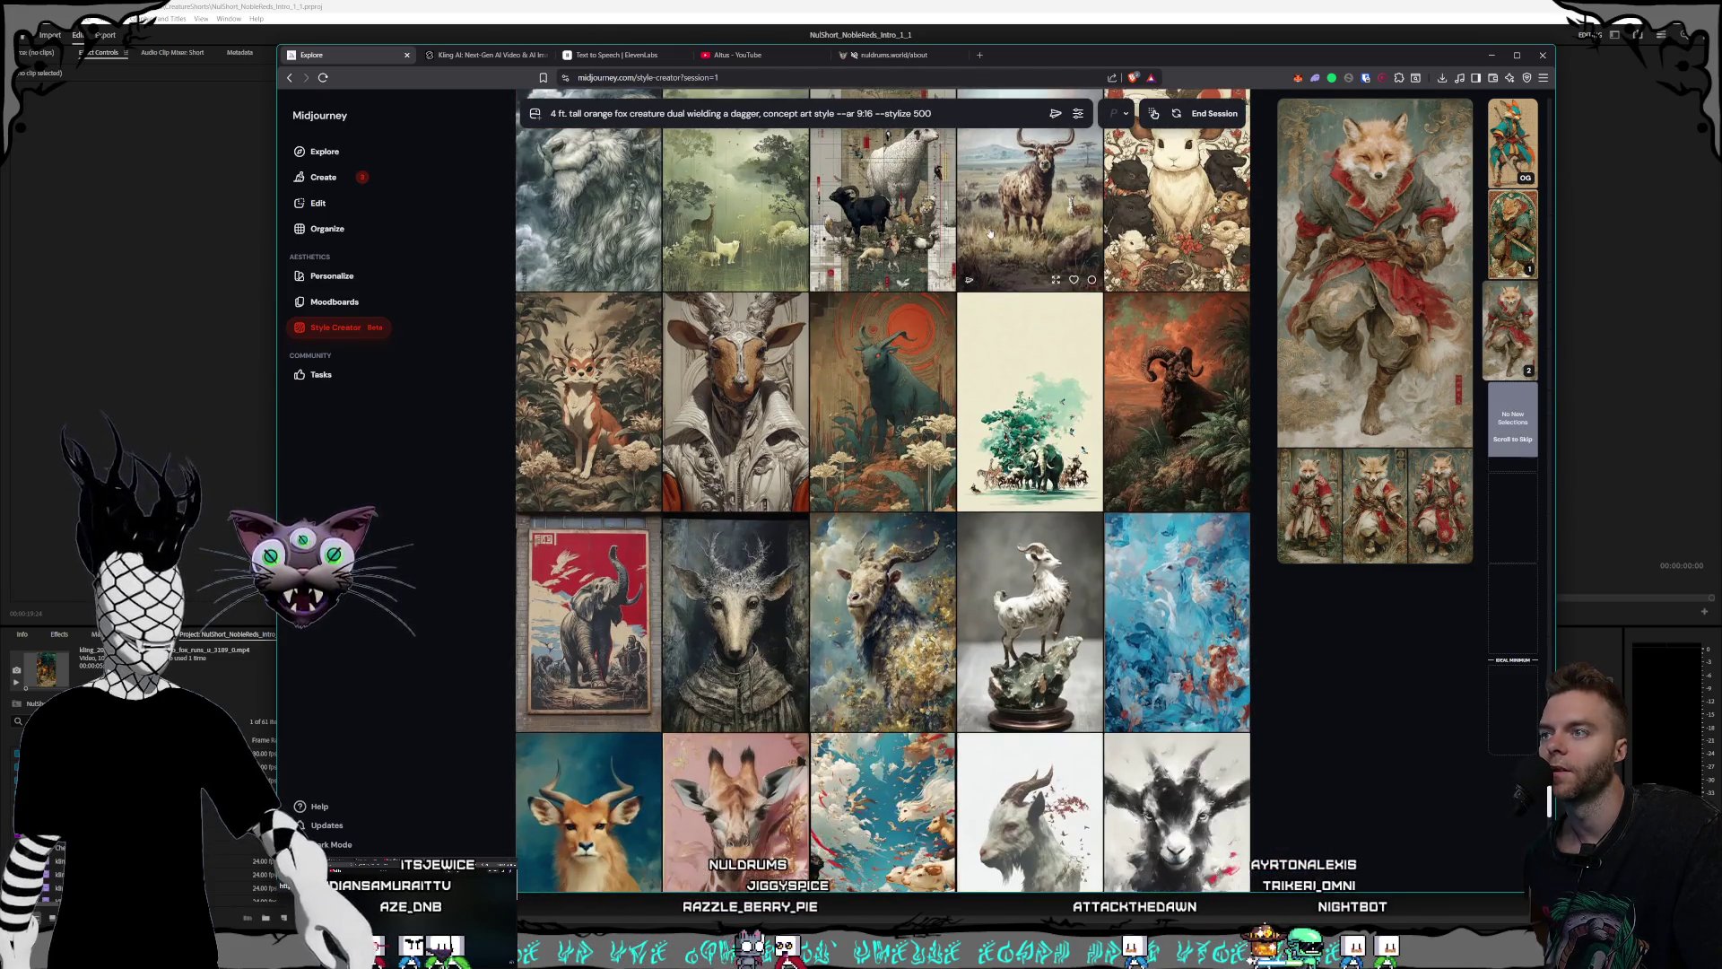
- Pick the red-sun bull painting as a style preference, then browse further rows
left_click(888, 386)
scroll(997, 482, "down", 1)
scroll(998, 482, "down", 2)
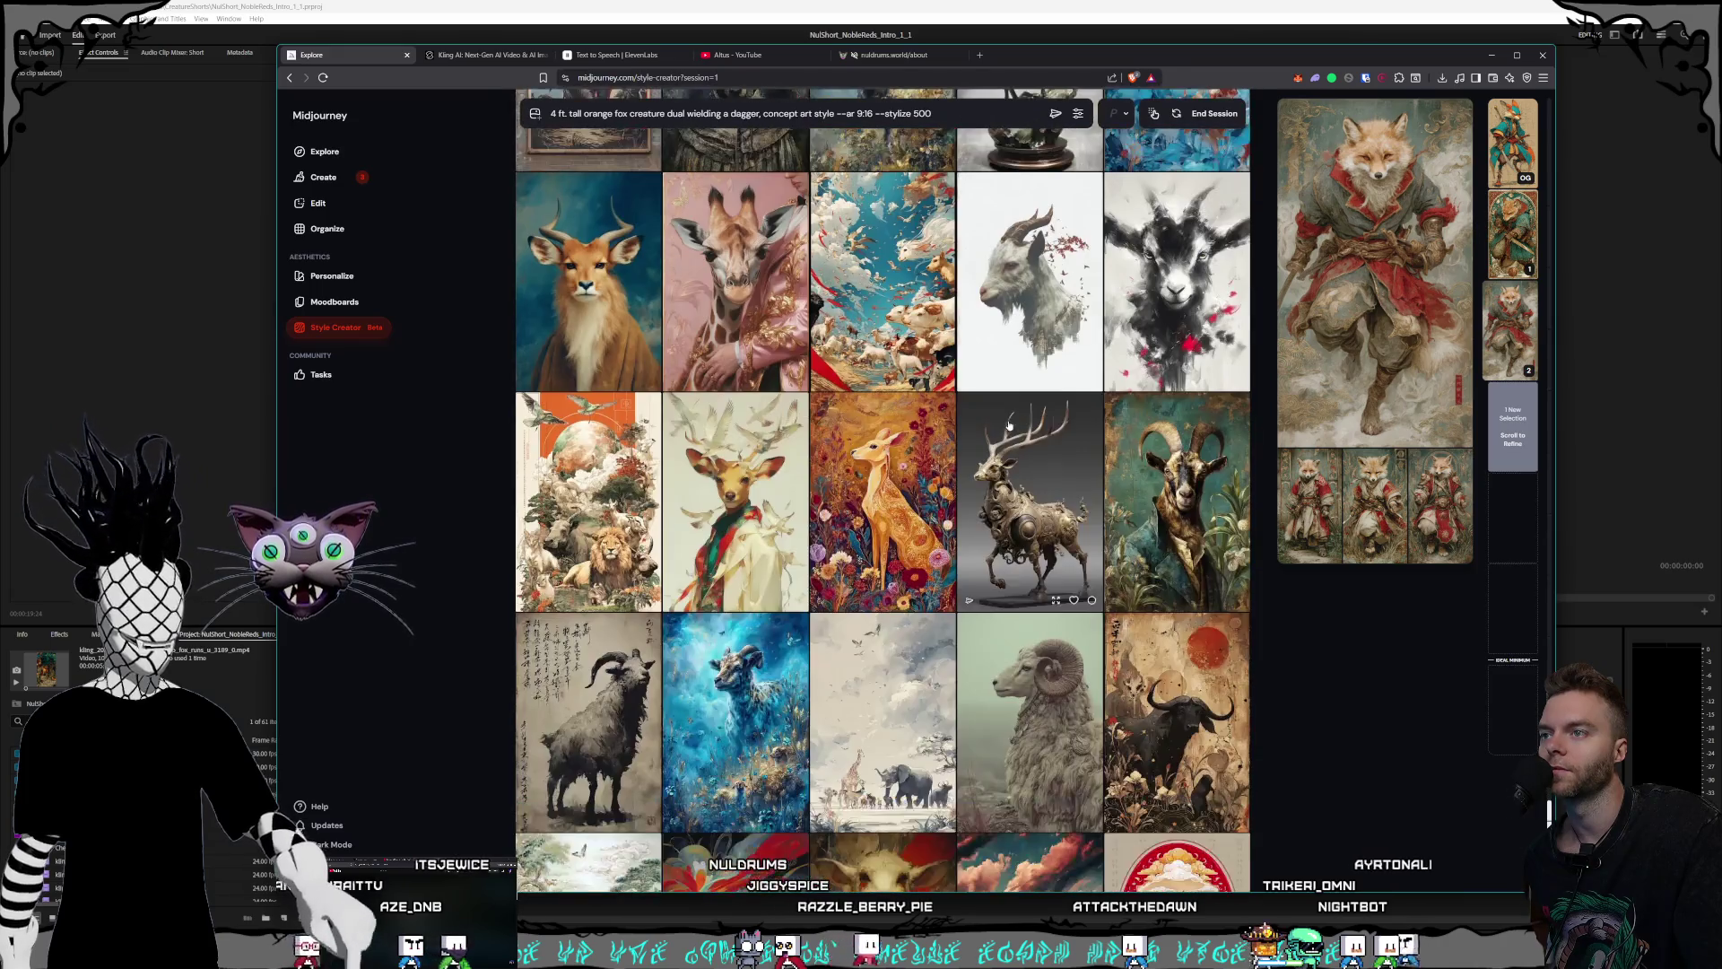
scroll(1005, 462, "down", 2)
scroll(1018, 439, "down", 2)
scroll(1027, 423, "down", 2)
scroll(1027, 424, "down", 2)
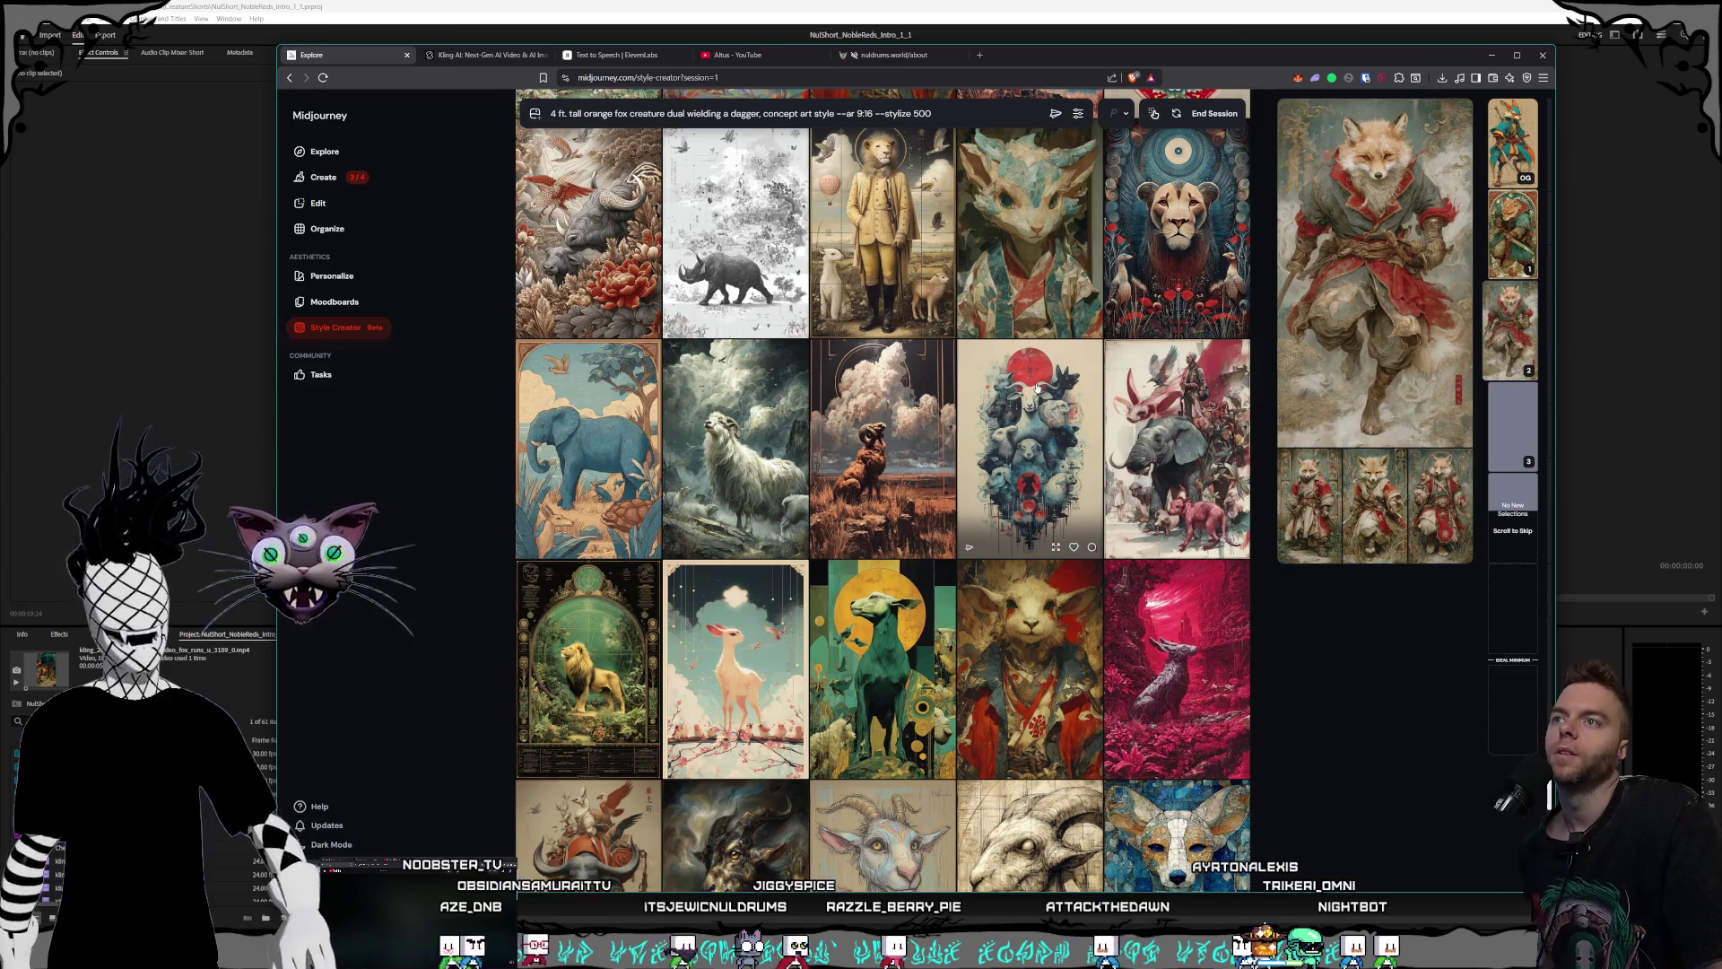
scroll(1059, 363, "down", 1)
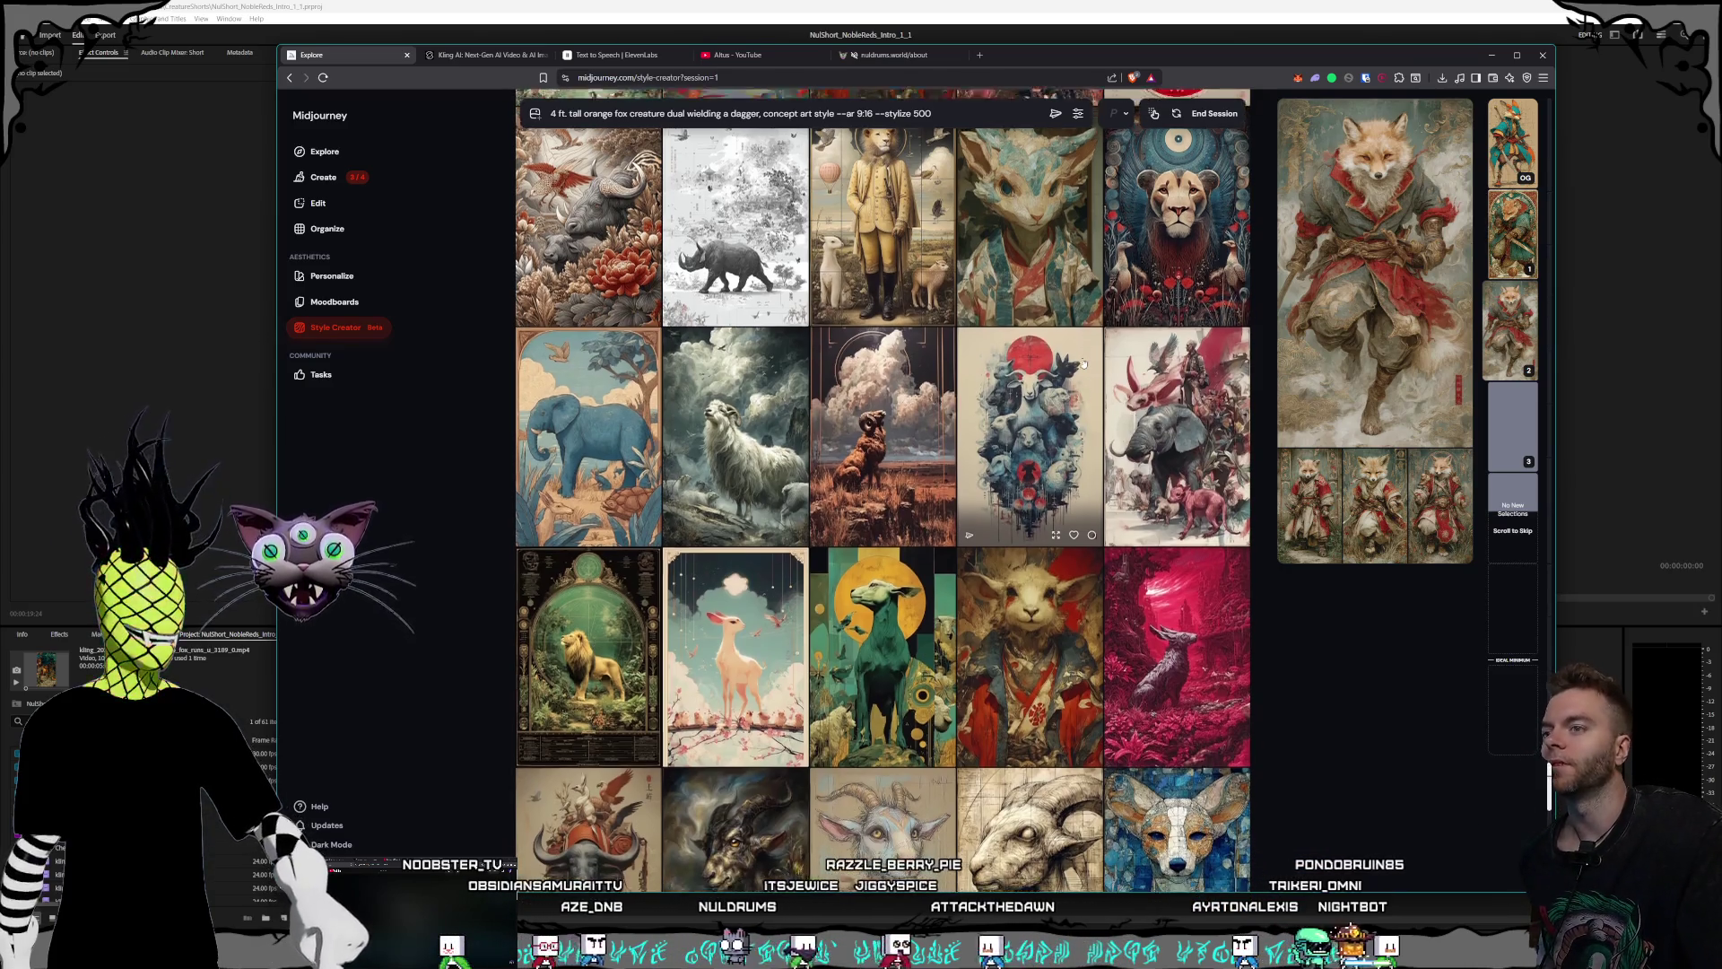
scroll(1073, 355, "down", 3)
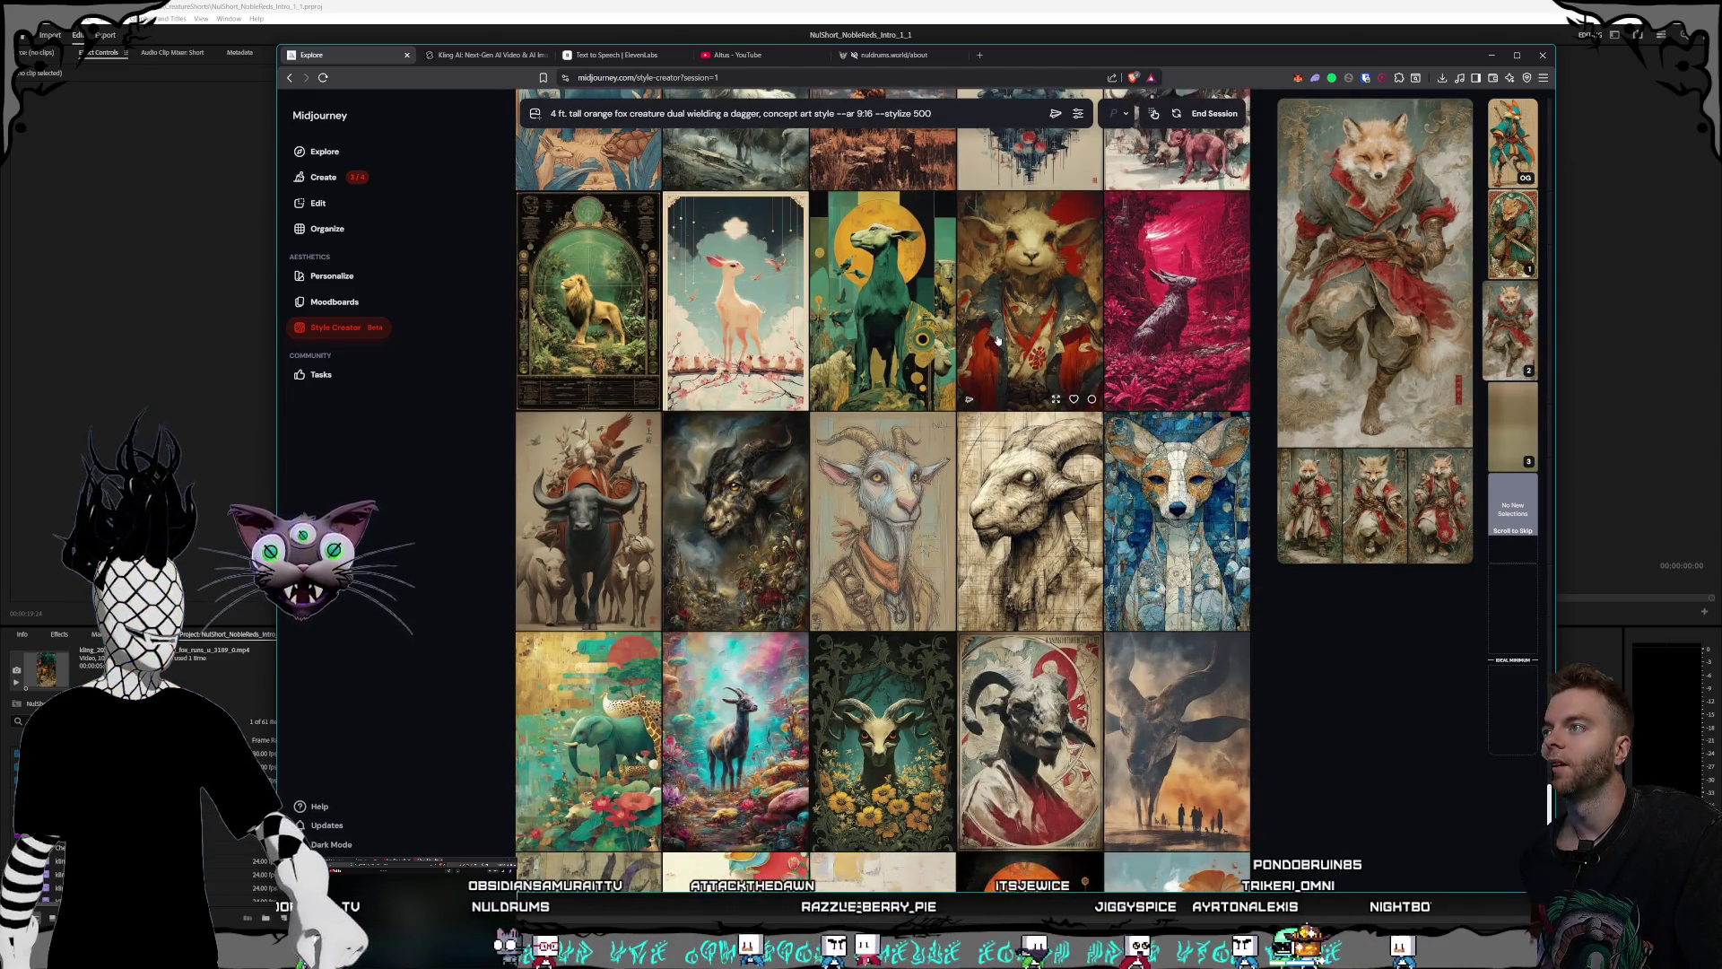
scroll(1000, 339, "down", 2)
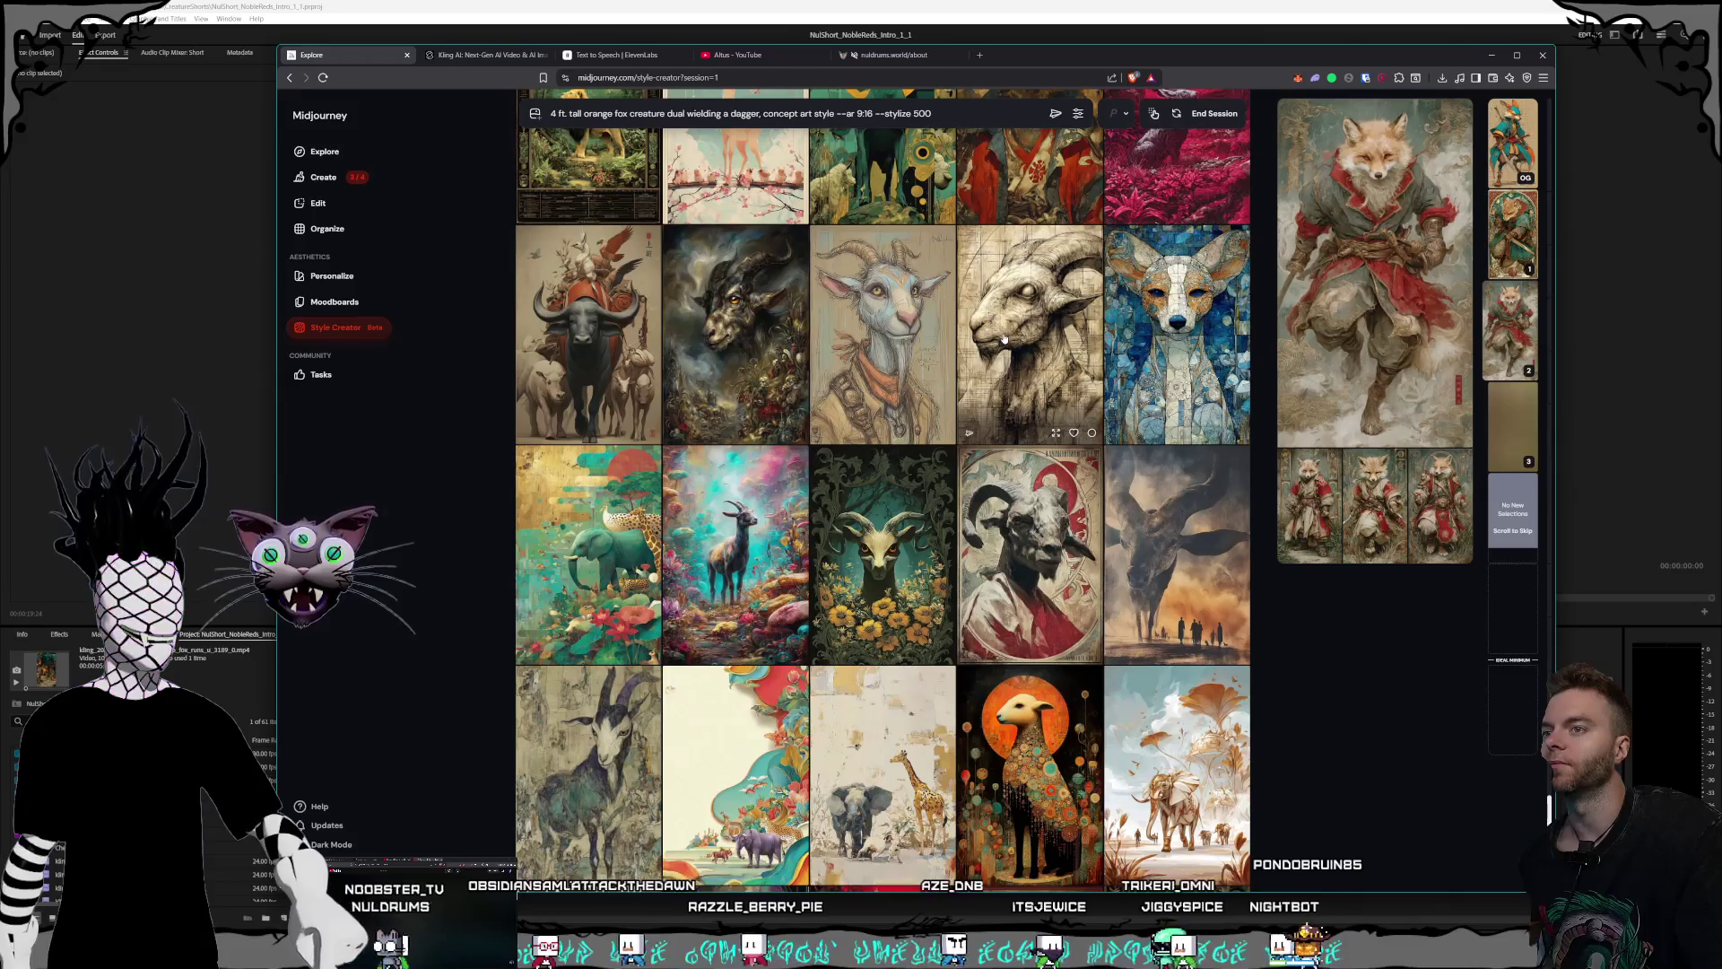
scroll(1004, 339, "down", 2)
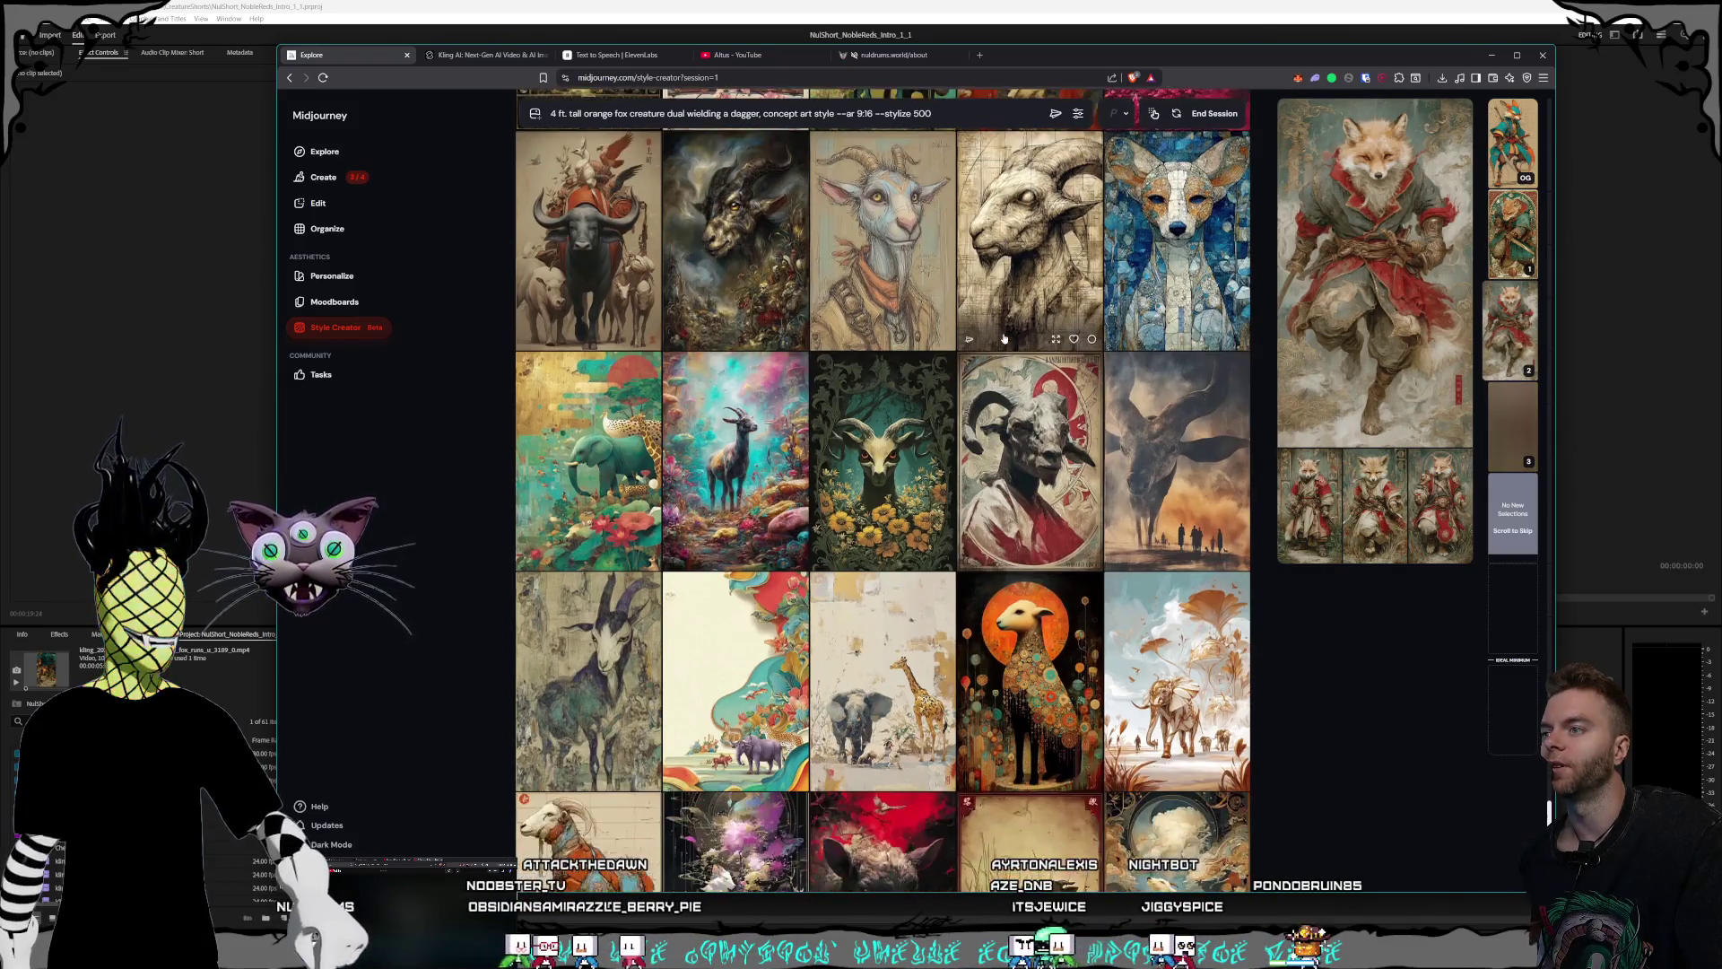
scroll(1004, 339, "down", 1)
scroll(1004, 339, "down", 1)
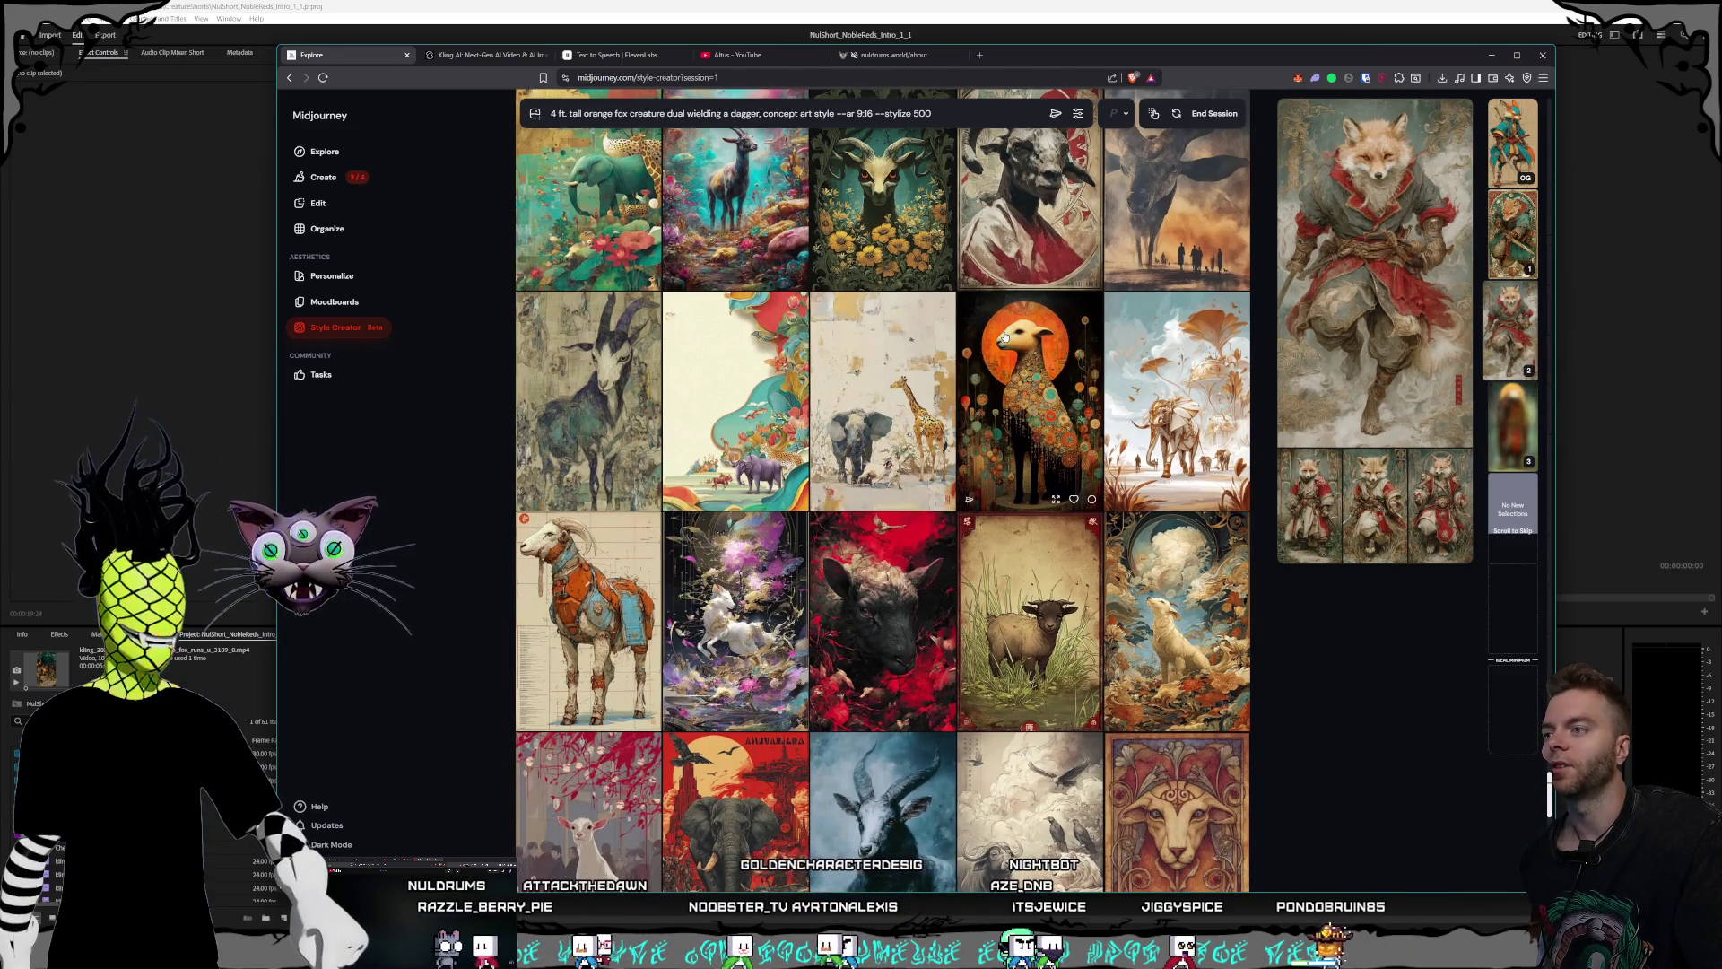
scroll(1005, 339, "down", 1)
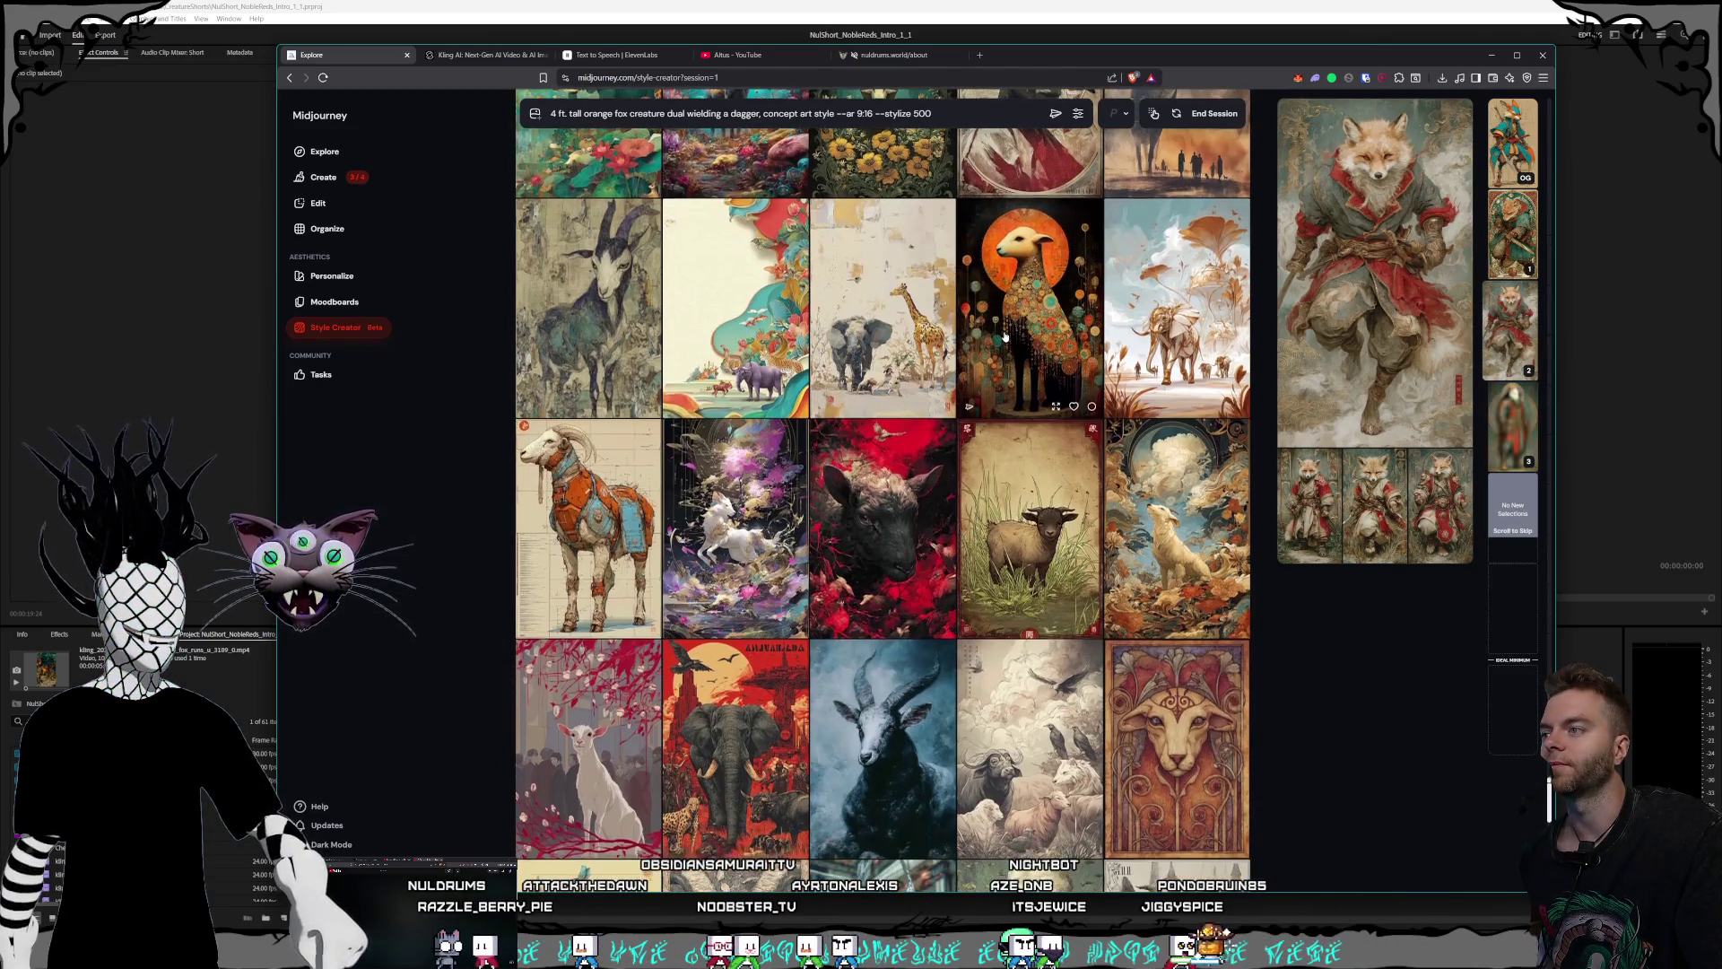
scroll(1004, 323, "down", 1)
scroll(1004, 327, "down", 2)
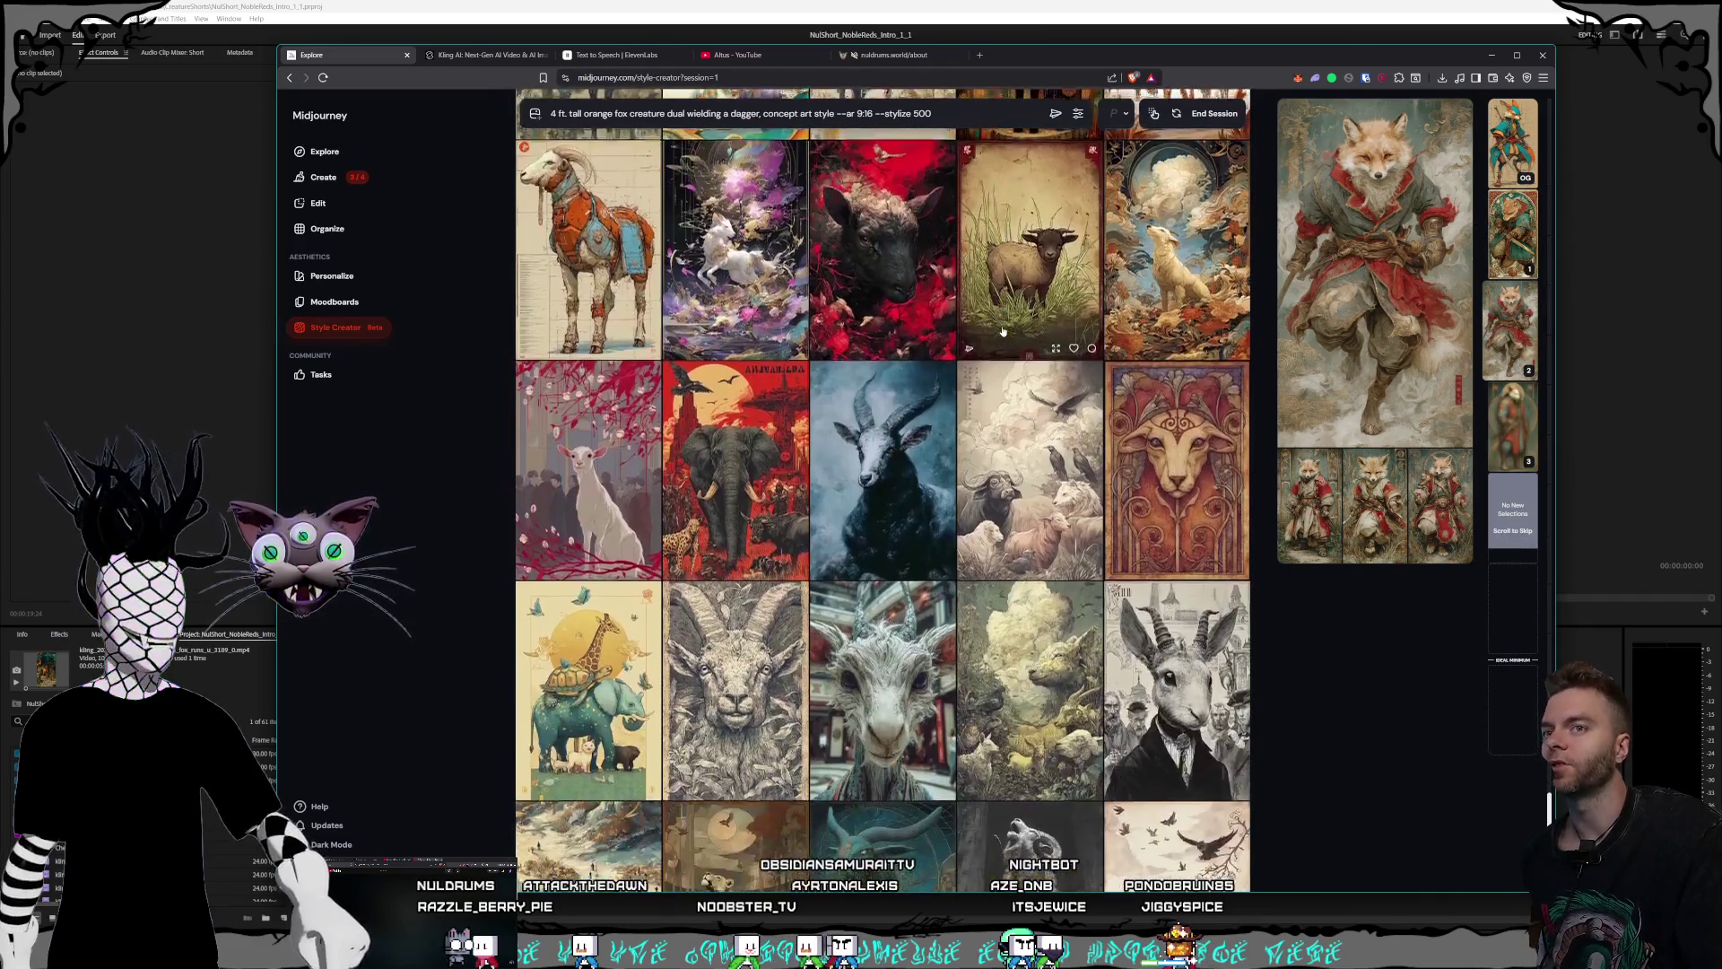
scroll(1004, 332, "down", 1)
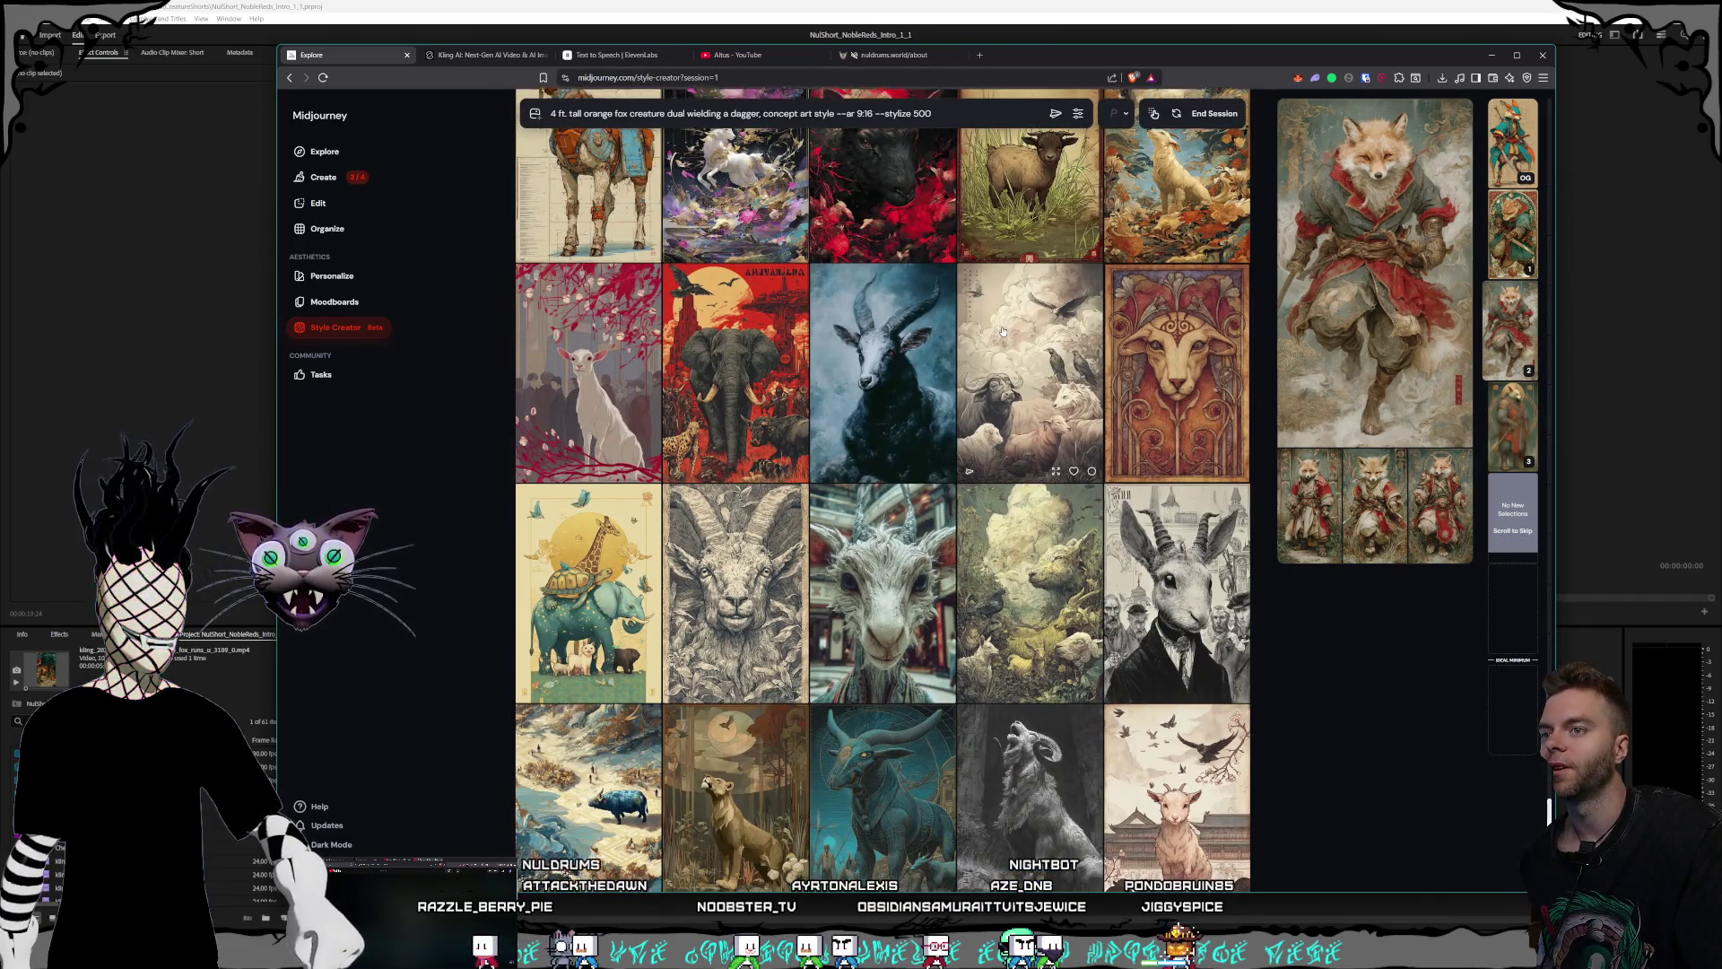
scroll(1004, 332, "down", 2)
scroll(1004, 331, "down", 1)
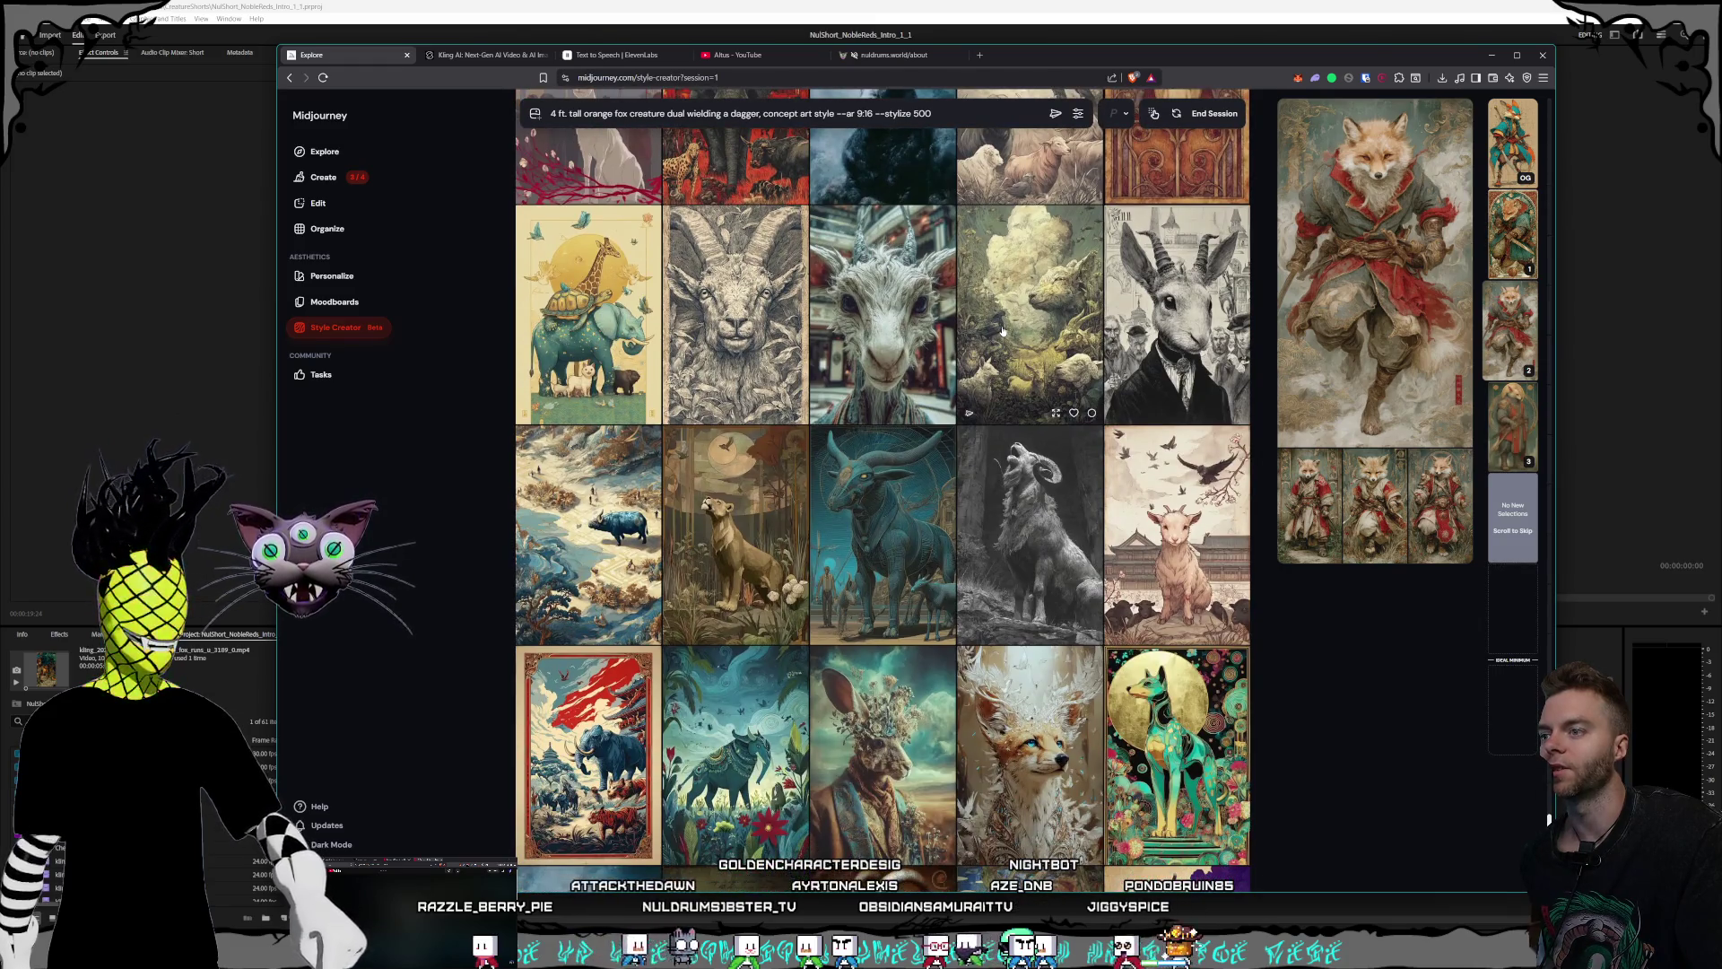
scroll(1004, 332, "down", 2)
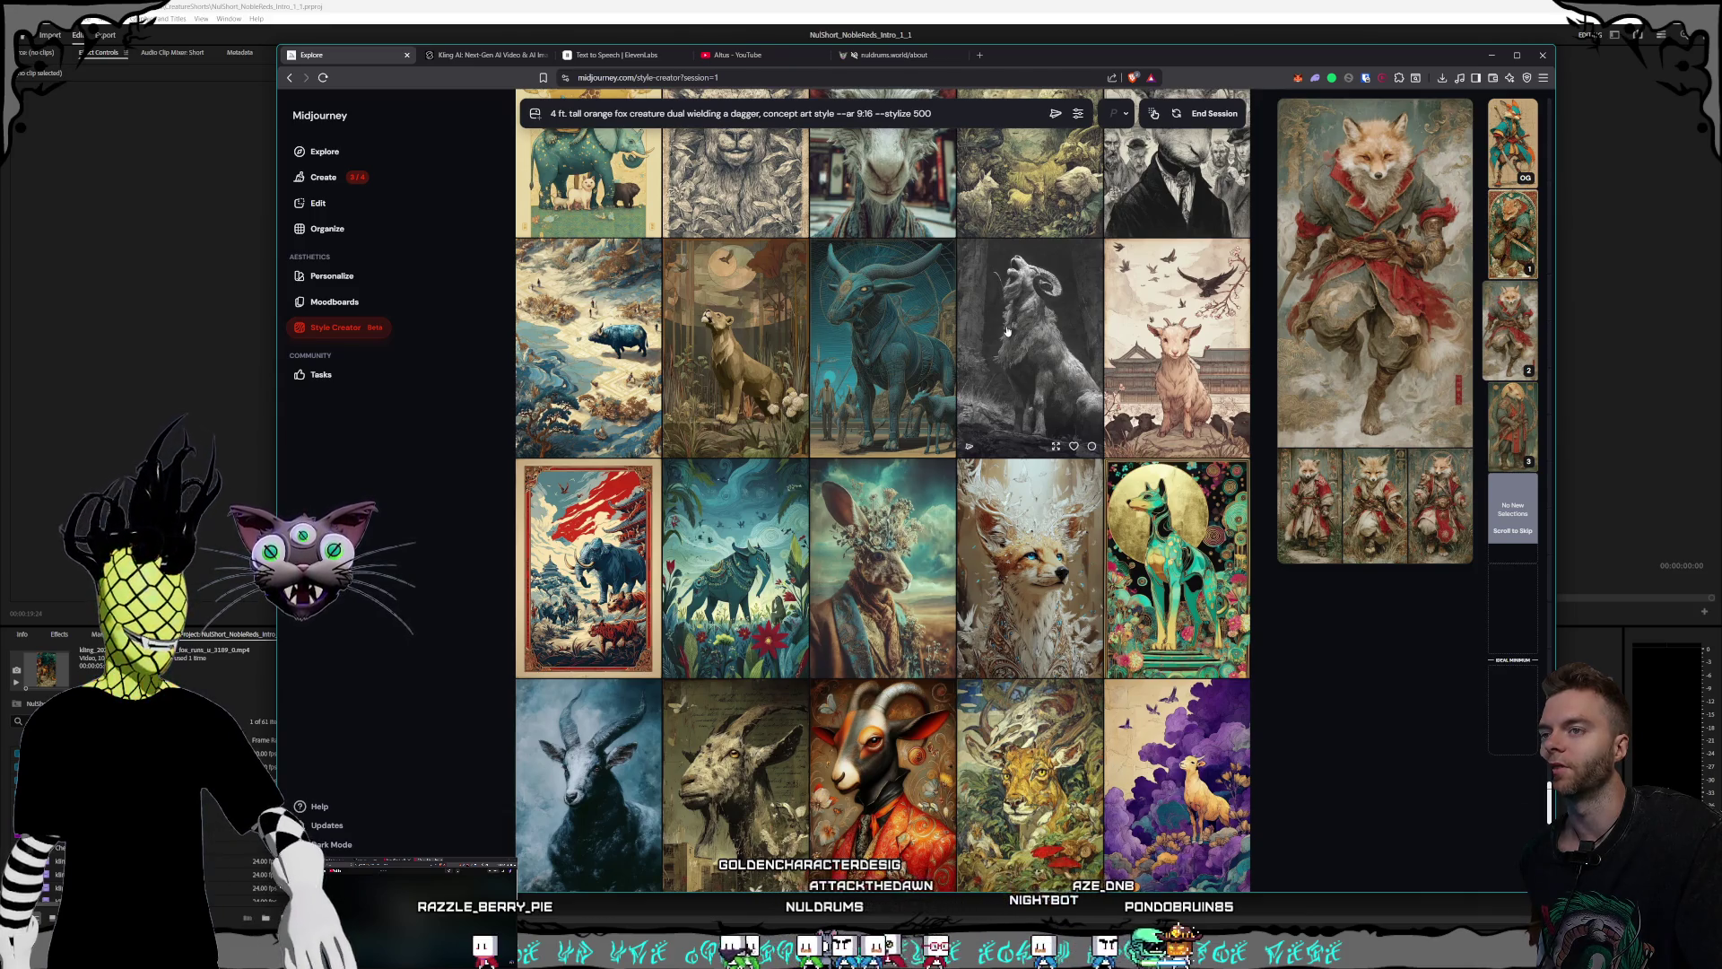
scroll(1008, 332, "down", 1)
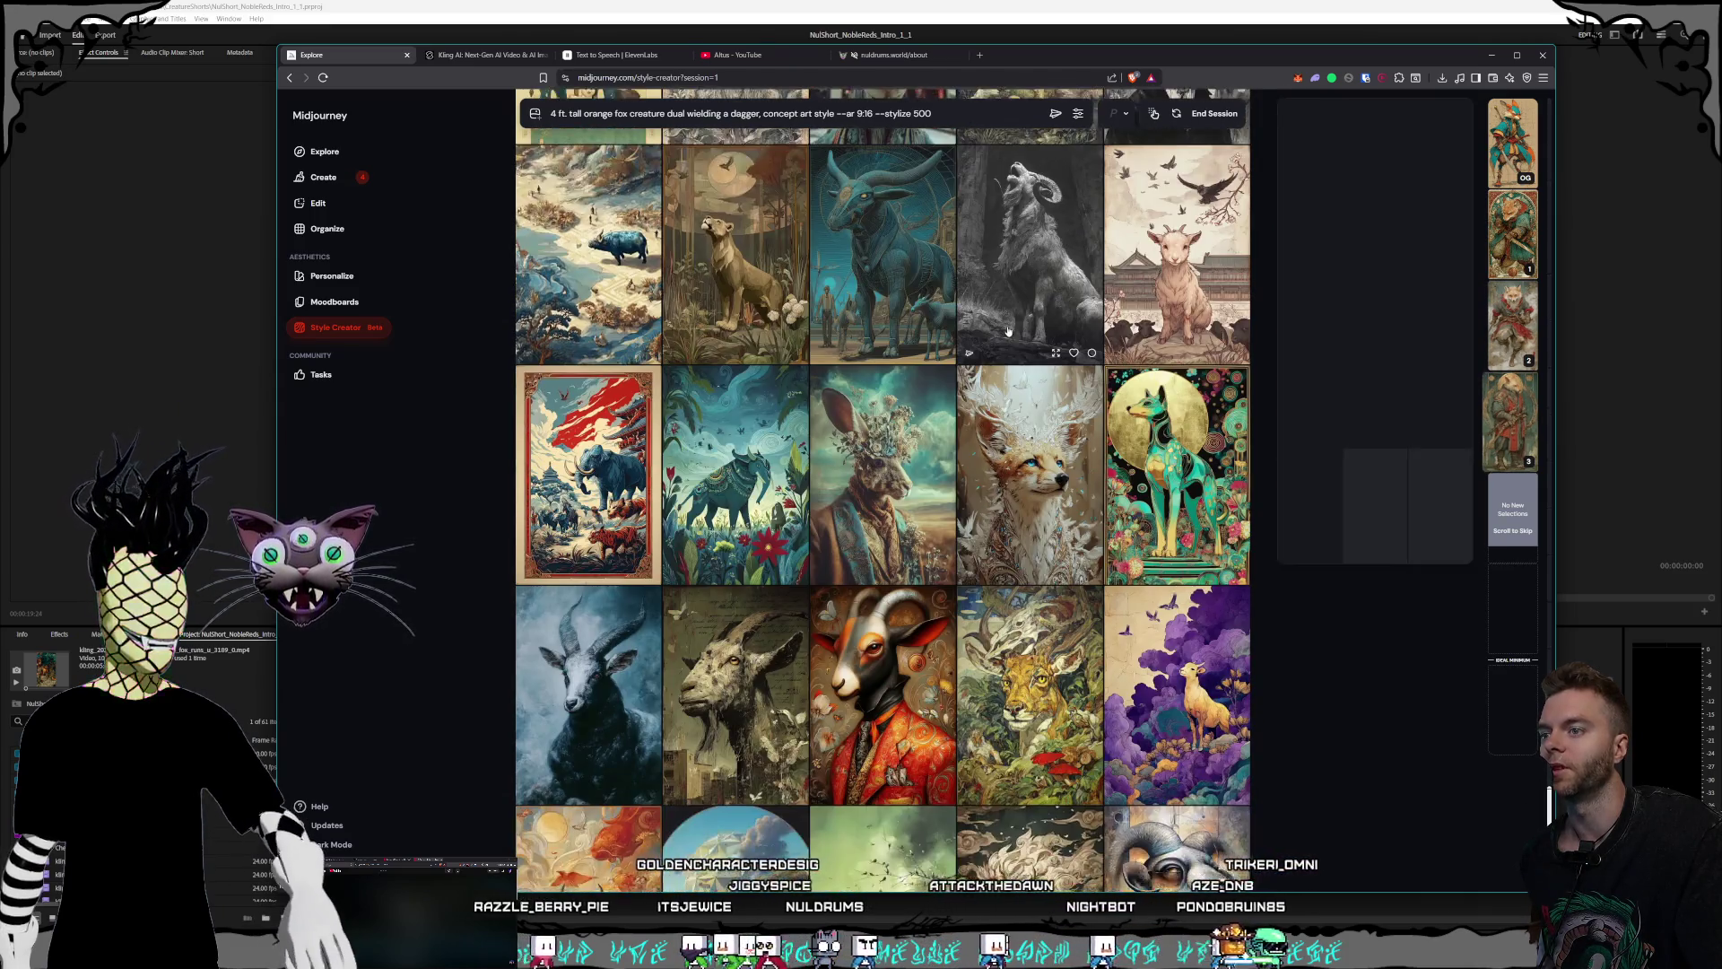
scroll(1008, 332, "down", 2)
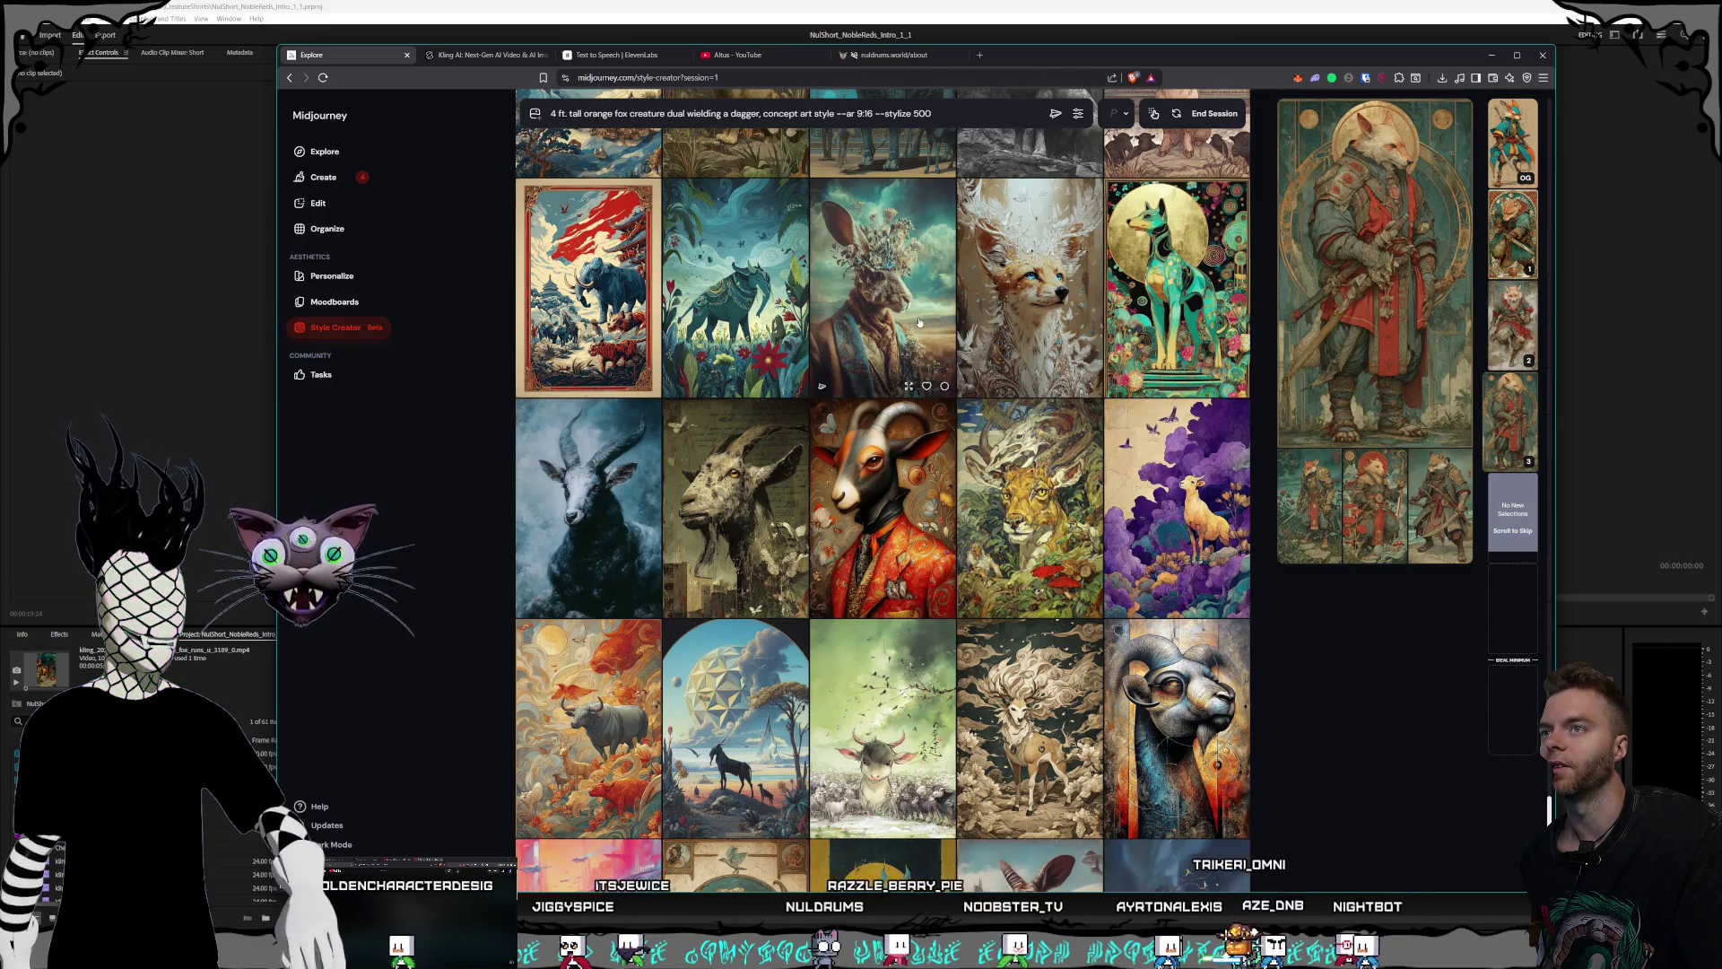
scroll(1004, 339, "down", 1)
scroll(996, 337, "down", 1)
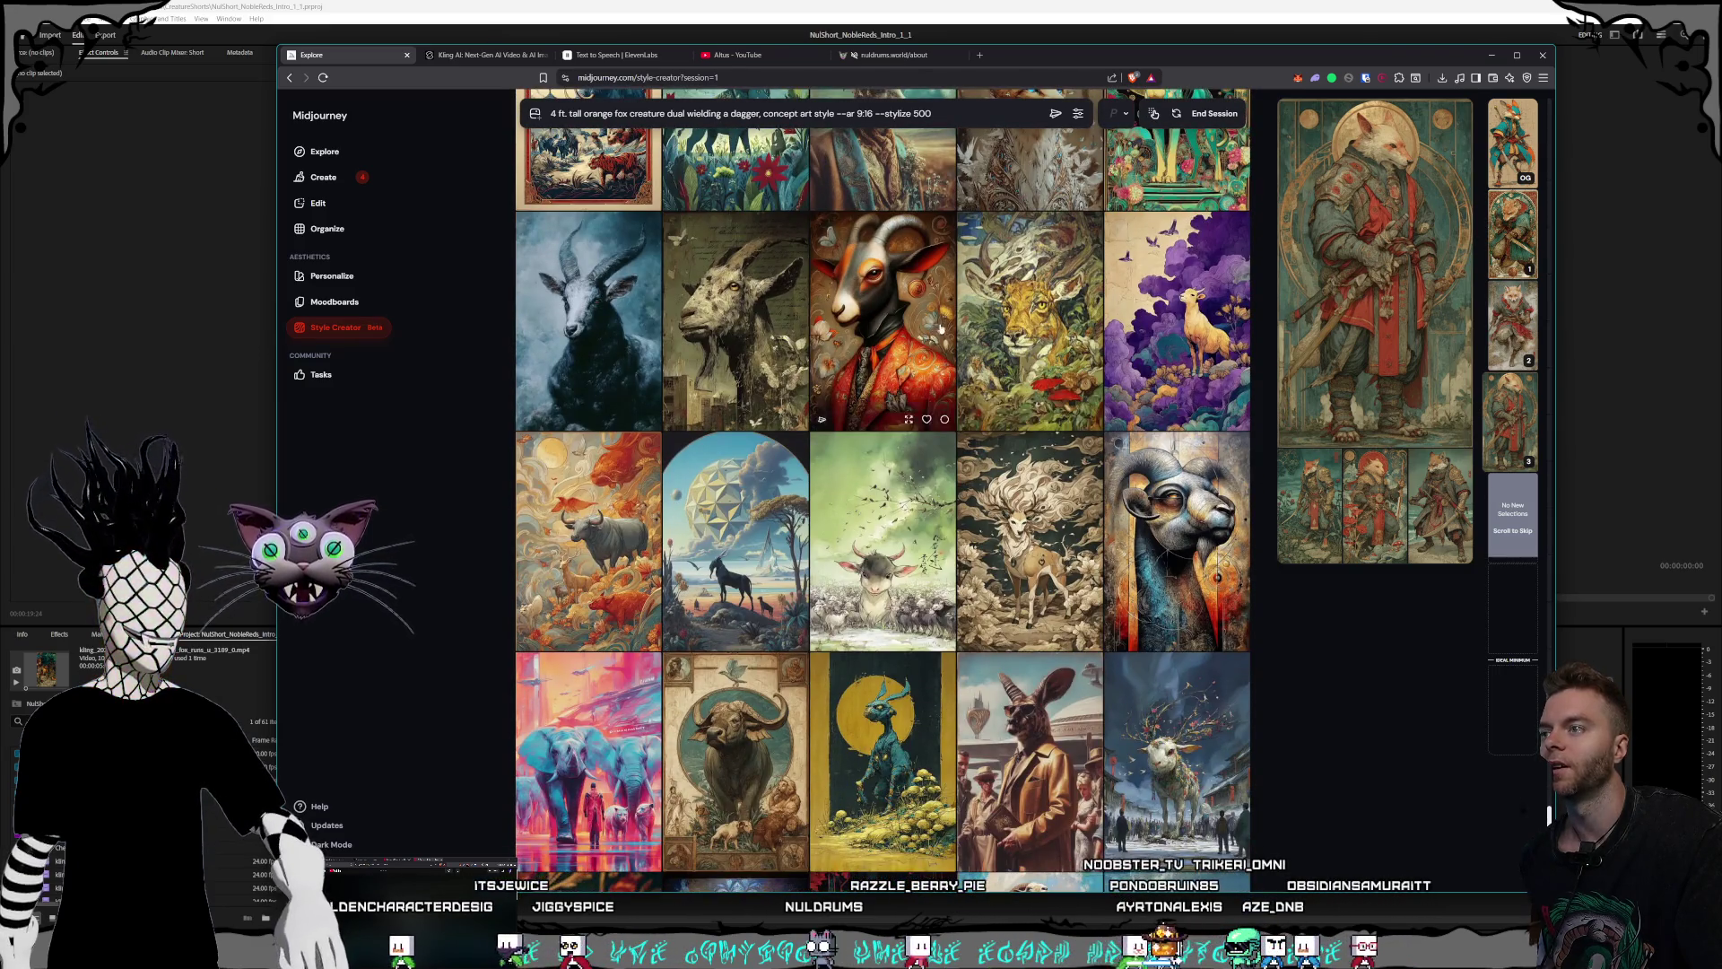
scroll(990, 336, "down", 1)
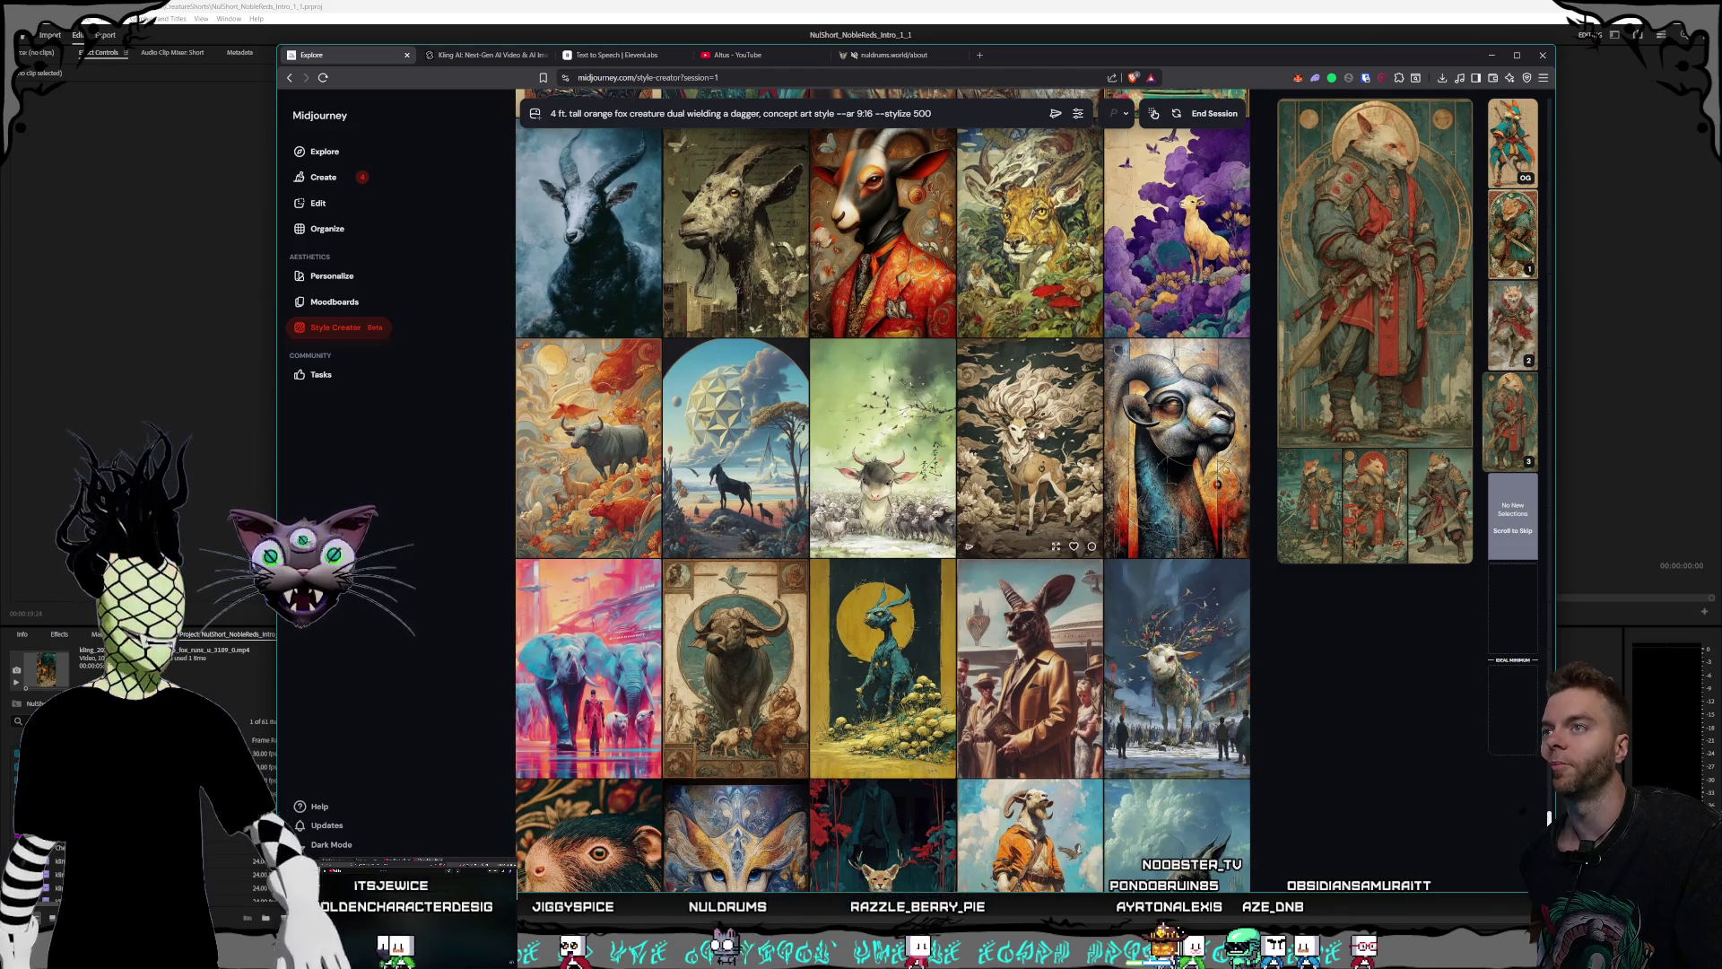
scroll(1030, 418, "down", 2)
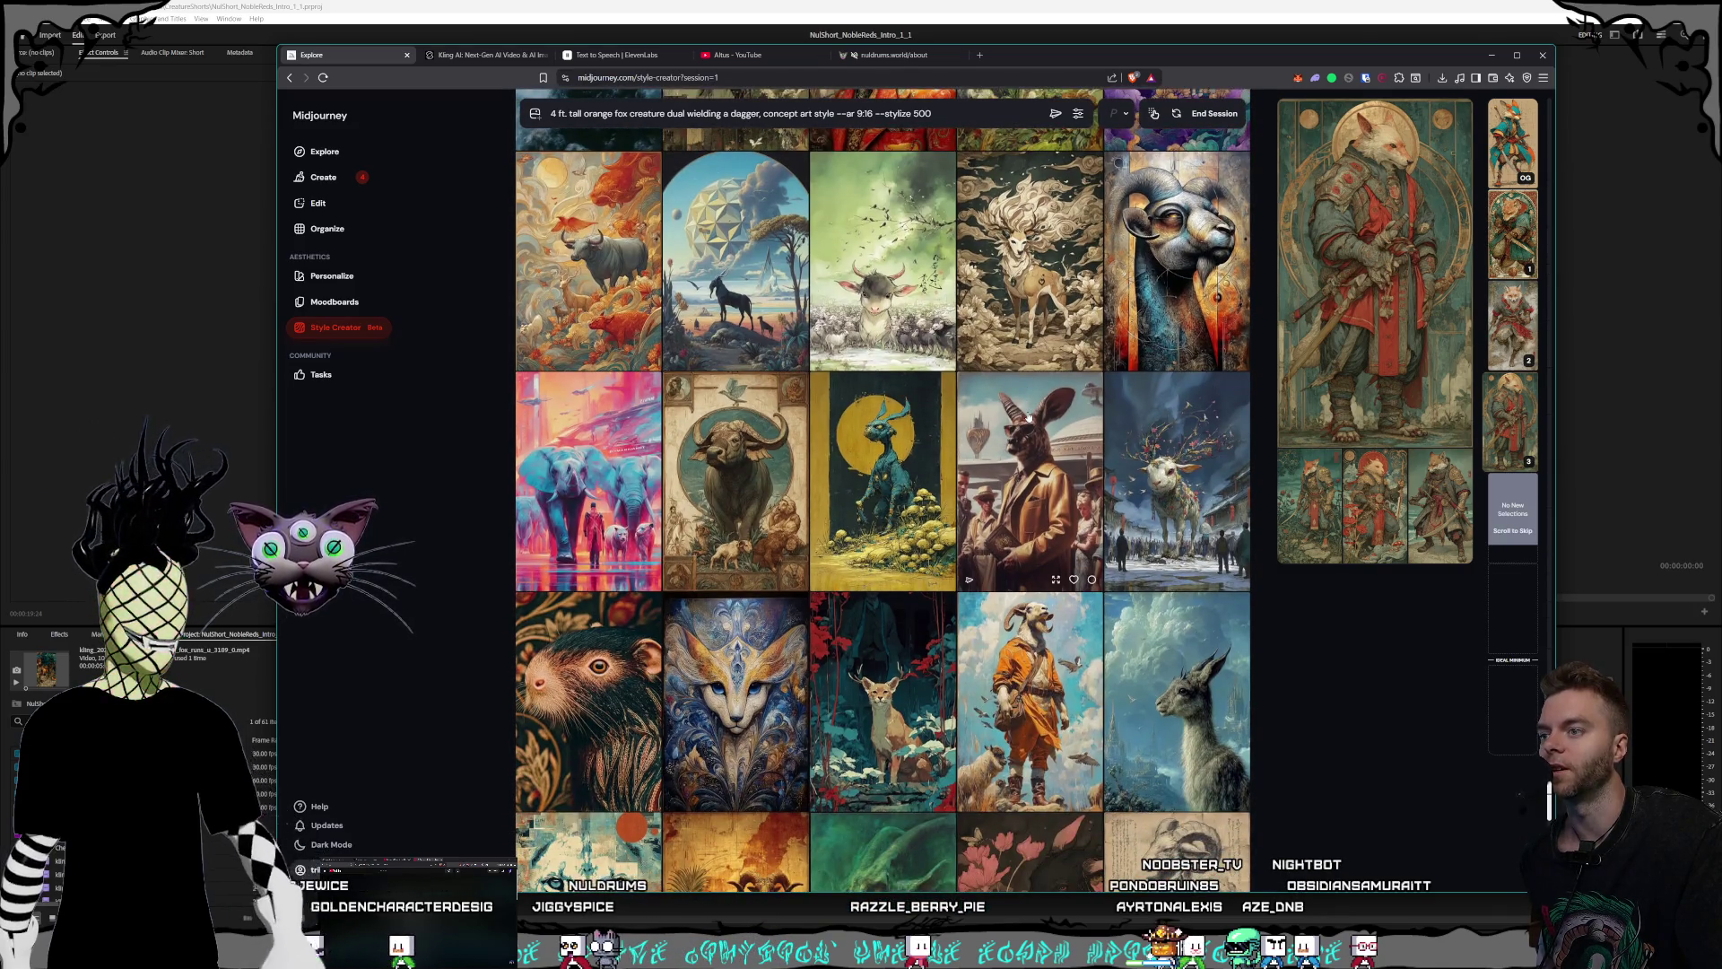
scroll(1030, 417, "down", 1)
scroll(1014, 417, "down", 2)
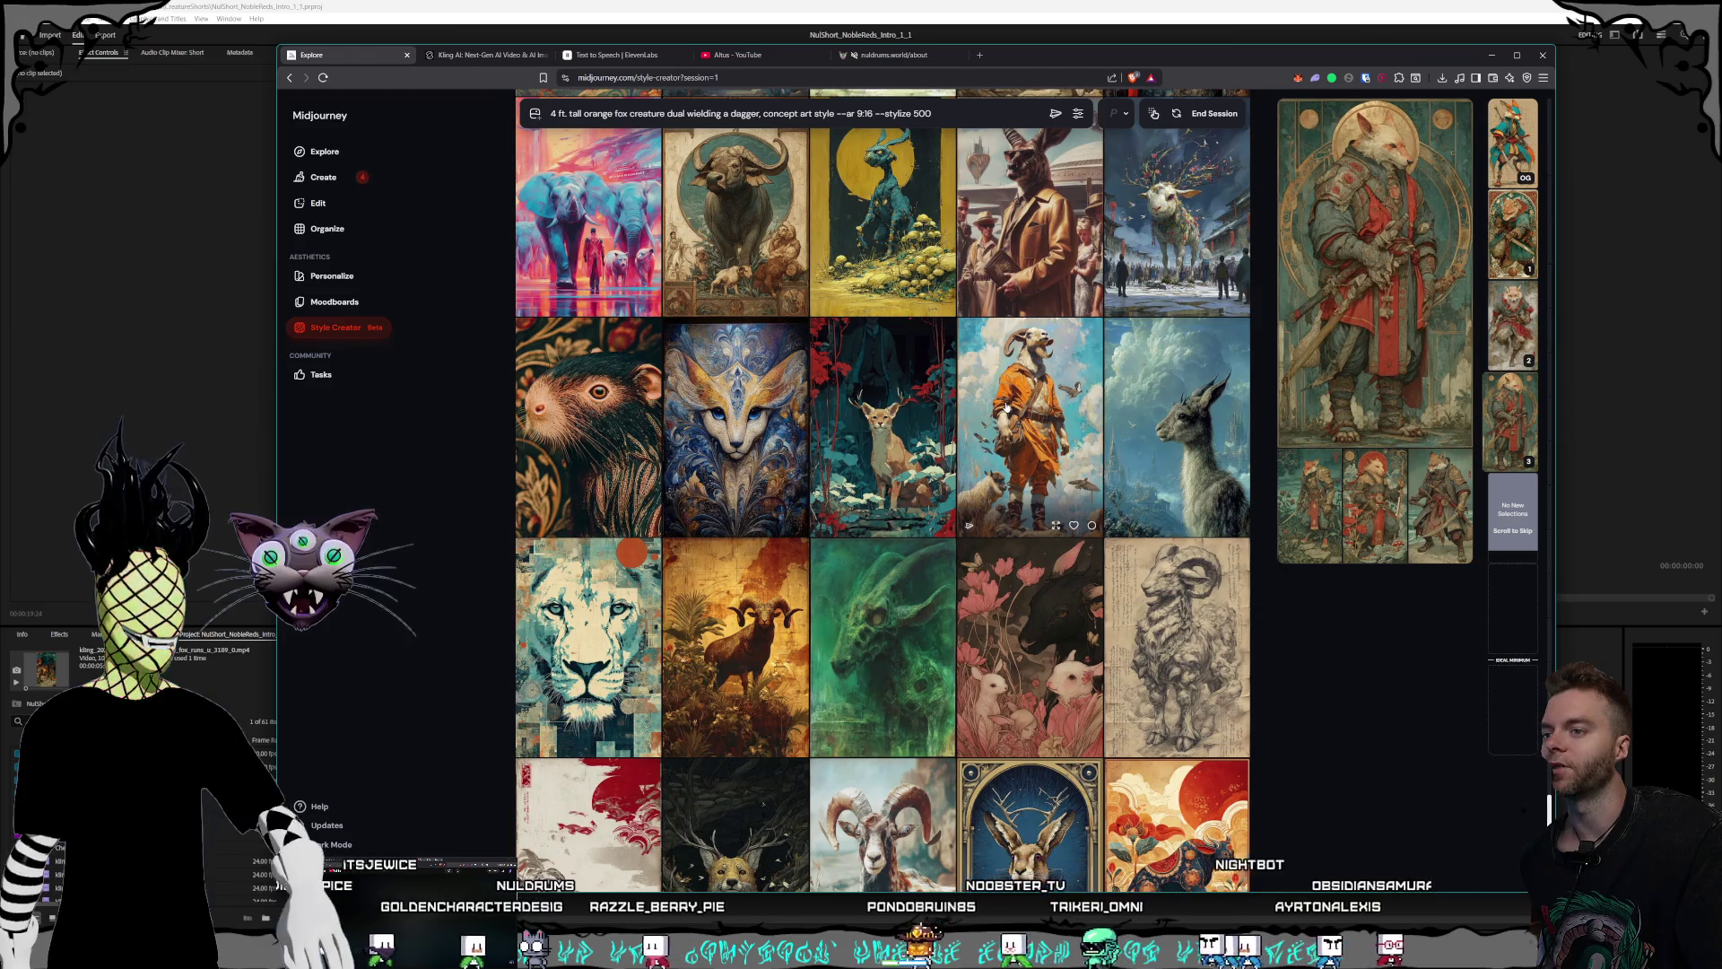
scroll(1005, 408, "down", 2)
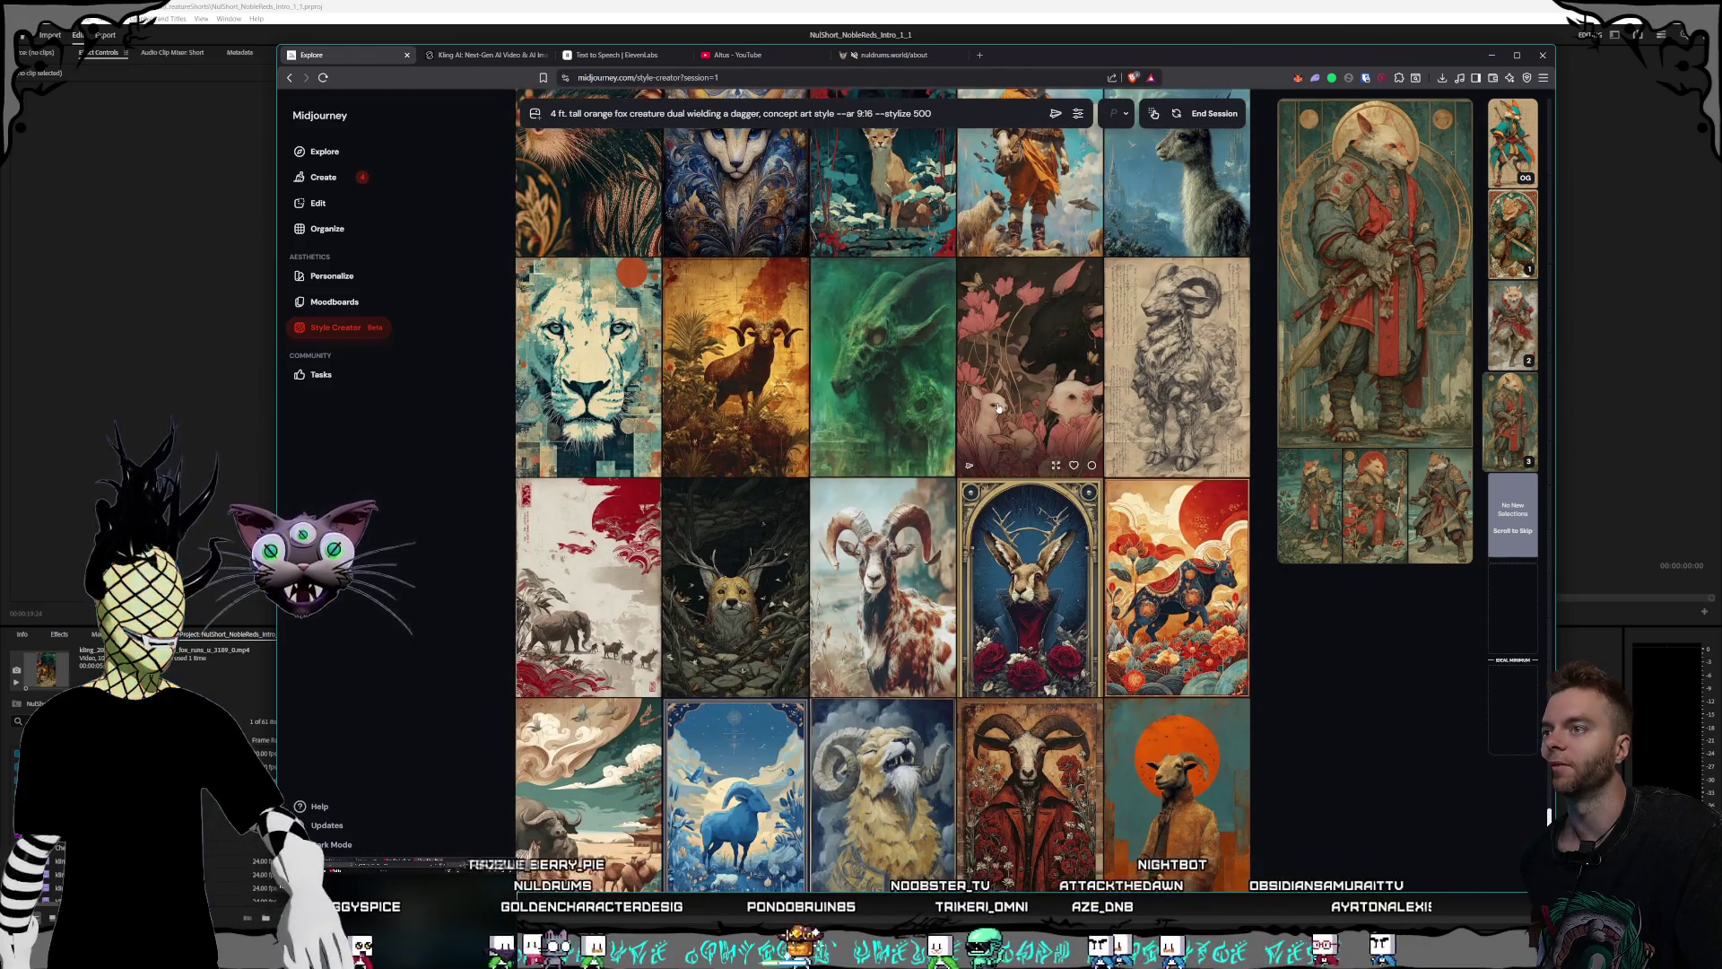
scroll(1002, 408, "down", 1)
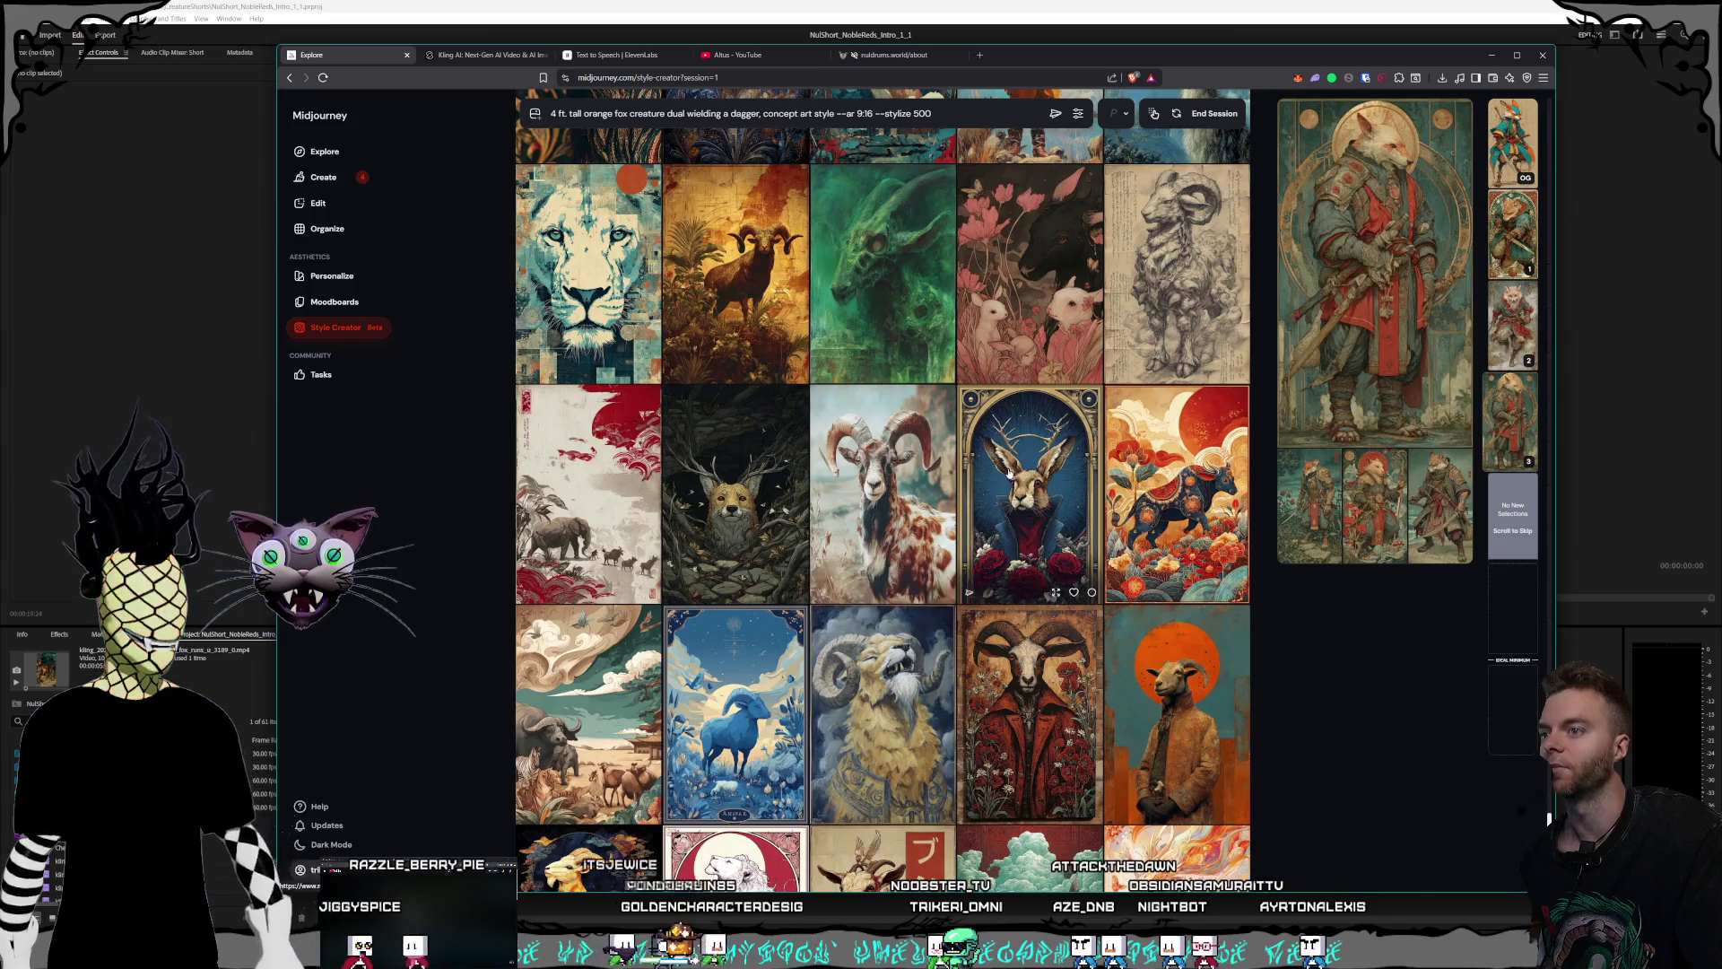
scroll(1005, 473, "down", 3)
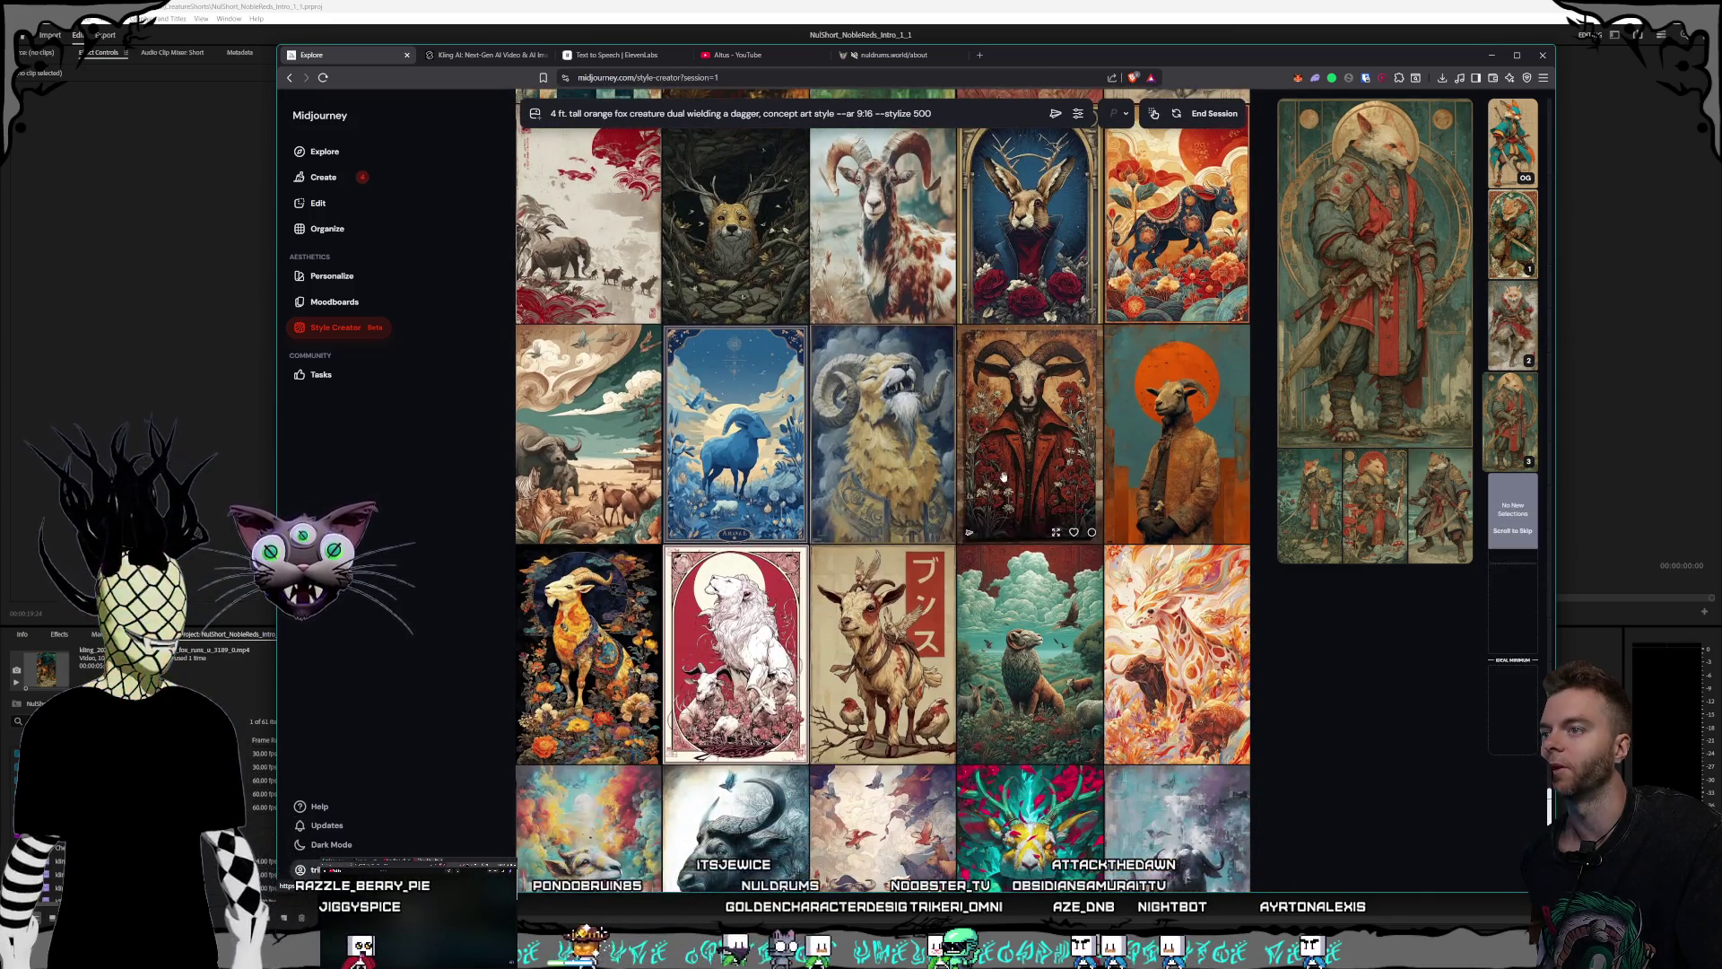
scroll(1000, 476, "down", 1)
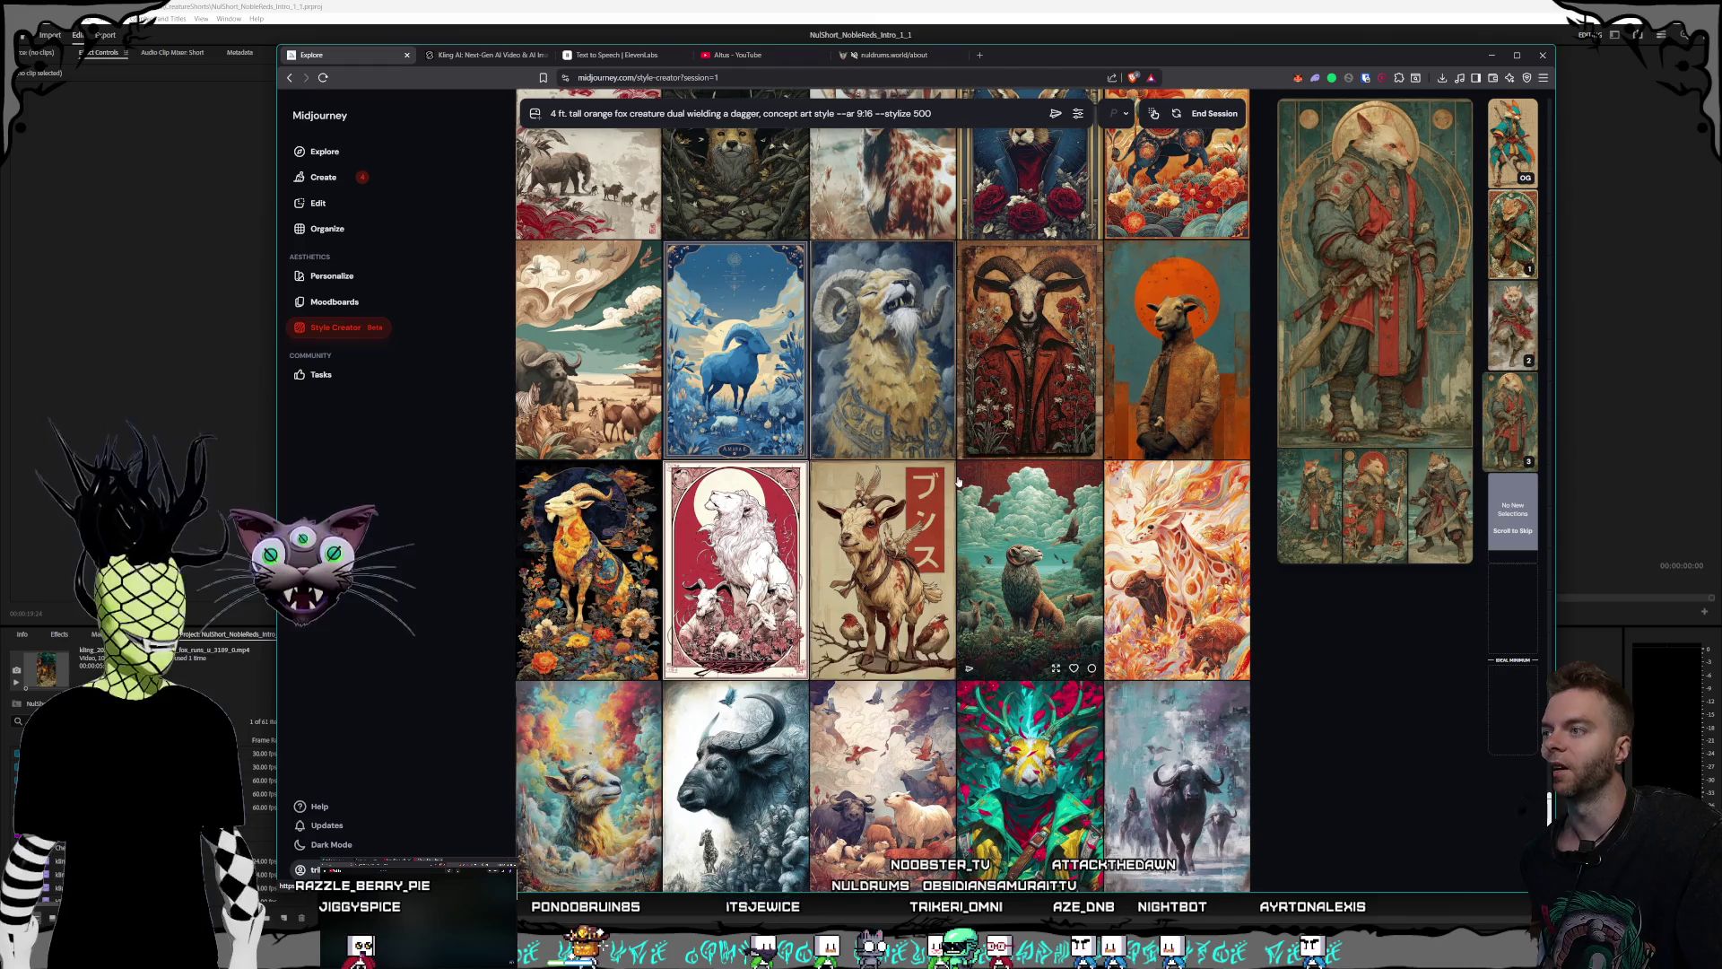
mouse_move(883, 592)
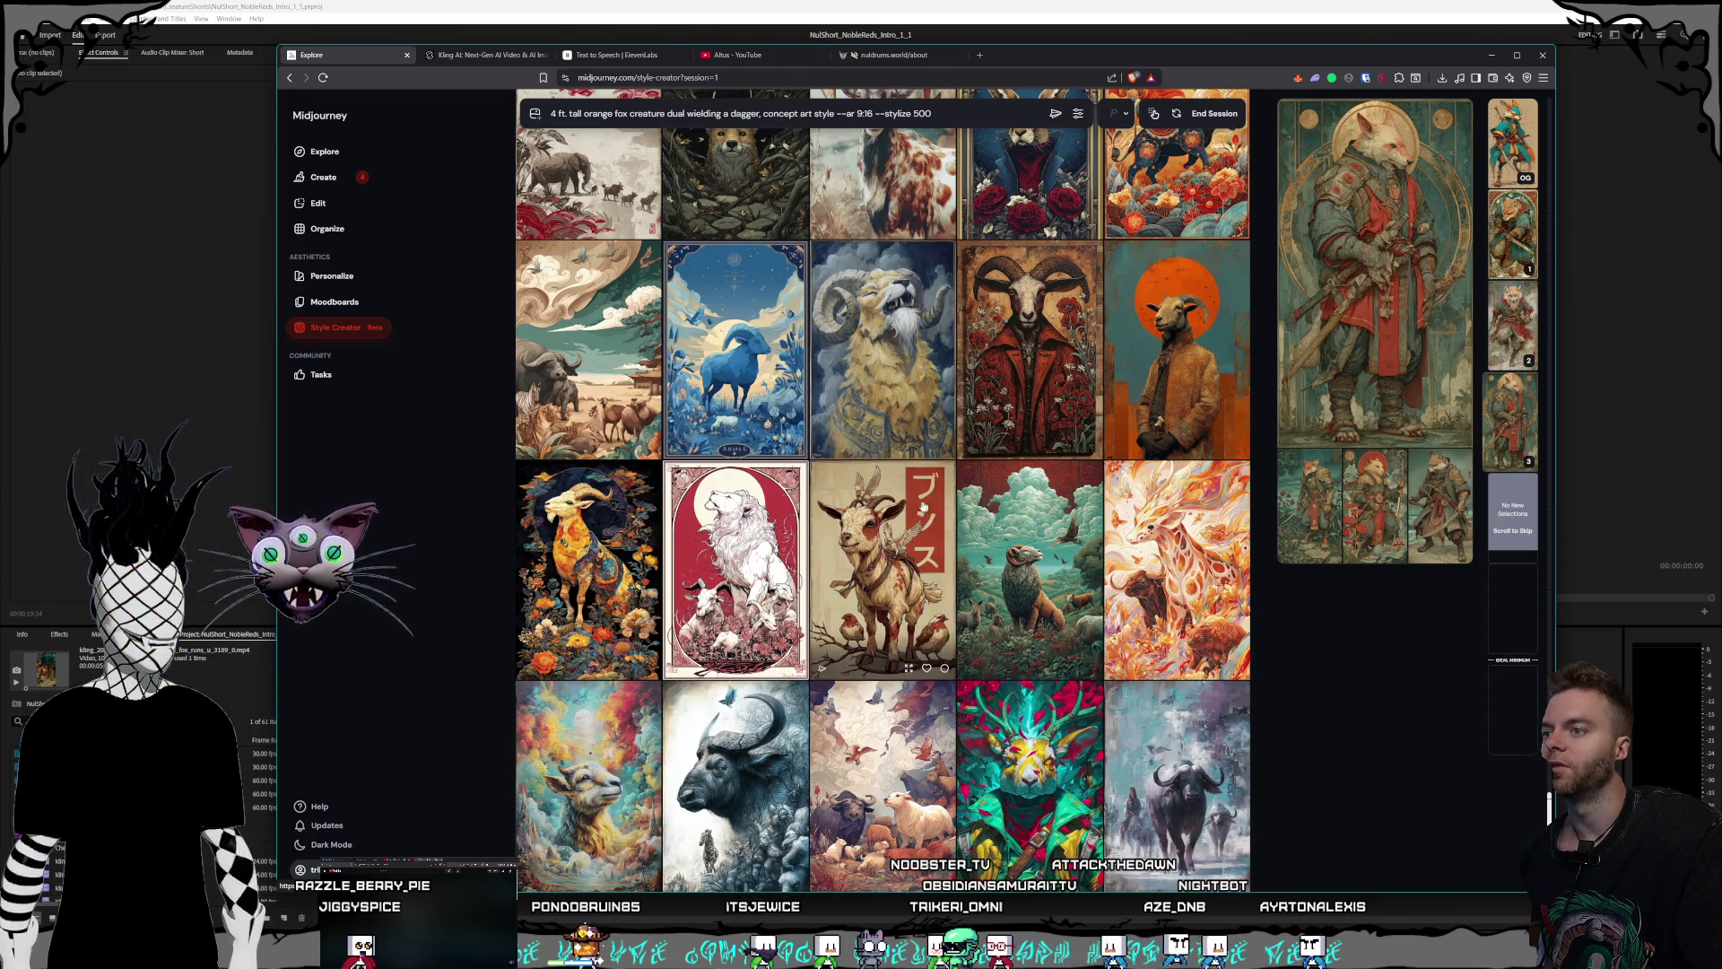
- Pick the goat painting with Japanese lettering as a favourite and keep browsing
left_click(899, 507)
scroll(1036, 504, "down", 2)
scroll(1036, 504, "down", 2)
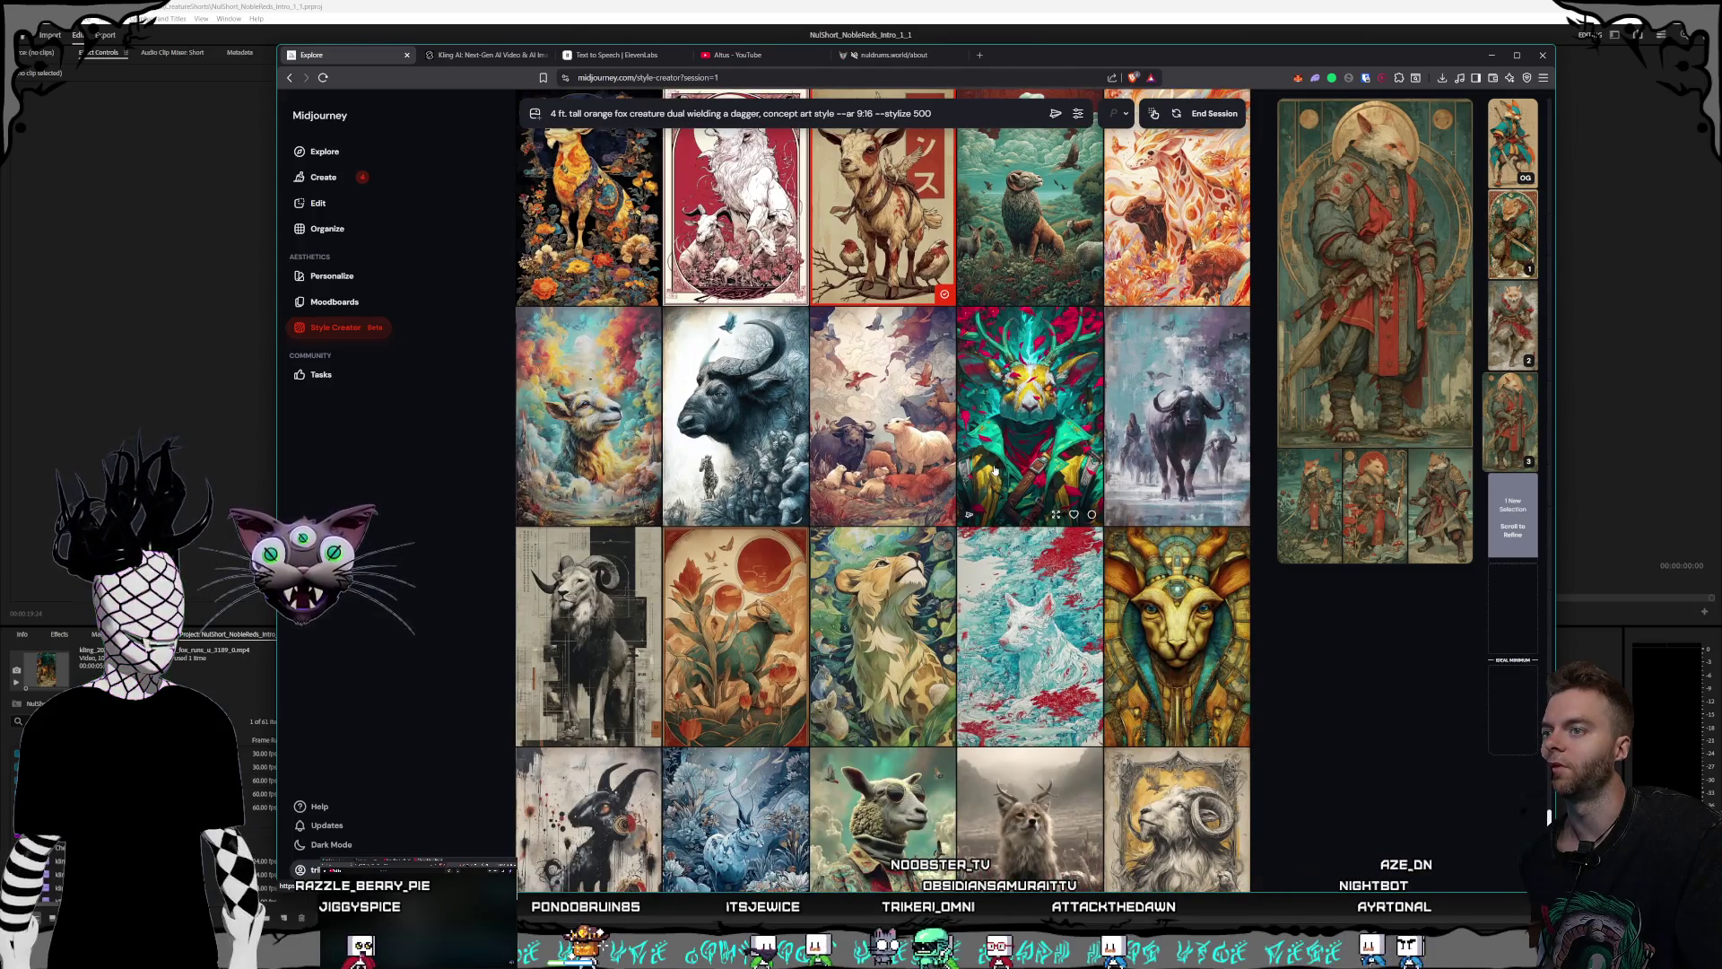
scroll(987, 476, "down", 1)
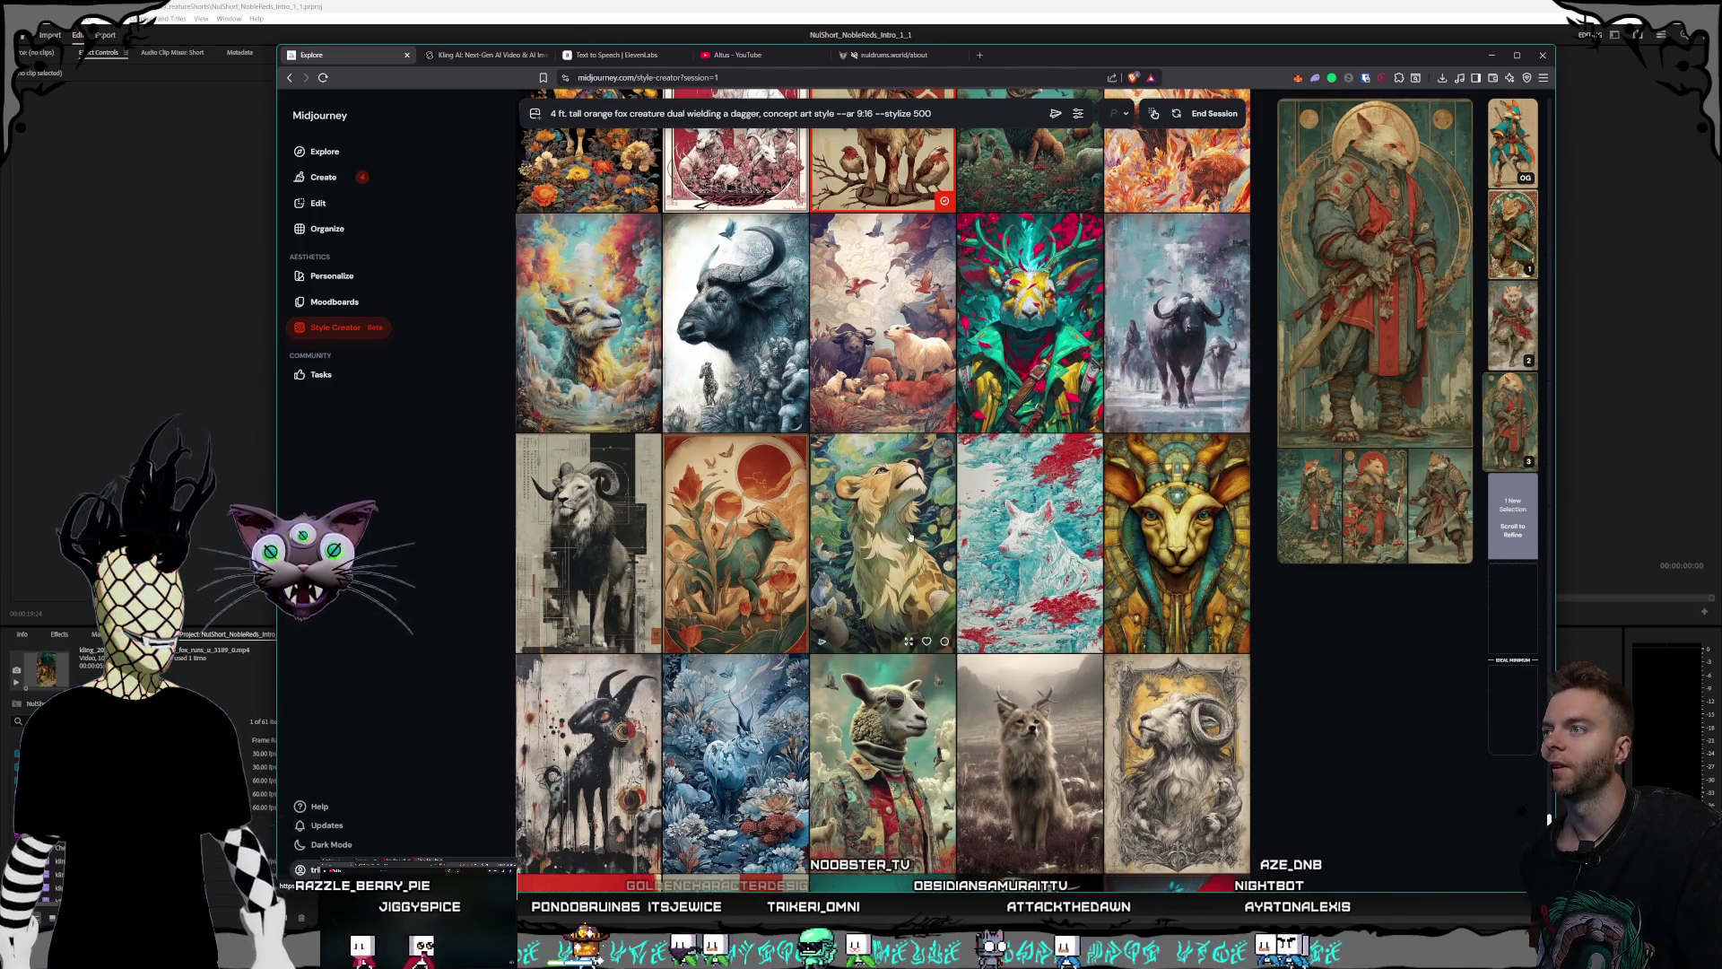
scroll(911, 537, "up", 1)
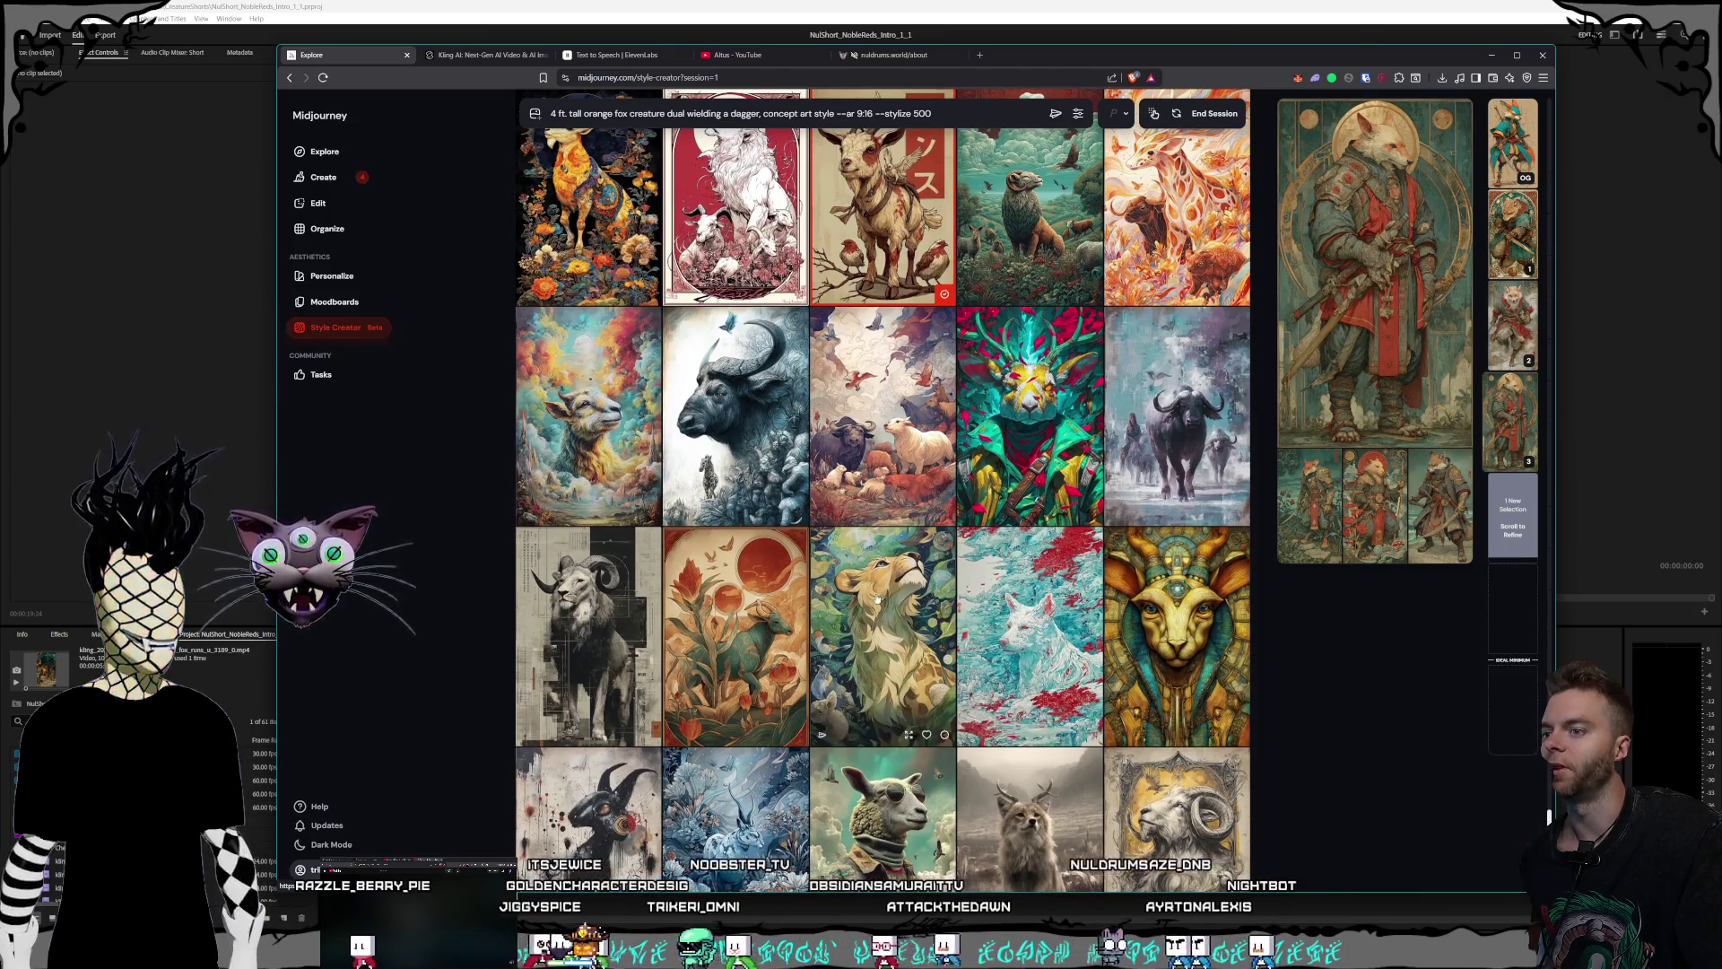
scroll(878, 597, "down", 2)
scroll(906, 637, "down", 2)
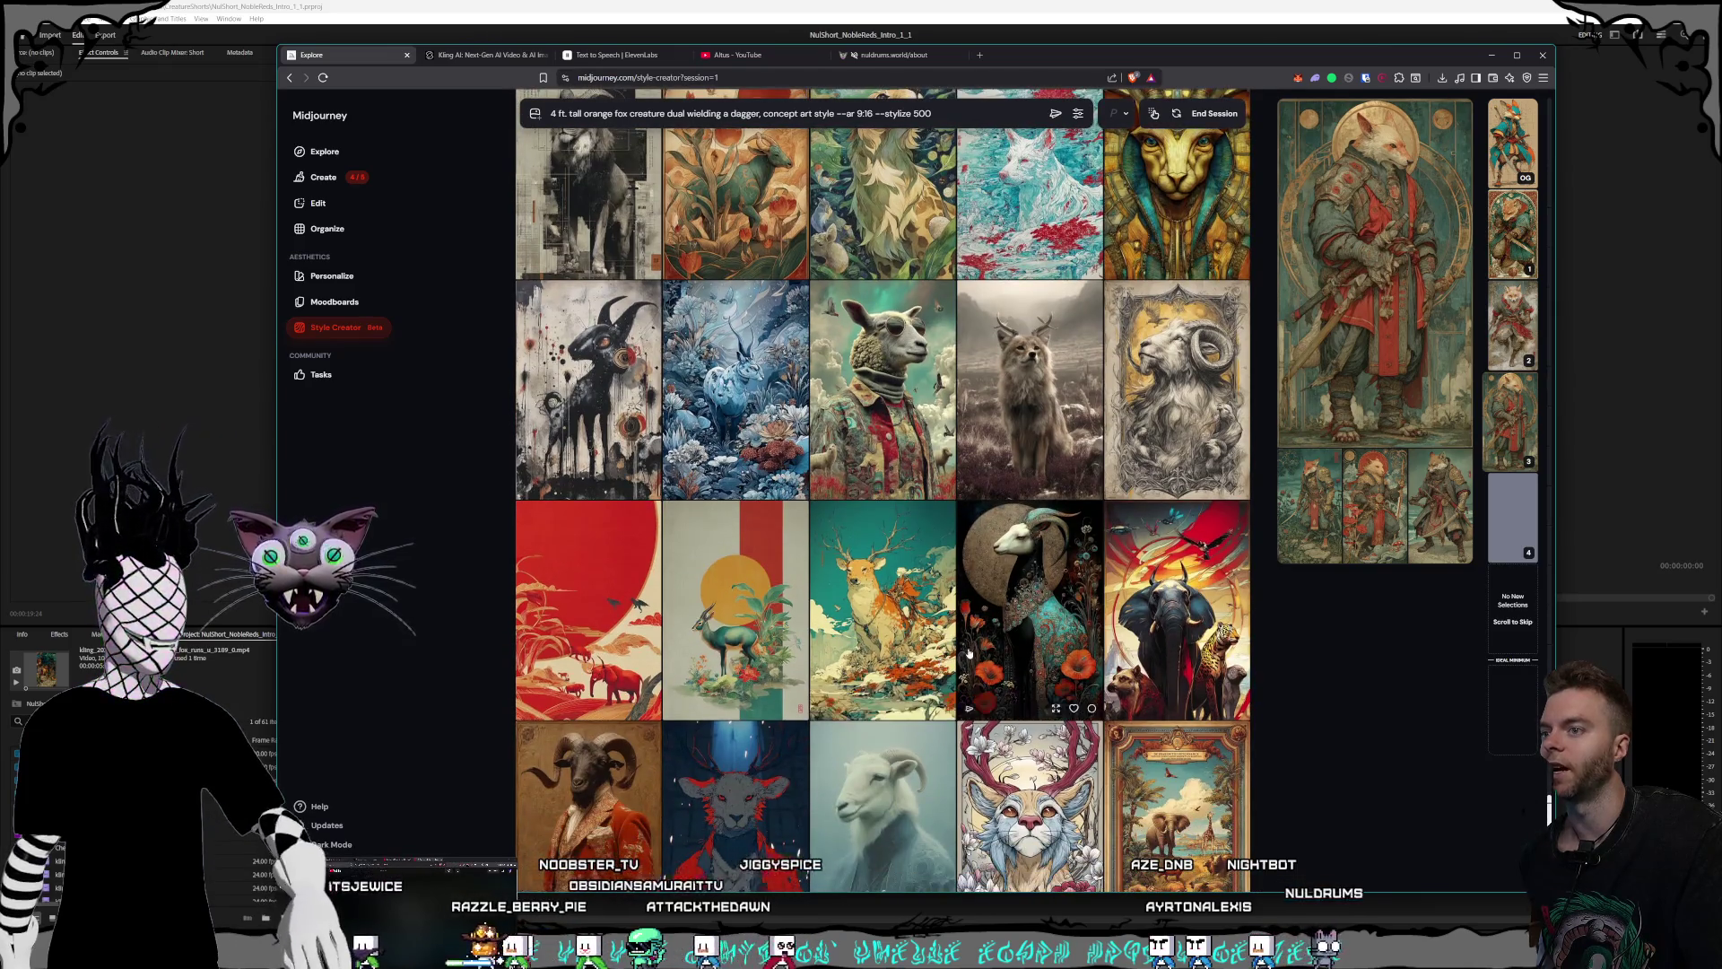
scroll(942, 662, "down", 2)
scroll(987, 610, "down", 1)
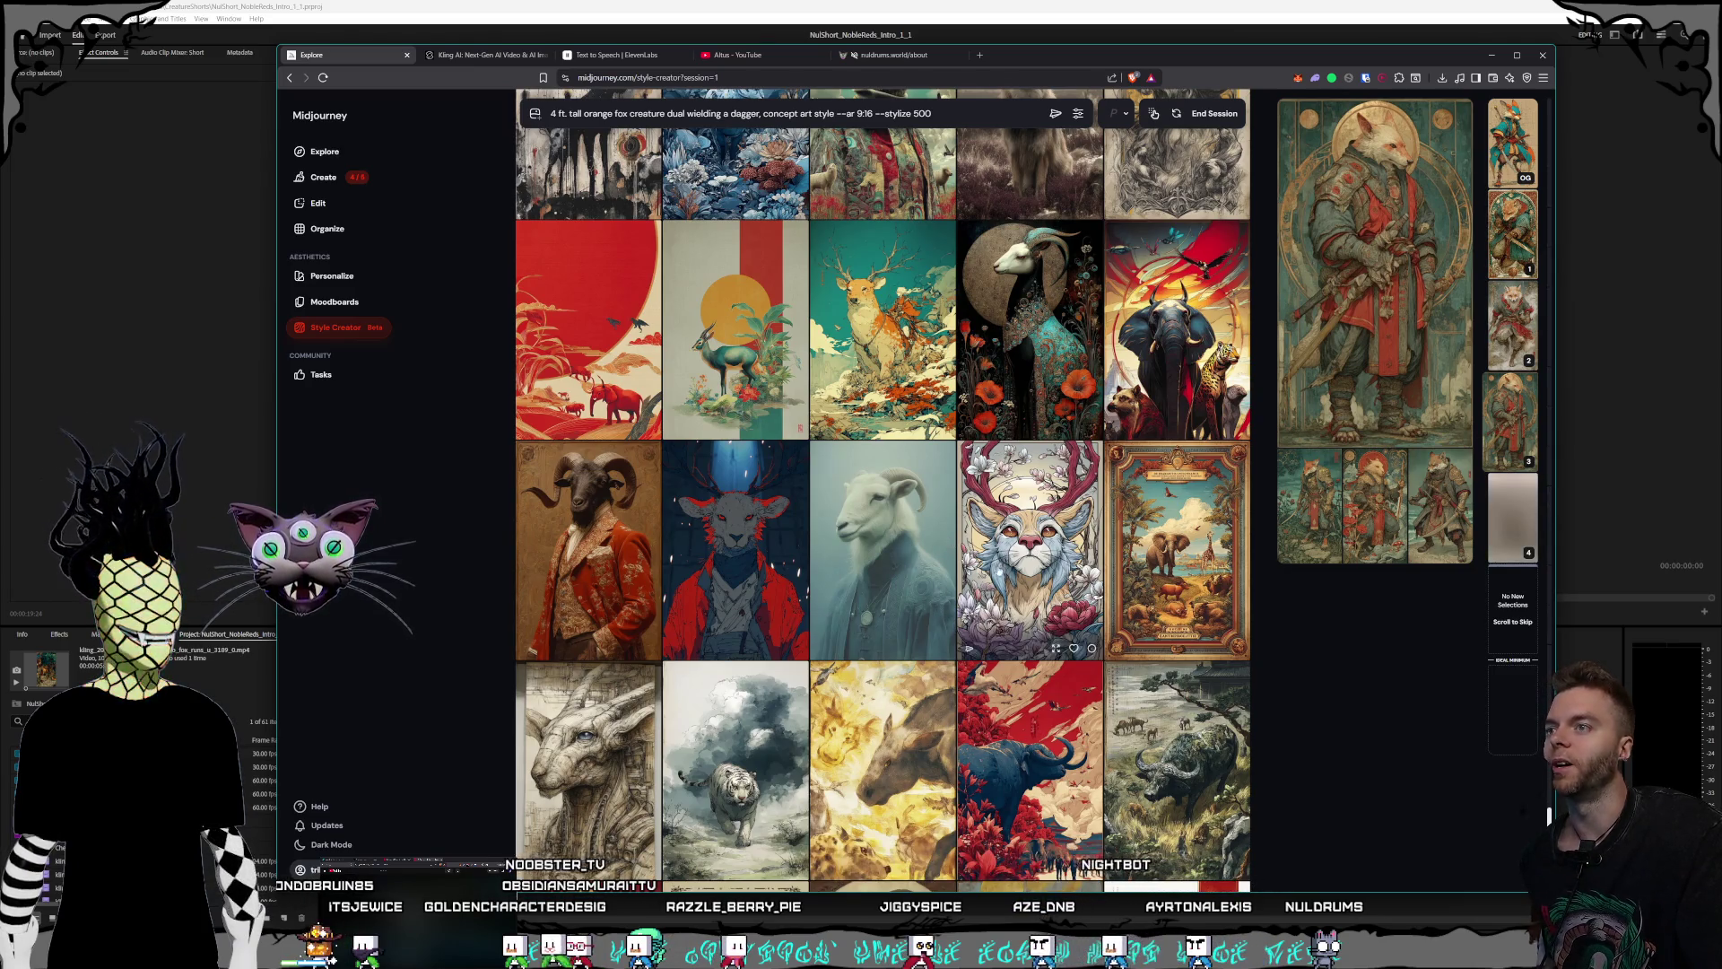
scroll(1009, 543, "down", 3)
scroll(1009, 543, "down", 3)
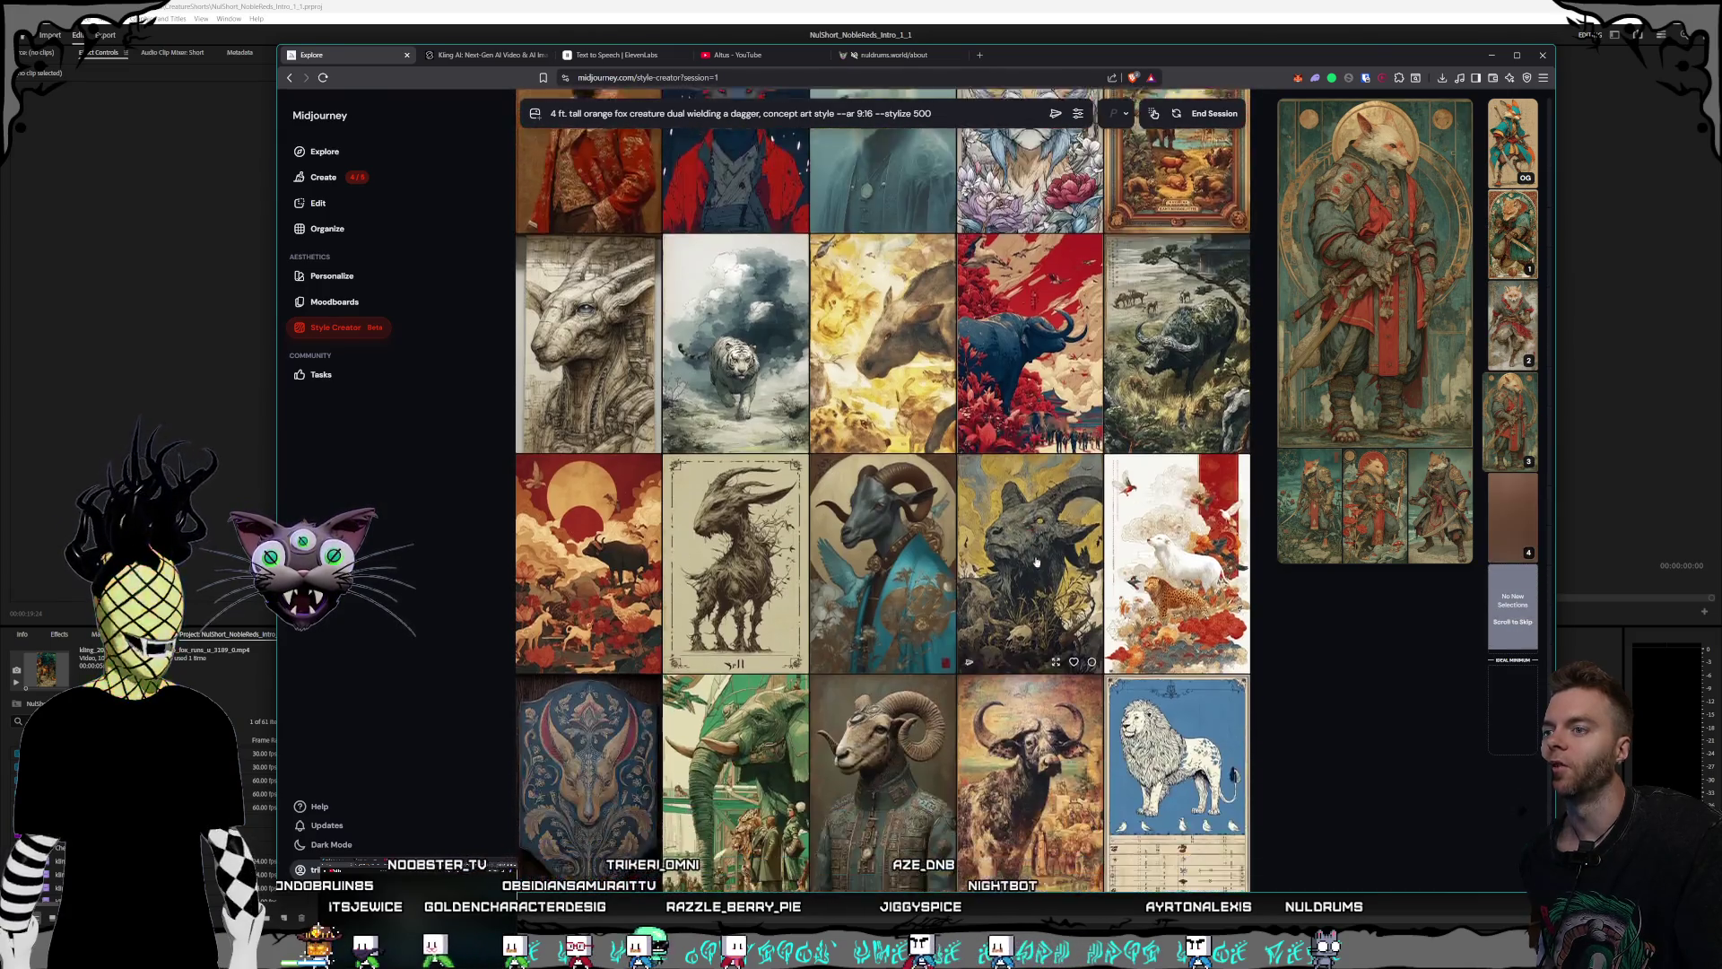
scroll(1014, 603, "down", 2)
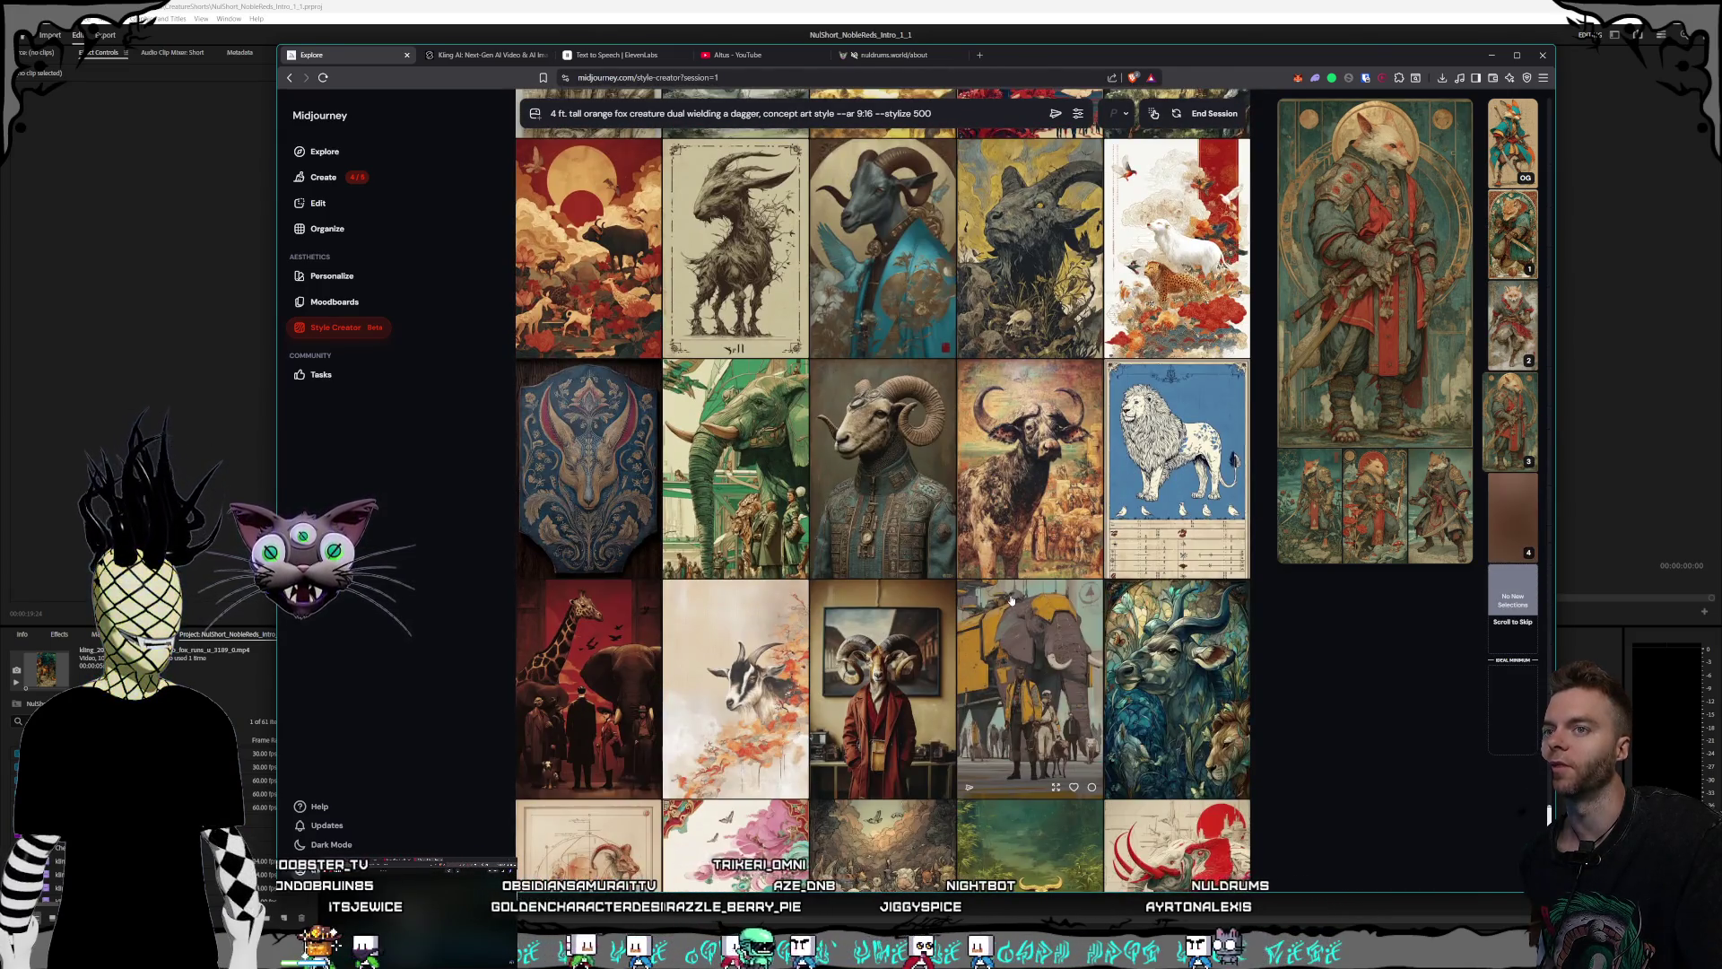
scroll(1011, 600, "down", 4)
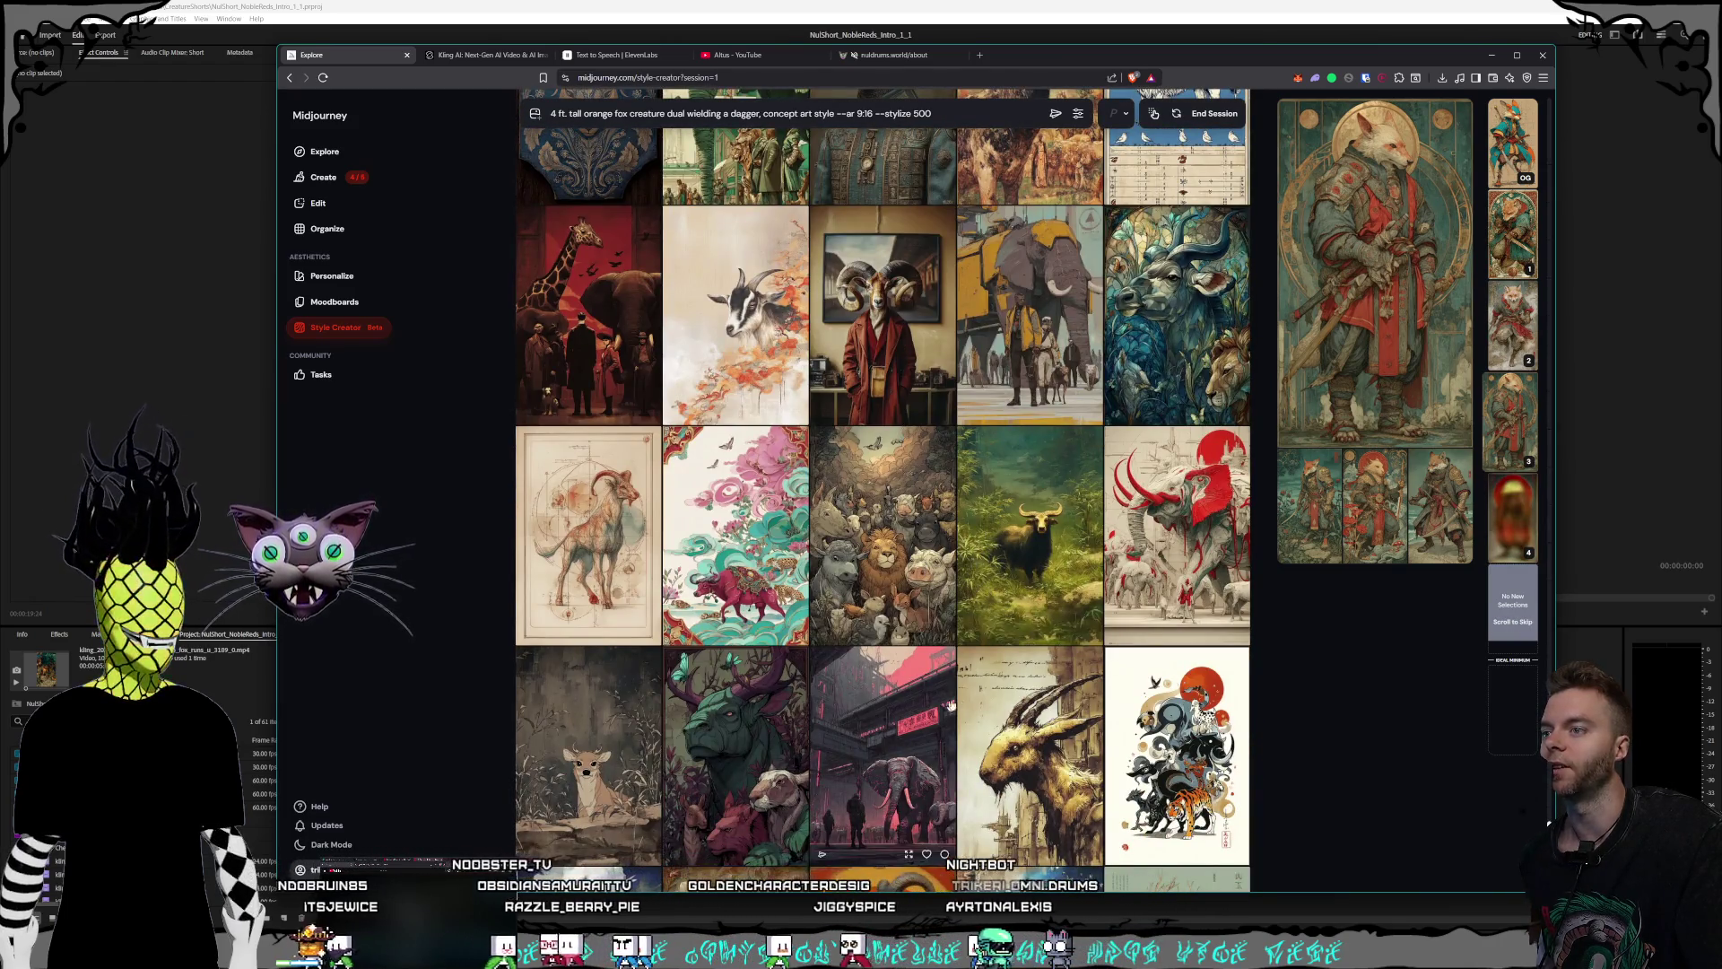
scroll(777, 553, "down", 2)
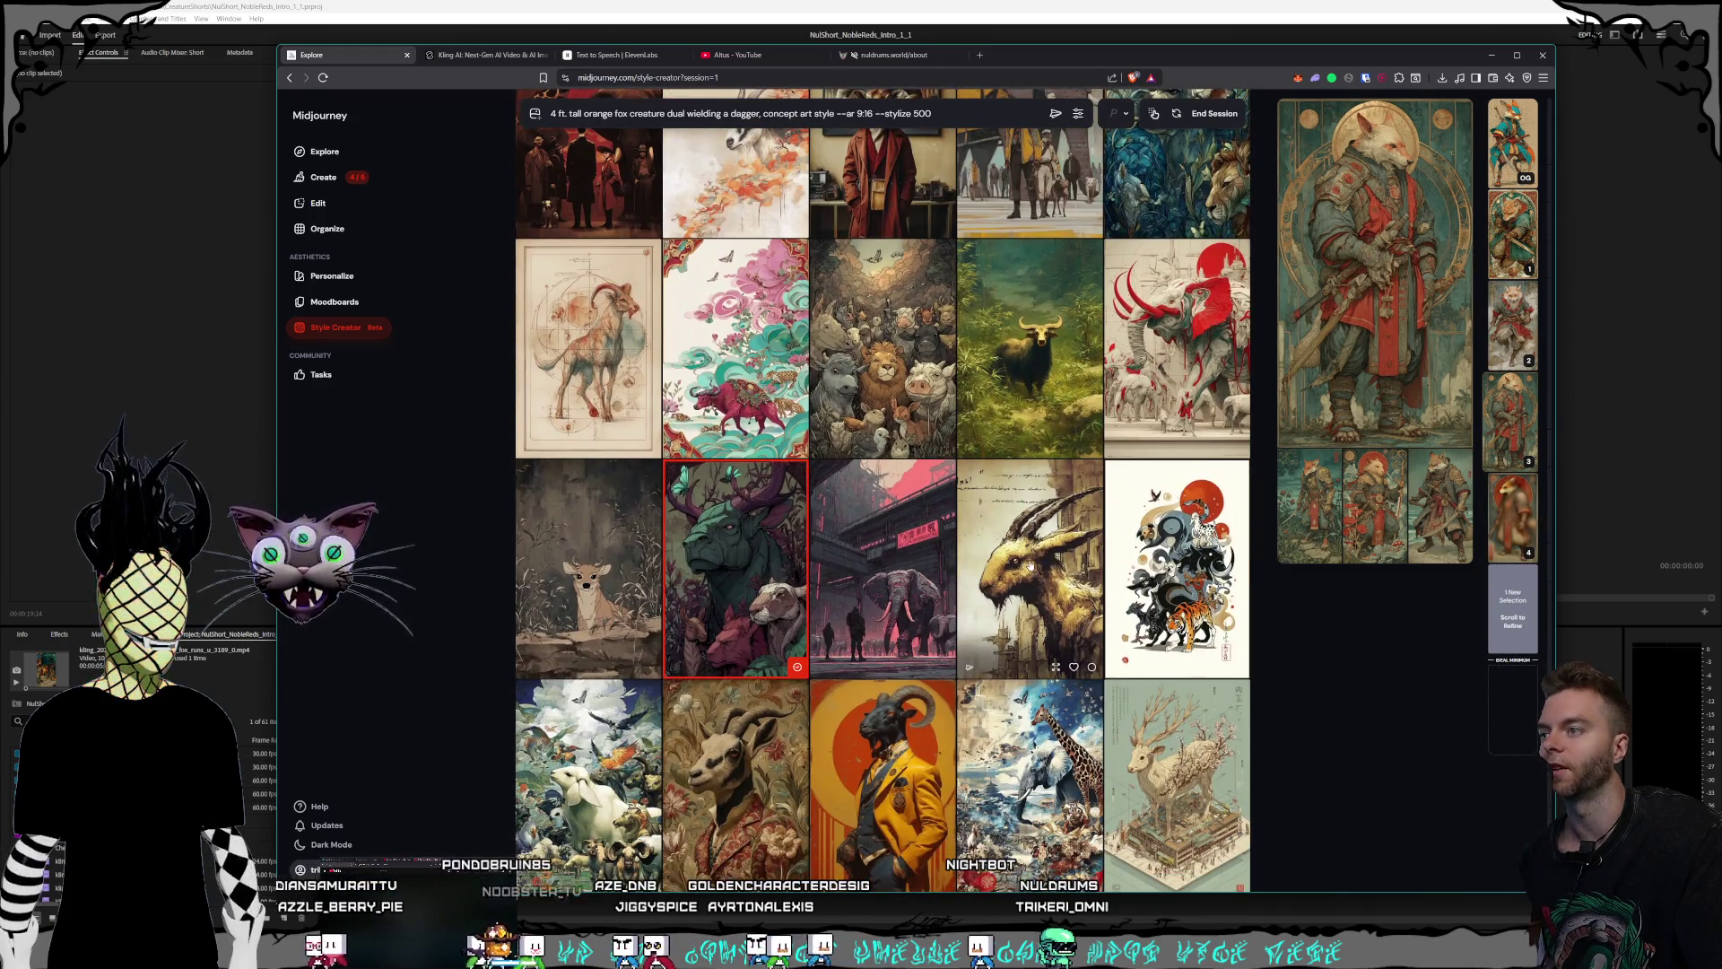
scroll(727, 567, "down", 2)
scroll(727, 567, "down", 2)
scroll(727, 567, "down", 2)
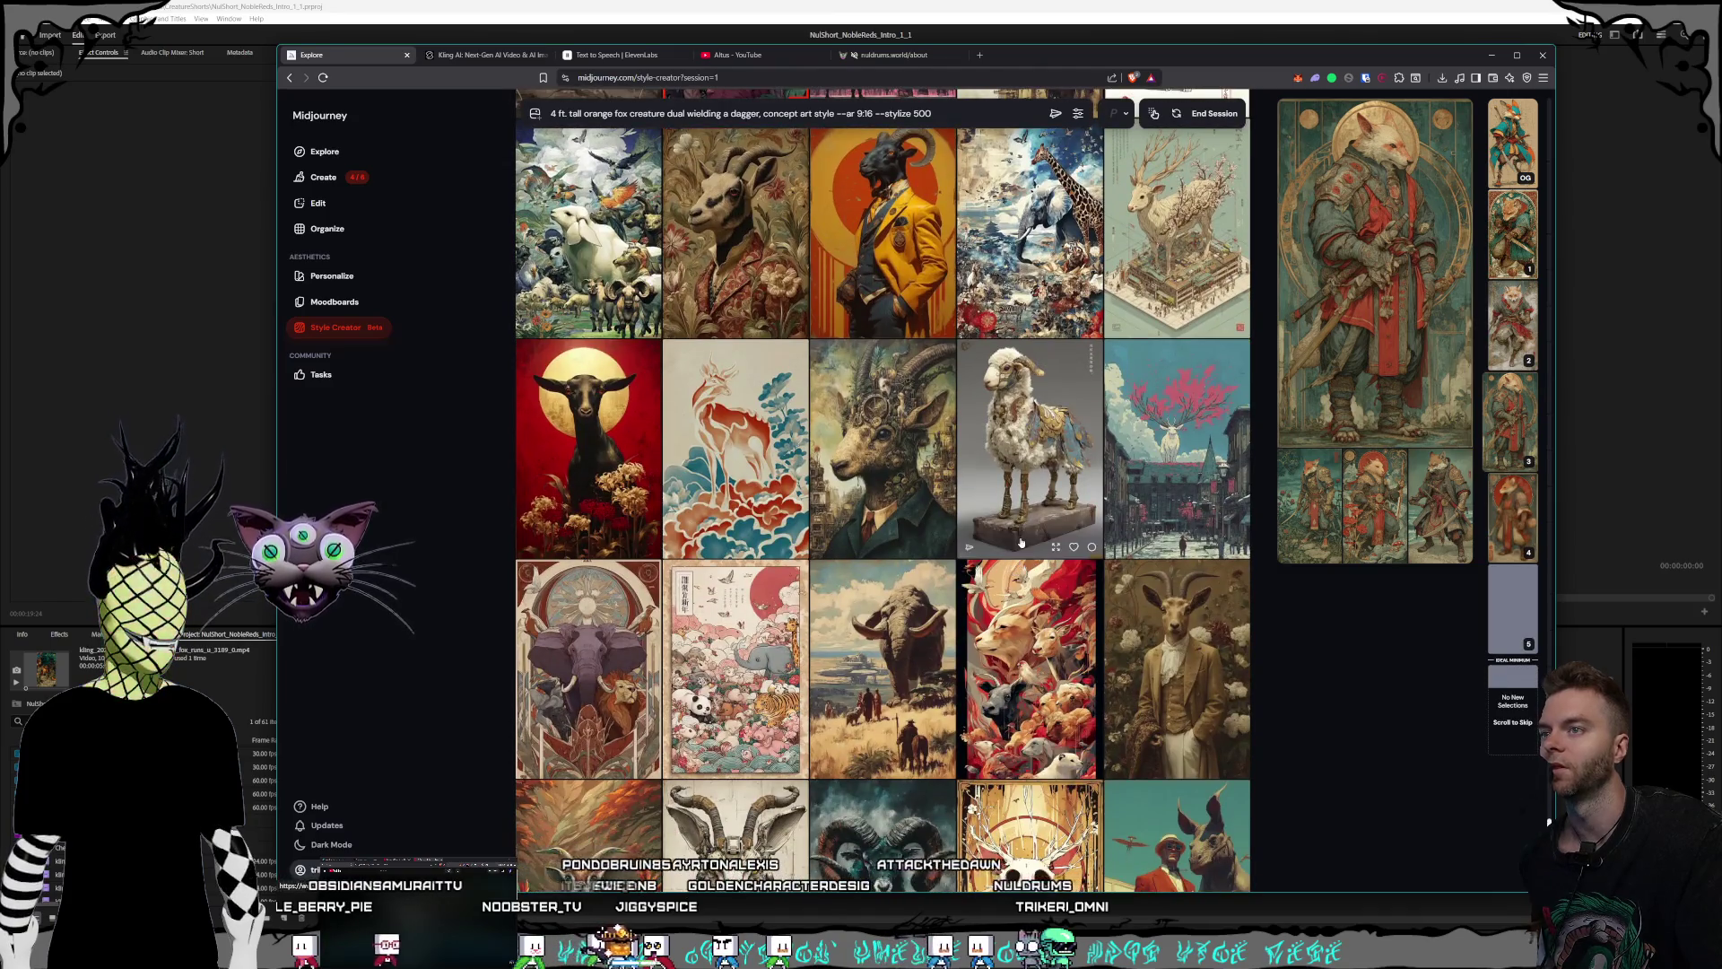
scroll(1003, 541, "down", 2)
scroll(1004, 541, "down", 2)
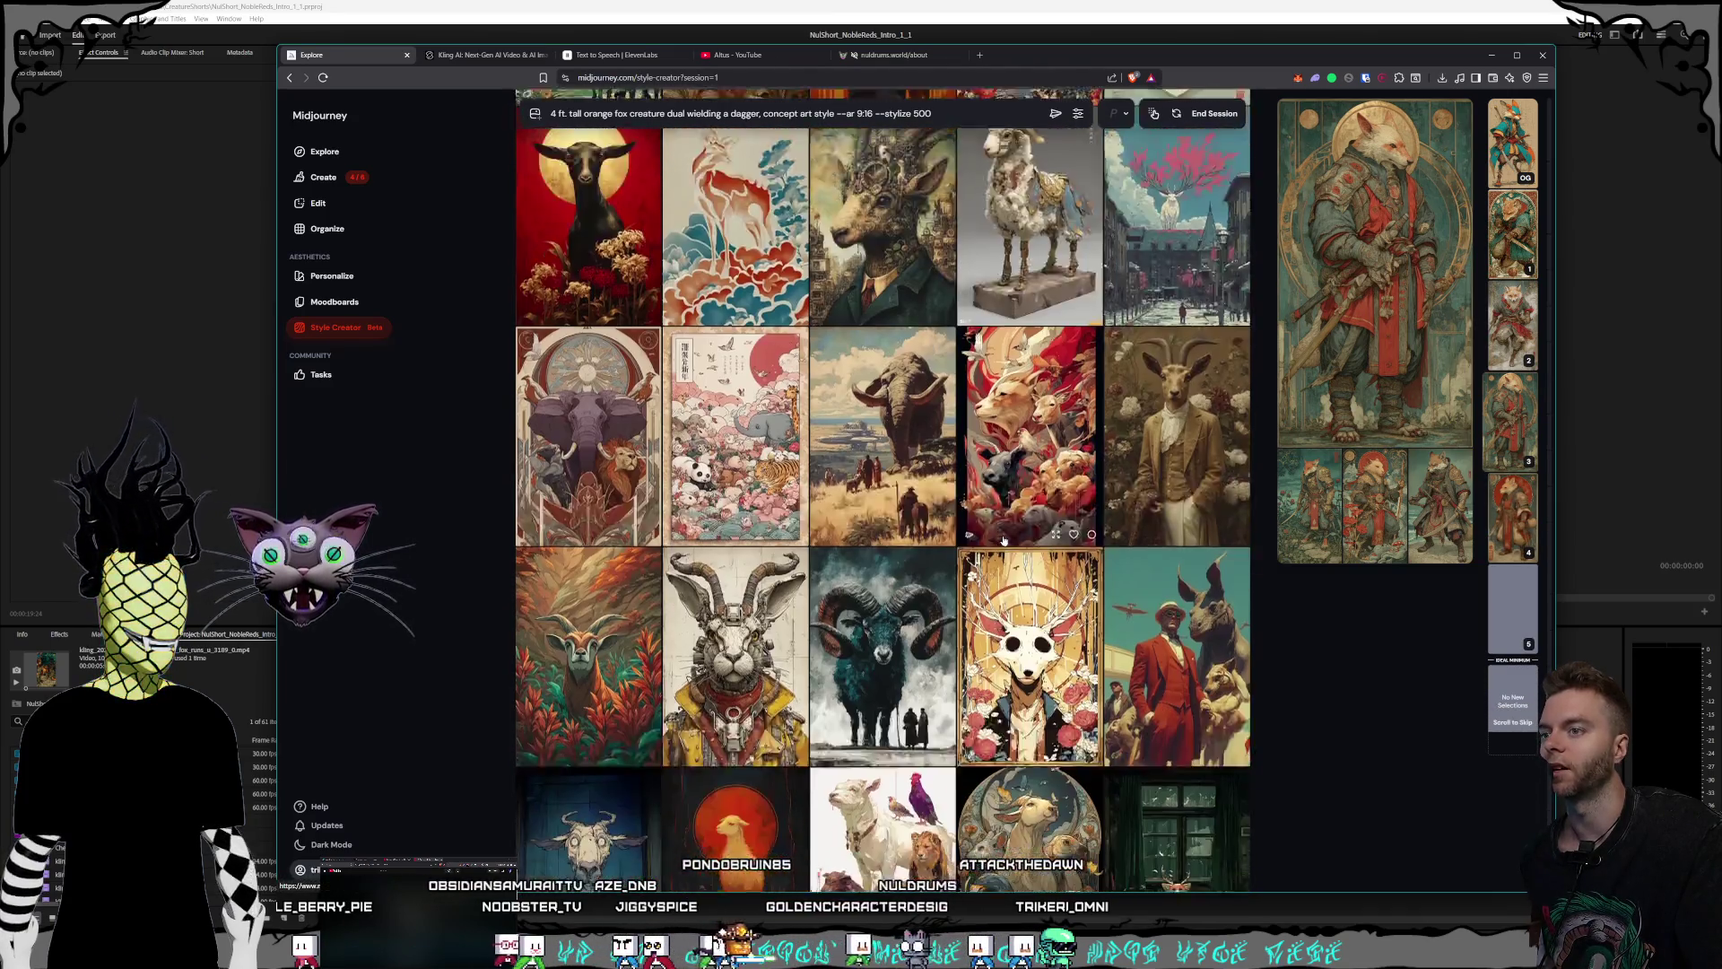
scroll(1004, 541, "down", 2)
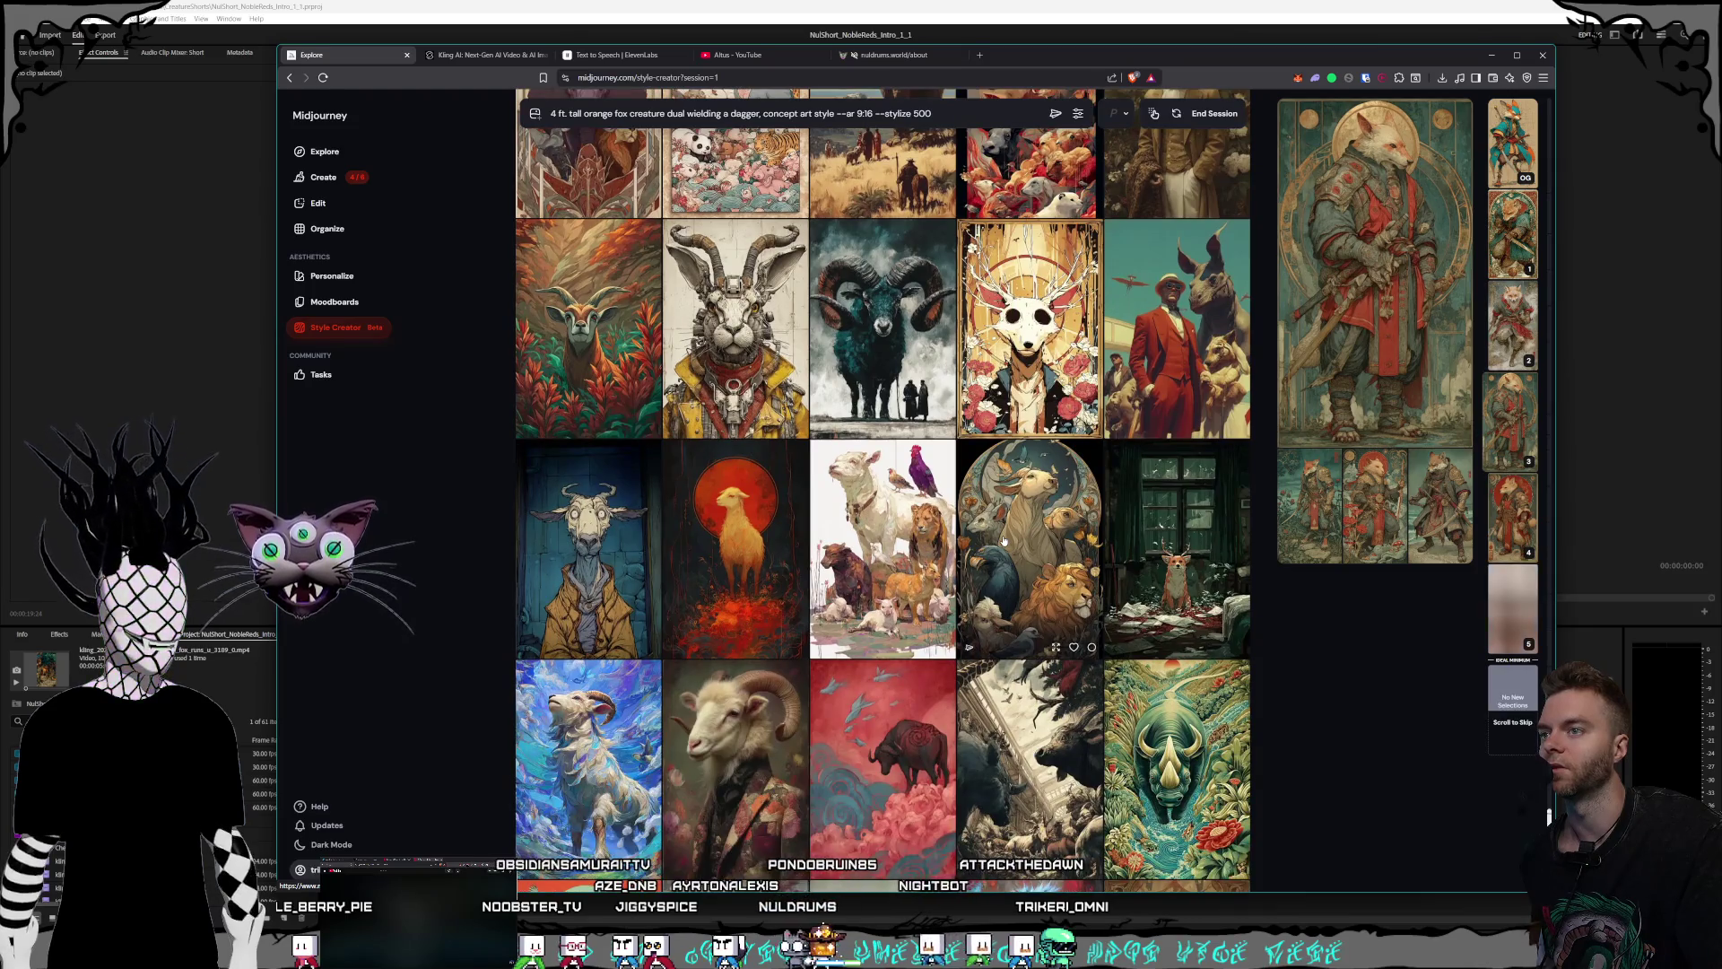
scroll(1003, 541, "down", 1)
scroll(998, 538, "down", 2)
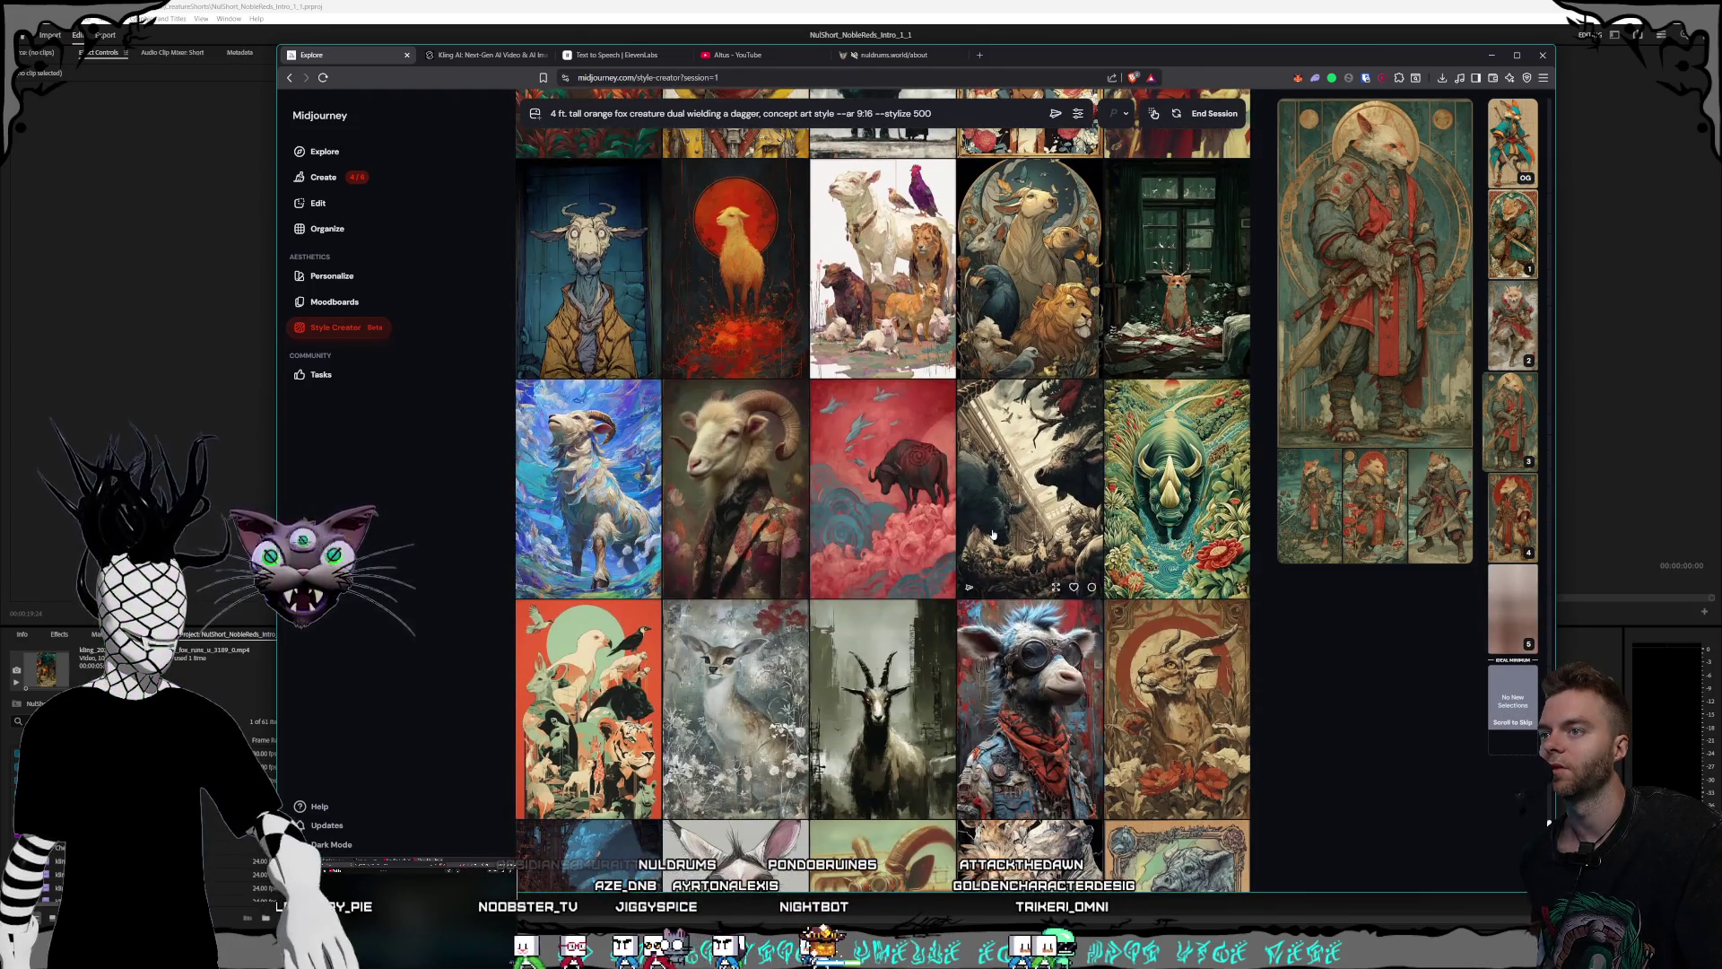
scroll(993, 536, "down", 2)
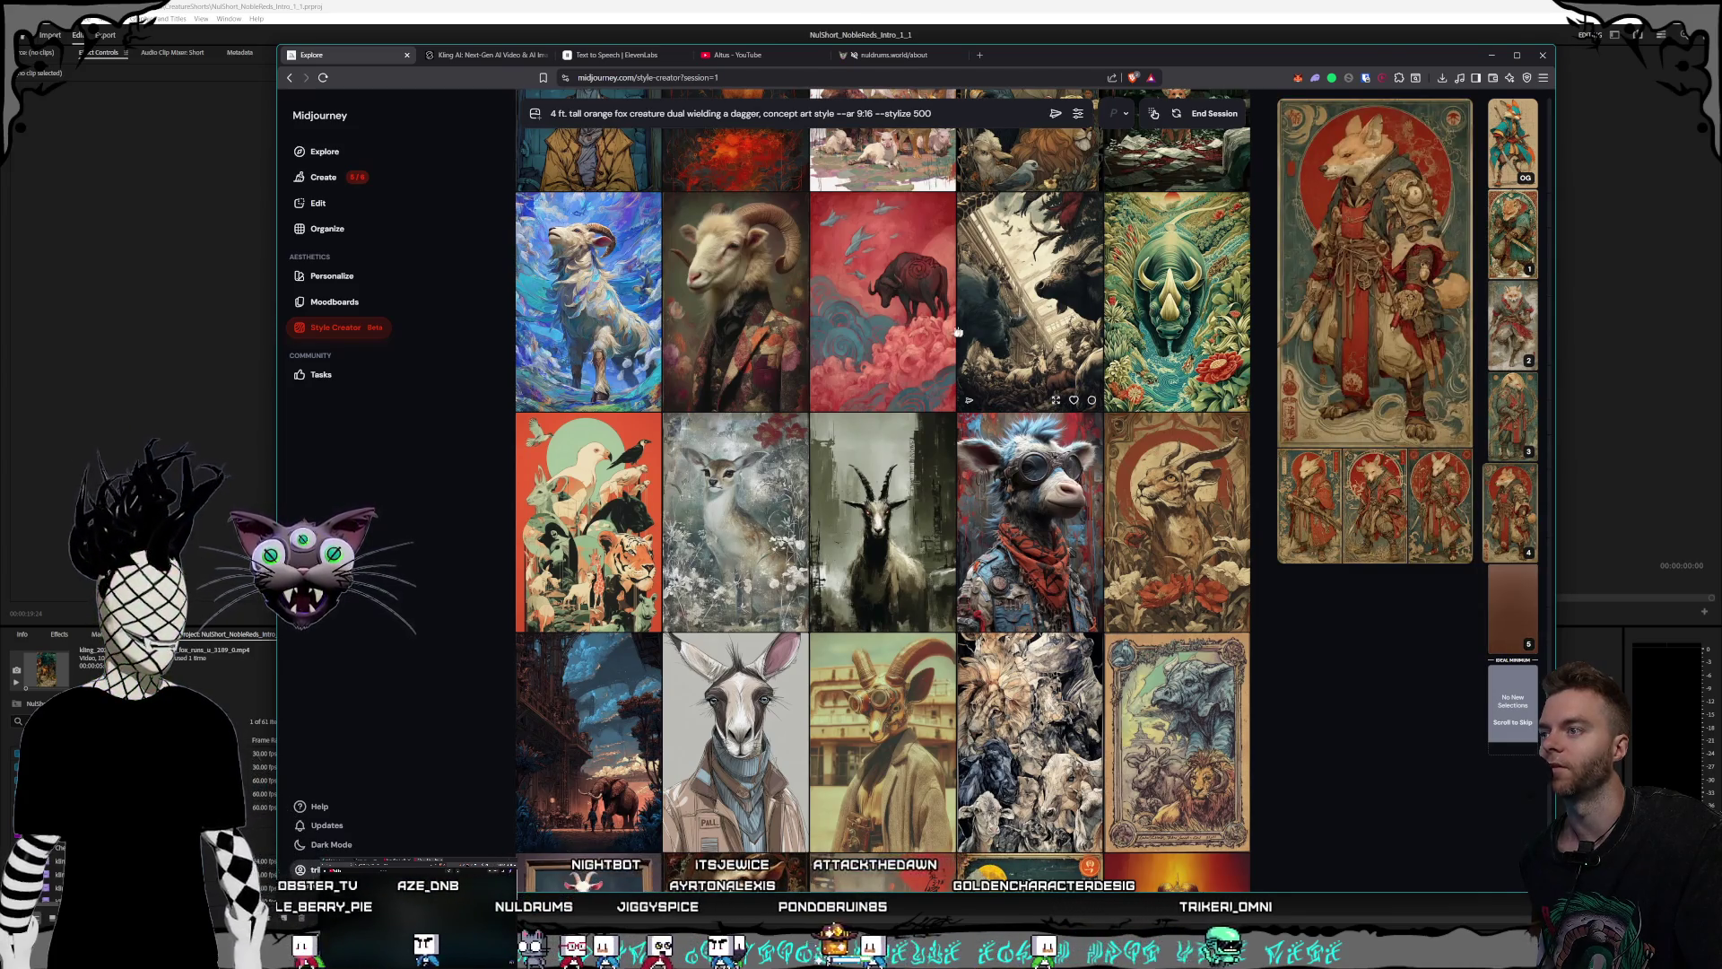
scroll(1020, 388, "down", 2)
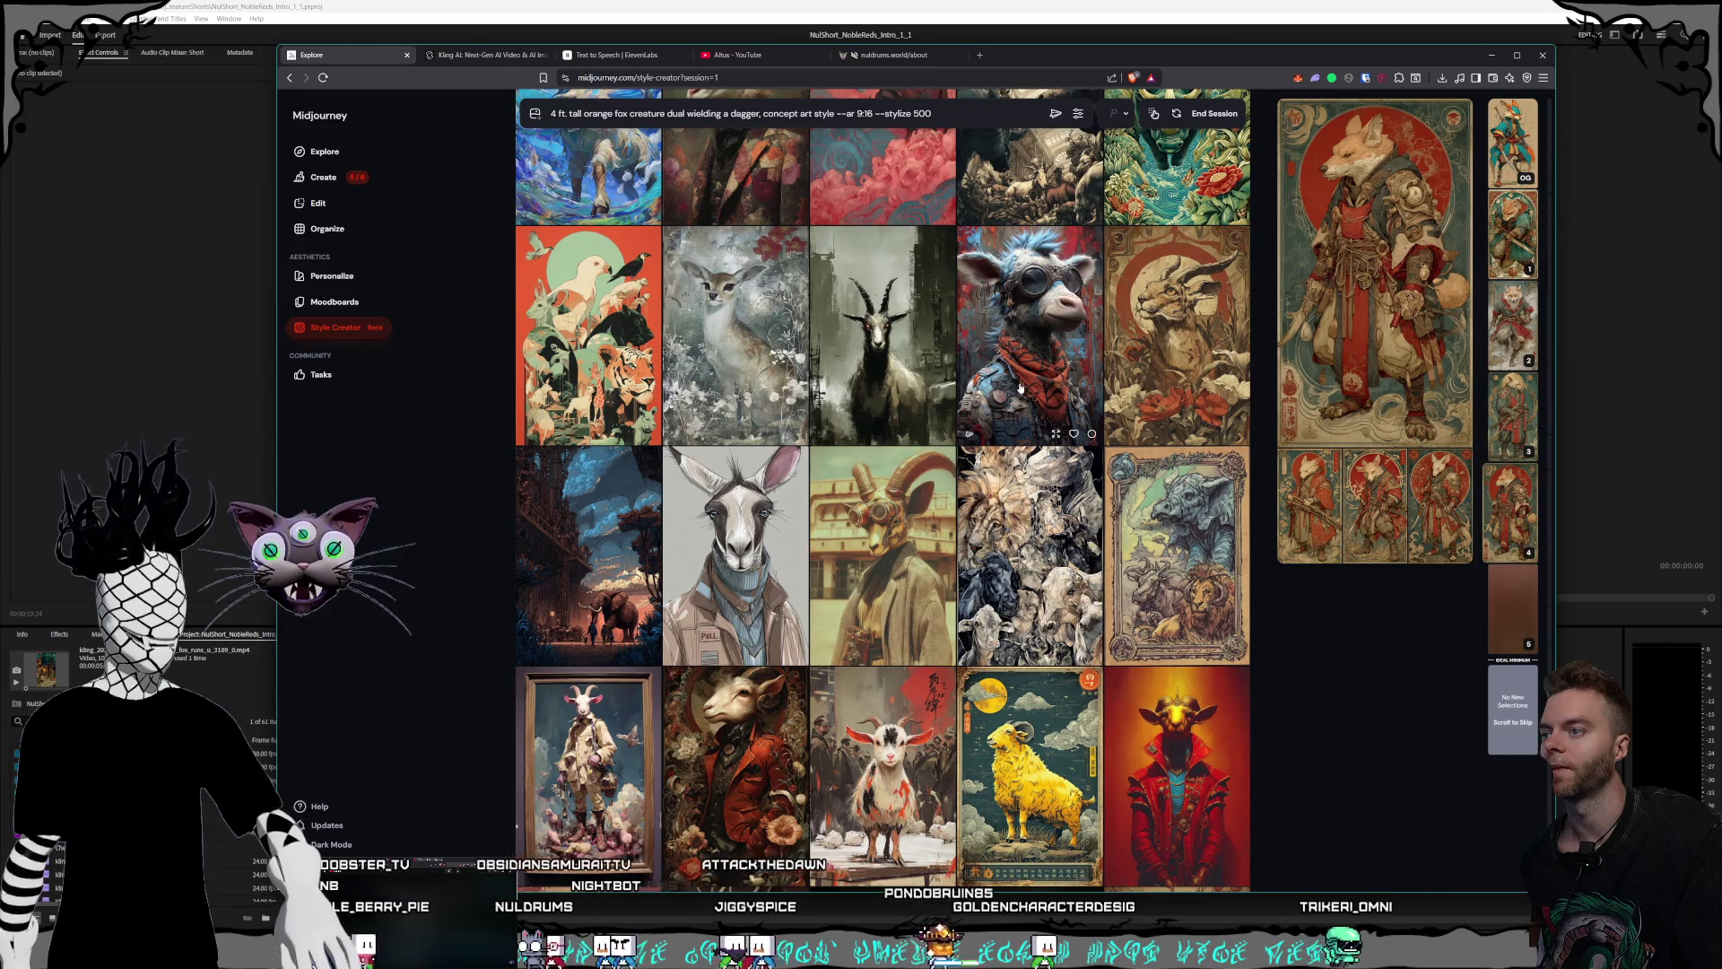
scroll(996, 388, "down", 3)
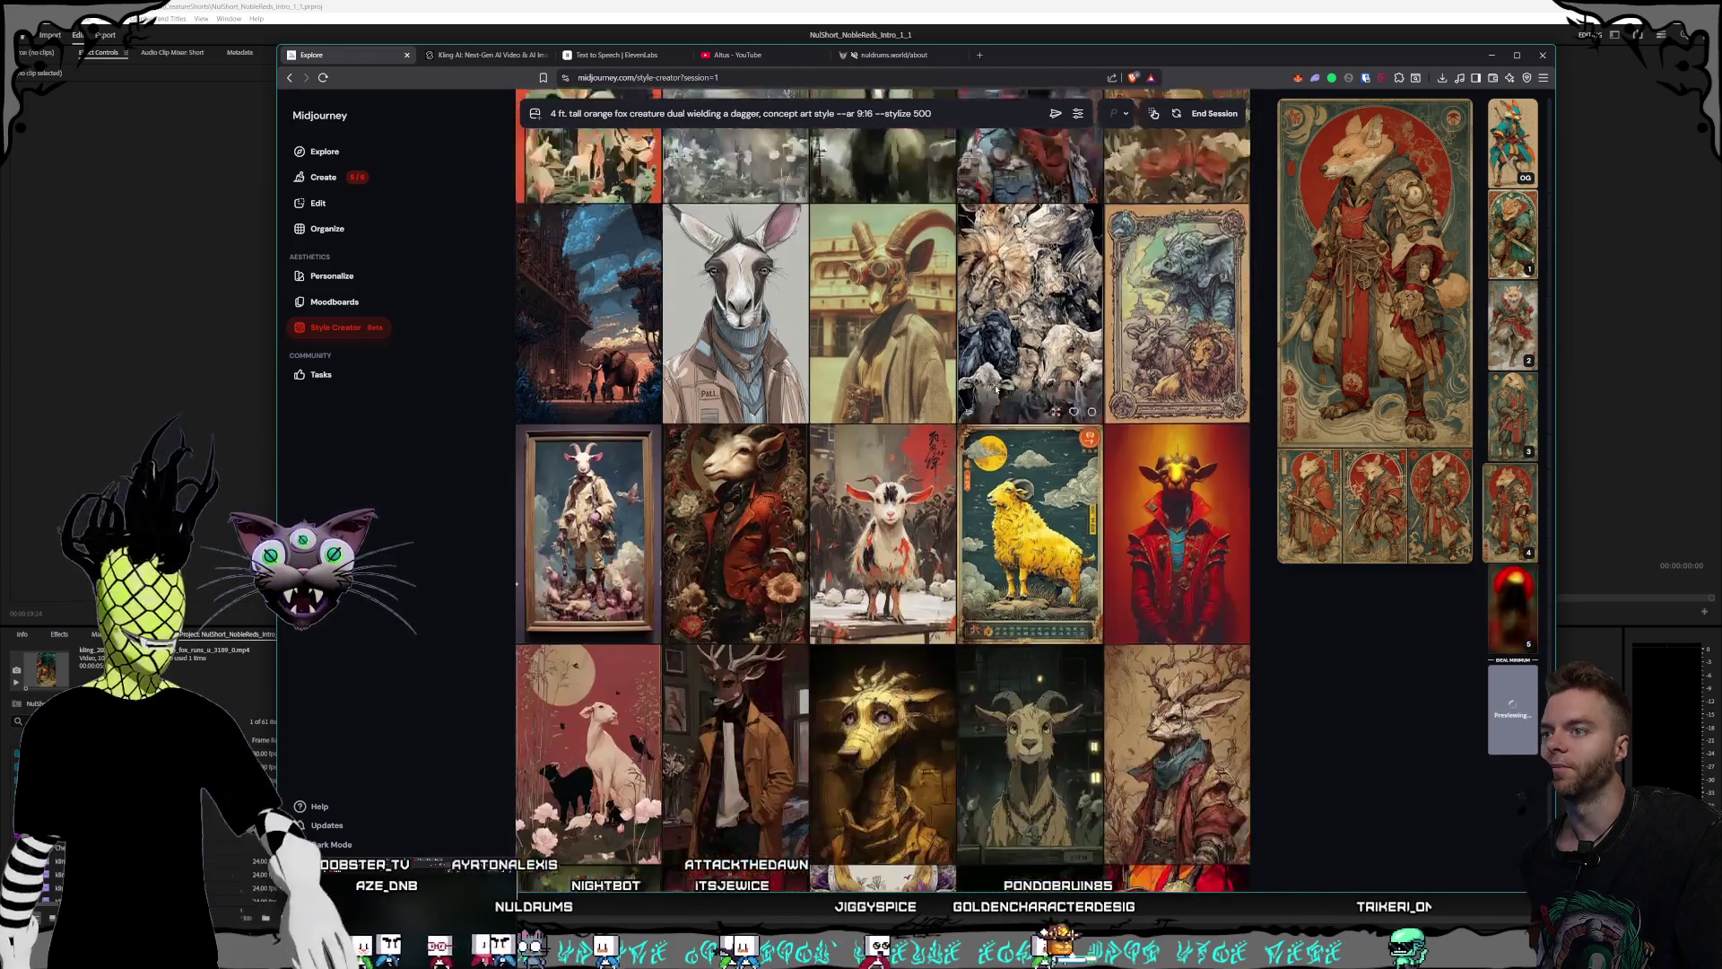
scroll(995, 388, "down", 3)
scroll(996, 388, "down", 1)
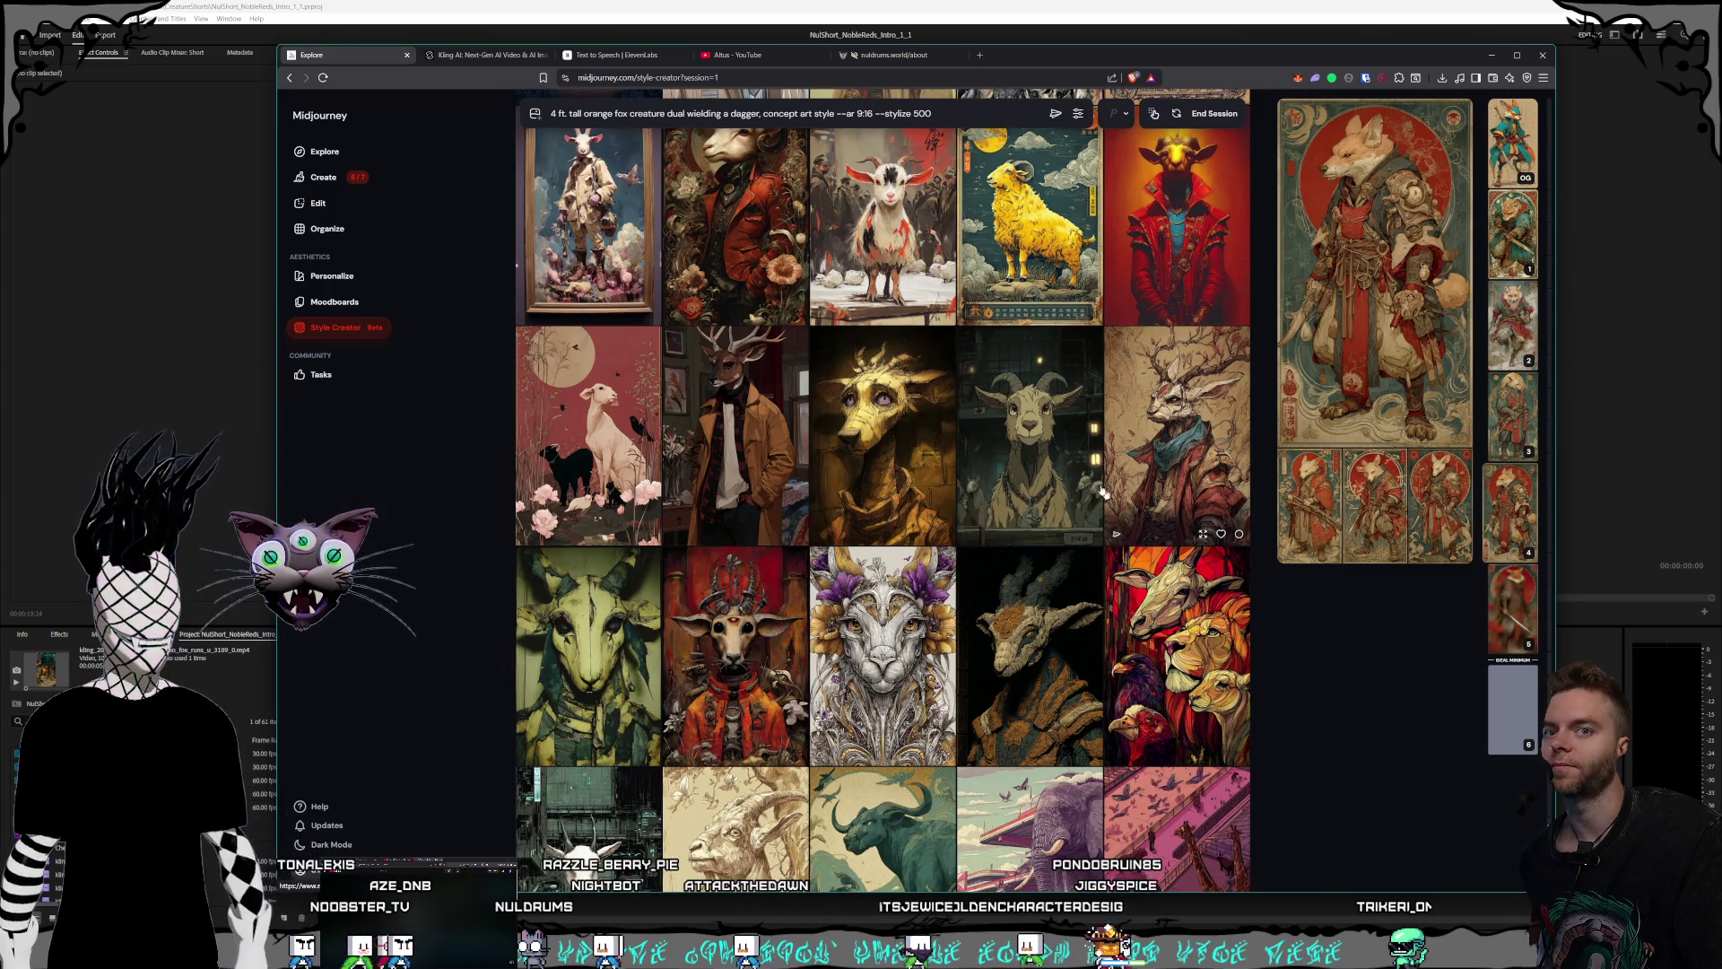
scroll(999, 464, "down", 2)
scroll(999, 464, "down", 1)
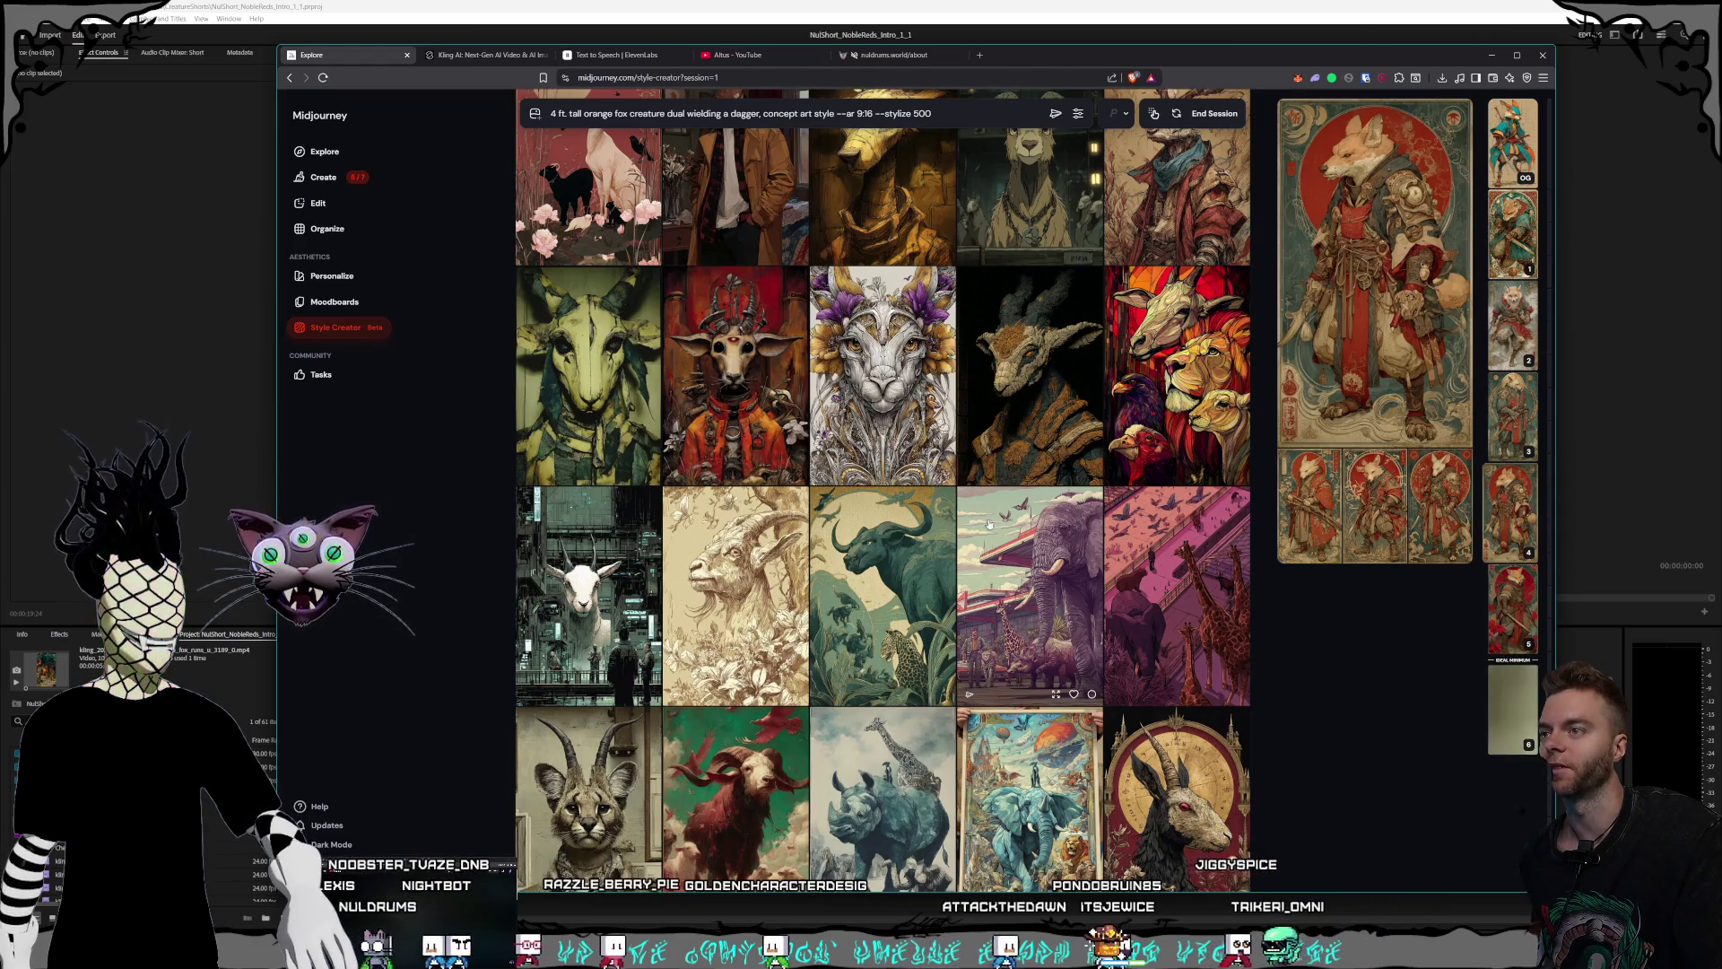
scroll(997, 511, "down", 1)
scroll(987, 510, "down", 2)
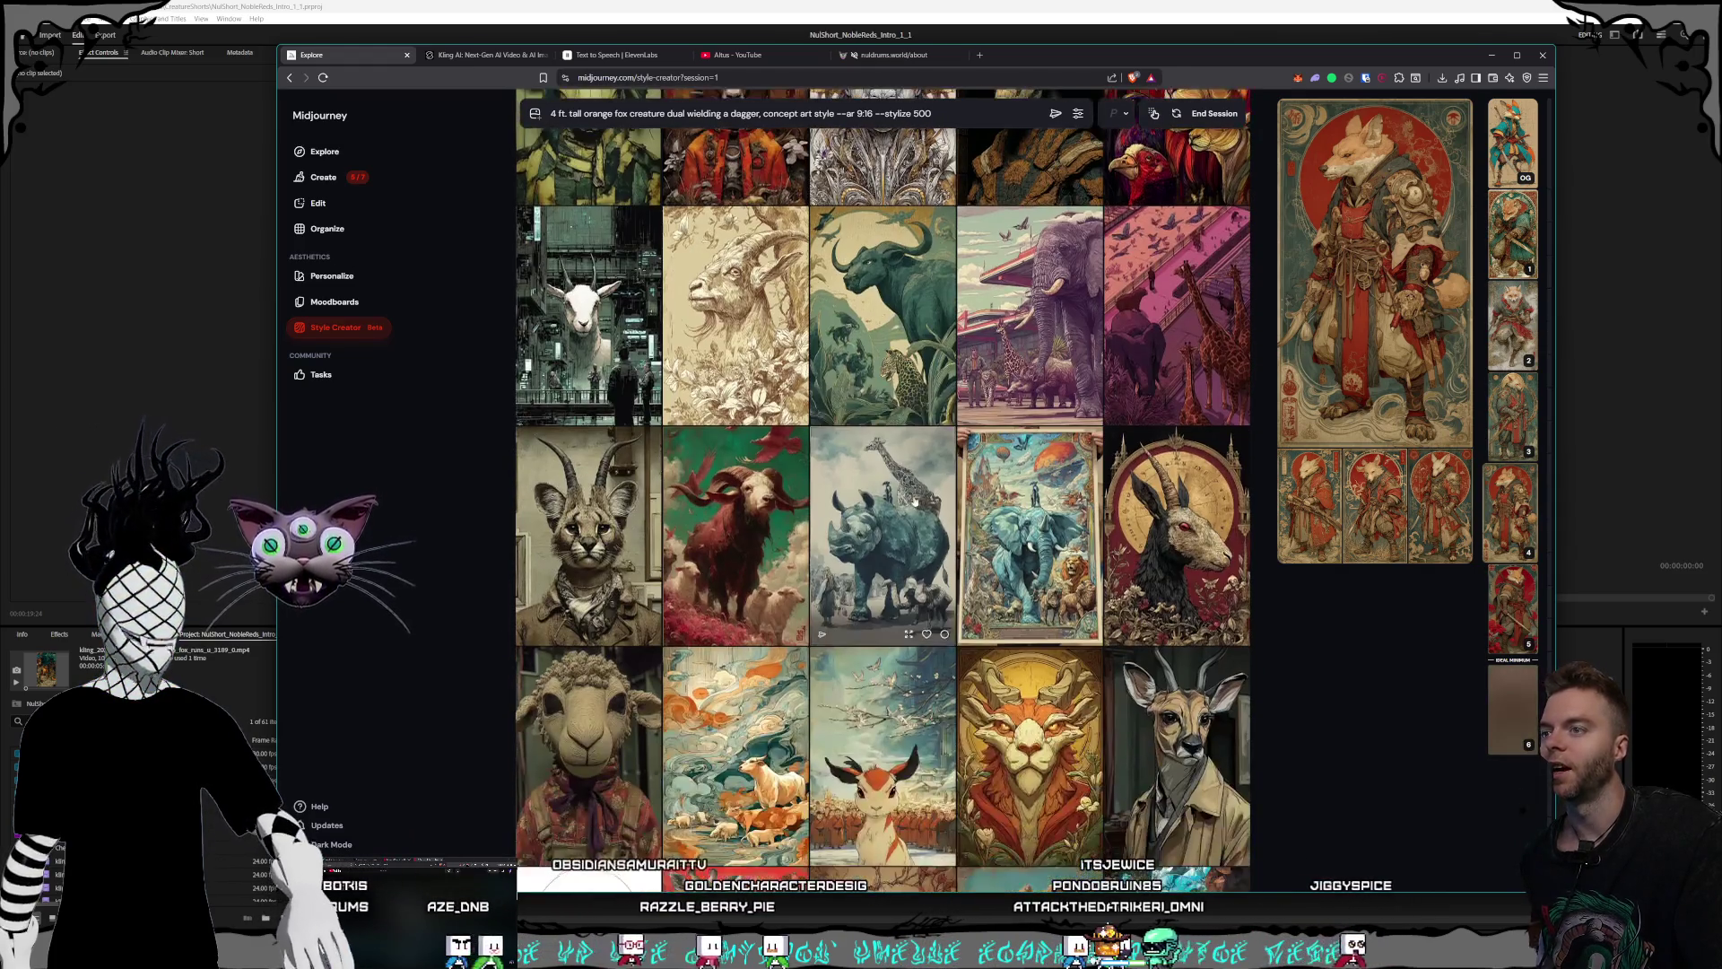
scroll(935, 505, "down", 2)
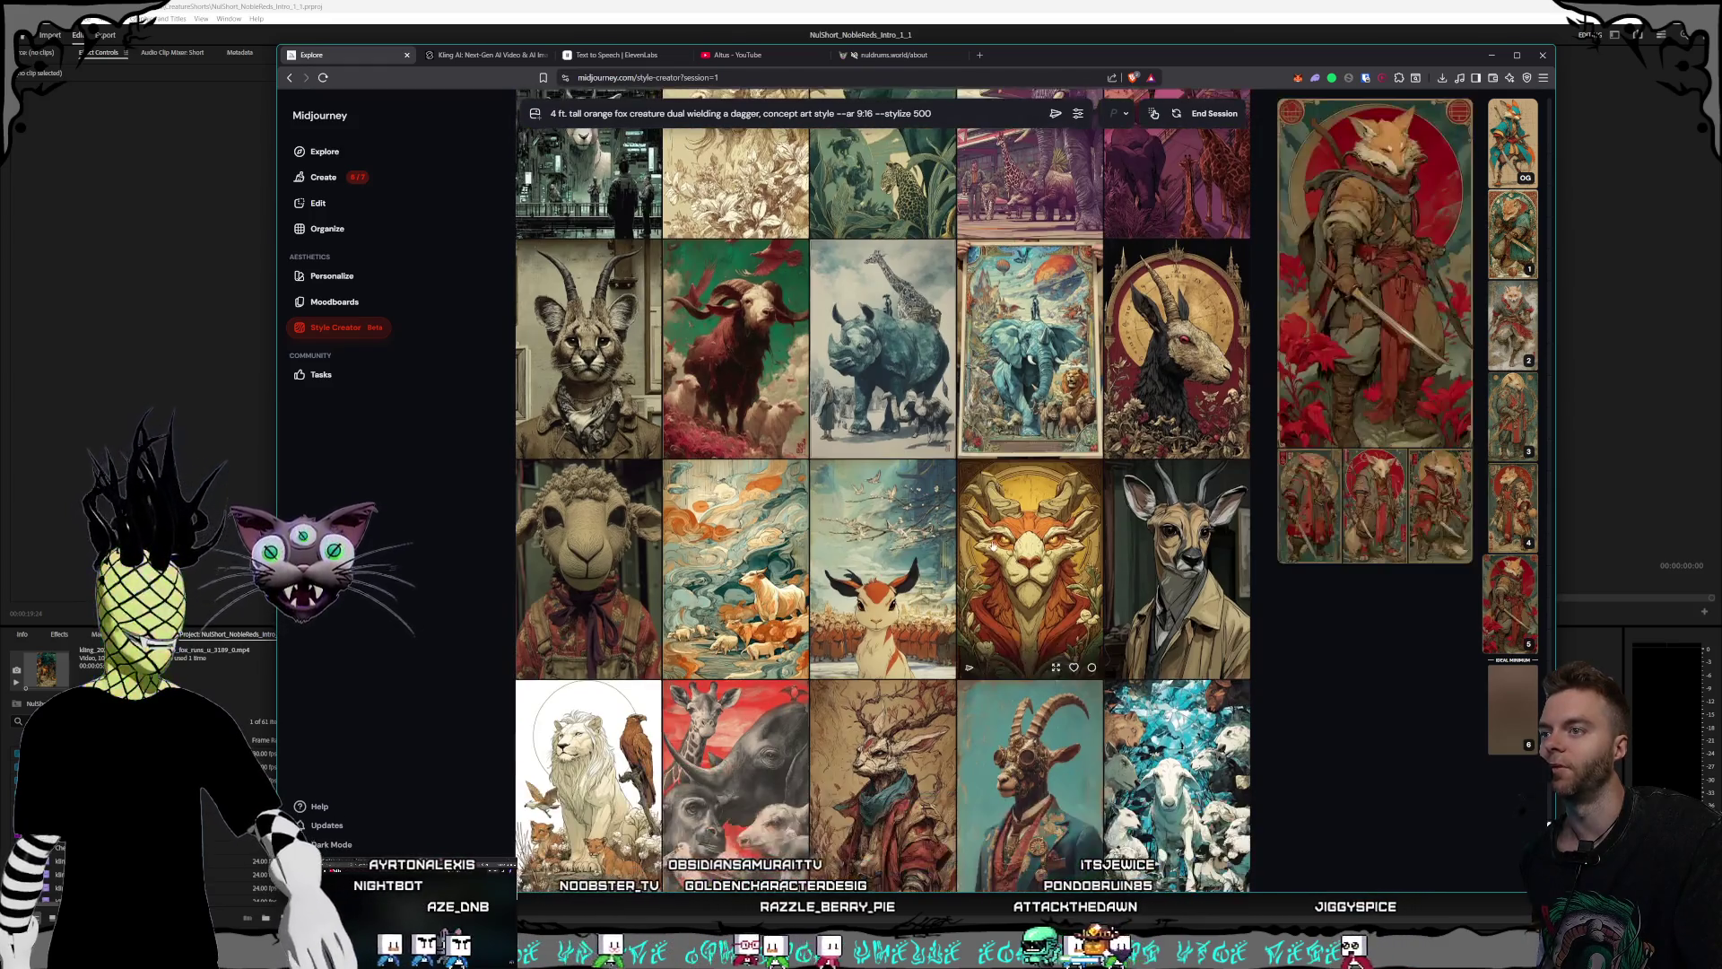
scroll(883, 535, "down", 1)
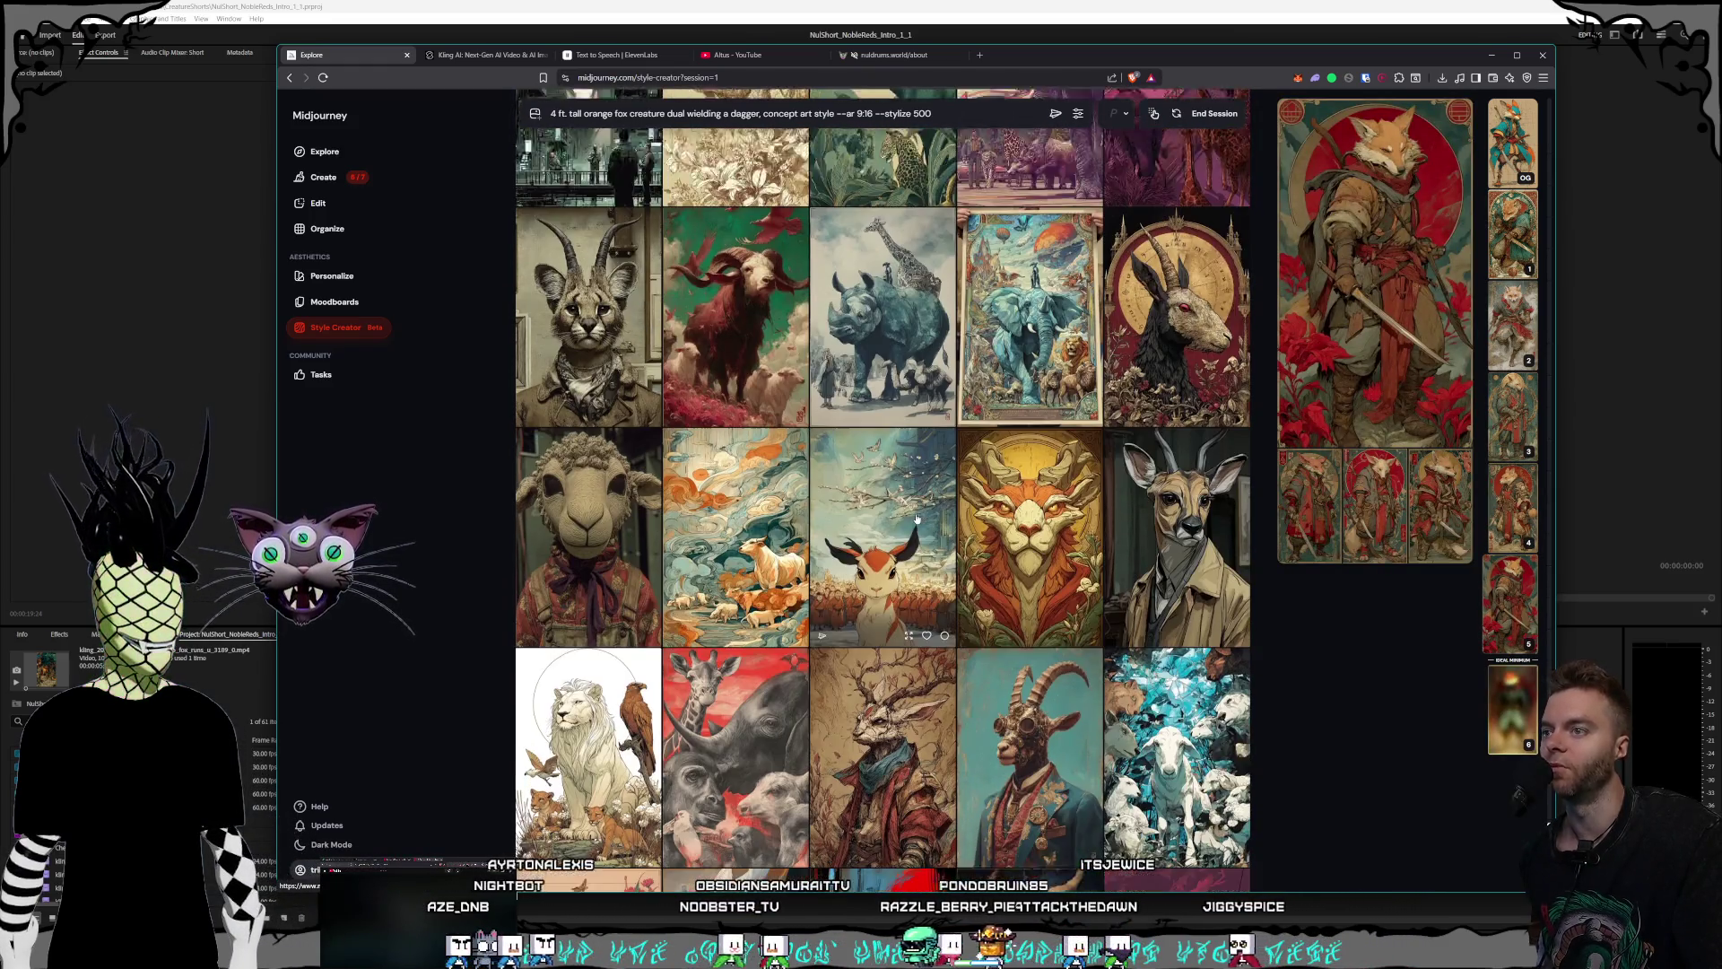
scroll(987, 619, "down", 2)
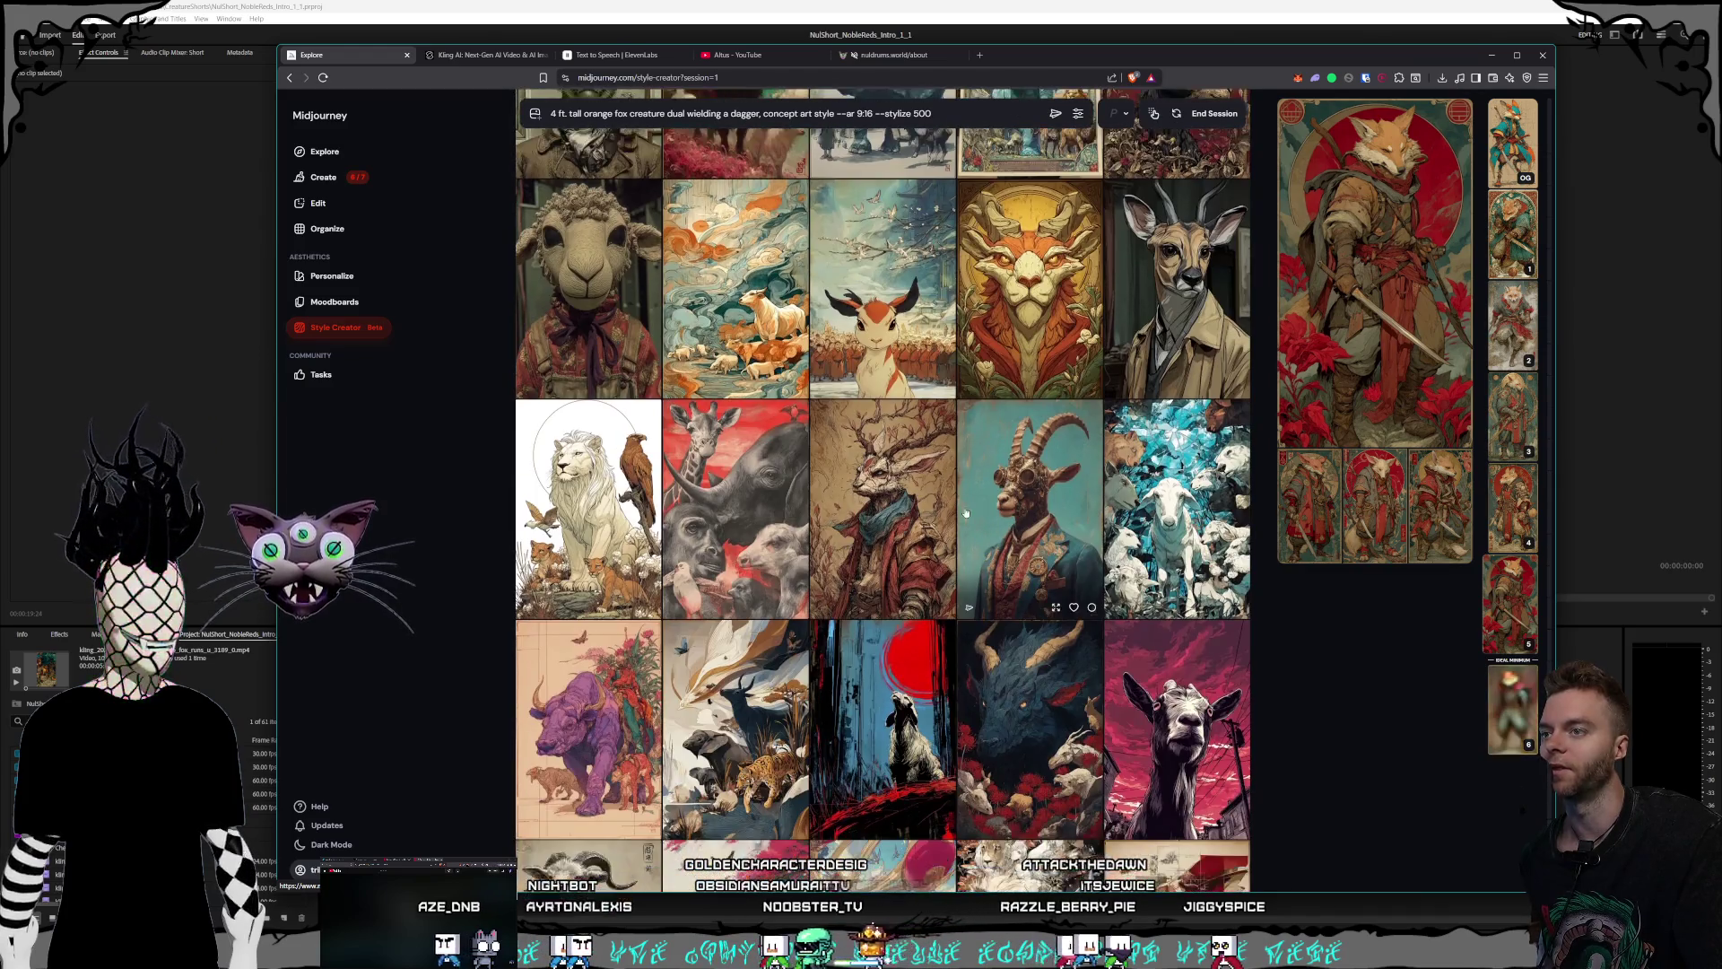
scroll(939, 510, "down", 2)
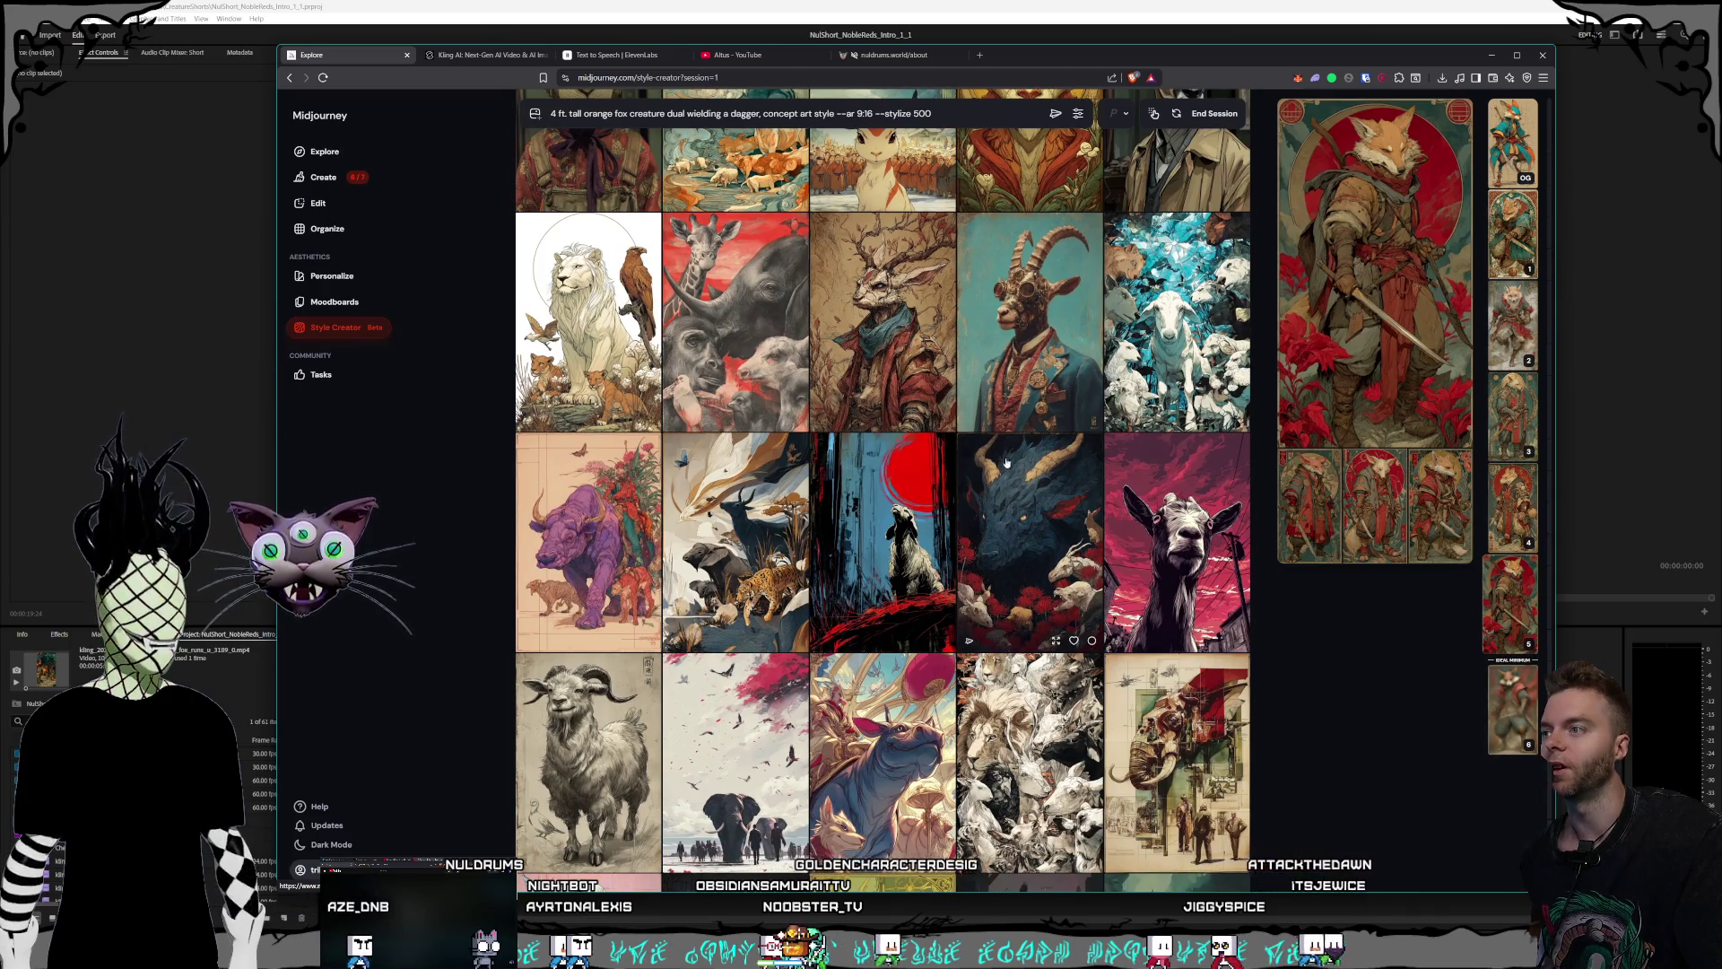
scroll(1006, 462, "down", 2)
scroll(1005, 456, "down", 2)
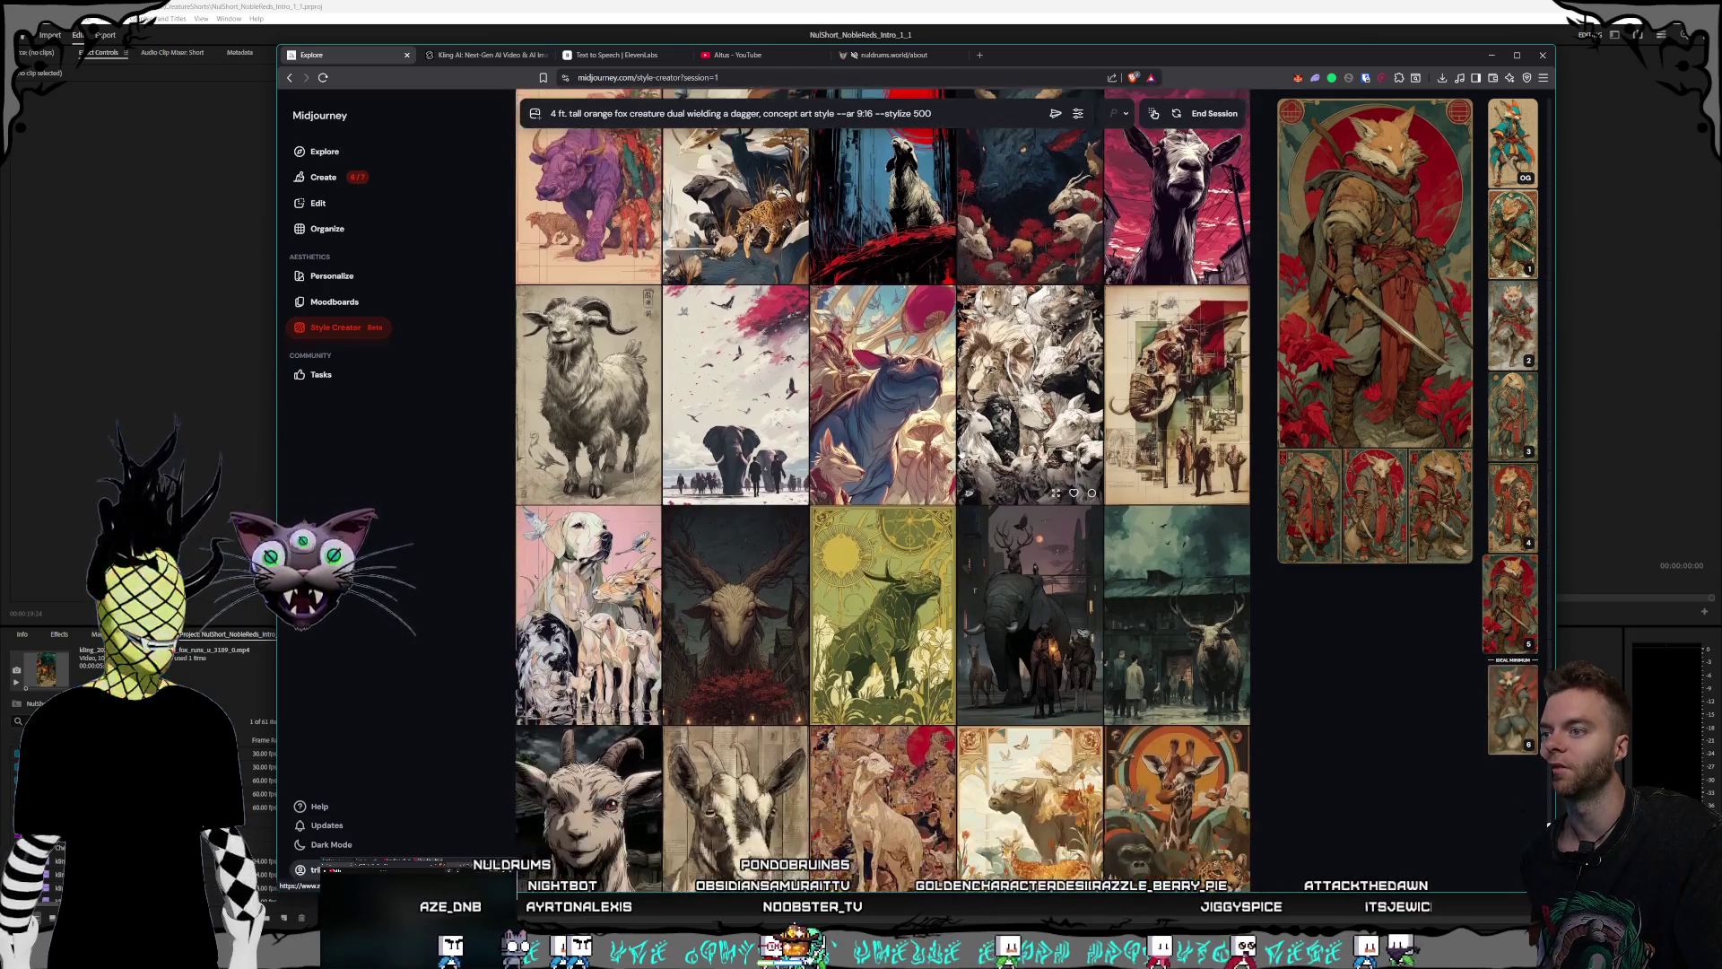
scroll(1005, 456, "down", 2)
scroll(905, 531, "down", 1)
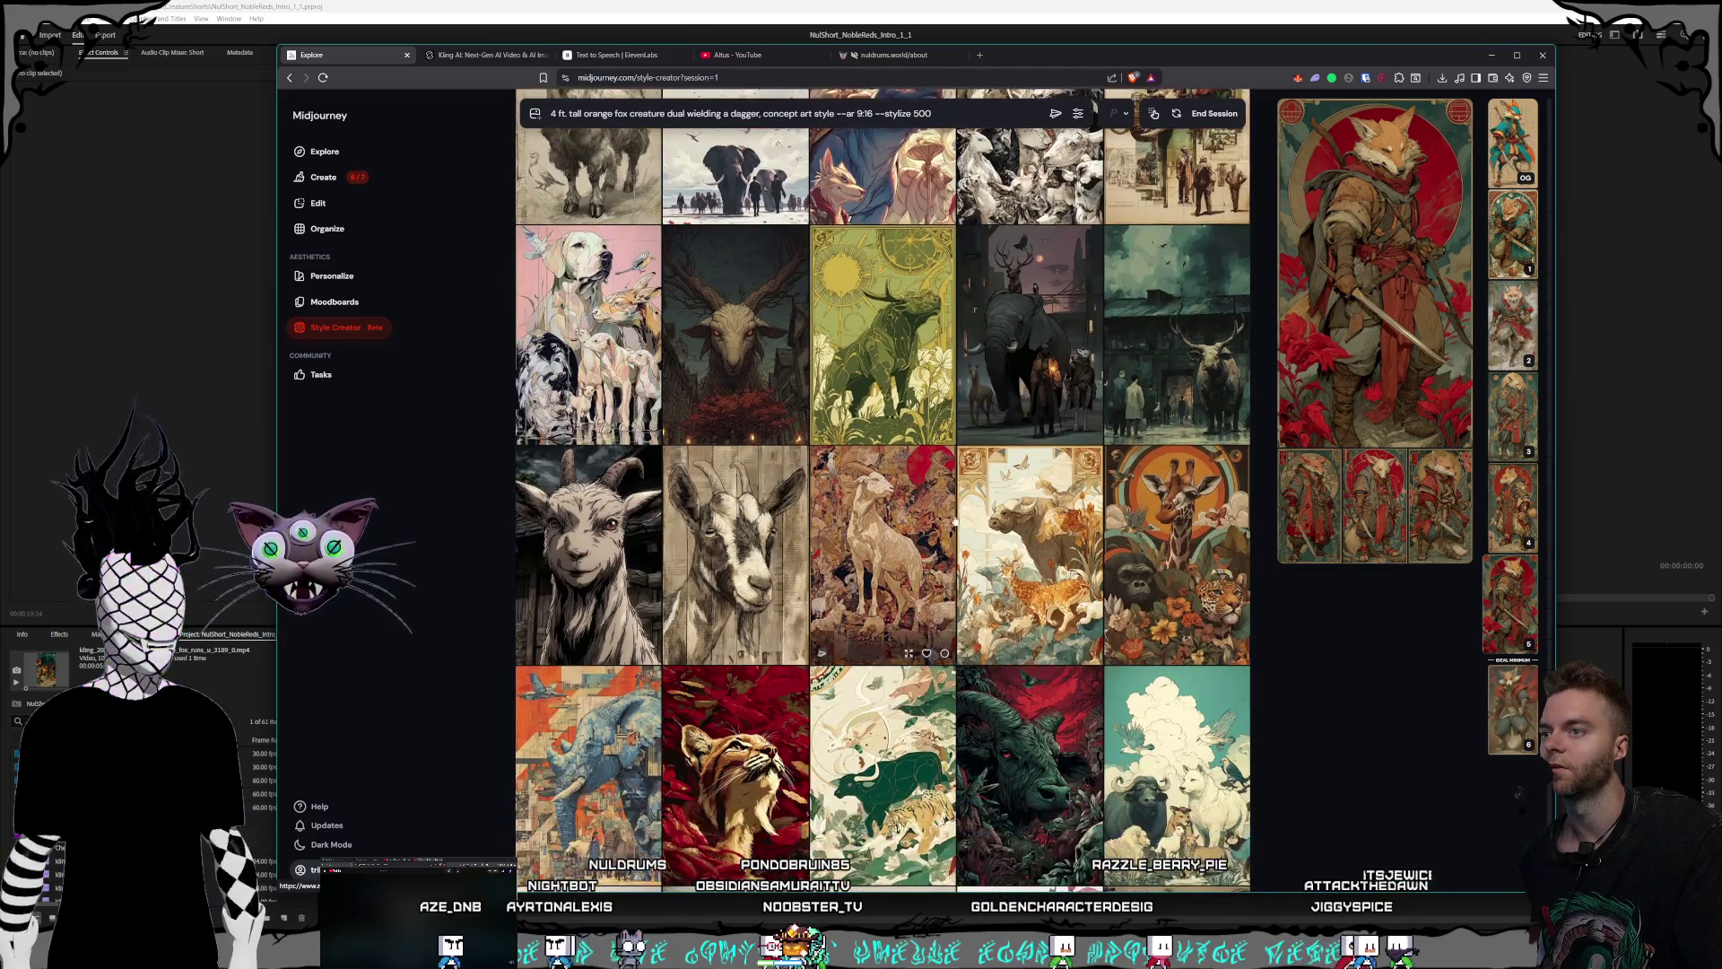
scroll(905, 531, "down", 1)
scroll(933, 484, "down", 1)
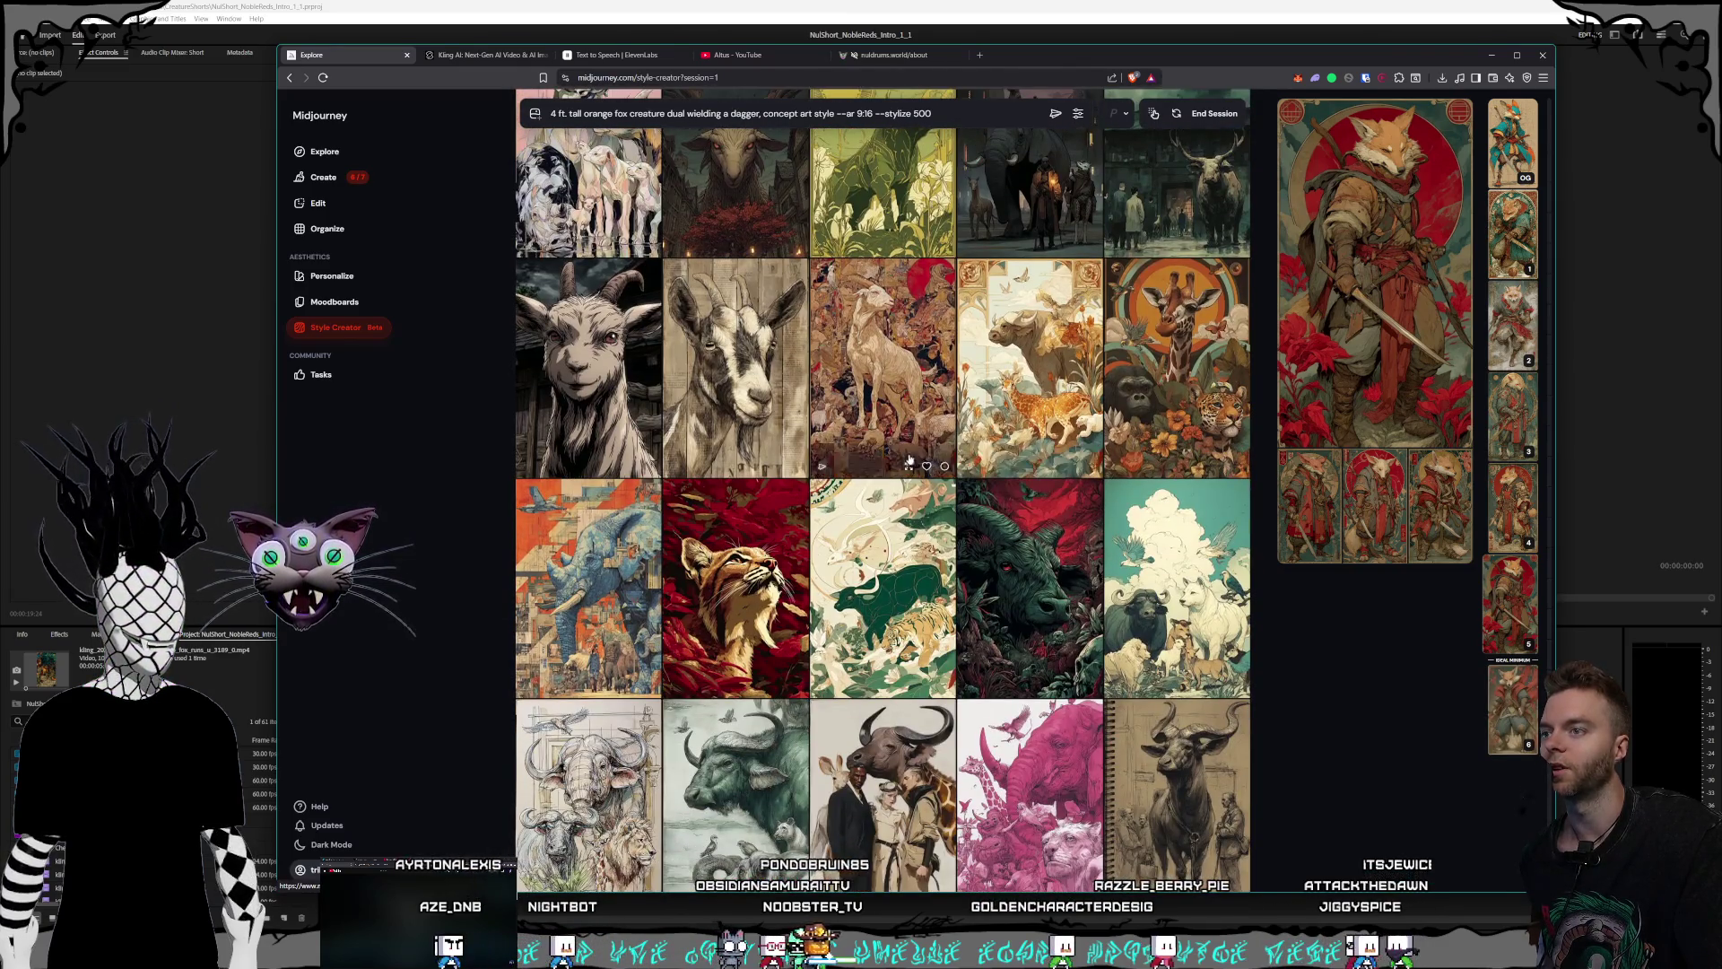
scroll(951, 453, "down", 1)
scroll(951, 453, "down", 1)
scroll(947, 475, "down", 1)
scroll(942, 502, "down", 1)
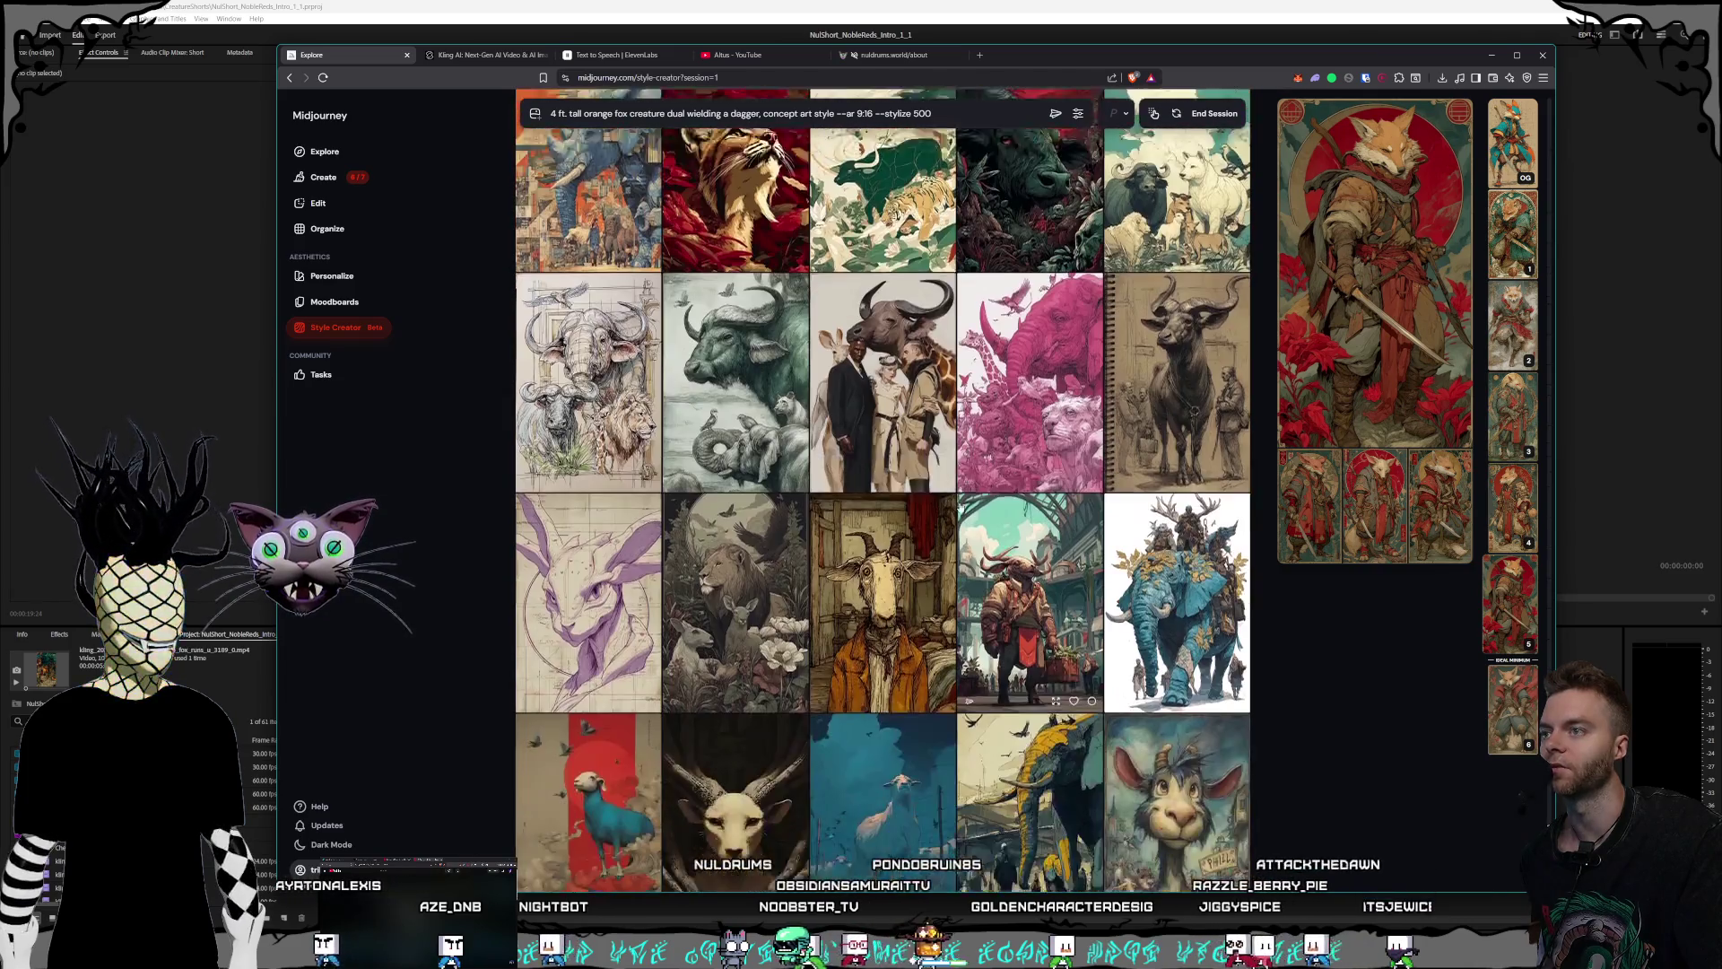
scroll(938, 529, "down", 1)
scroll(968, 502, "down", 1)
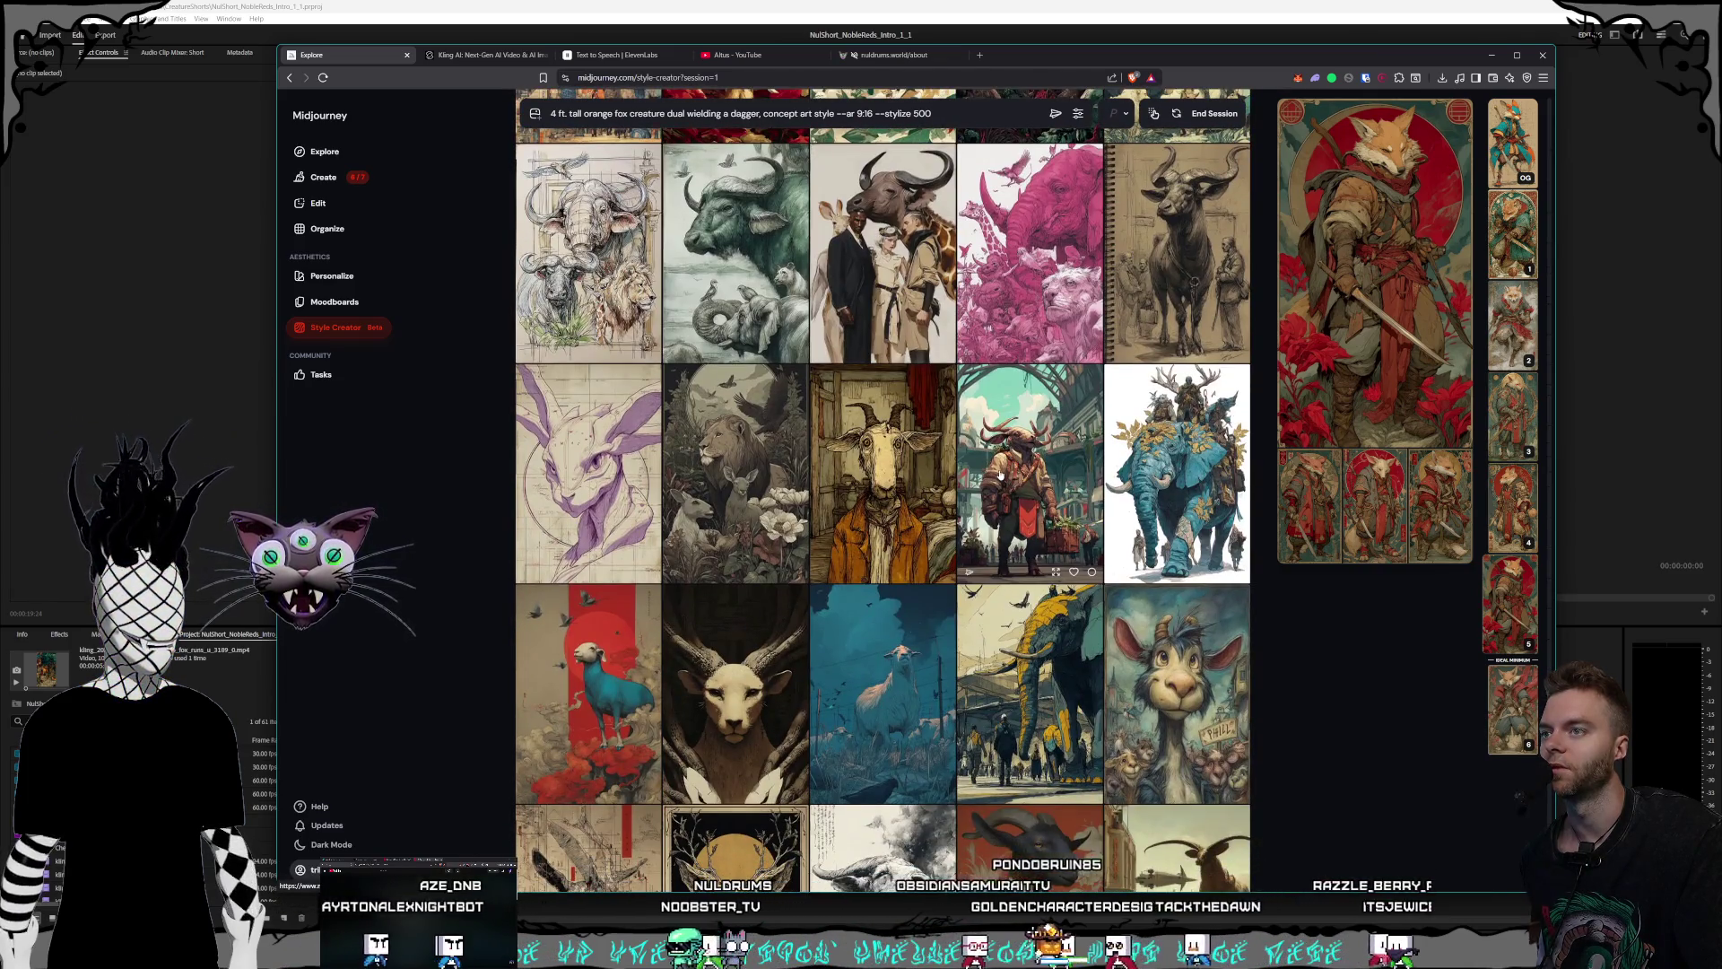
scroll(1000, 476, "down", 2)
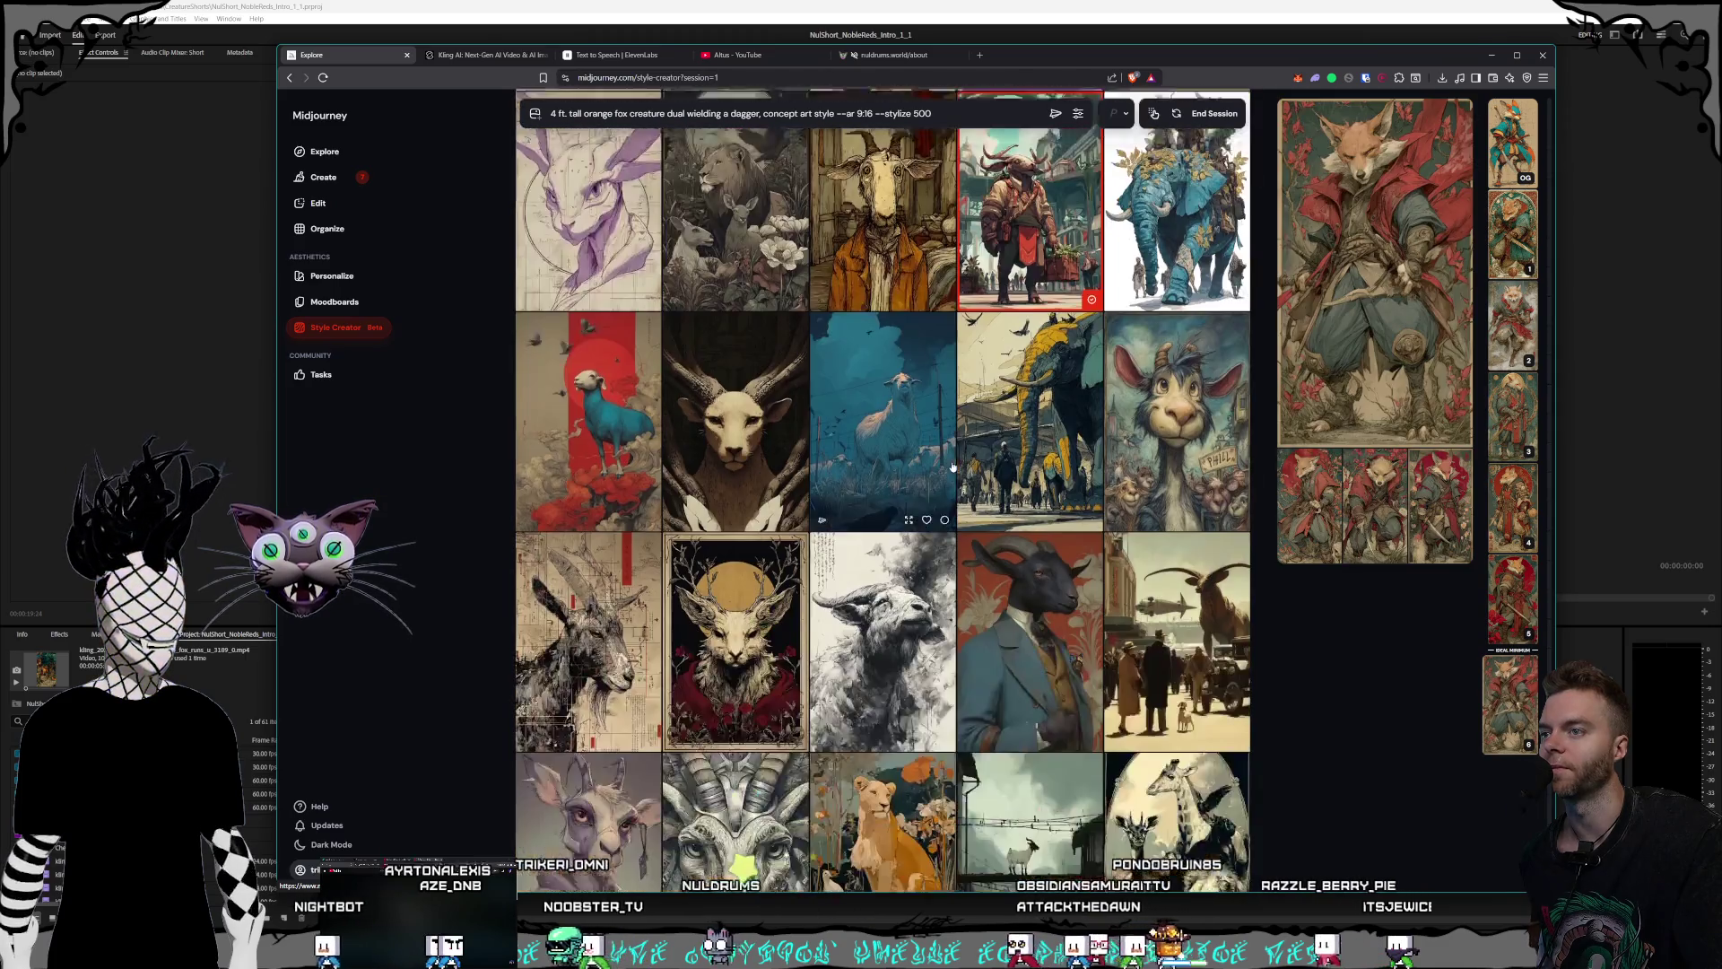
scroll(958, 470, "down", 3)
scroll(958, 470, "down", 2)
scroll(958, 470, "down", 2)
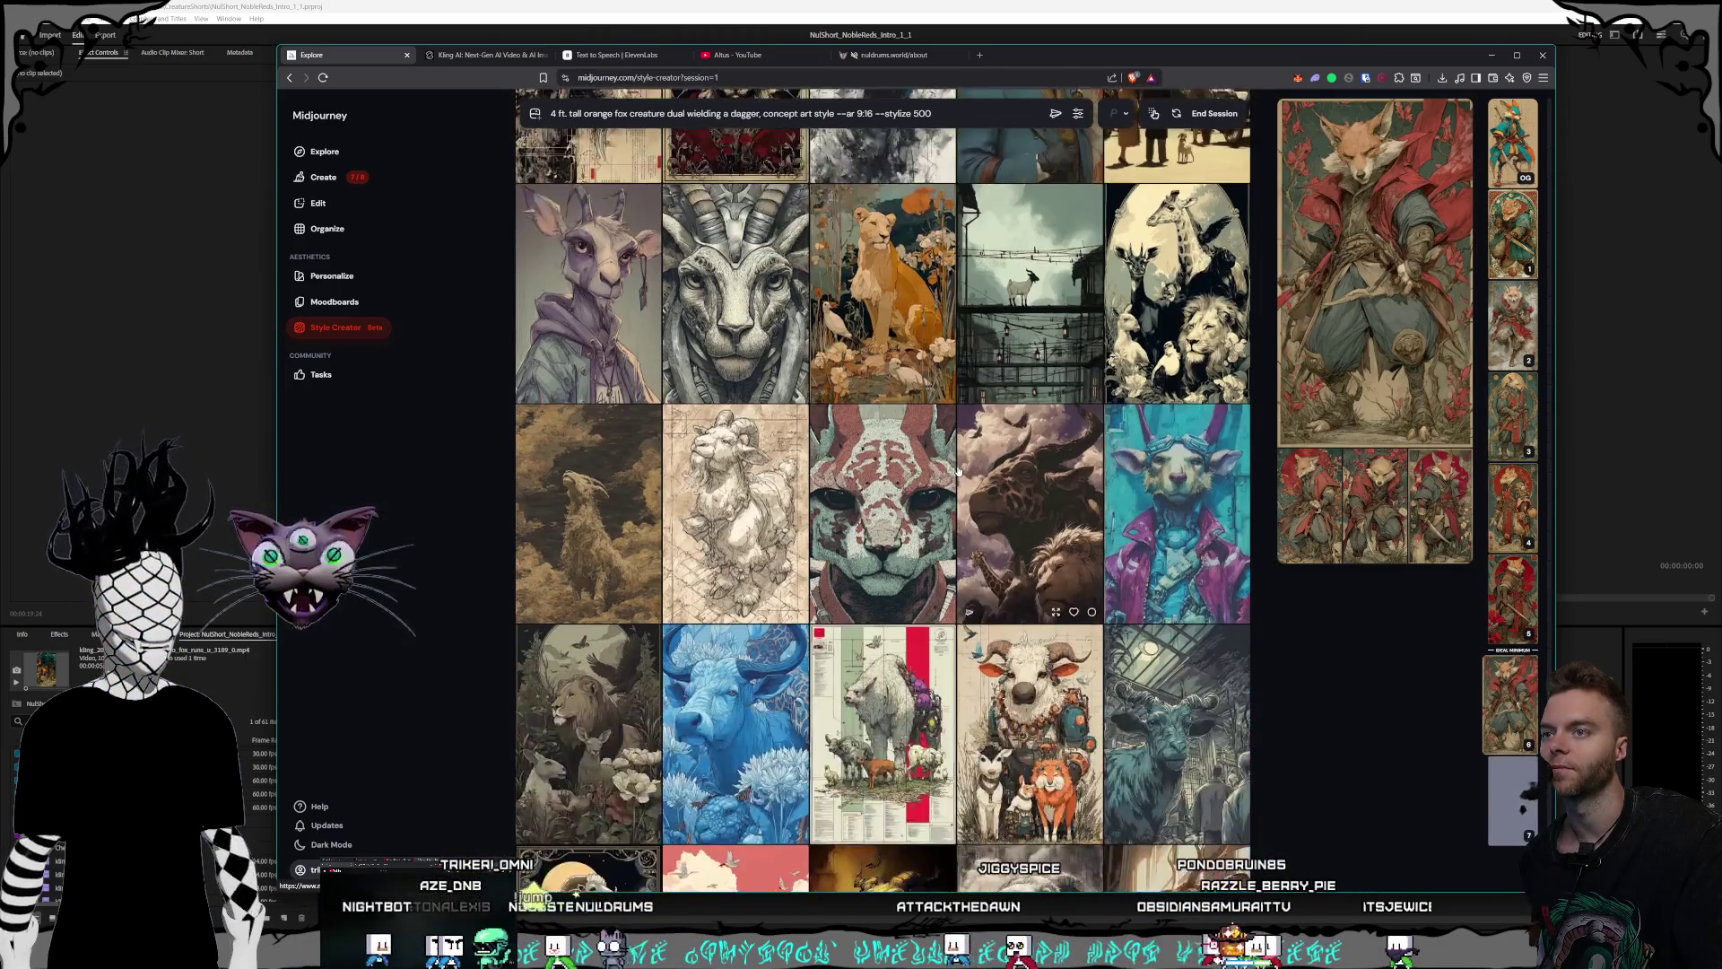
scroll(958, 470, "down", 2)
scroll(958, 470, "down", 2)
scroll(958, 470, "down", 1)
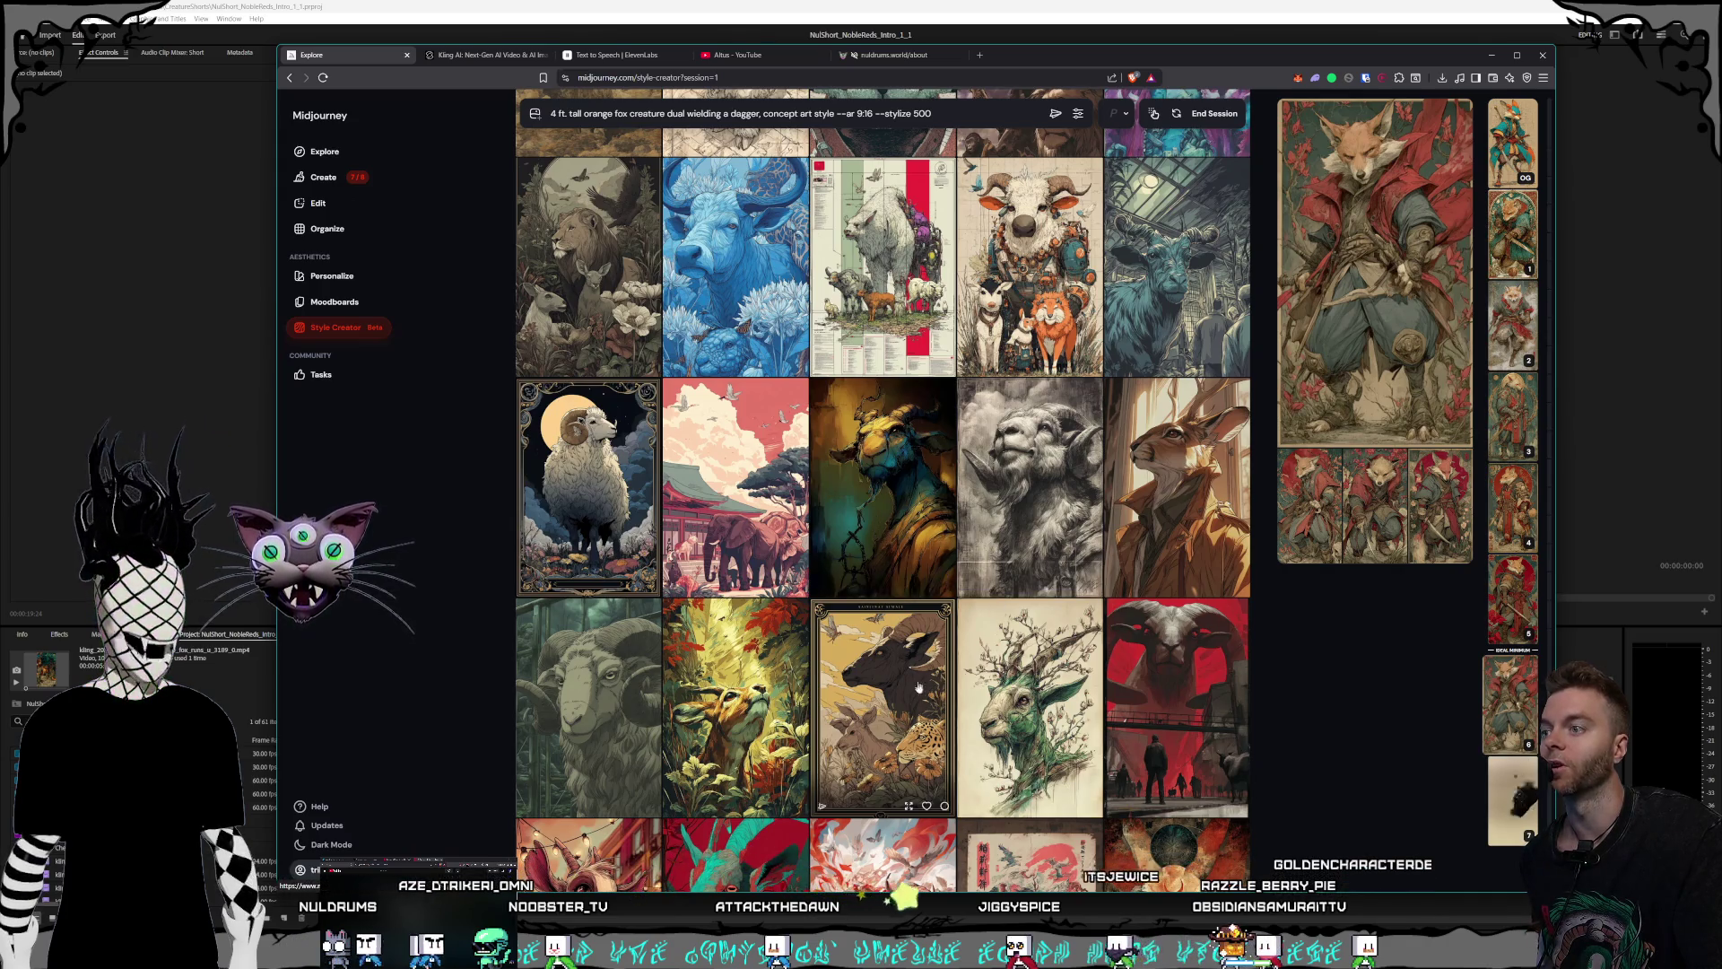
scroll(955, 627, "down", 2)
scroll(942, 610, "down", 2)
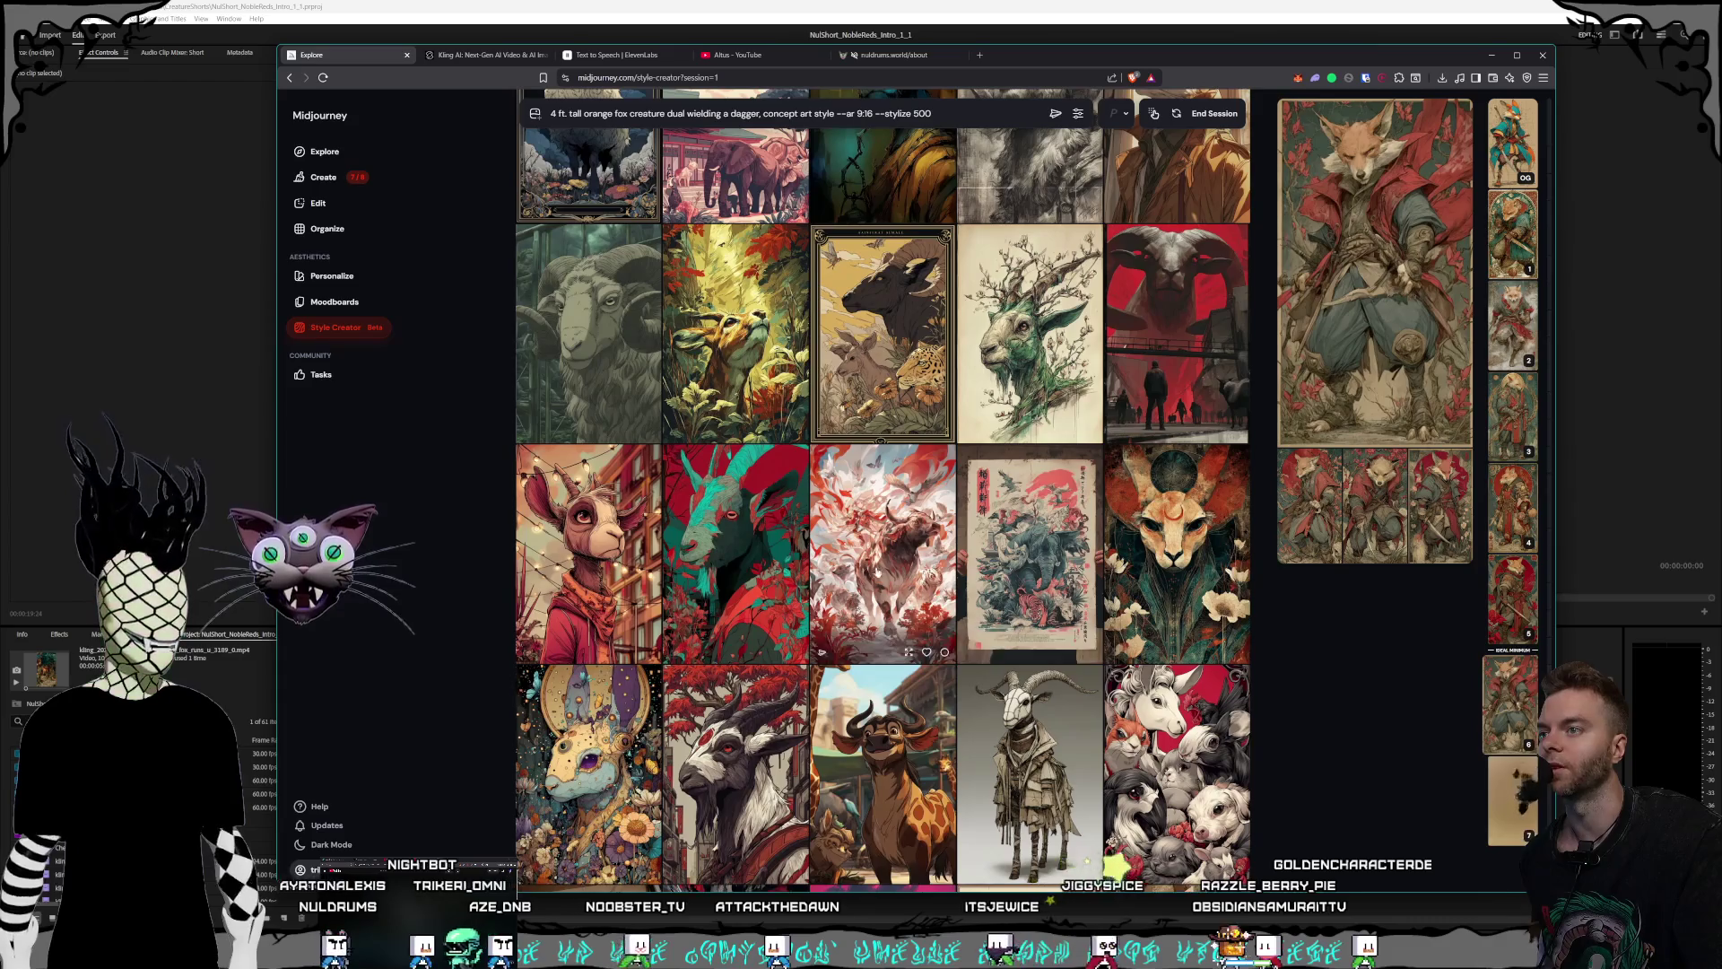
scroll(919, 572, "down", 1)
scroll(951, 574, "down", 2)
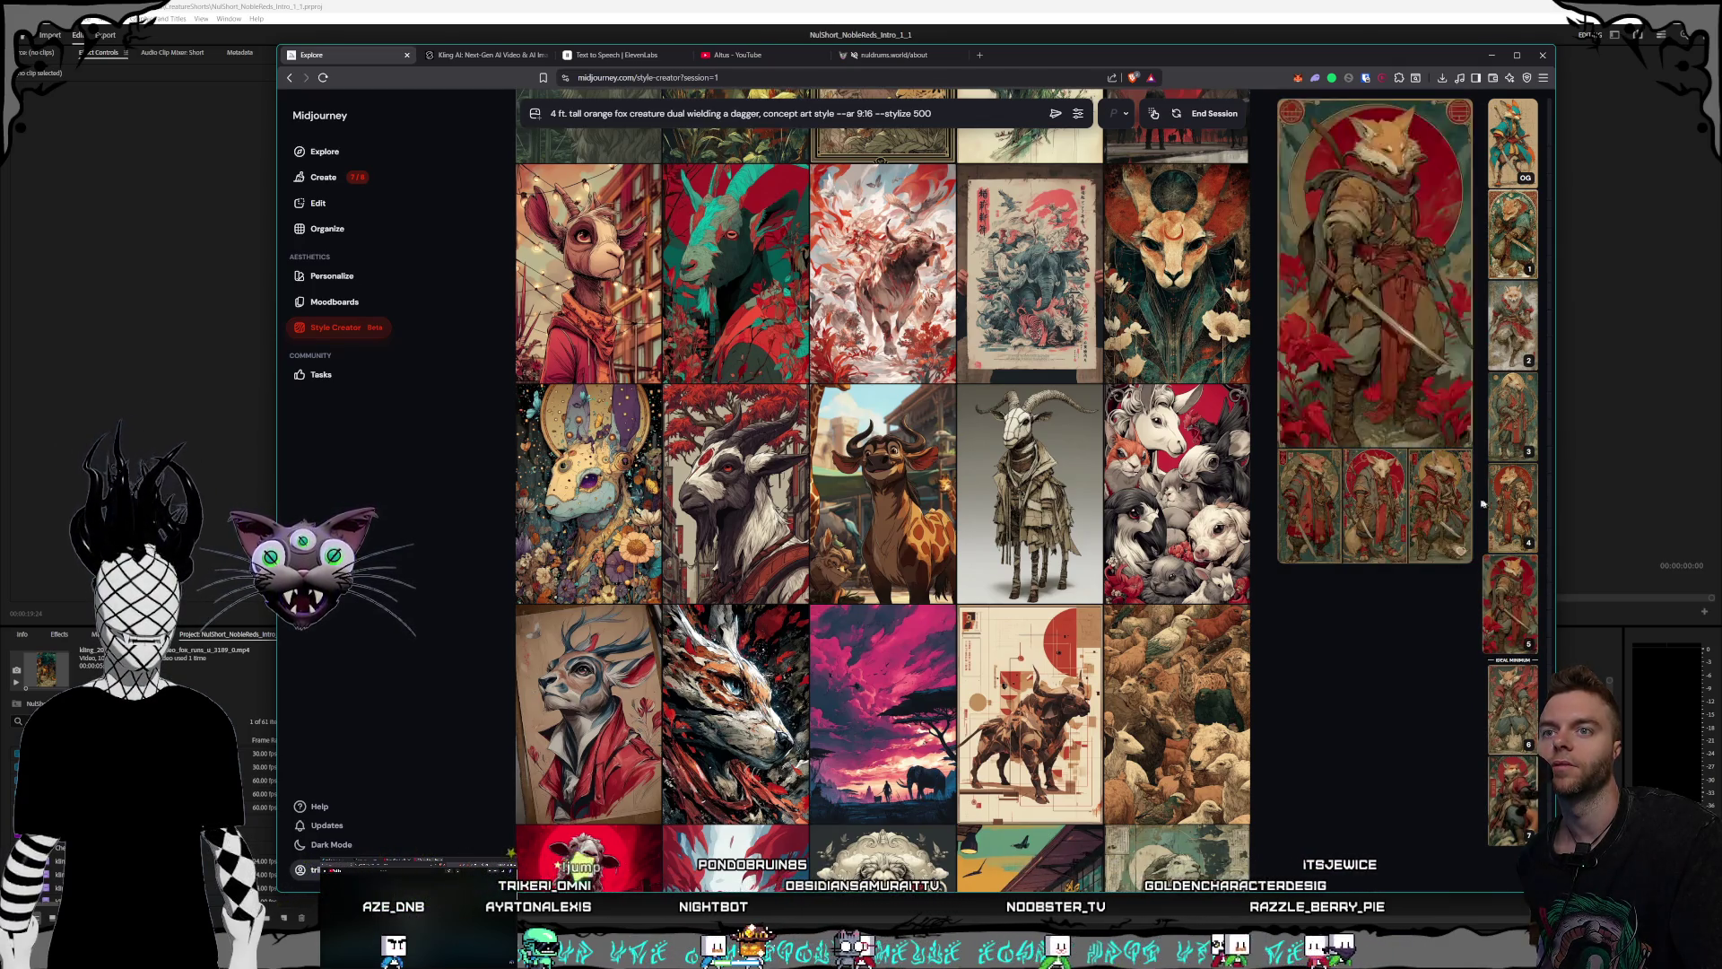
mouse_move(1511, 412)
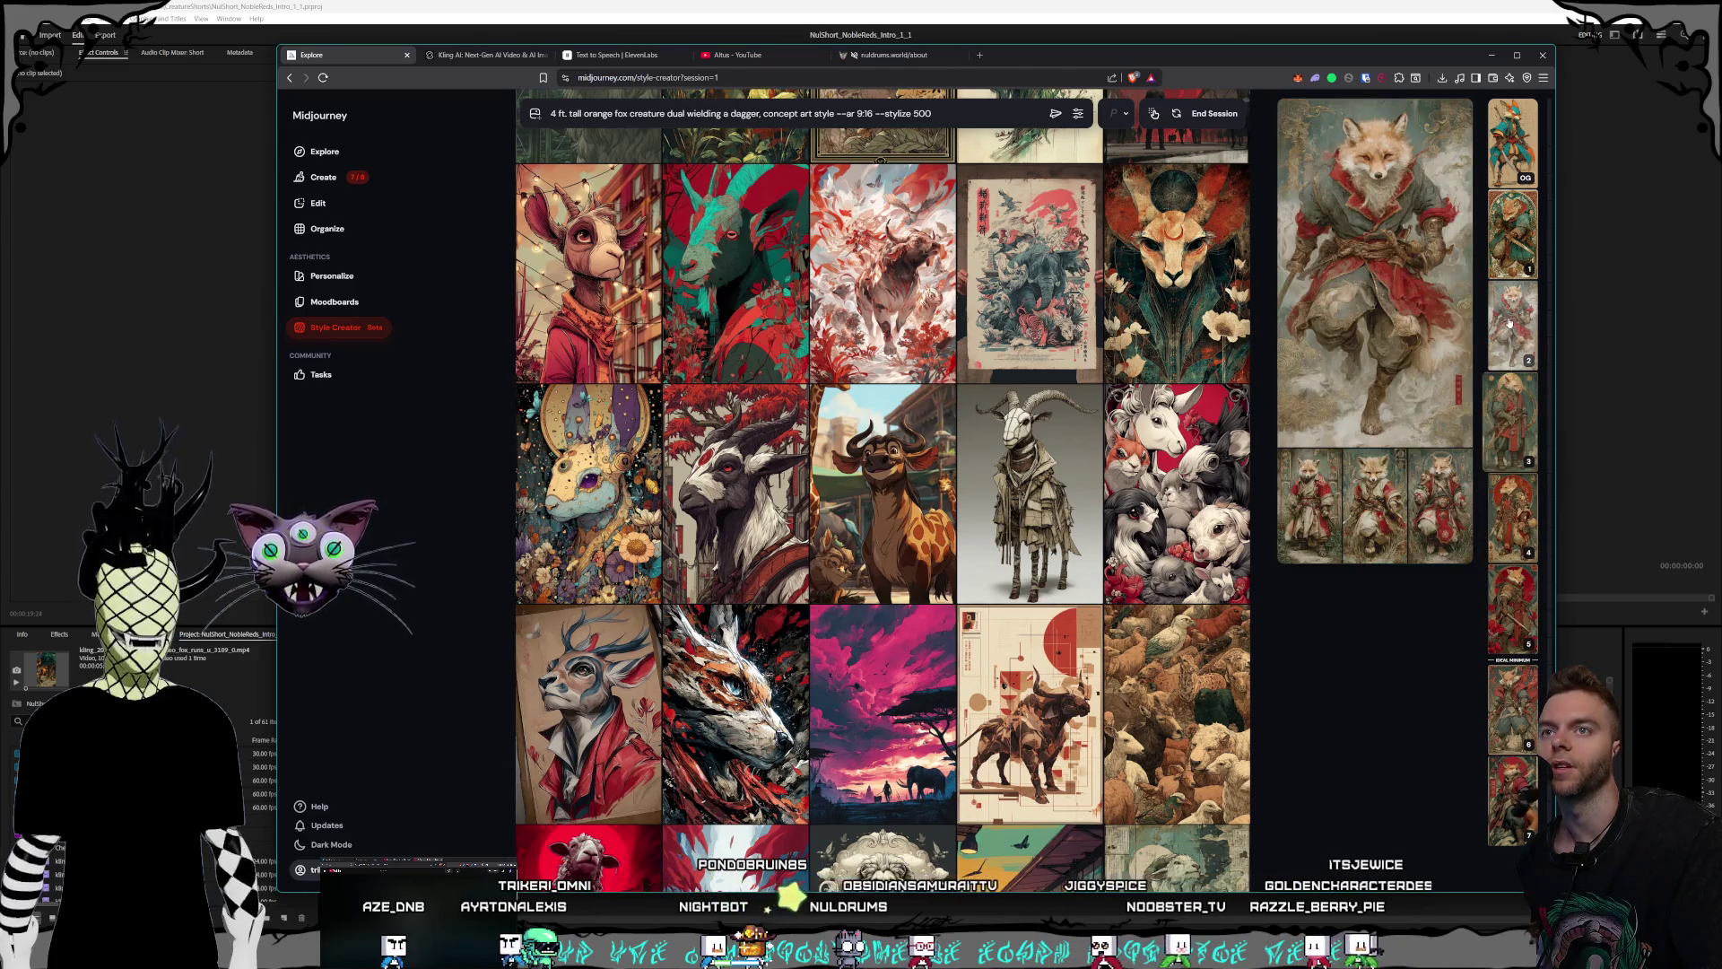
scroll(1345, 627, "down", 1)
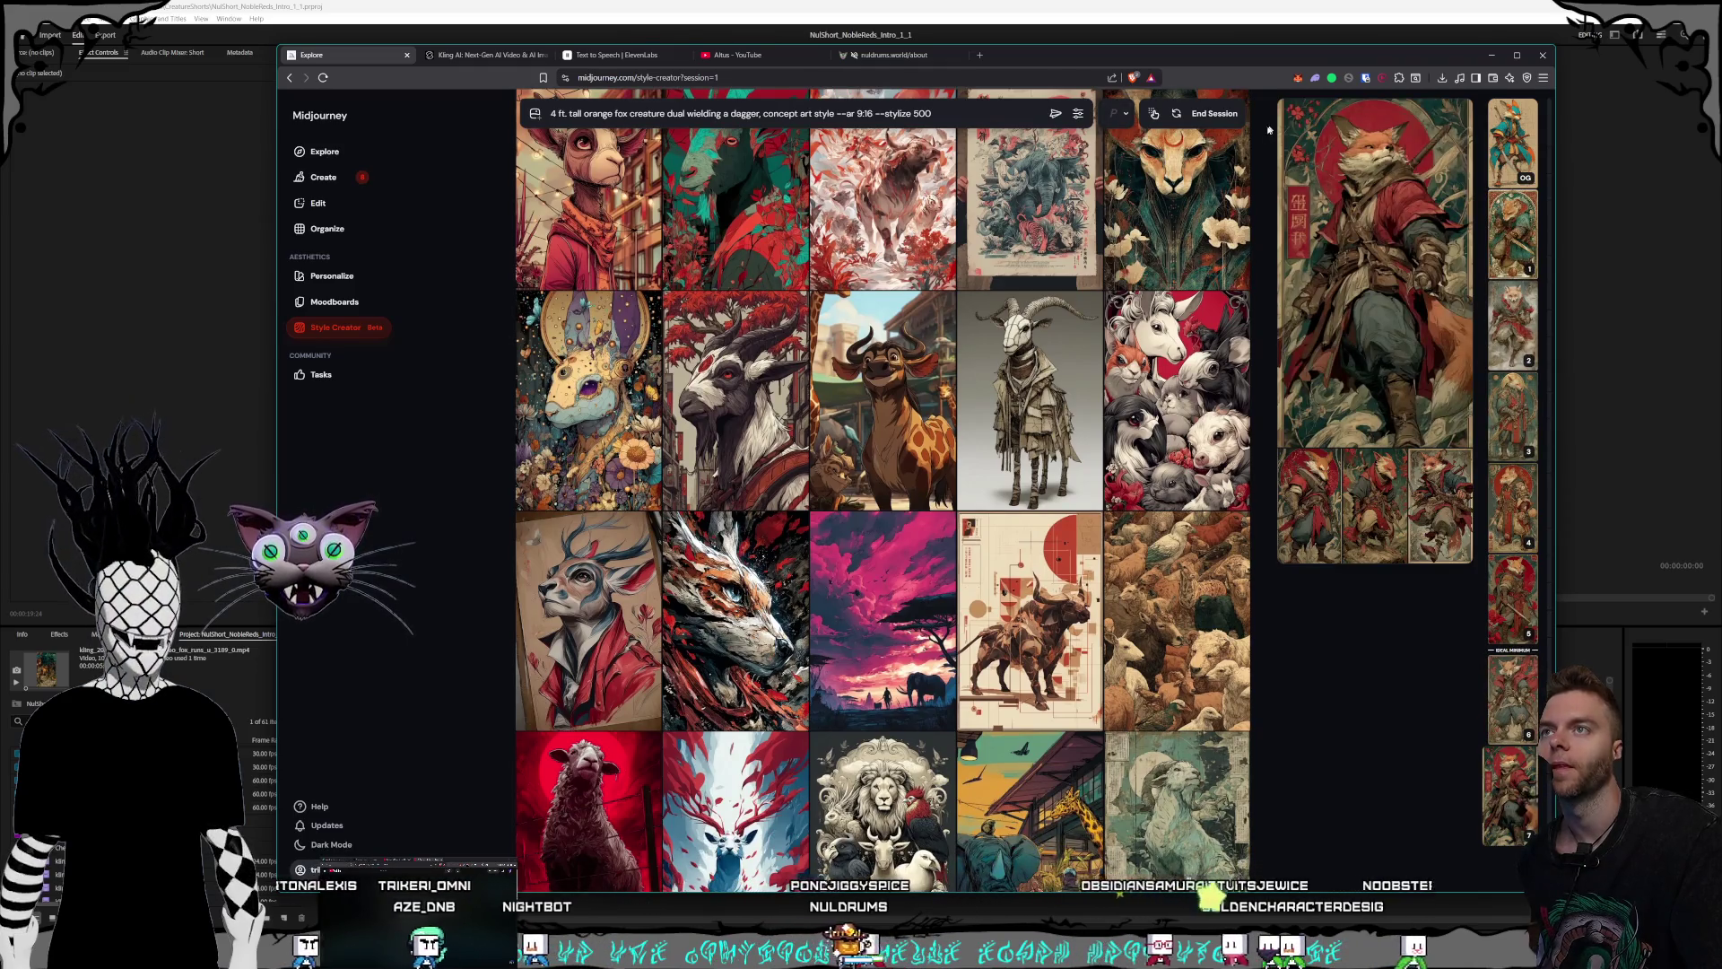
- End the style-creation session and view the third fox image full-size on the Create page
left_click(1214, 113)
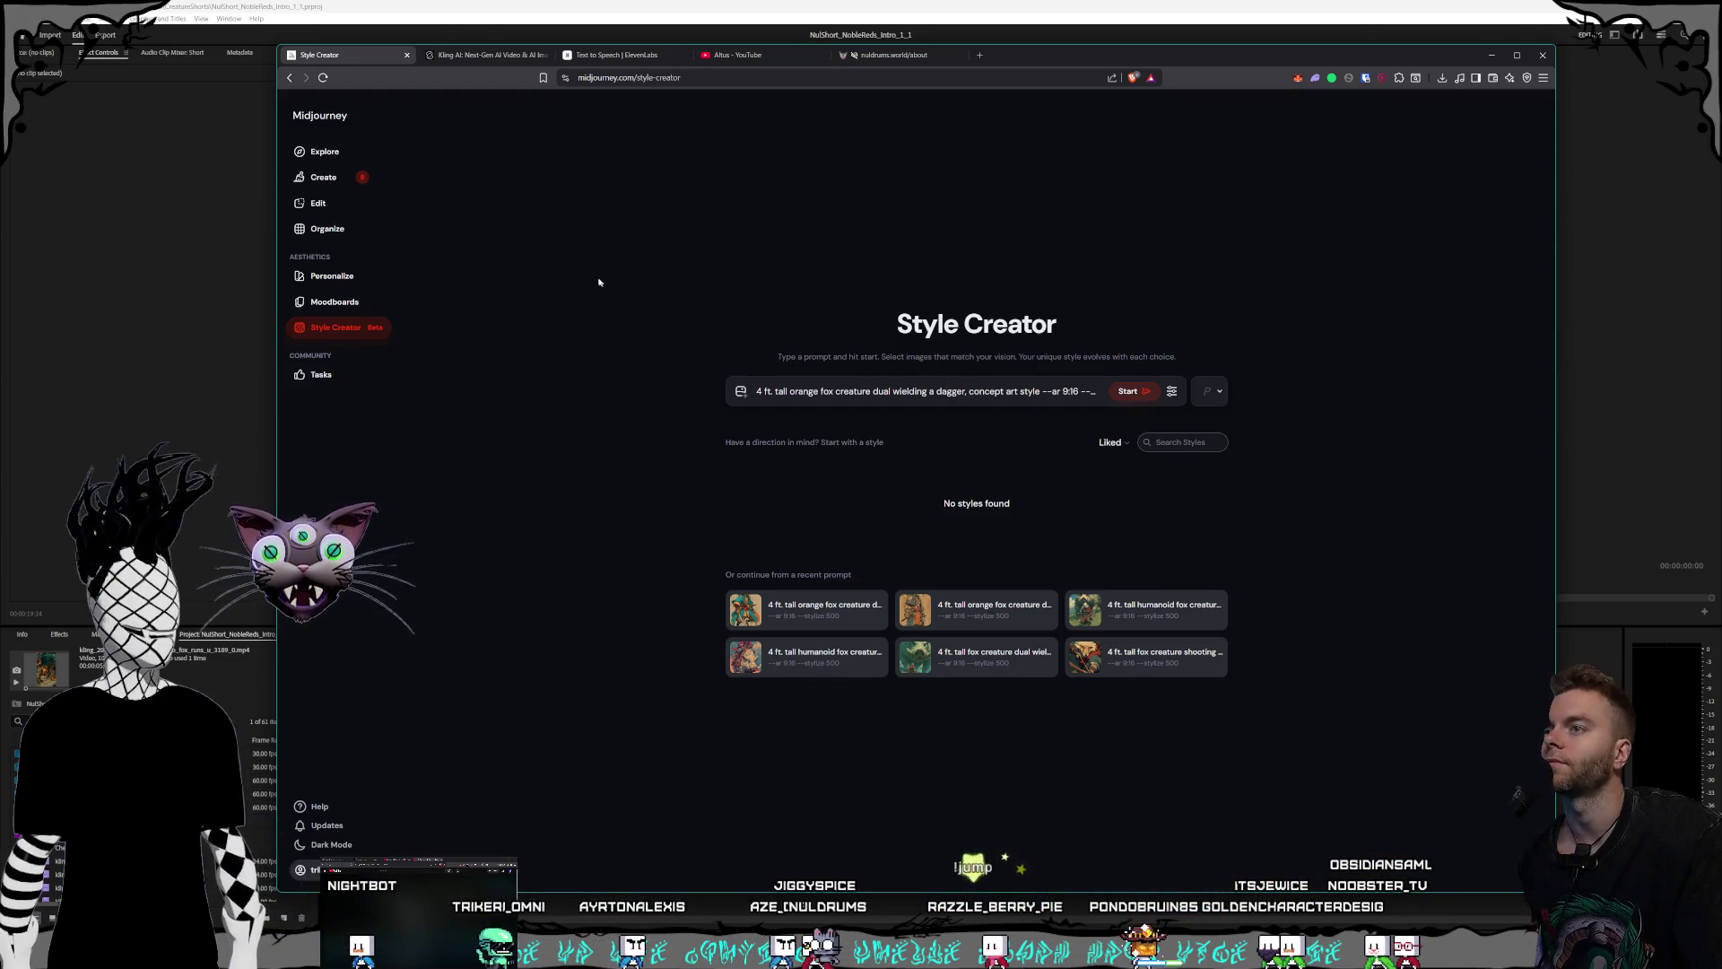
left_click(354, 178)
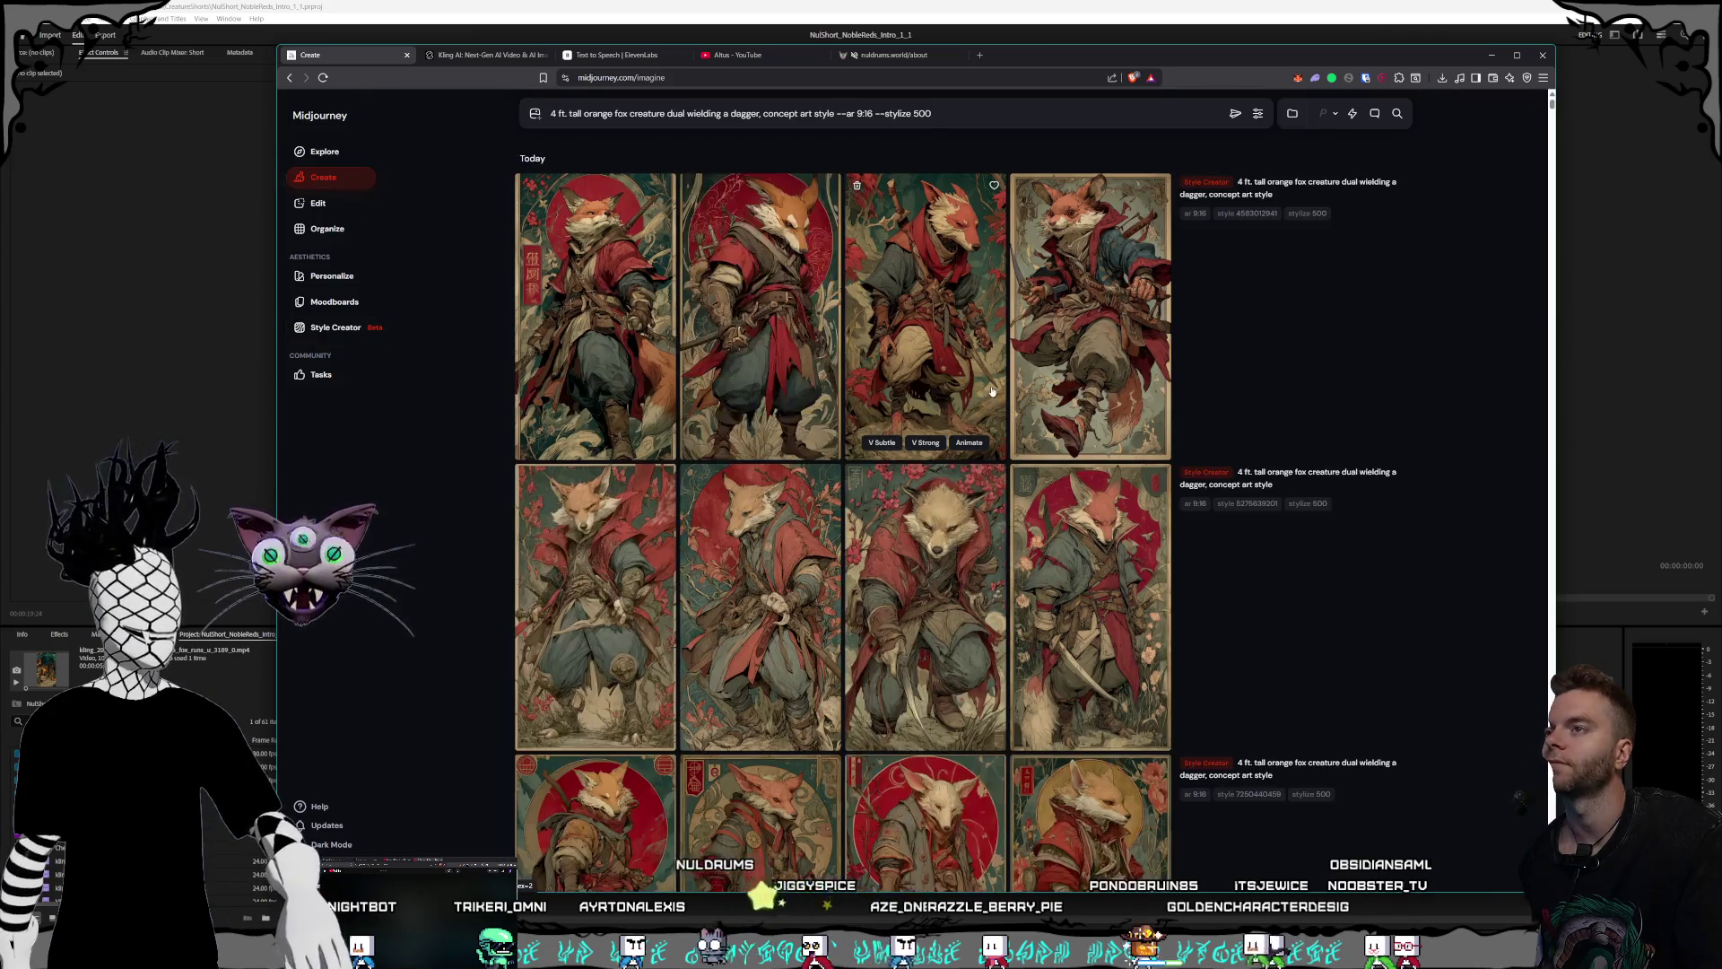
left_click(946, 356)
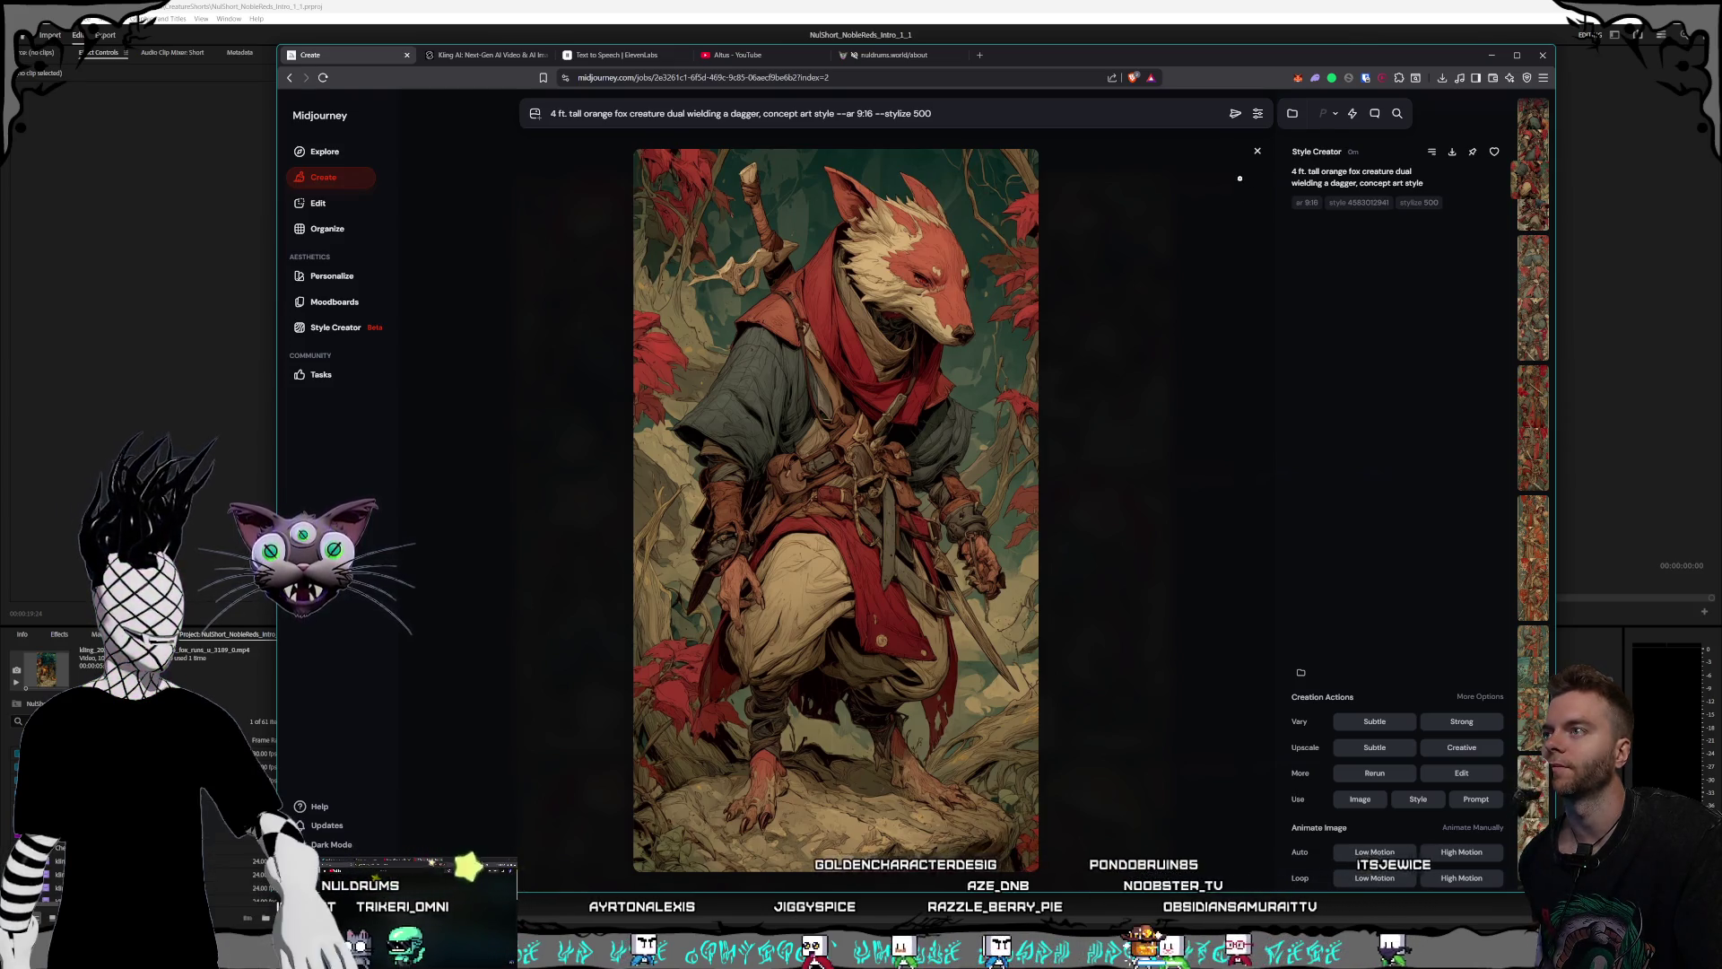
left_click(1258, 152)
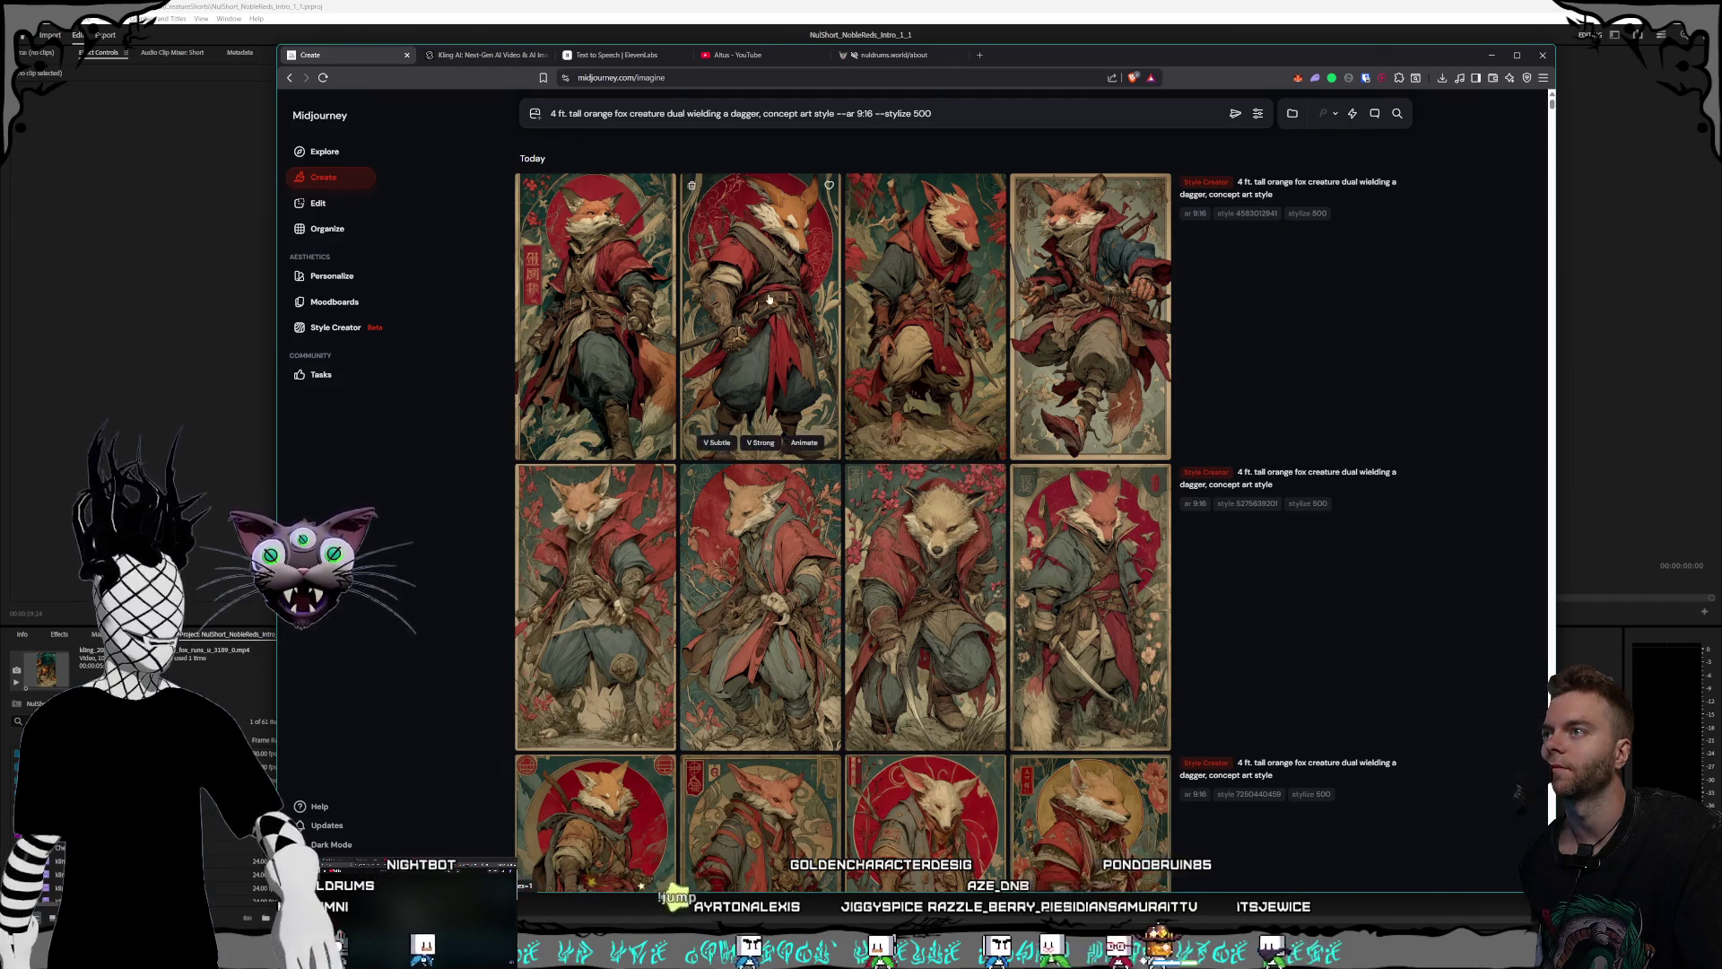
- View the second and then the first fox images full-size, returning to the grids
left_click(1170, 332)
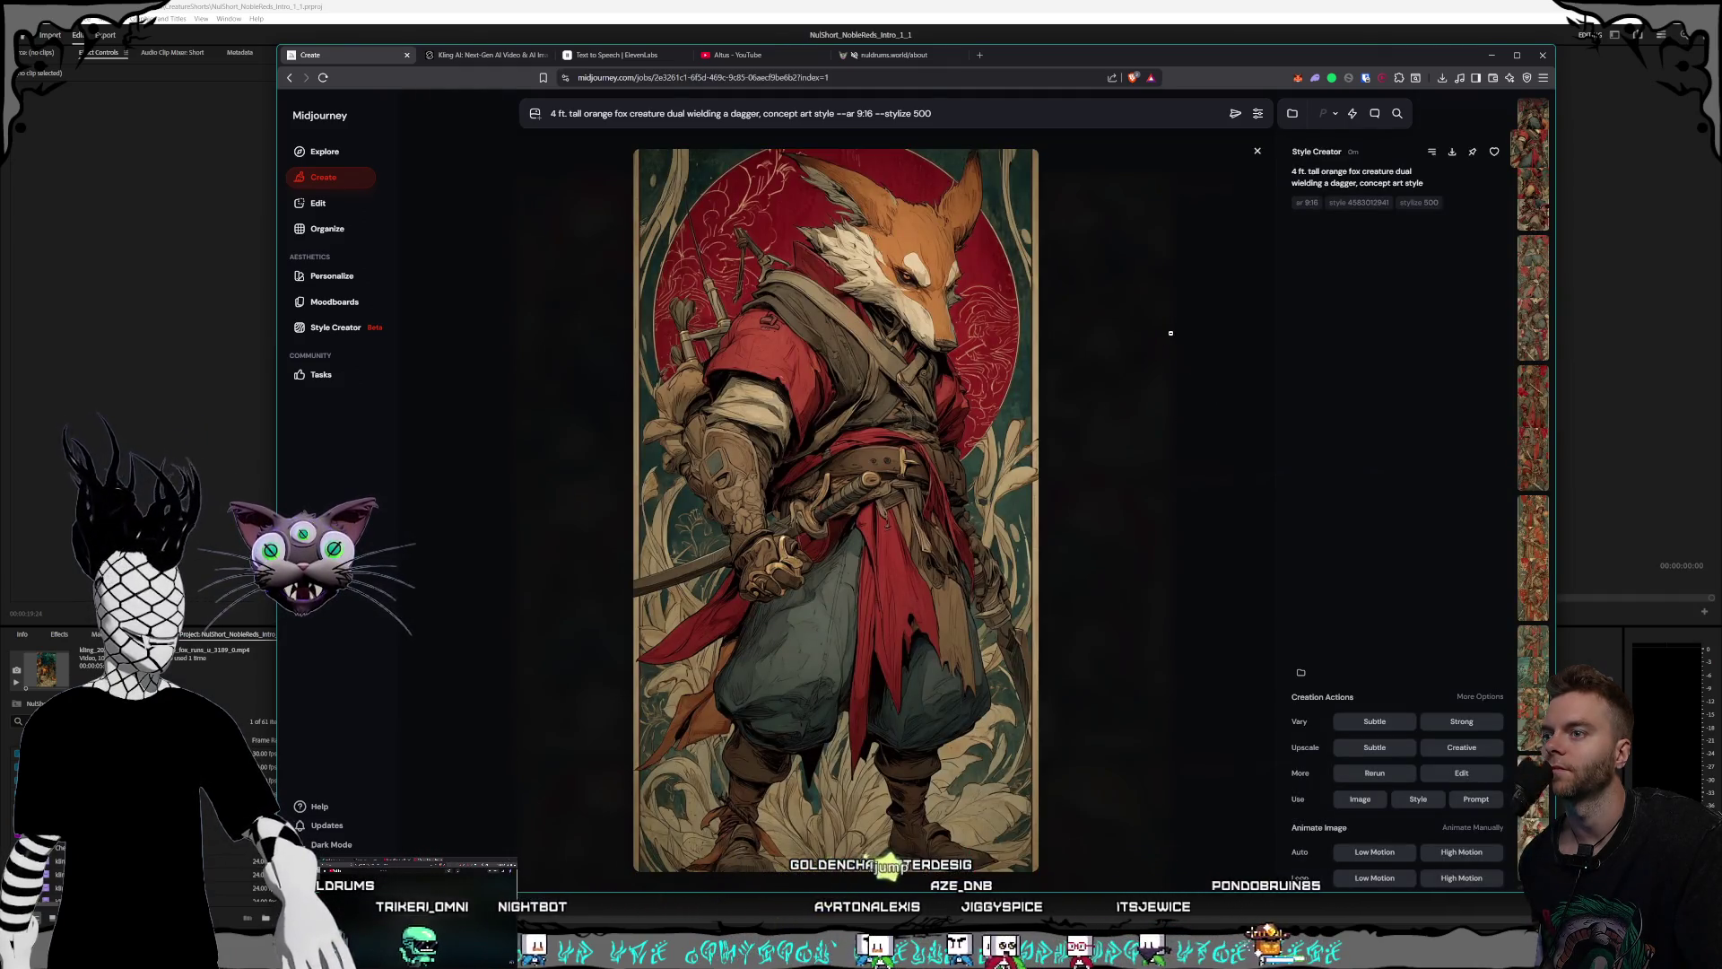
left_click(1258, 152)
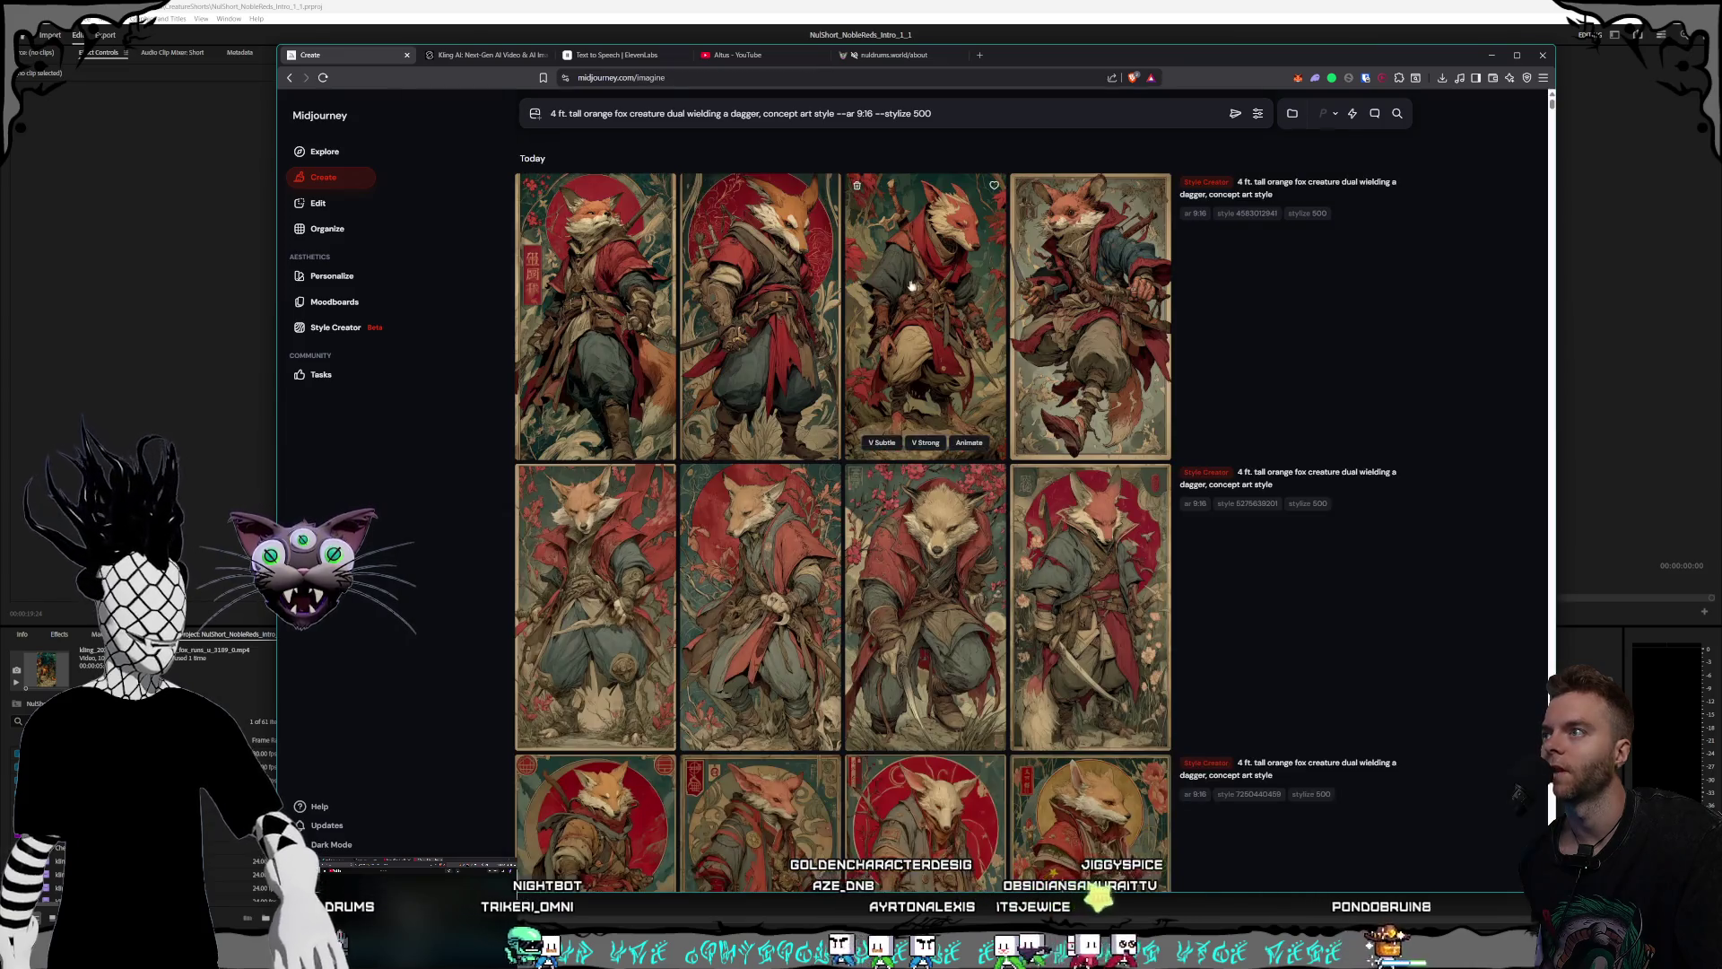
left_click(731, 347)
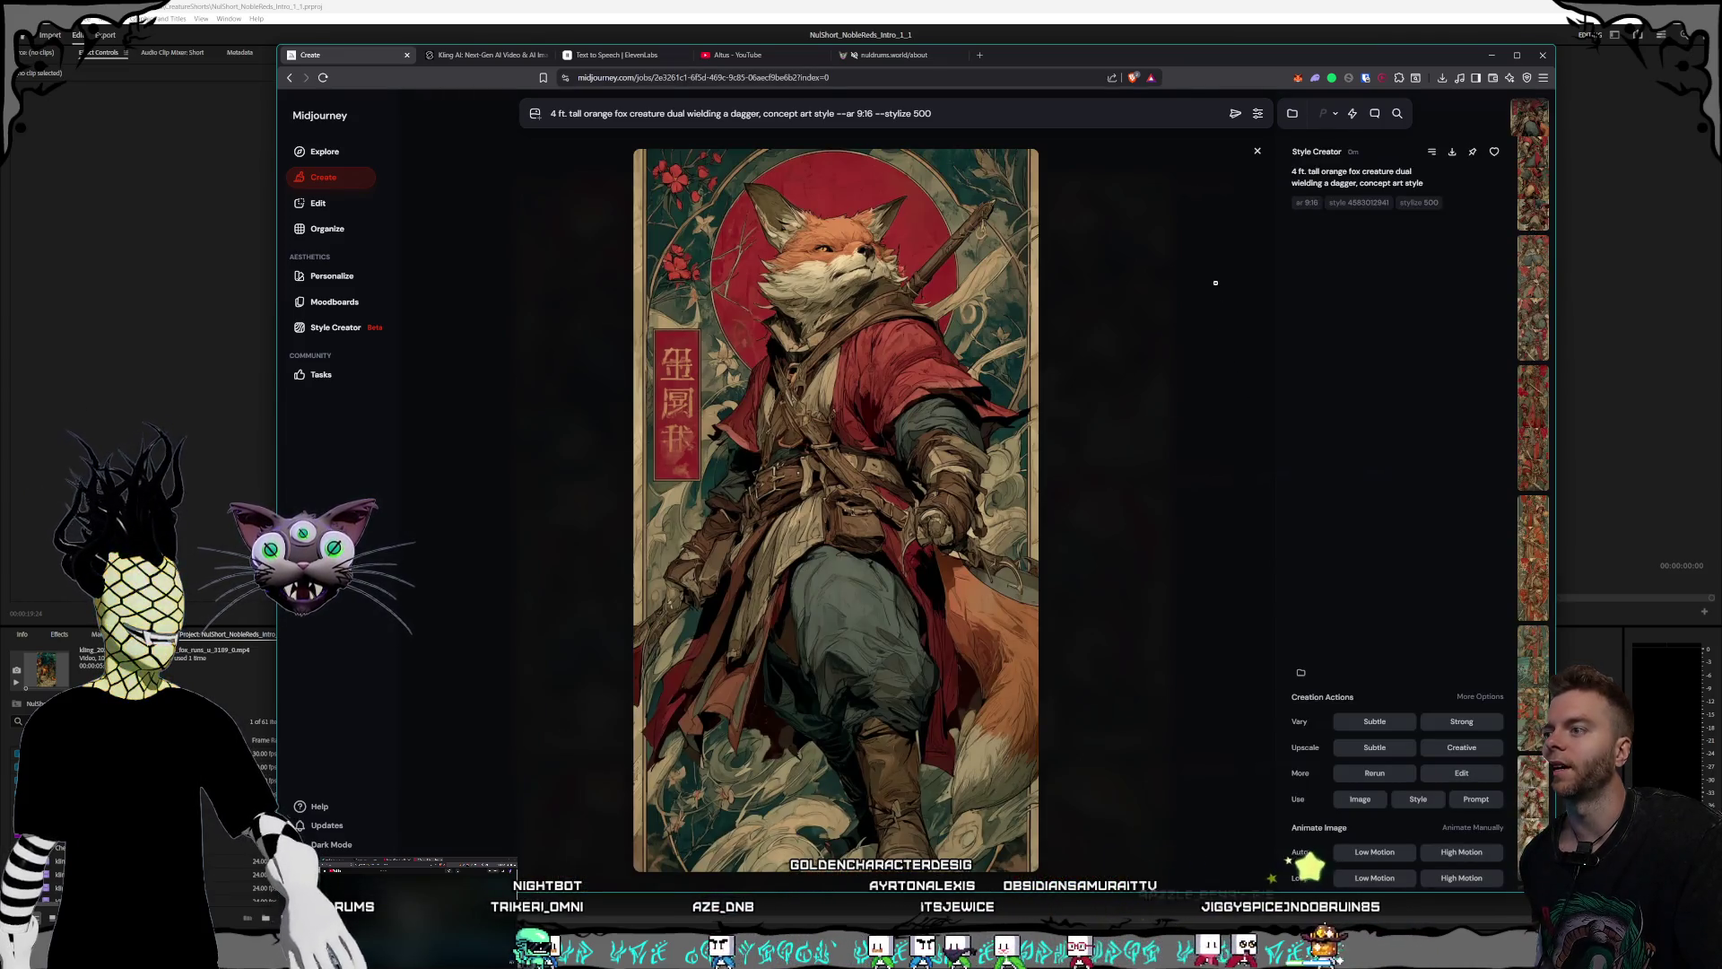
left_click(1258, 152)
- Inspect the golden-halo fox image full-size, then continue browsing the dagger-wielding fox grids
scroll(929, 288, "down", 2)
scroll(929, 287, "down", 2)
scroll(928, 287, "down", 2)
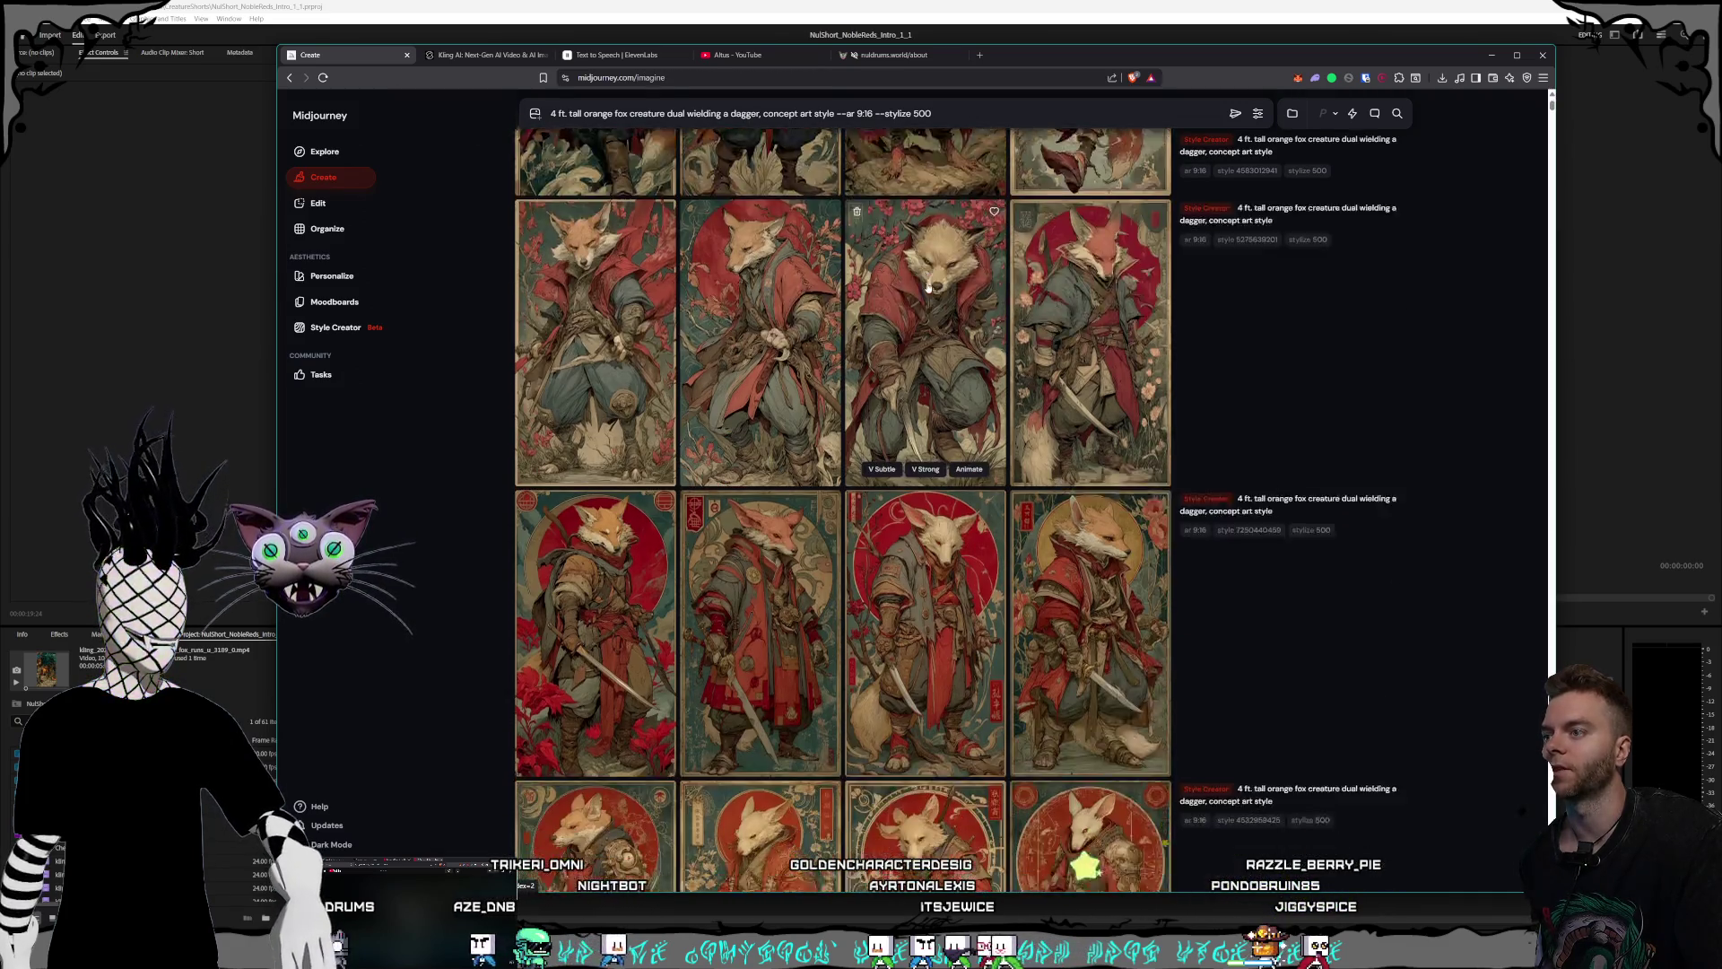
scroll(929, 287, "down", 1)
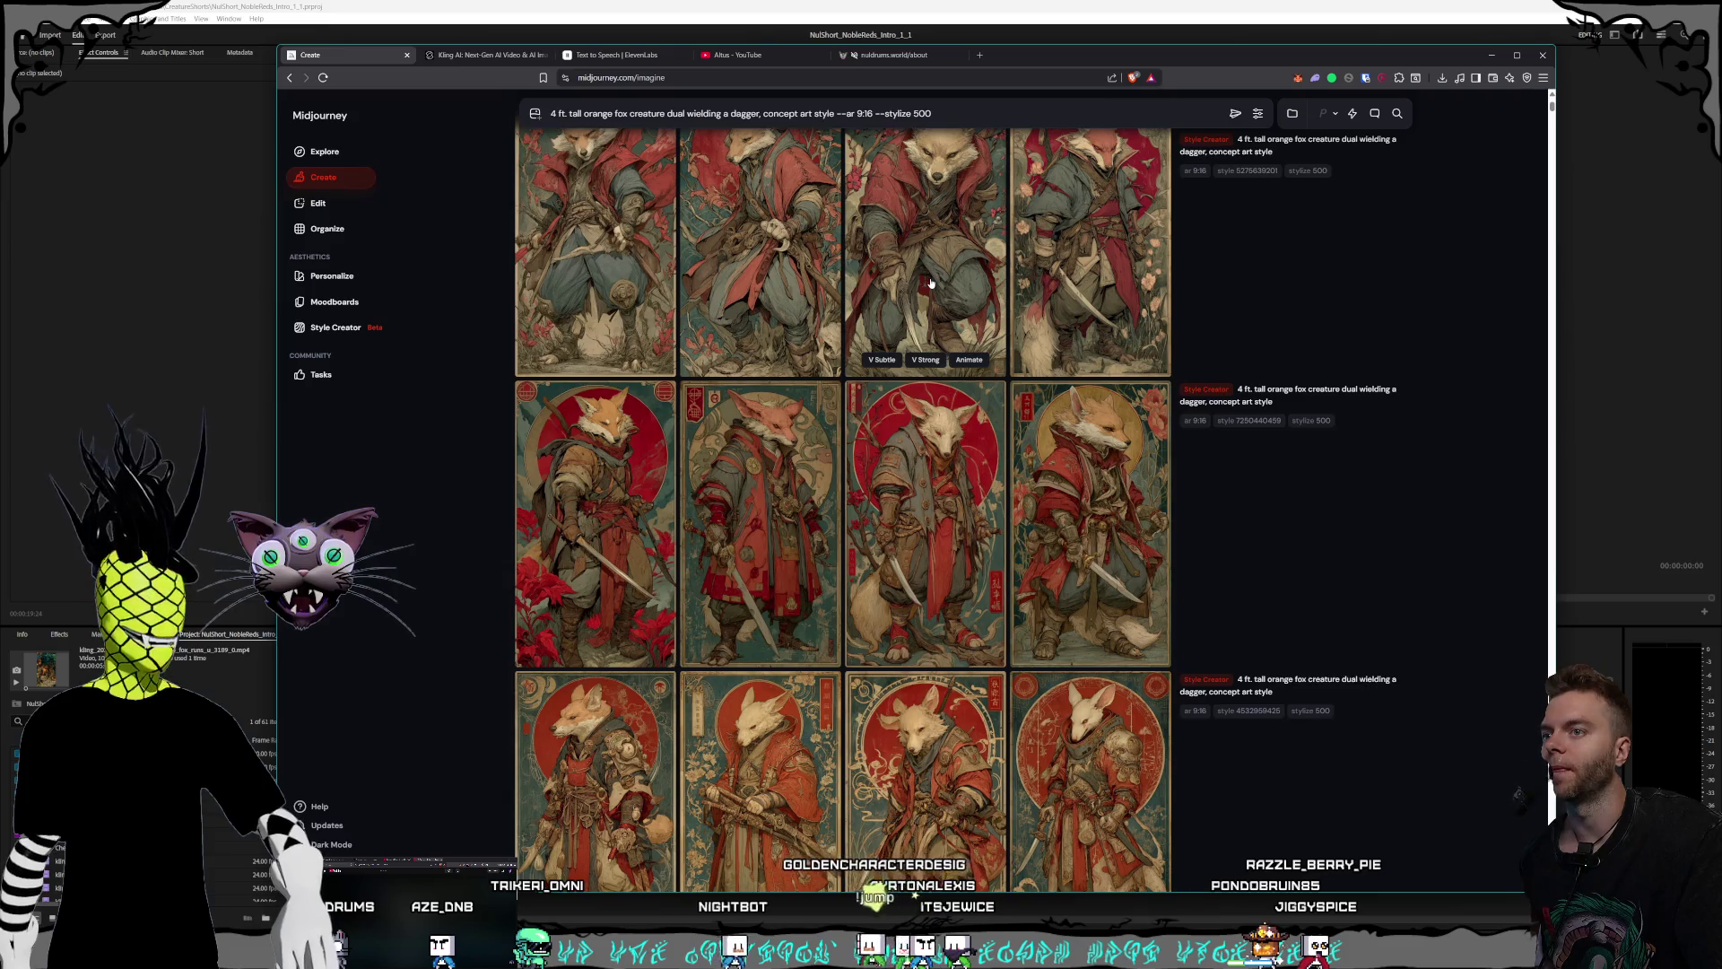
left_click(1092, 474)
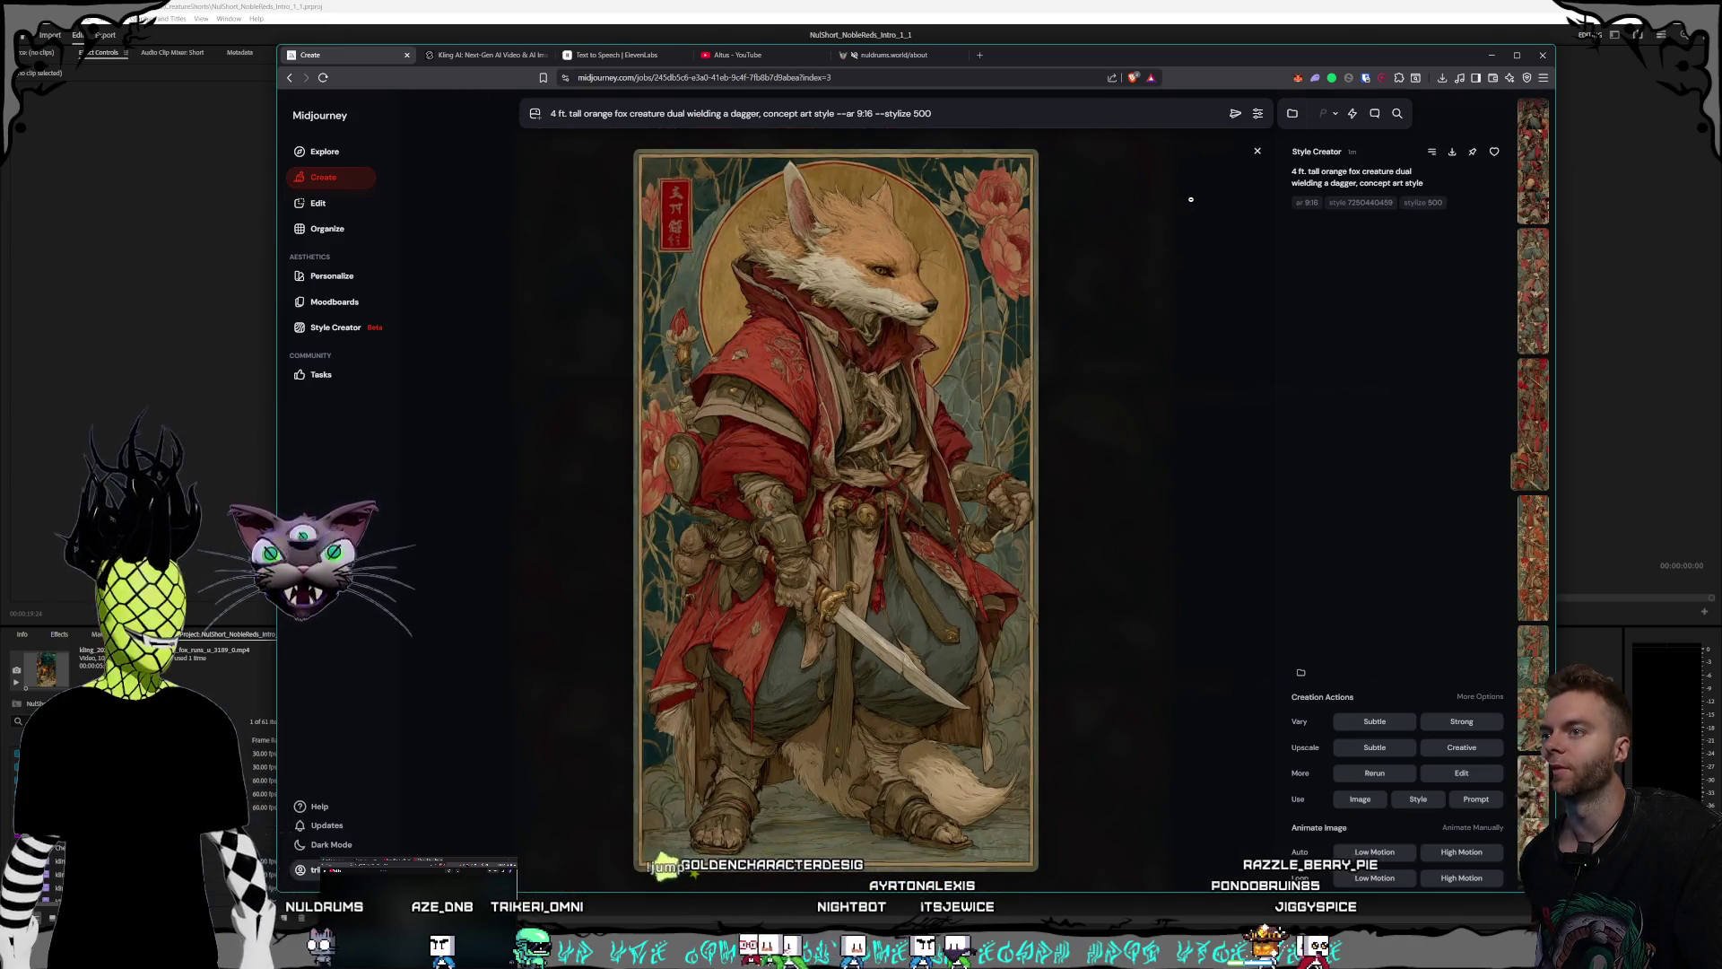
left_click(1258, 152)
scroll(902, 266, "down", 2)
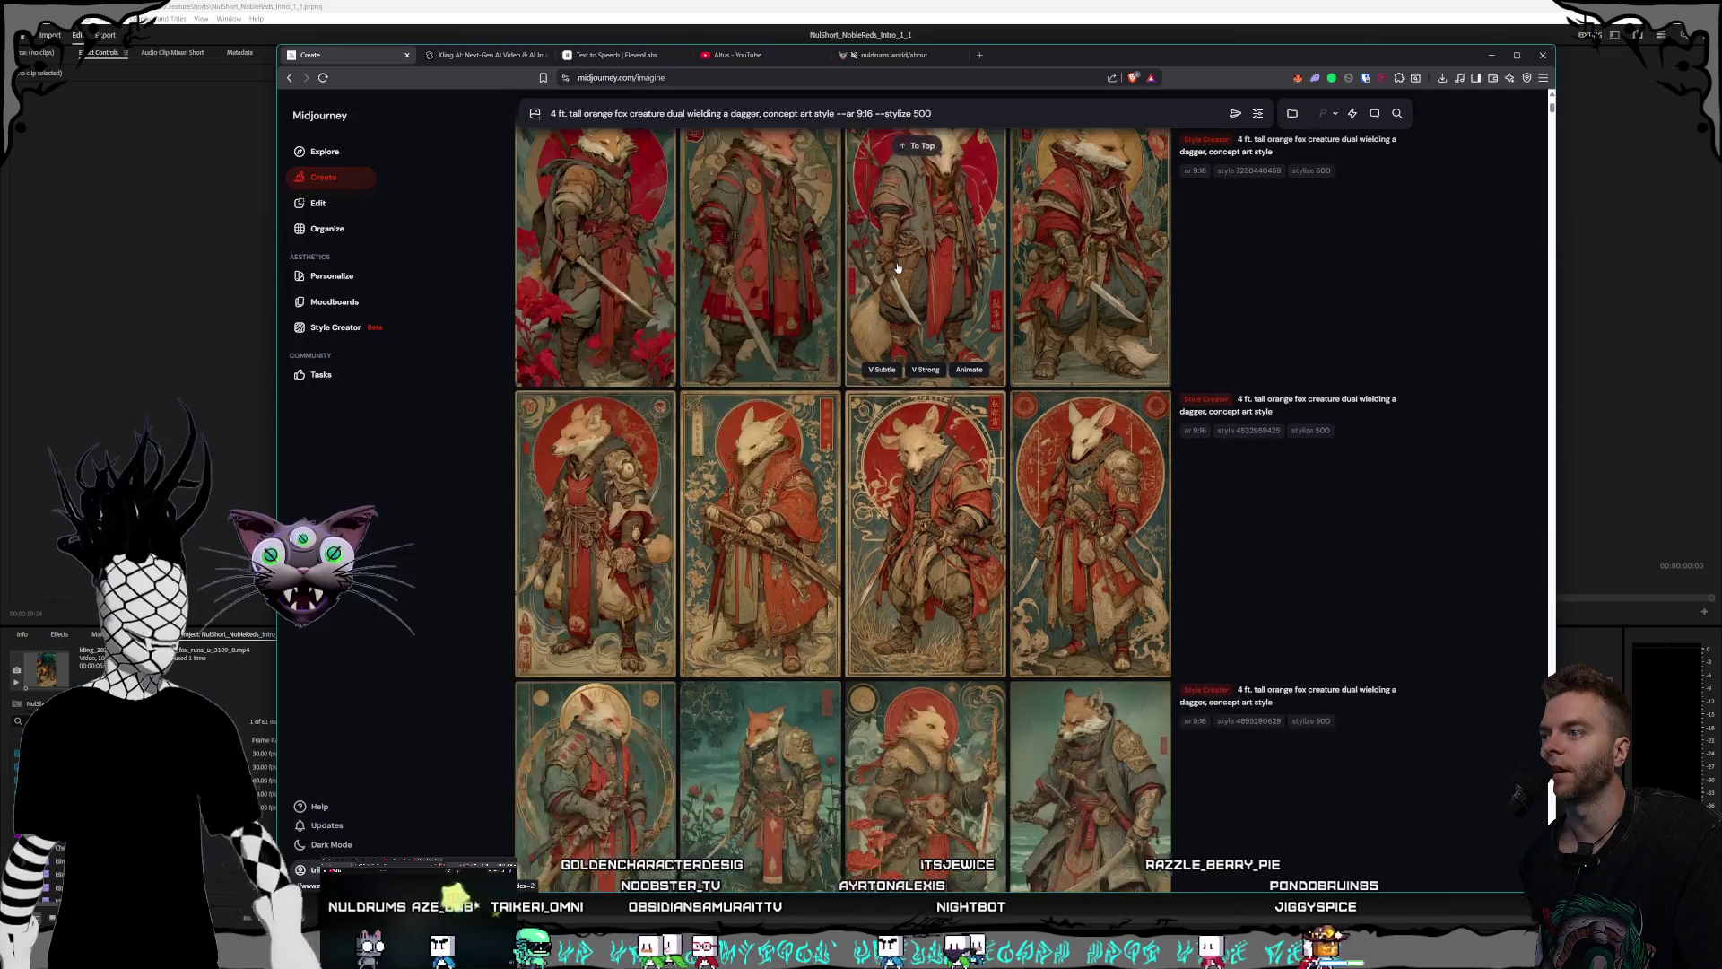
scroll(902, 267, "down", 2)
scroll(901, 267, "down", 2)
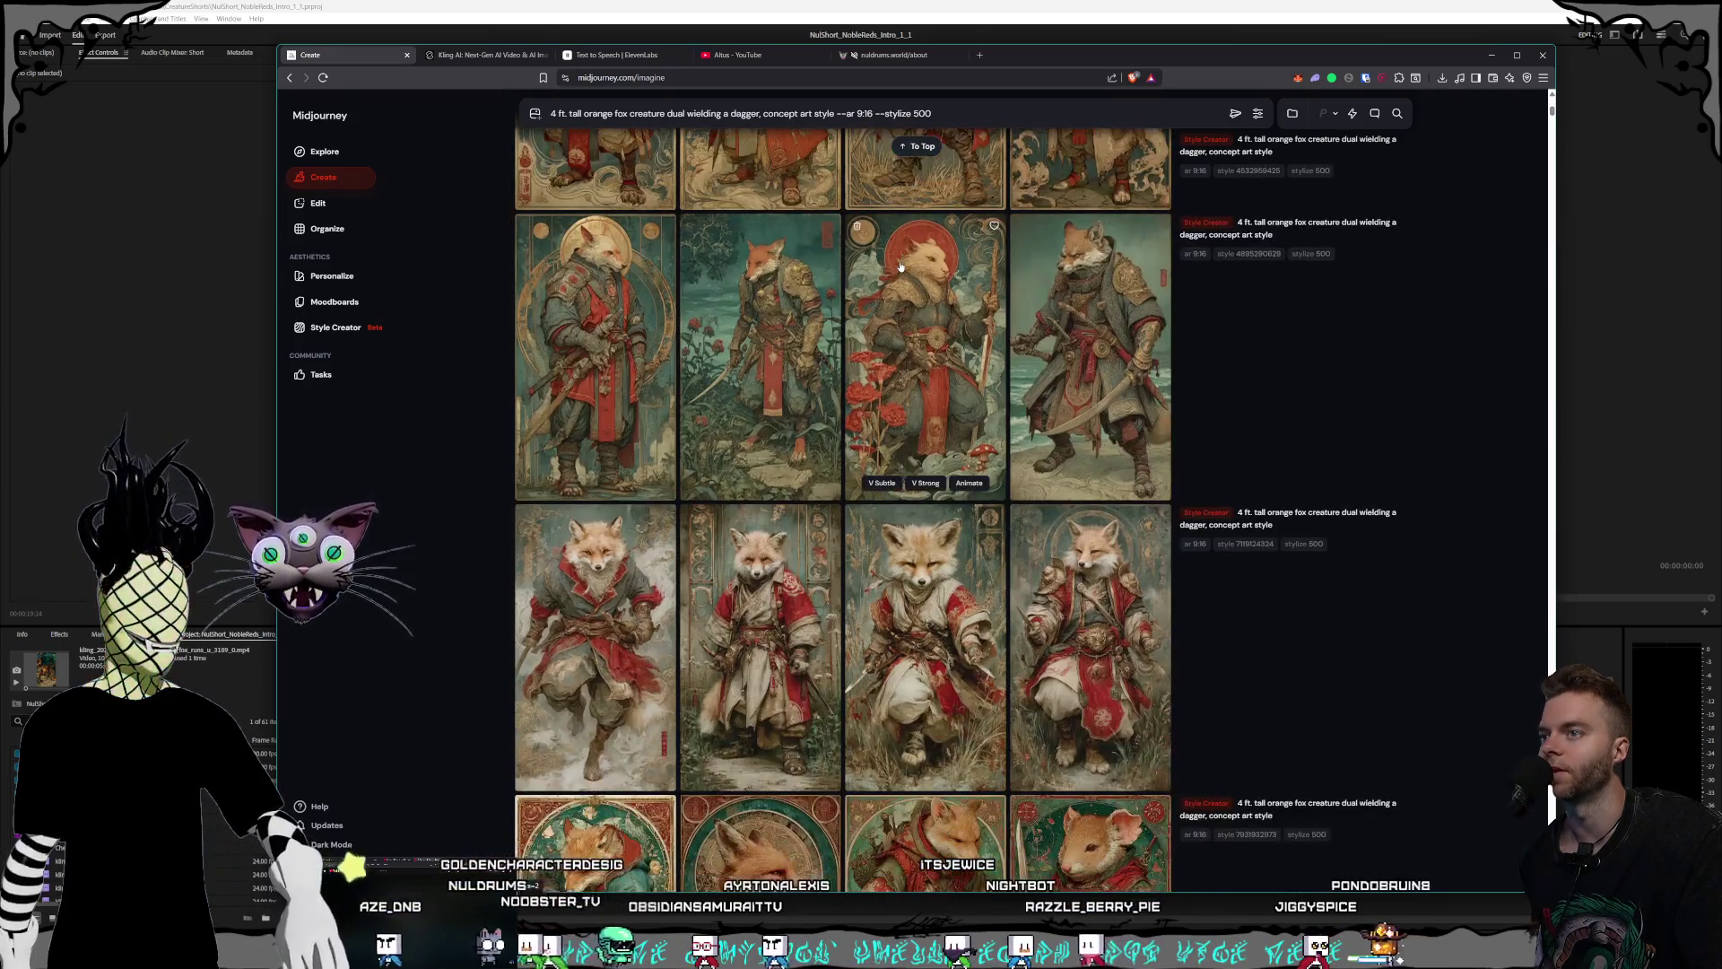
scroll(902, 267, "down", 3)
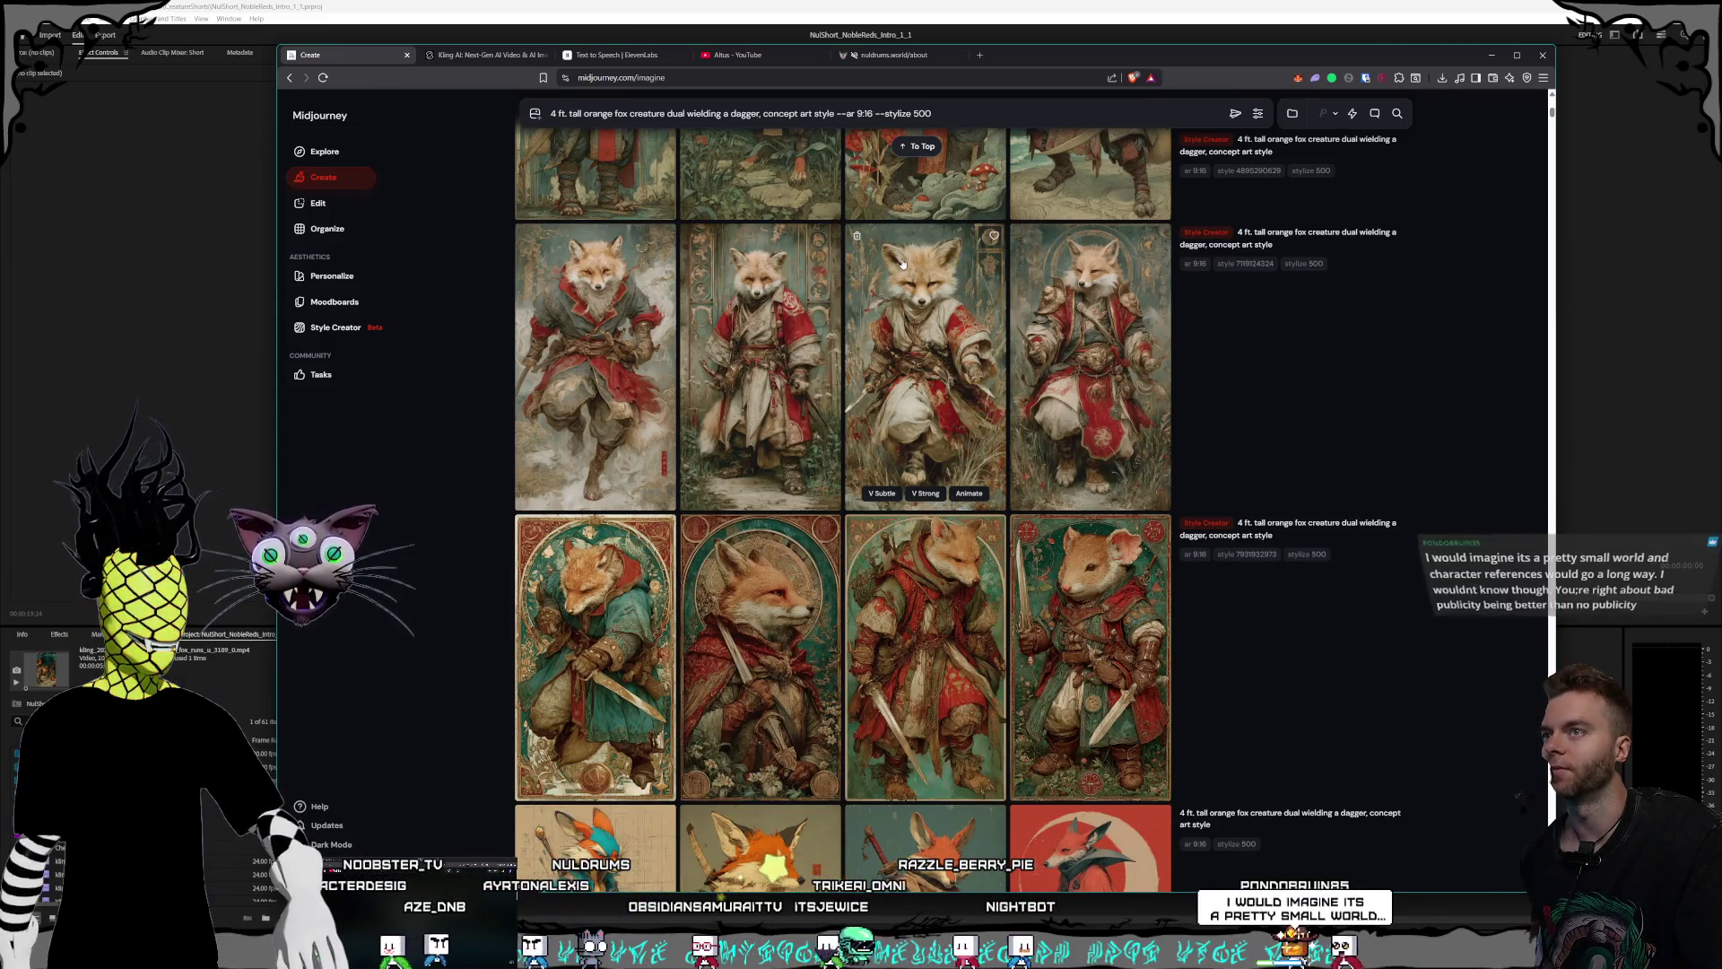
scroll(901, 262, "up", 5)
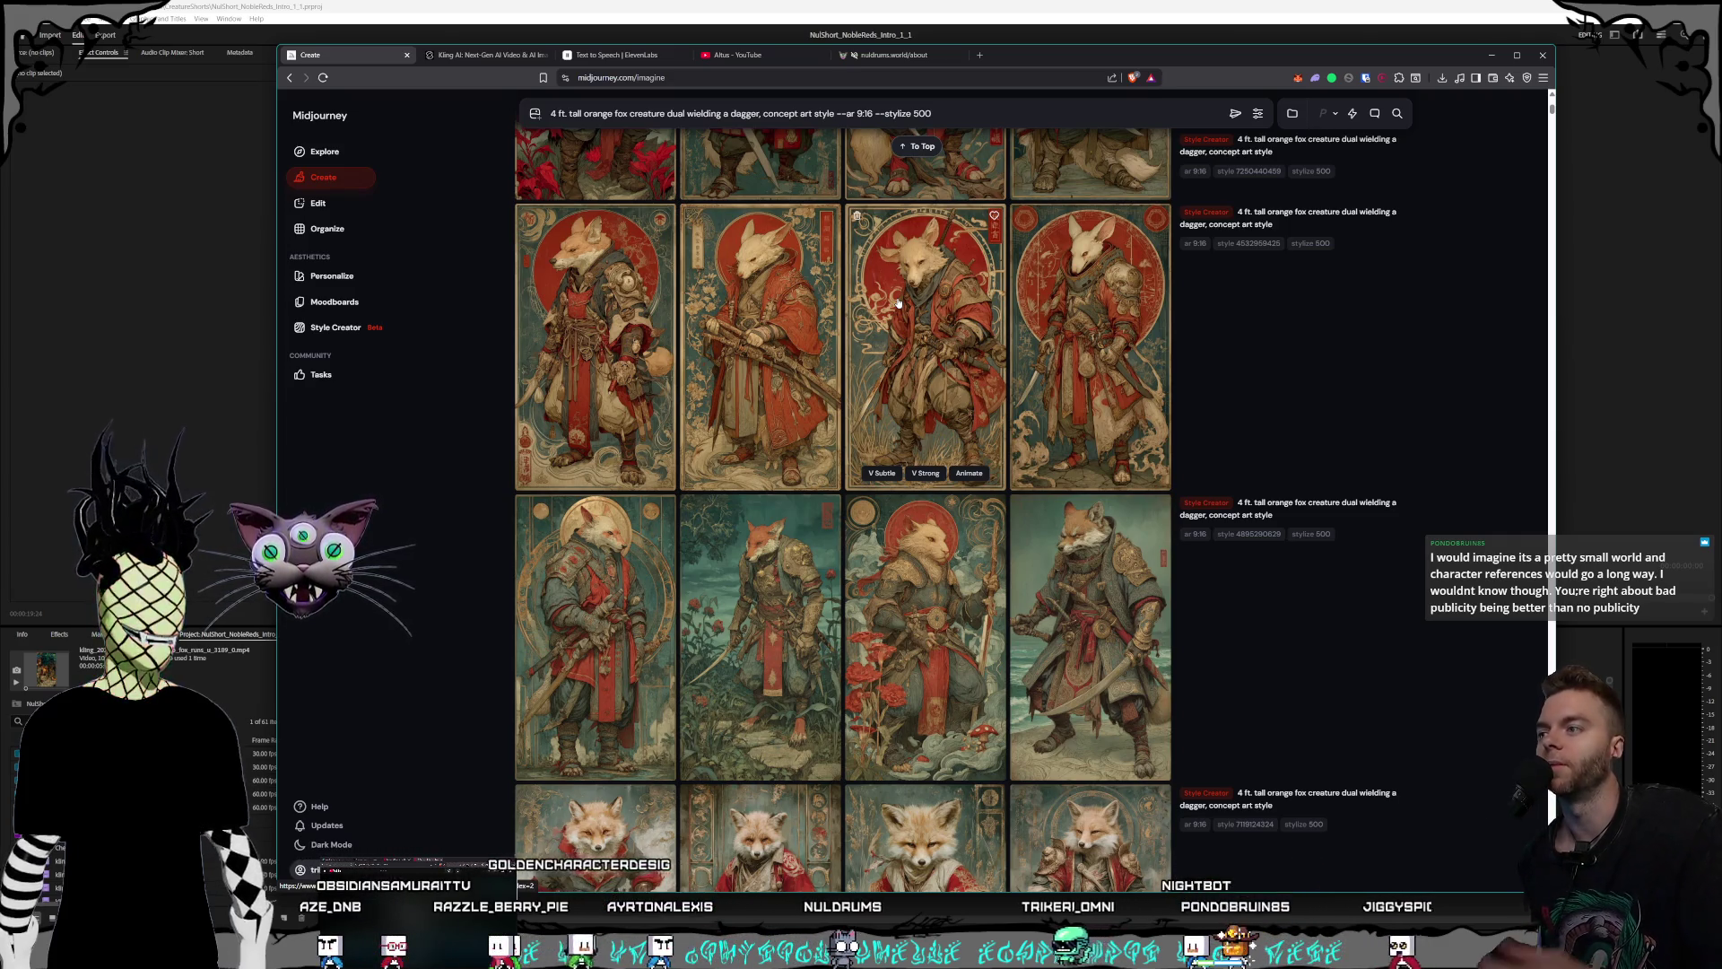
- Move up the Create grid and view a red-robed fox image full-size
scroll(996, 652, "up", 1)
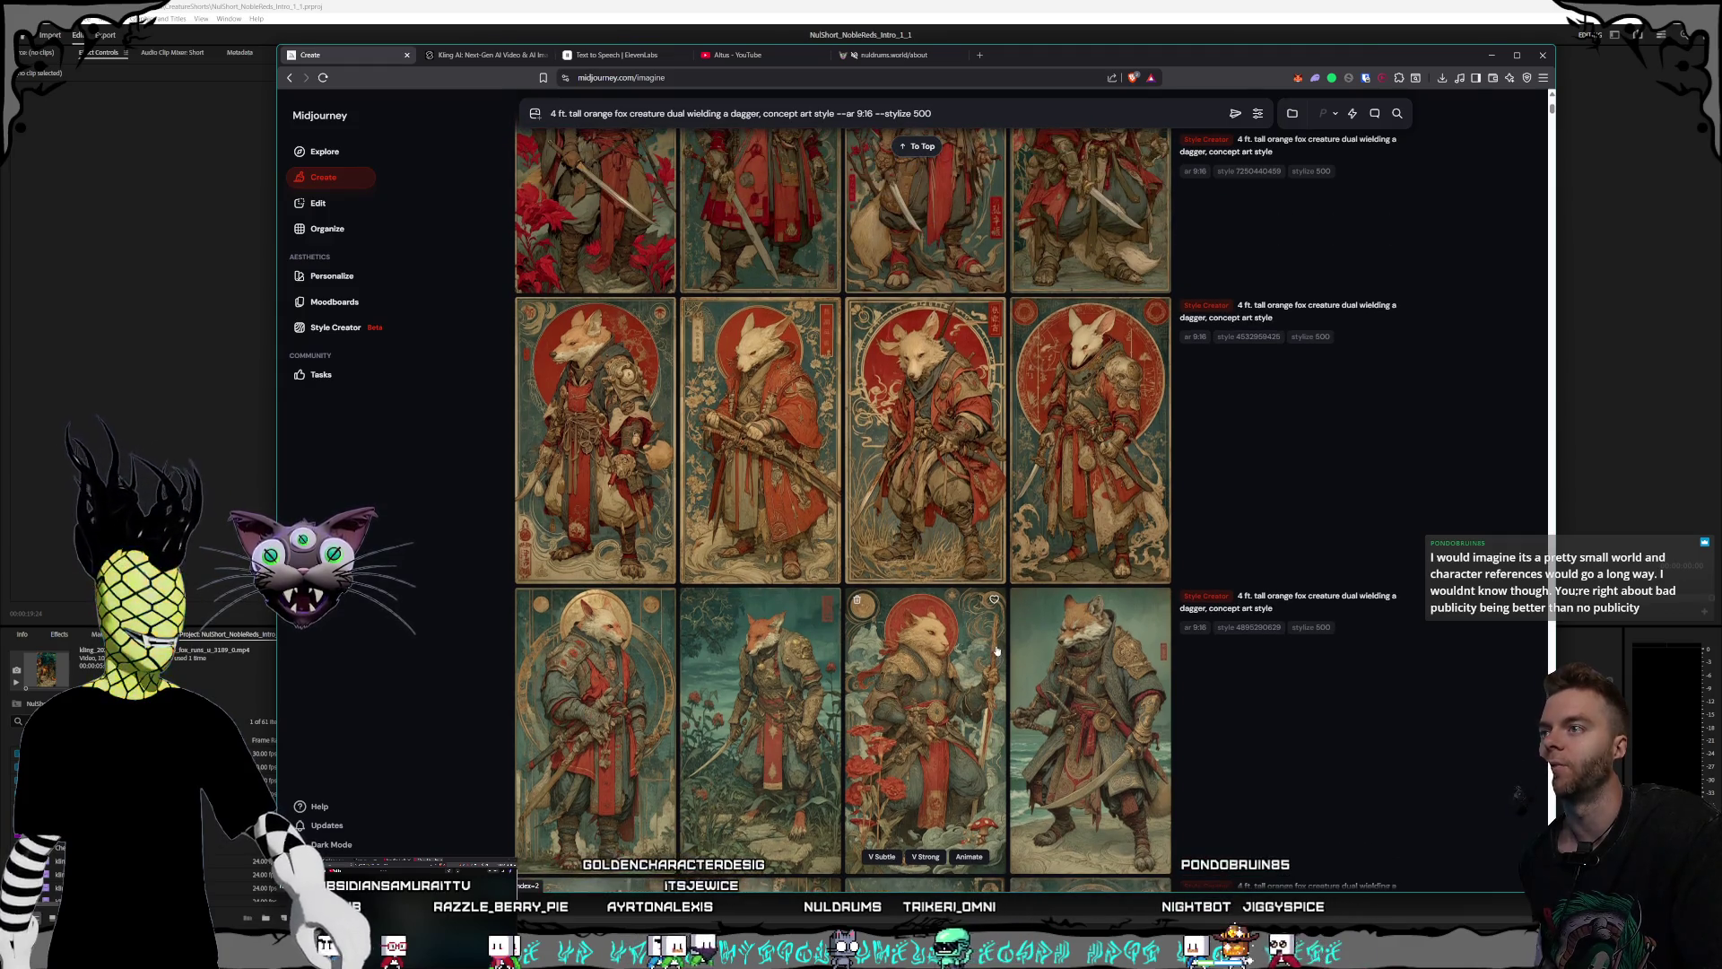
scroll(996, 652, "up", 1)
scroll(933, 651, "up", 1)
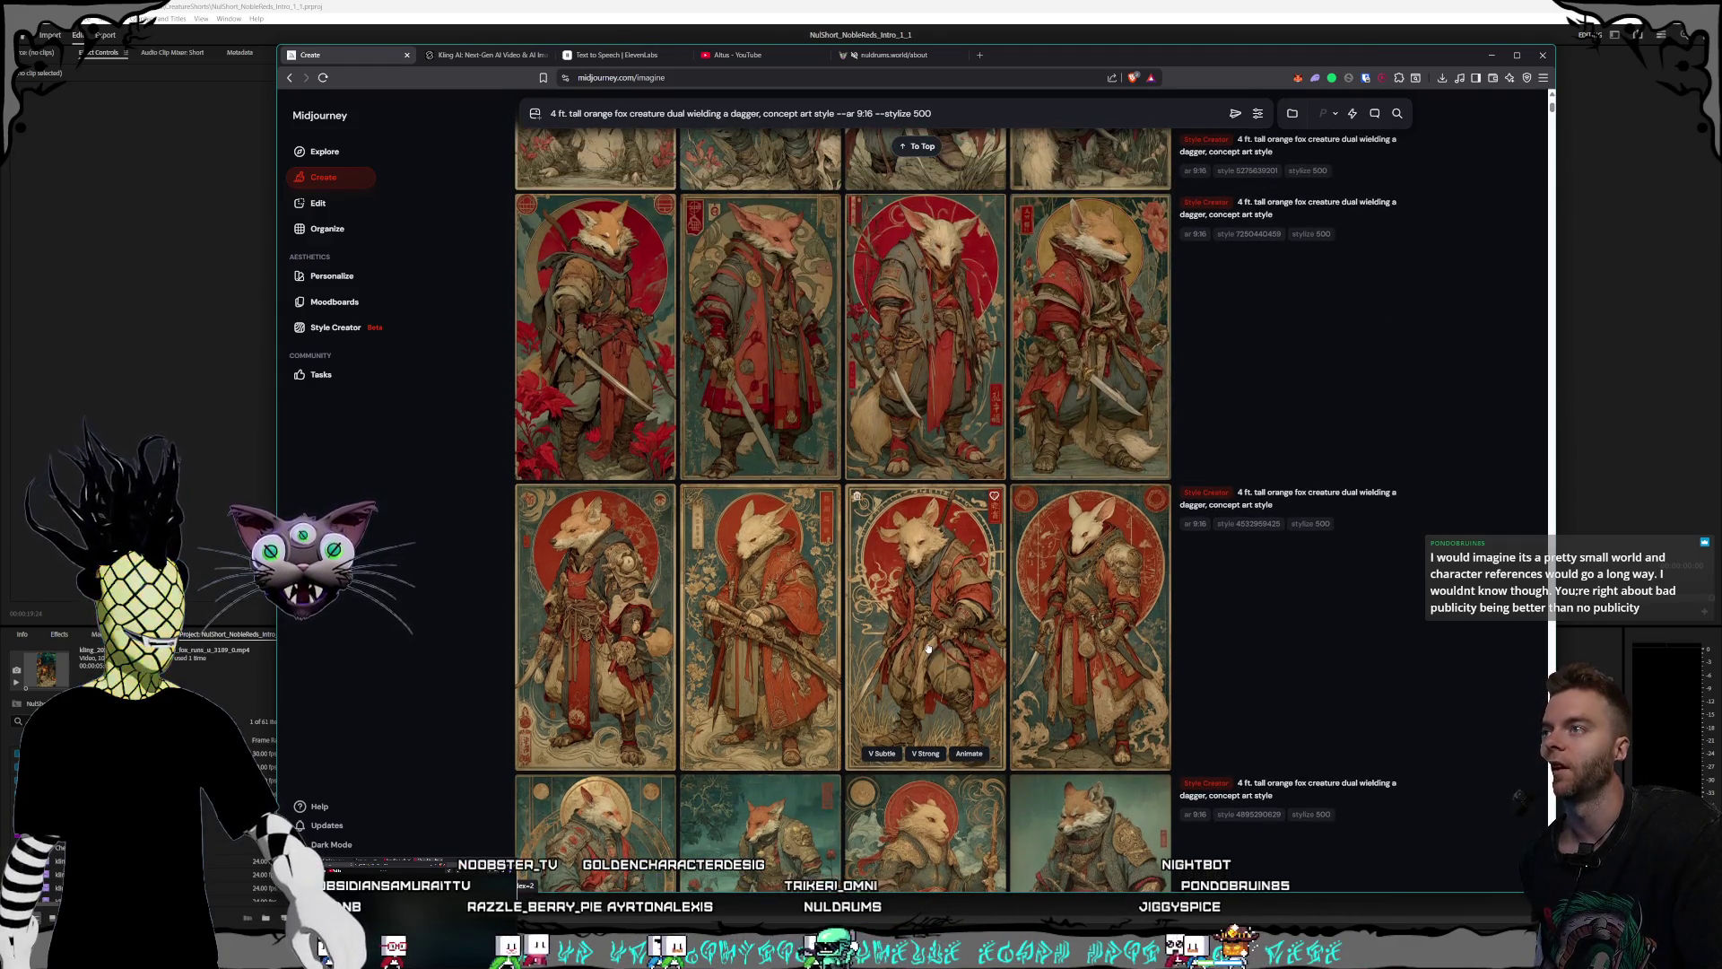
scroll(929, 648, "up", 1)
scroll(928, 647, "up", 1)
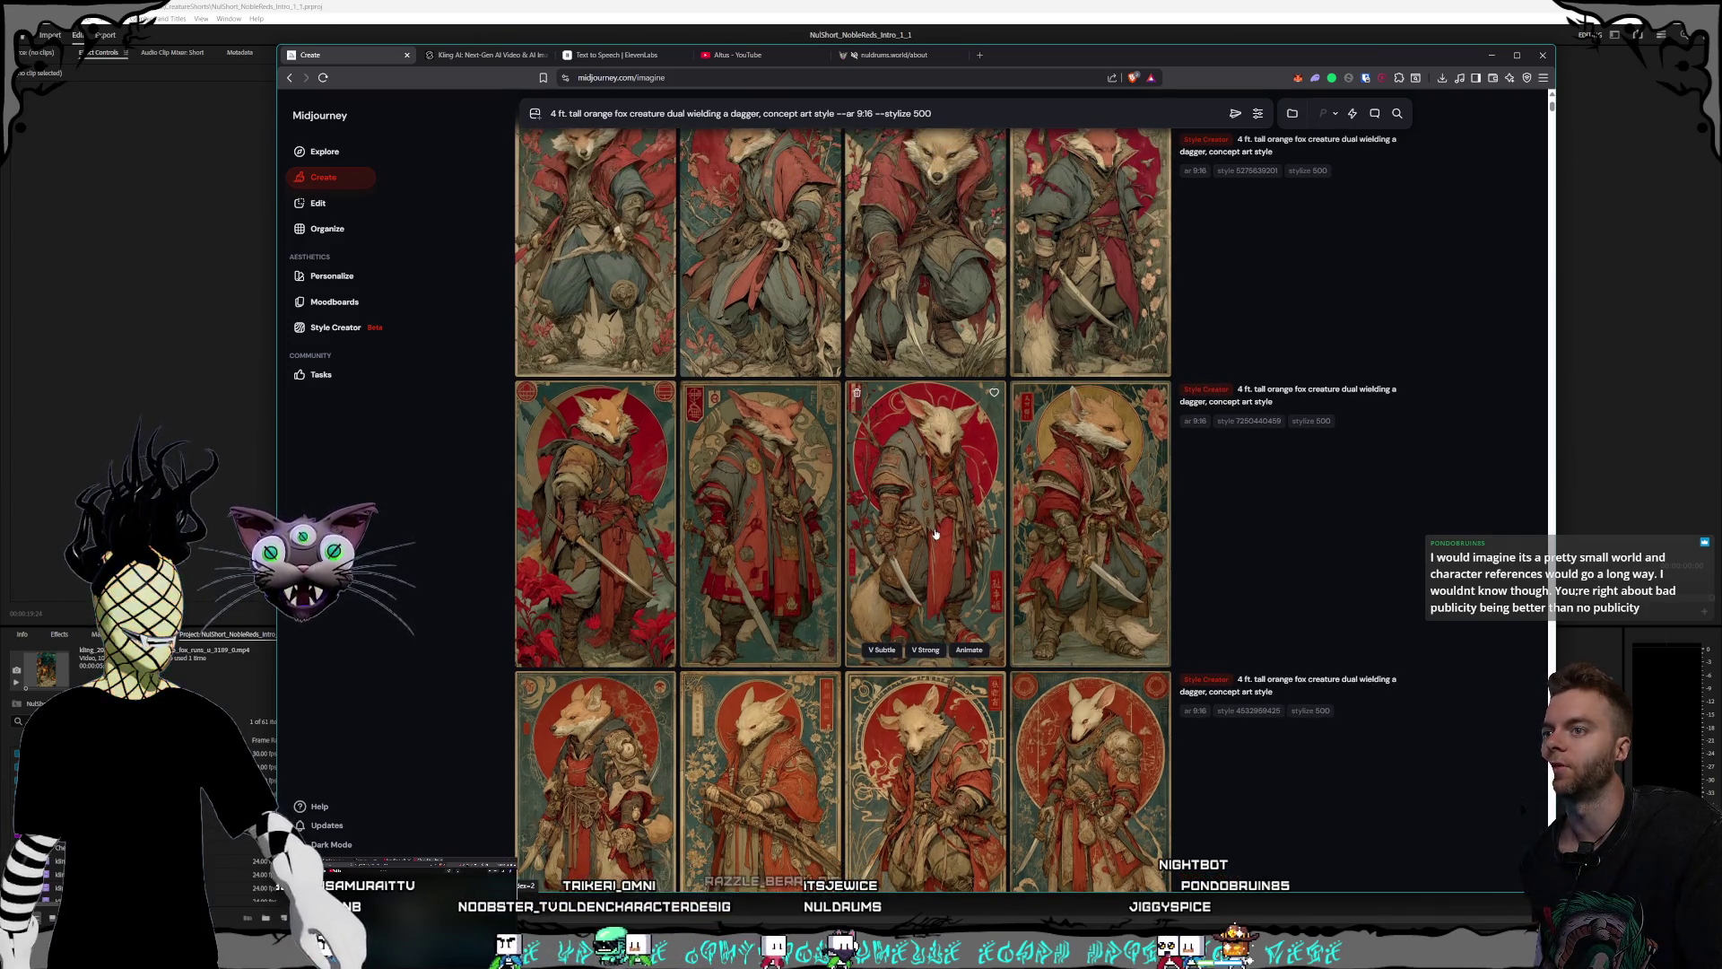
scroll(928, 539, "up", 1)
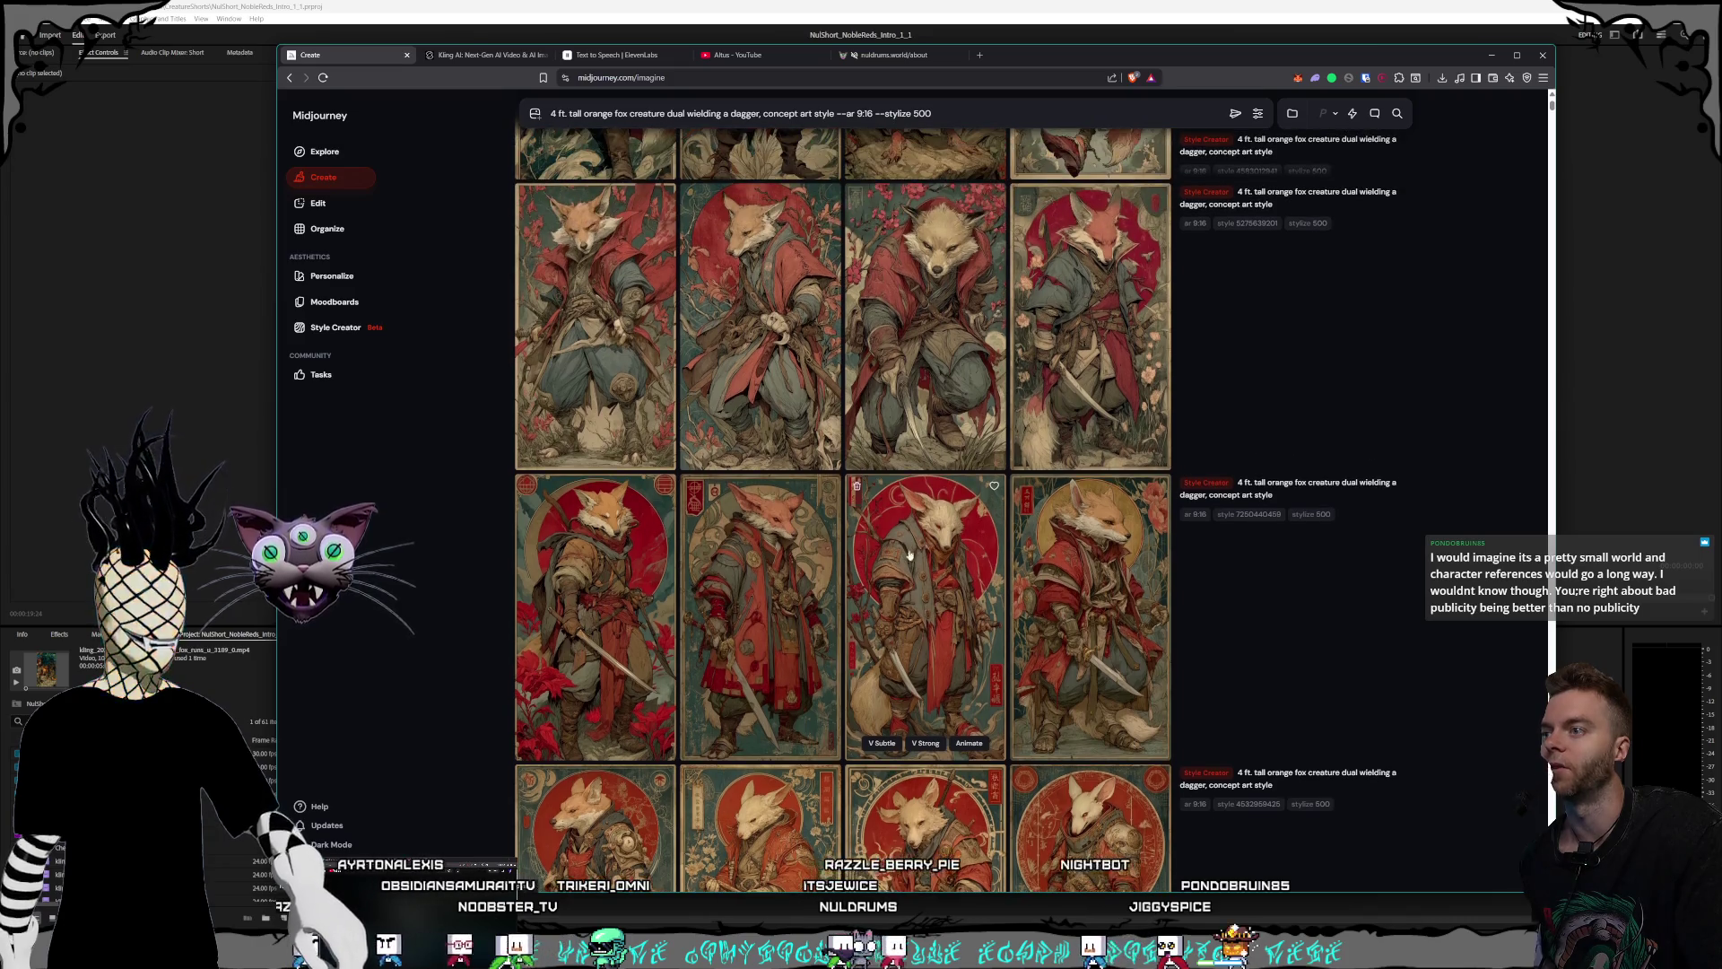
left_click(795, 619)
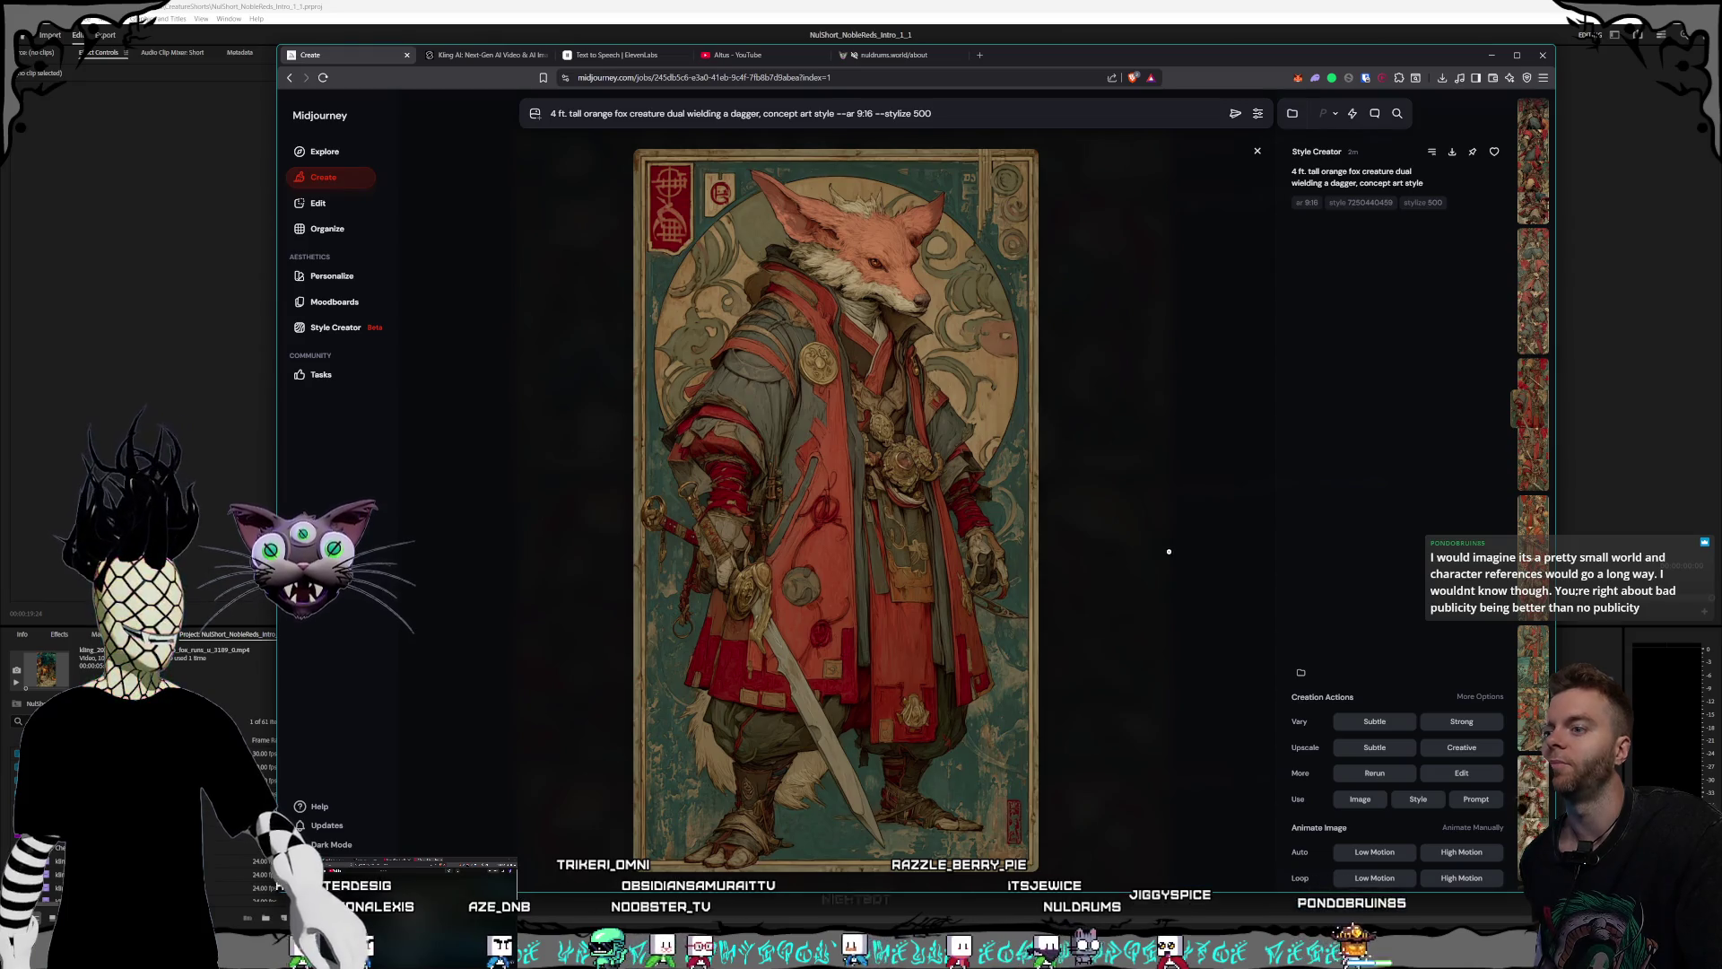
left_click(1154, 551)
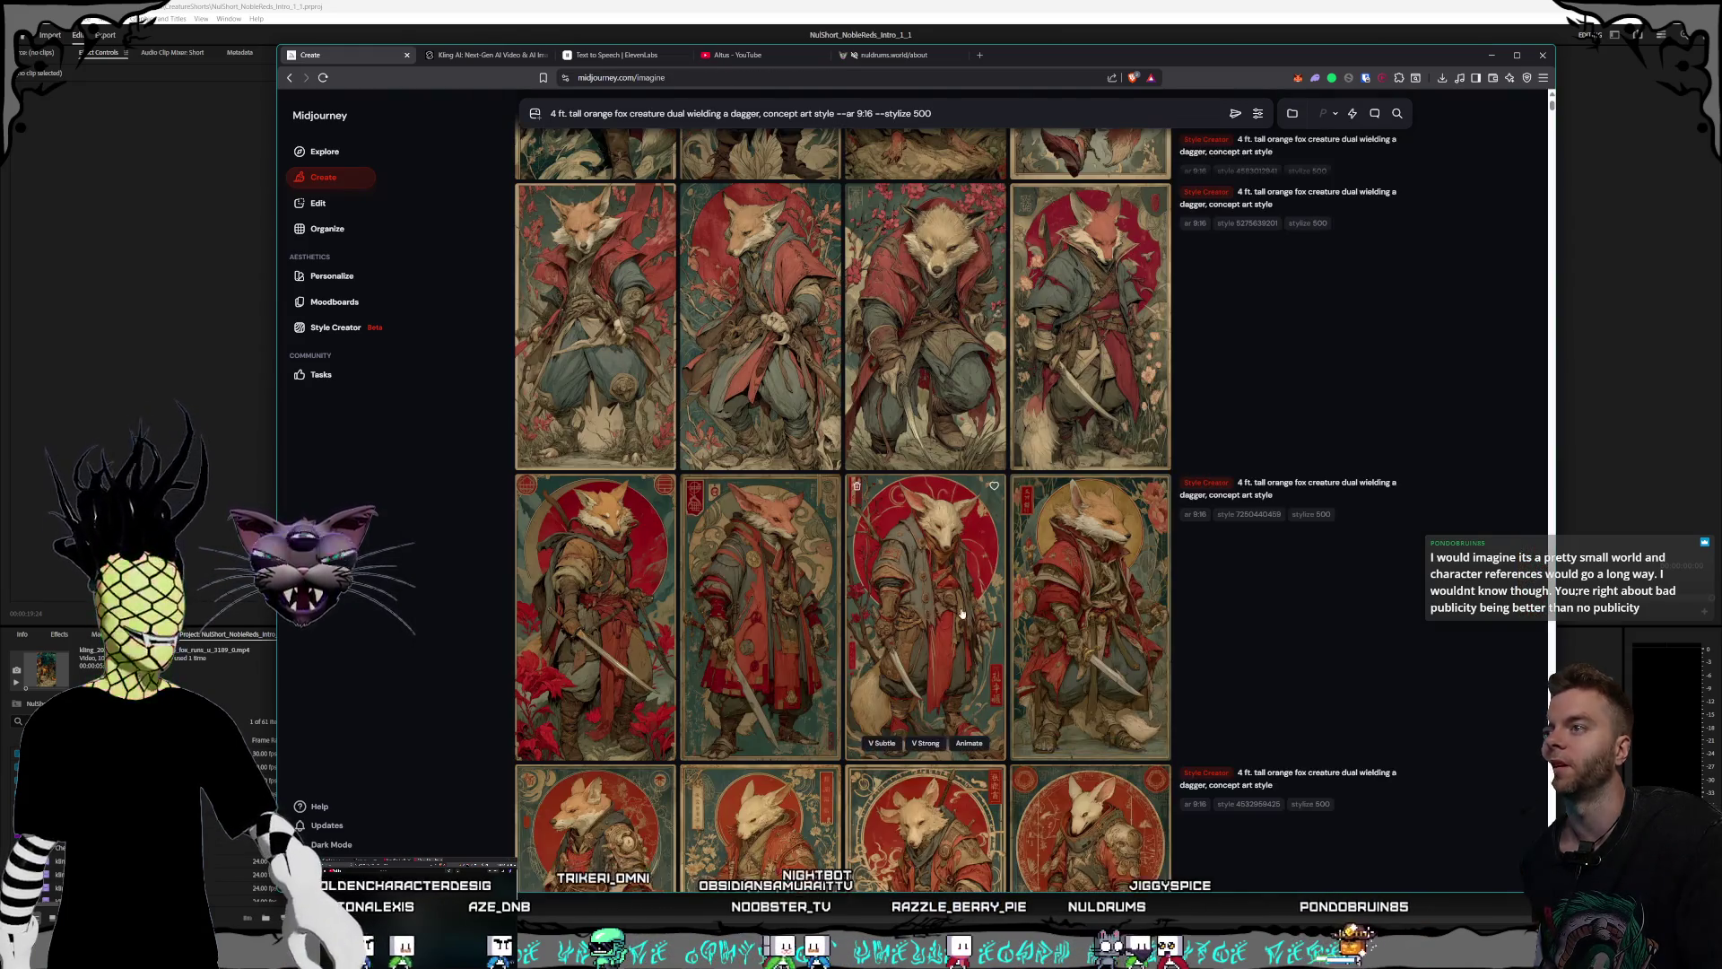
- View the cherry-blossom fox and another fox from the same batch enlarged
scroll(996, 600, "up", 1)
scroll(996, 601, "up", 1)
scroll(997, 600, "up", 1)
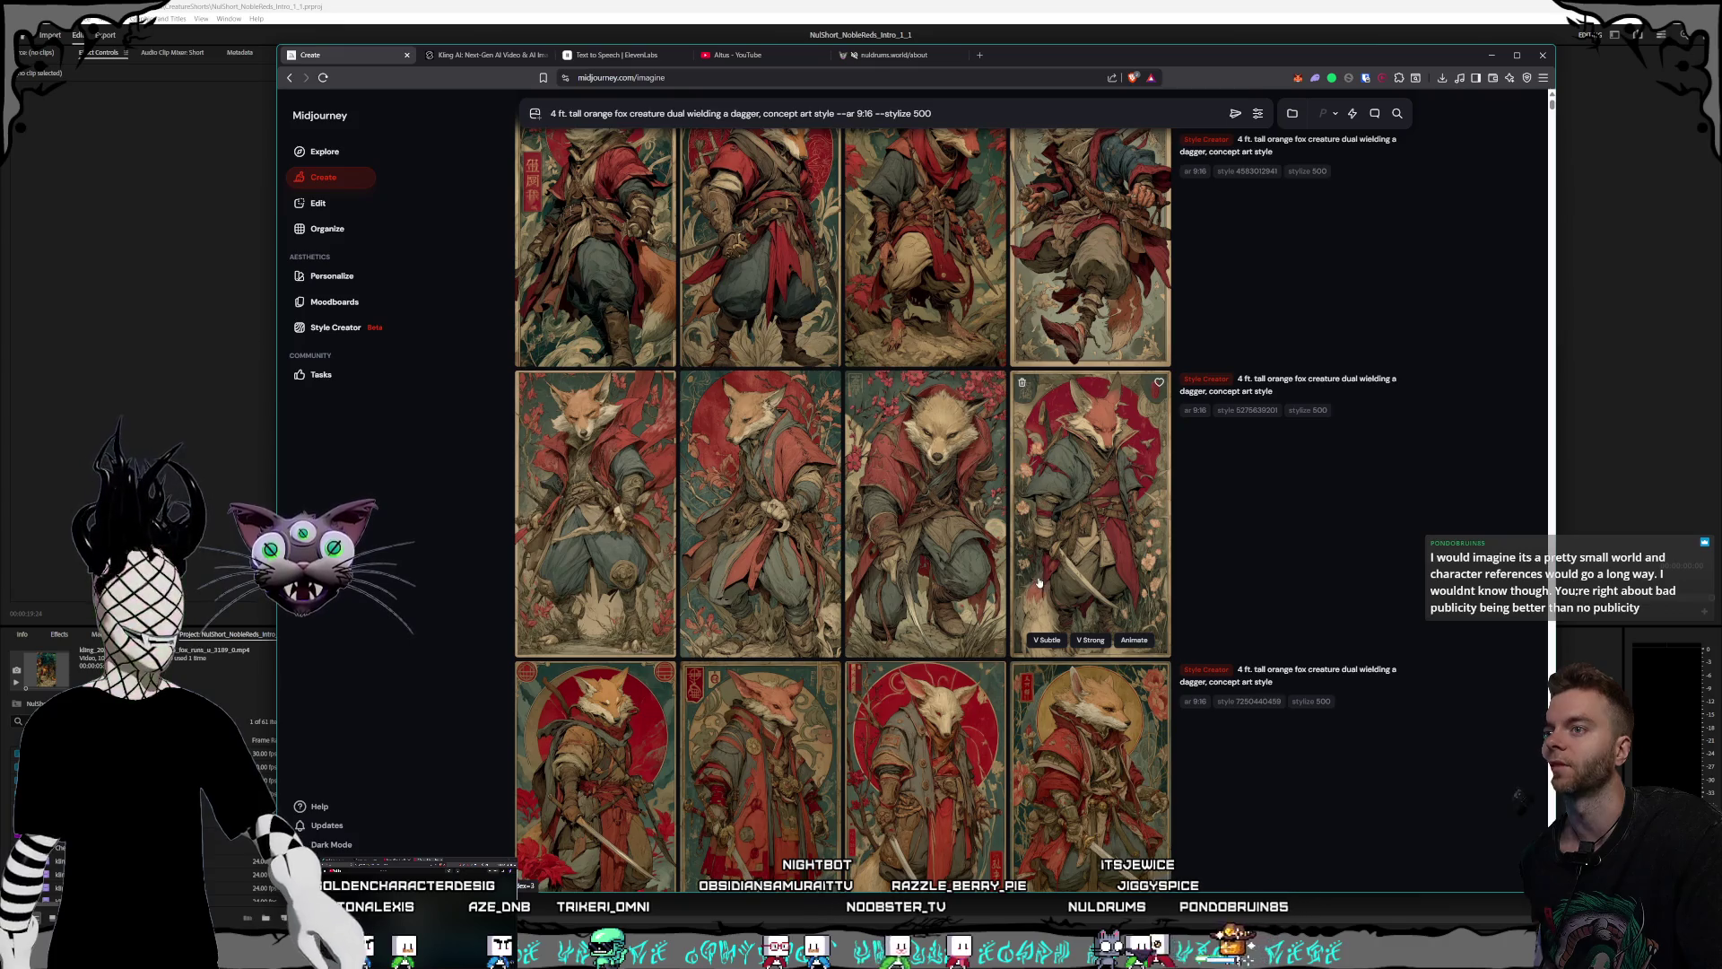
left_click(967, 555)
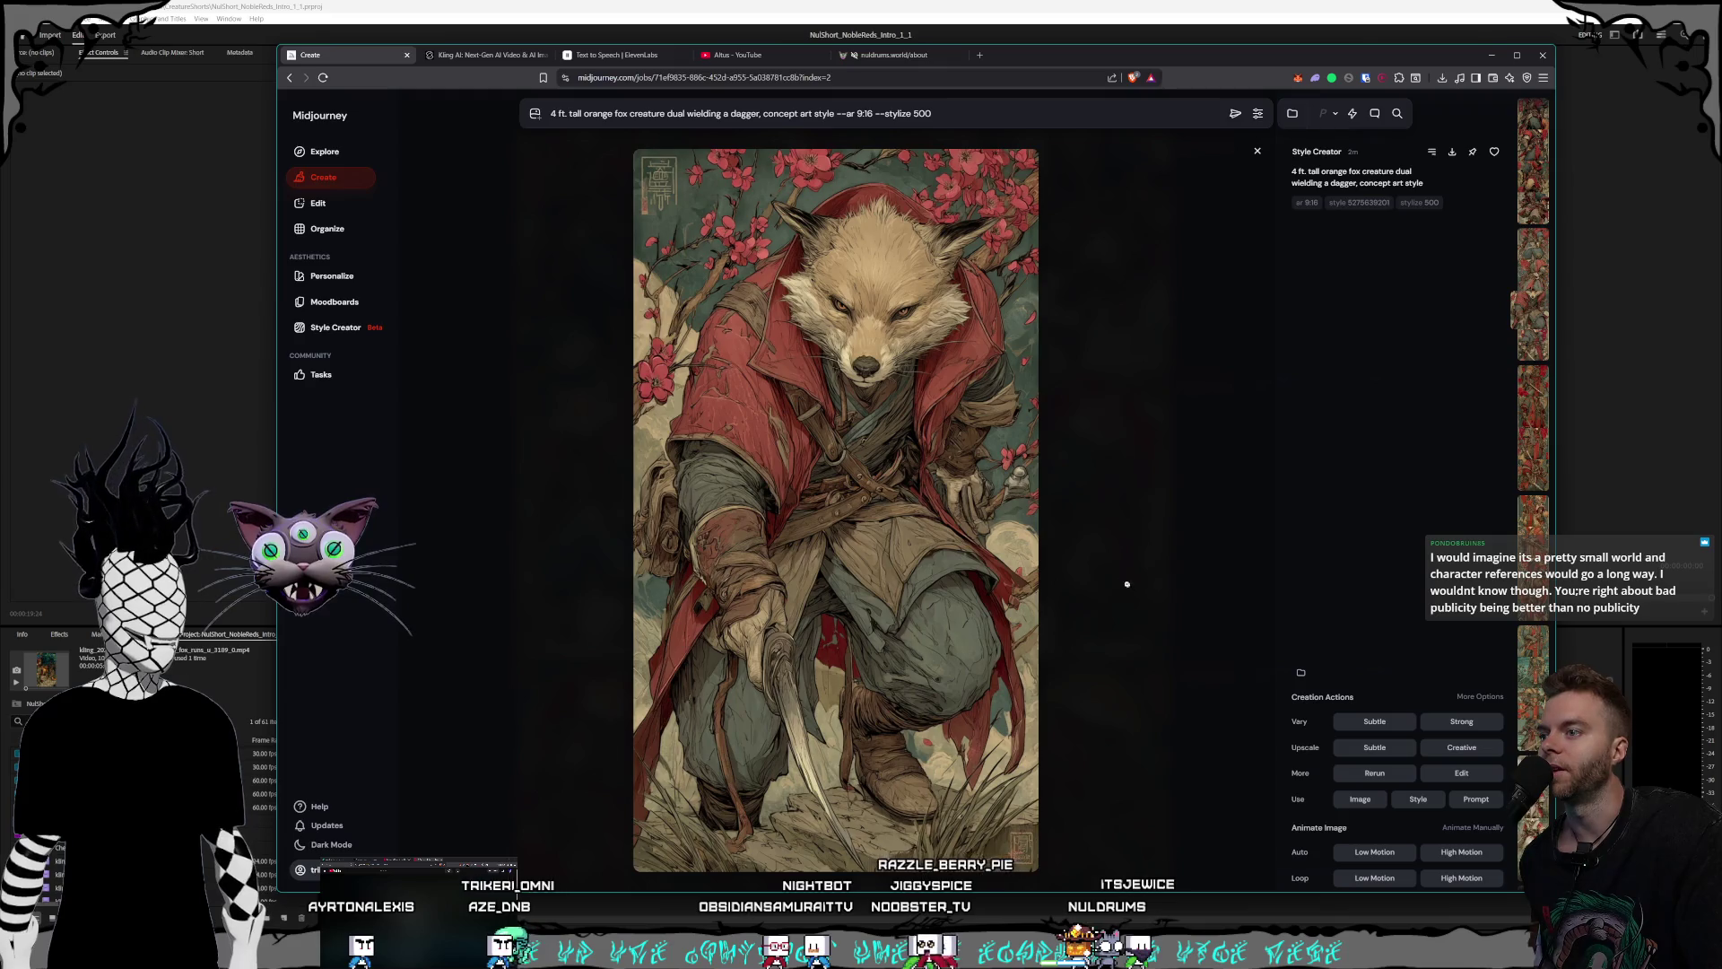
left_click(1127, 584)
left_click(751, 542)
left_click(1156, 565)
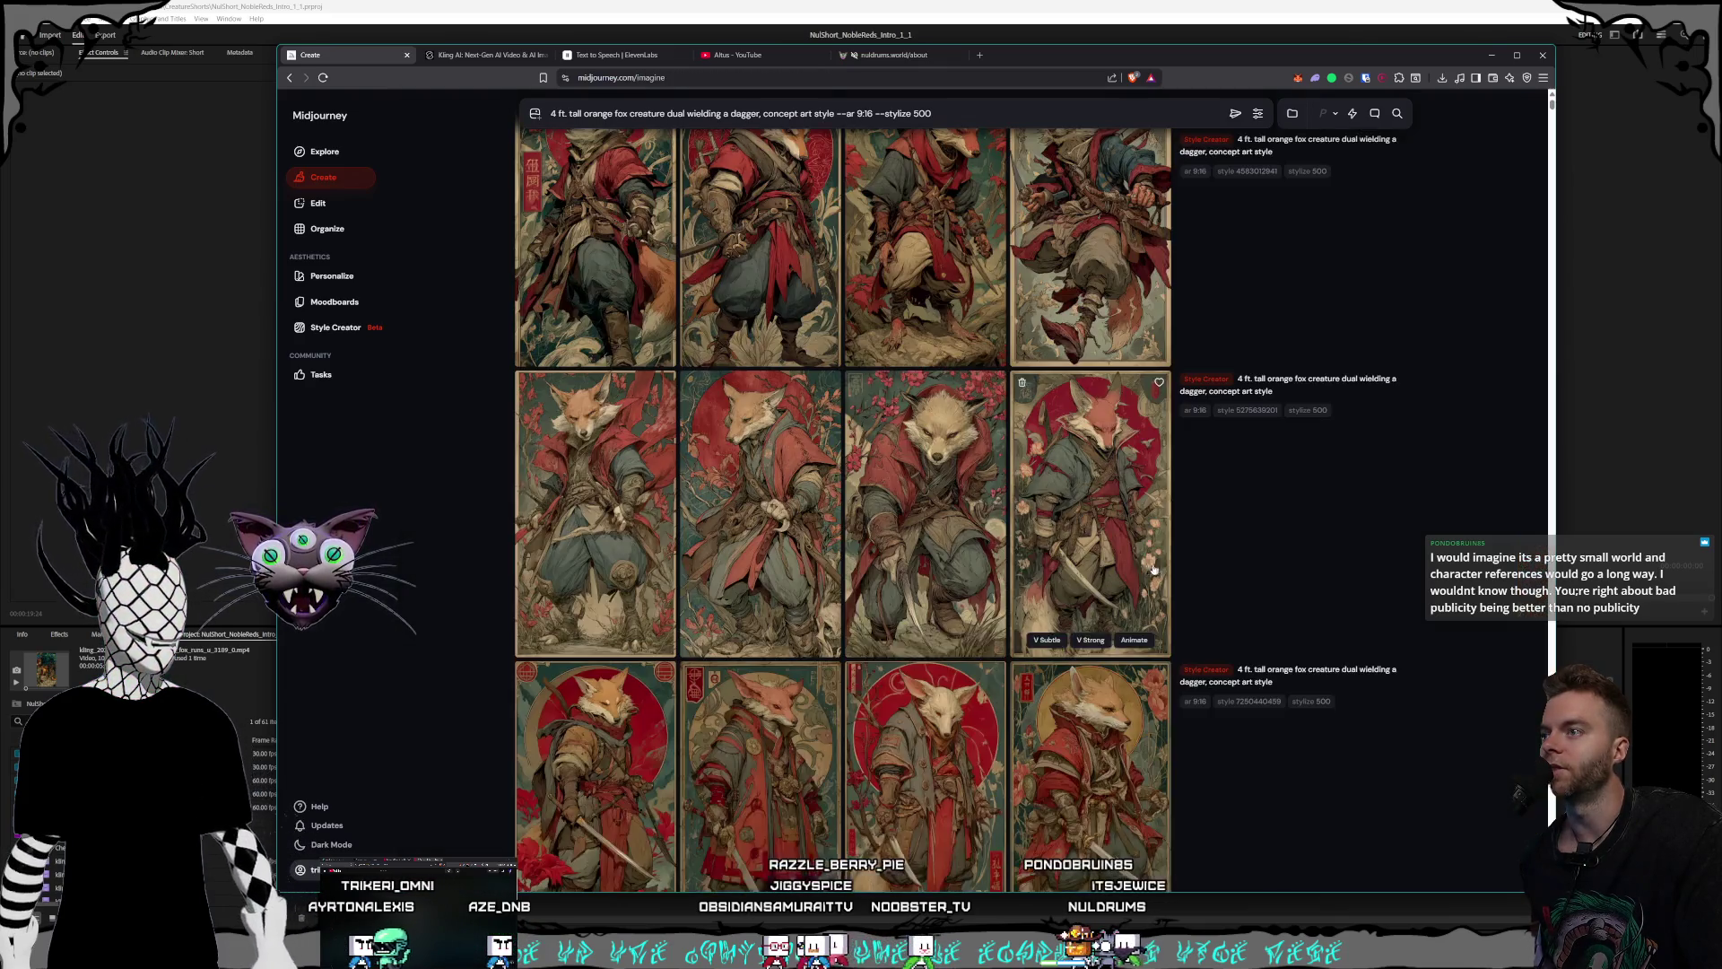
left_click(791, 550)
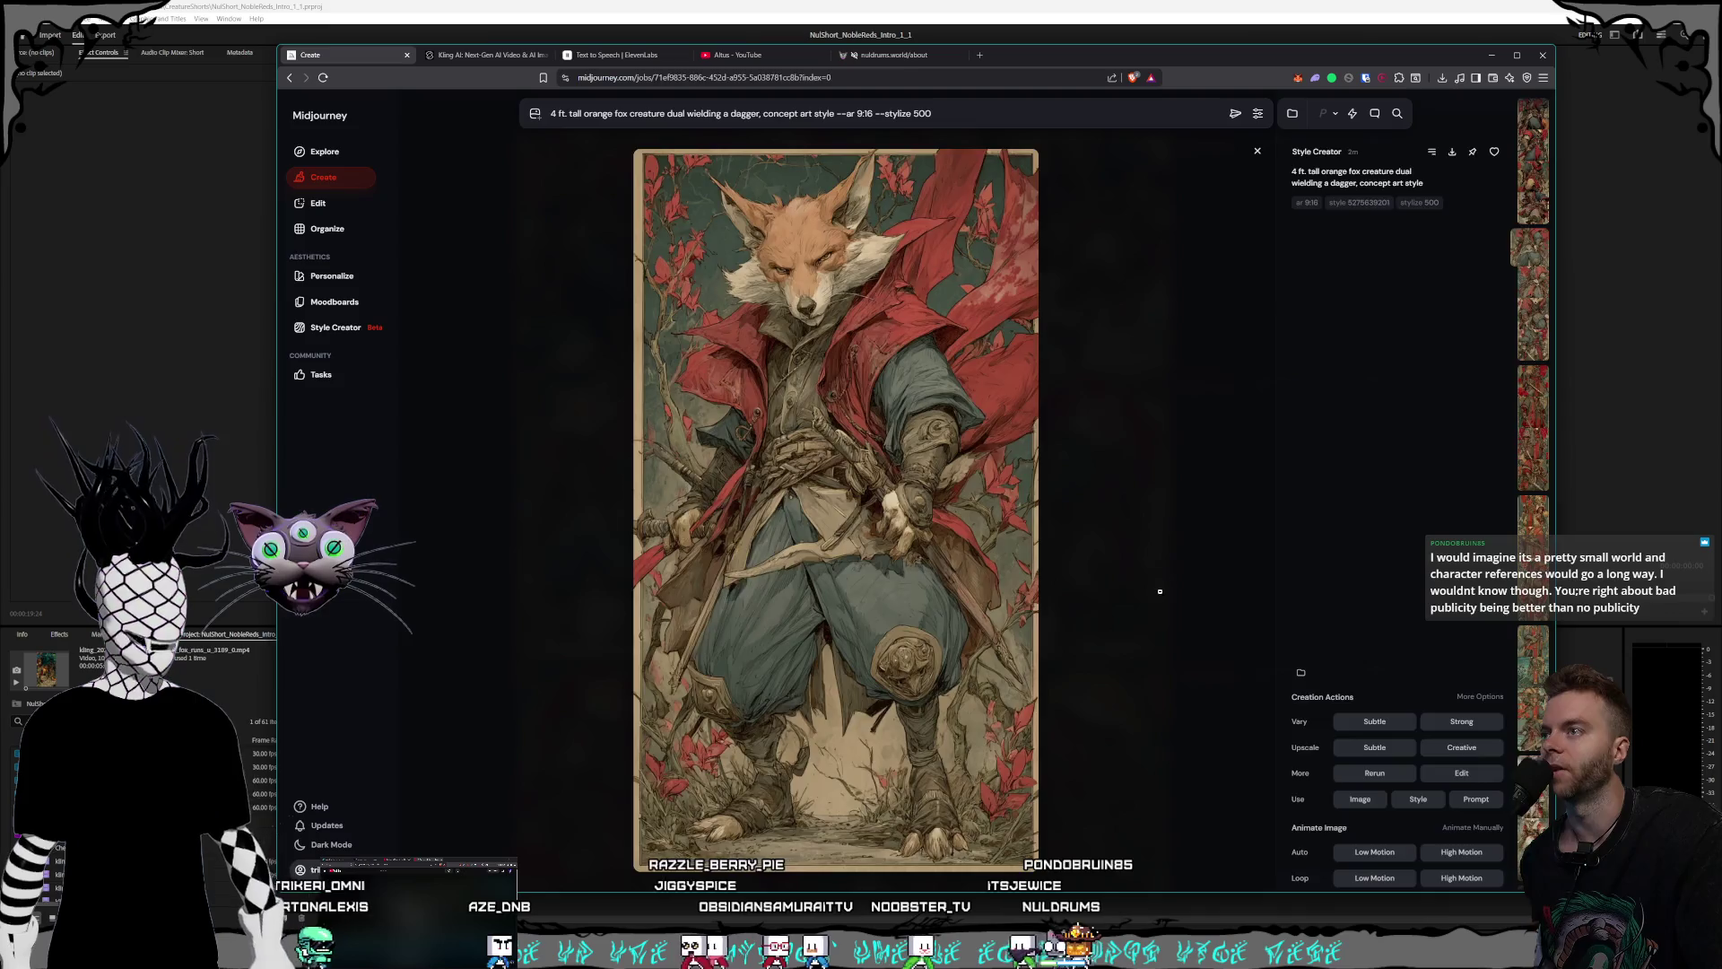
left_click(1159, 591)
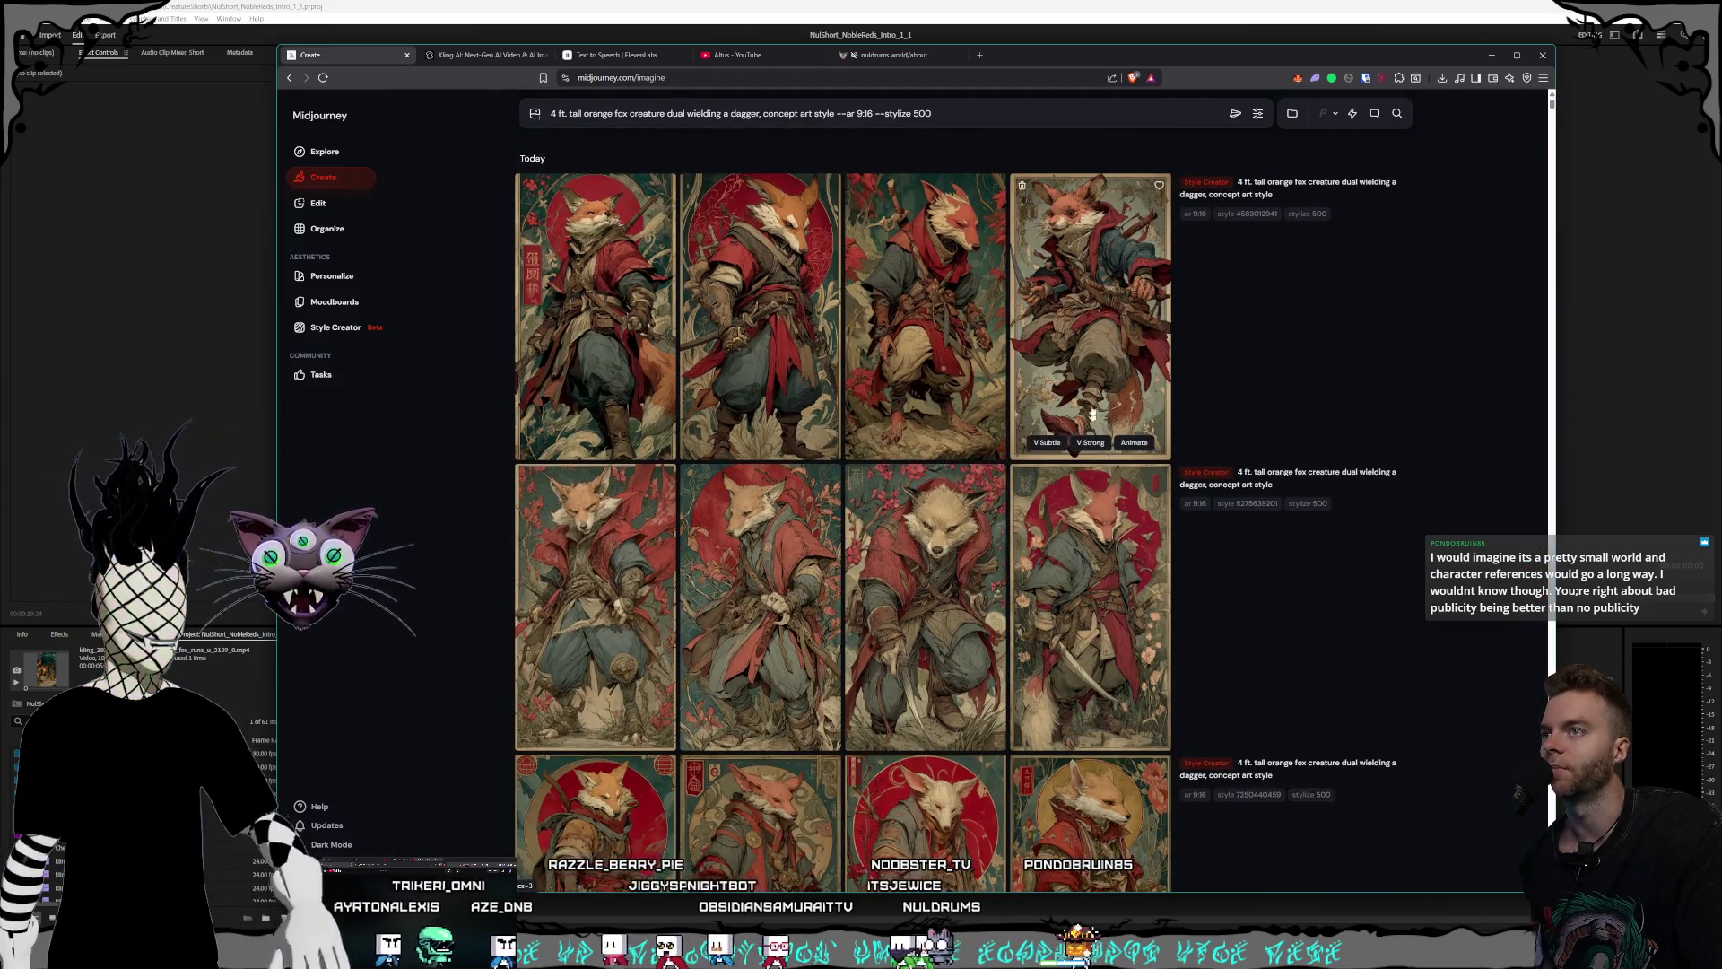
- Open the red-sun fox, second image of today's newest batch, full-size
left_click(784, 364)
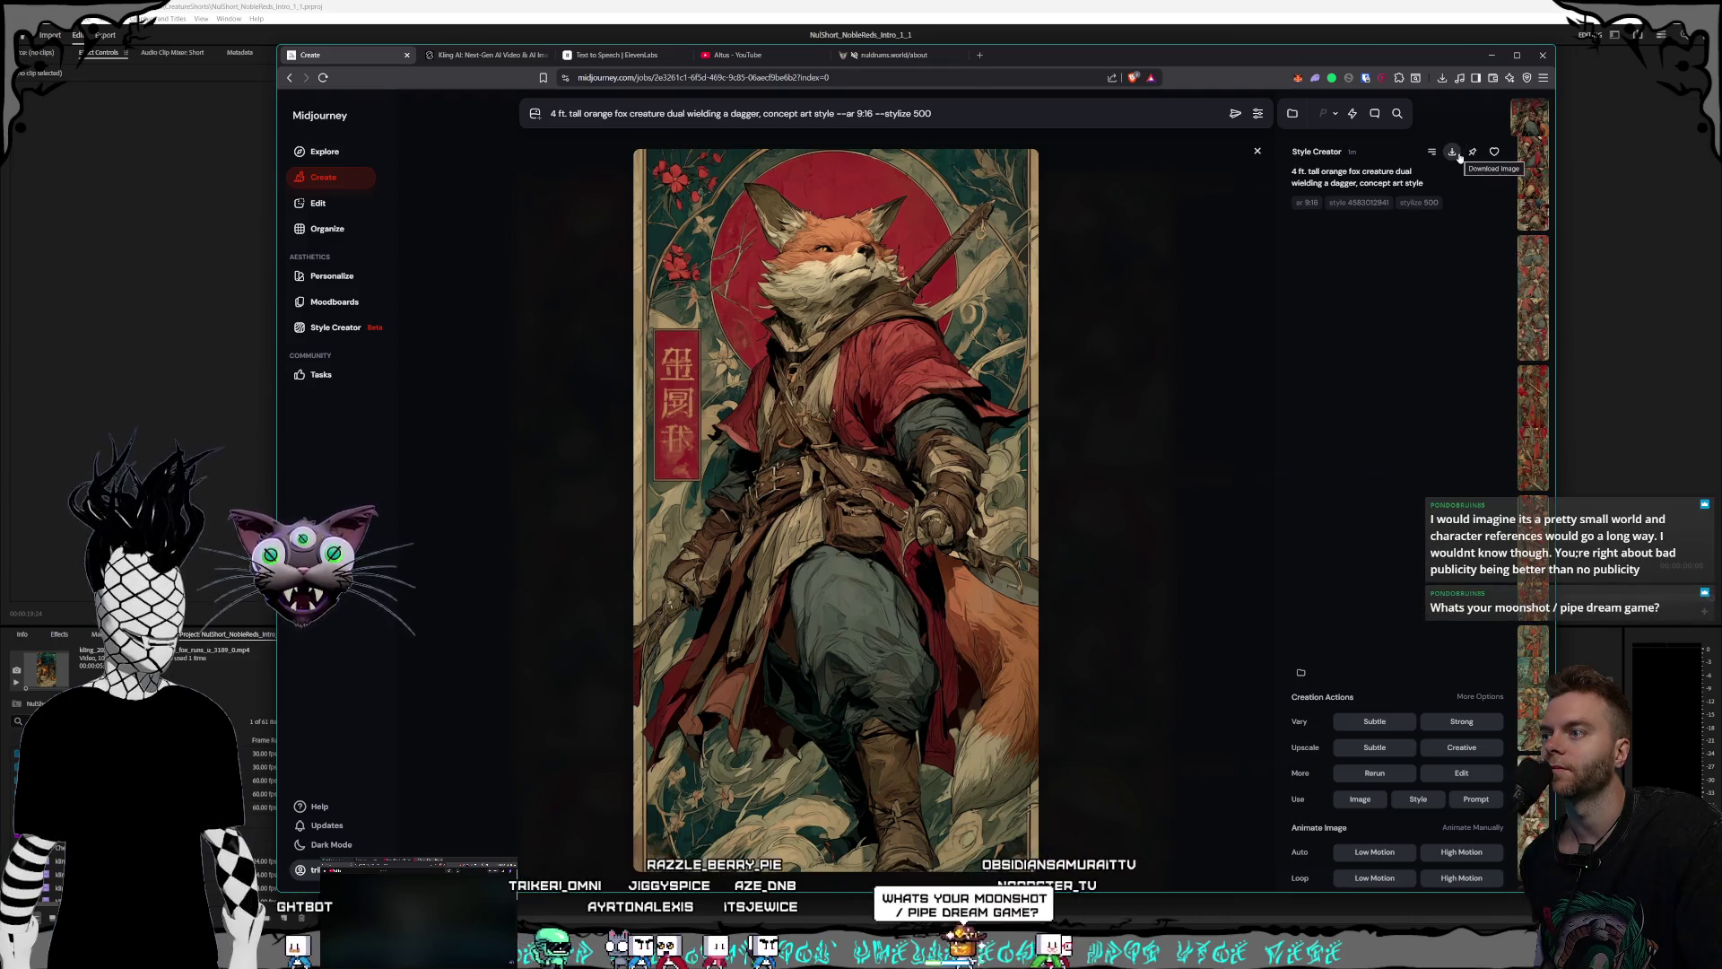
left_click(1191, 364)
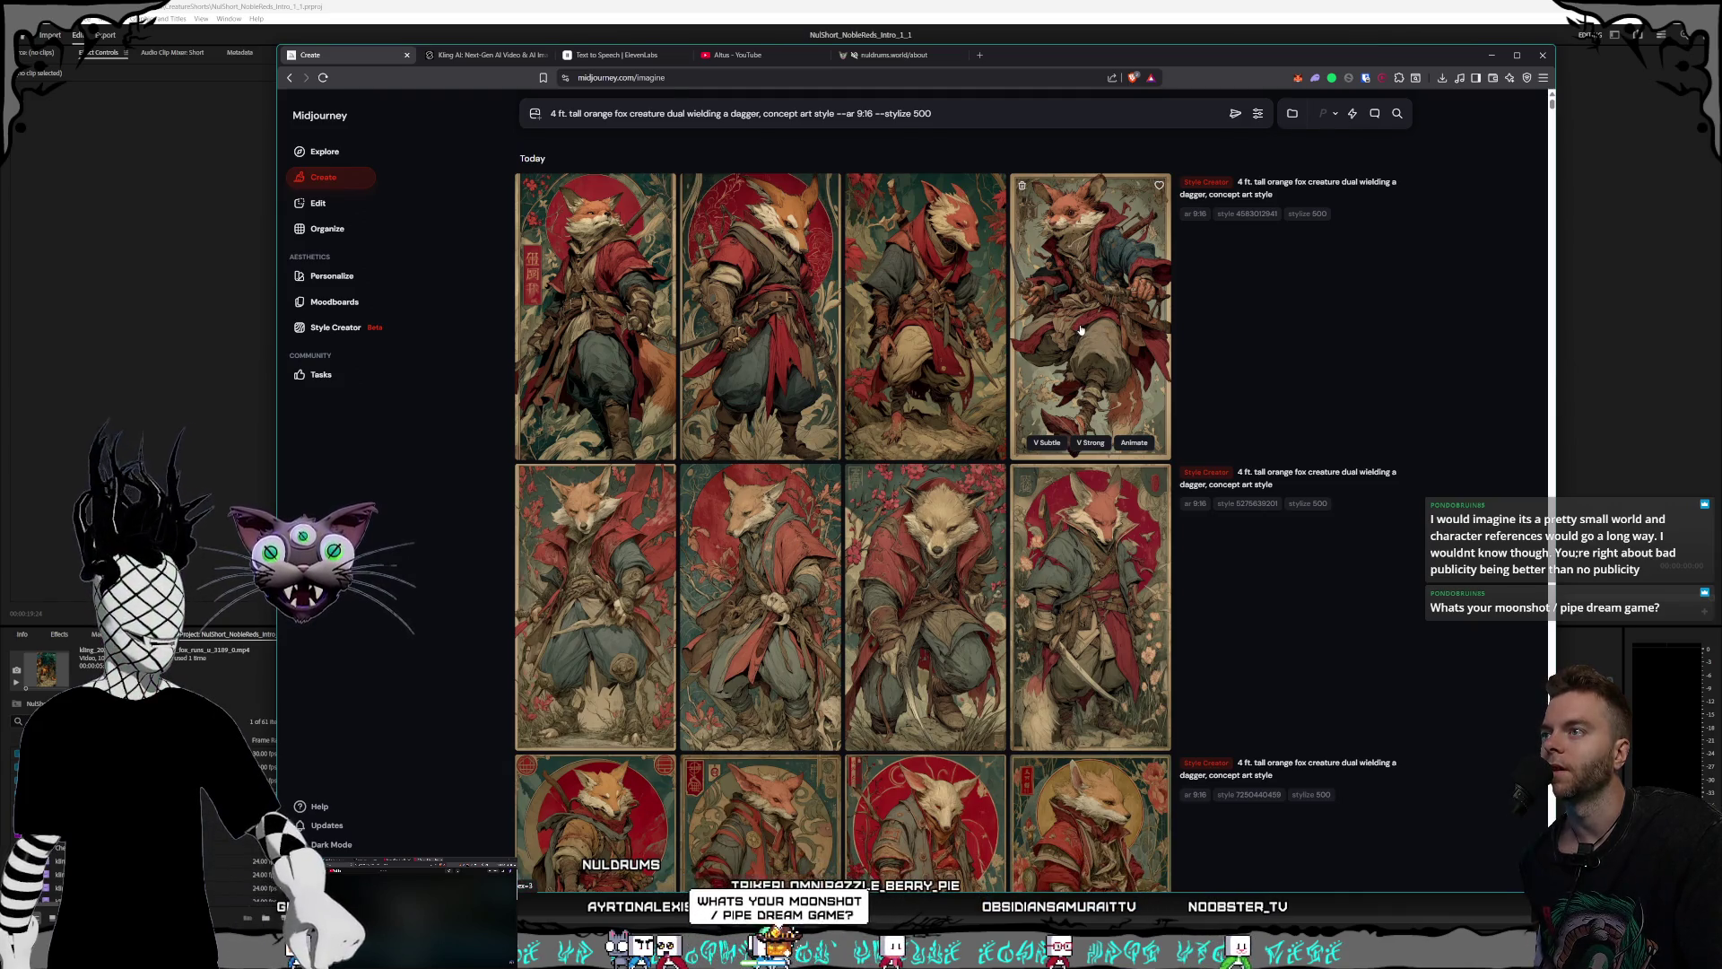
left_click(786, 309)
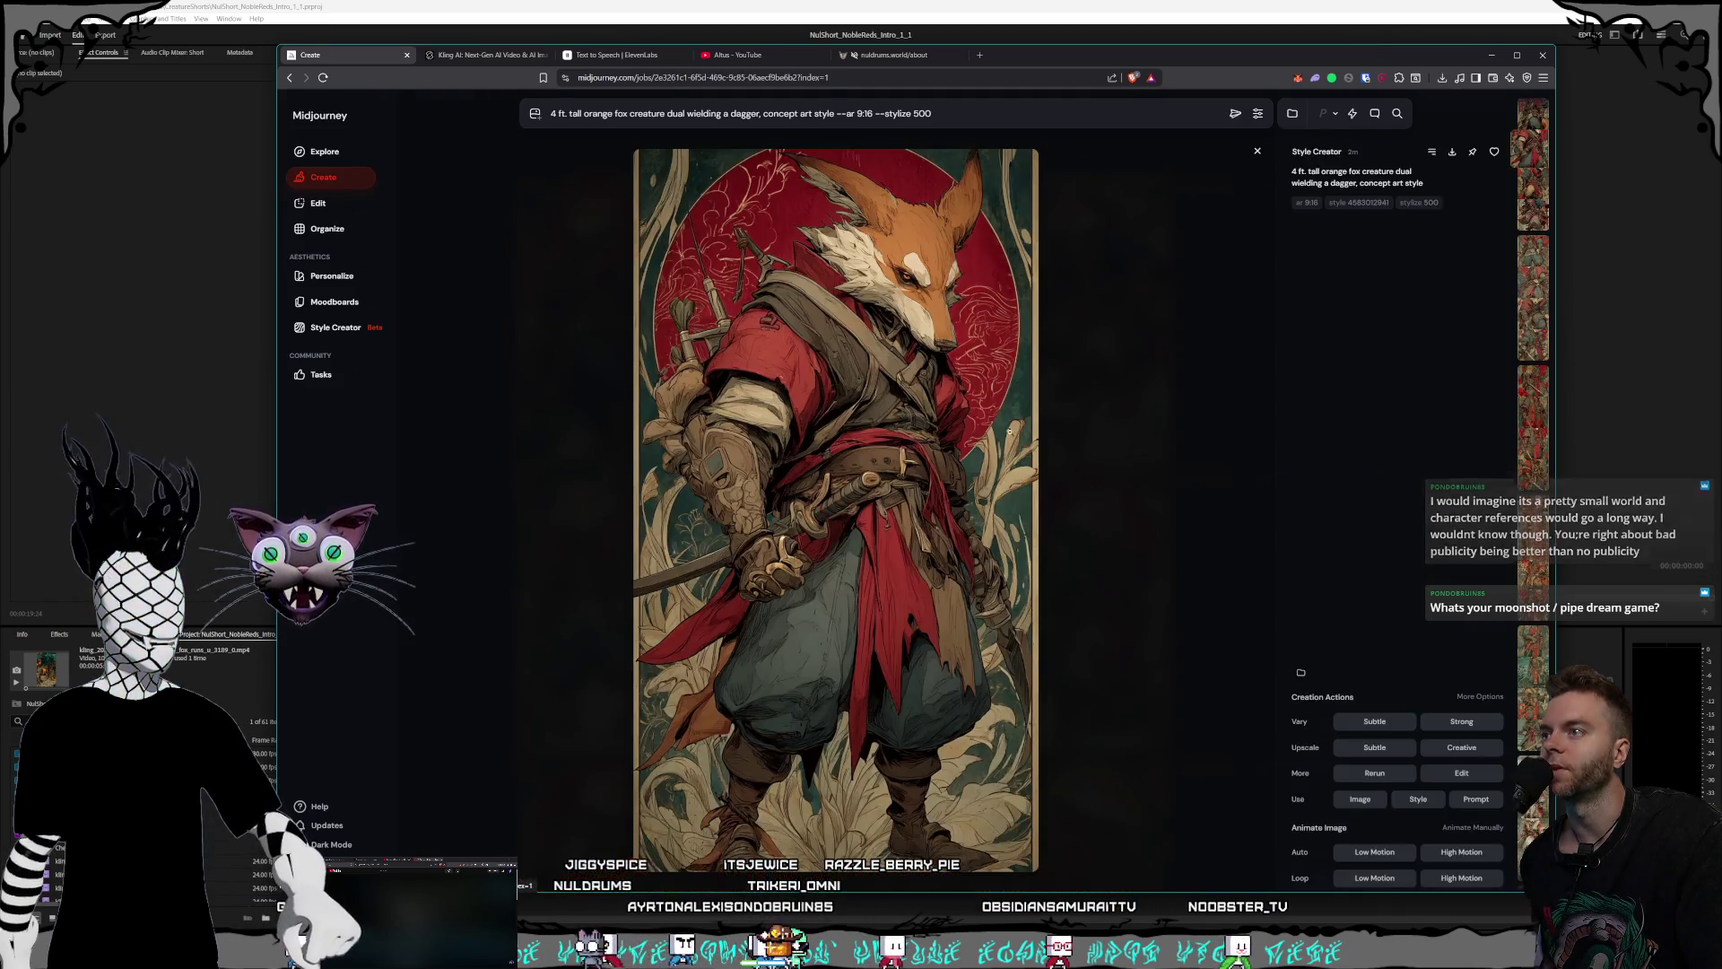
- Close the enlarged fox, scroll down the Create feed and briefly open another fox image
left_click(1161, 504)
scroll(958, 444, "down", 5)
scroll(959, 444, "down", 3)
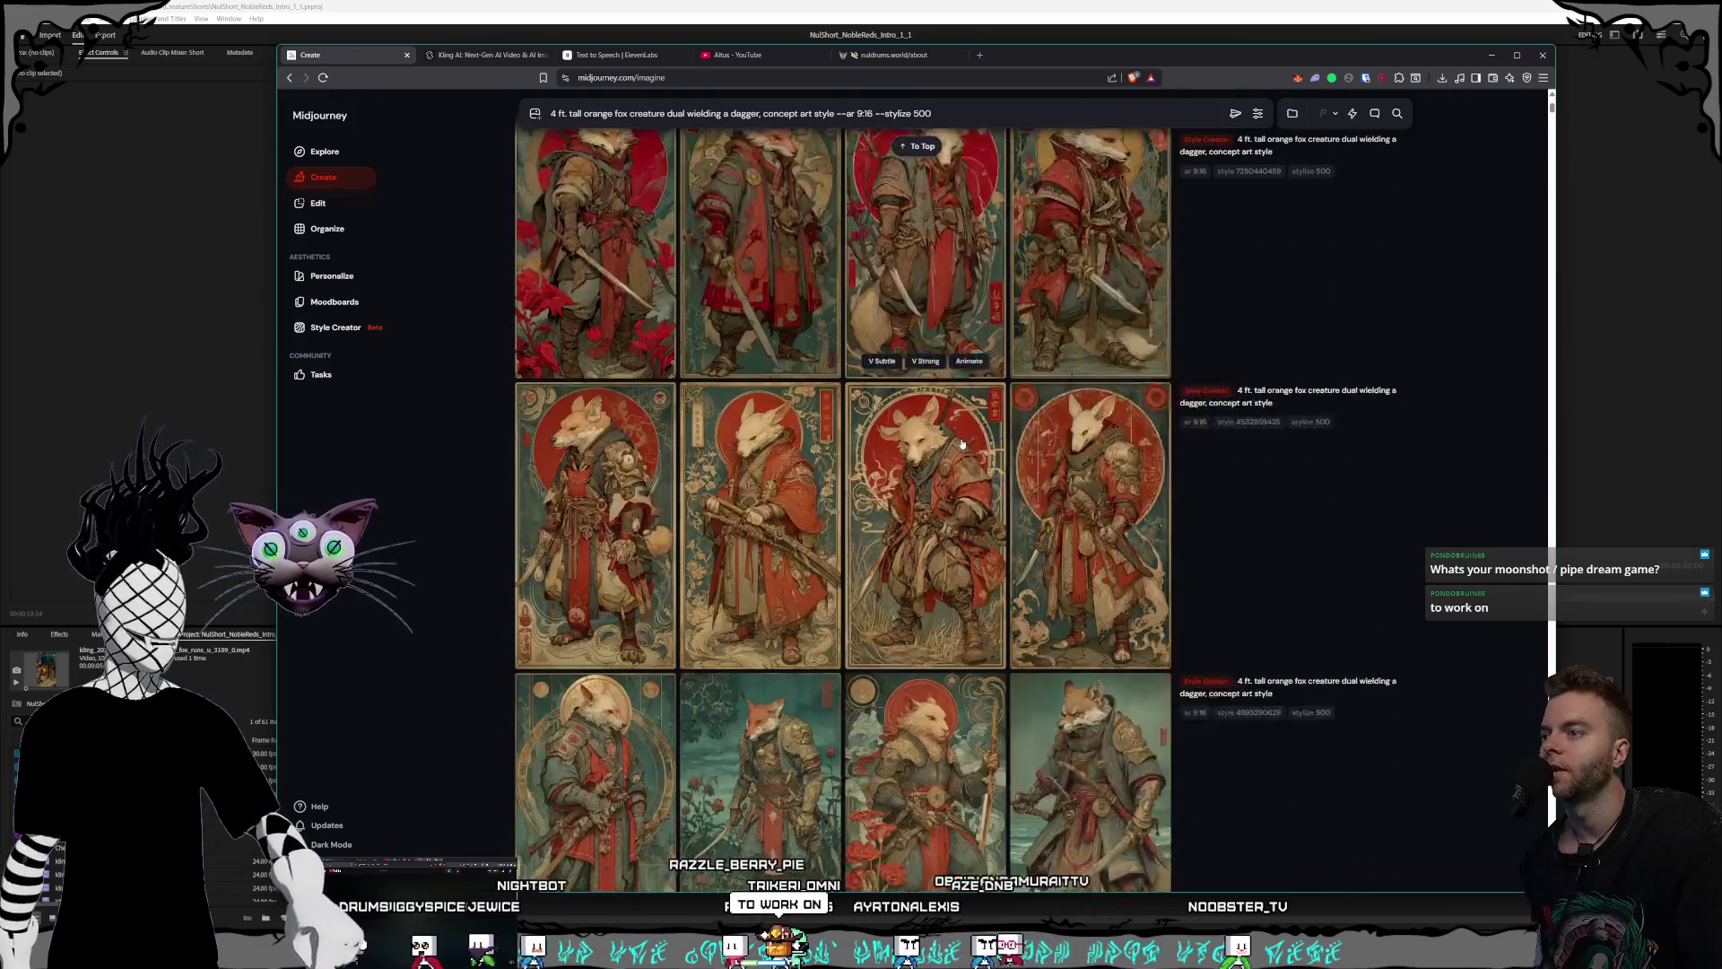
scroll(961, 444, "down", 3)
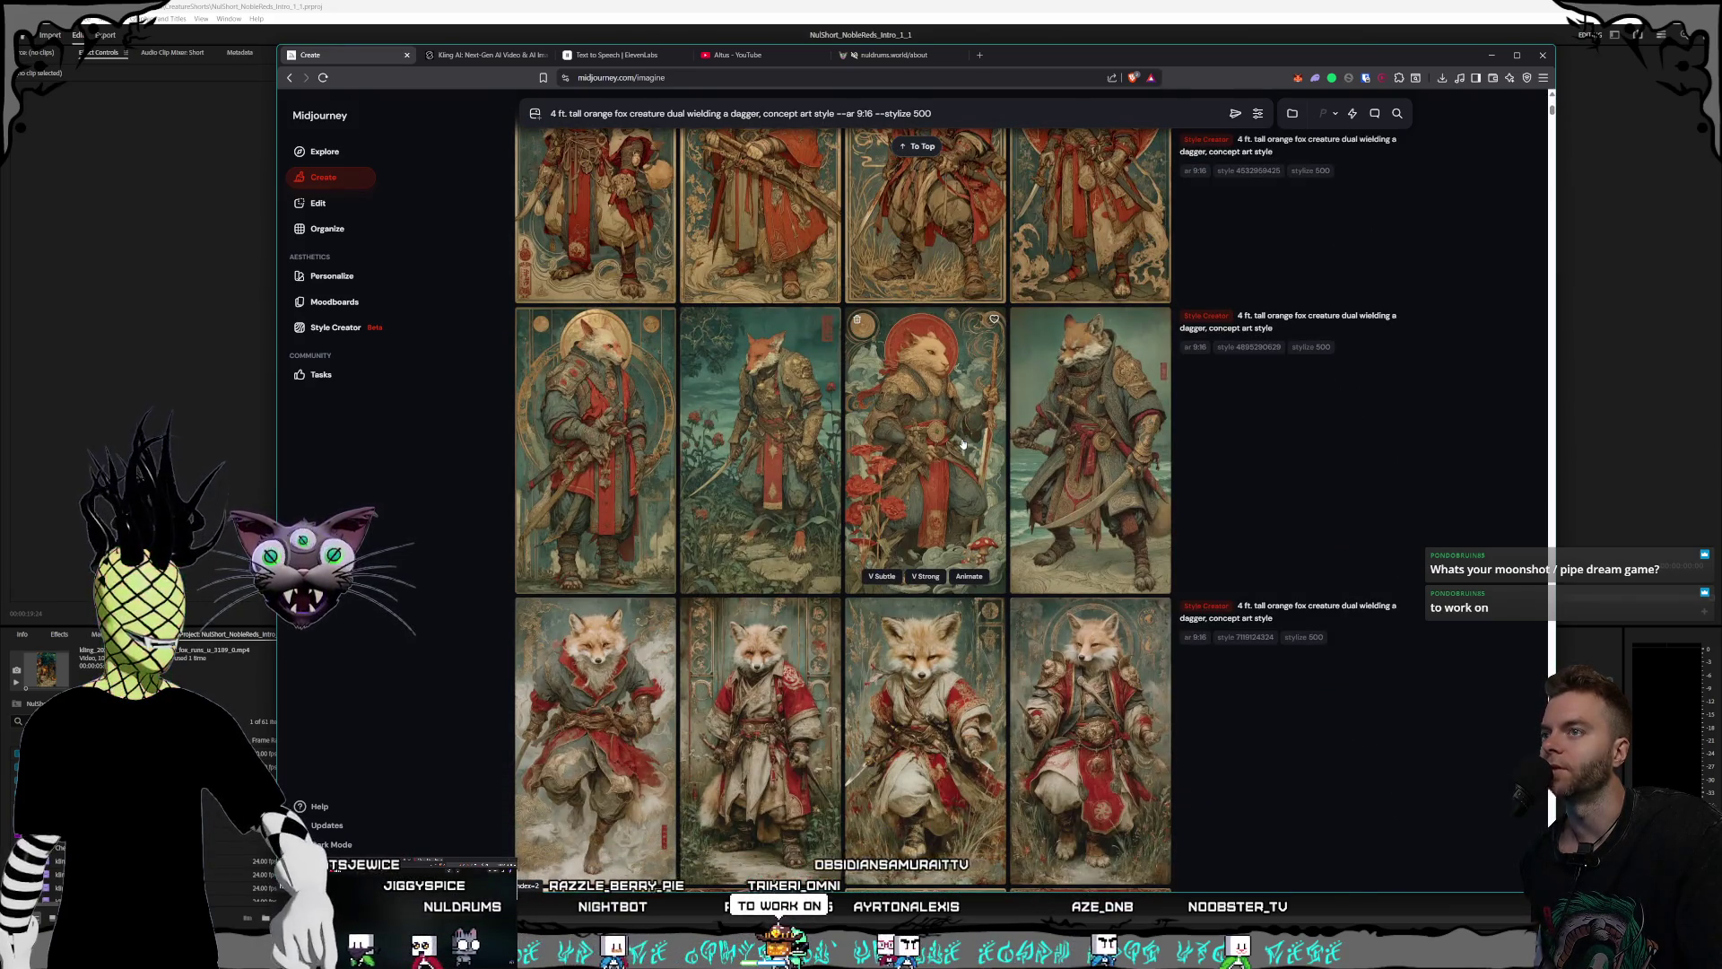
scroll(962, 444, "down", 2)
scroll(963, 444, "down", 2)
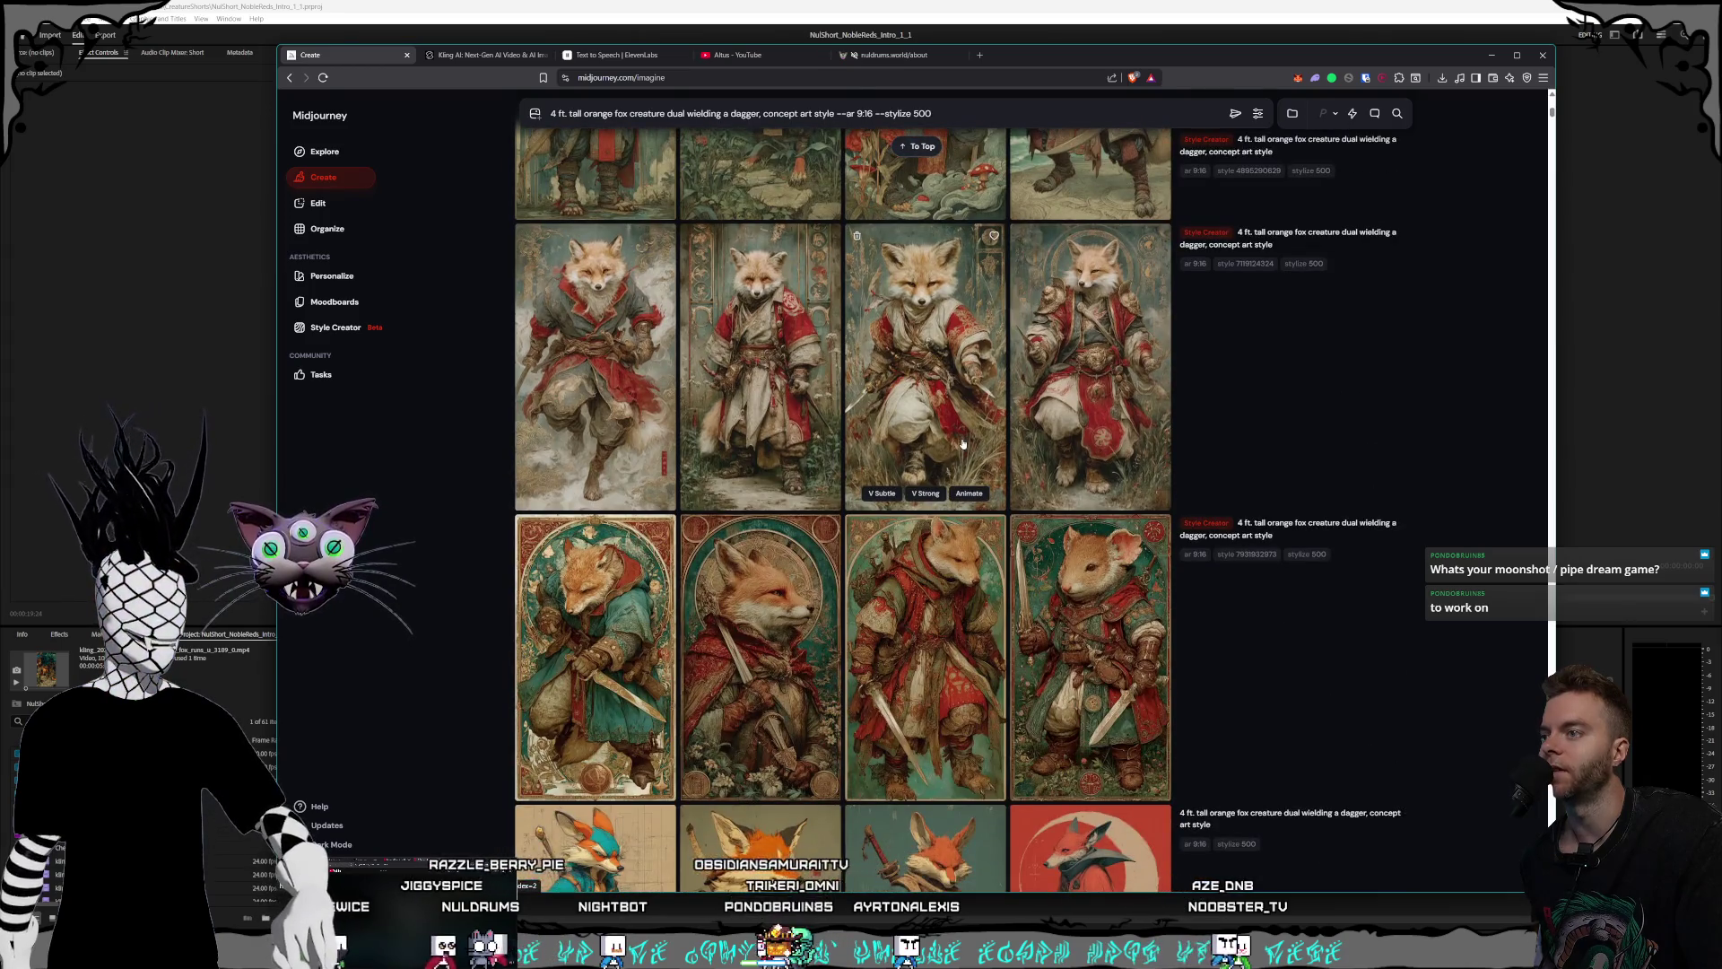
scroll(962, 444, "down", 3)
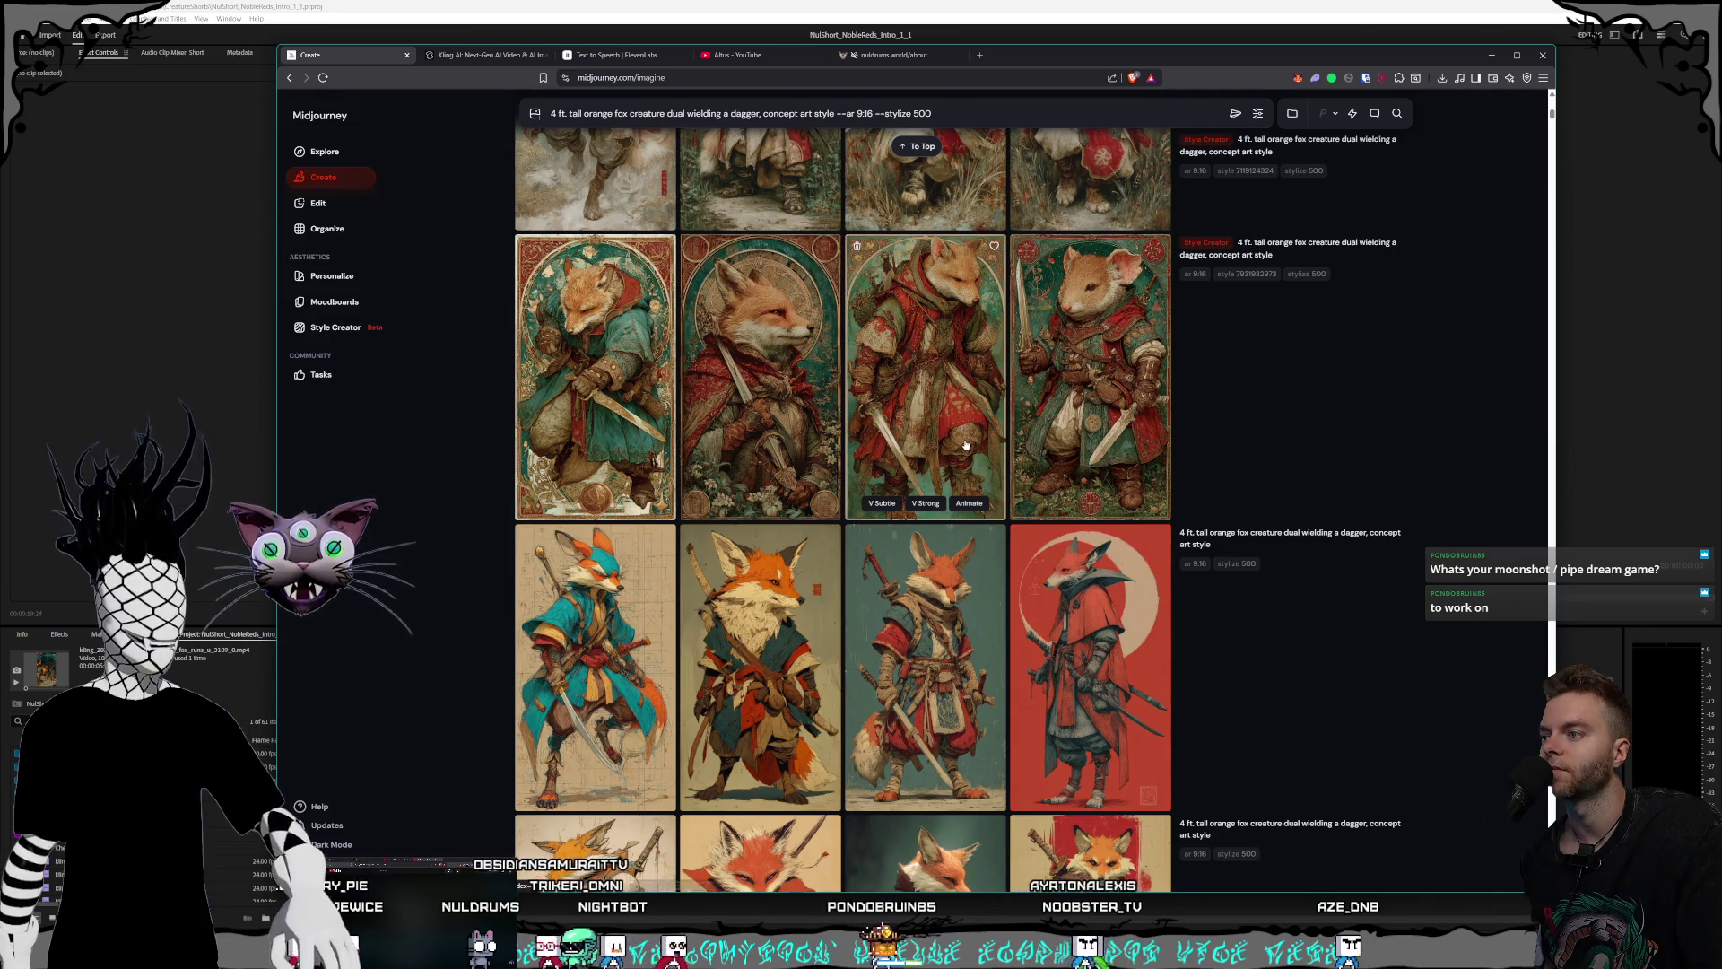
scroll(965, 445, "down", 2)
left_click(965, 445)
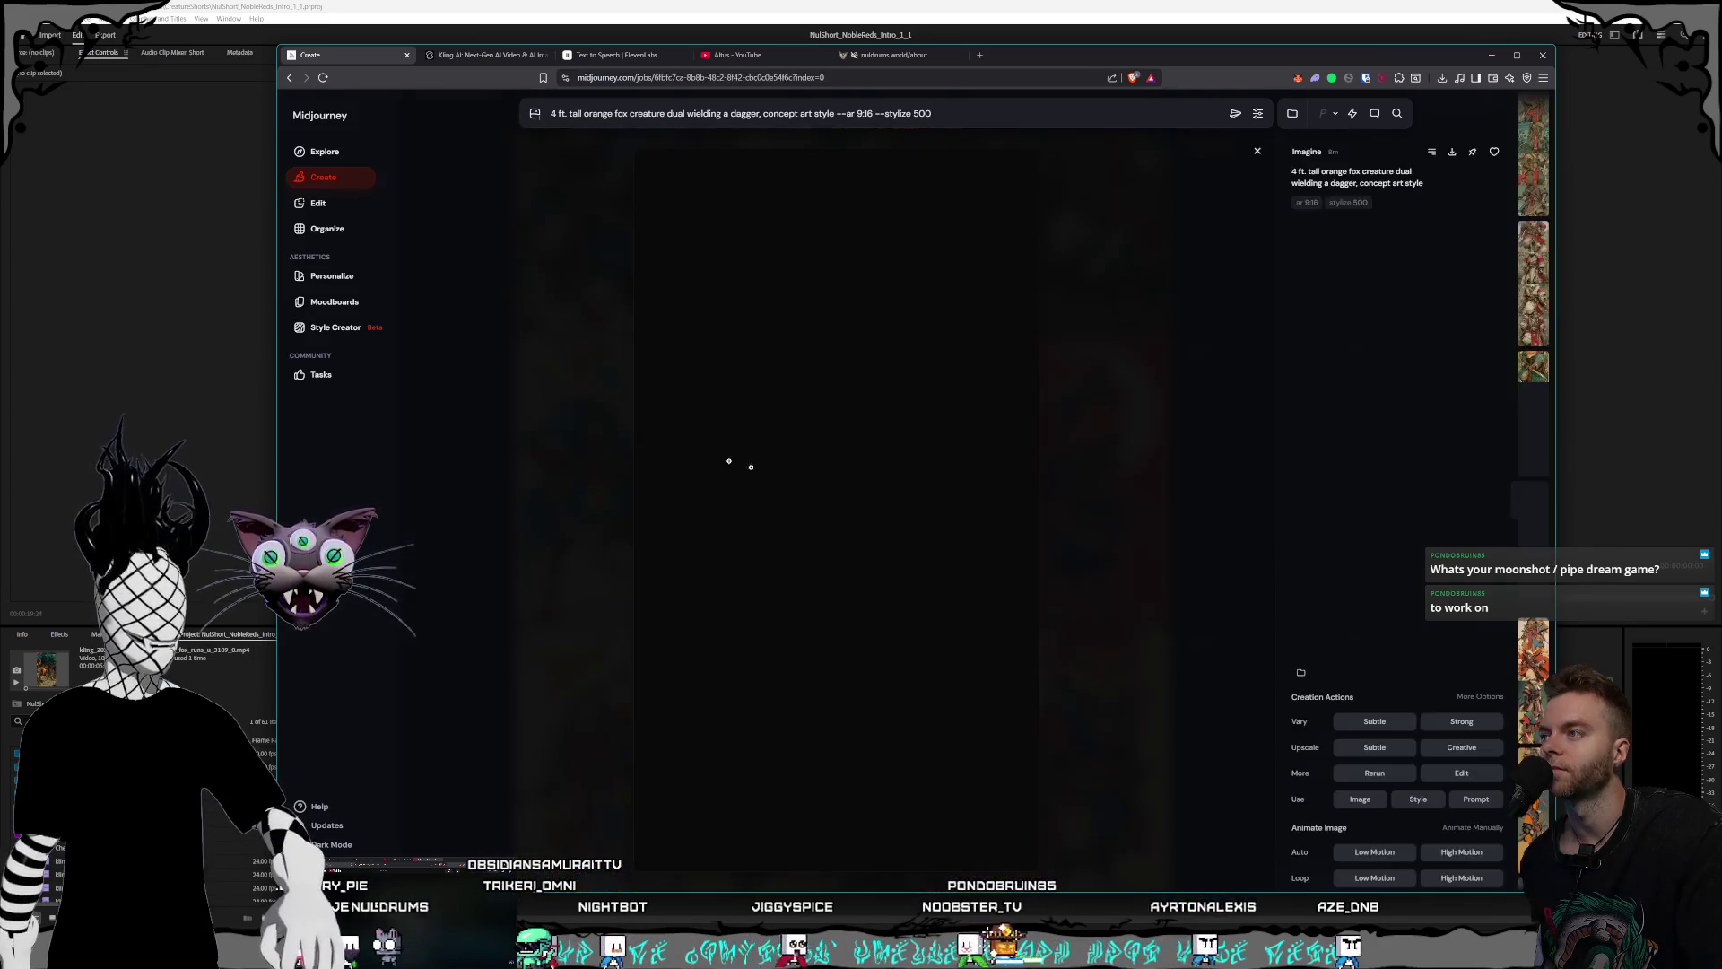
key("Escape")
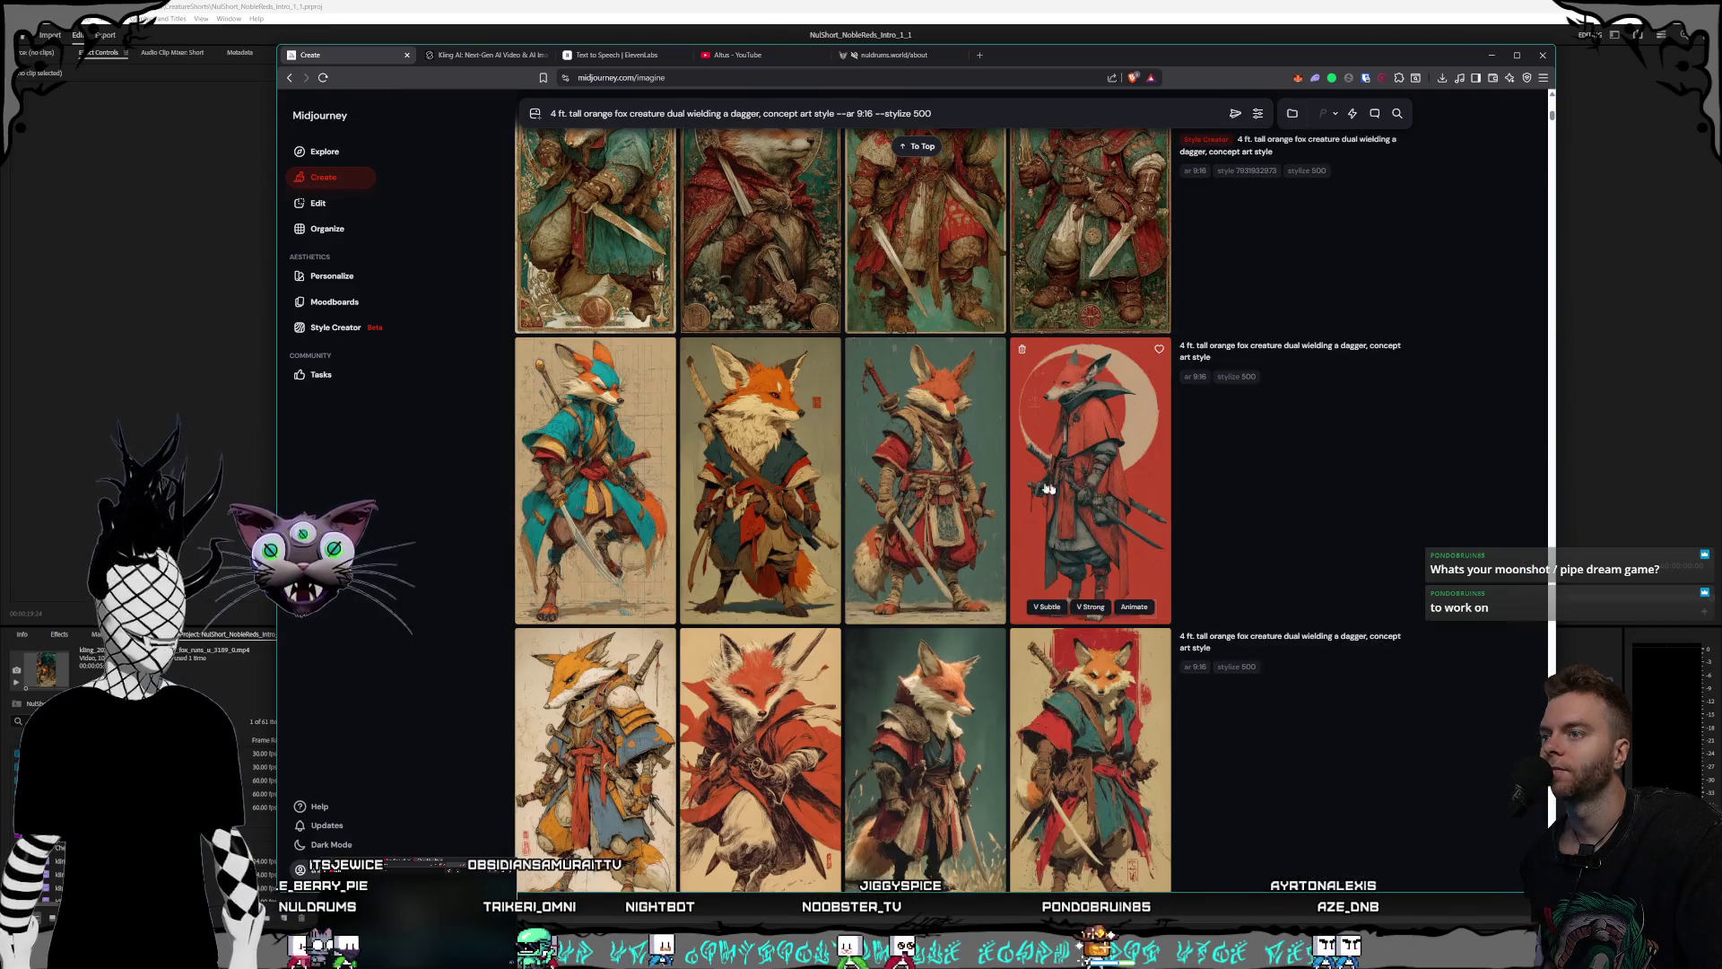
- Scroll further down and inspect several fox images, including the teal-background fox standing in grass
scroll(894, 439, "down", 1)
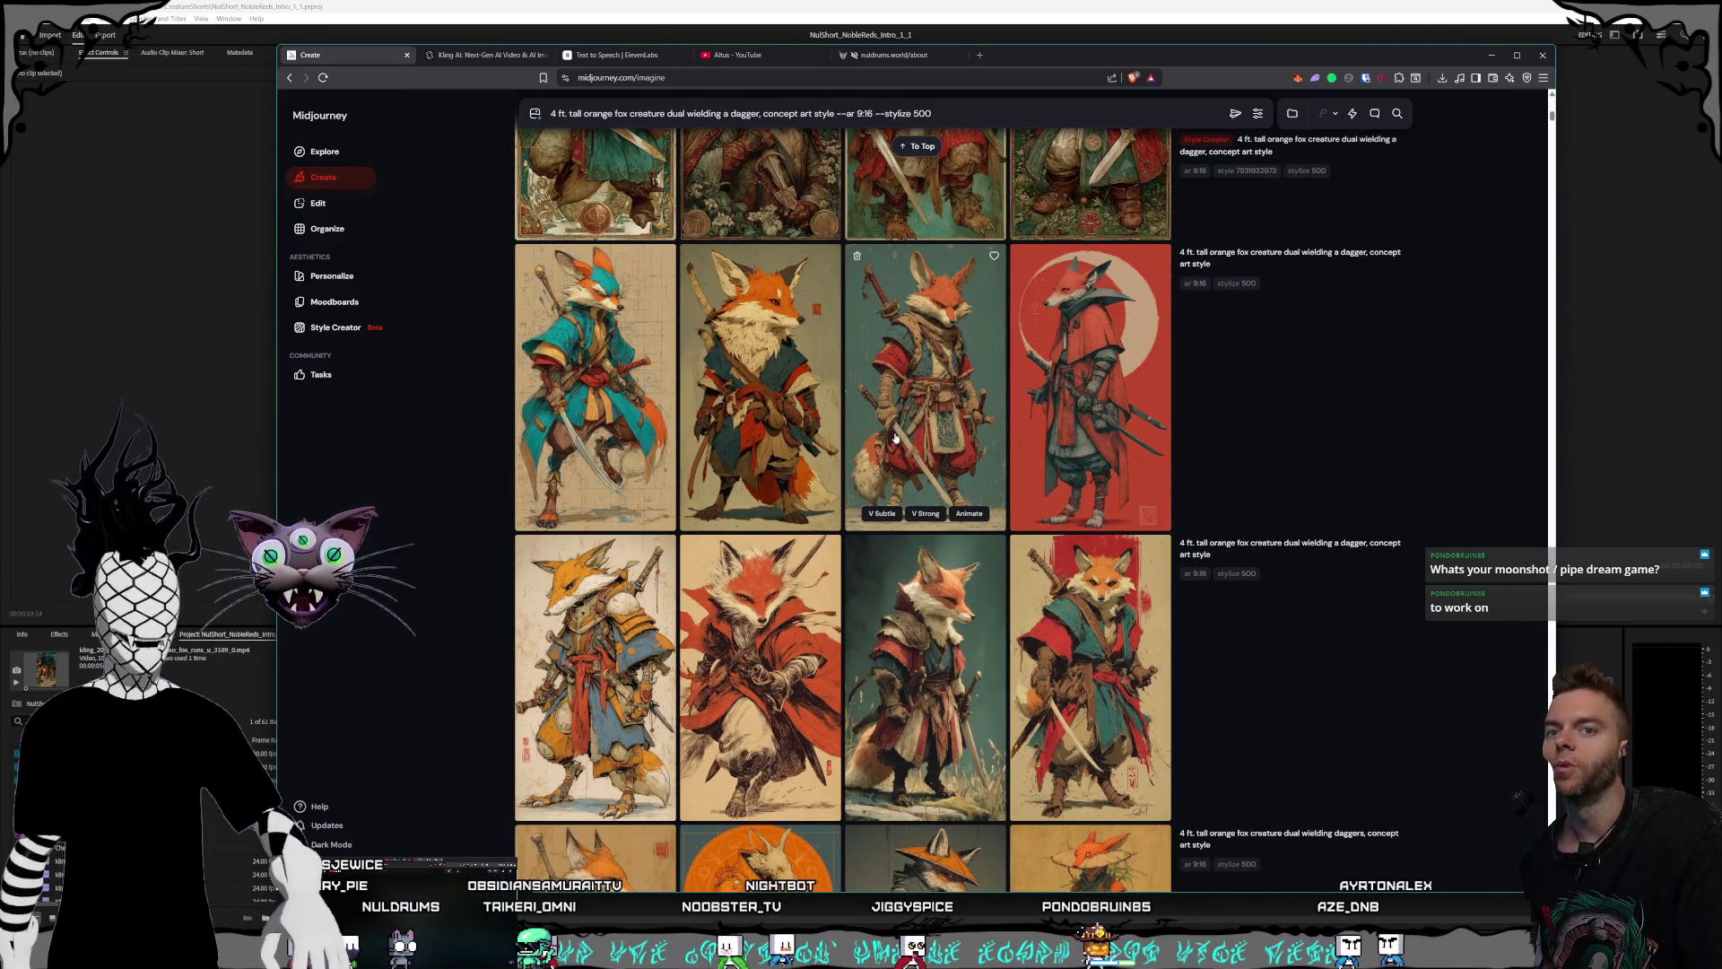
scroll(896, 438, "down", 2)
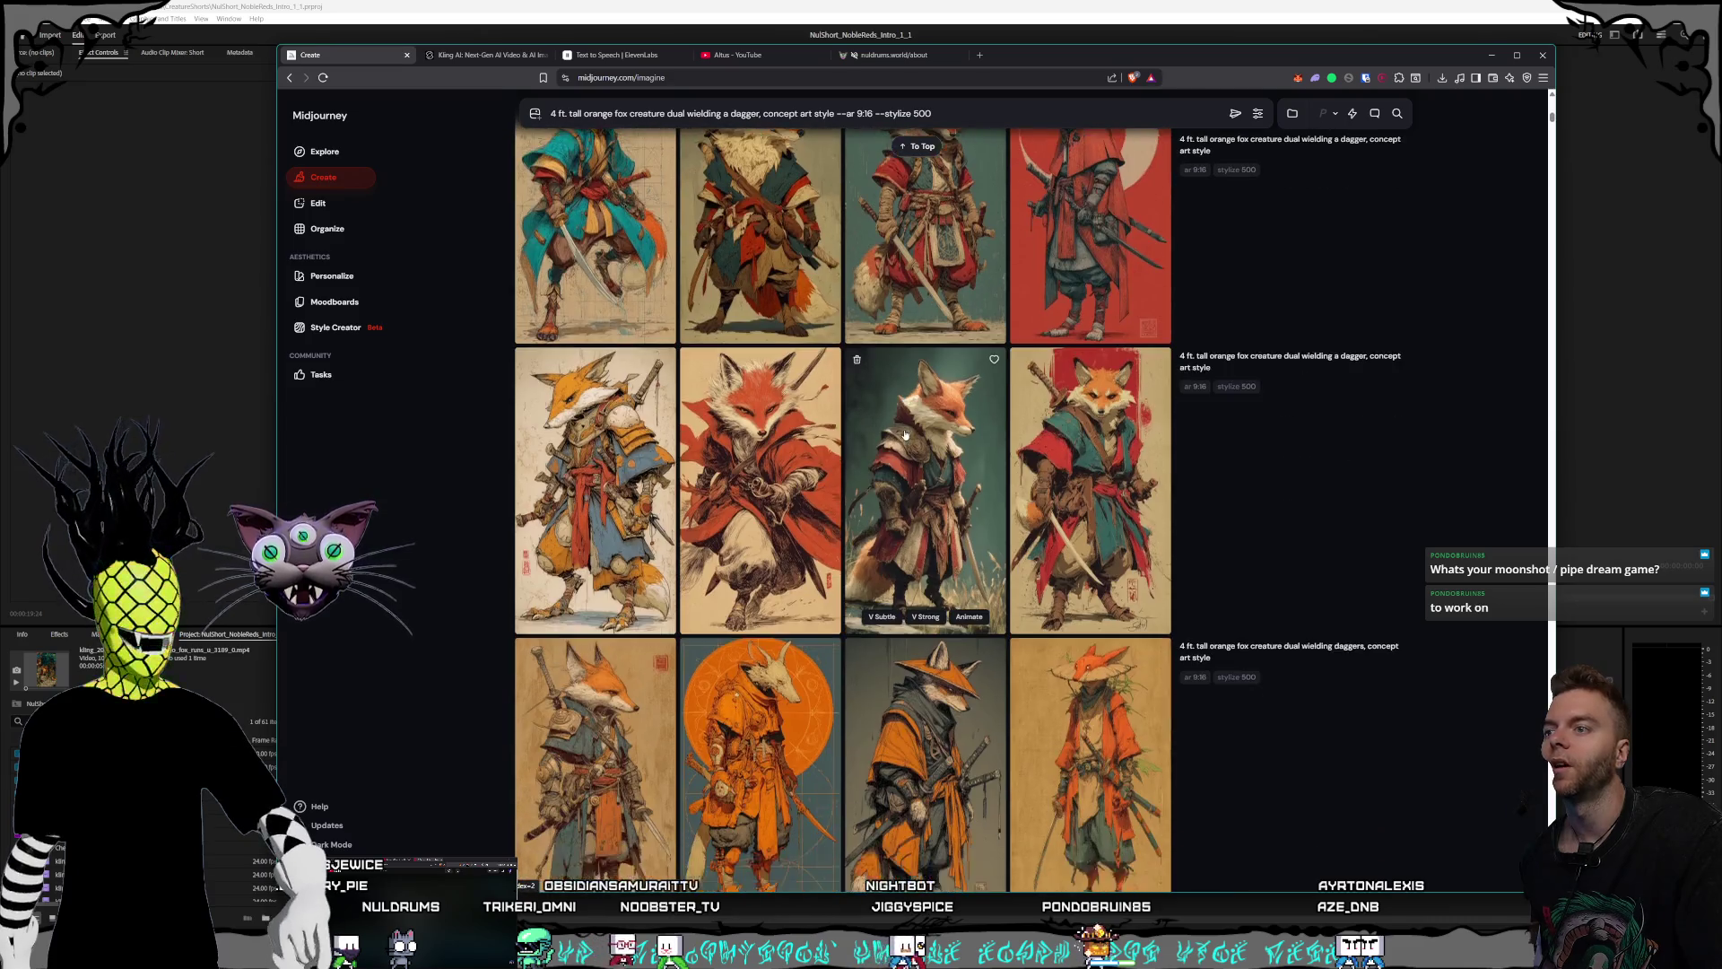
left_click(910, 448)
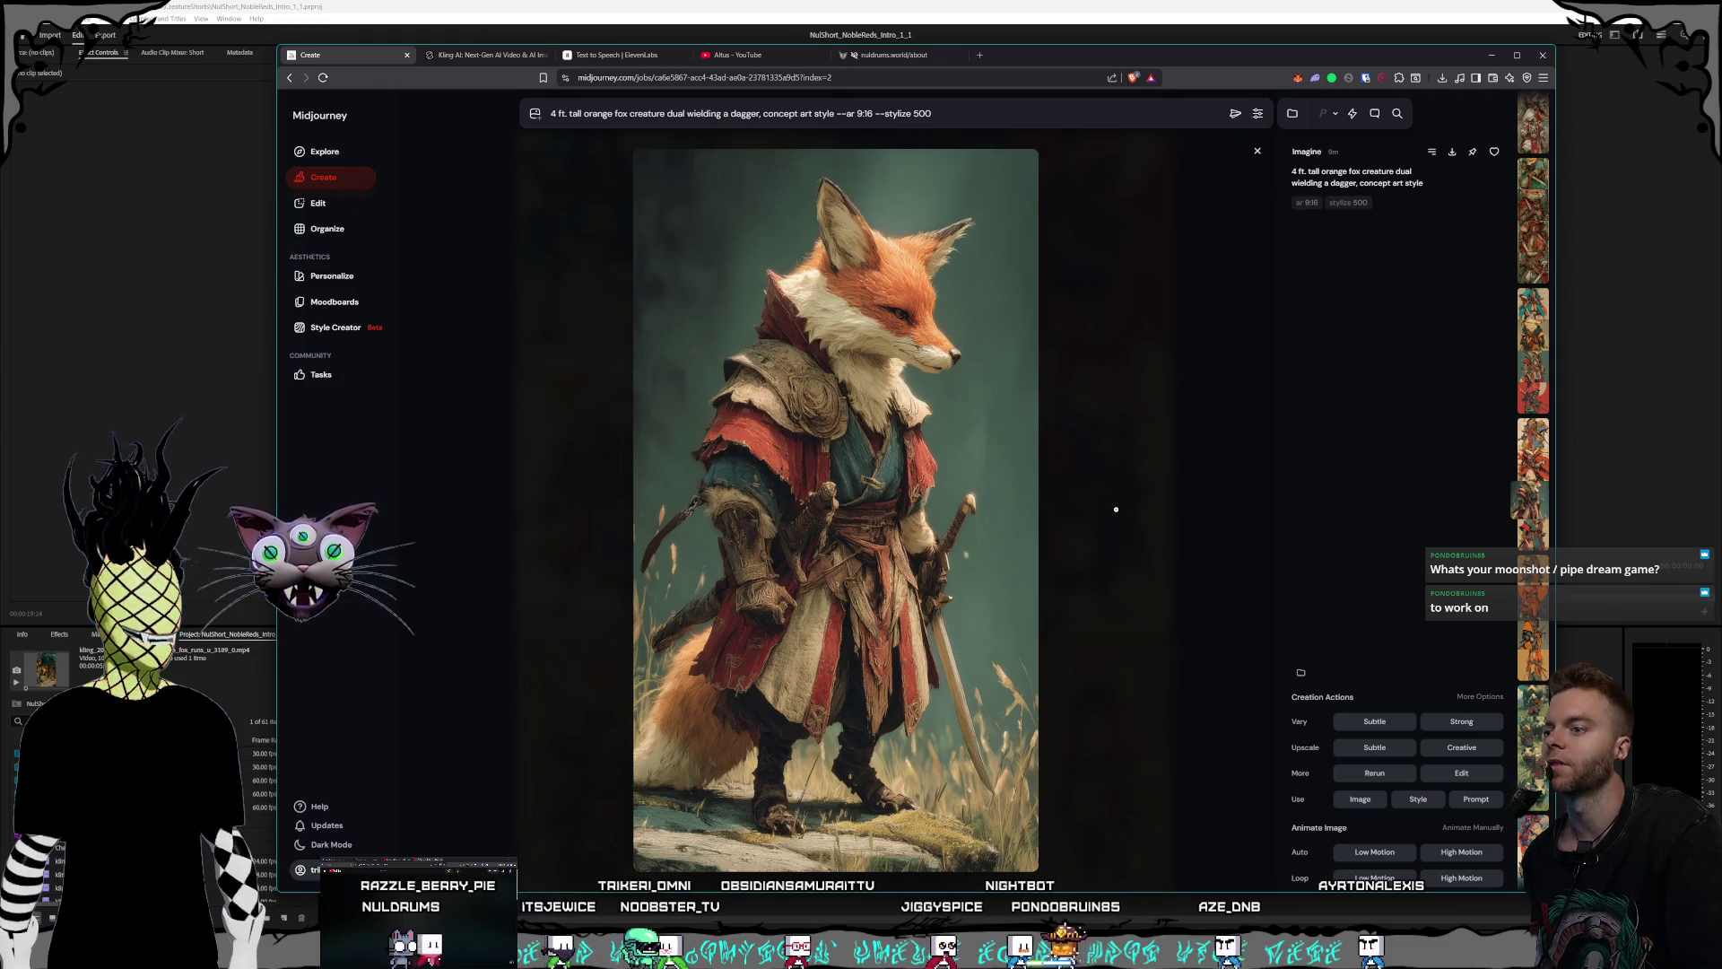
left_click(1104, 480)
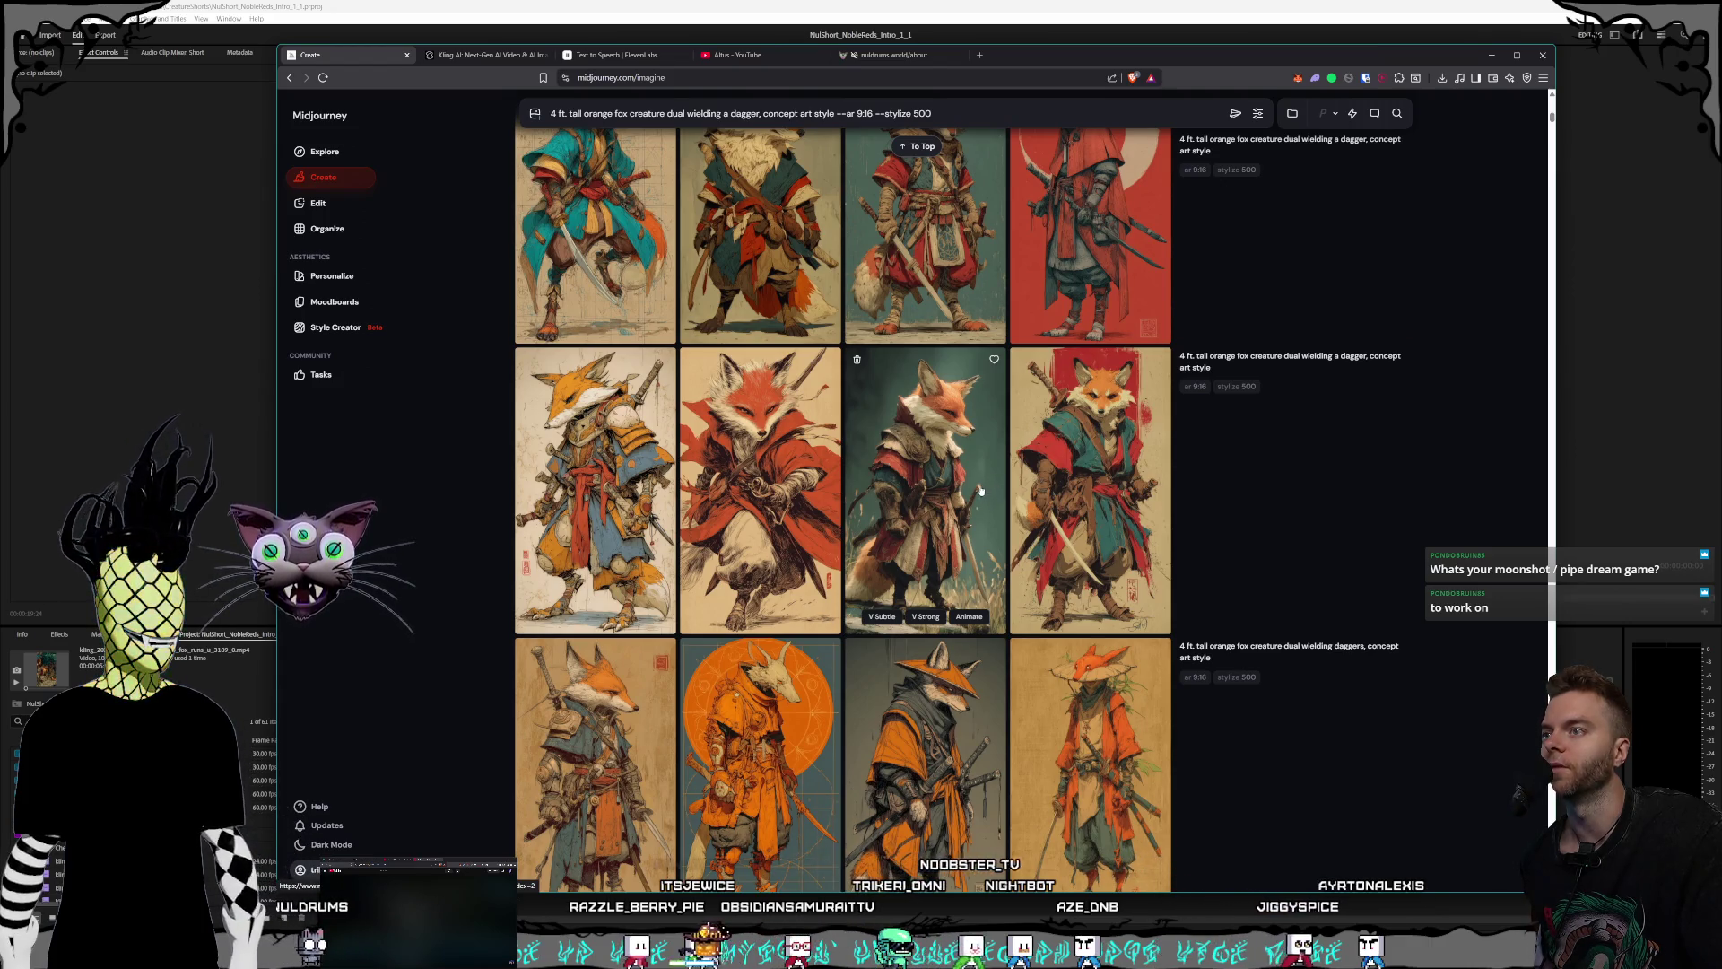
scroll(840, 474, "down", 4)
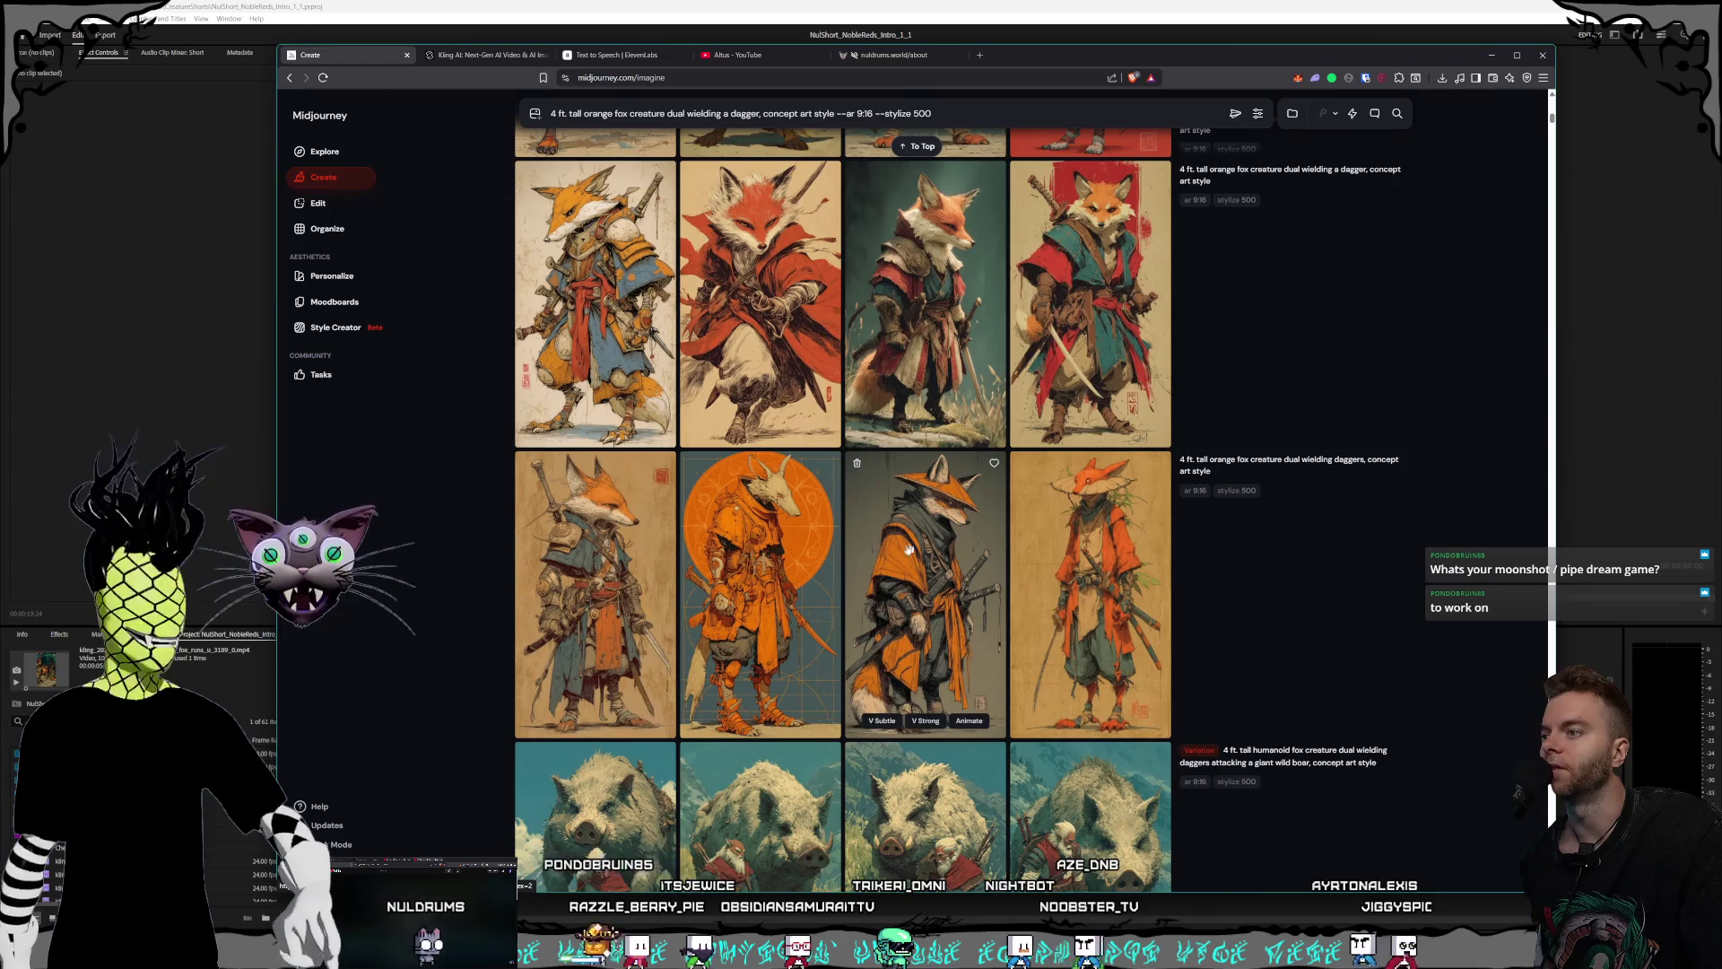
left_click(592, 502)
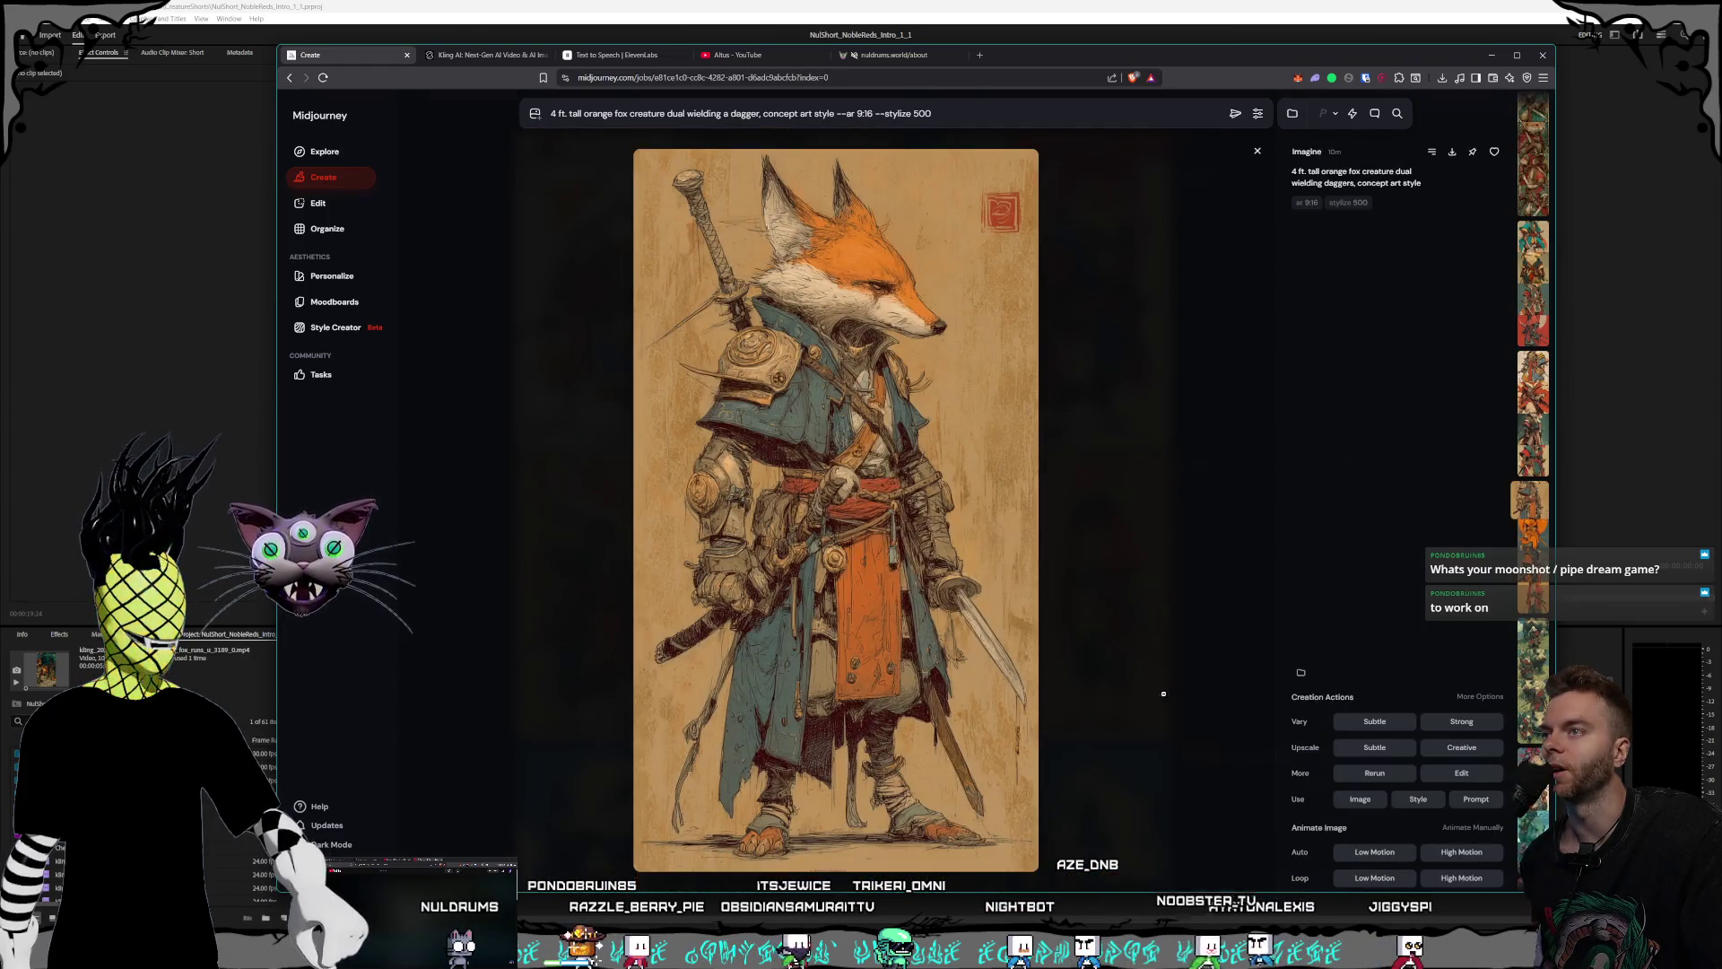
left_click(1164, 693)
left_click(882, 353)
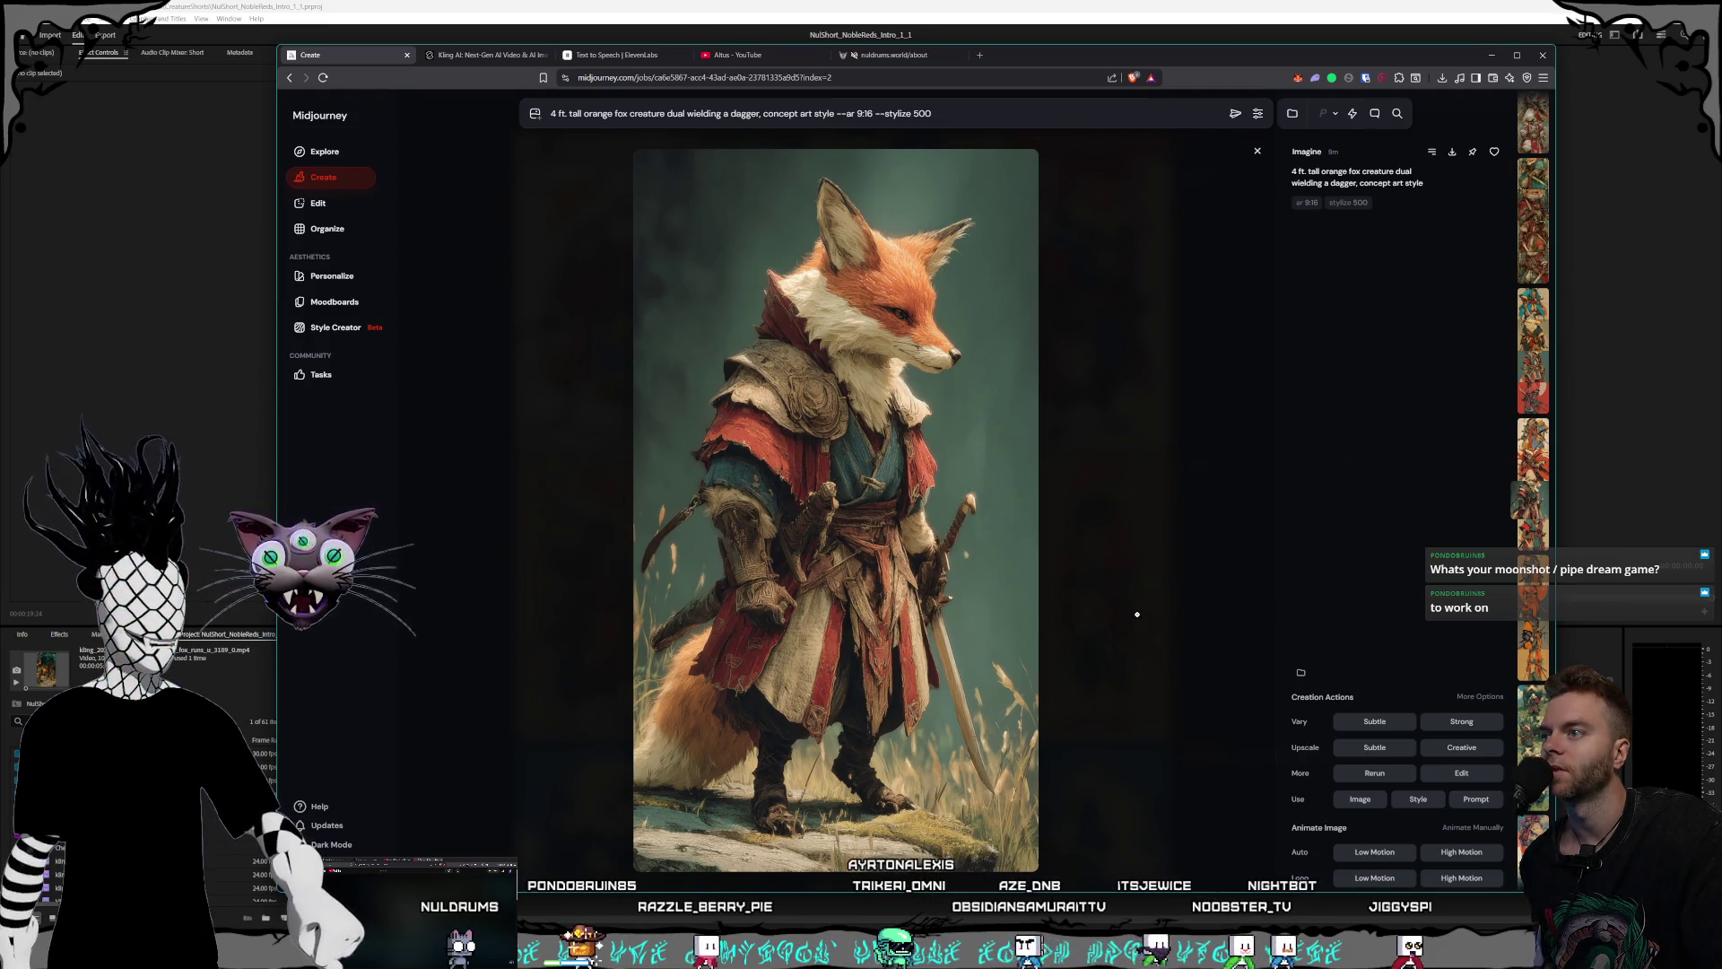
left_click(1141, 619)
left_click(934, 365)
left_click(1150, 627)
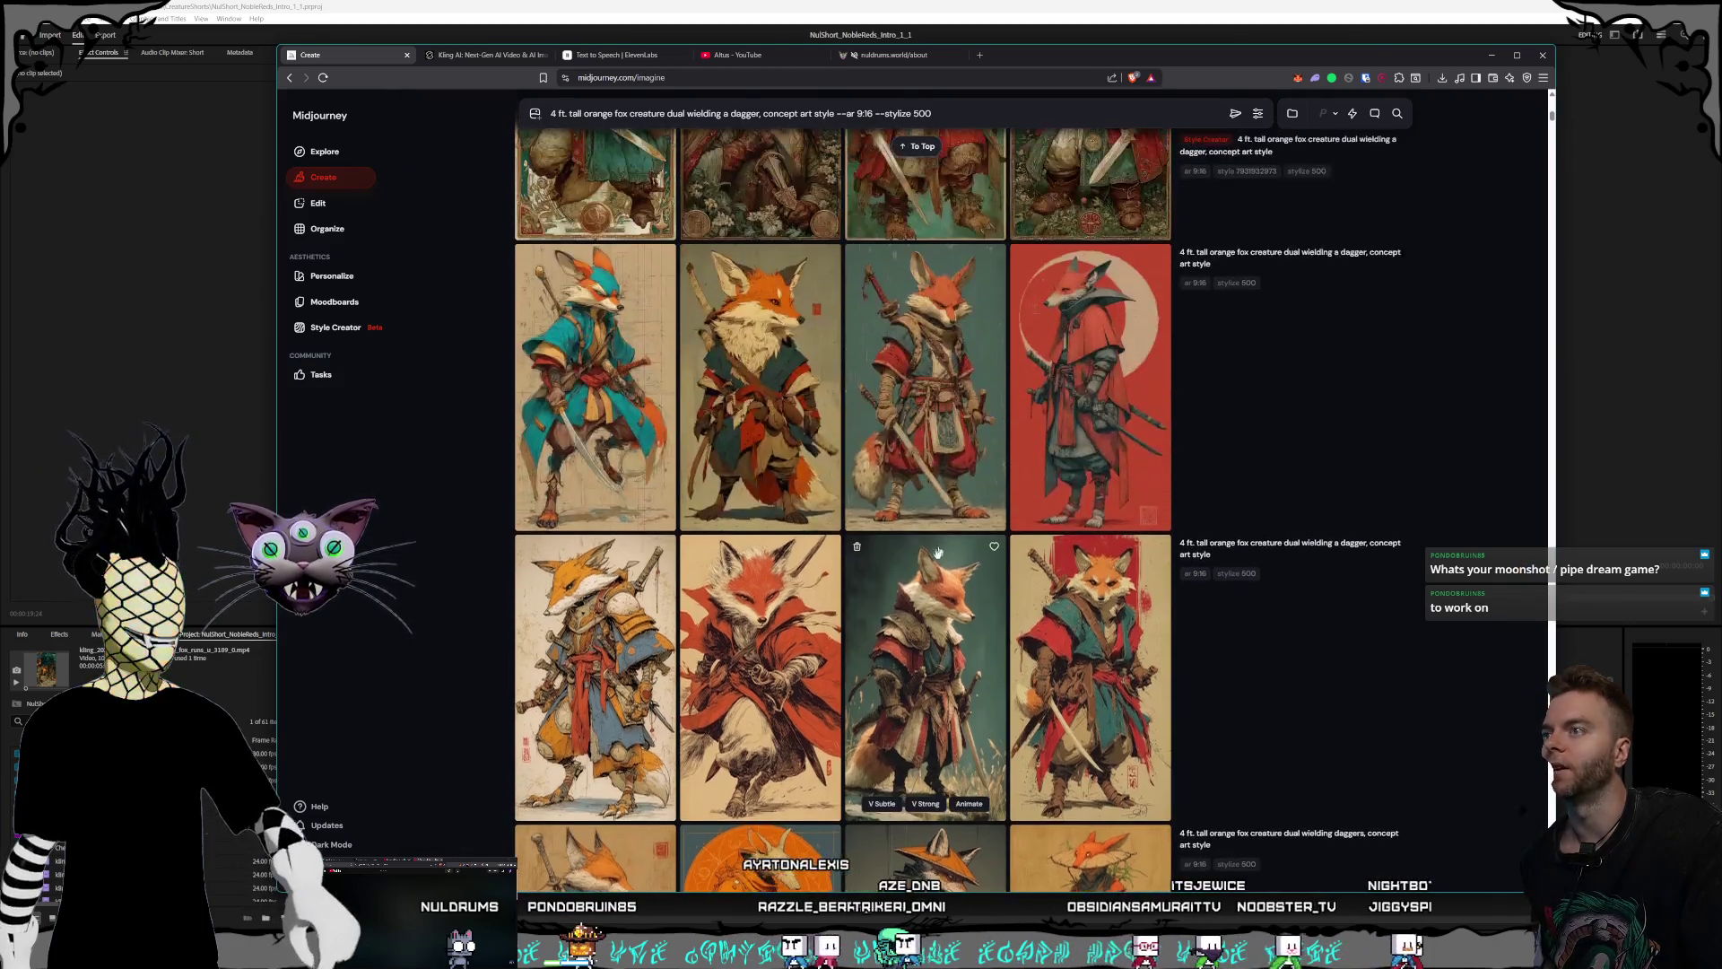
key("alt+Left")
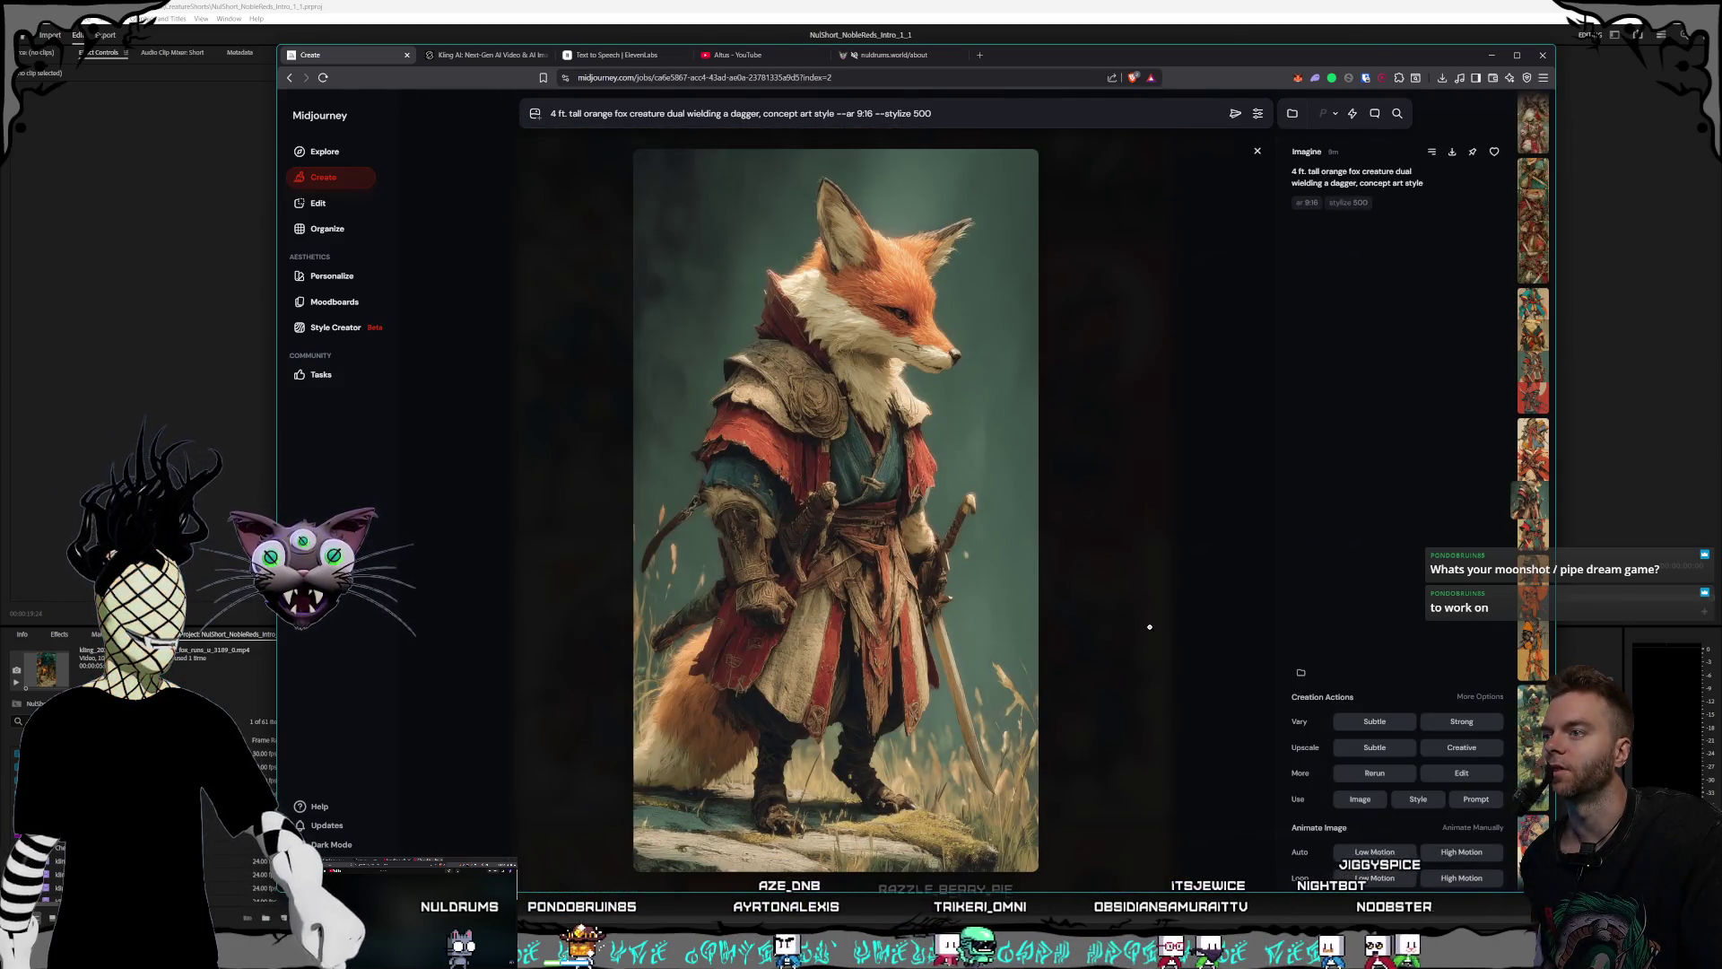
left_click(1150, 627)
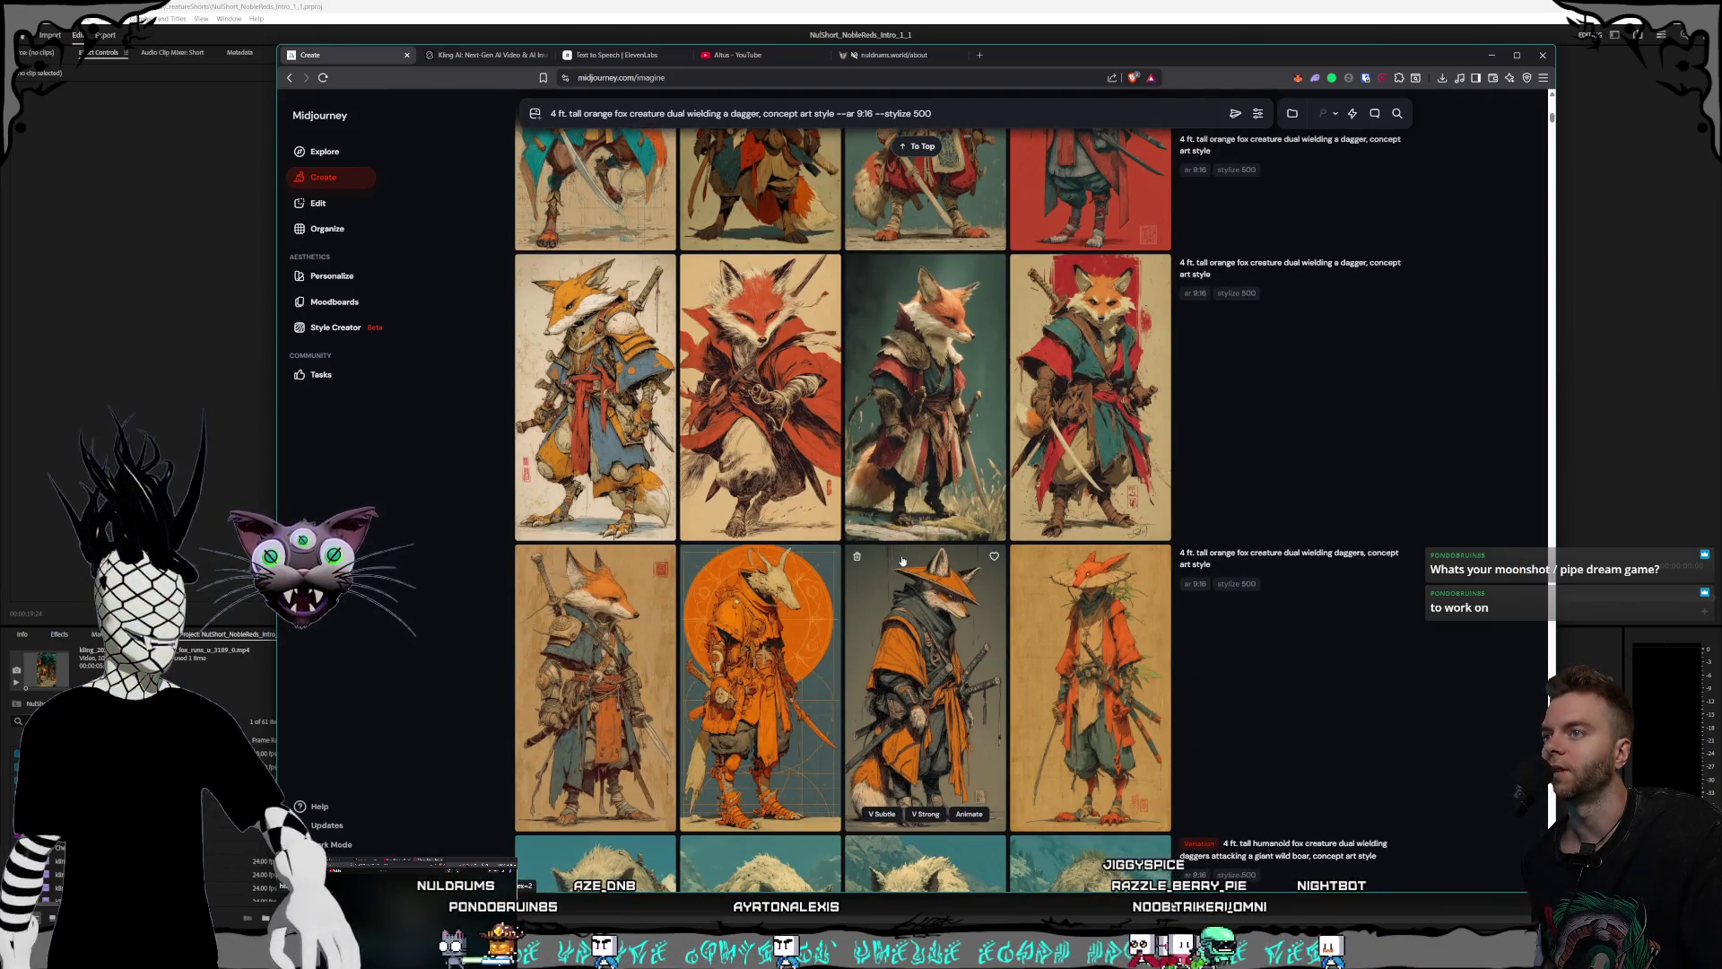
- Scroll back to the top of the feed and preview the red-robed fox before the red circle
scroll(902, 561, "up", 2)
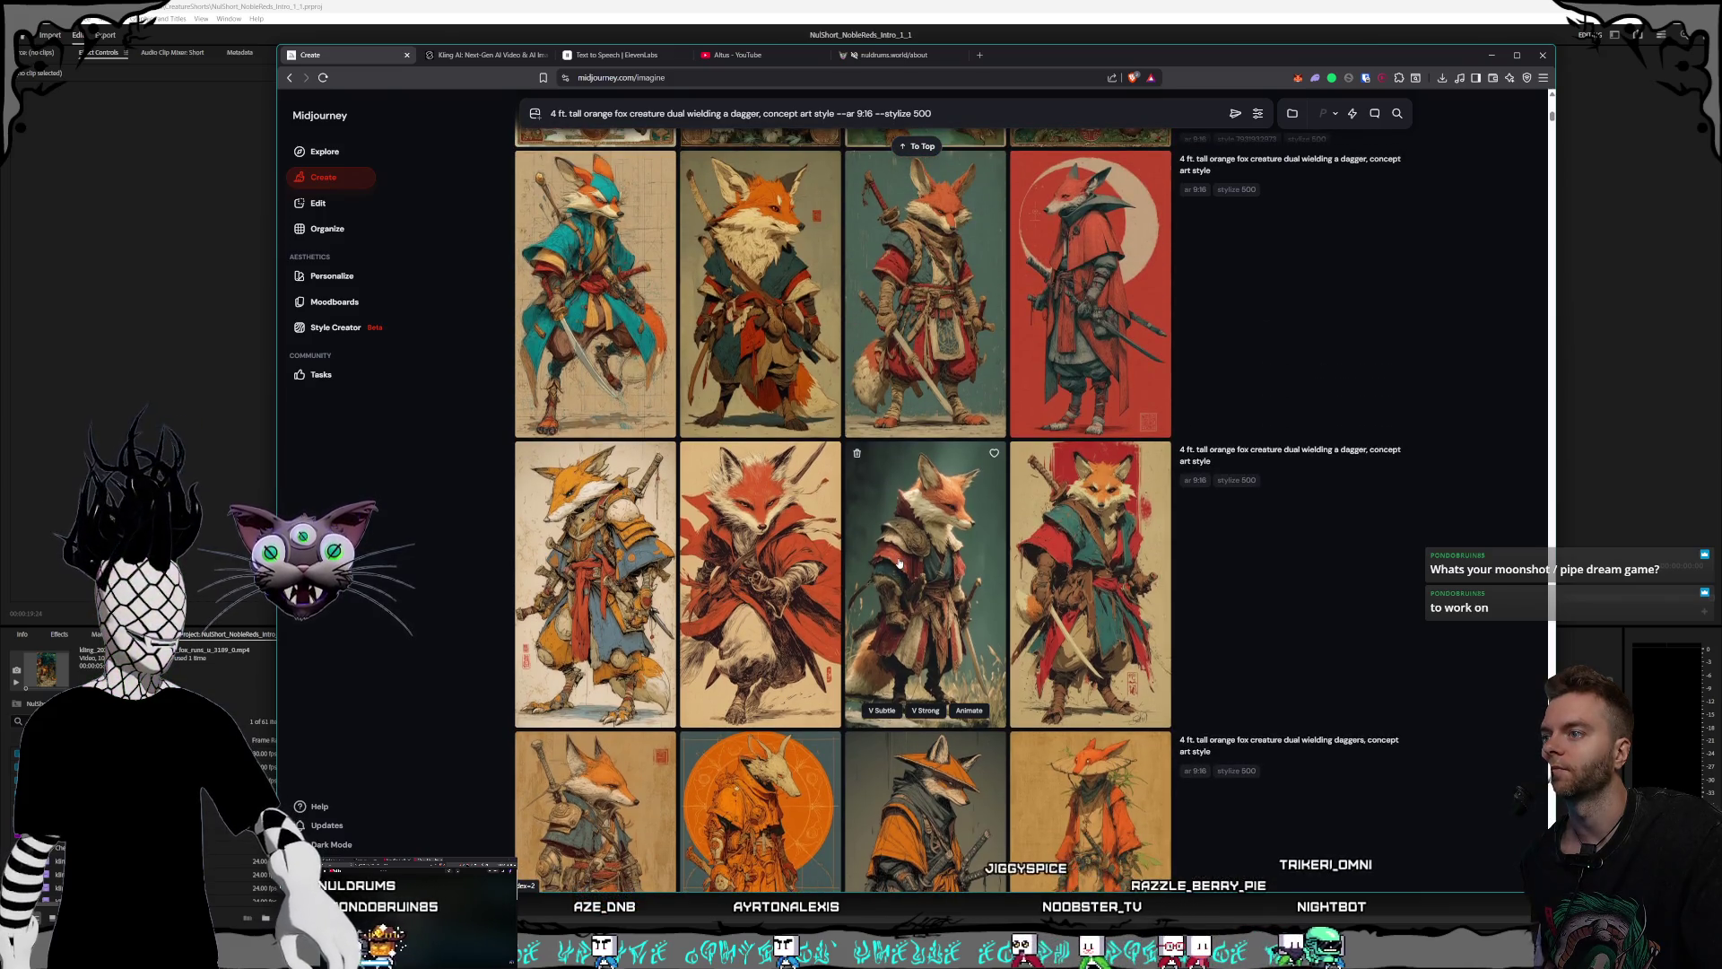
scroll(900, 563, "up", 3)
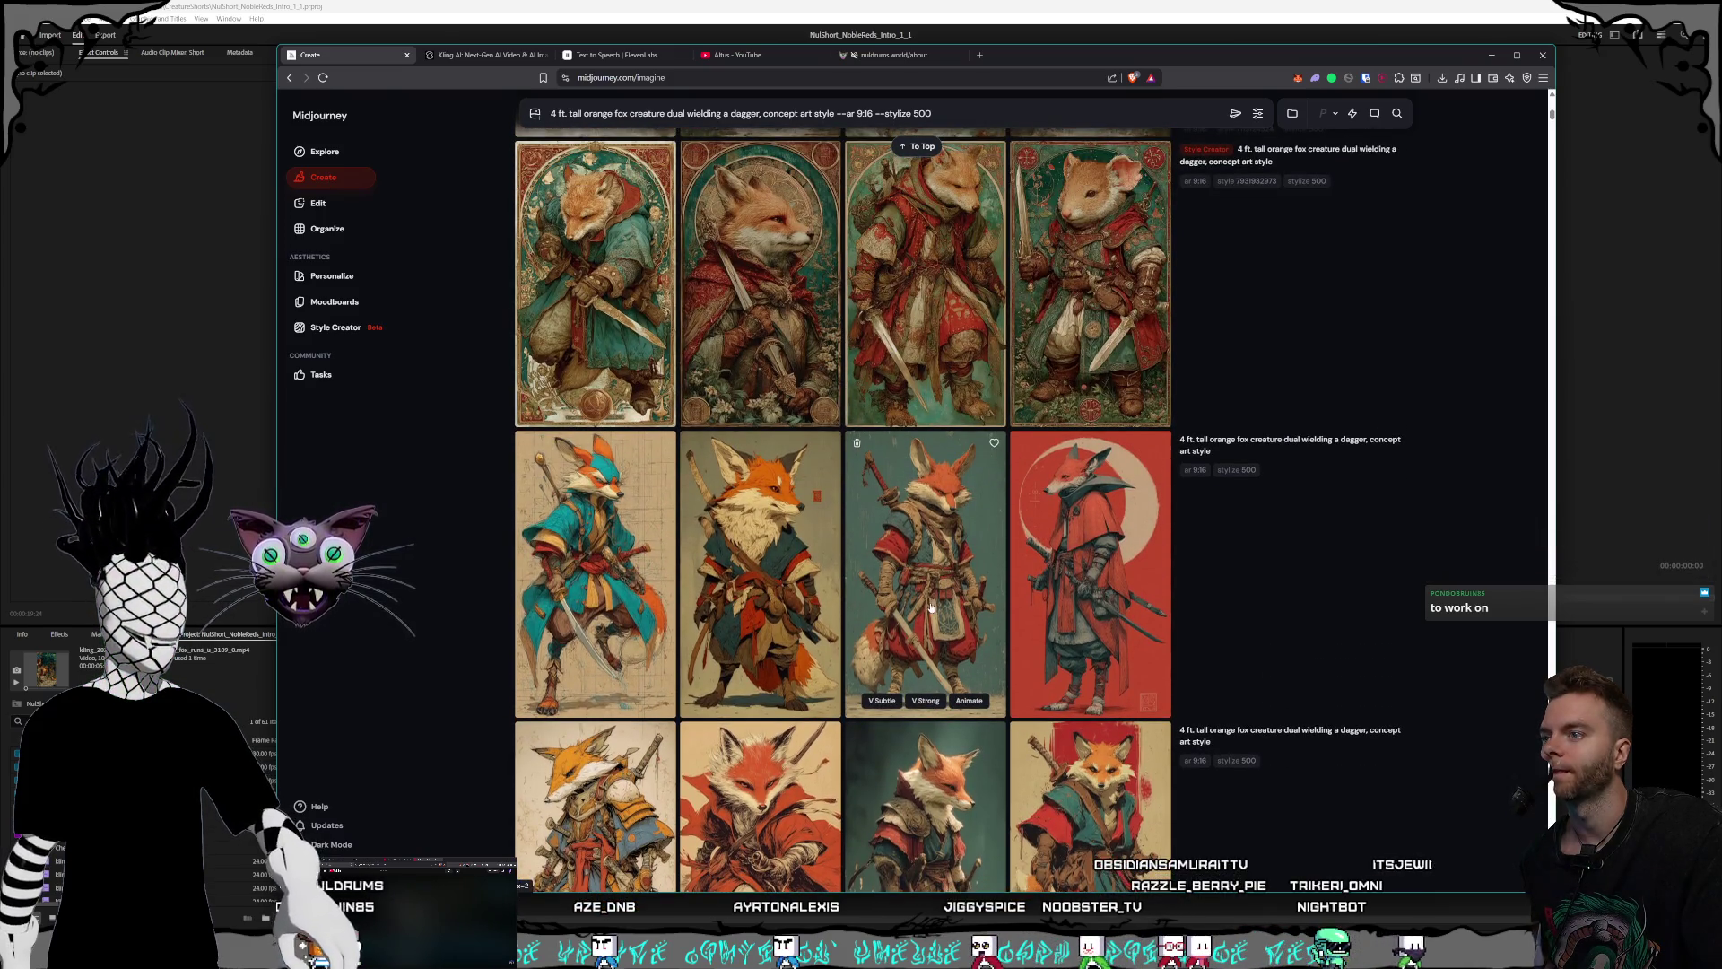
scroll(944, 644, "up", 3)
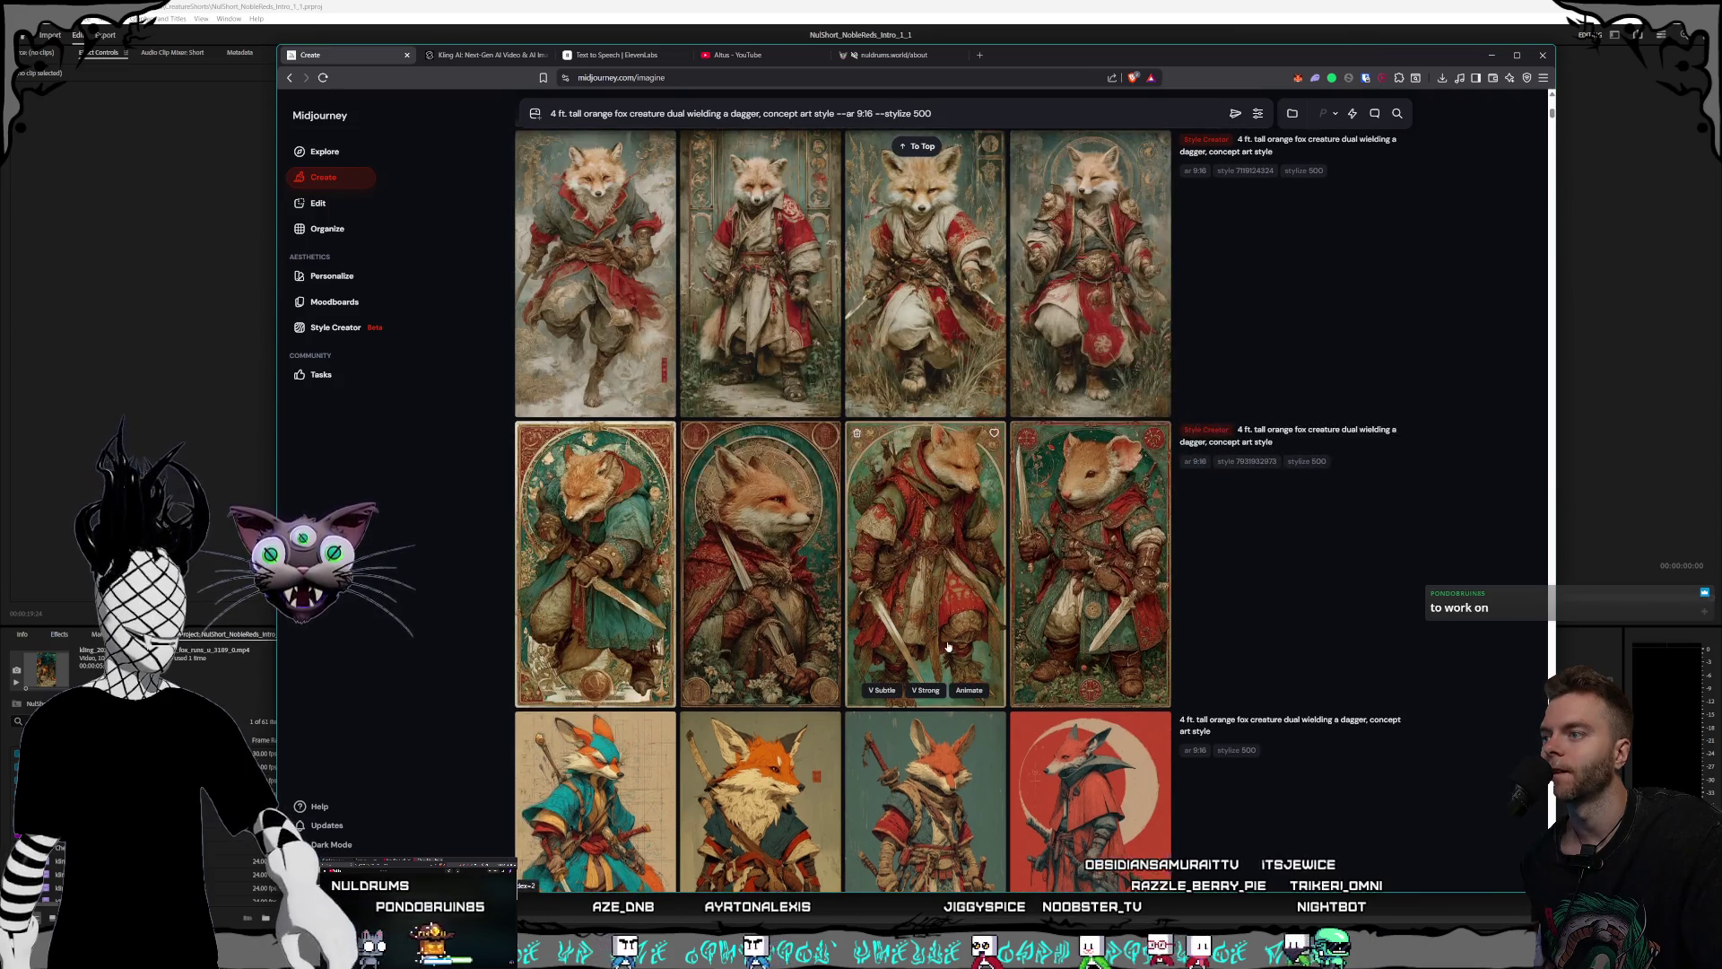
scroll(922, 626, "up", 6)
scroll(922, 626, "up", 6)
scroll(922, 627, "up", 3)
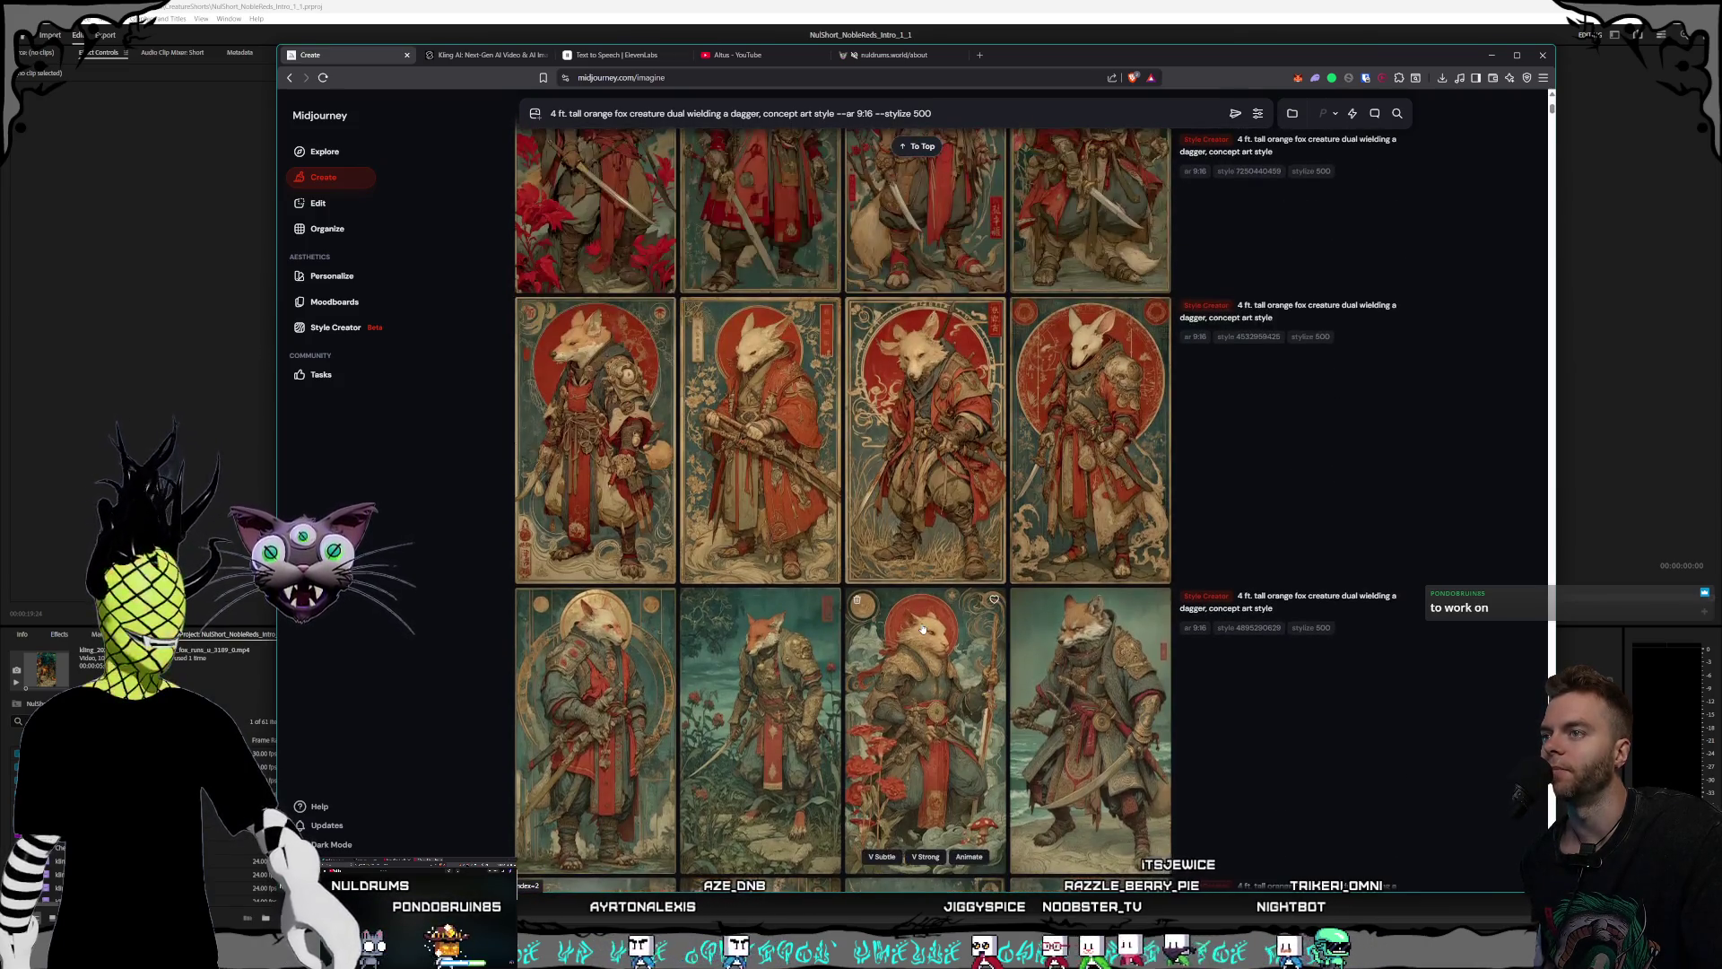
scroll(922, 628, "up", 3)
scroll(922, 628, "up", 3)
scroll(924, 628, "up", 2)
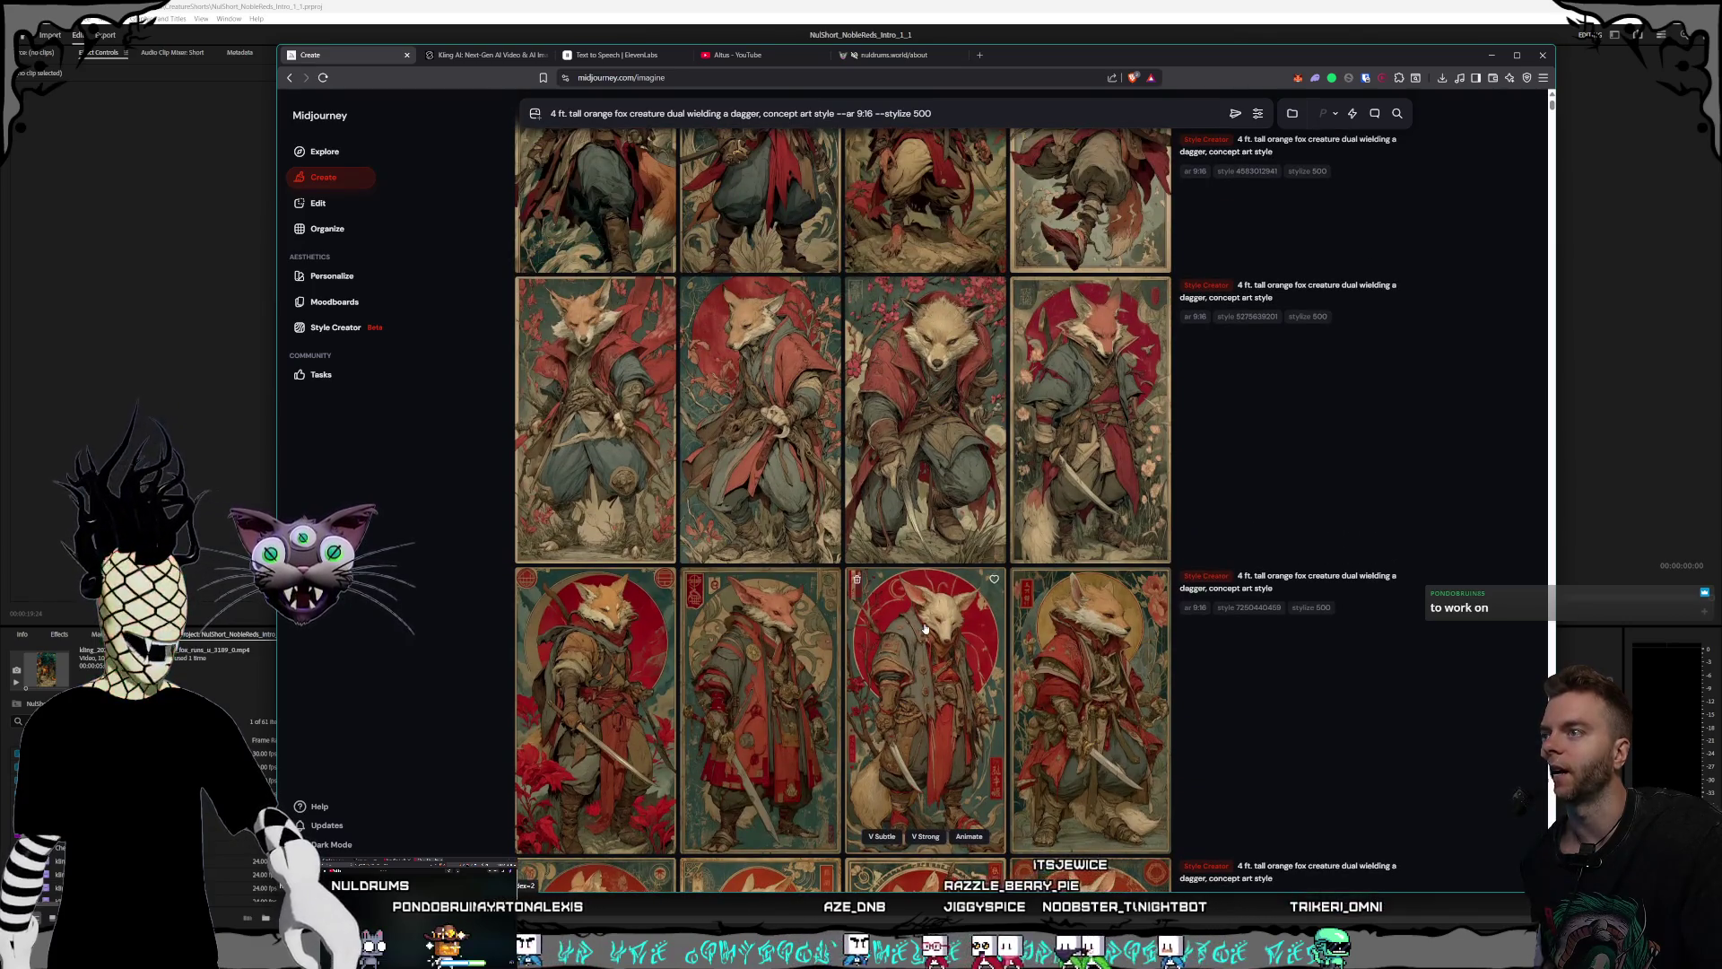
scroll(925, 628, "up", 1)
scroll(925, 628, "up", 1)
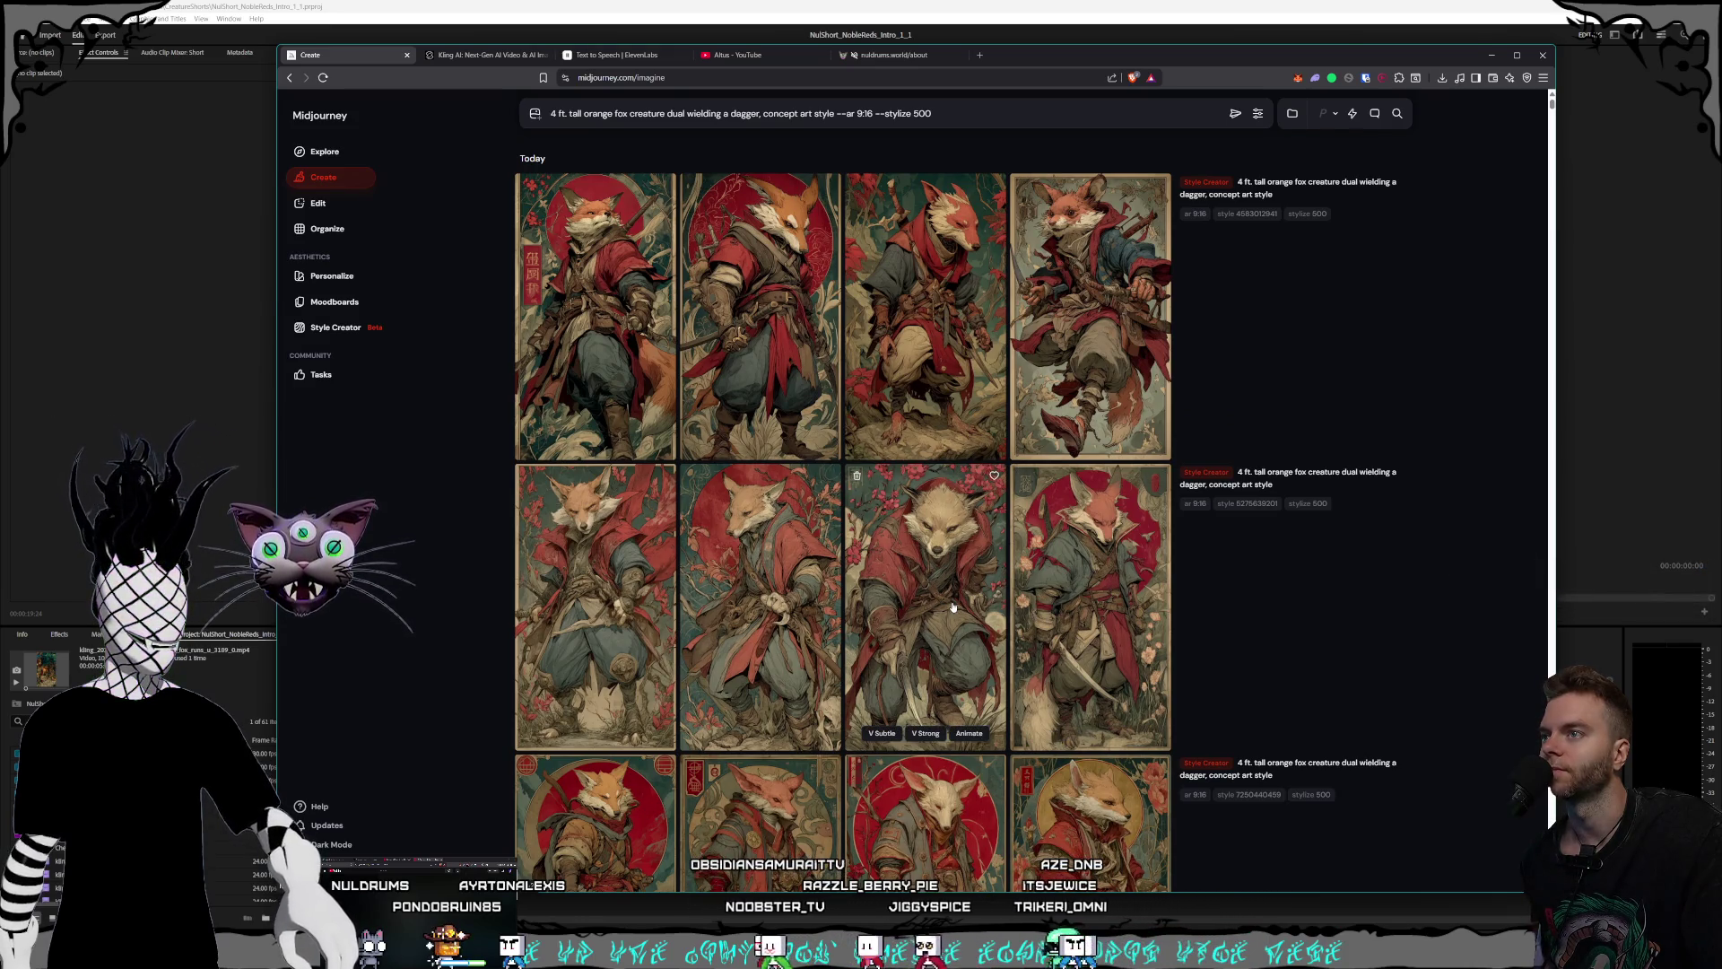
left_click(763, 376)
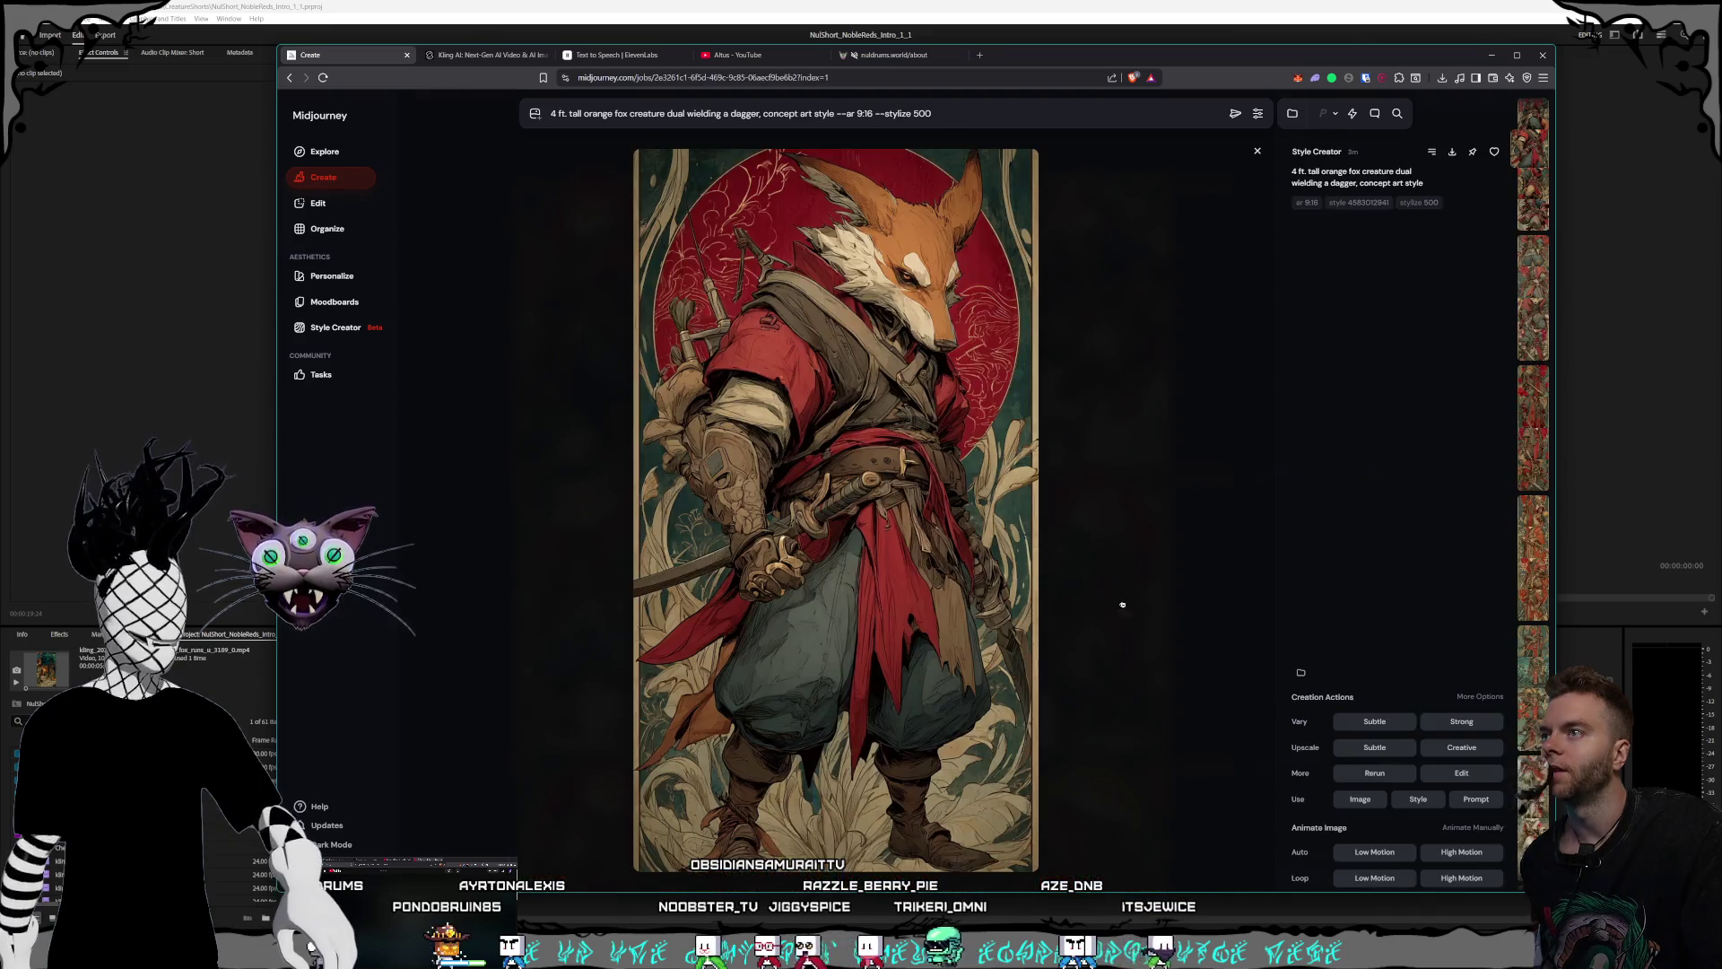
left_click(1186, 606)
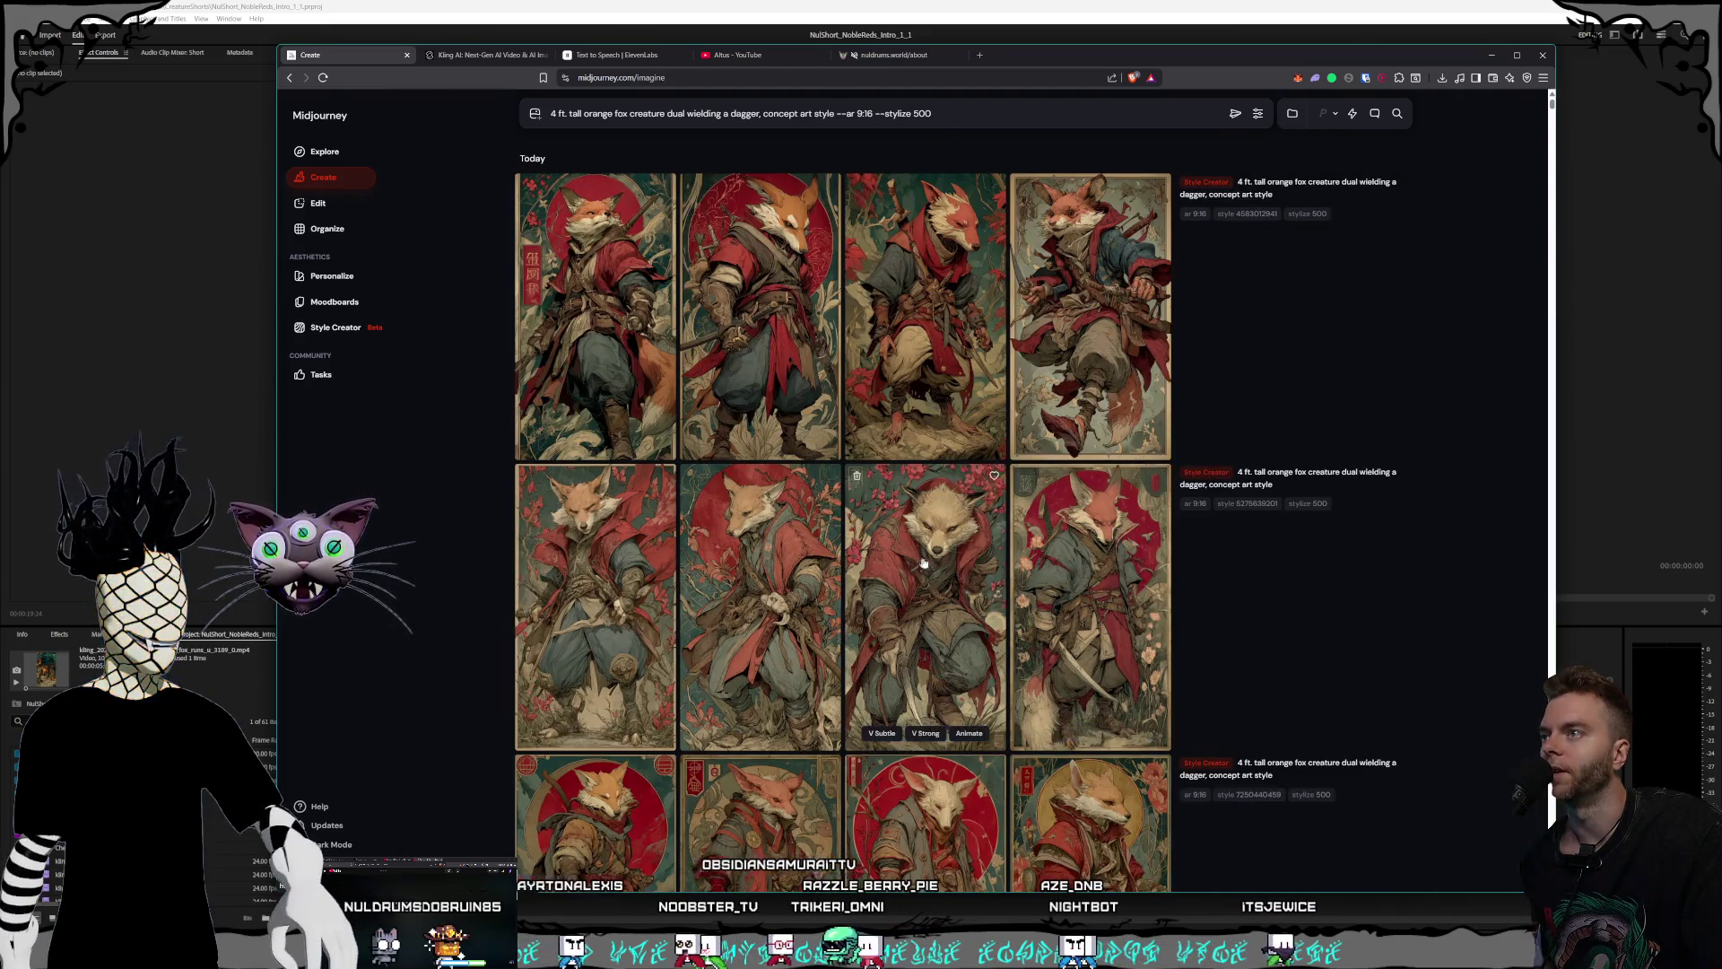
- Compare the teal-background foxes and the orange long-sword fox, then open the red-circle fox full-size
scroll(983, 579, "down", 3)
scroll(982, 579, "down", 3)
scroll(982, 579, "down", 5)
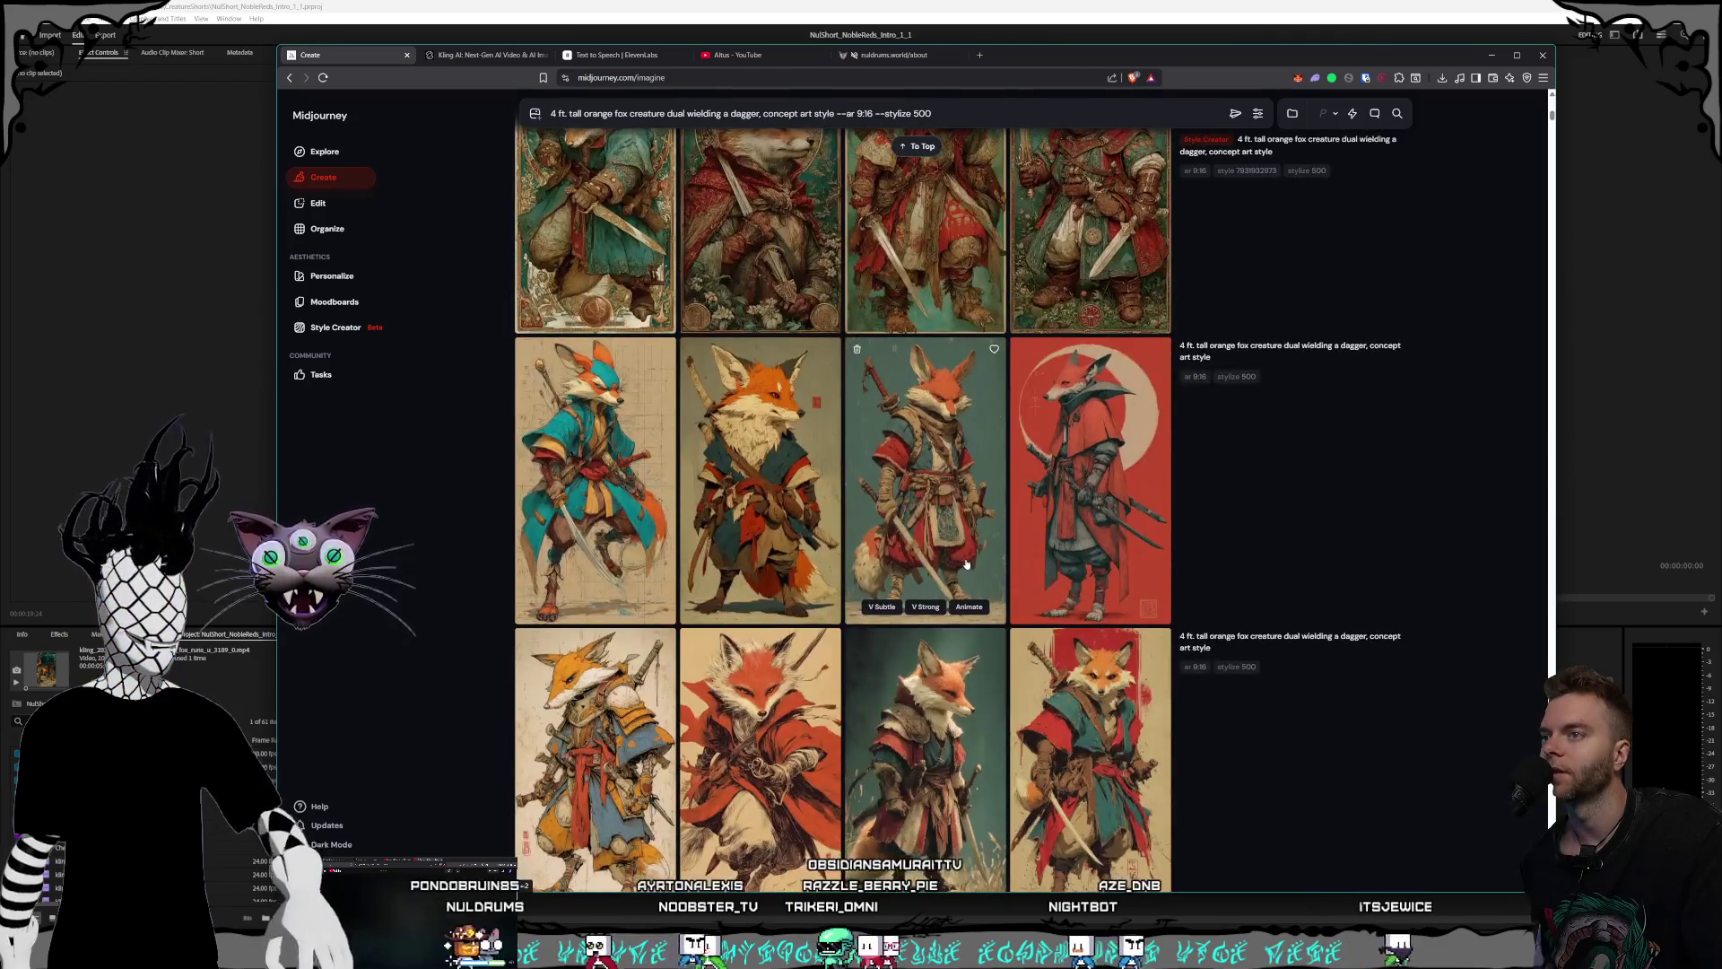
left_click(903, 427)
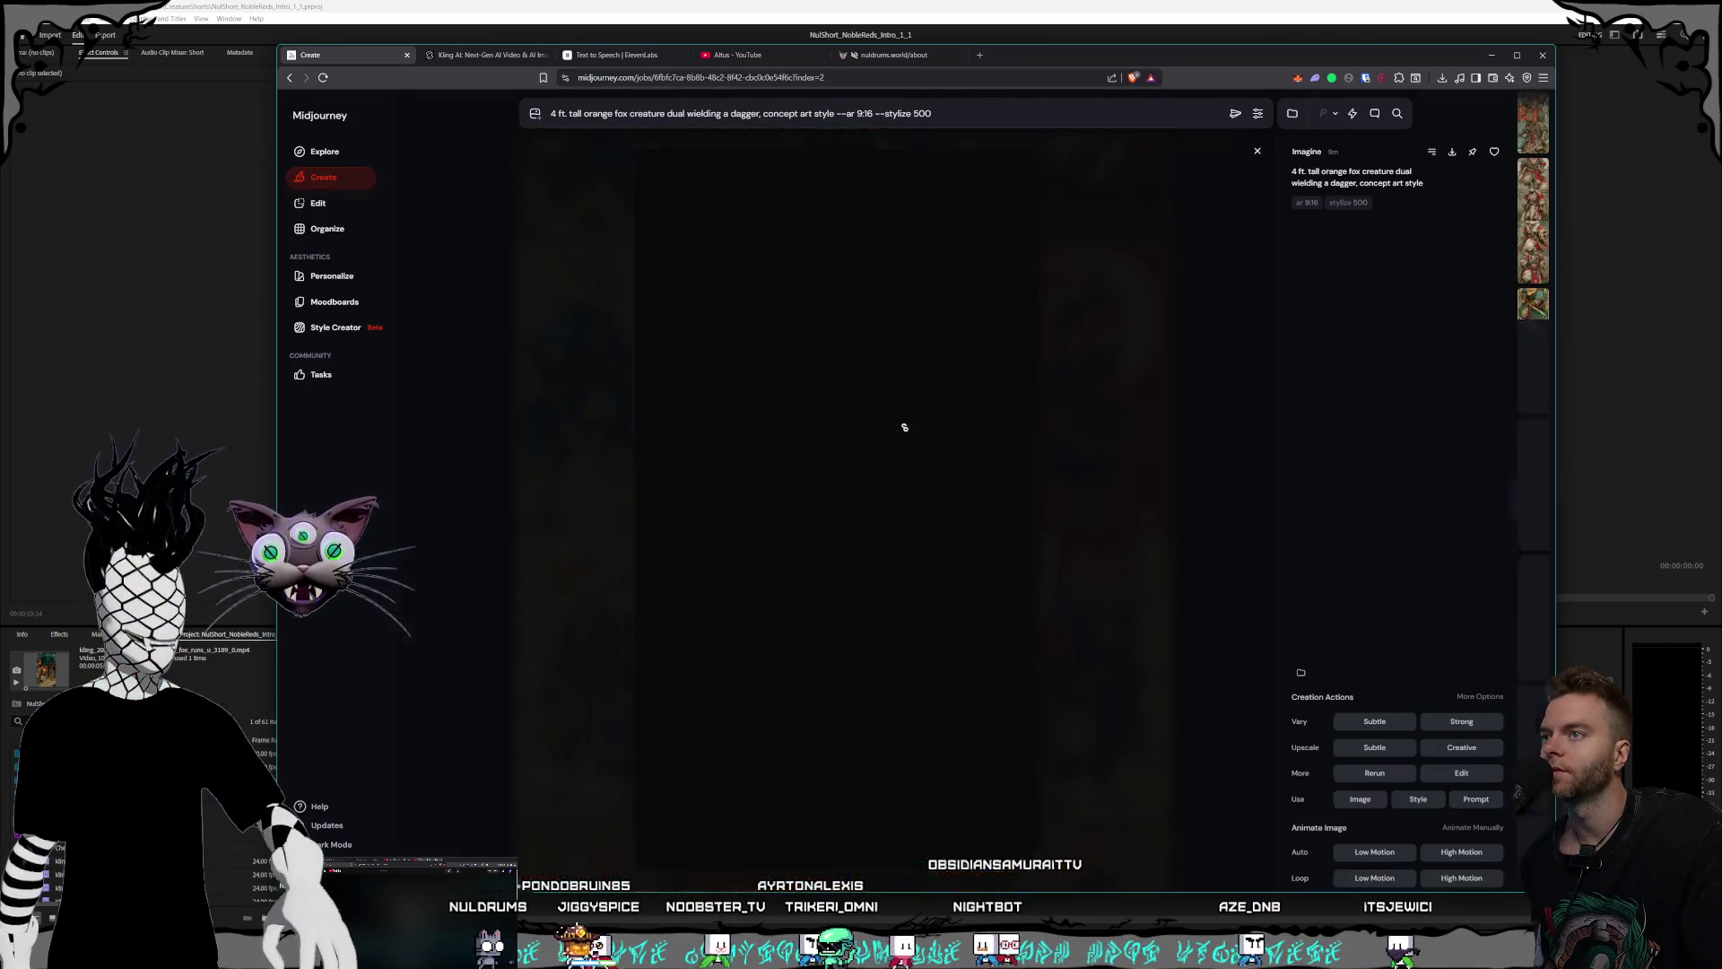
left_click(1136, 598)
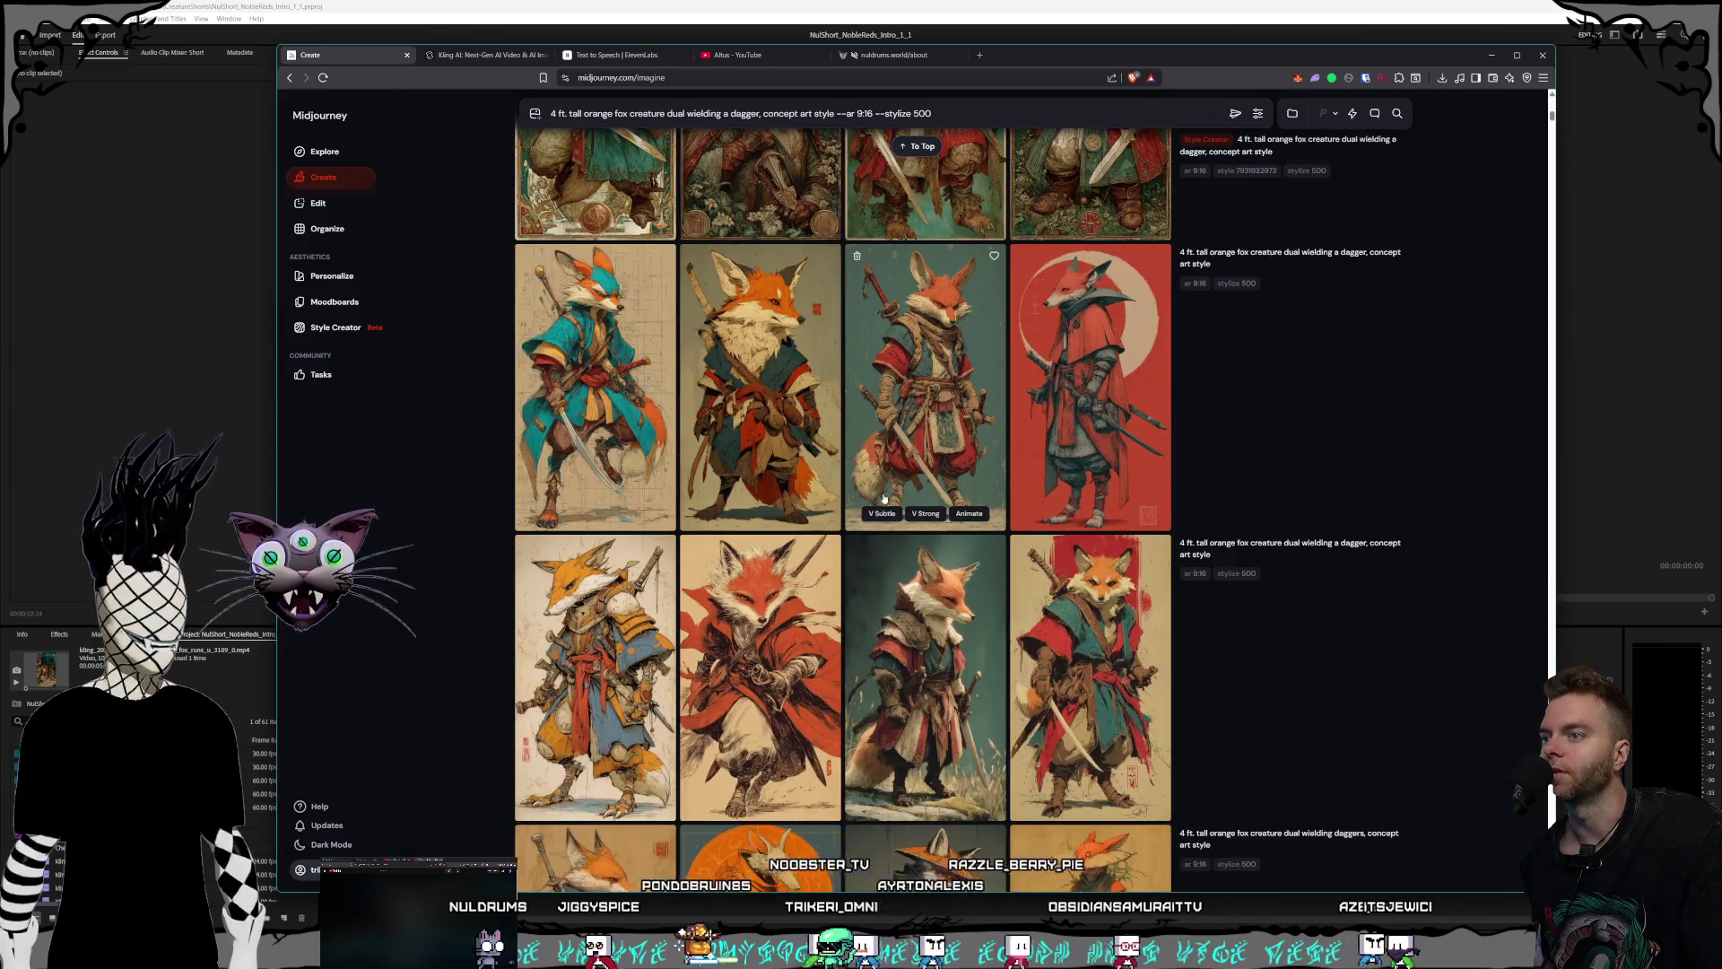
scroll(1076, 599, "down", 2)
left_click(1050, 600)
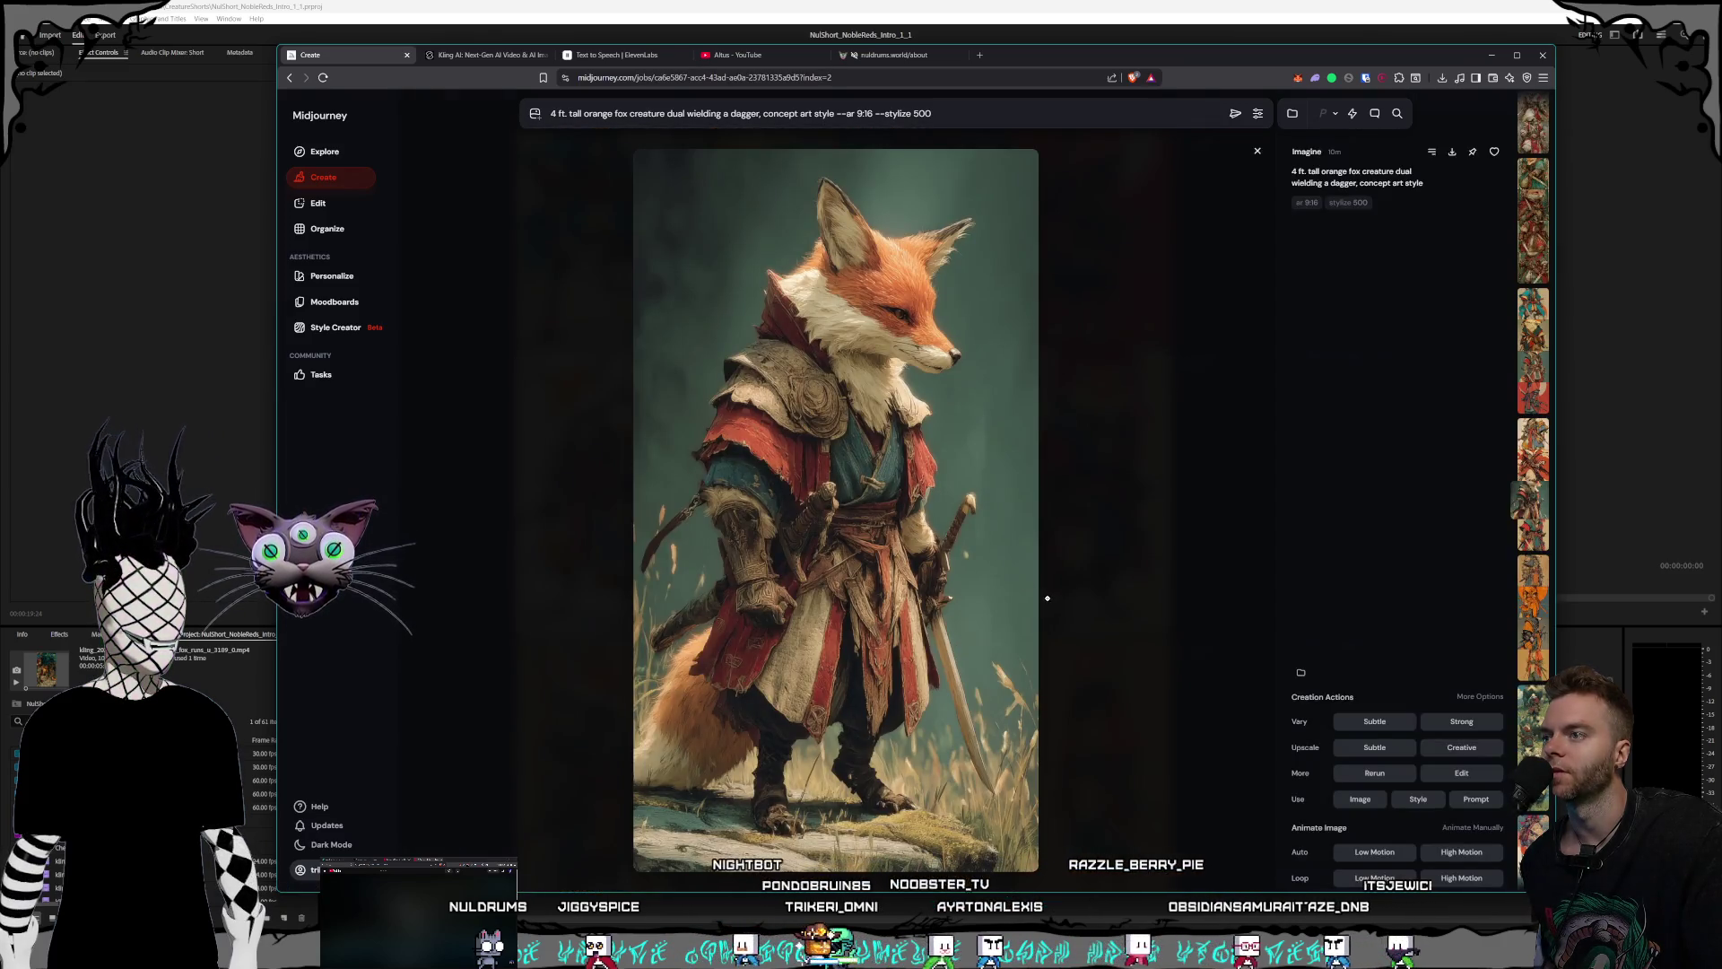
left_click(1143, 553)
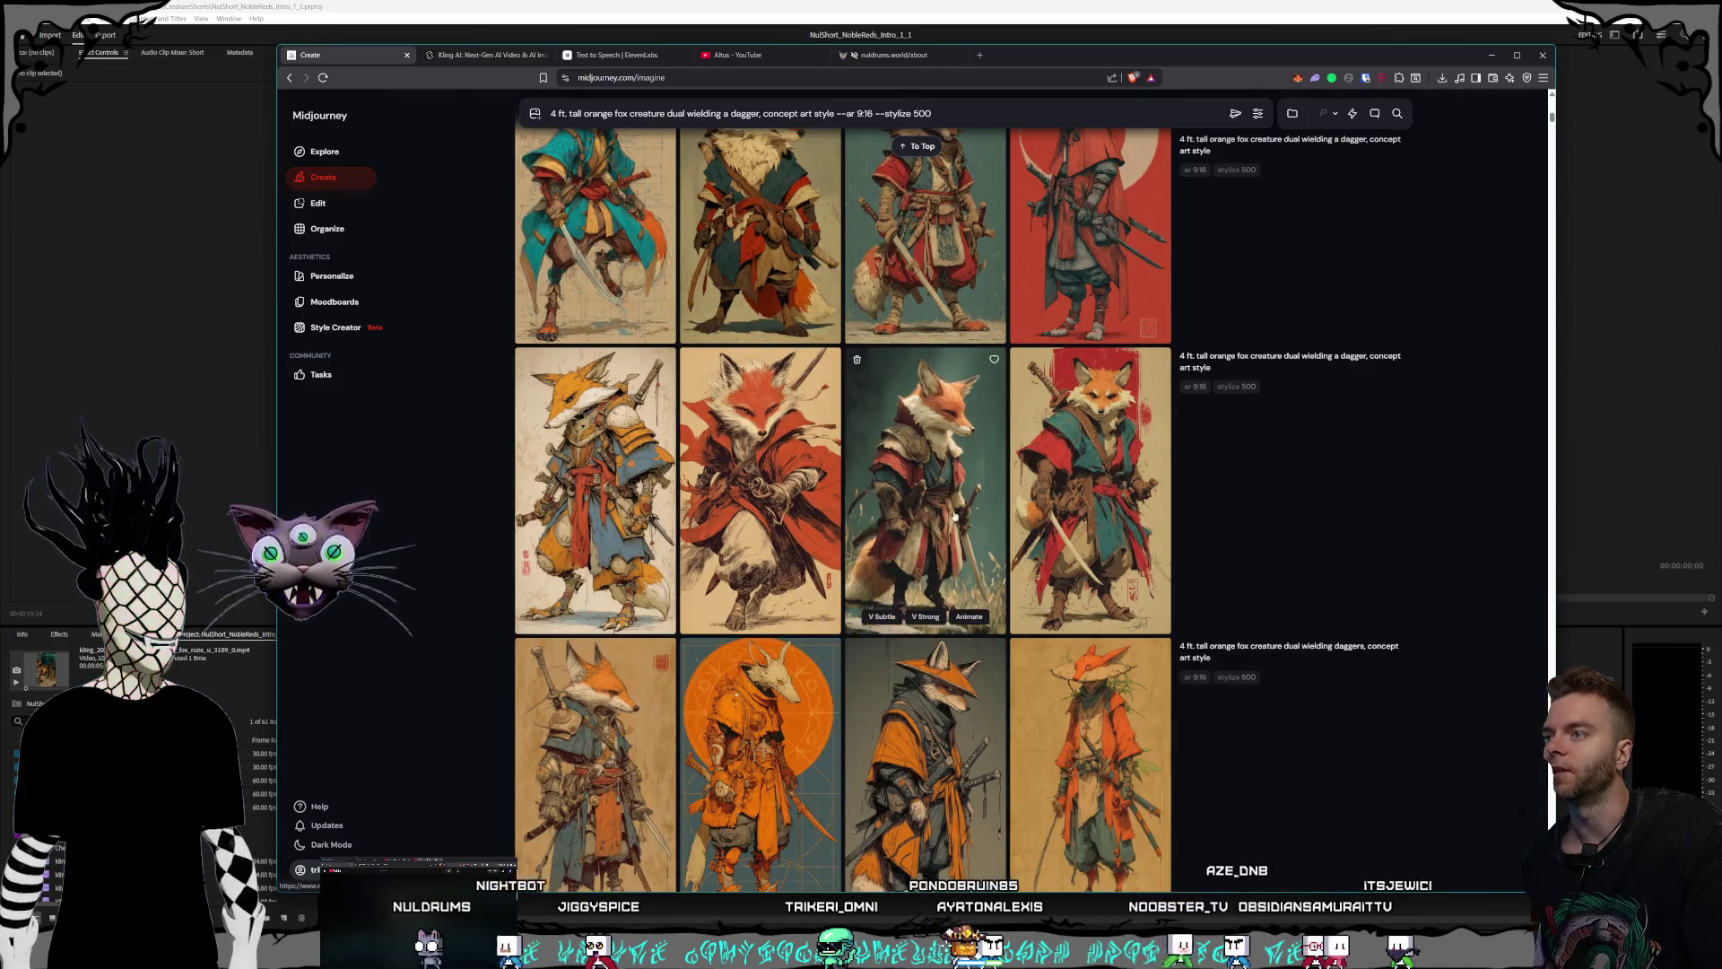
scroll(924, 494, "up", 2)
left_click(924, 494)
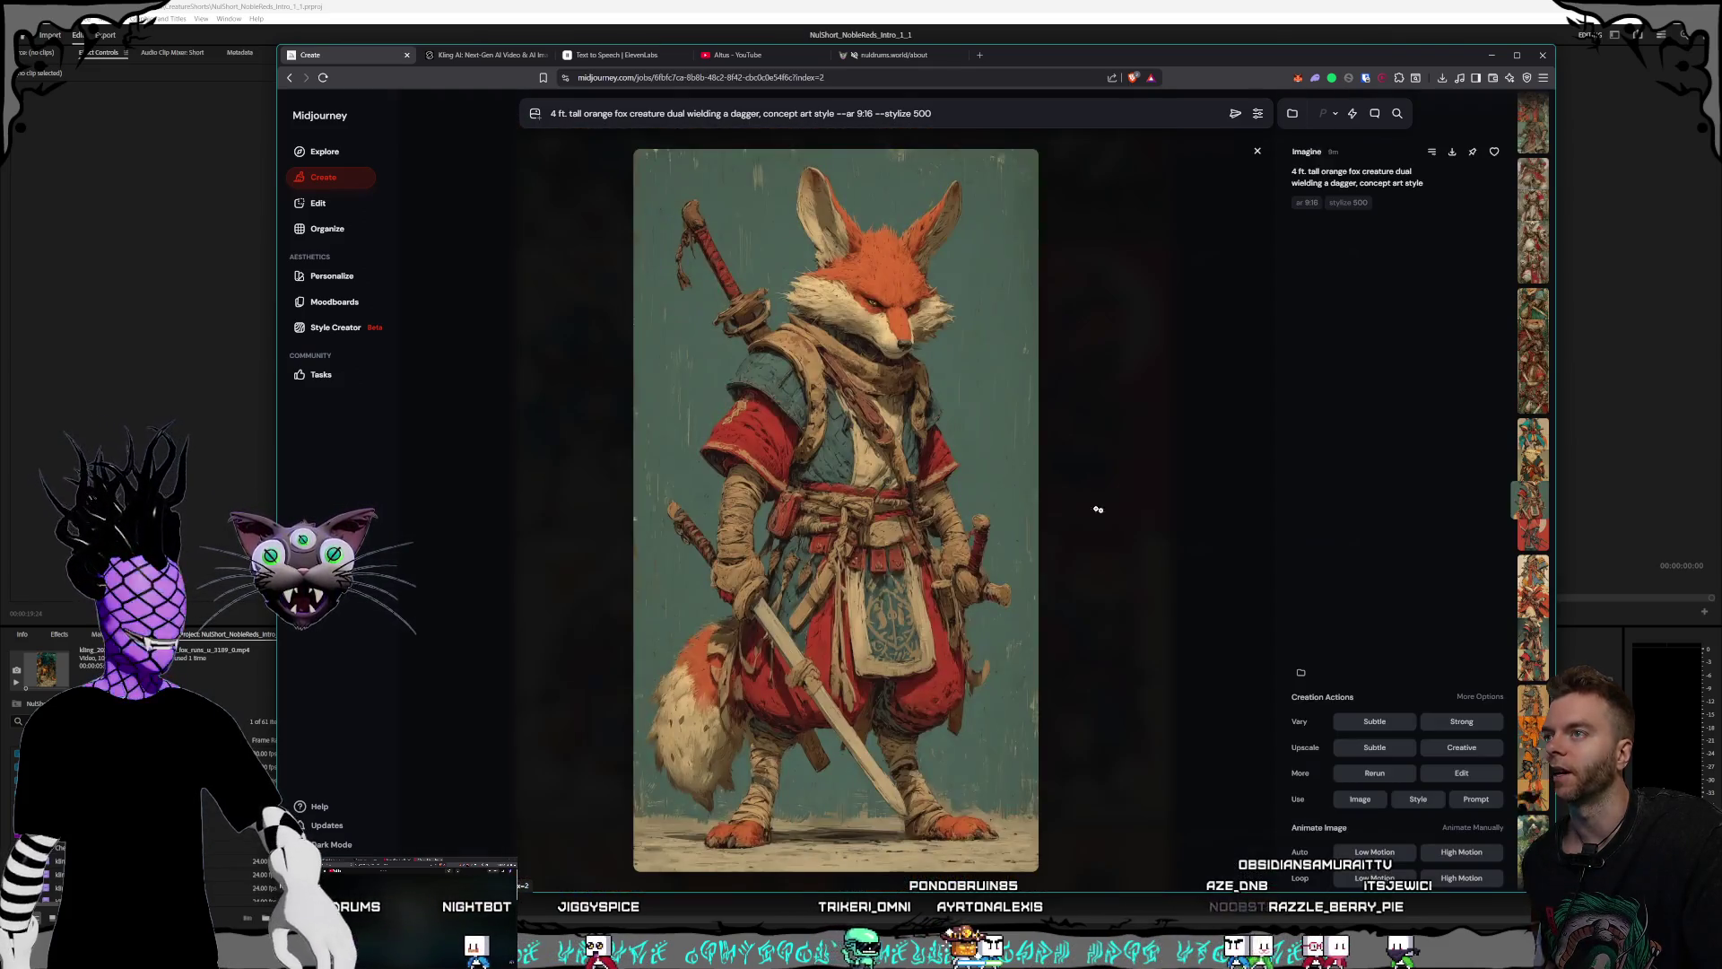
left_click(1190, 525)
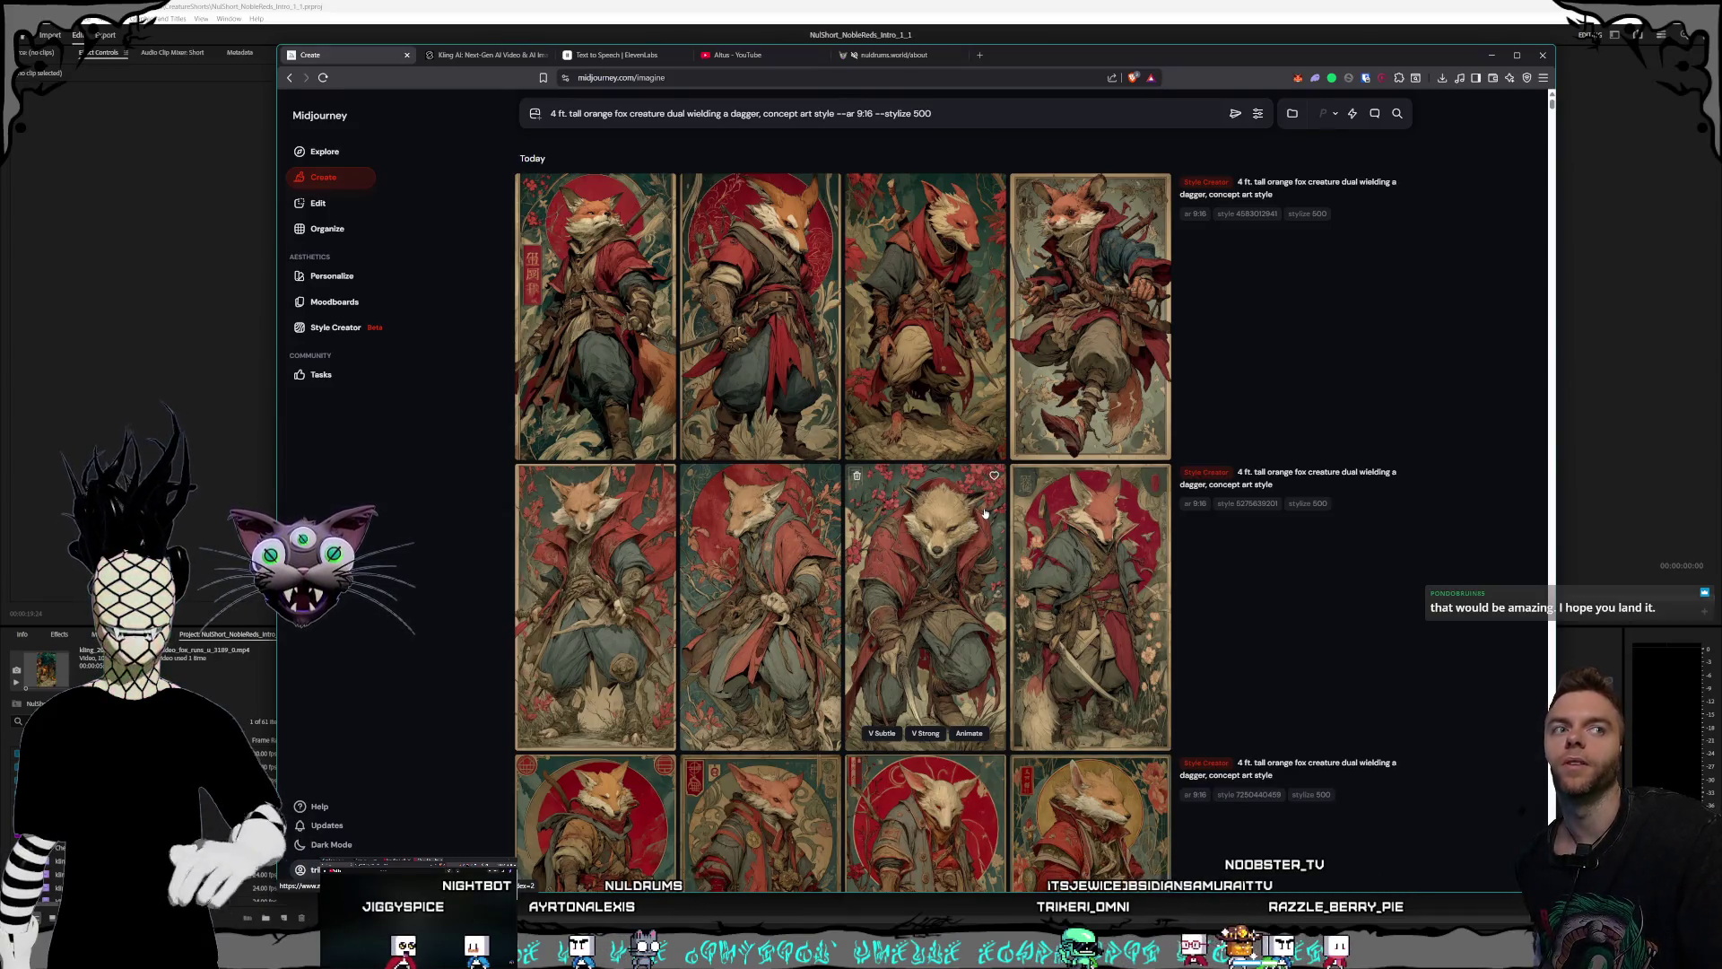
left_click(760, 359)
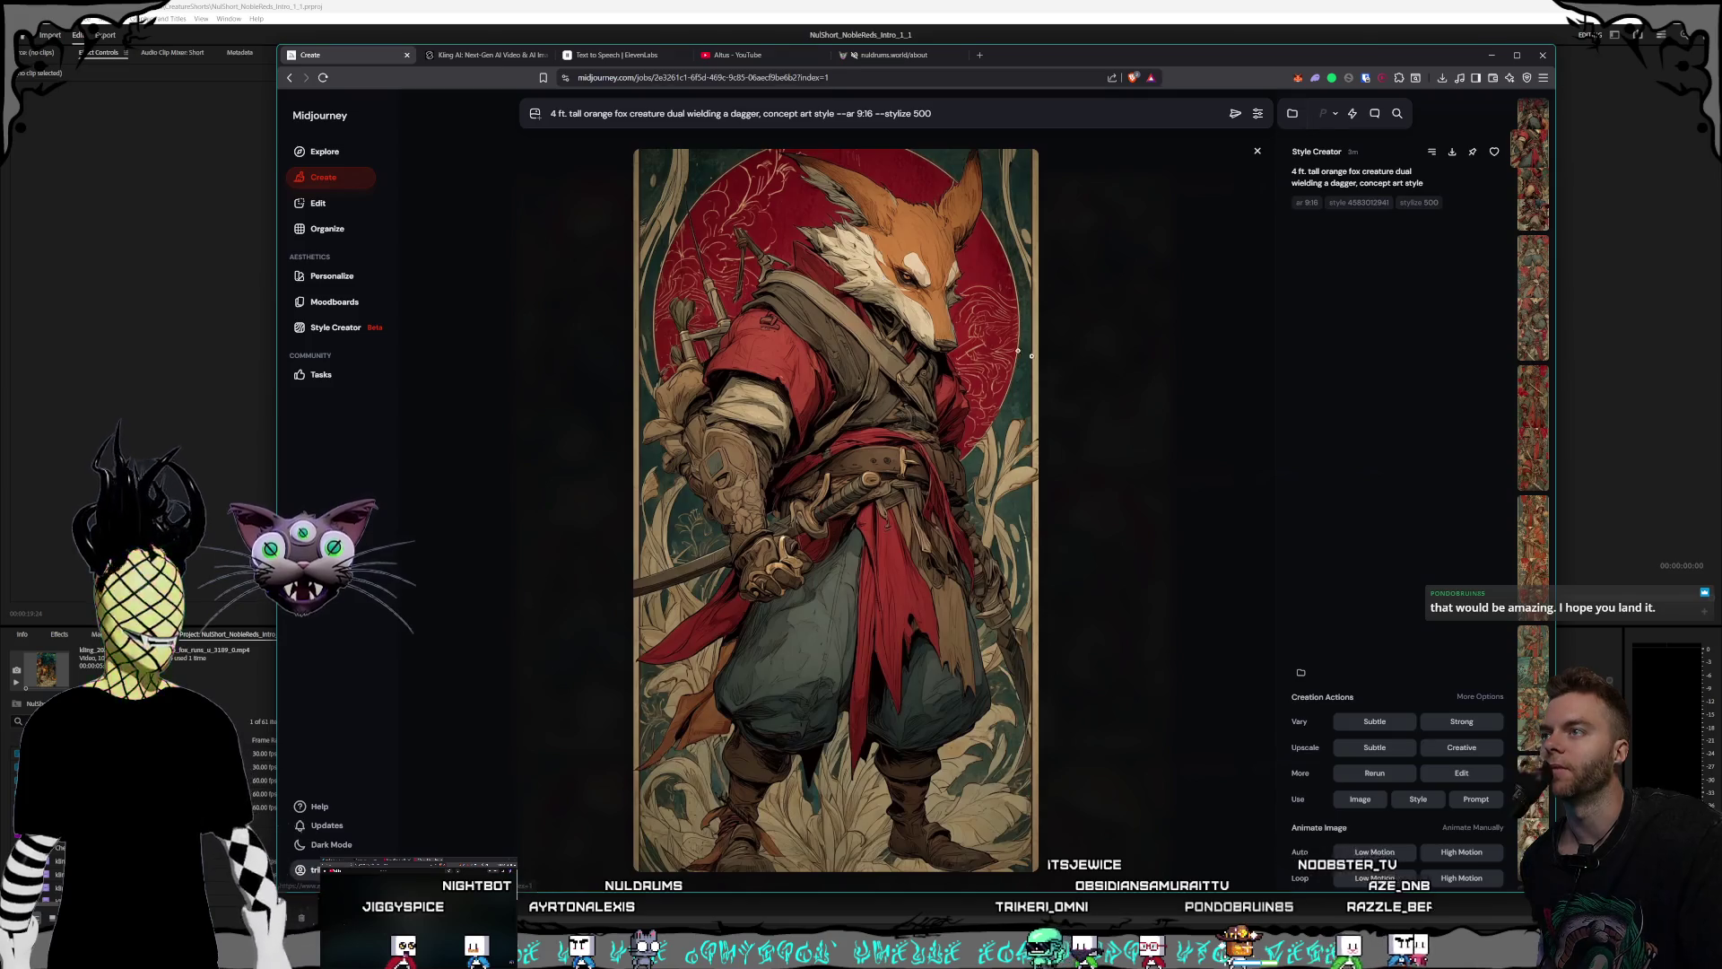
- Close the red-circle fox view, reopening it and the top row's second fox a few times
left_click(1157, 429)
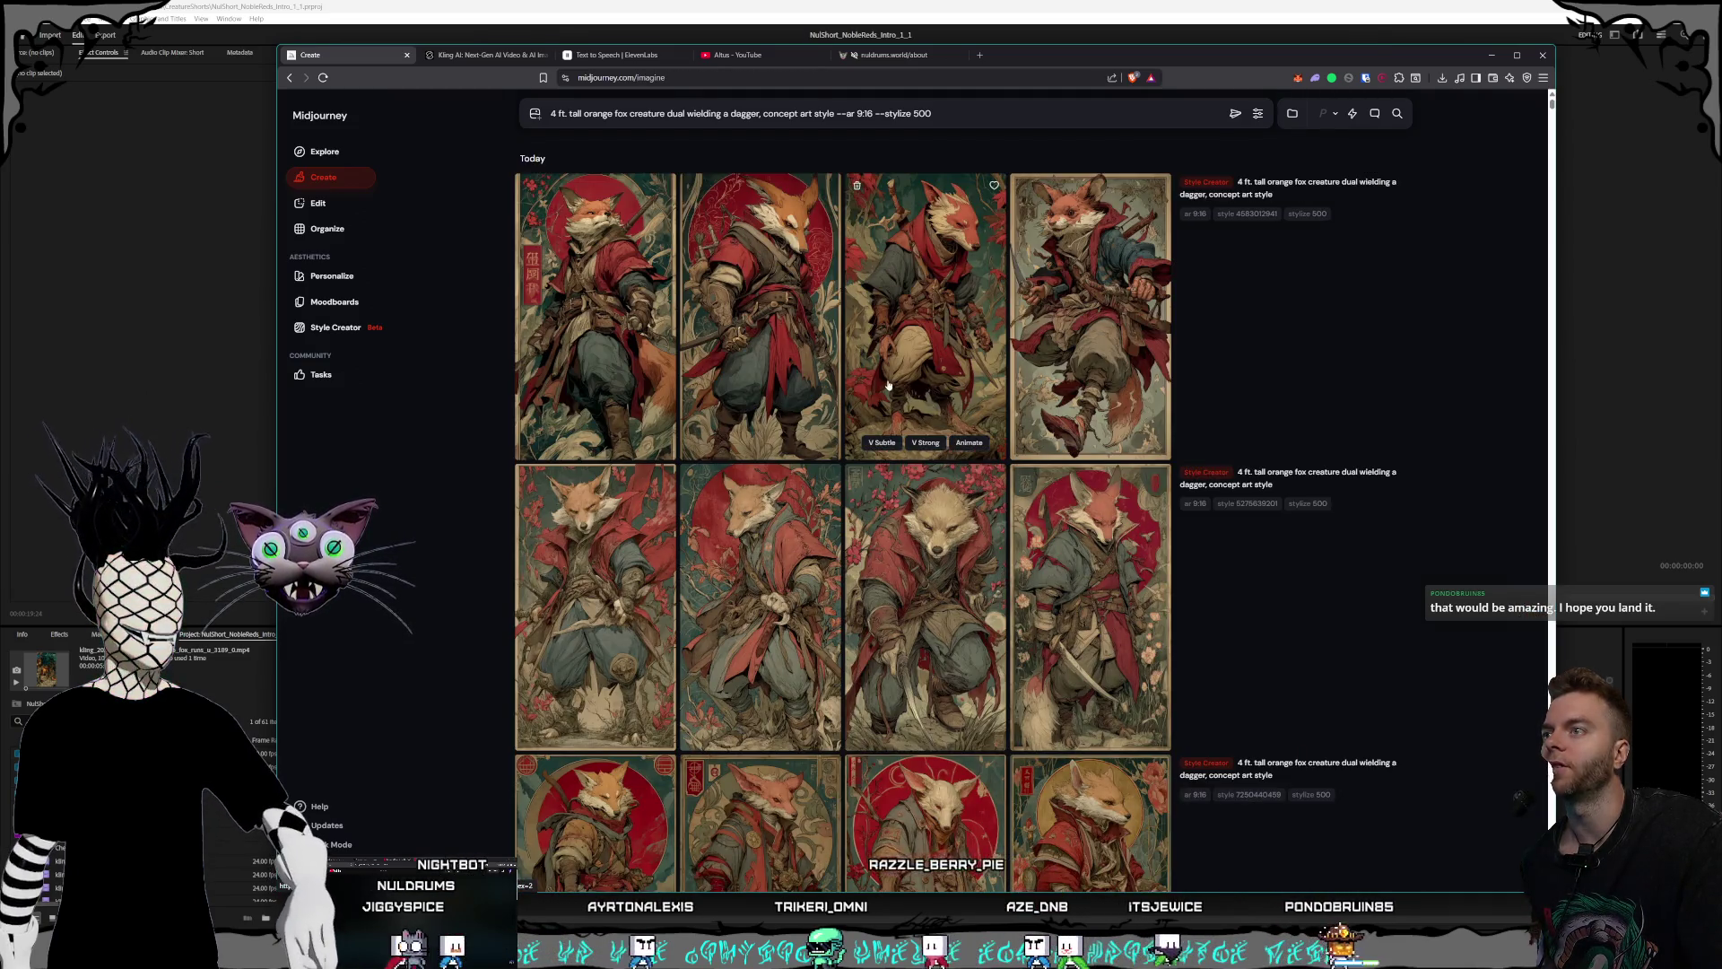
left_click(737, 356)
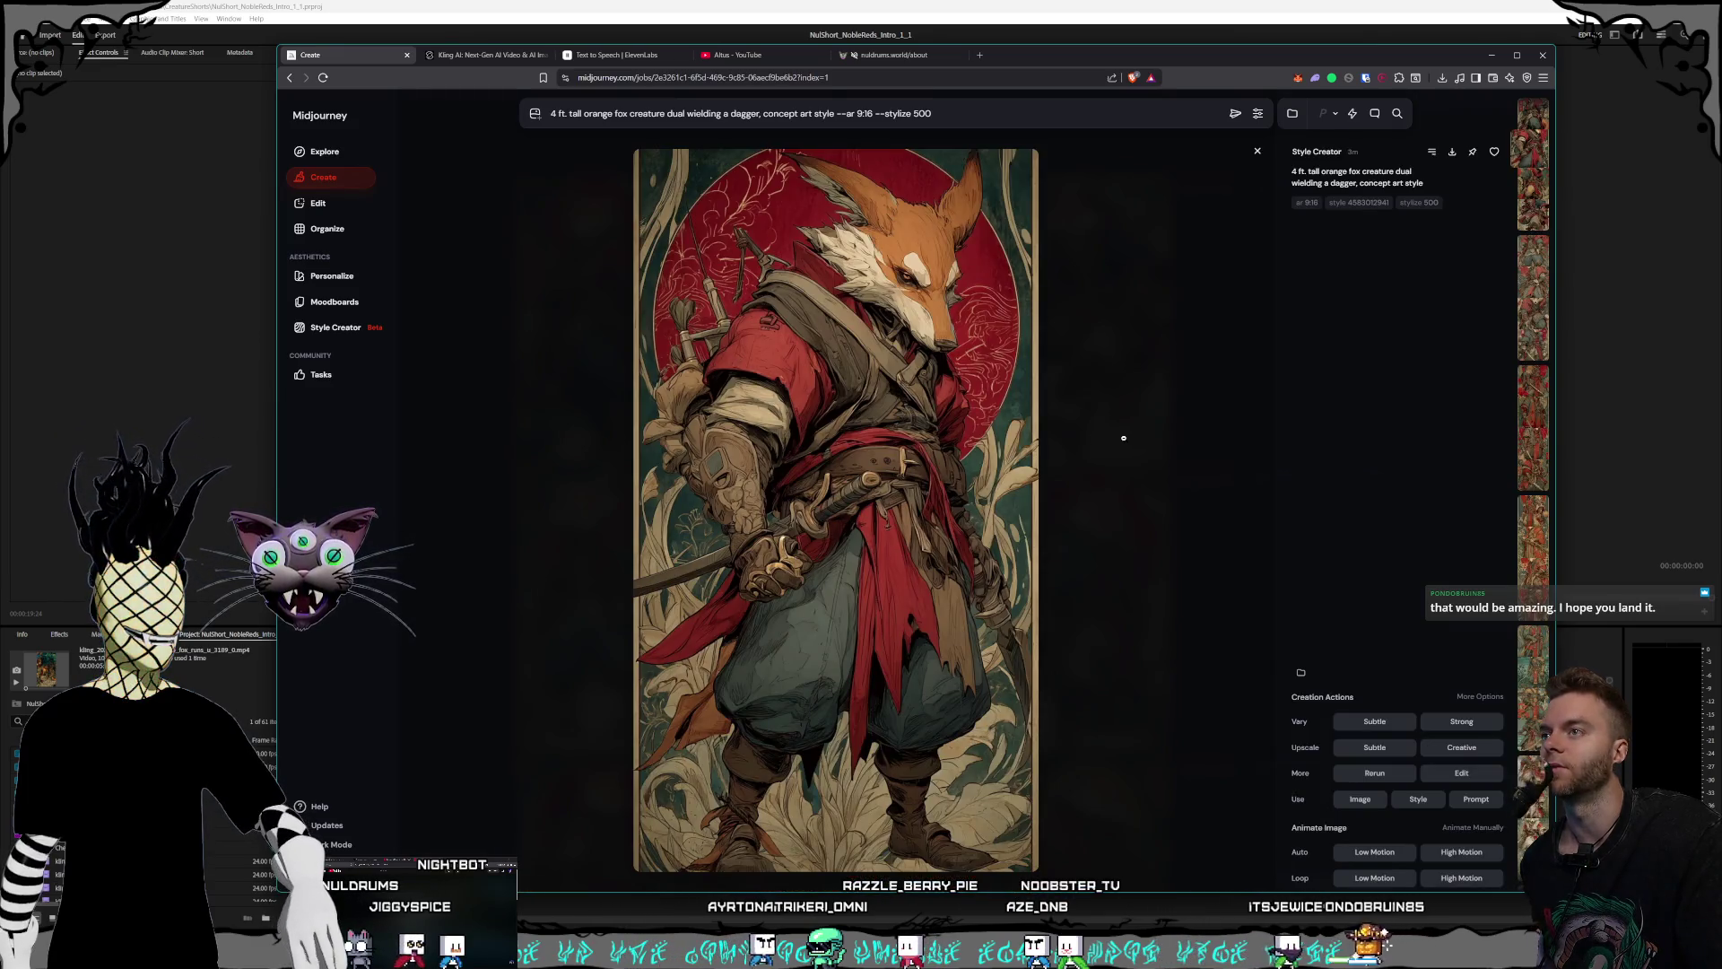
left_click(1124, 438)
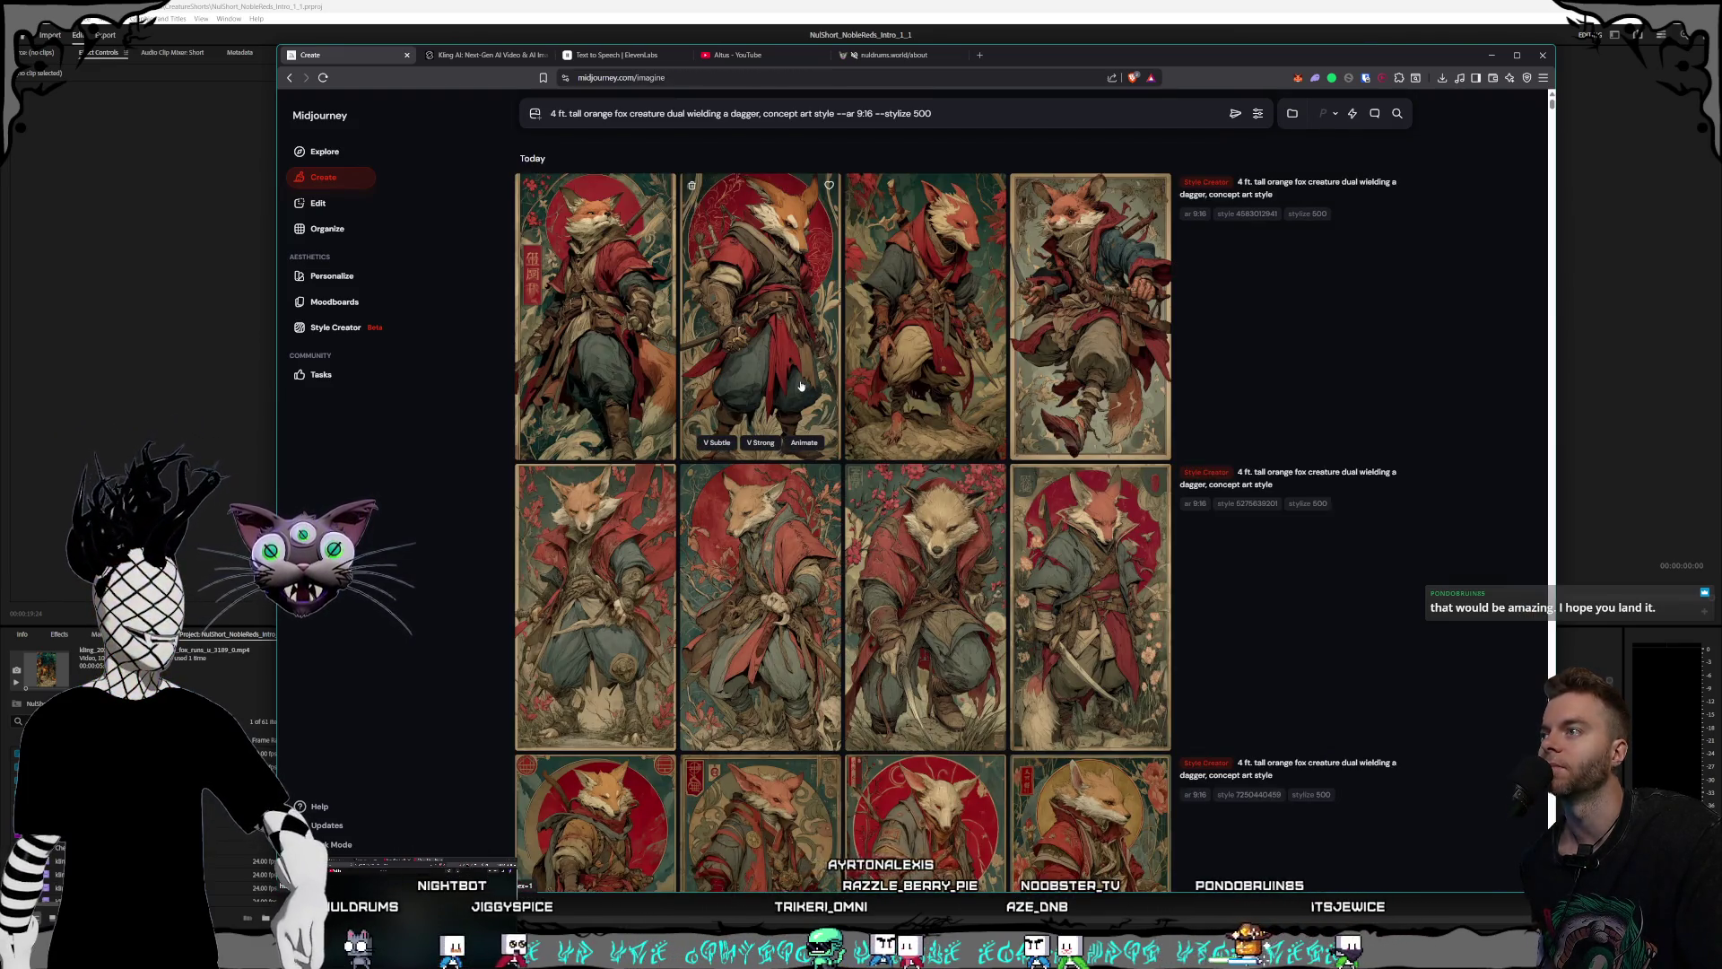
left_click(802, 386)
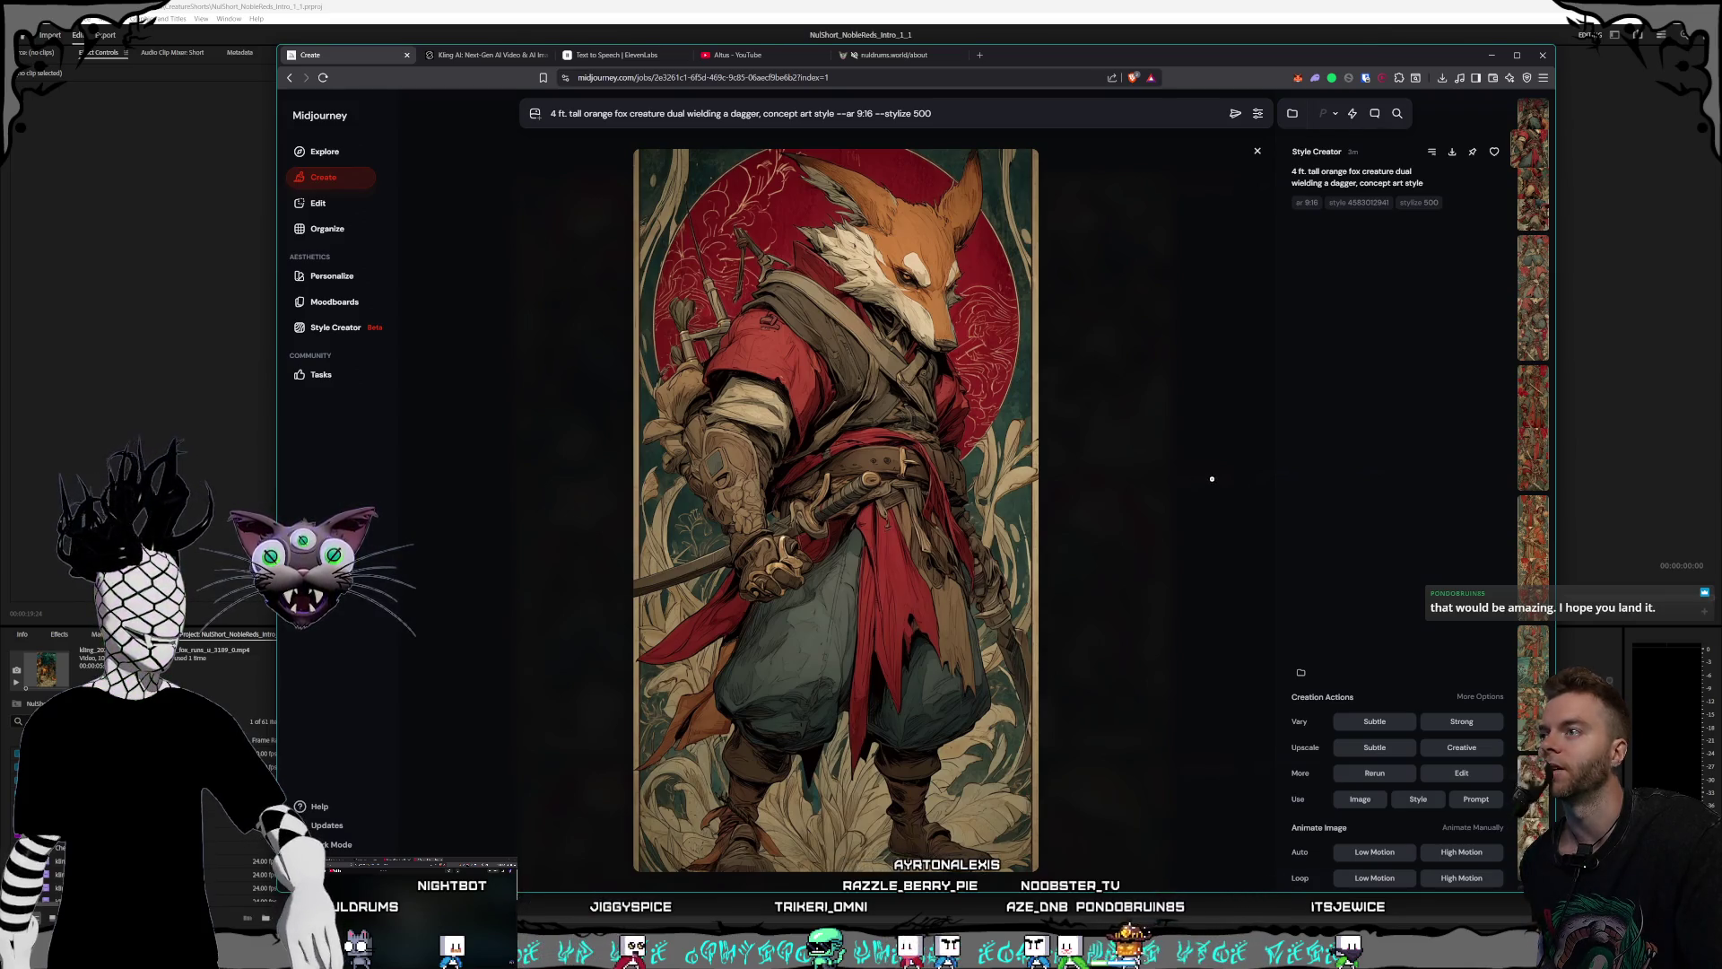
left_click(1212, 478)
left_click(900, 438)
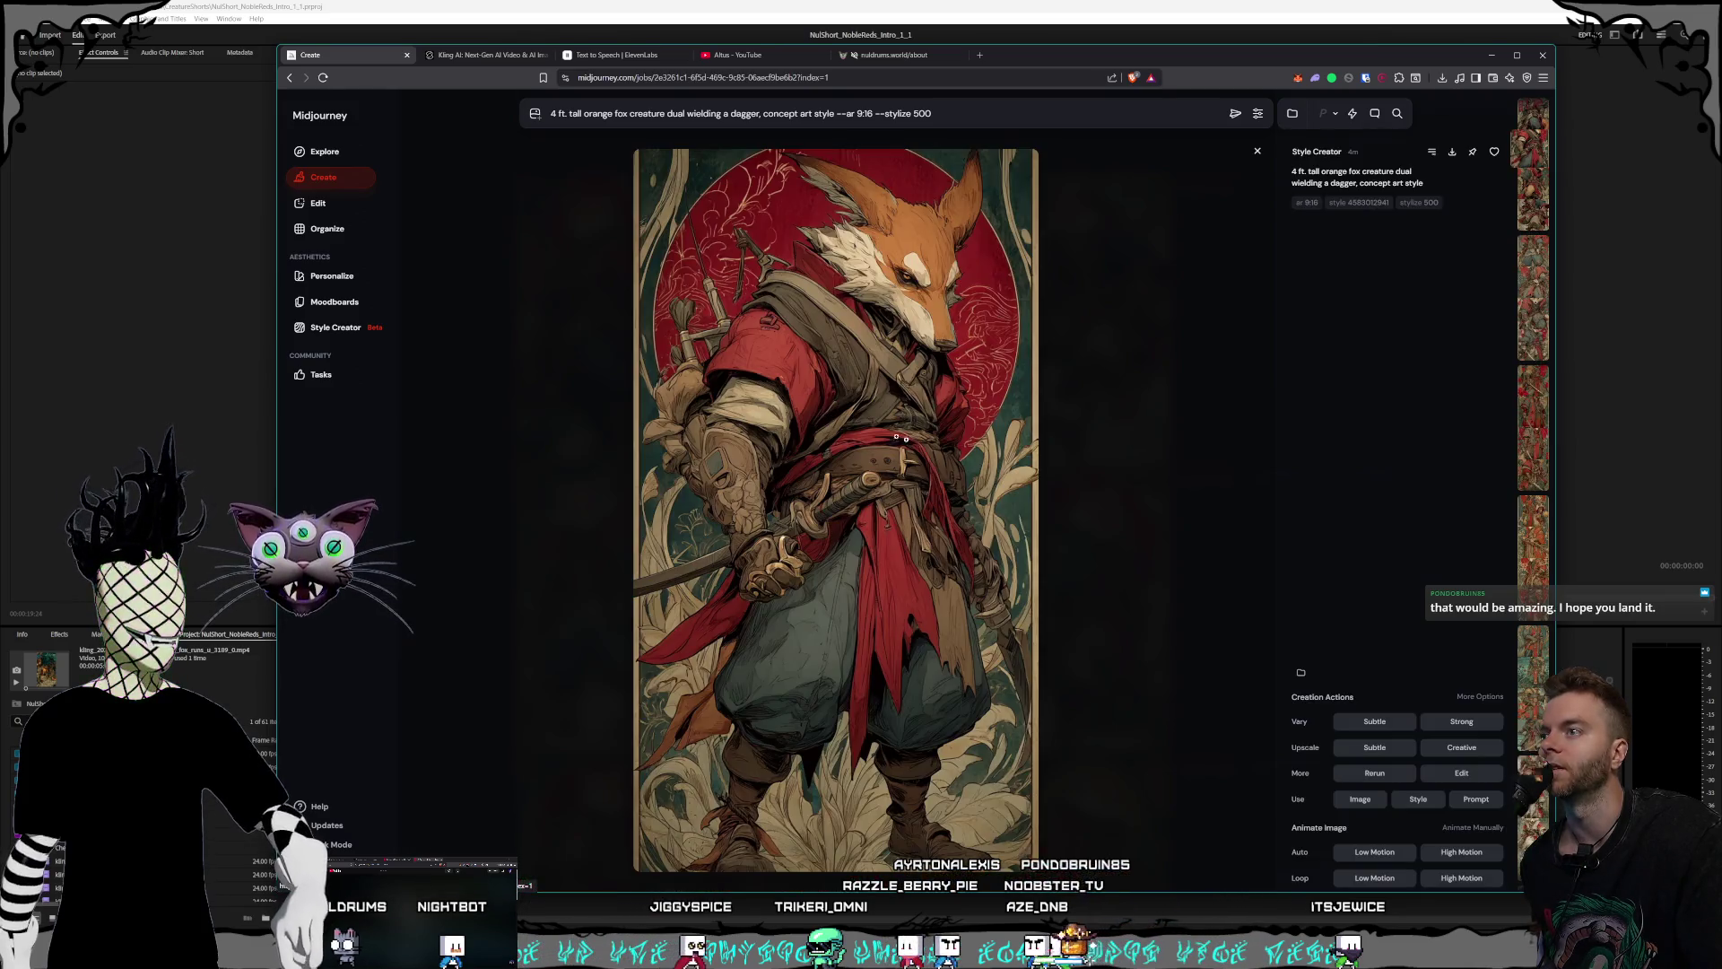
left_click(1176, 491)
- Toggle the enlarged red-circle fox view repeatedly, returning to the fox-warrior grid
left_click(788, 403)
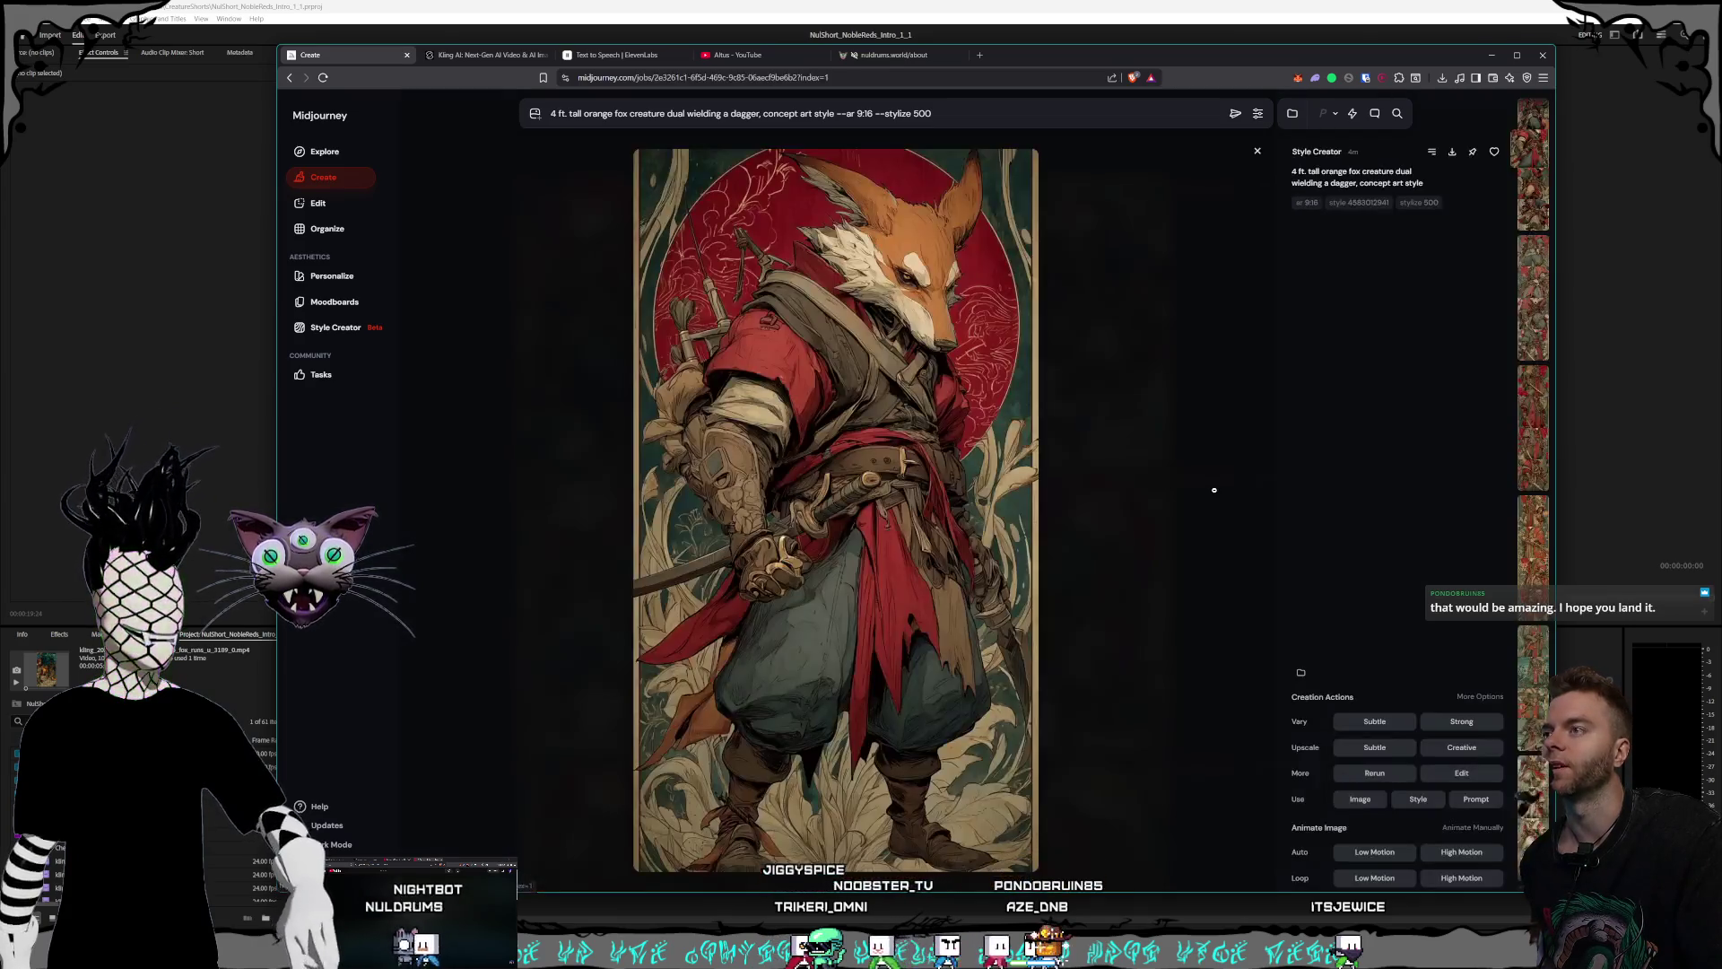
left_click(1207, 488)
left_click(850, 404)
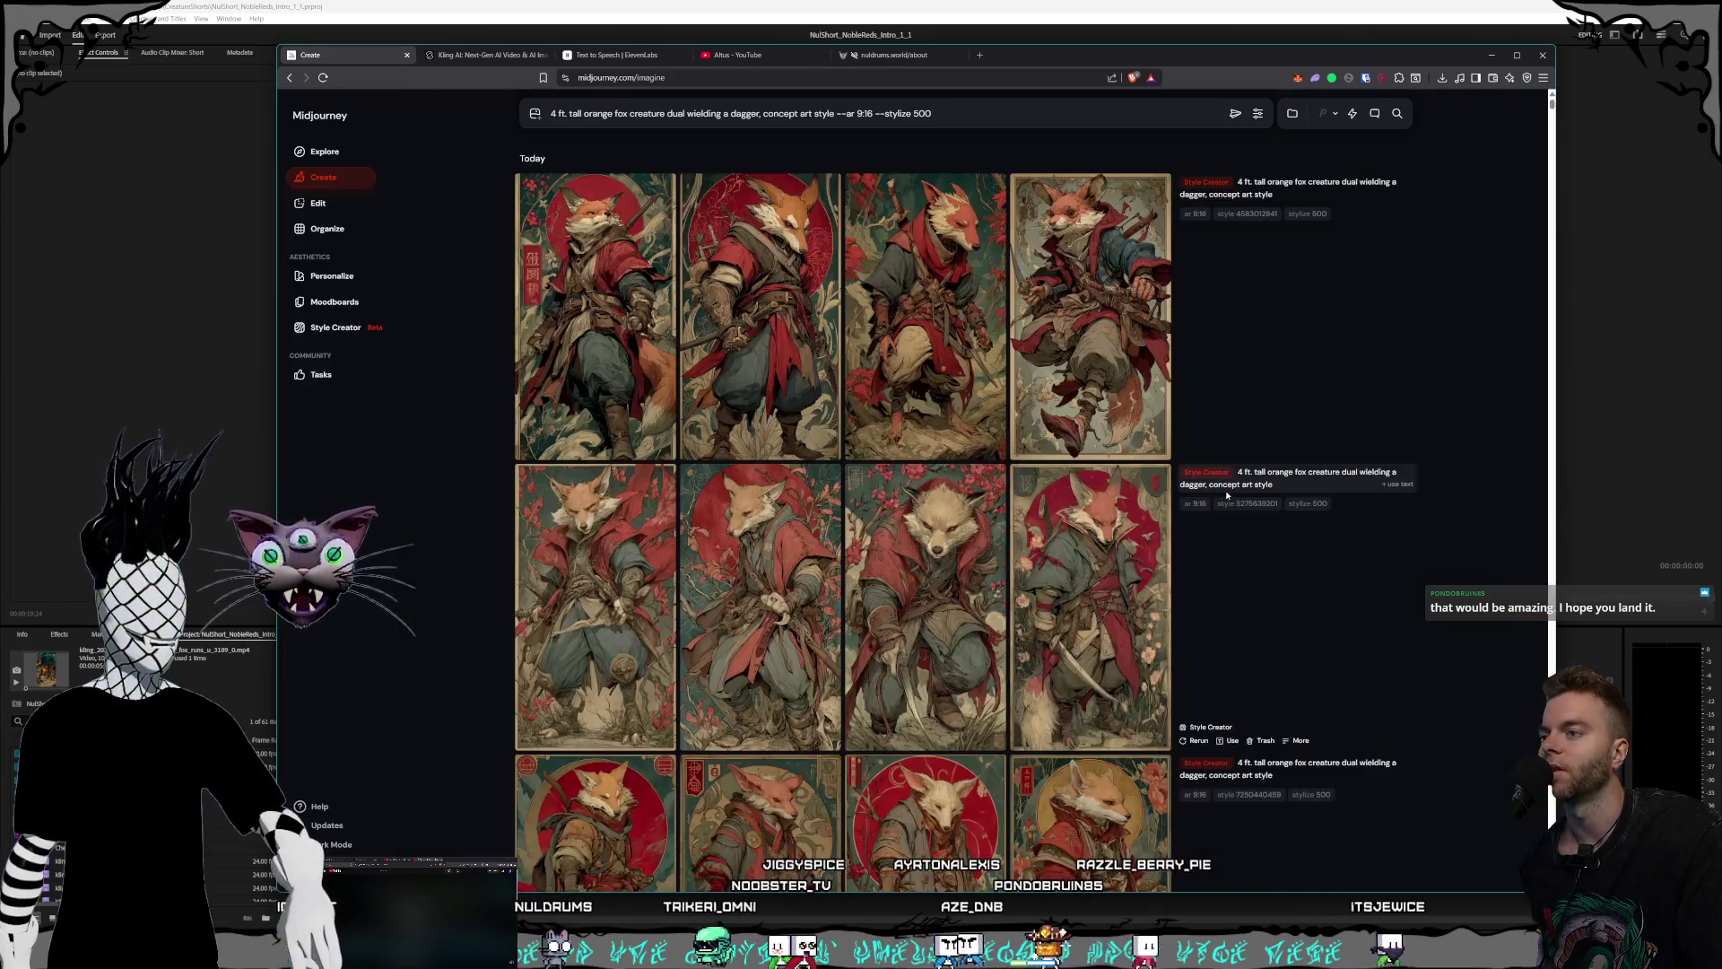
left_click(1202, 485)
left_click(744, 421)
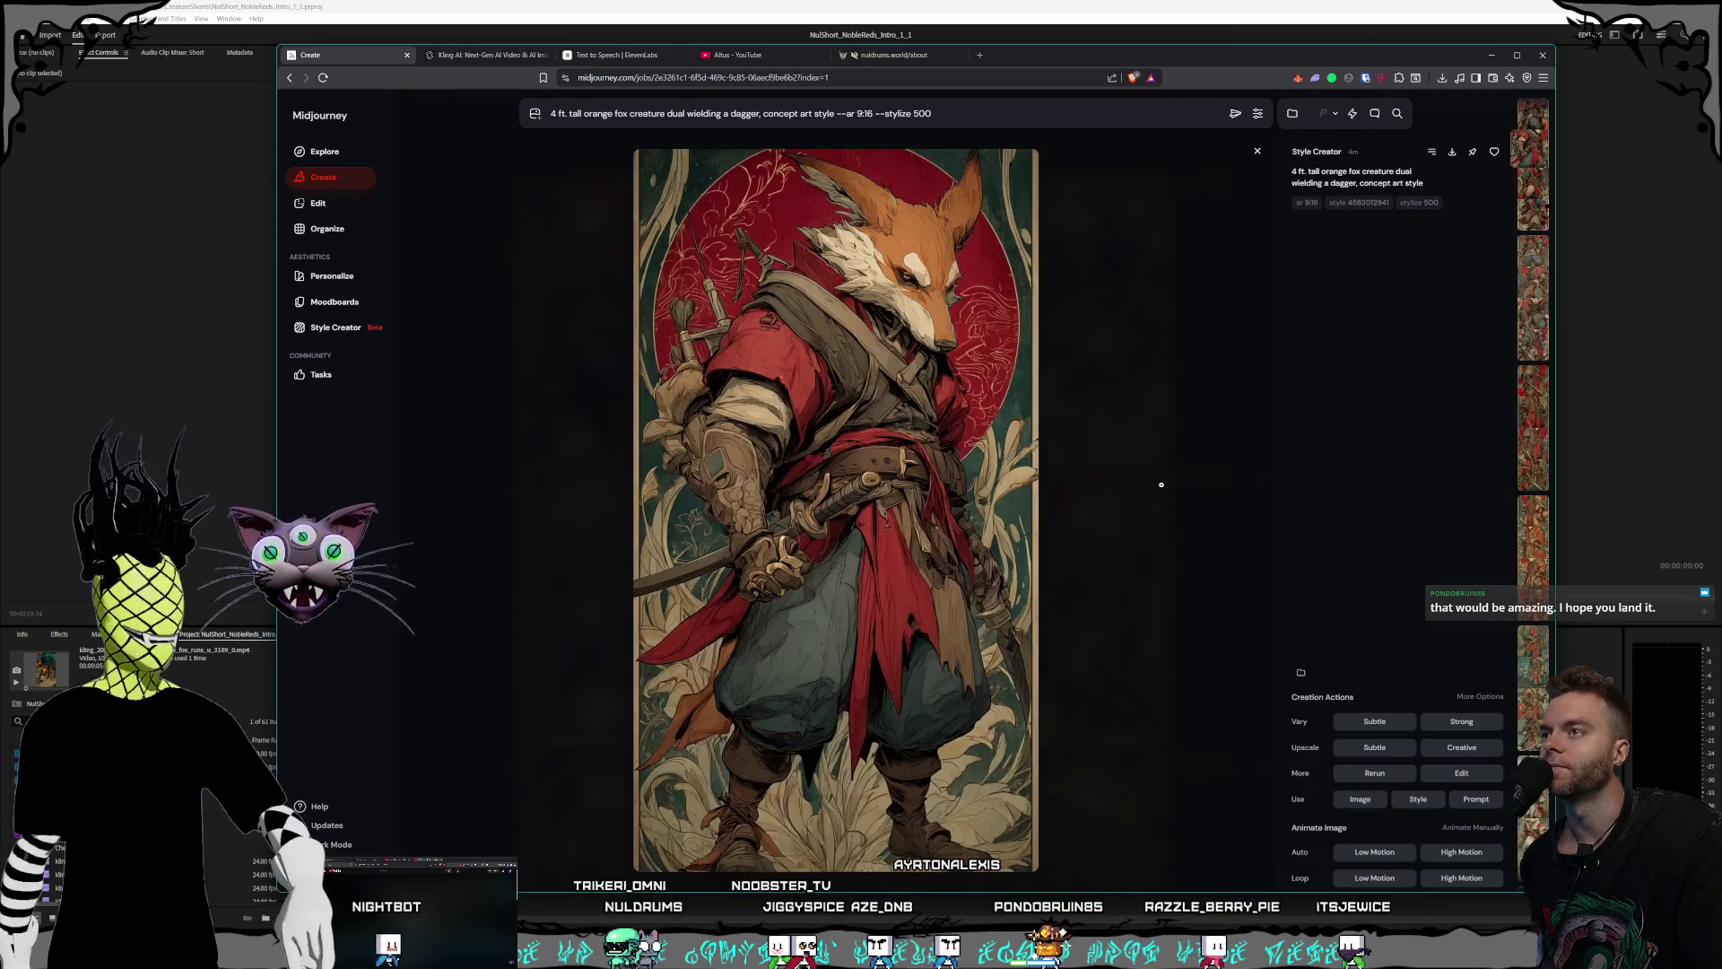
left_click(1044, 463)
left_click(818, 387)
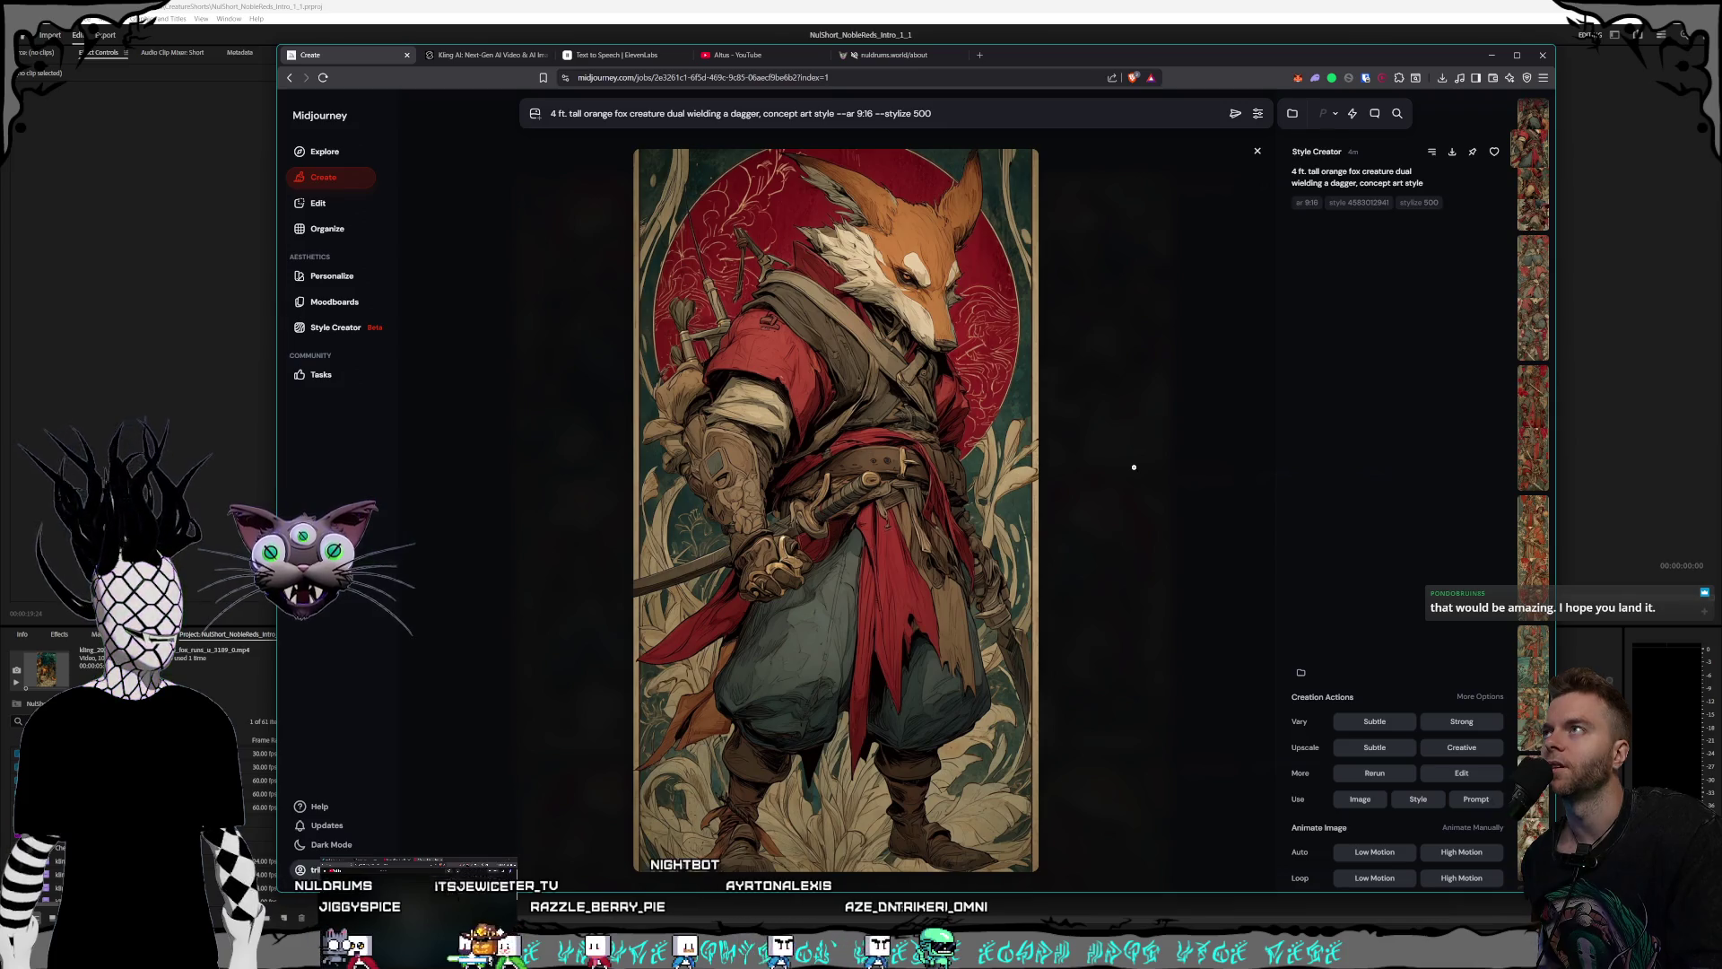
left_click(1134, 466)
mouse_move(759, 316)
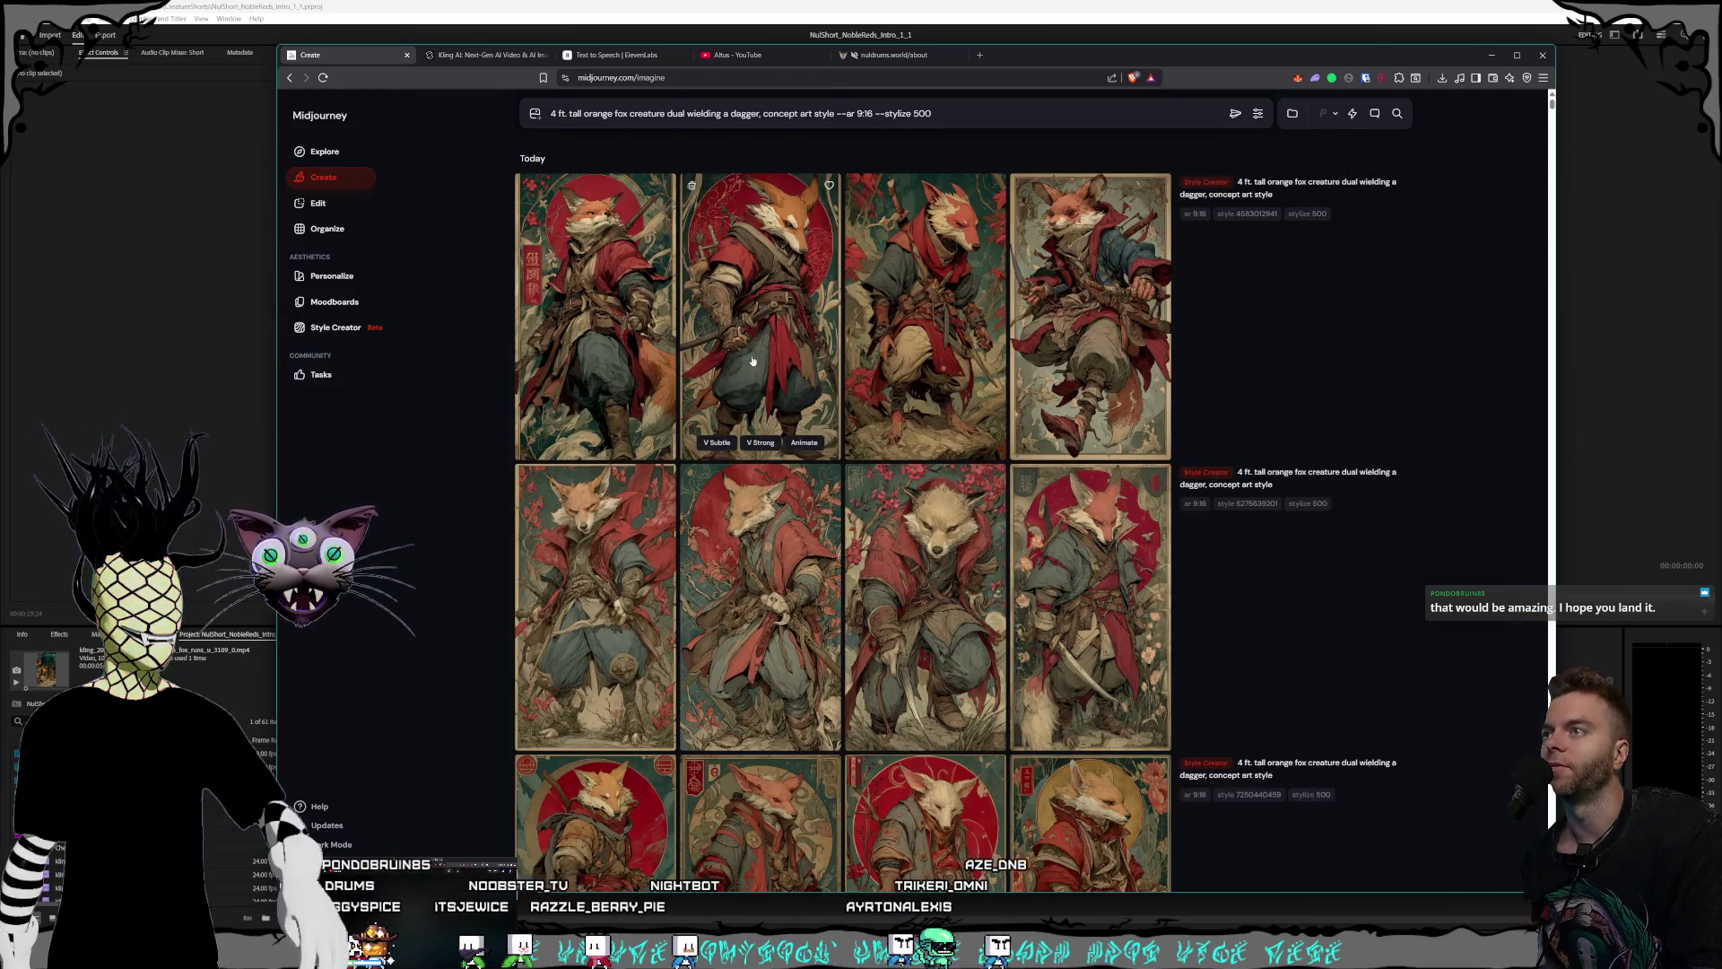
left_click(1147, 436)
left_click(1148, 436)
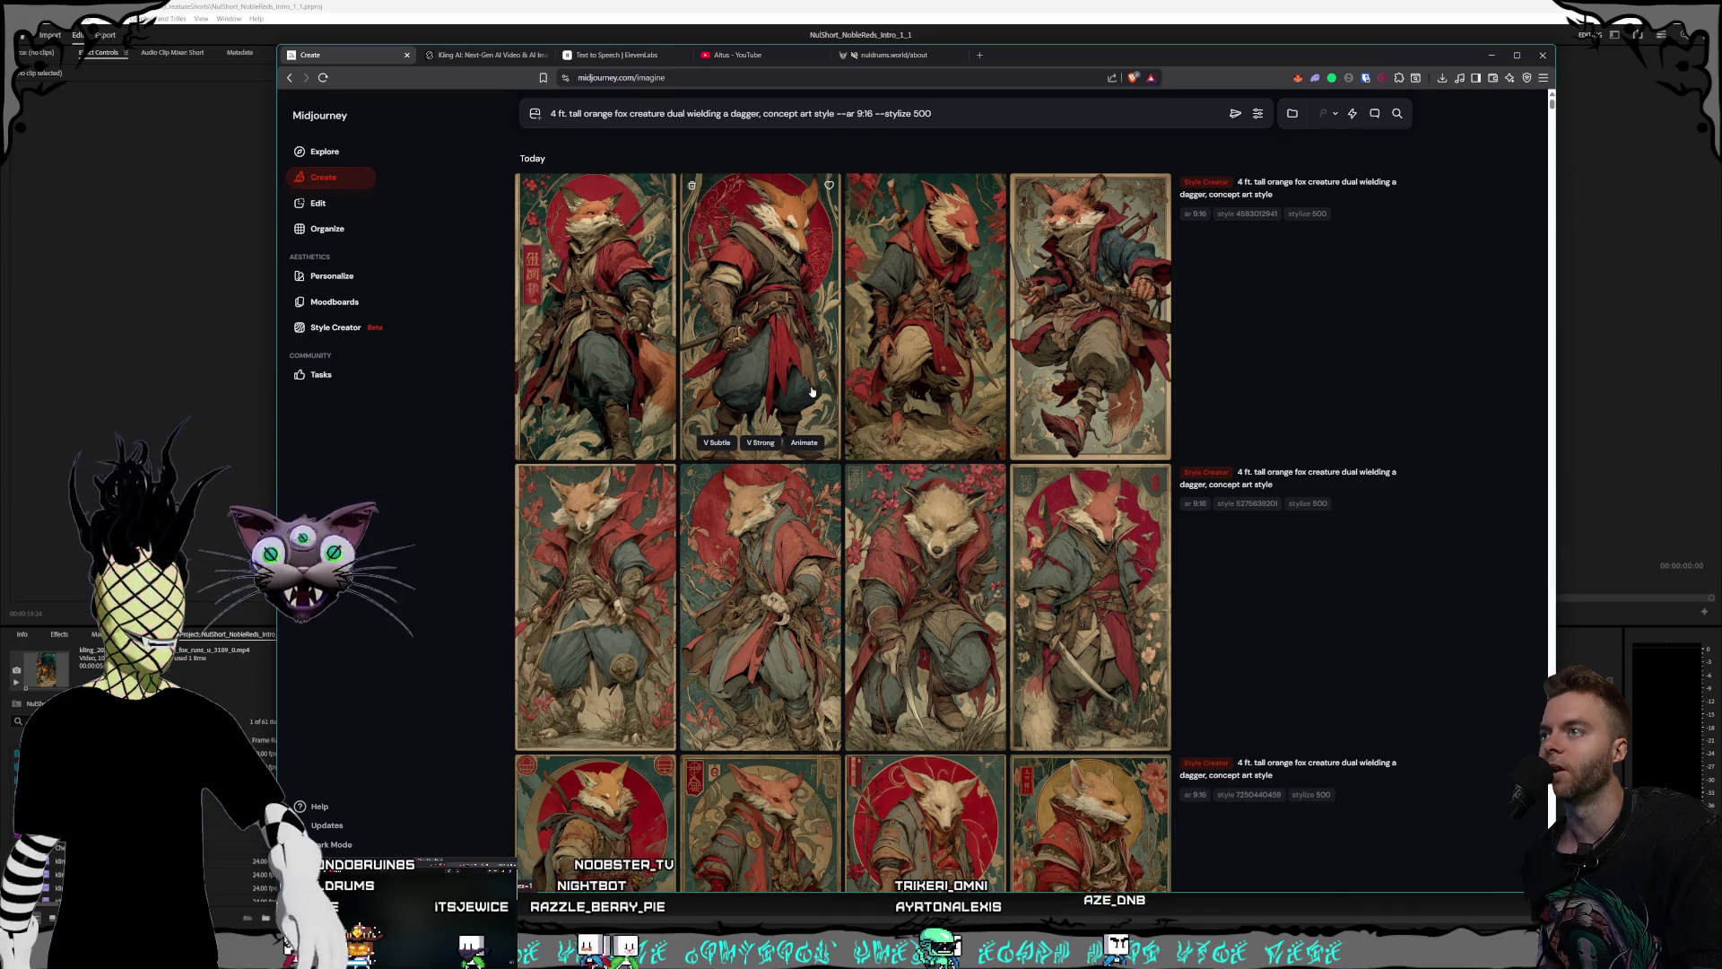
scroll(863, 406, "down", 2)
scroll(863, 407, "up", 2)
left_click(596, 359)
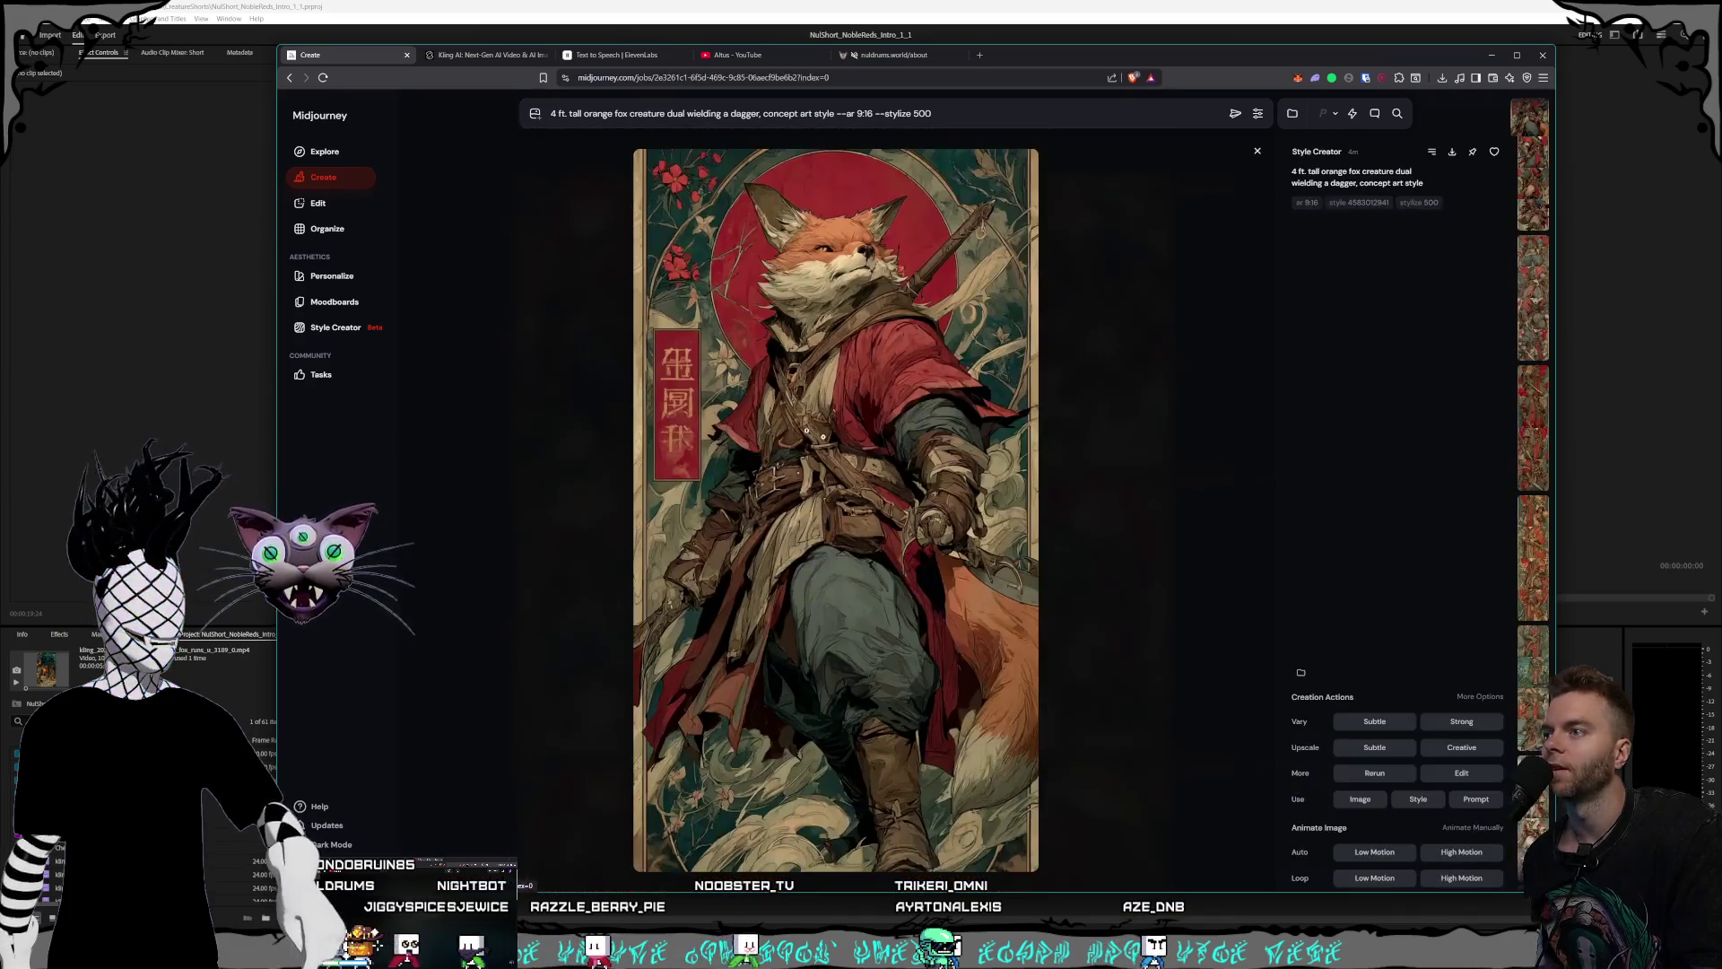
left_click(1111, 514)
scroll(897, 507, "down", 3)
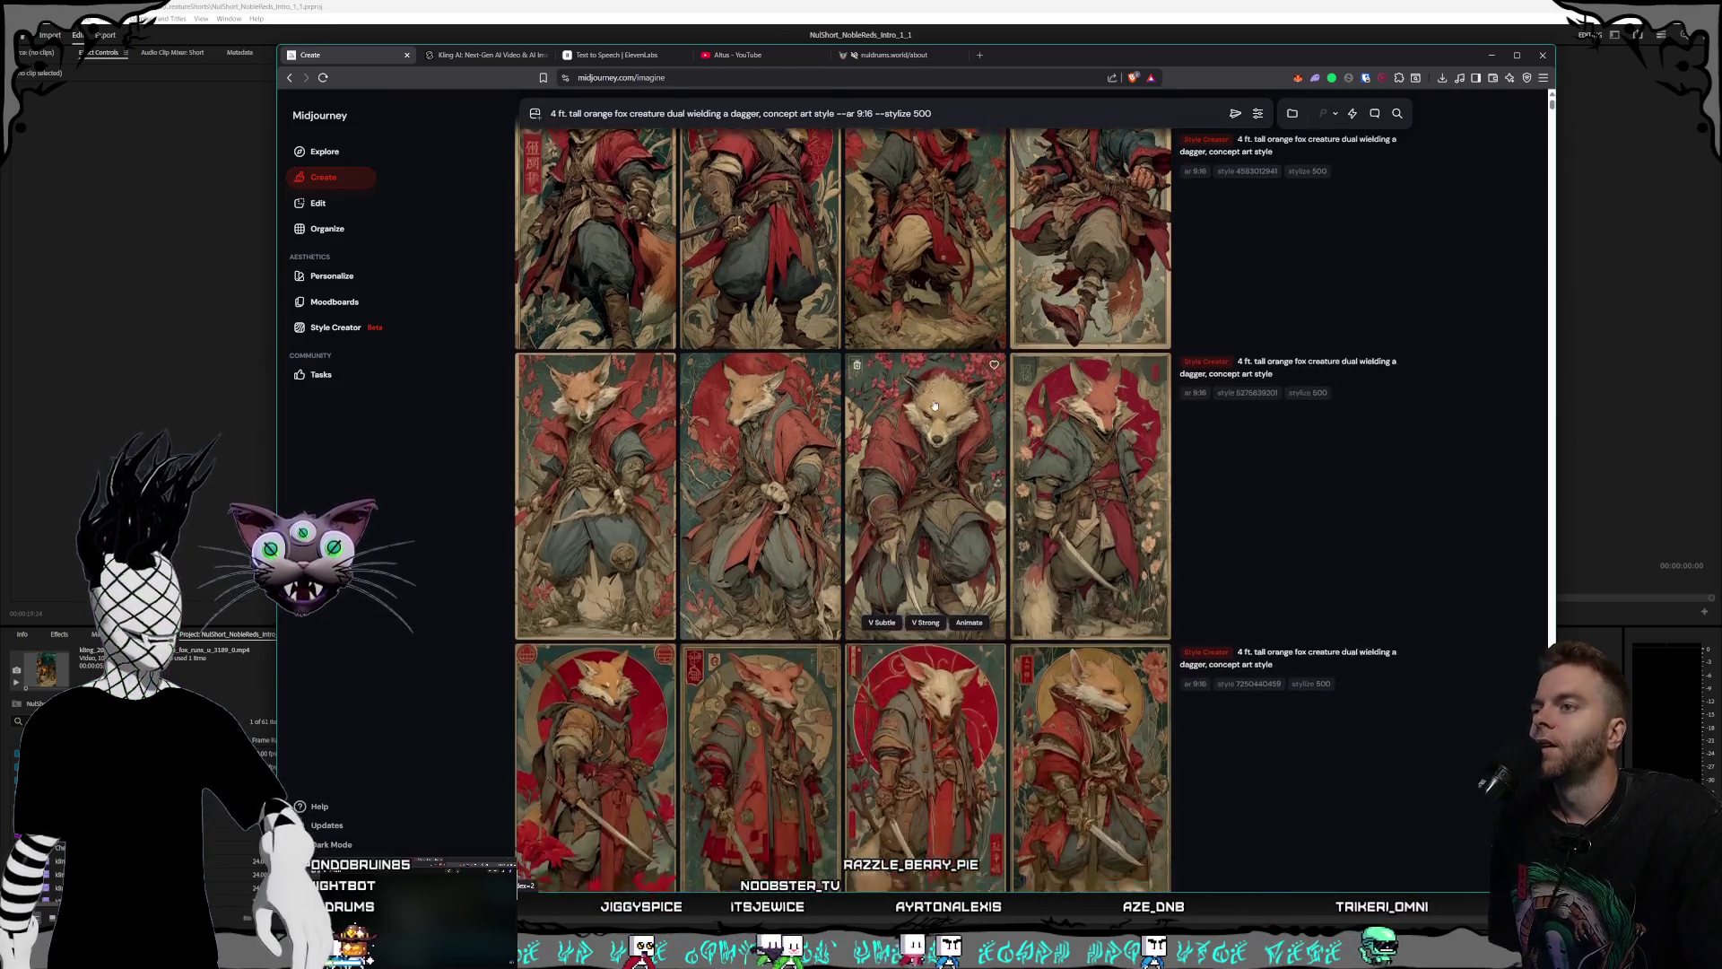
scroll(864, 504, "down", 3)
scroll(864, 504, "down", 3)
scroll(888, 507, "down", 2)
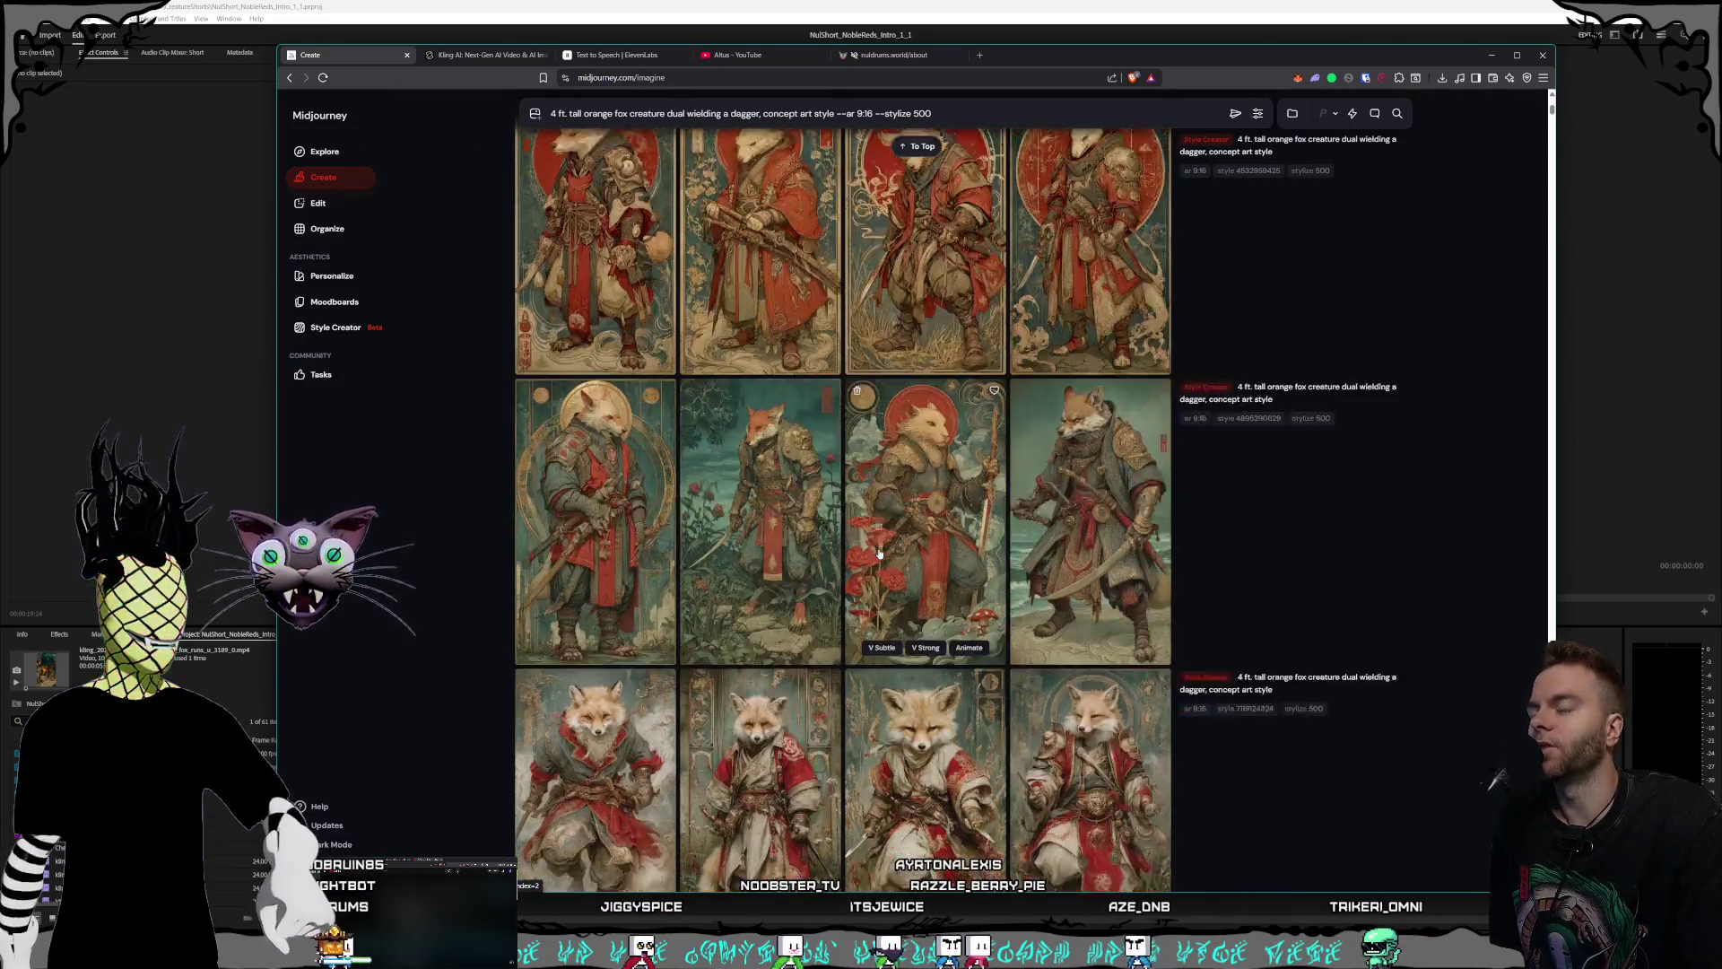
scroll(897, 510, "down", 2)
scroll(903, 511, "down", 5)
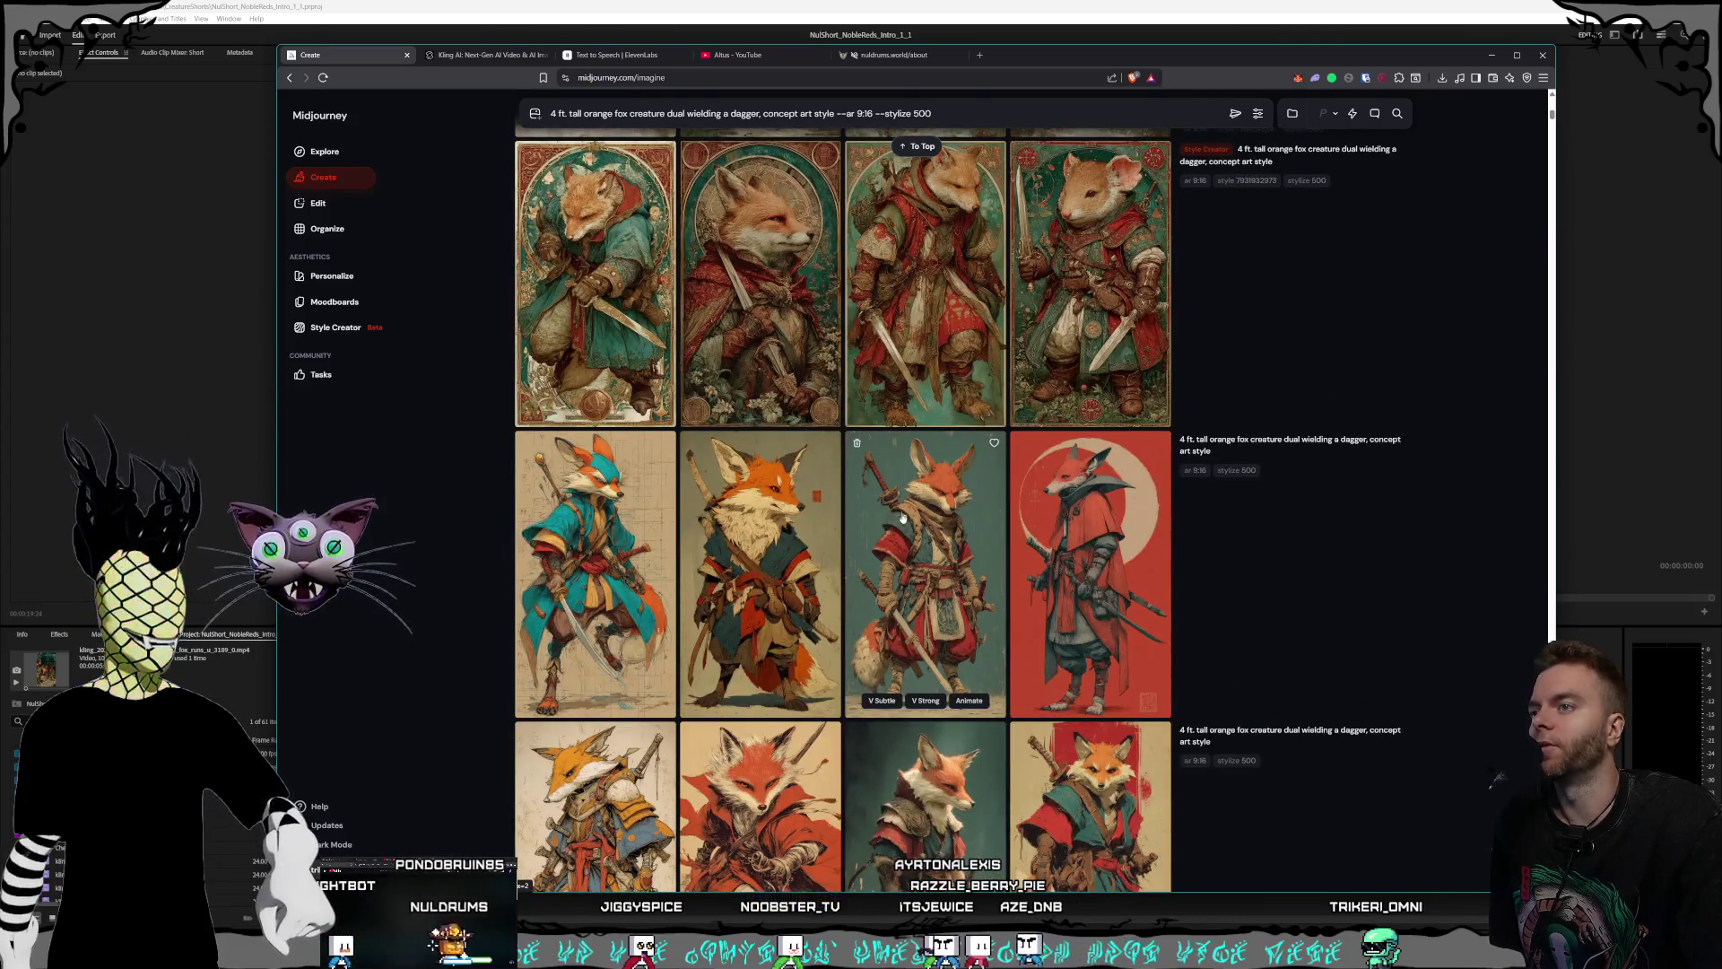
scroll(903, 518, "down", 1)
scroll(933, 602, "down", 1)
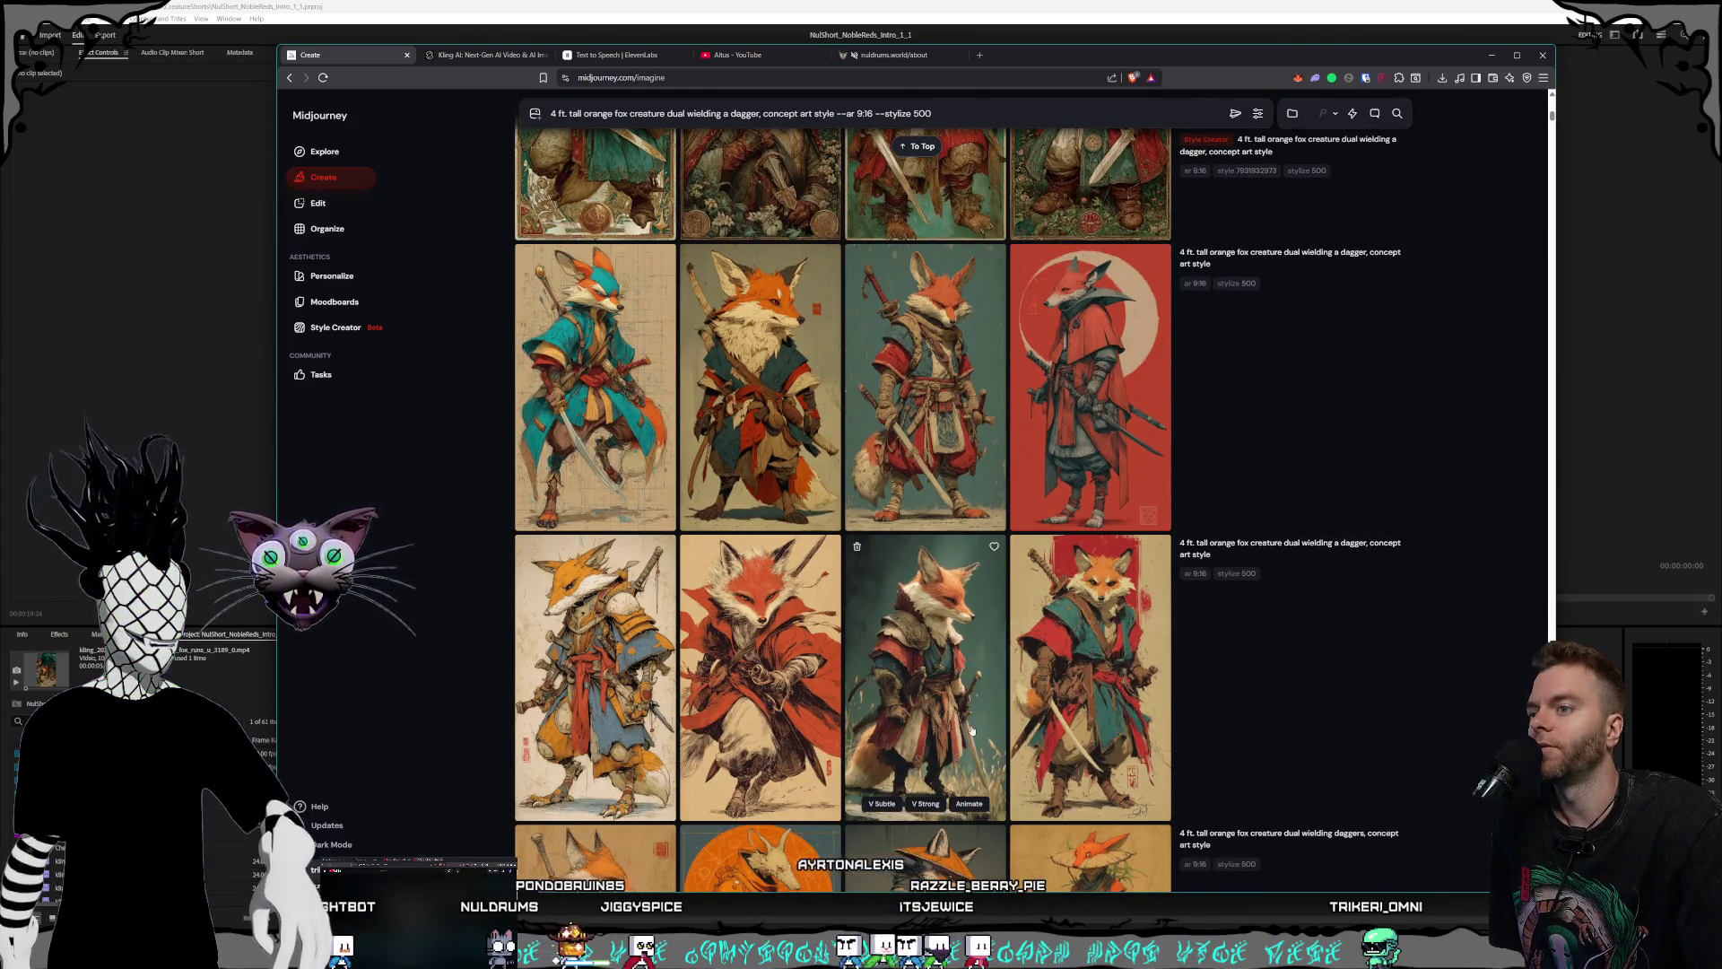
left_click(971, 731)
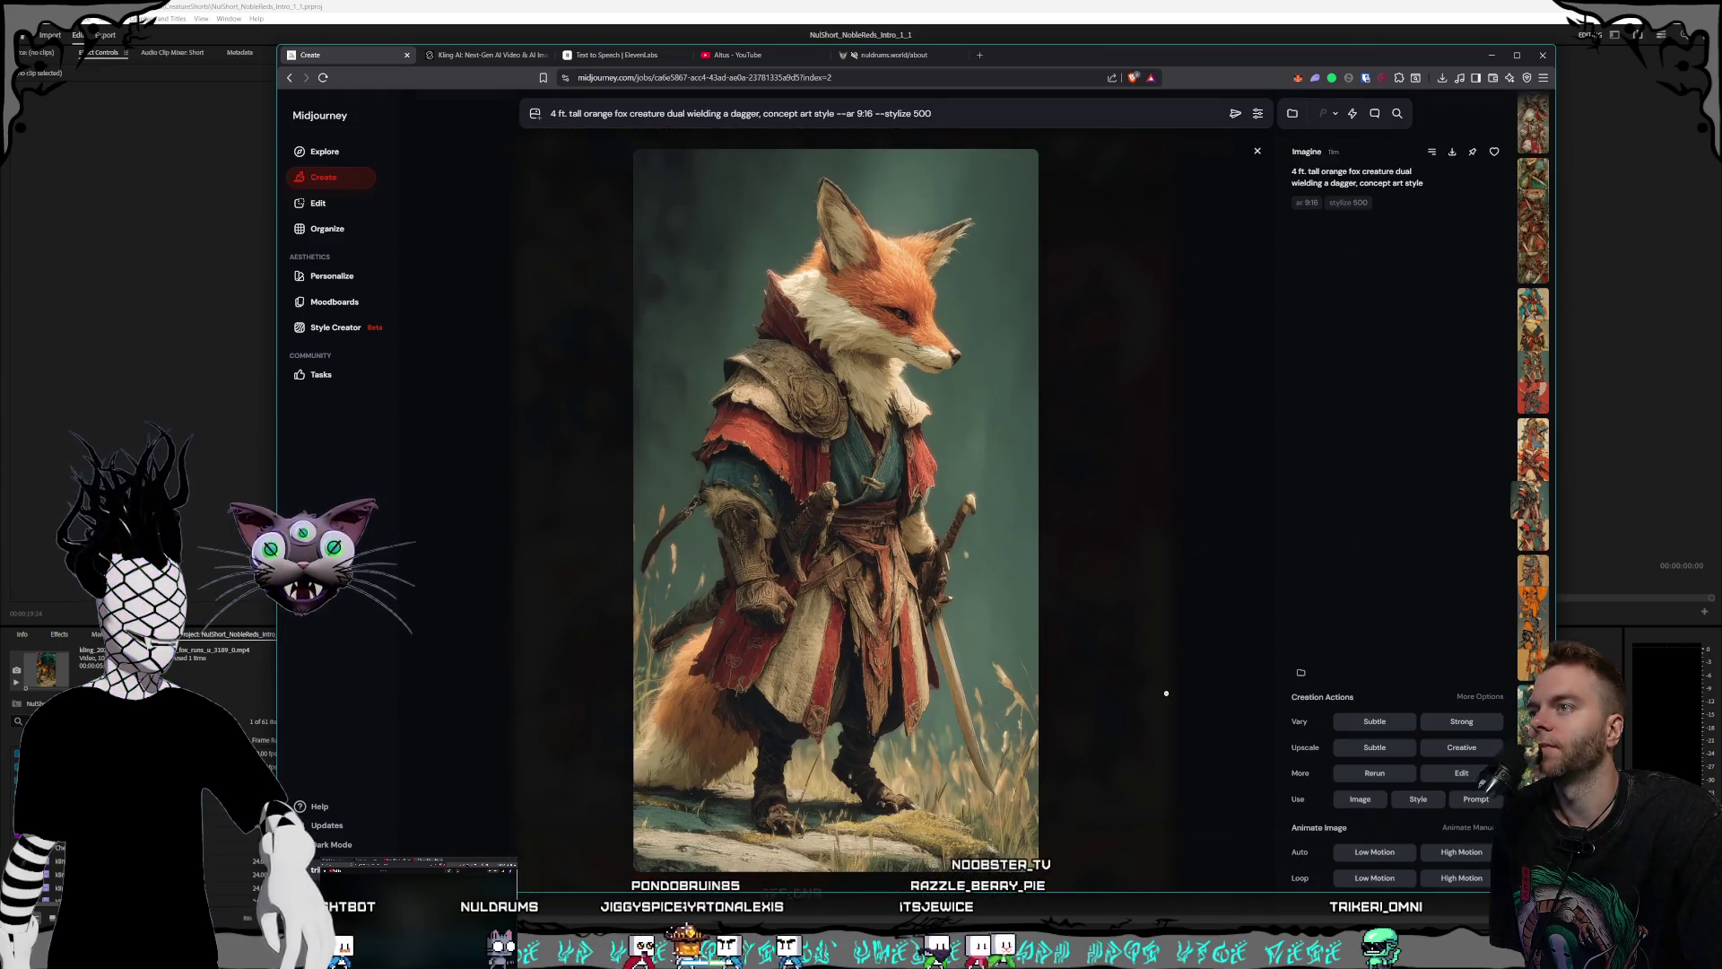
left_click(1113, 667)
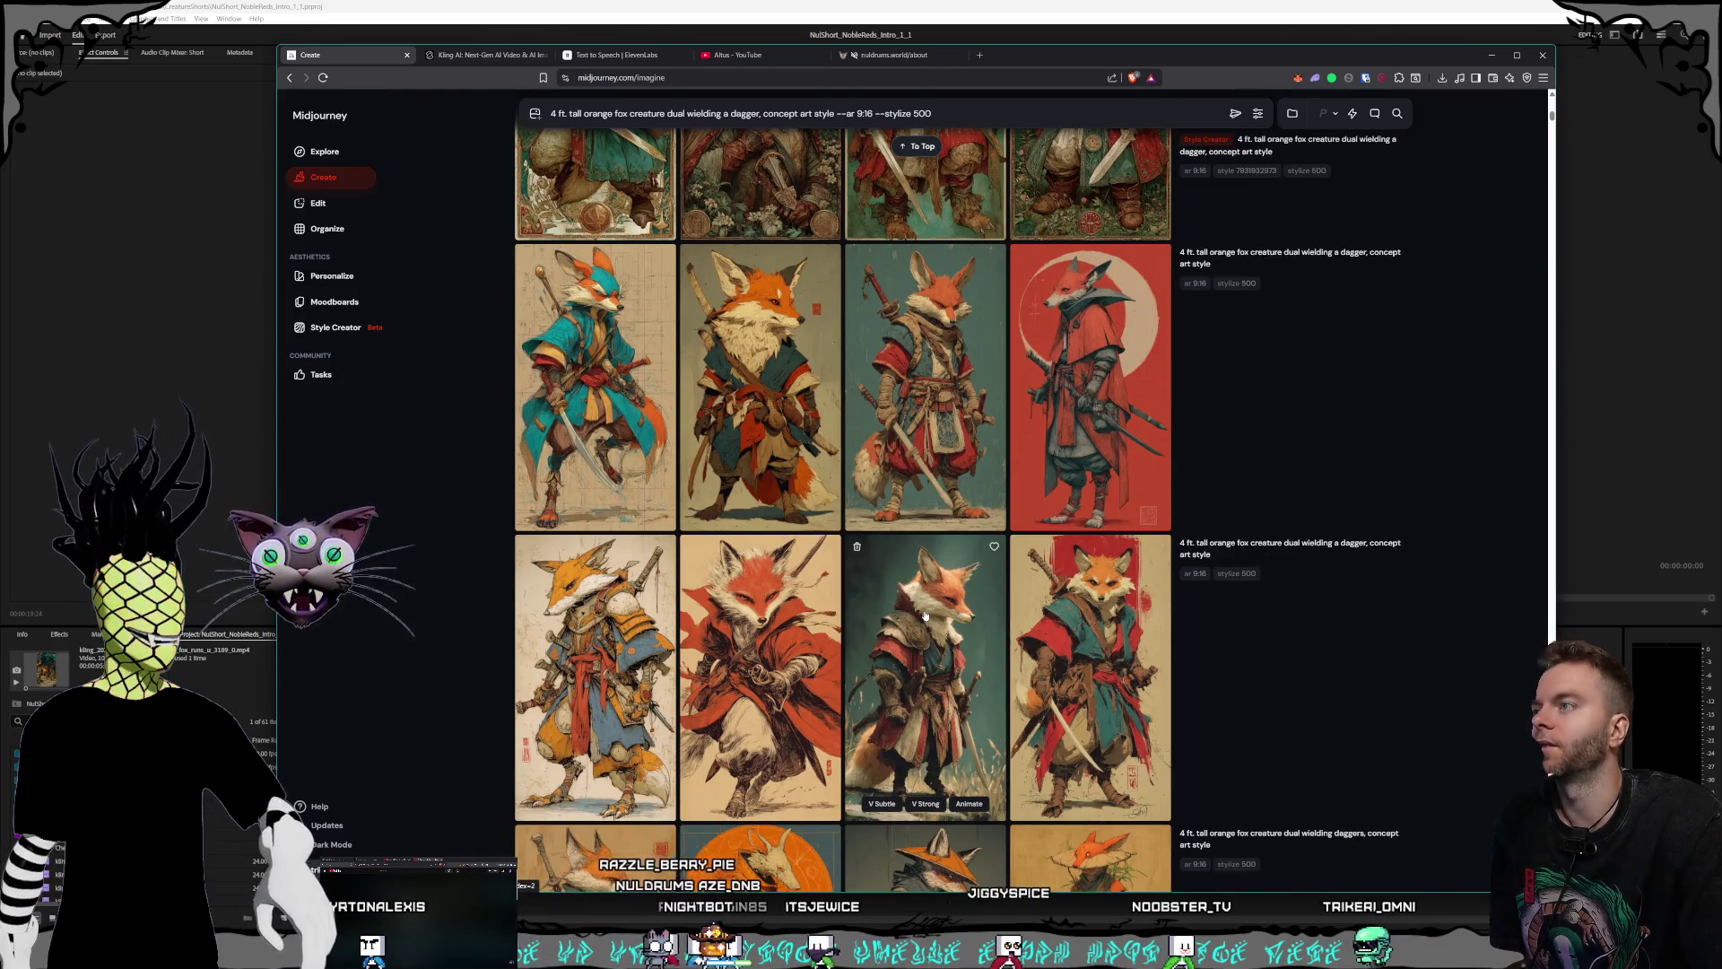
left_click(595, 404)
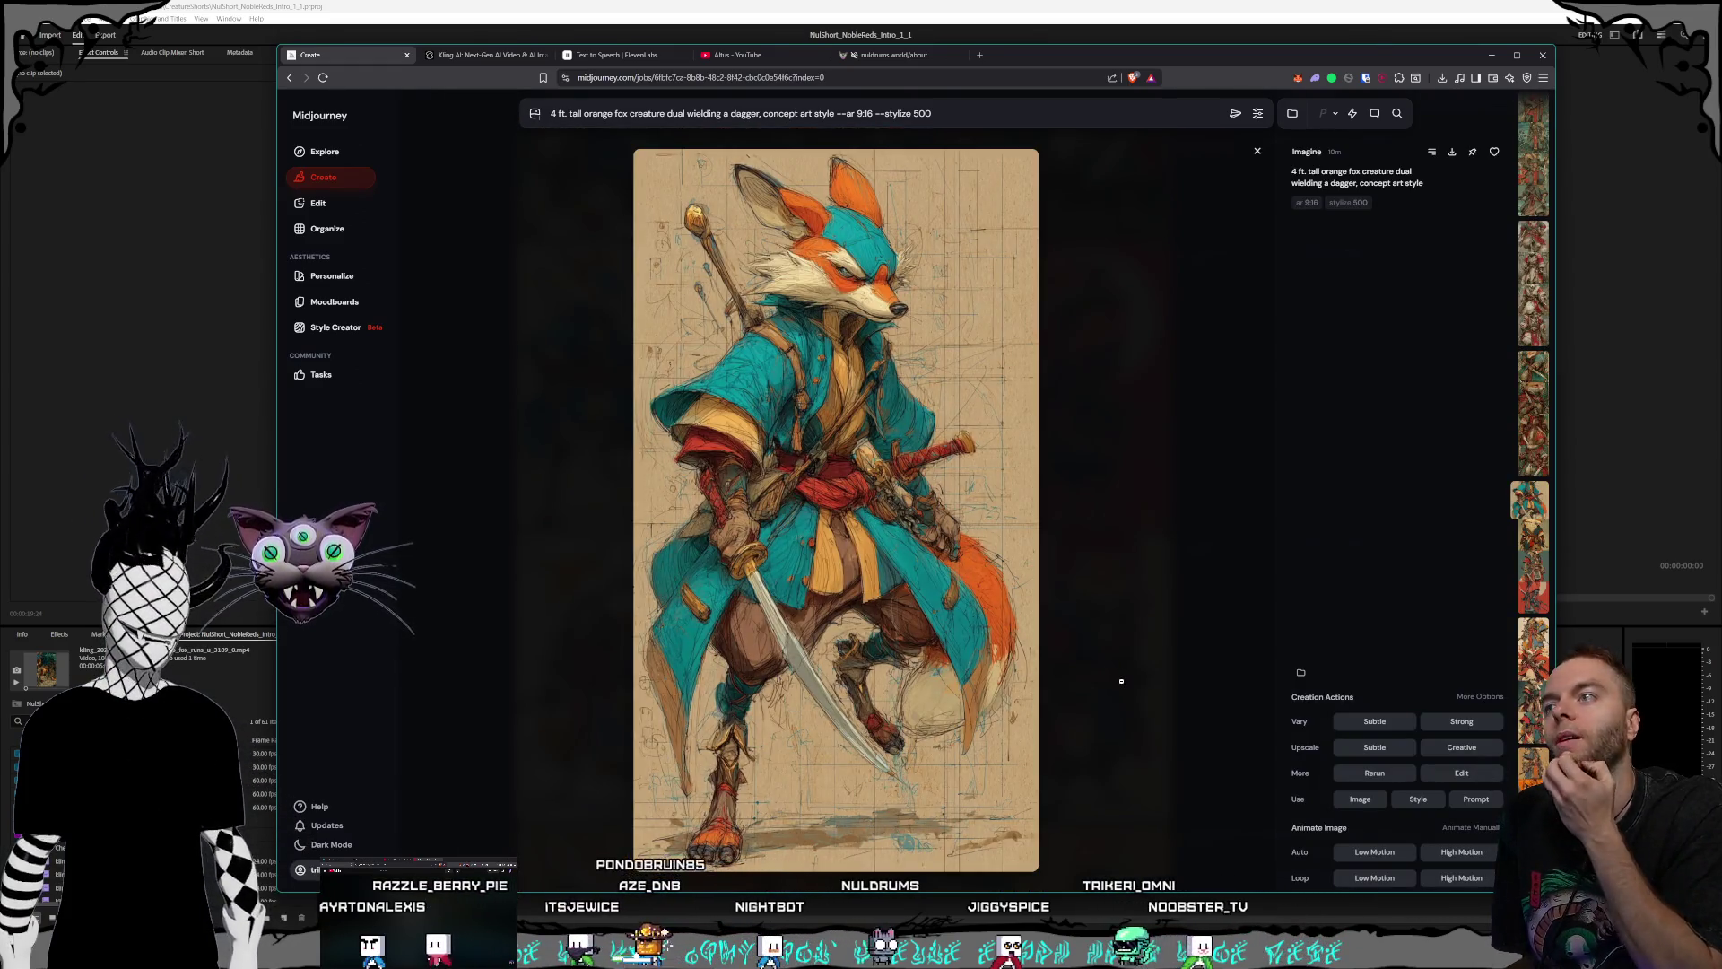
left_click(1116, 675)
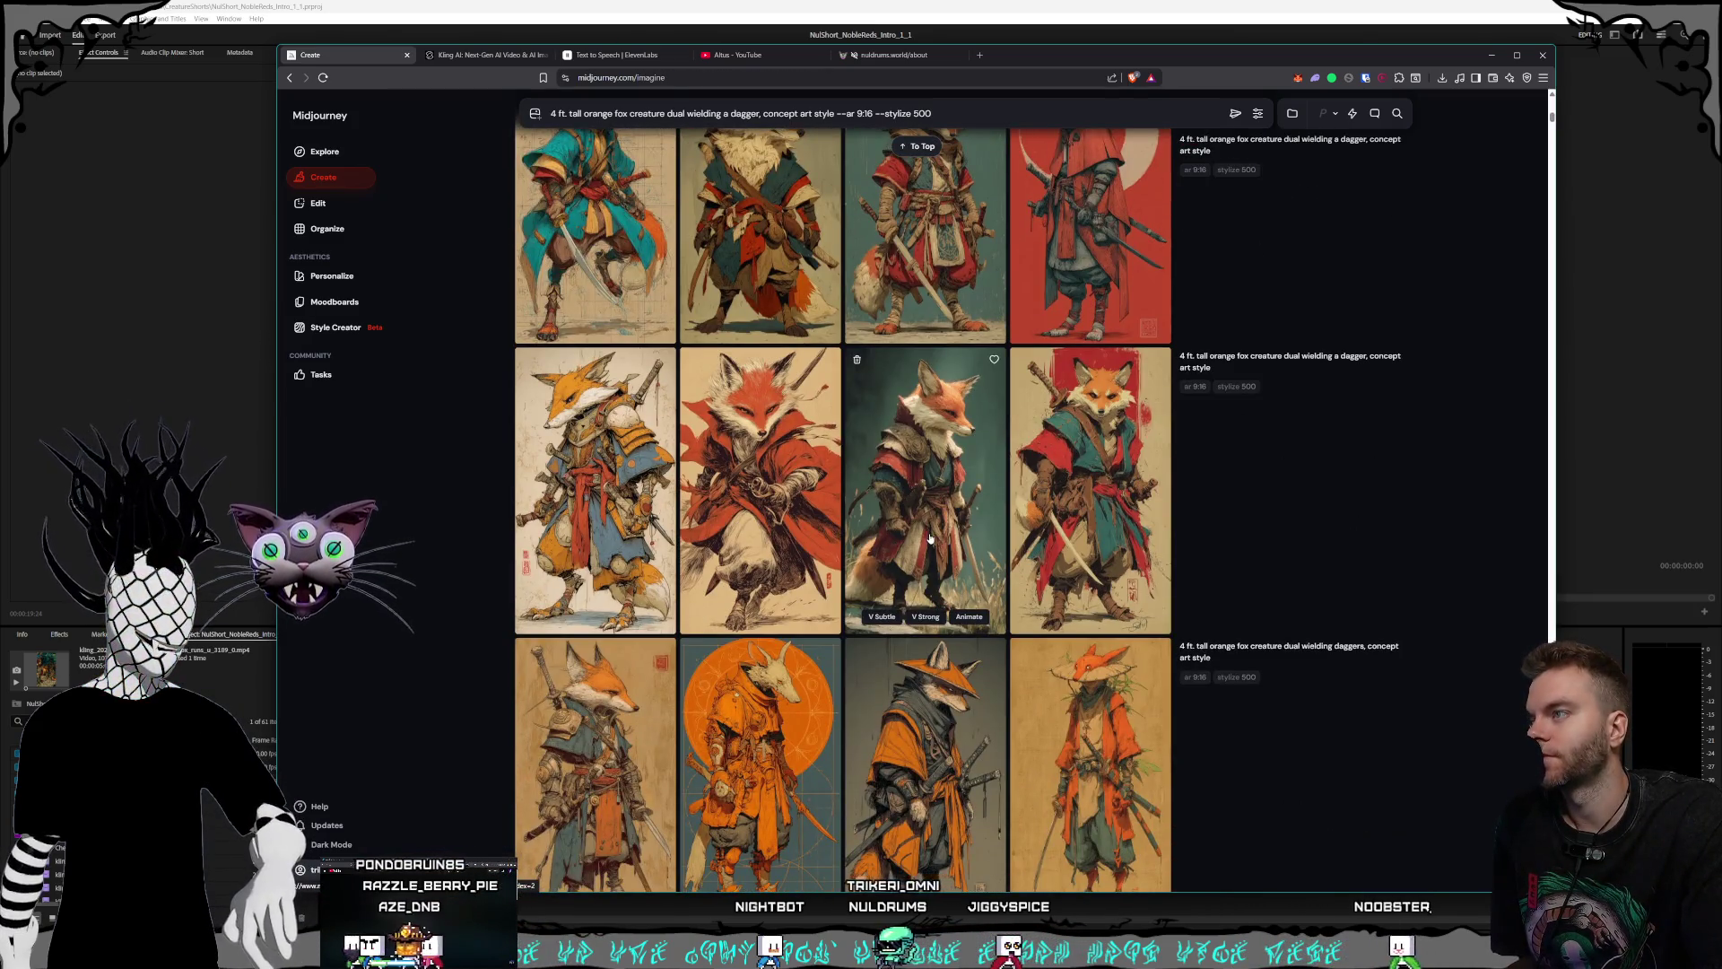
scroll(954, 524, "up", 3)
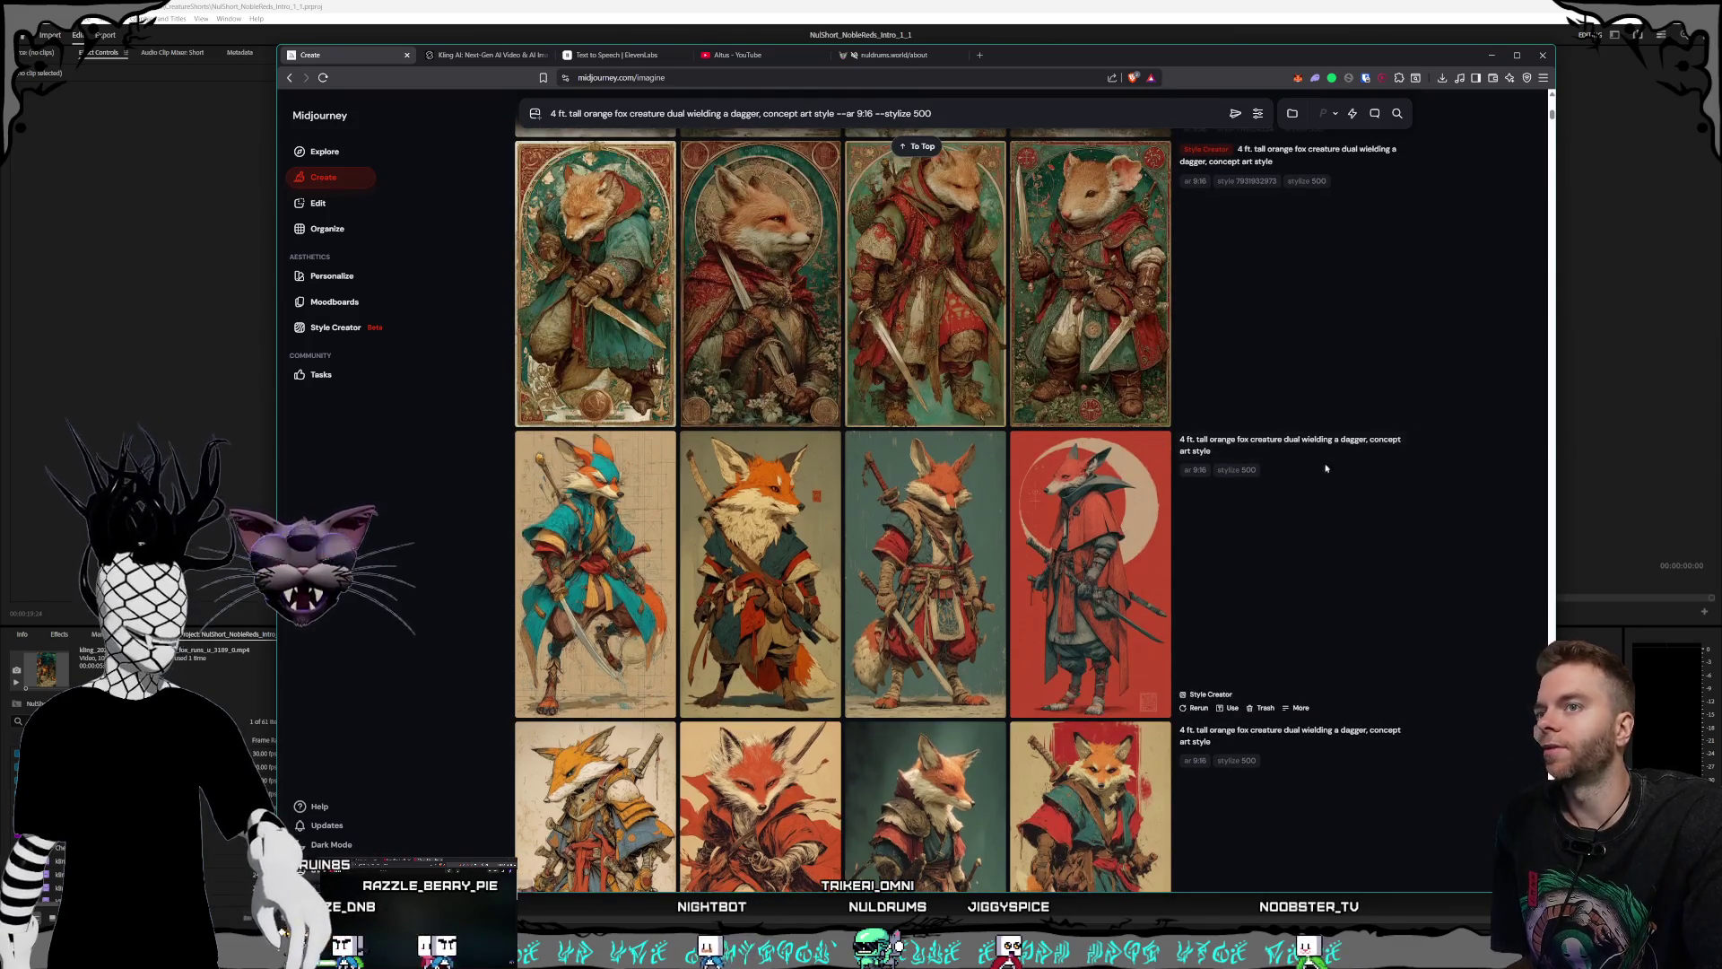
scroll(850, 345, "up", 10)
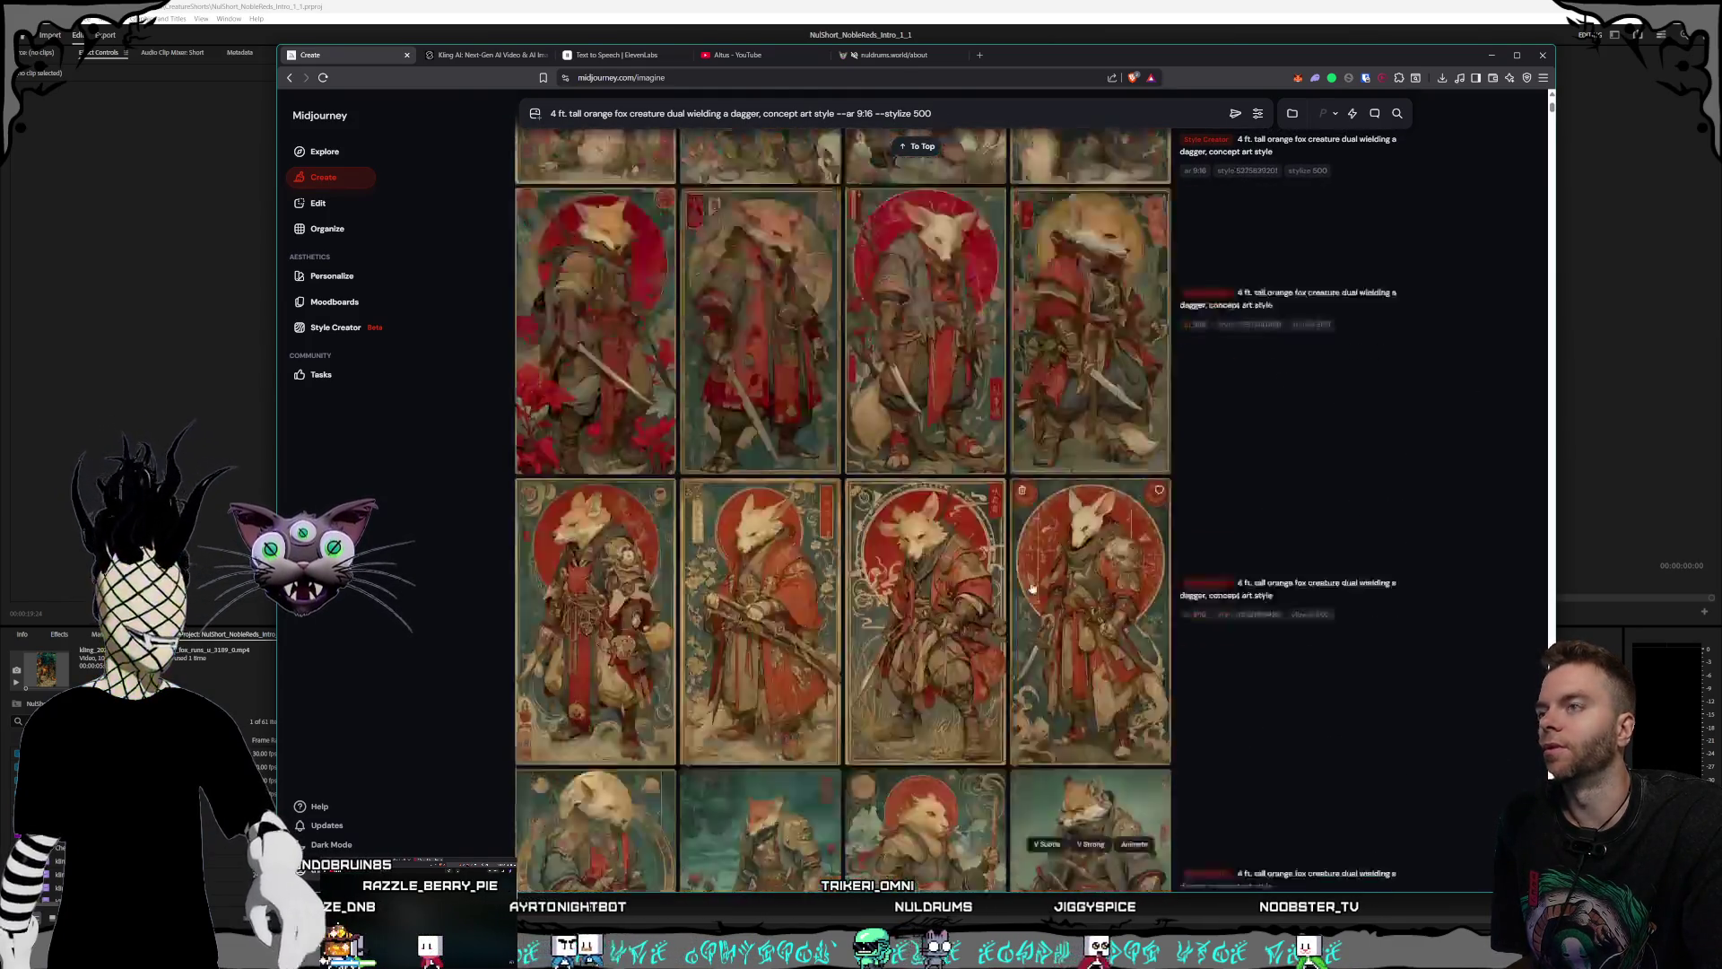
- Replace 'dual' in the prompt so the fox is wielding a dagger and doing a leap attack, then submit
left_click(688, 114)
key("BackSpace")
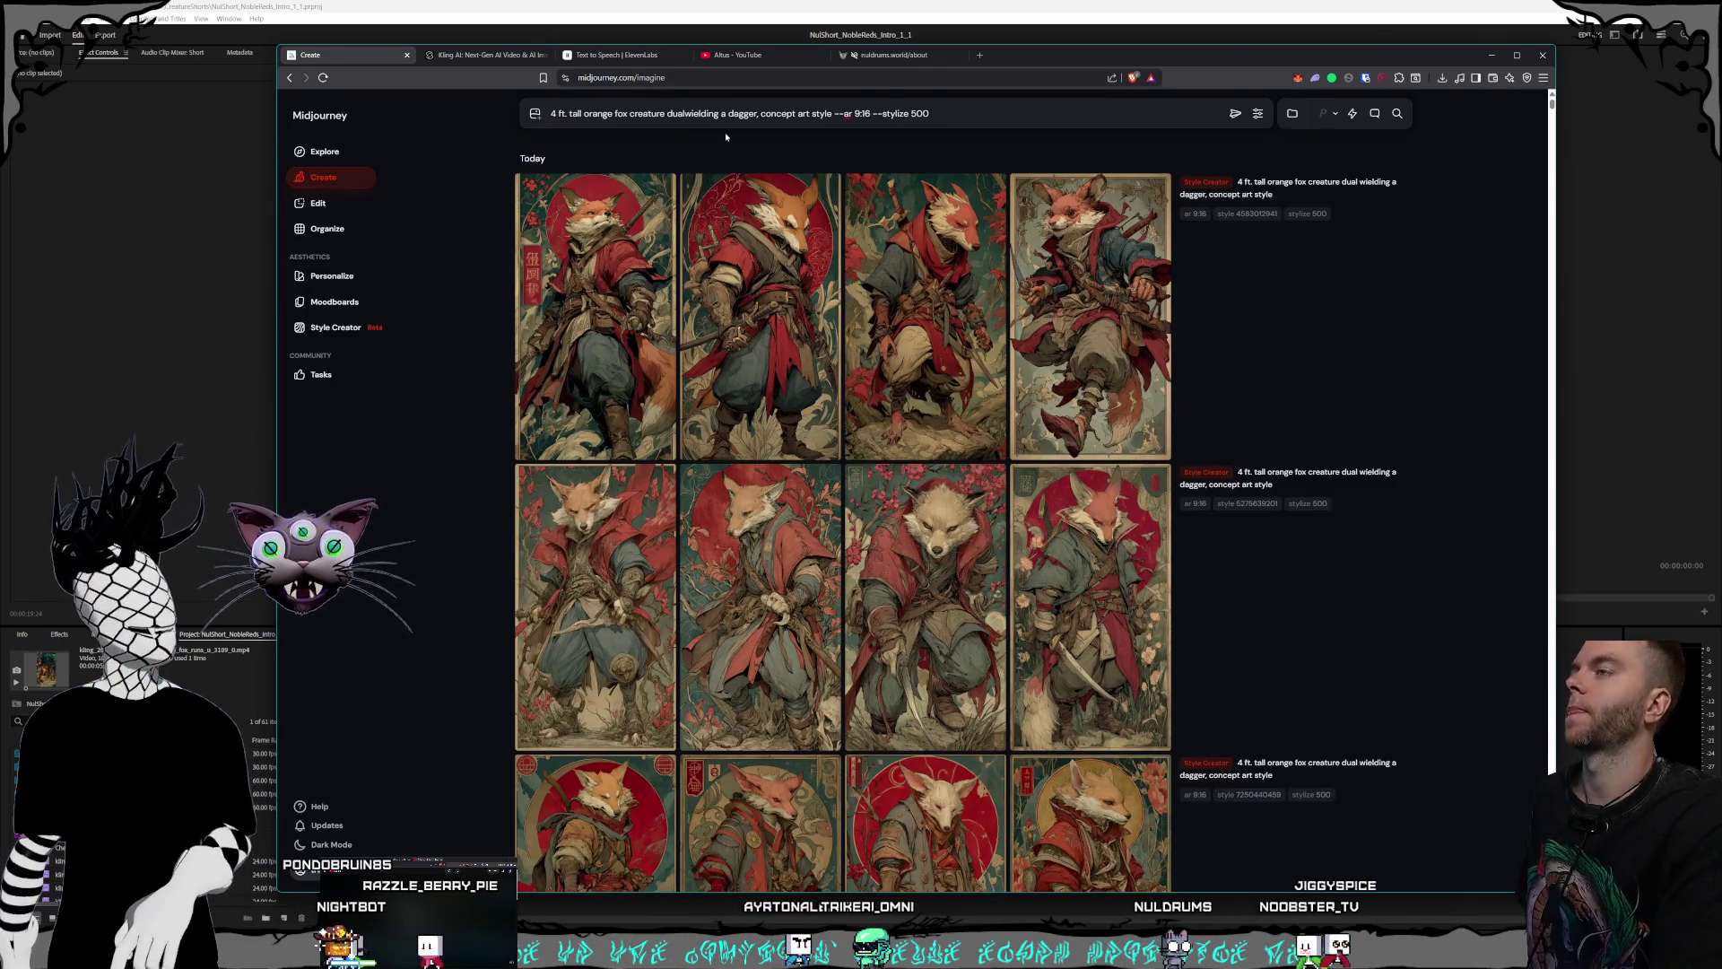
key("BackSpace")
key("BackSpace")
key("BackSpace")
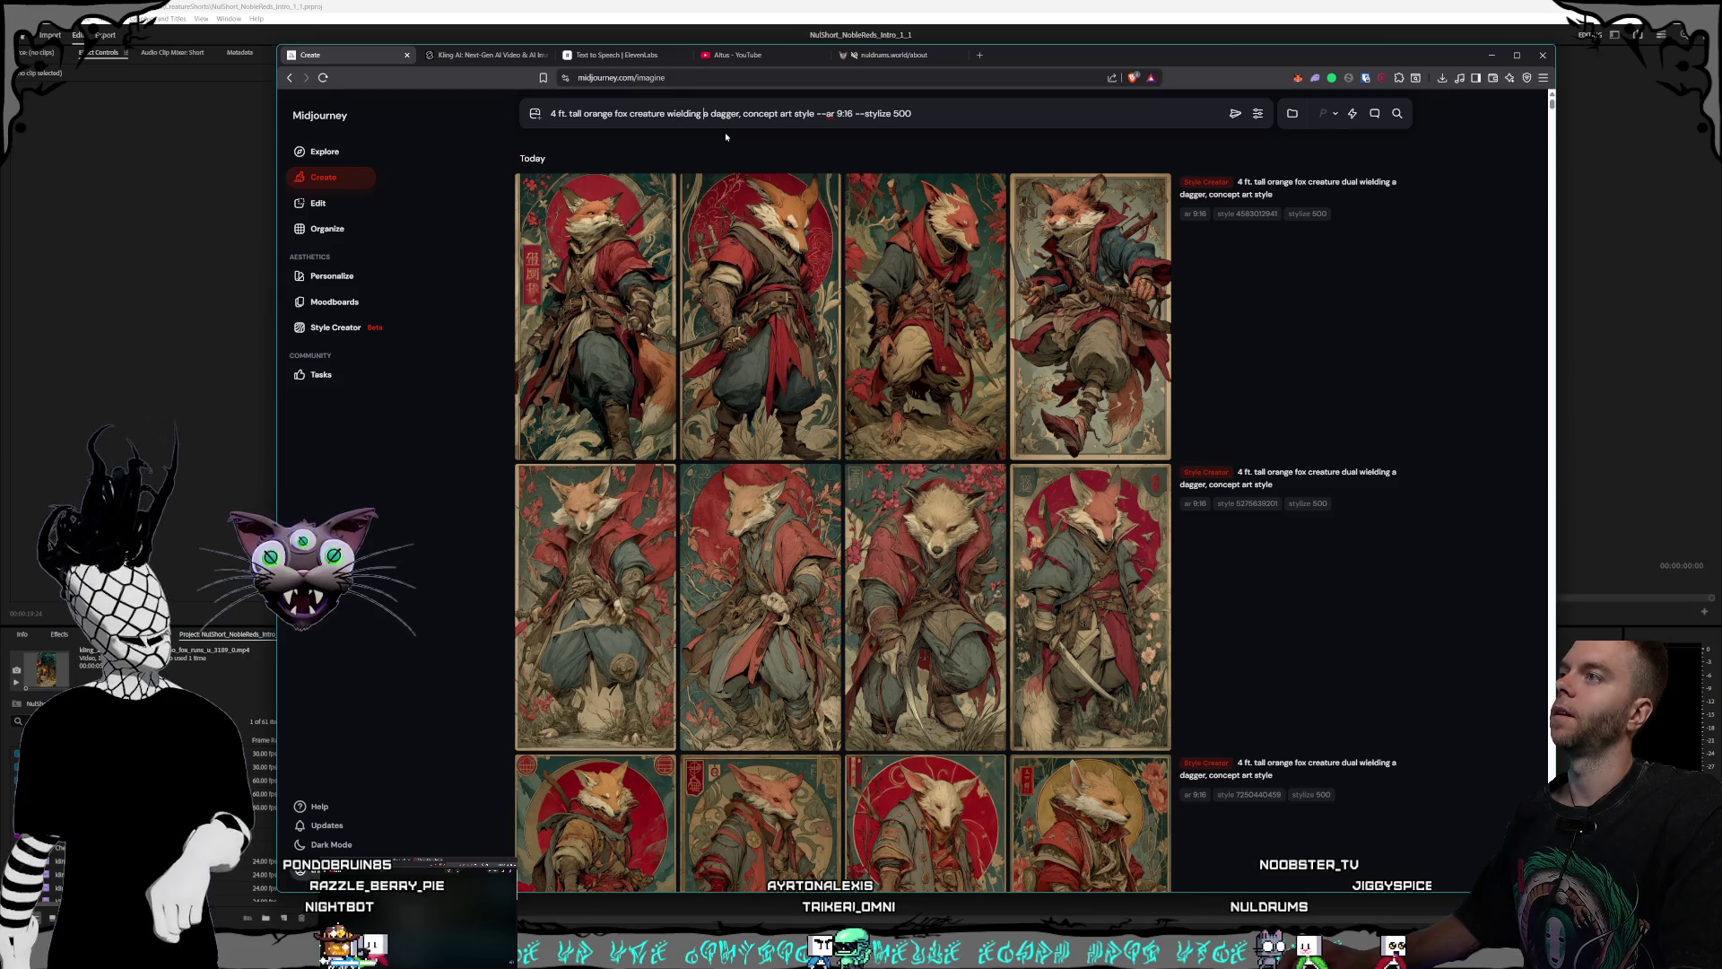
type("and ")
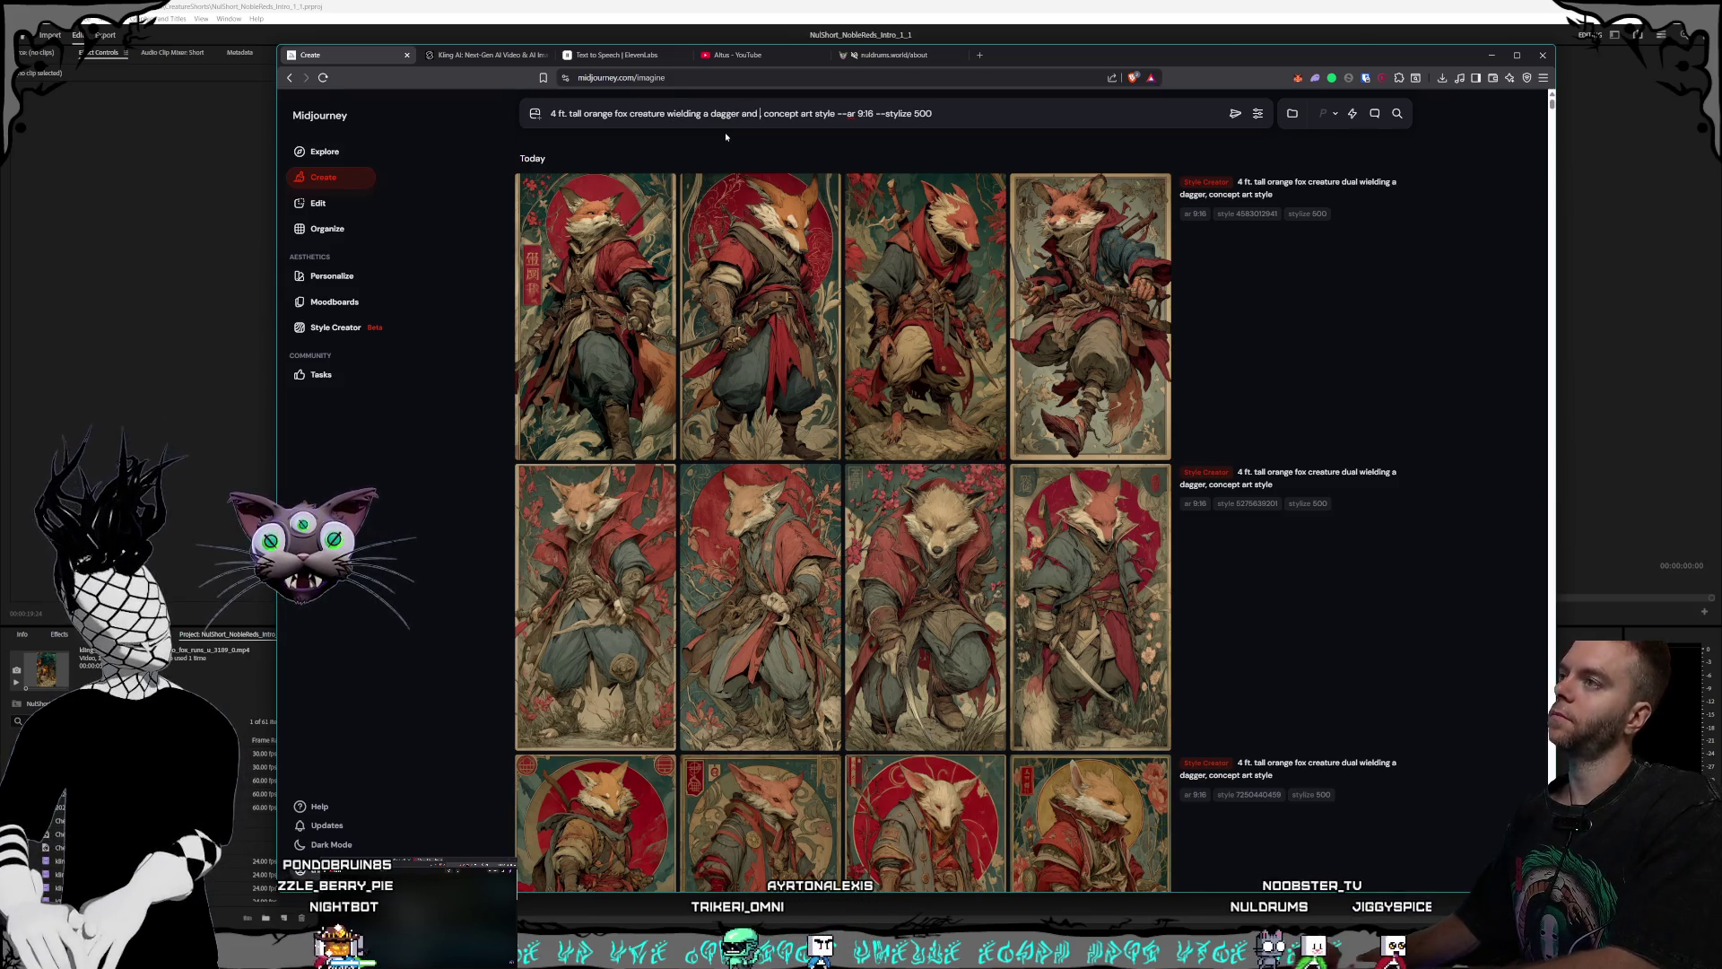
type("leaping")
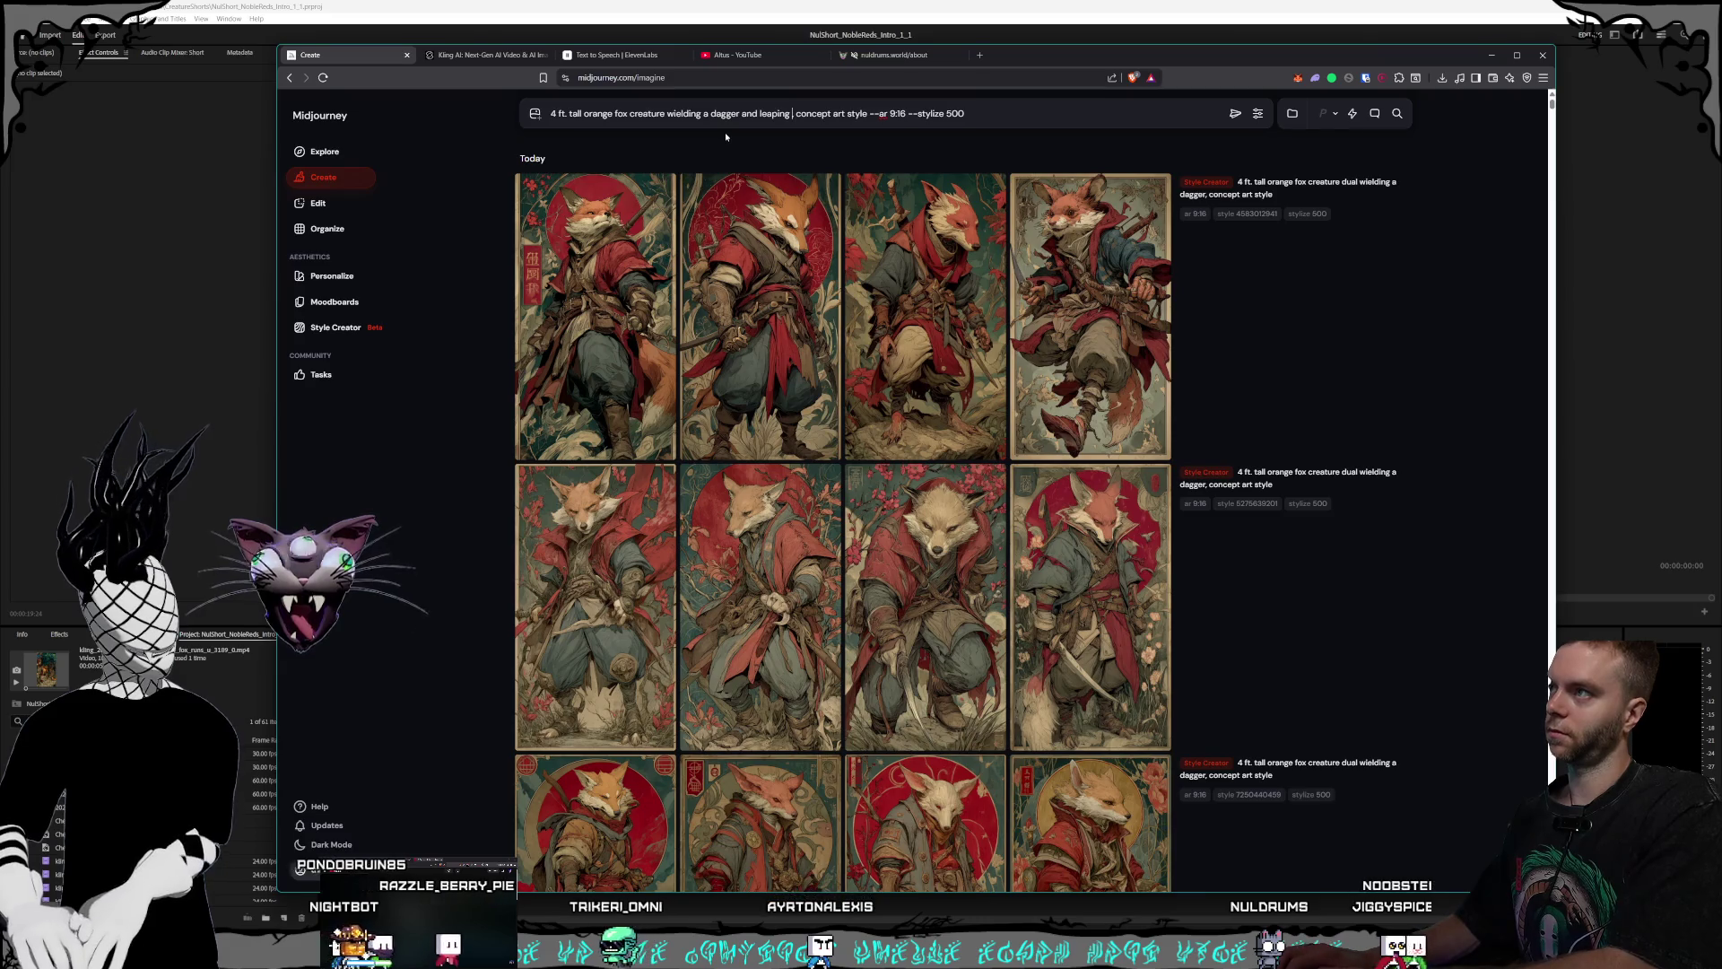
type(" into an")
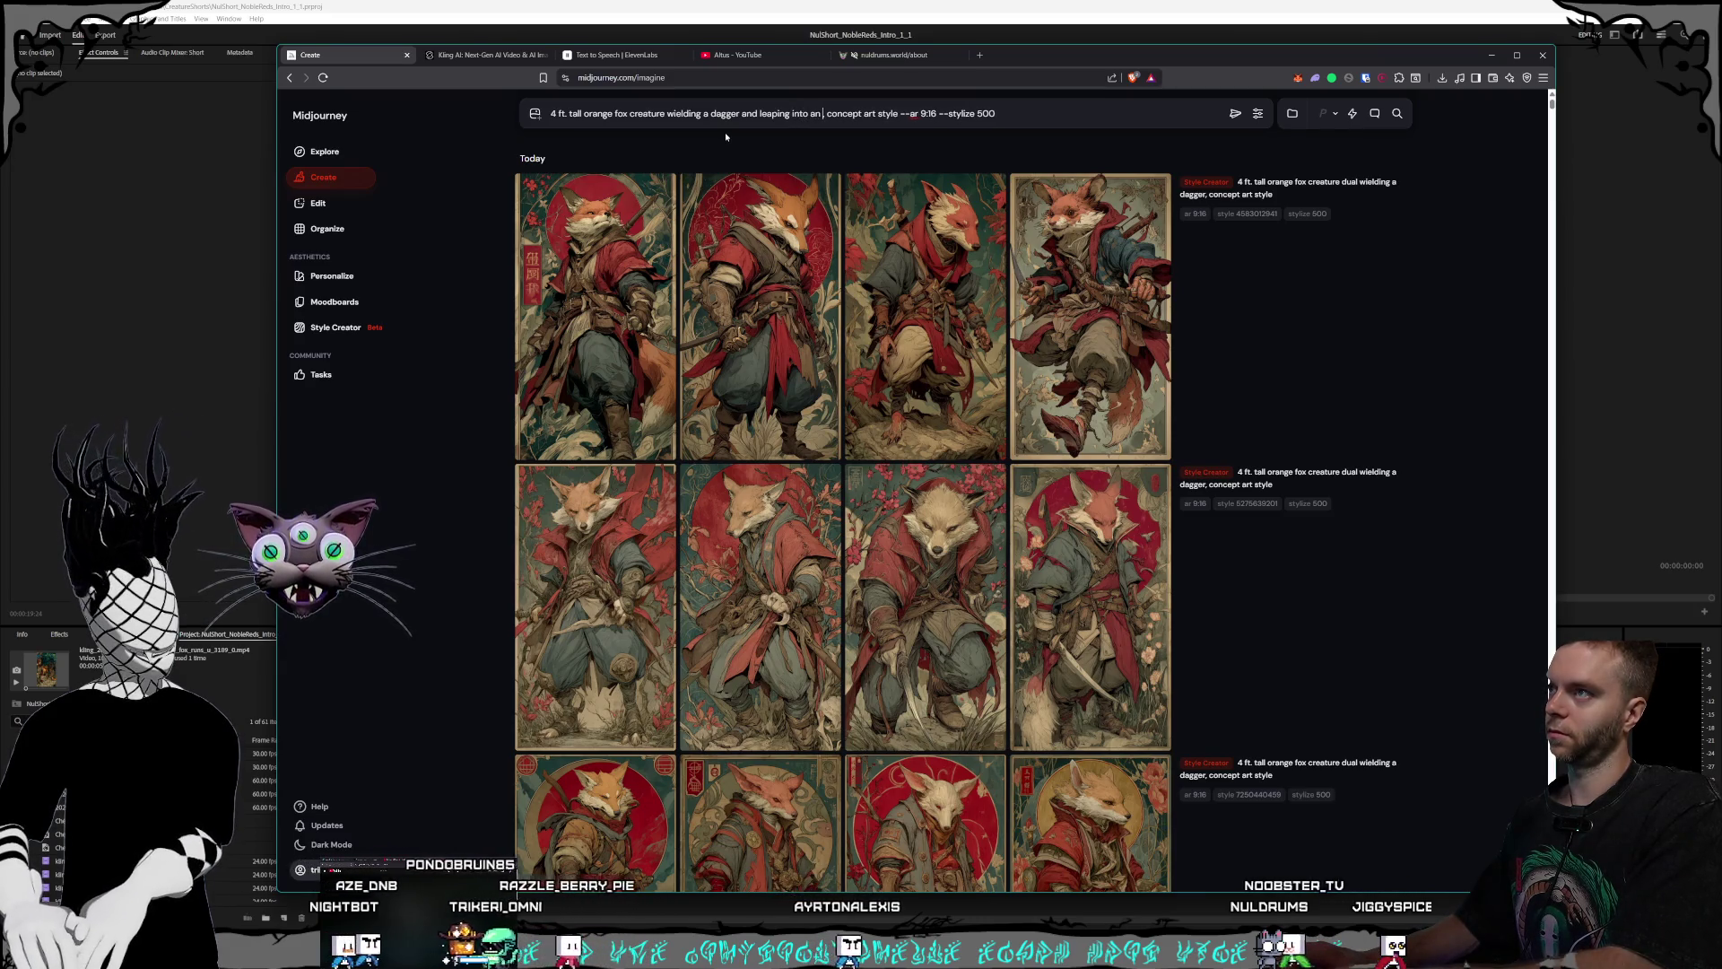
key("ctrl+BackSpace")
key("ctrl+BackSpace")
key("ctrl+BackSpace")
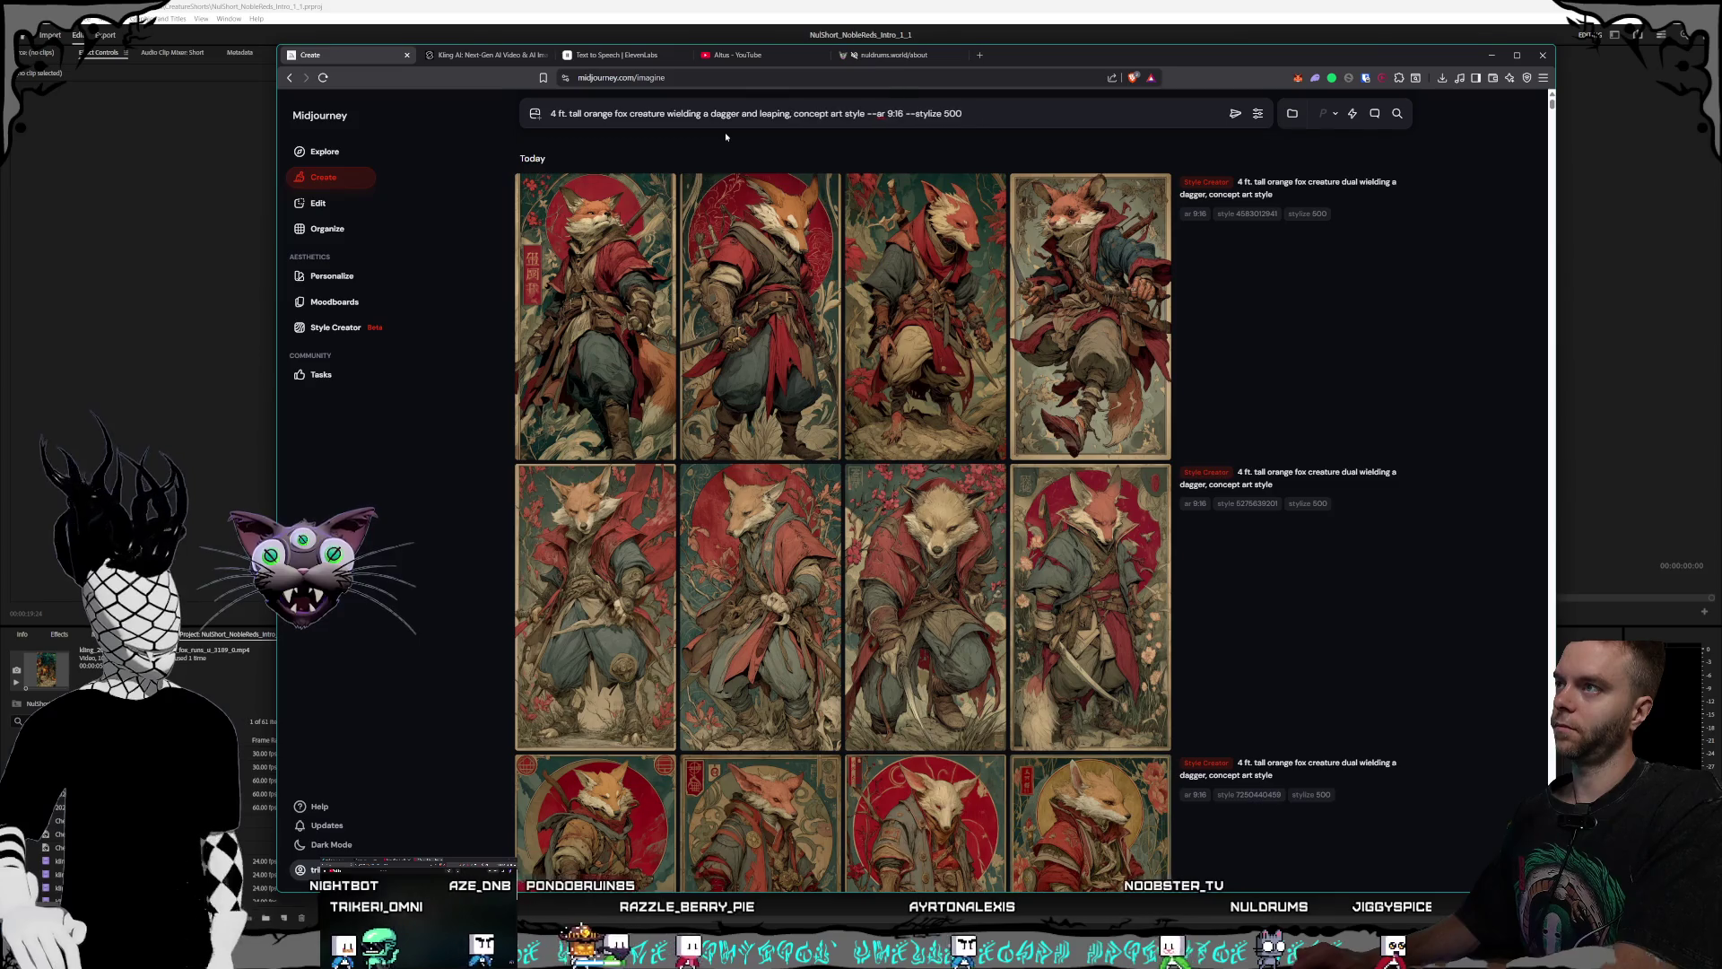
type("doing a leap attac")
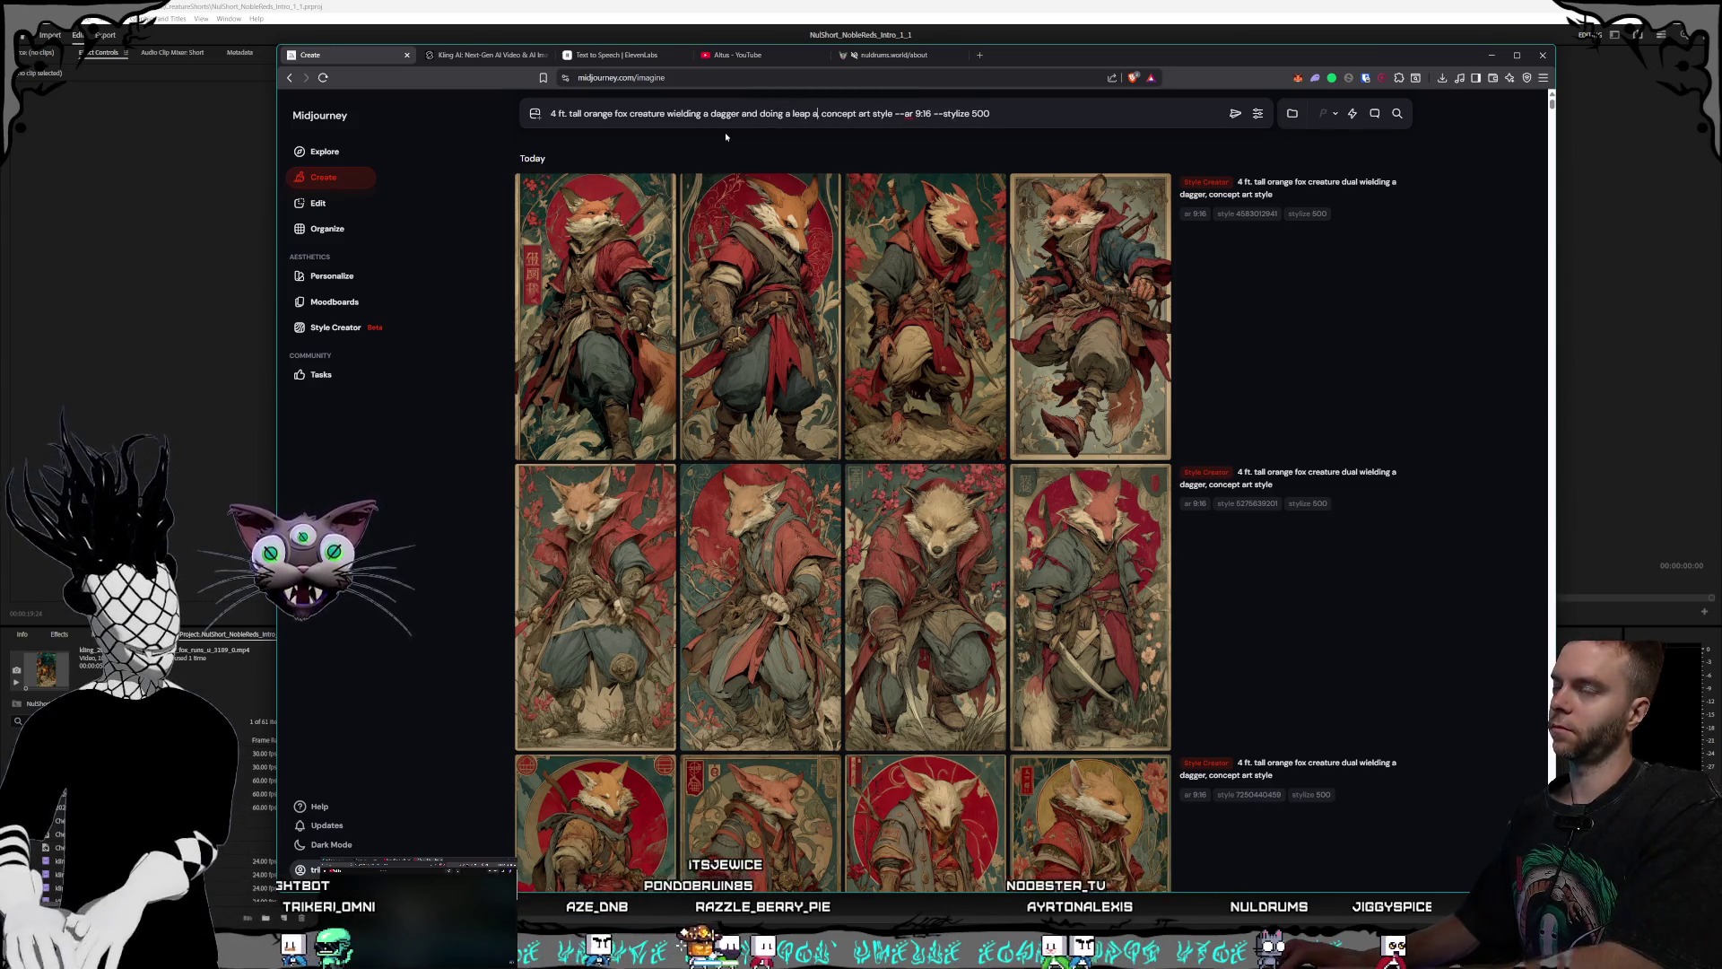
type("k")
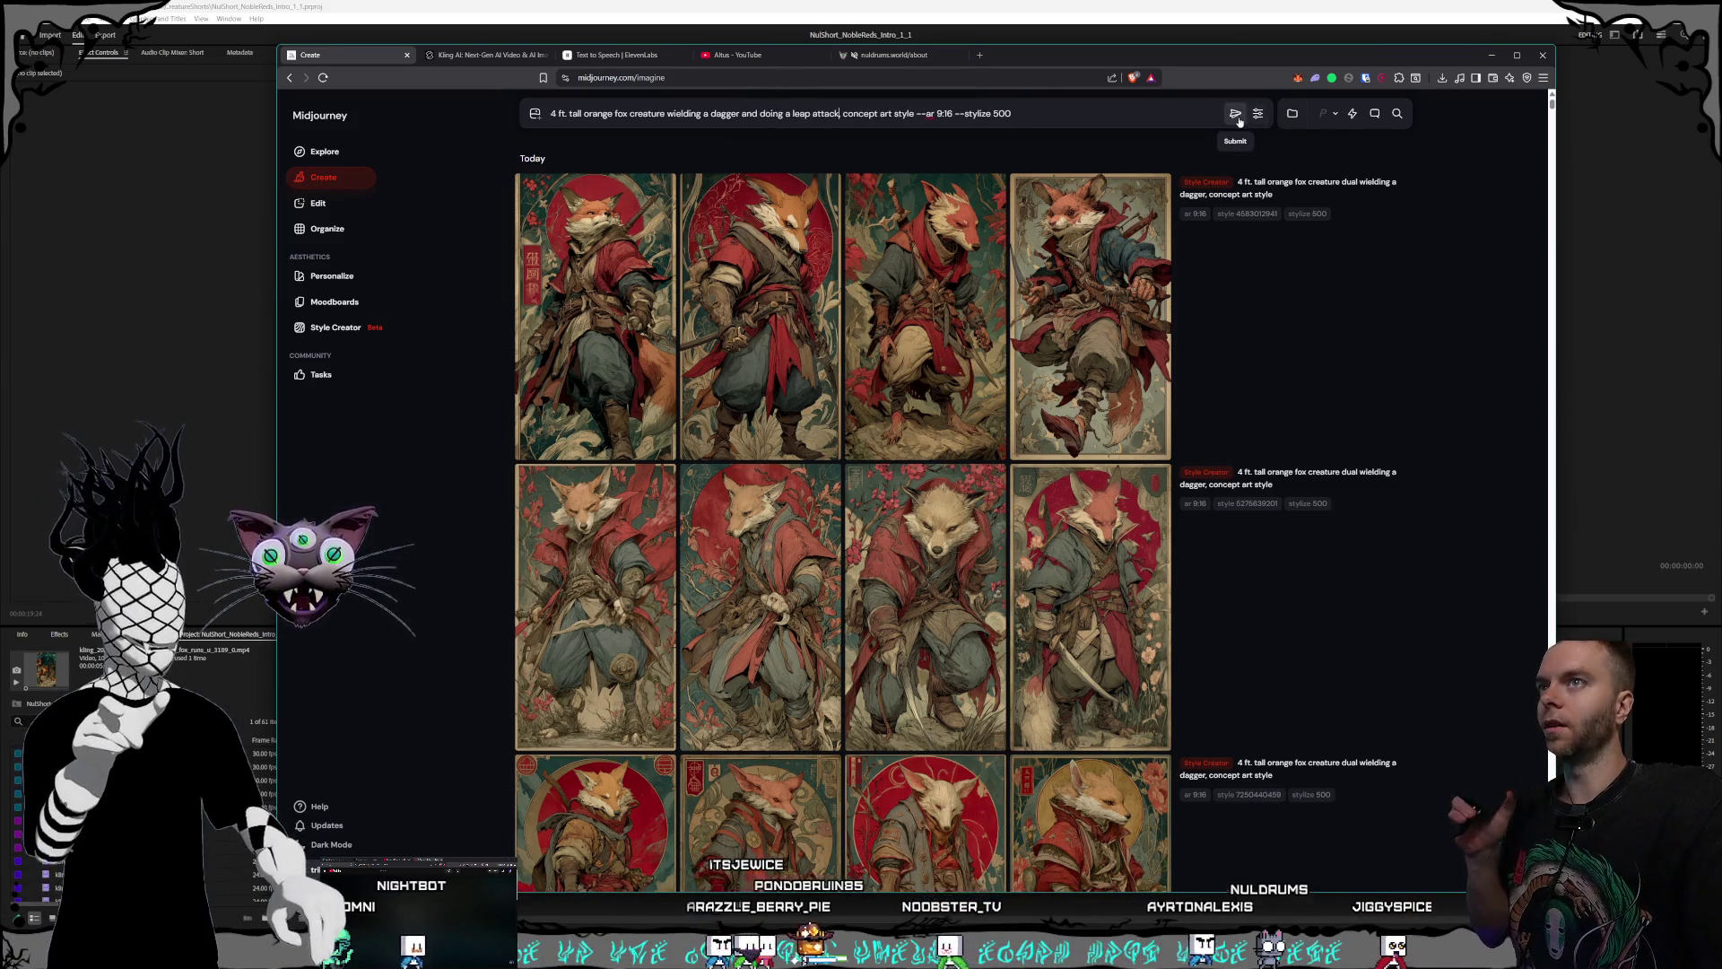
left_click(1236, 113)
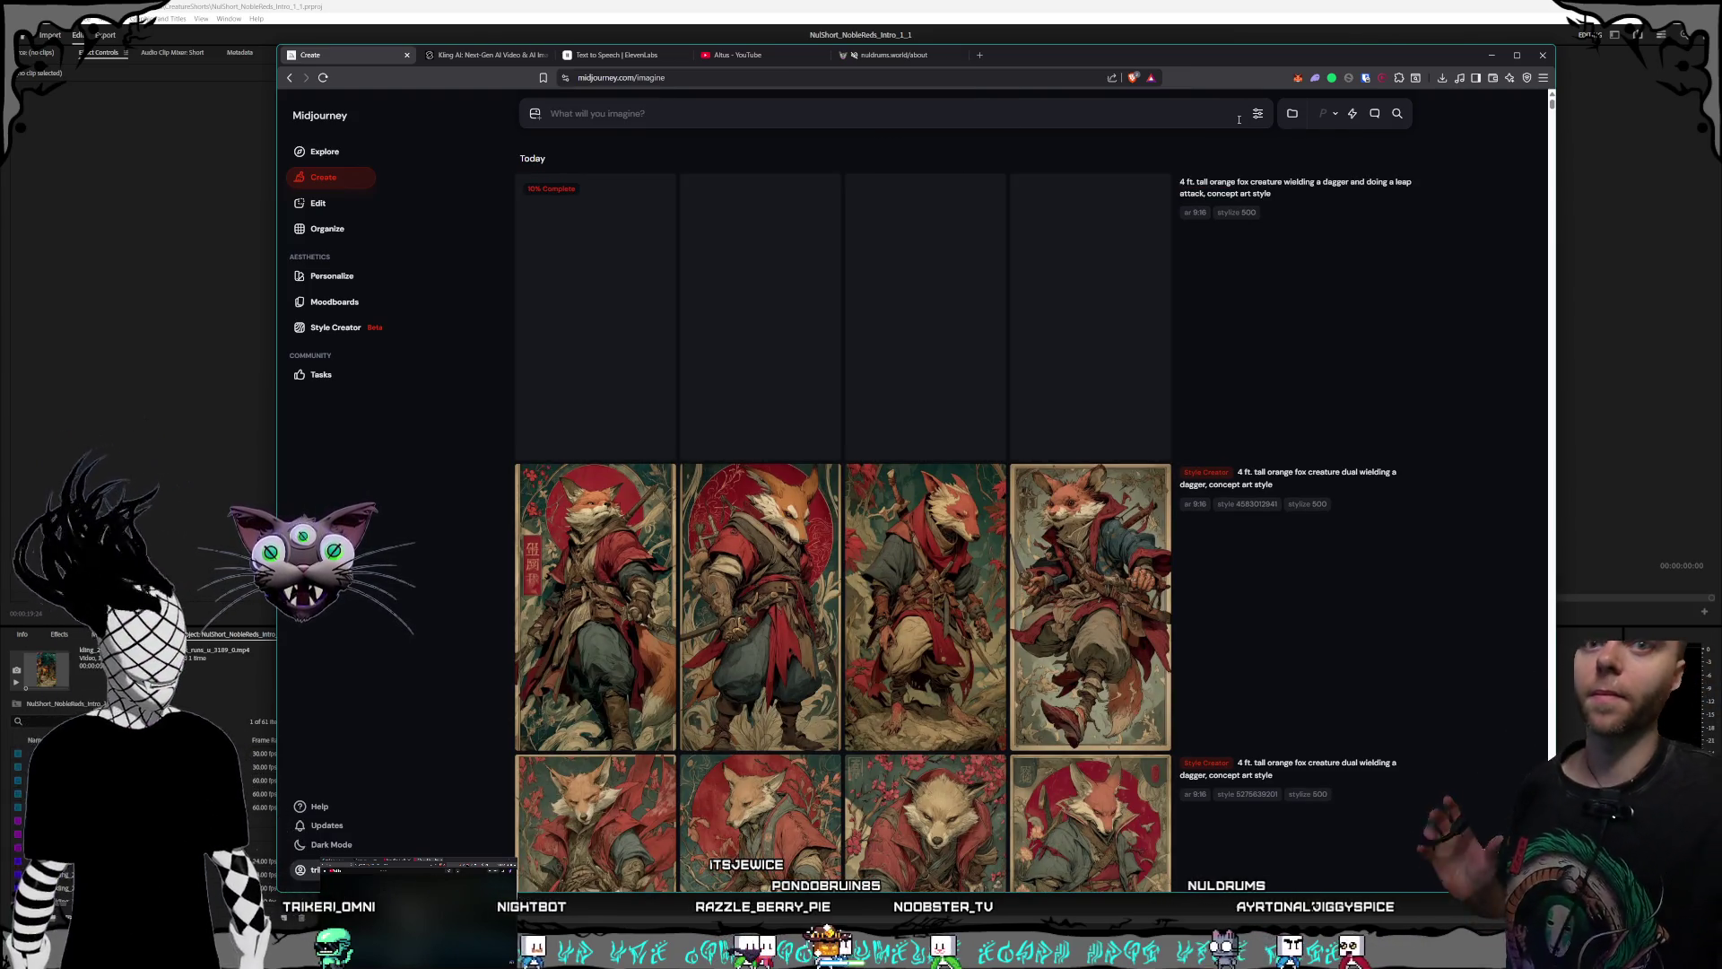
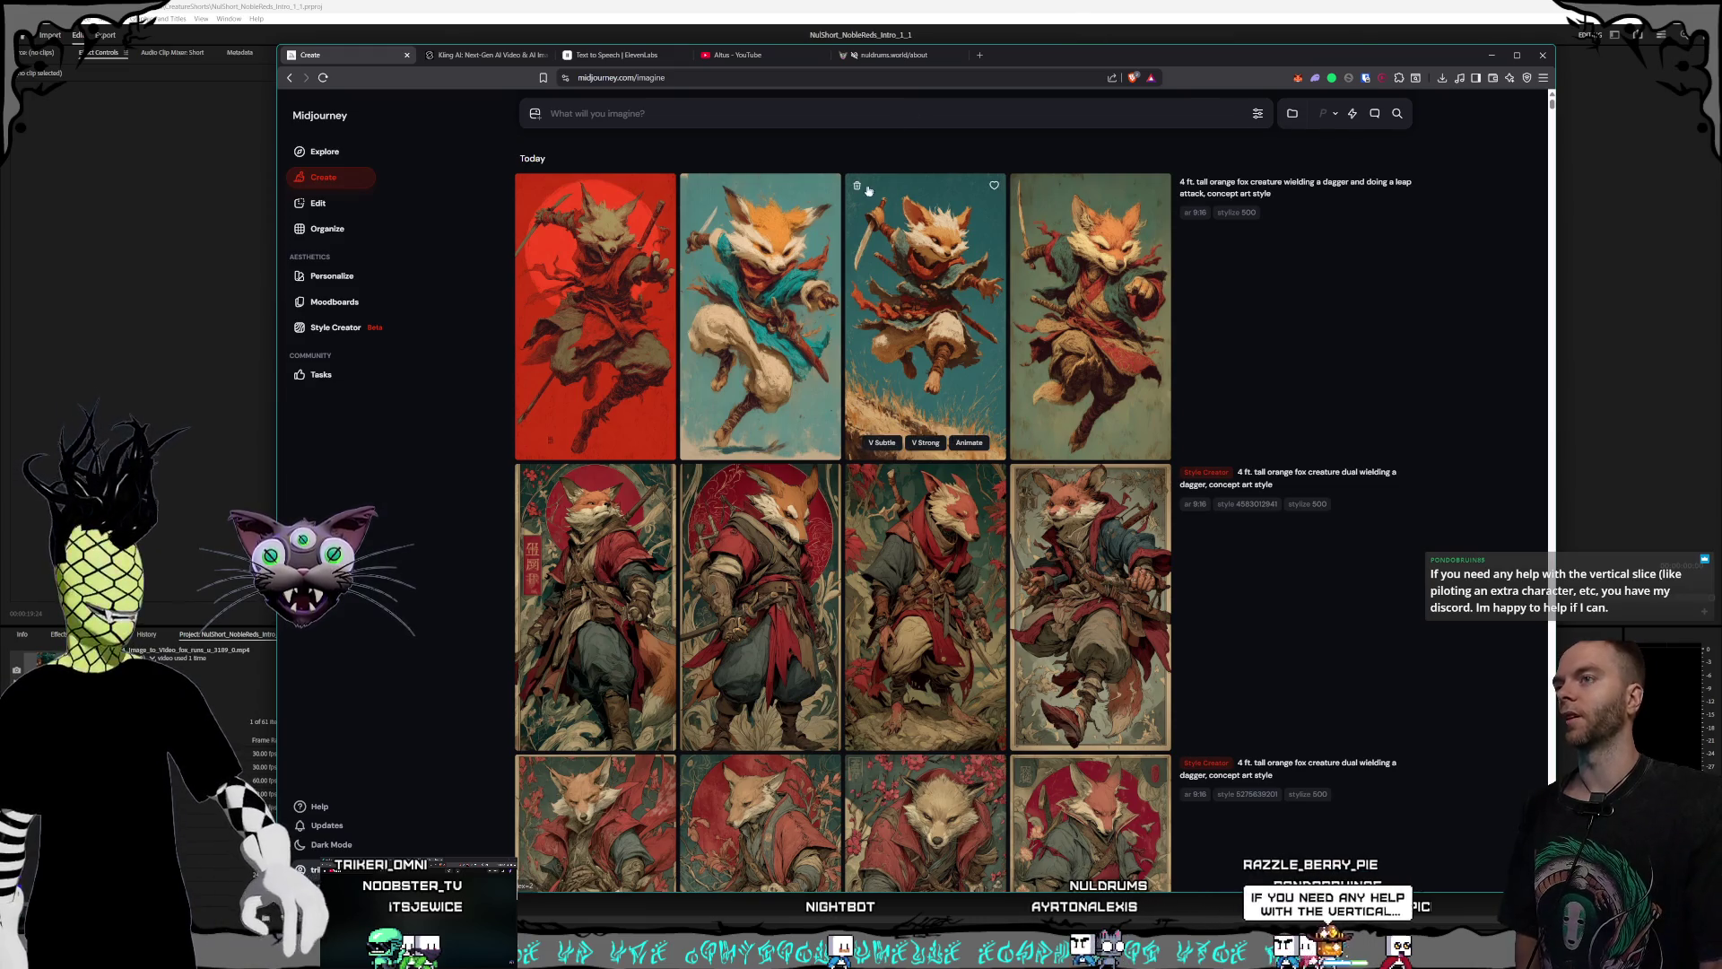
- Preview the leap-attack fox results, then resubmit the prompt with a graphic novel two-tone style
left_click(738, 358)
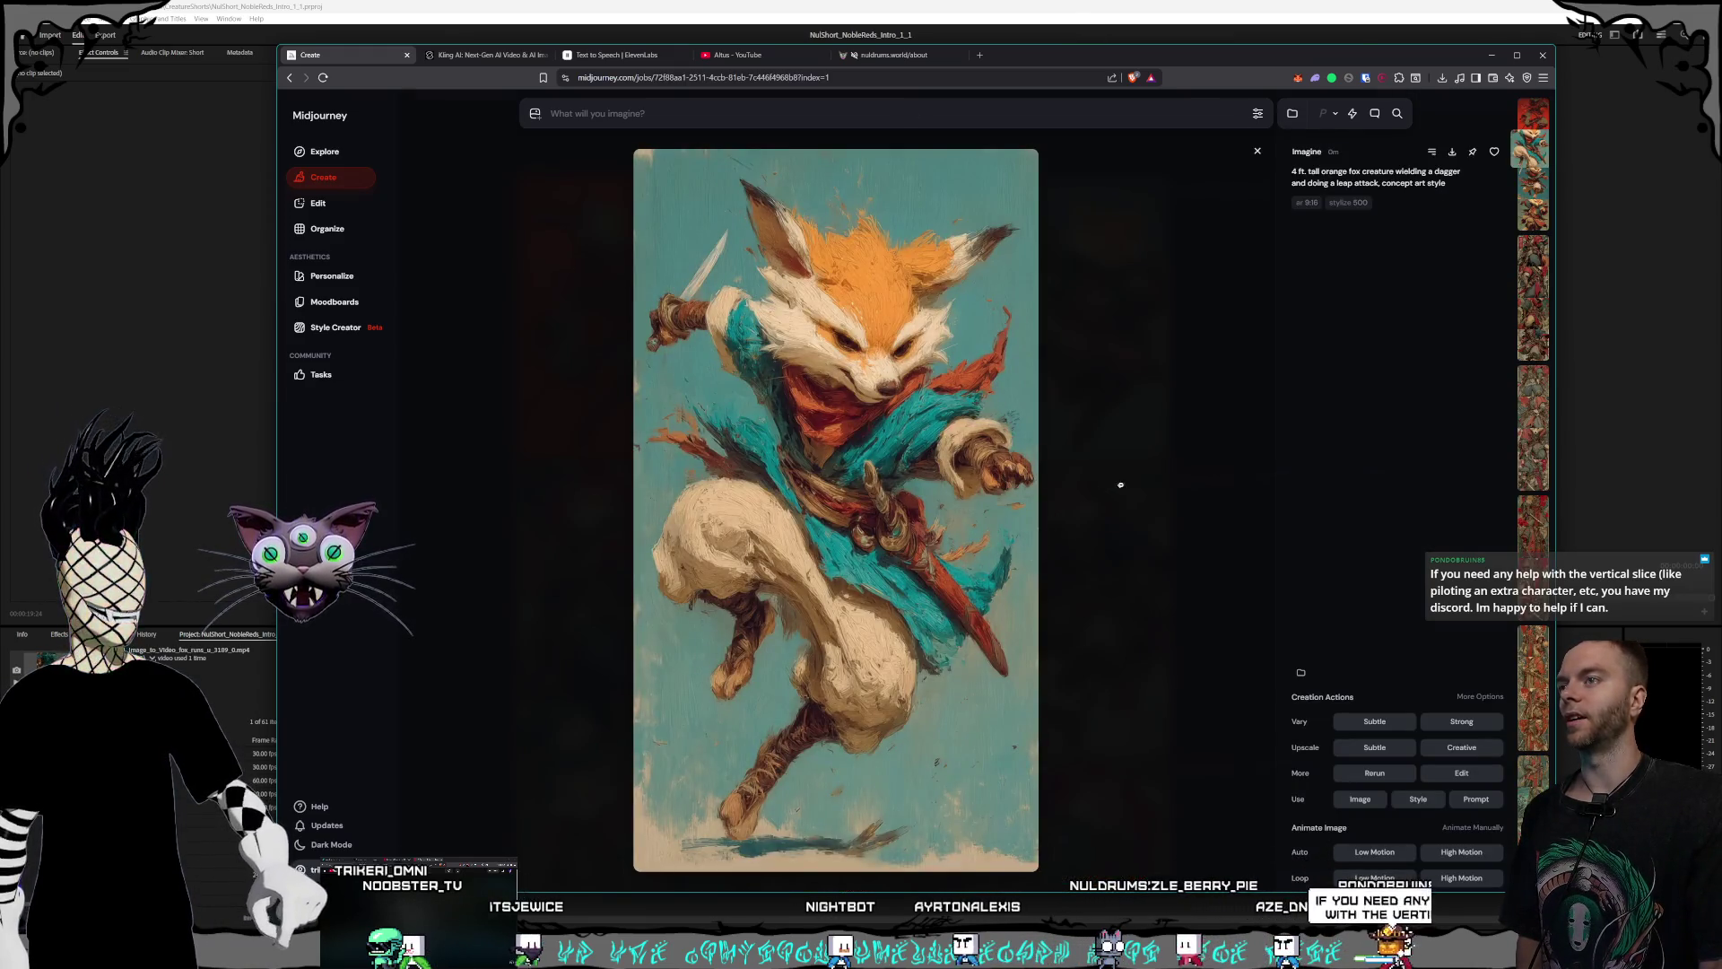
left_click(1130, 484)
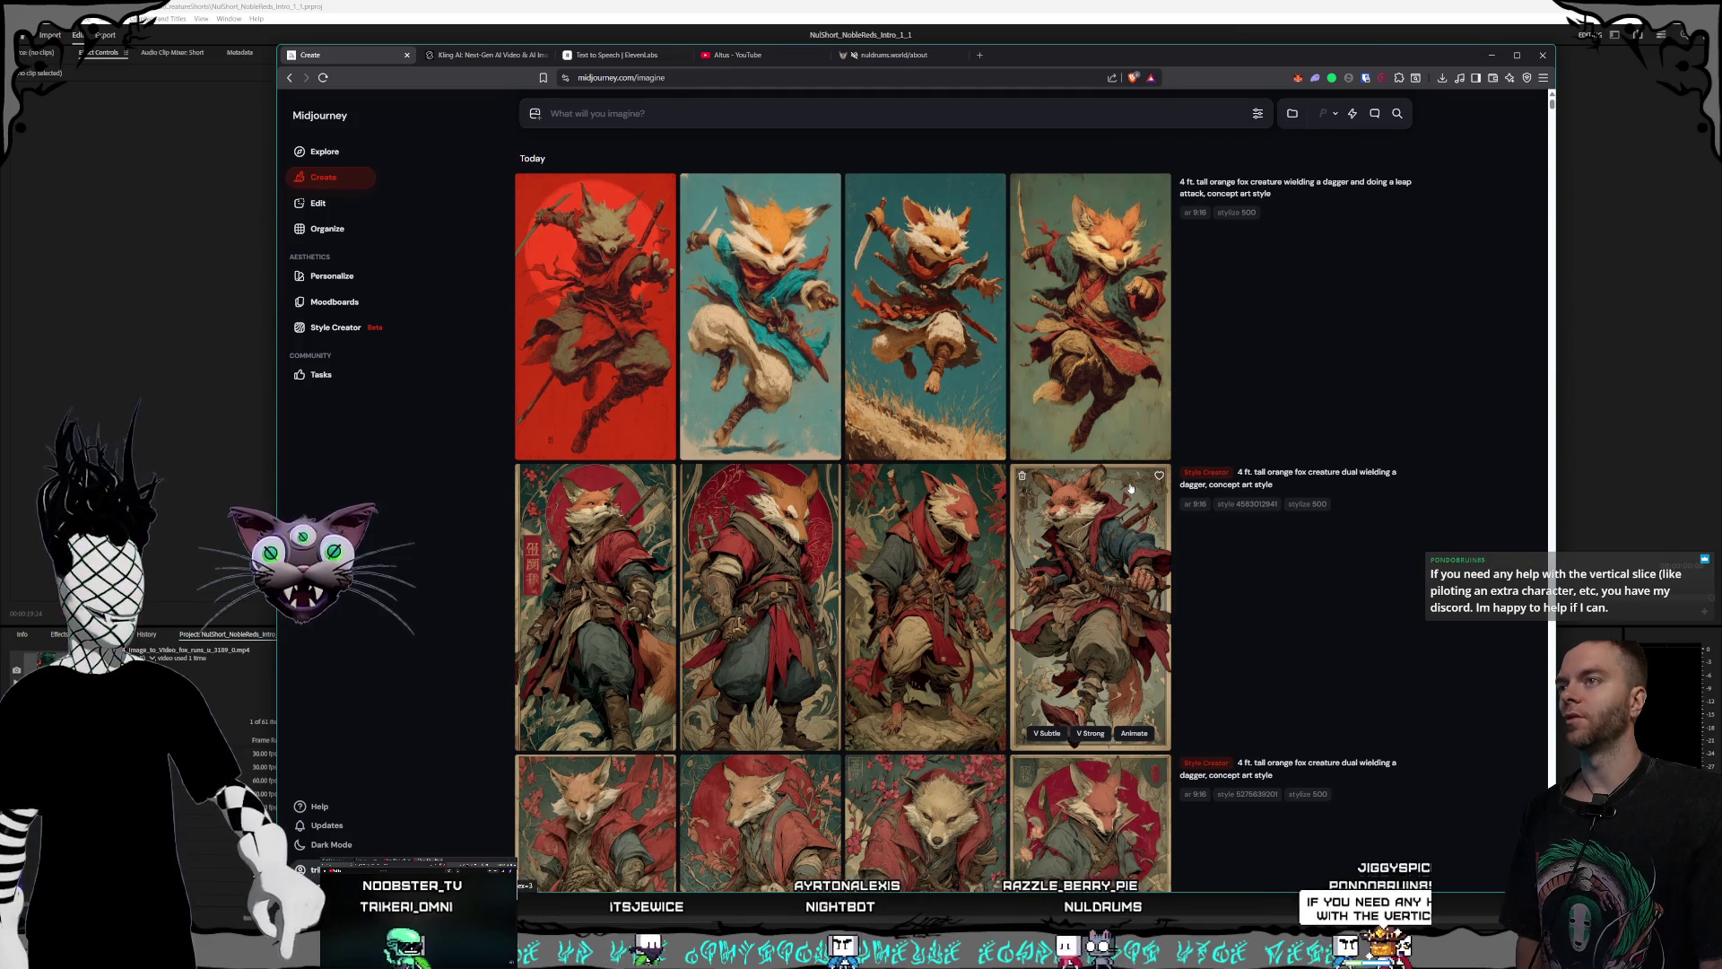
left_click(1137, 442)
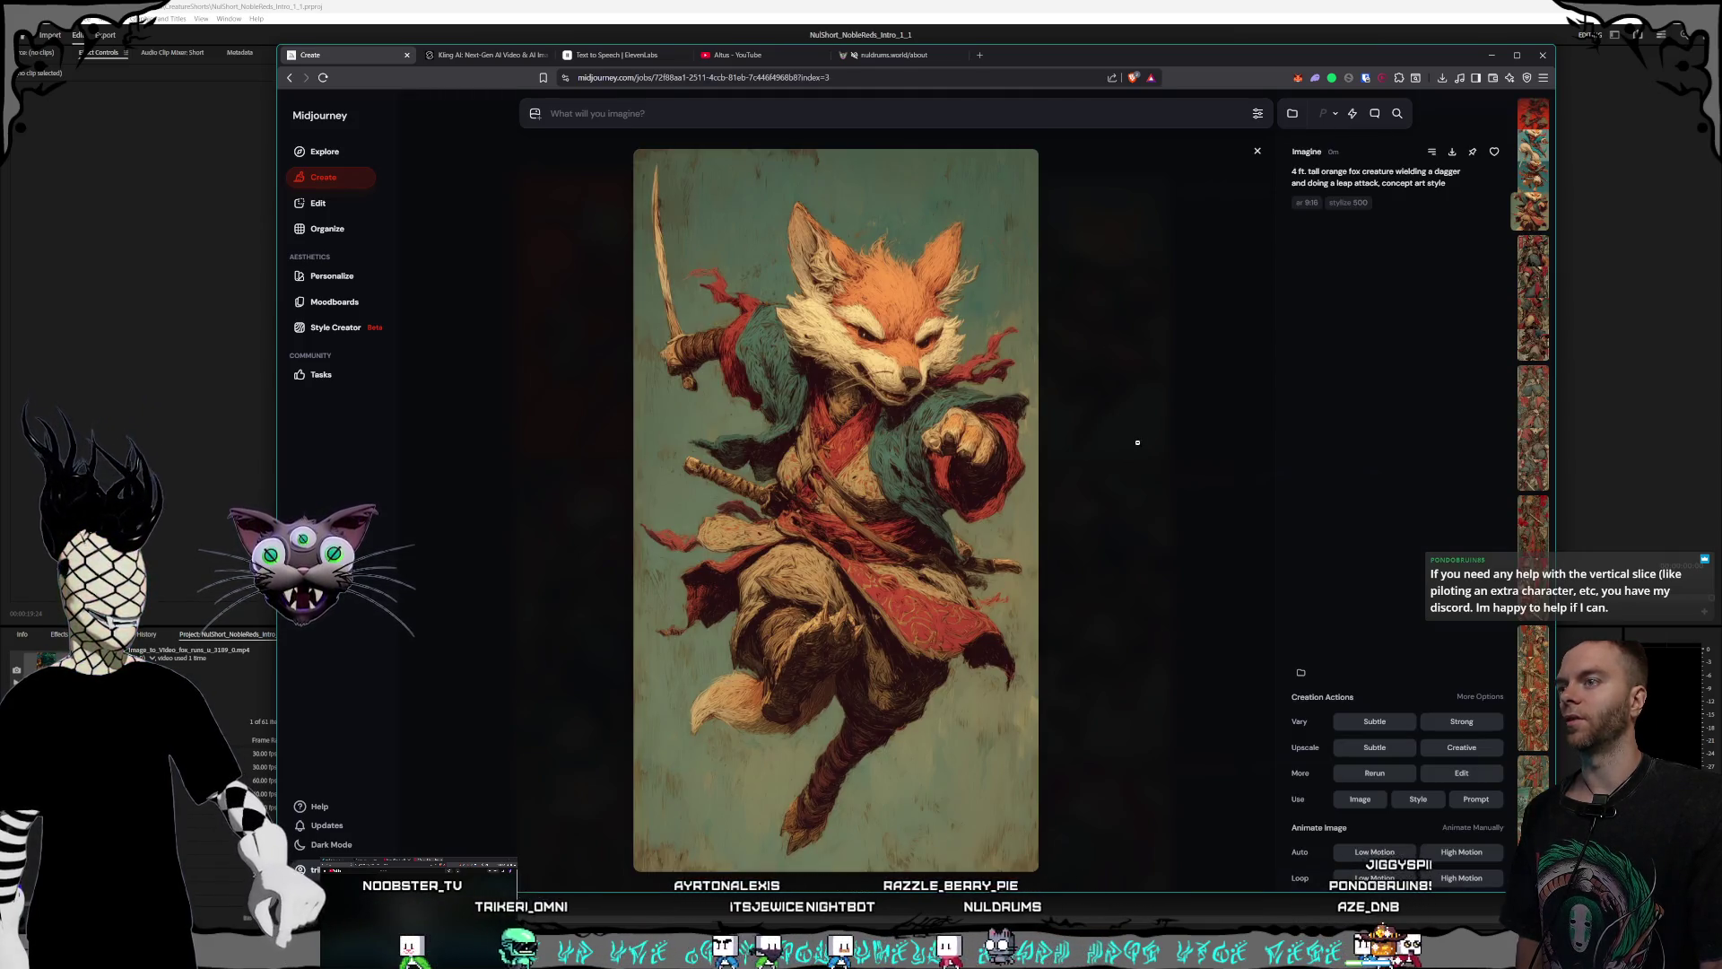
left_click(1138, 442)
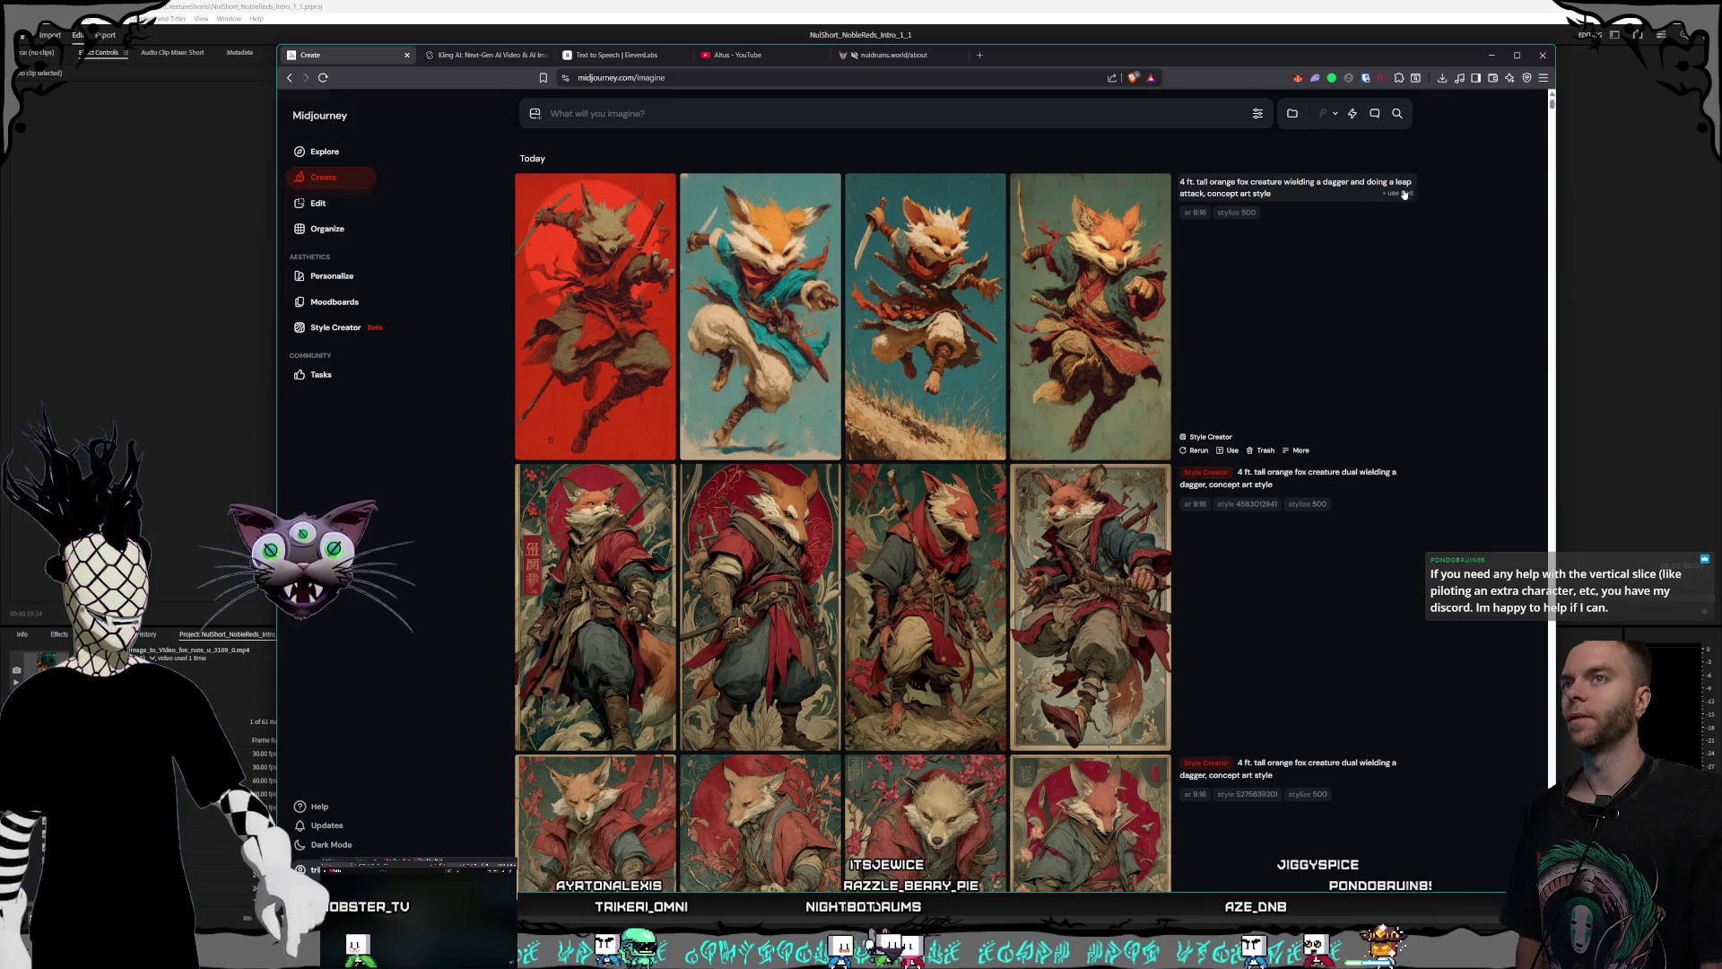
left_click(1405, 194)
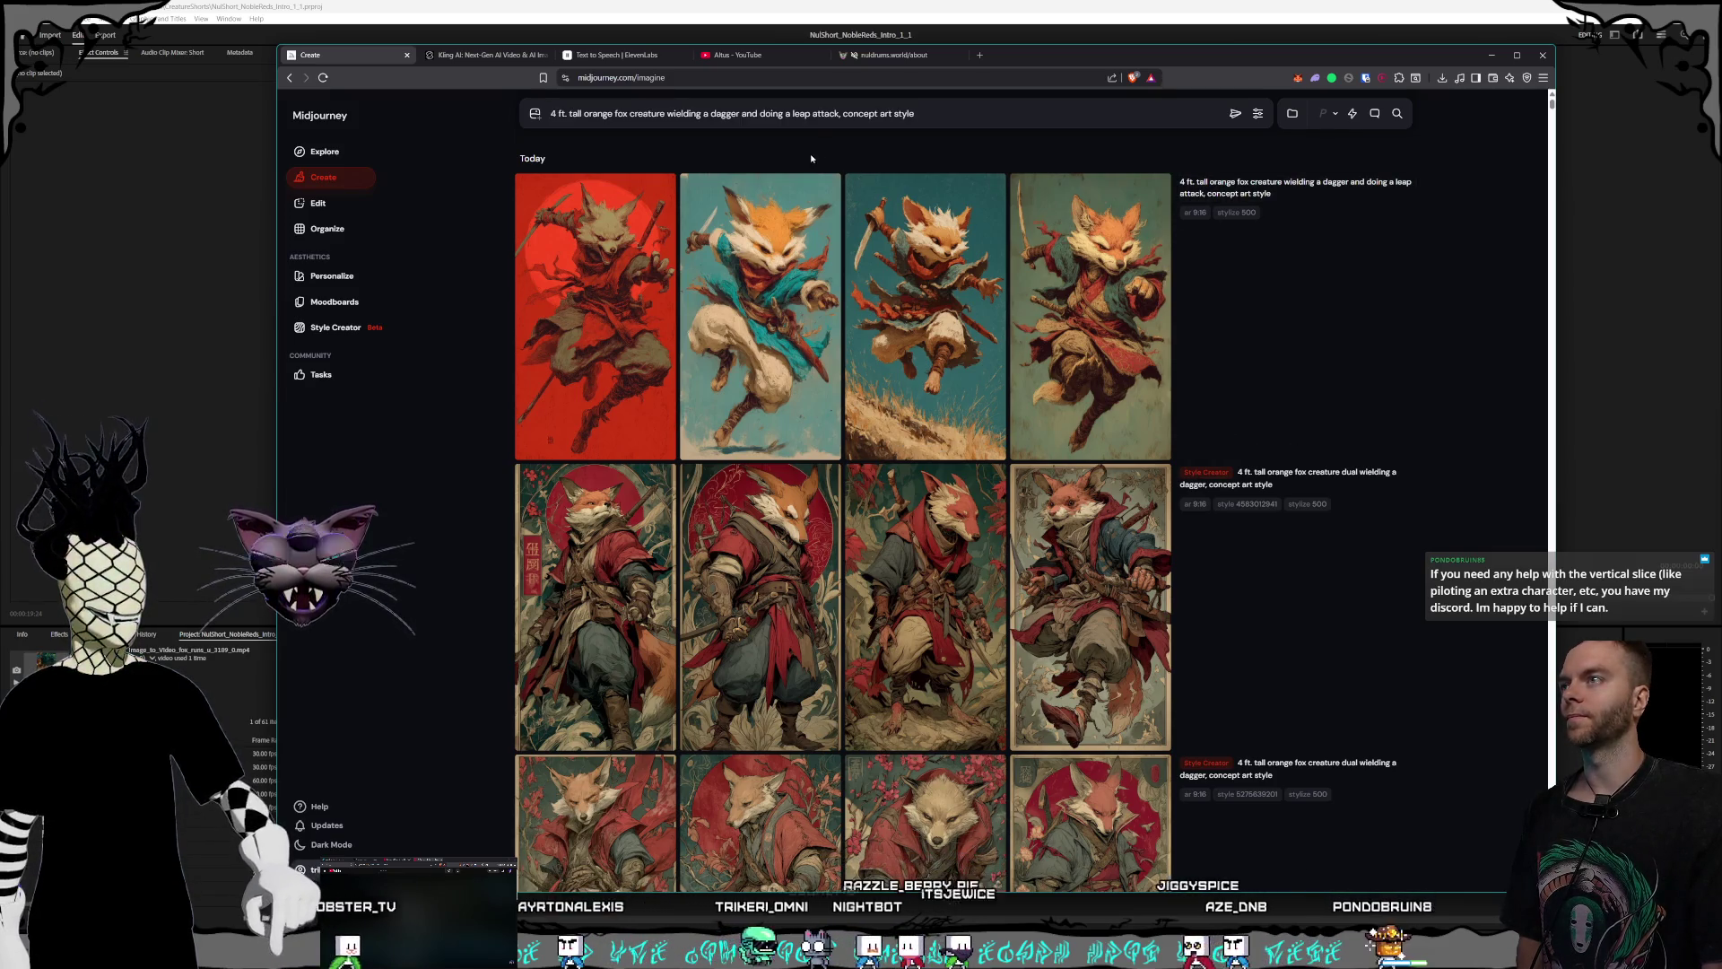
key("Return")
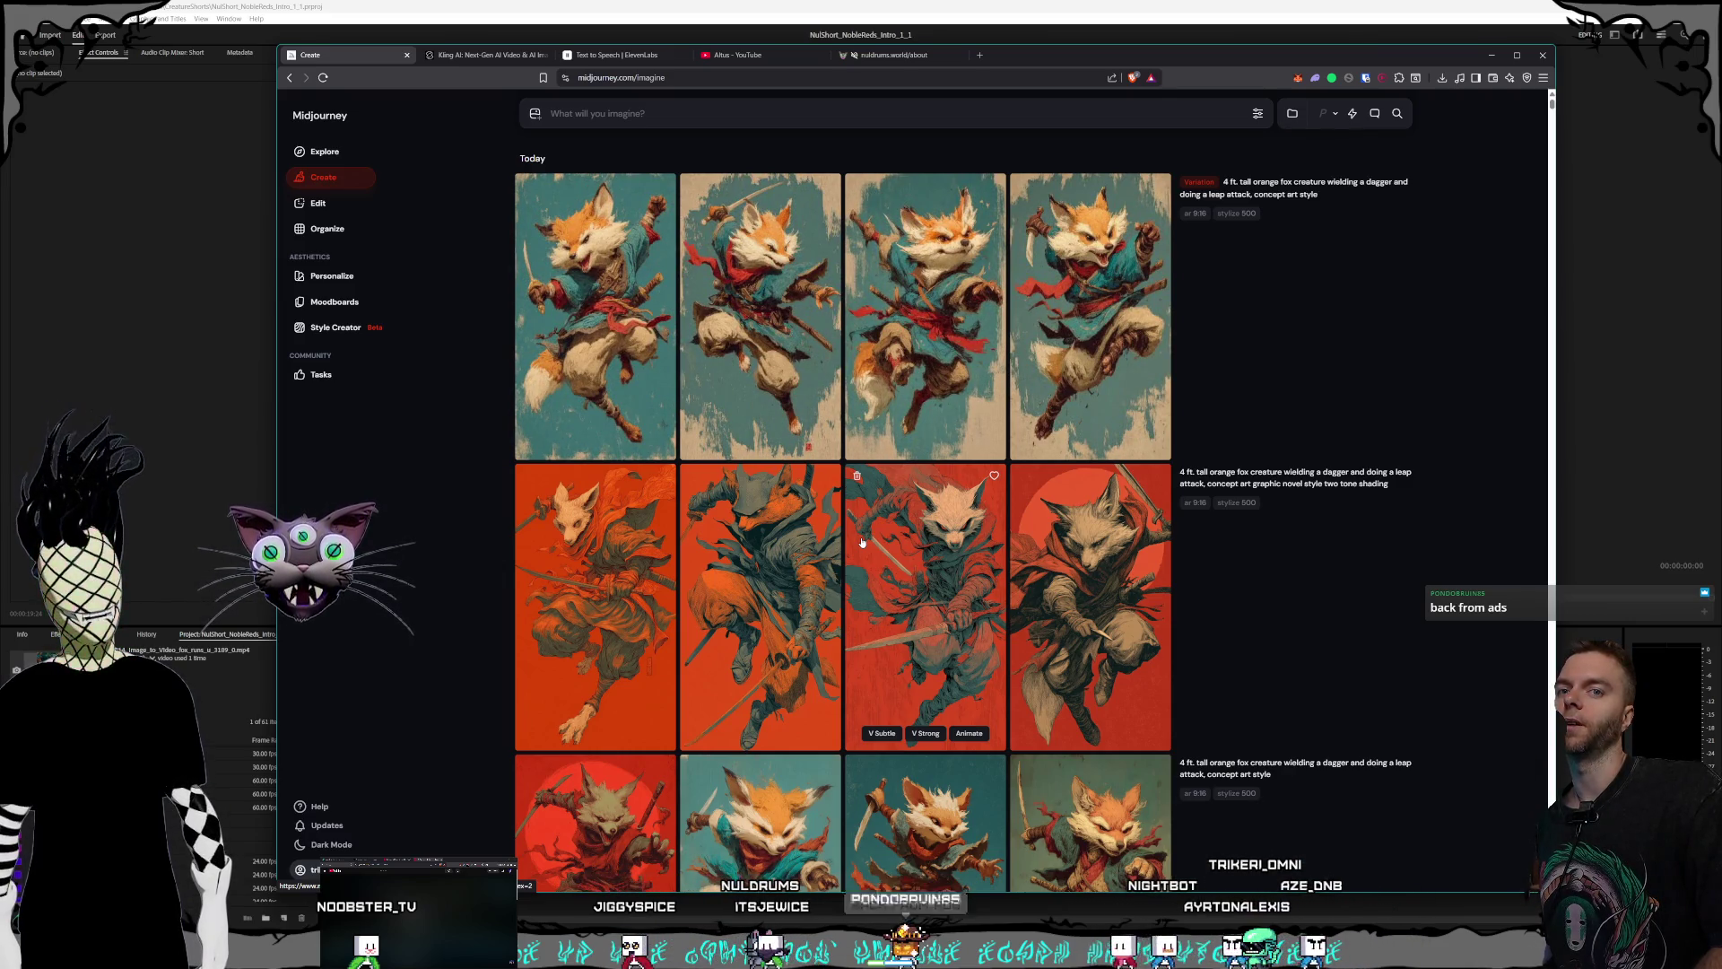
- Compare several of the new fox variation images in full view
left_click(924, 359)
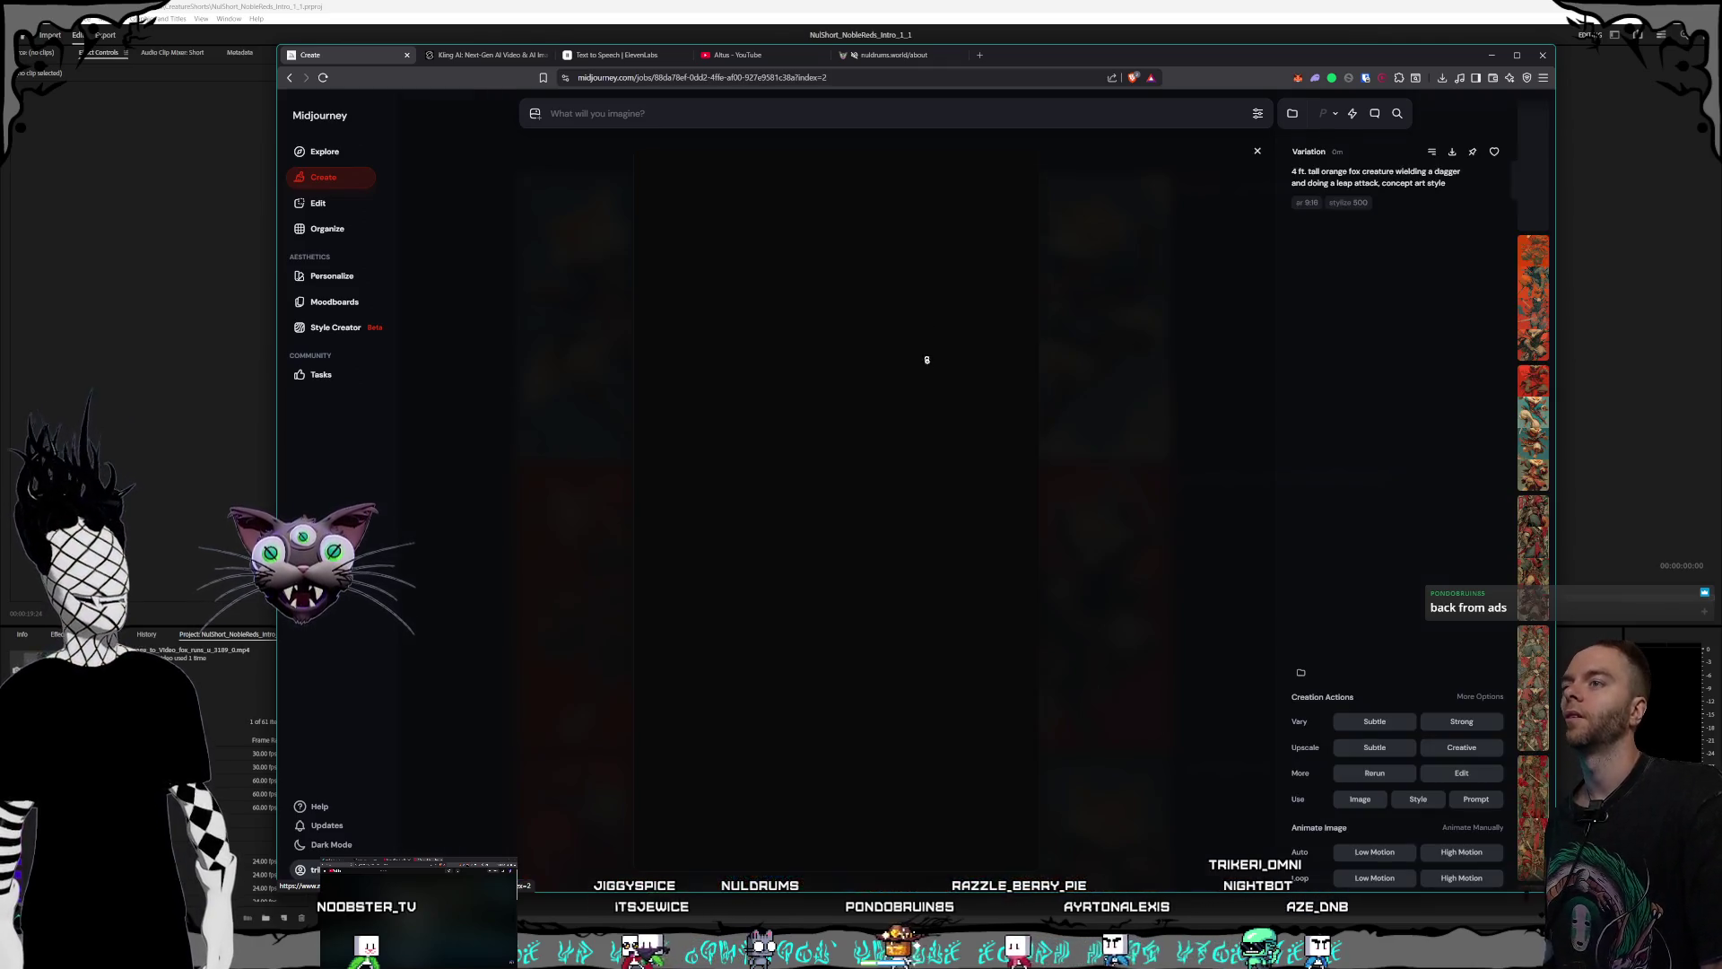
left_click(1143, 563)
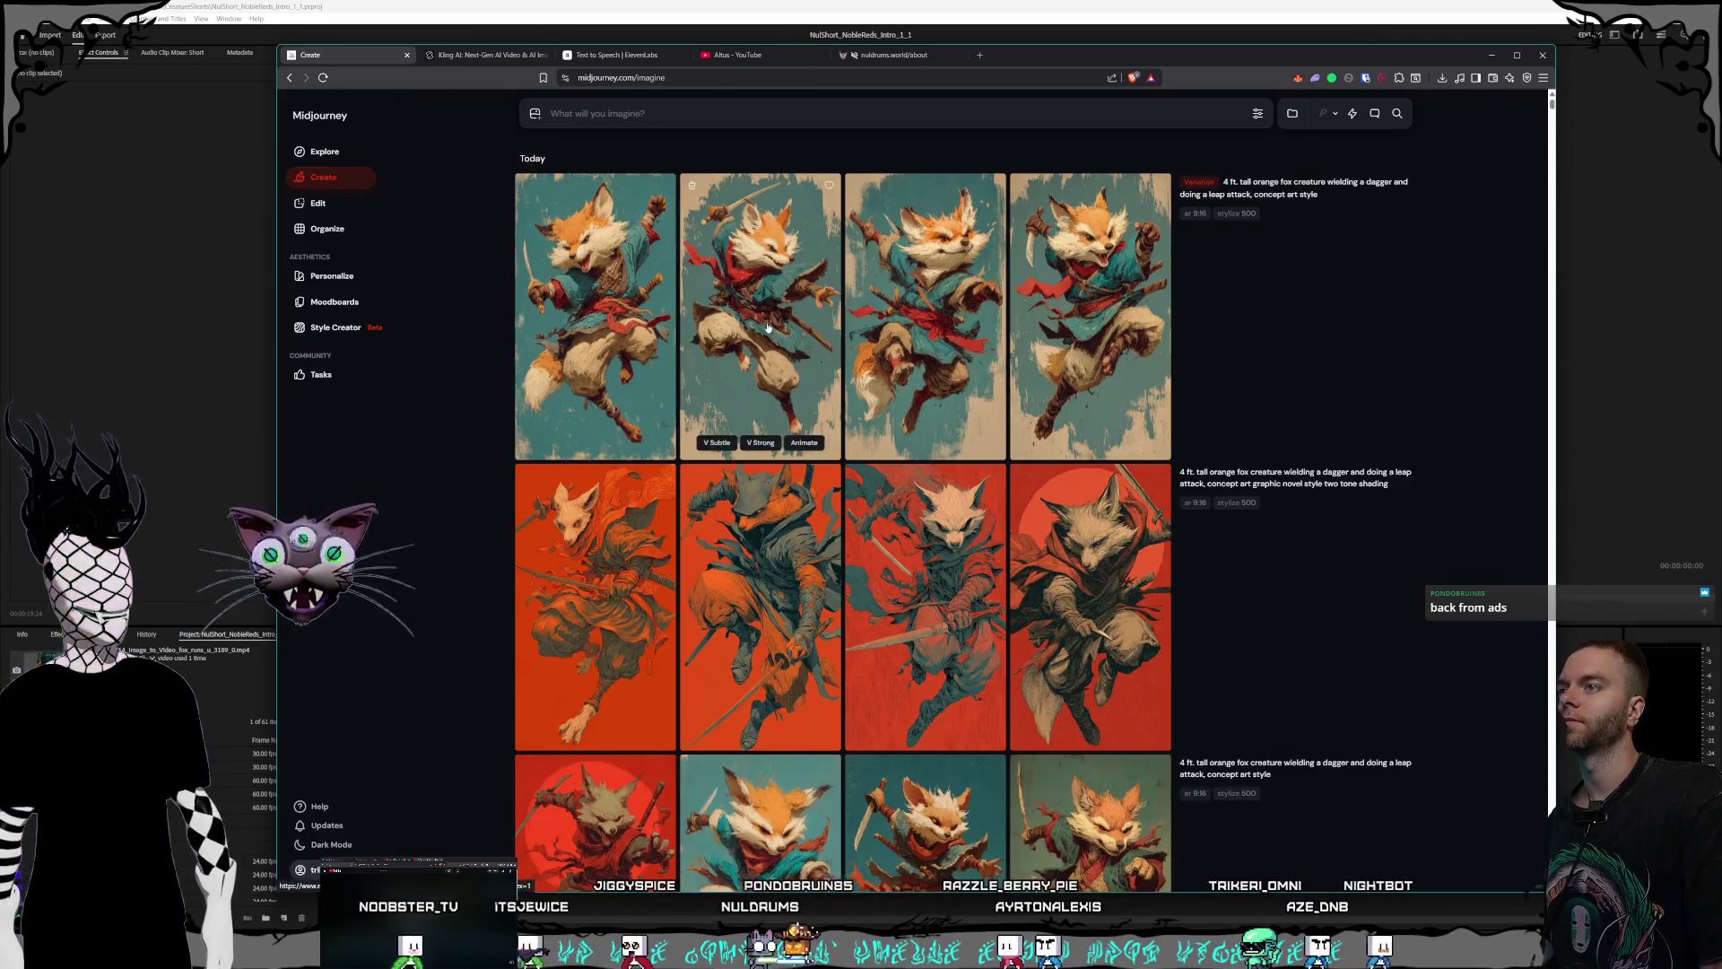
left_click(760, 377)
left_click(1162, 518)
left_click(596, 314)
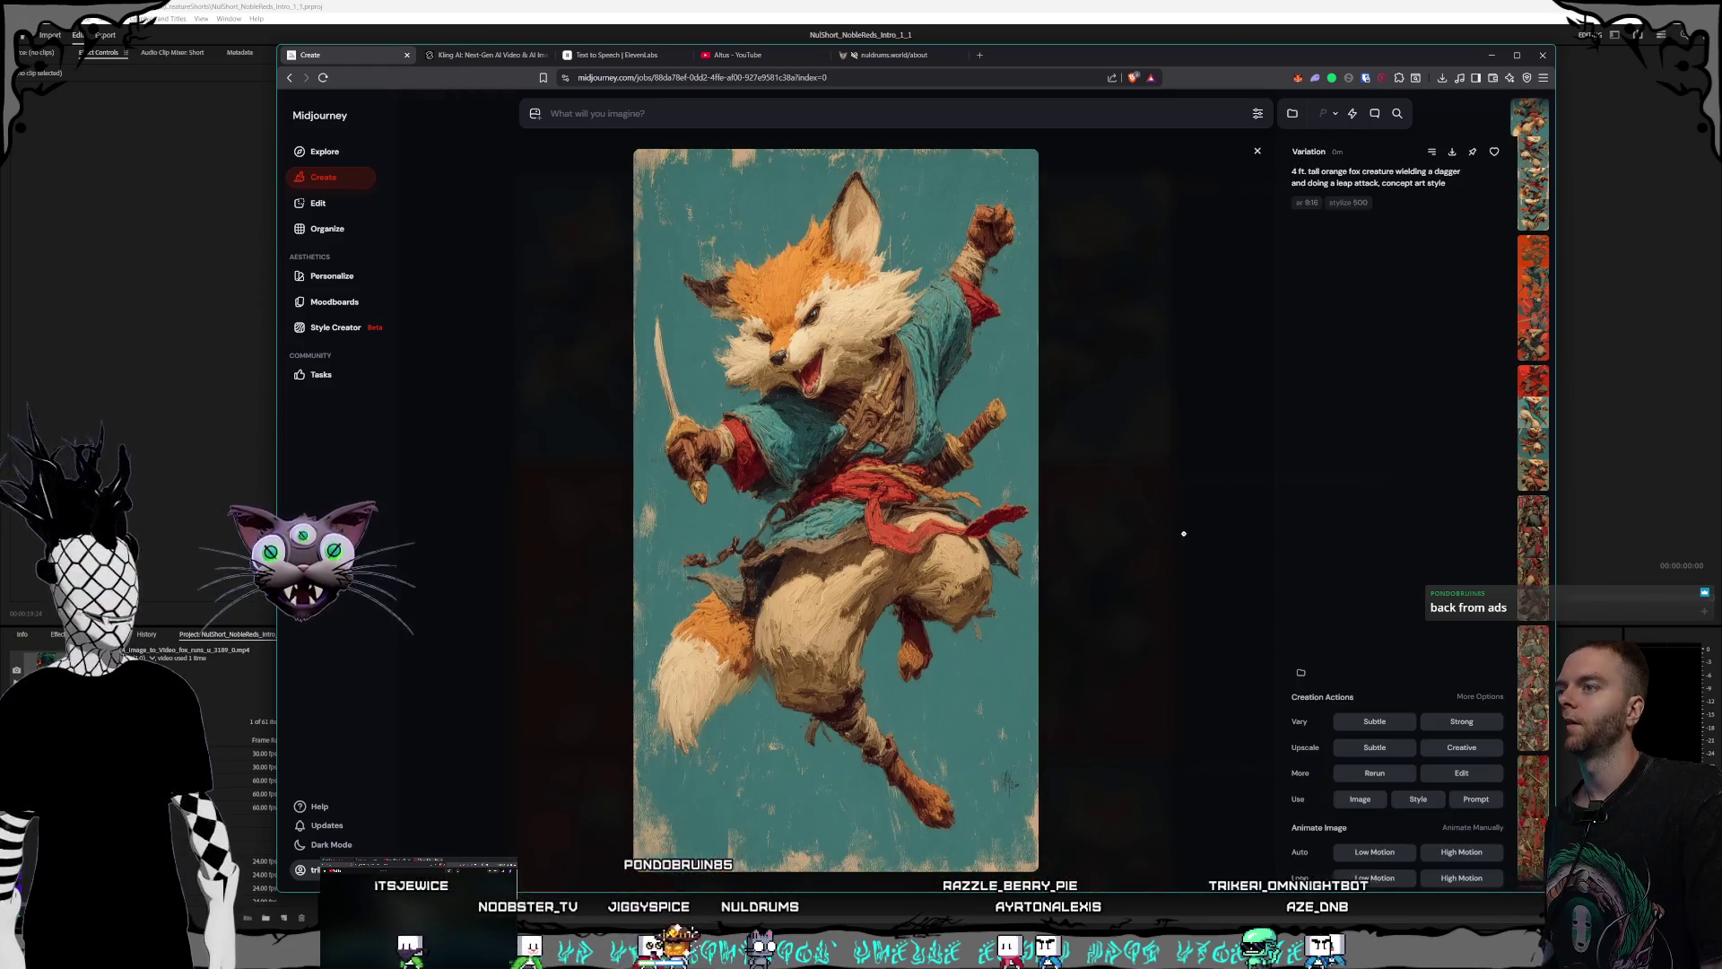
key("Escape")
- Open the red two-tone graphic-novel fox swordsman full-size and start its download
scroll(873, 429, "down", 3)
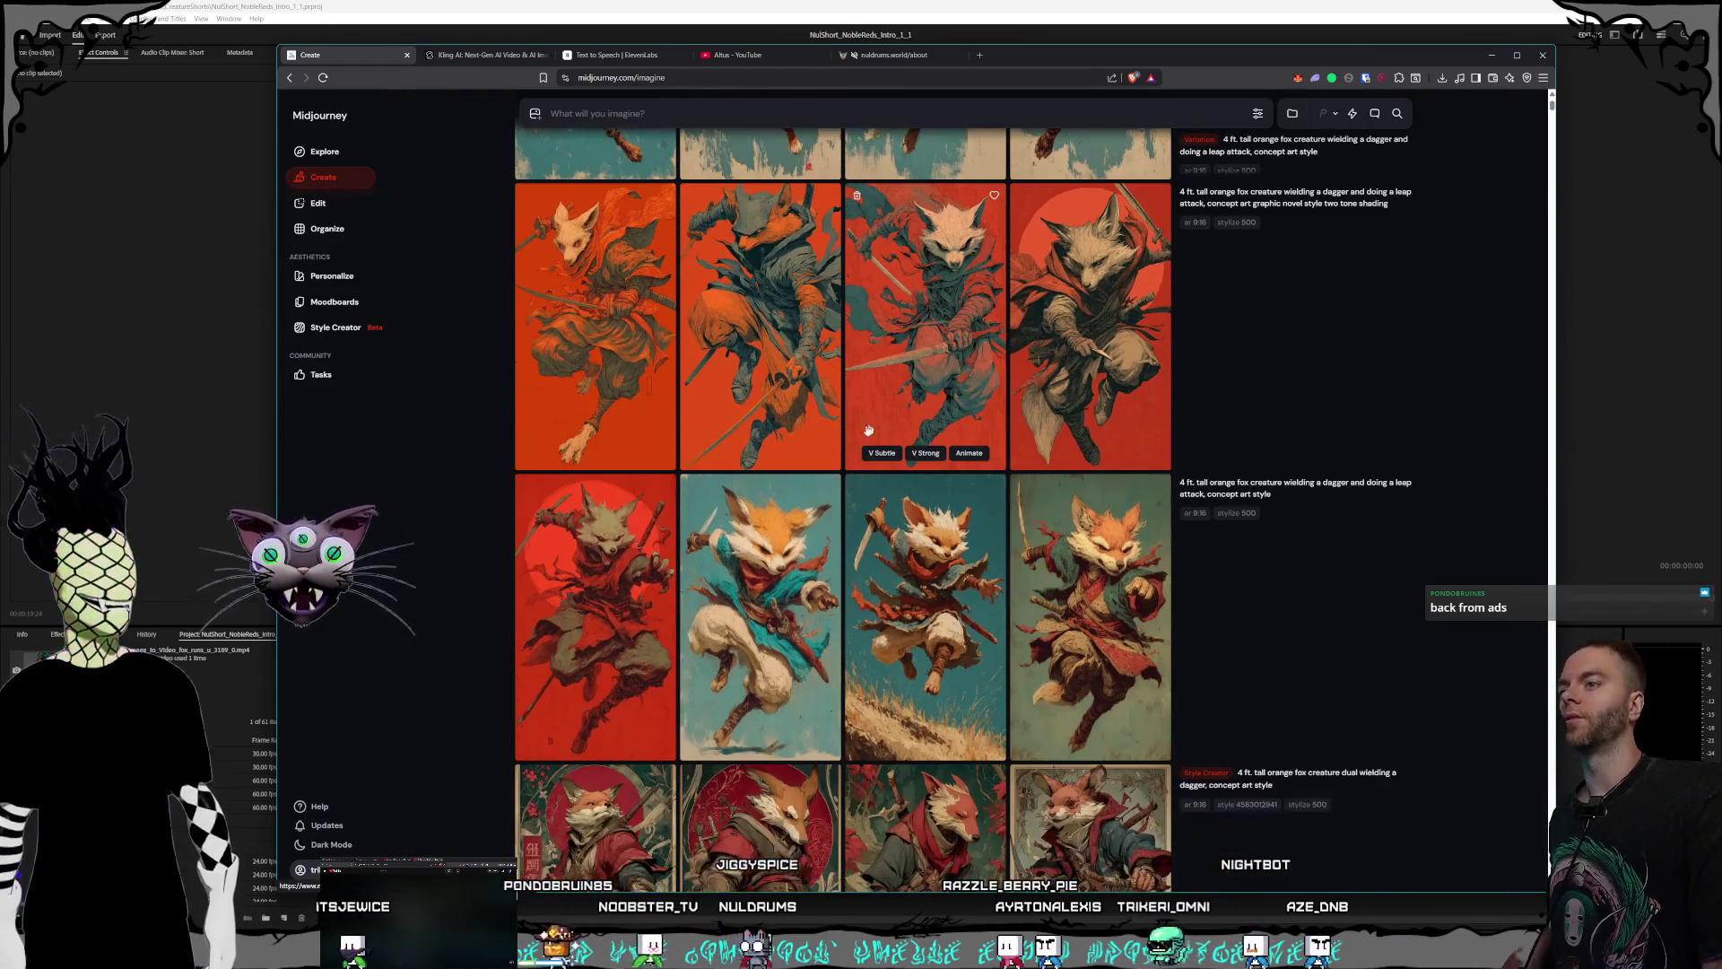
left_click(771, 682)
left_click(1132, 617)
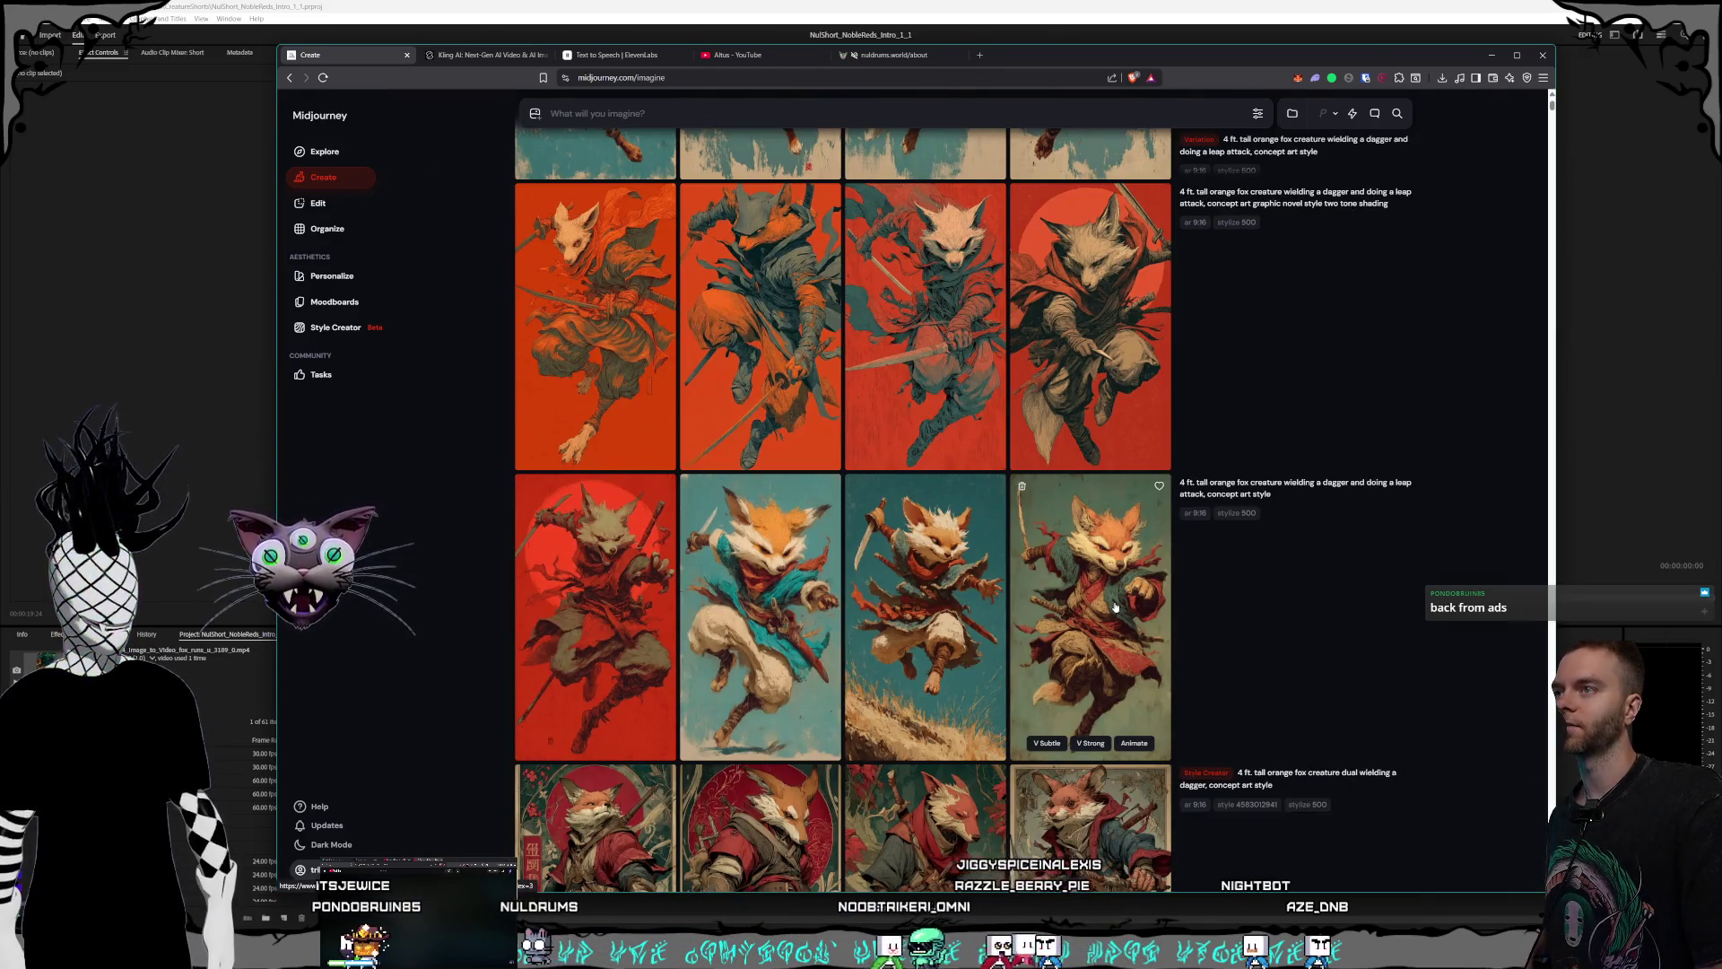
left_click(946, 462)
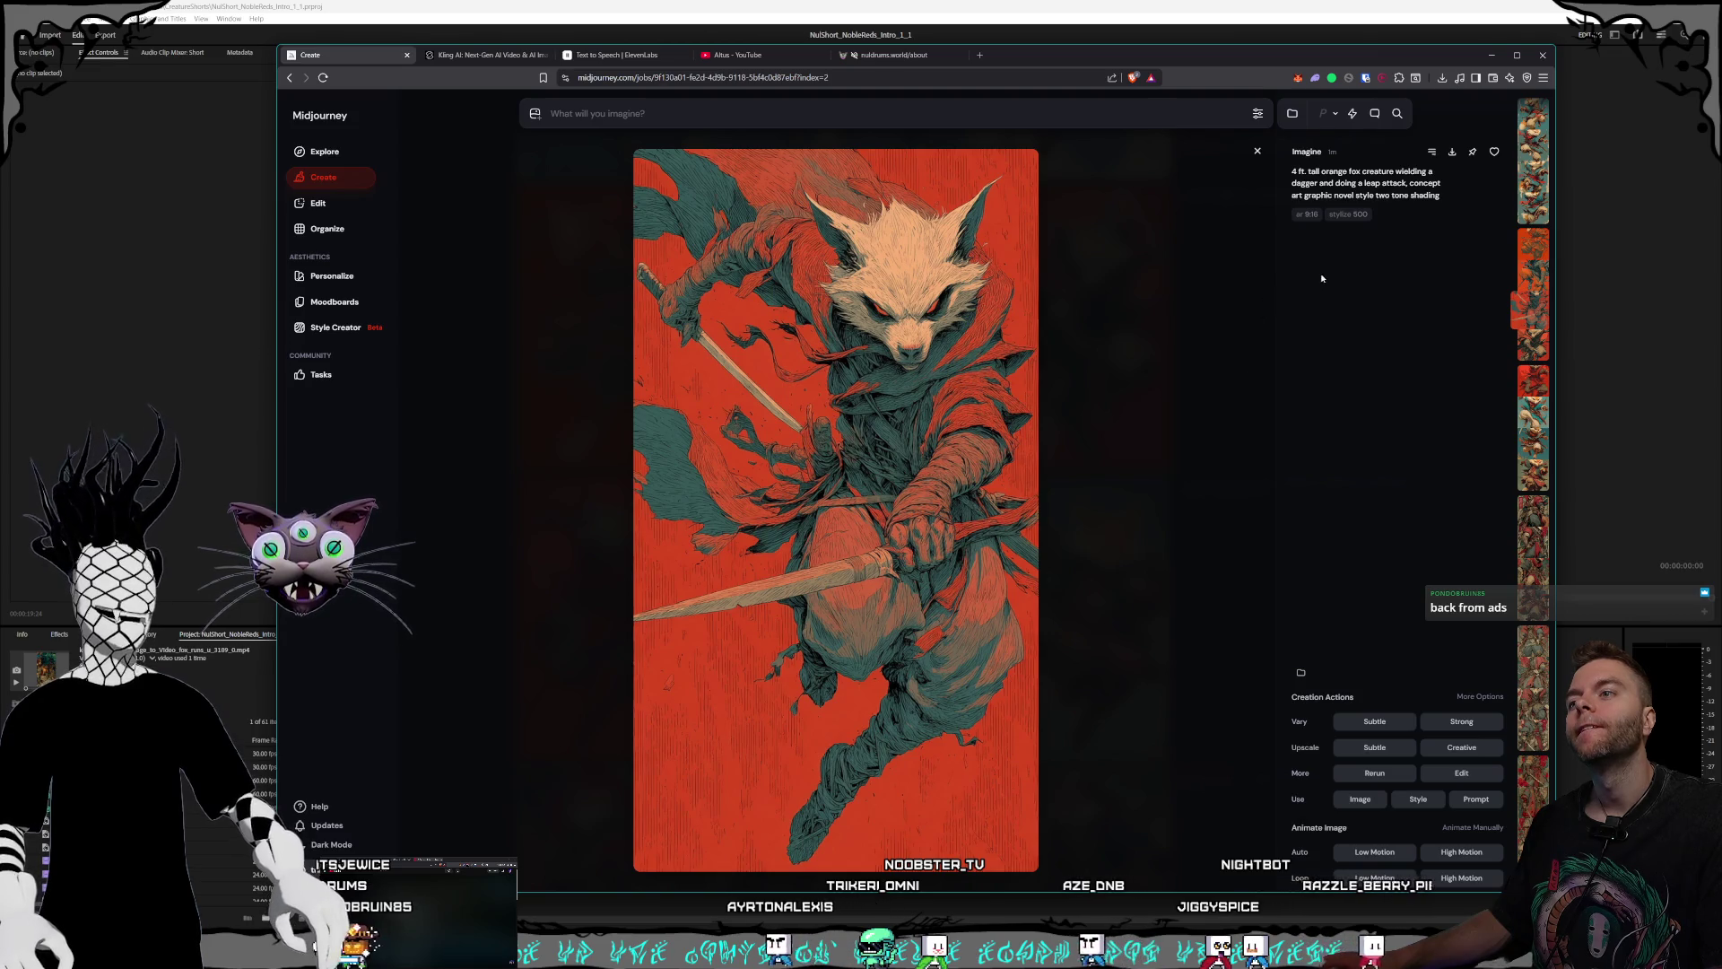
left_click(1450, 152)
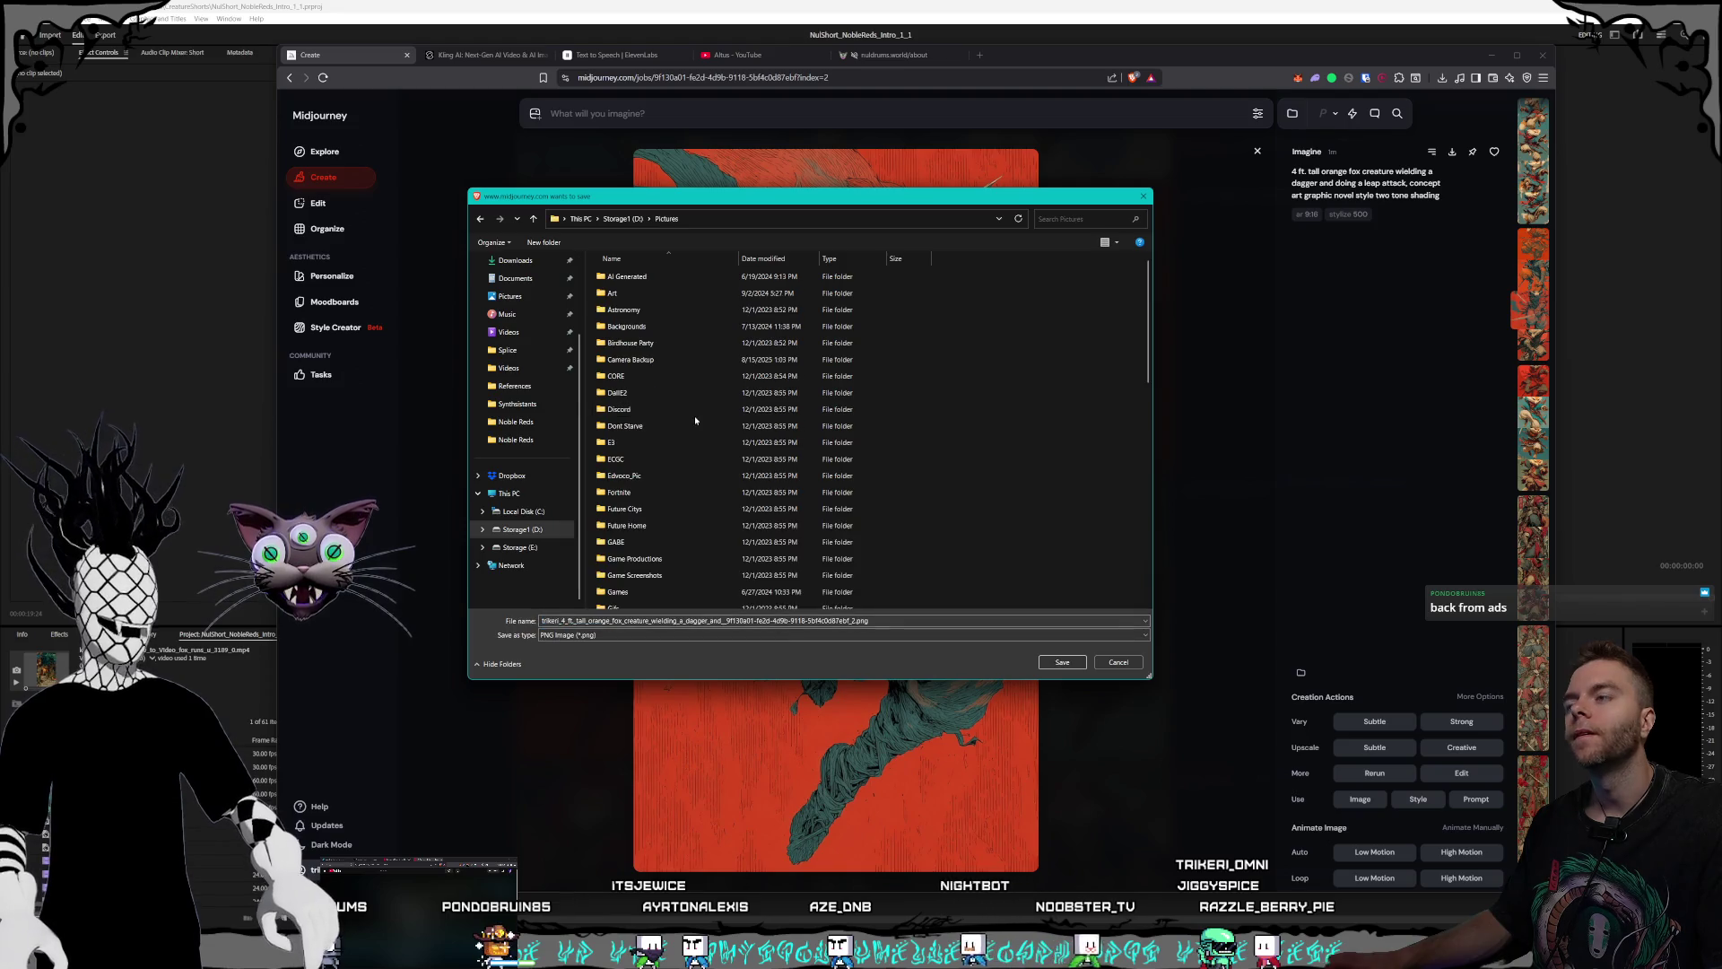
- Save the red fox PNG into Pictures\Nuldrums\Characters\Shorts\Noble Reds
scroll(675, 421, "down", 5)
scroll(668, 440, "down", 1)
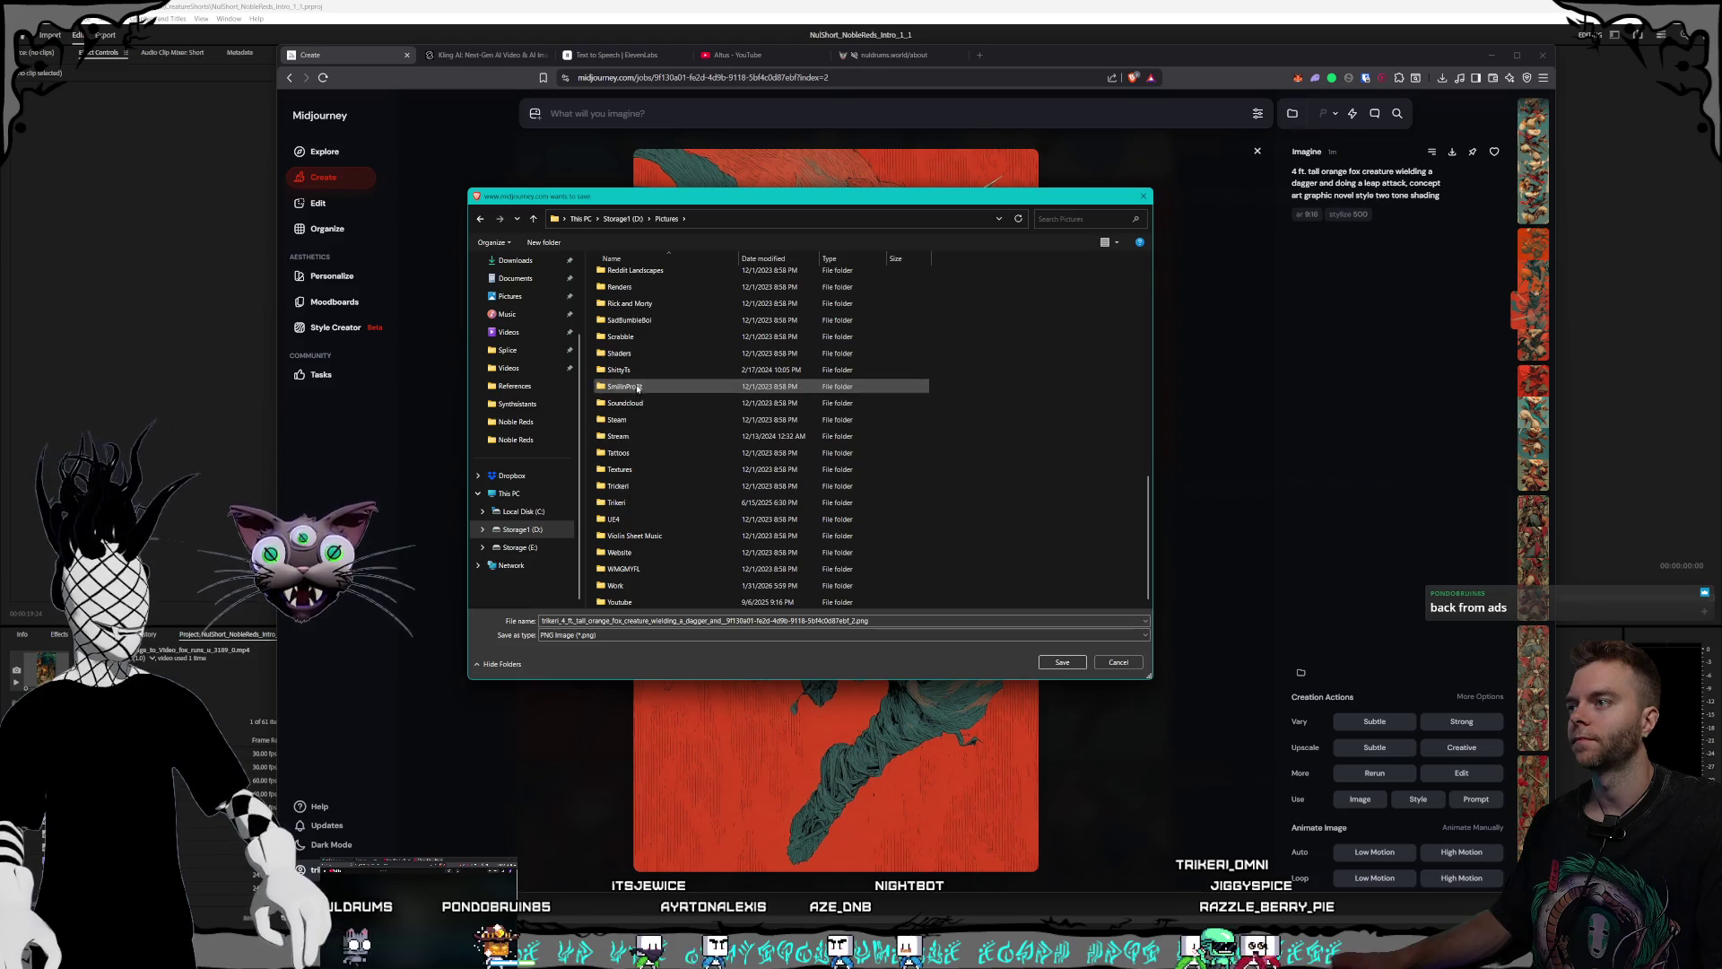
scroll(663, 377, "up", 3)
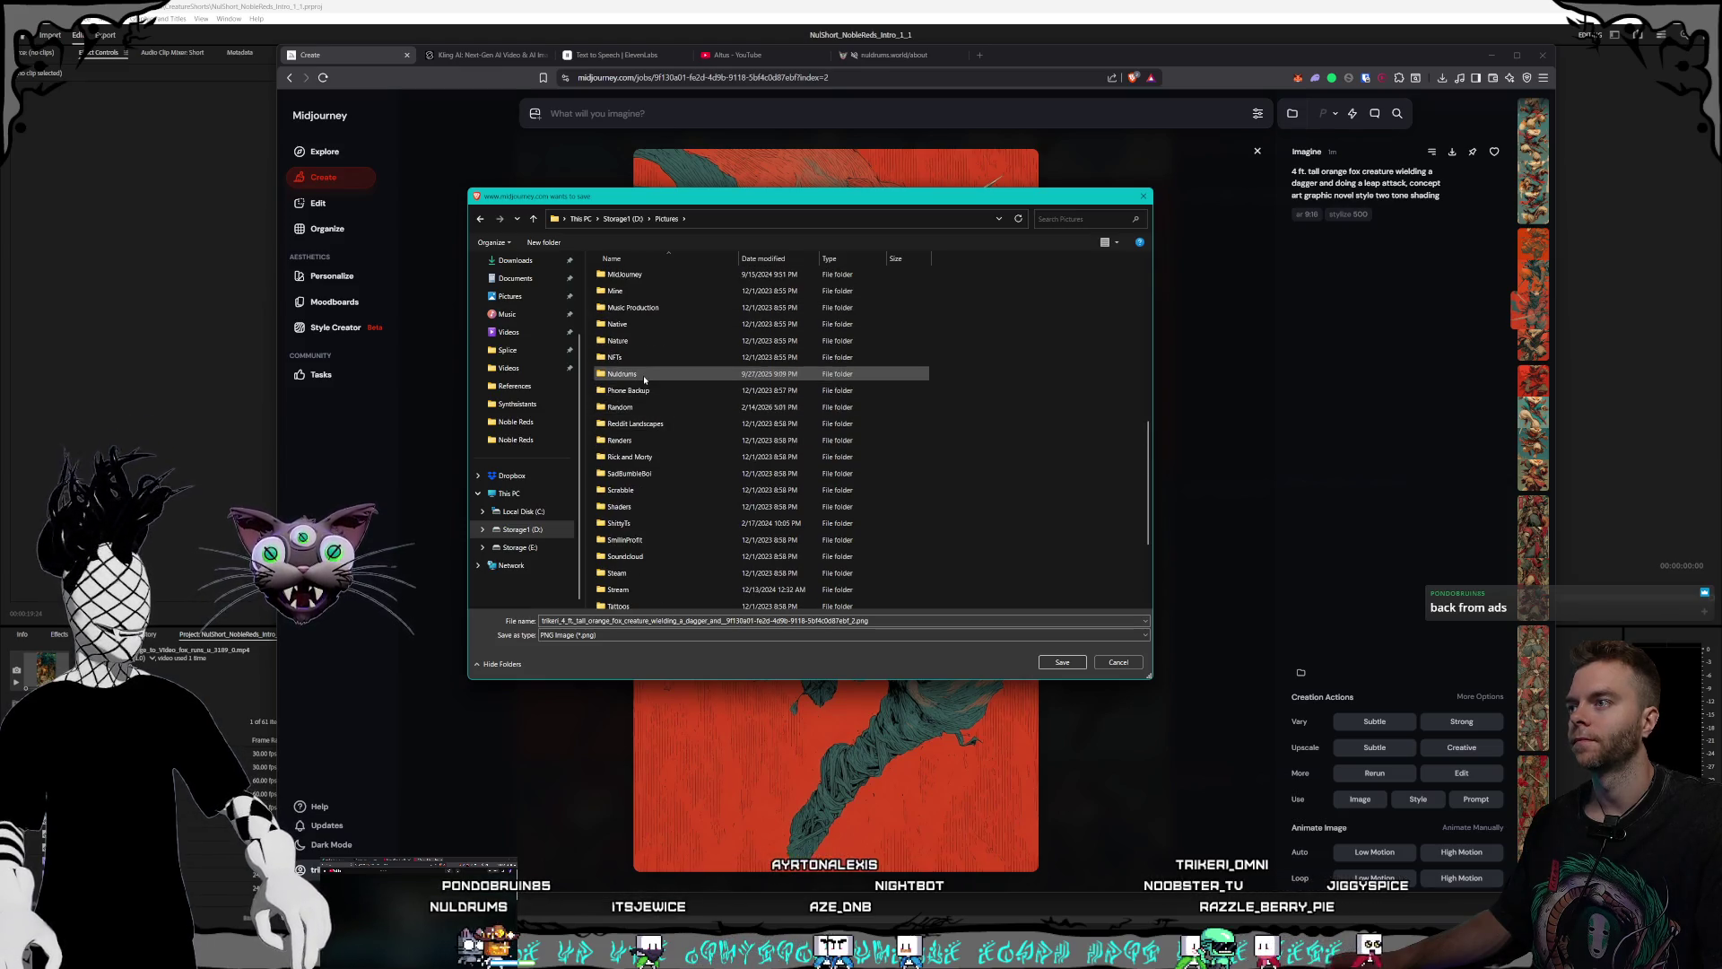
double_click(686, 375)
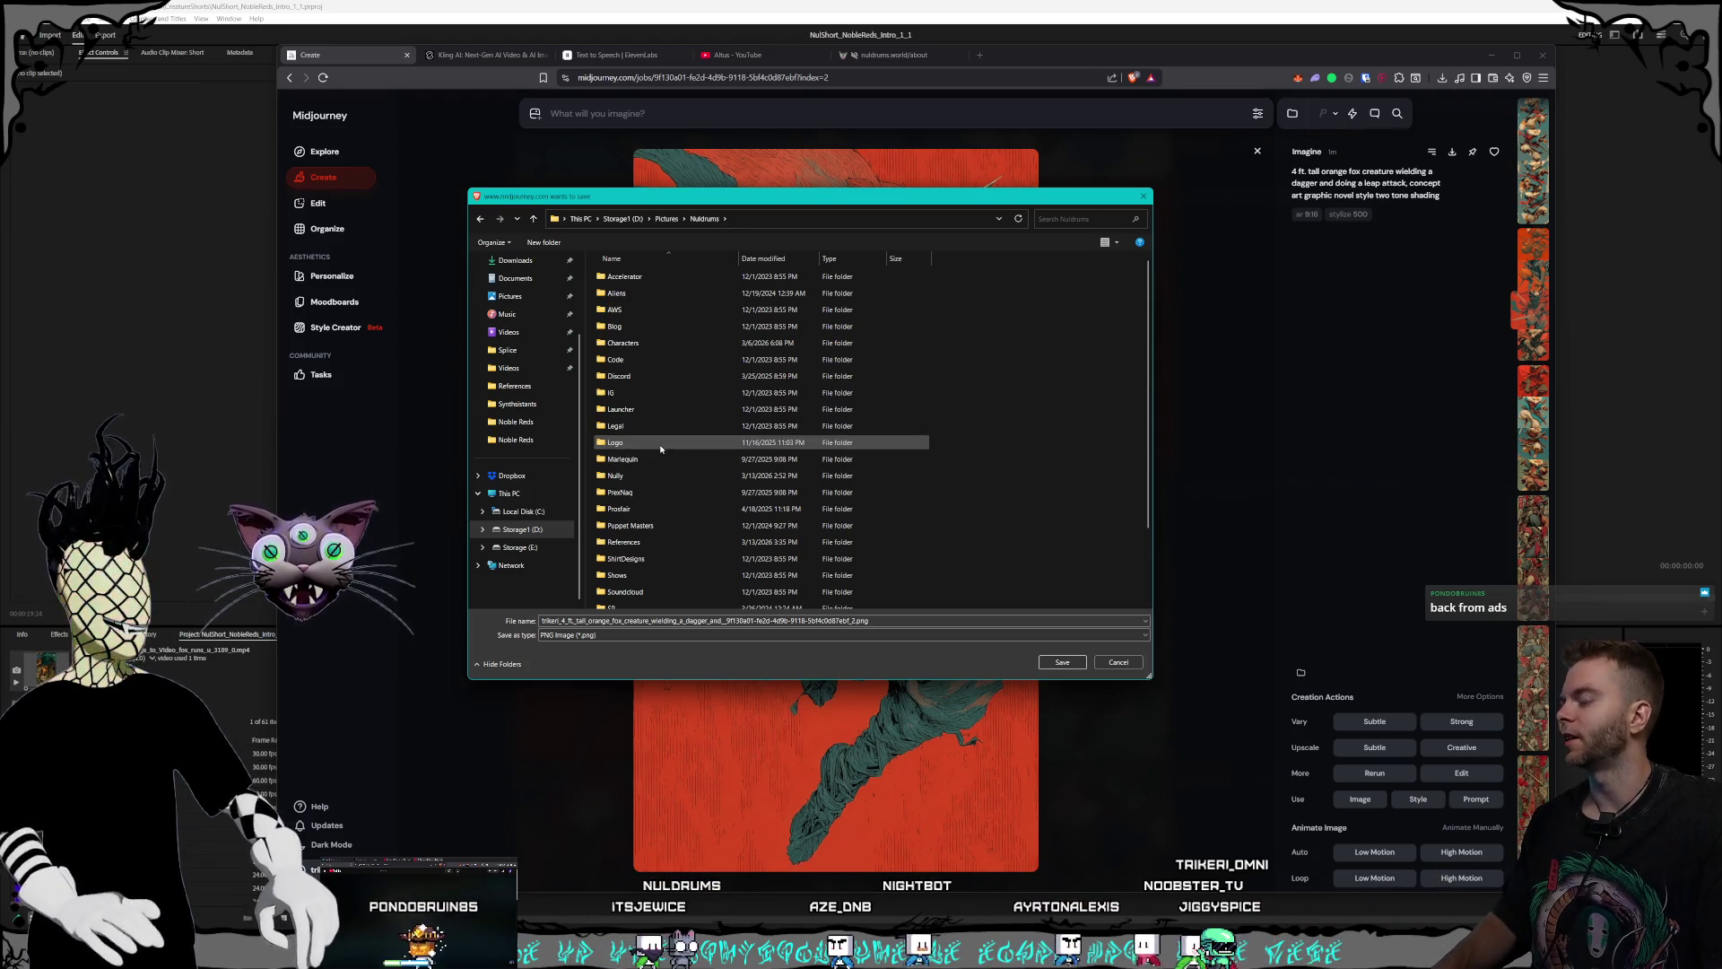
left_click(641, 345)
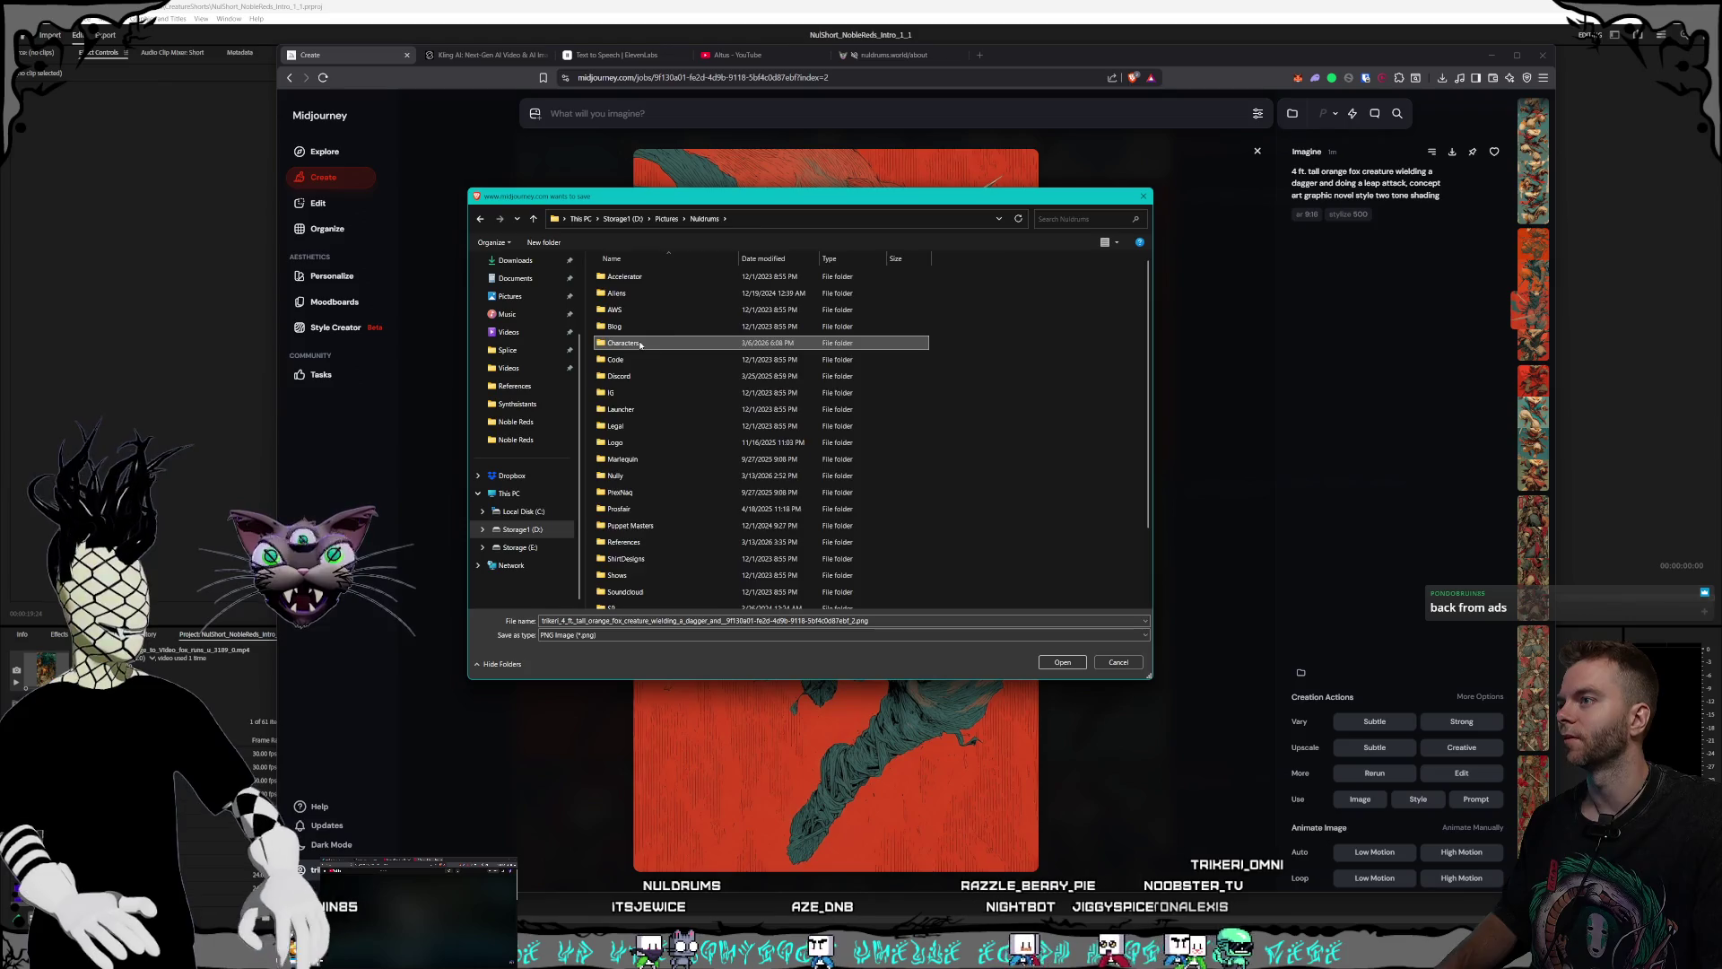
double_click(641, 345)
double_click(632, 296)
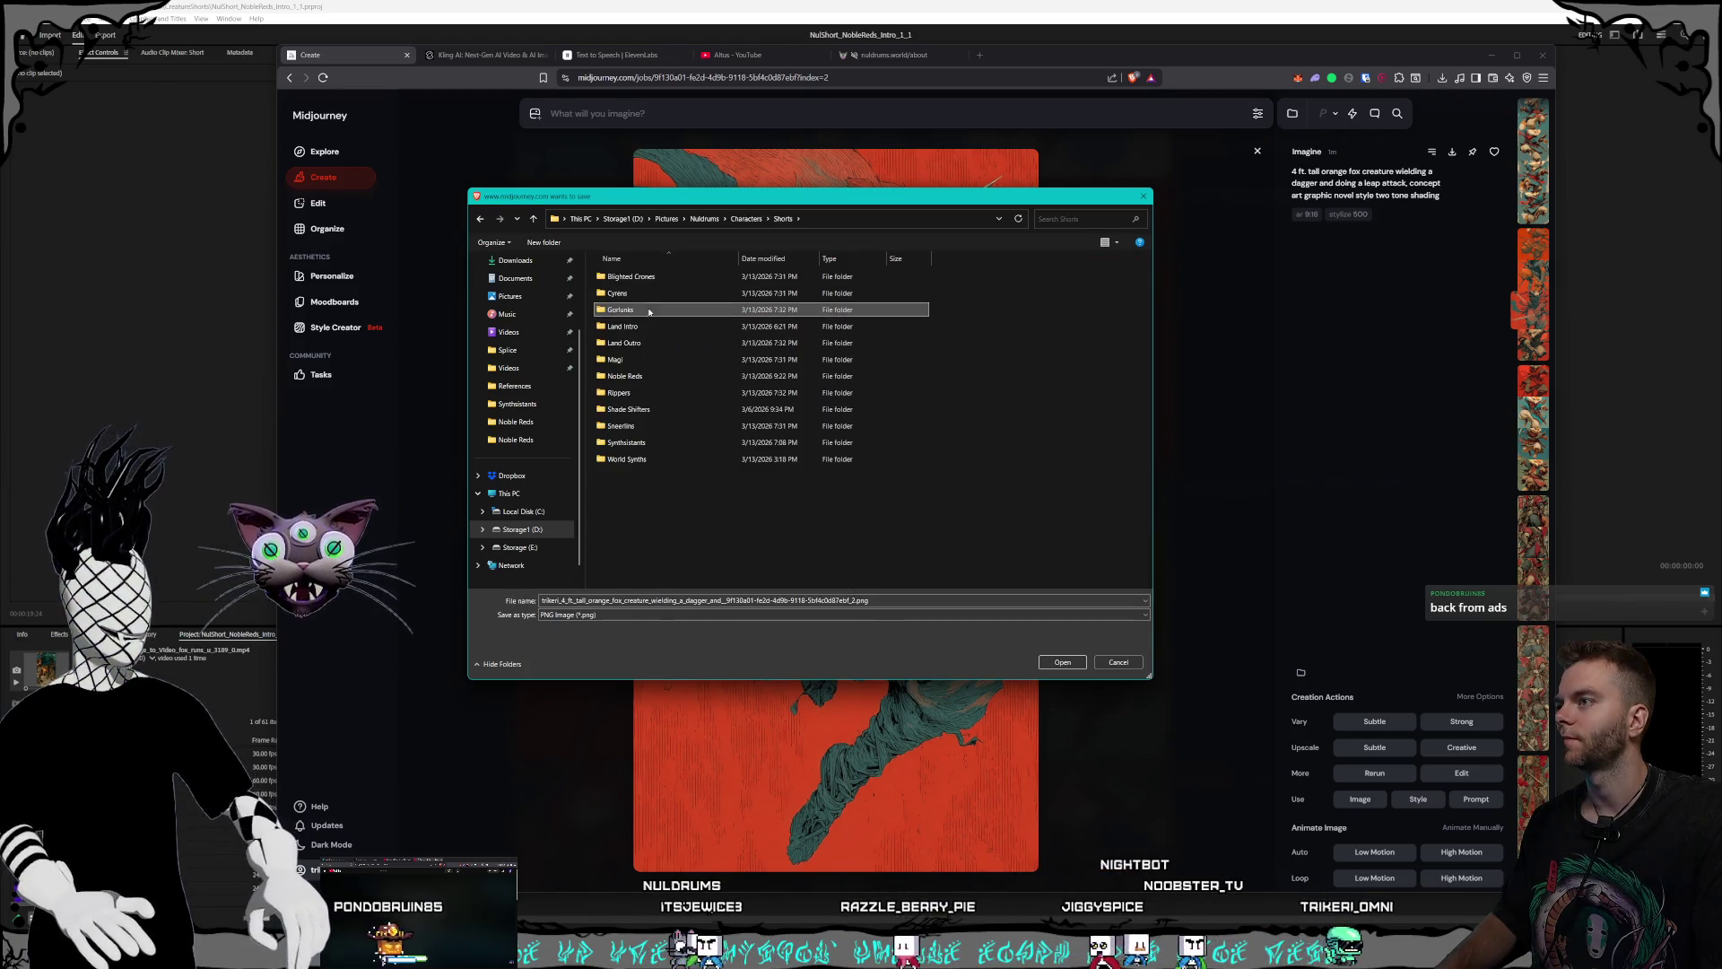
double_click(628, 377)
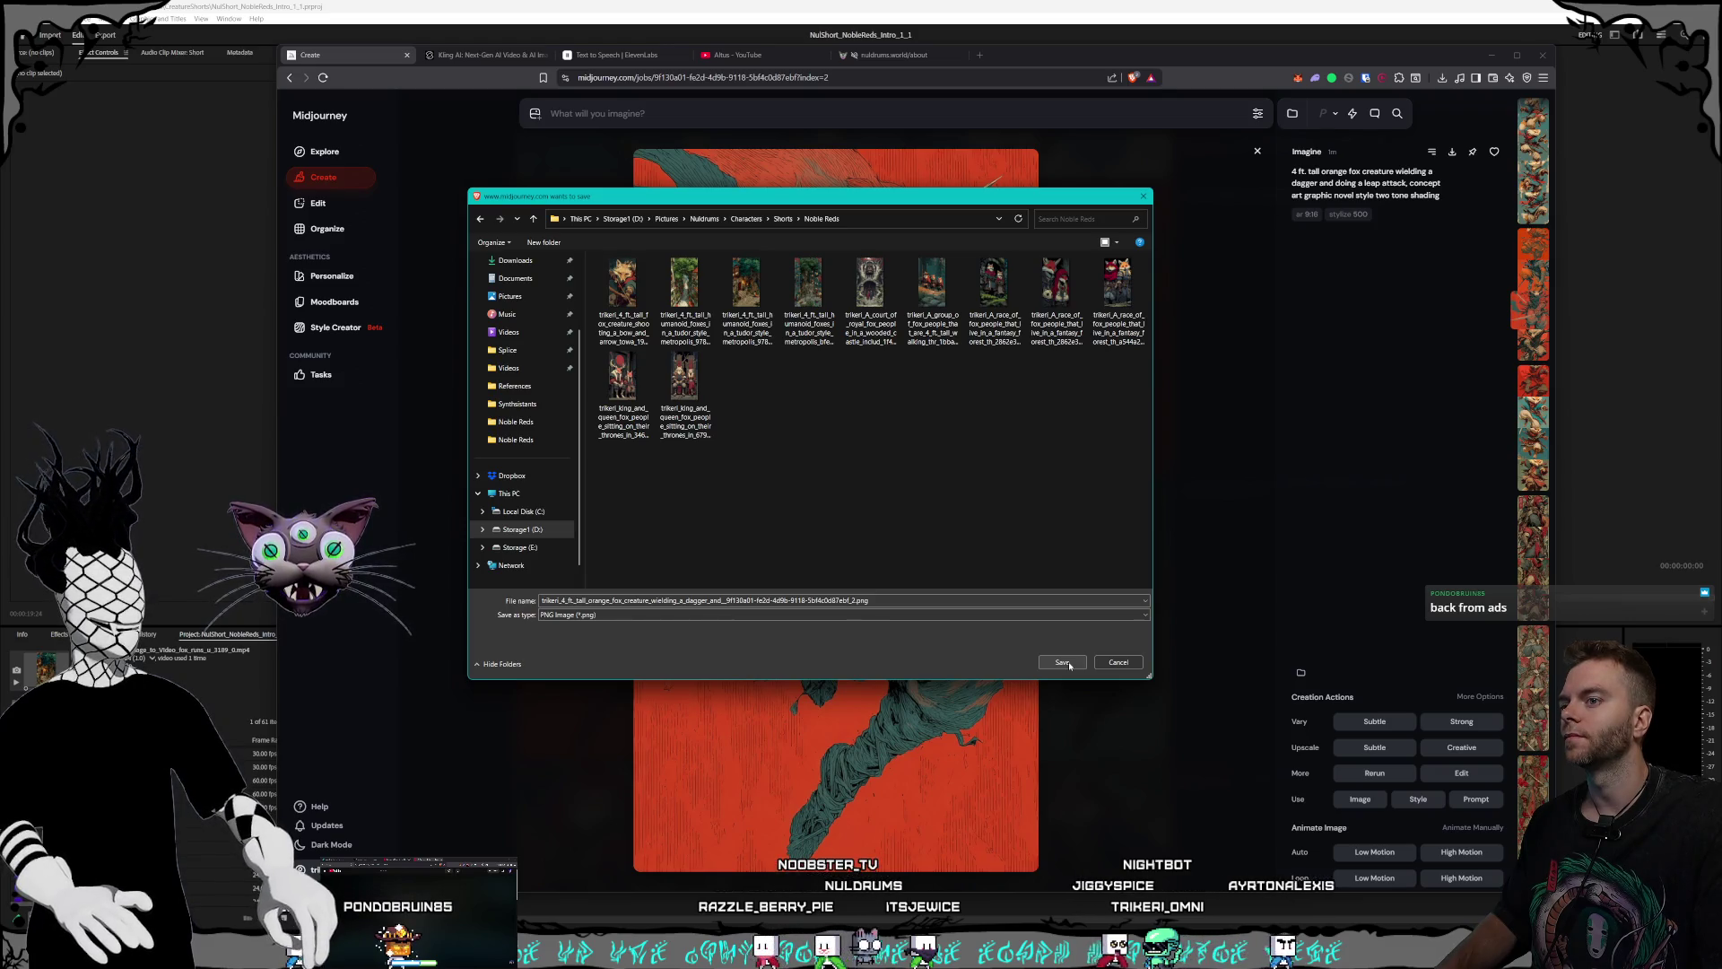
left_click(1062, 662)
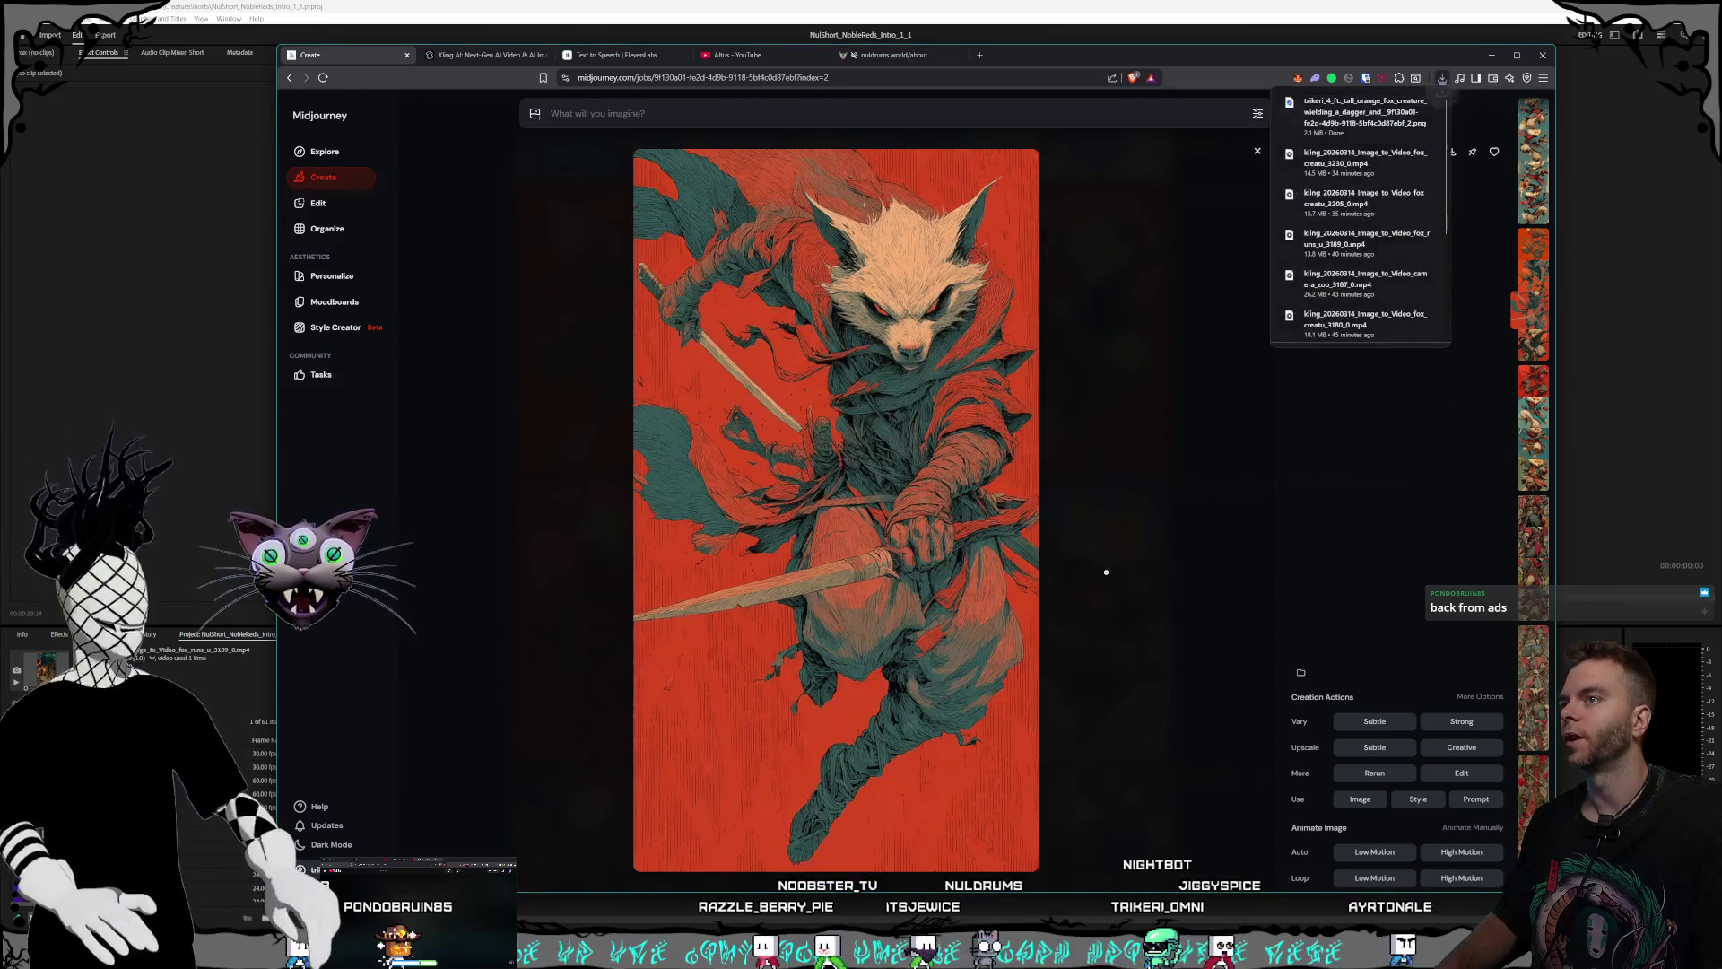
left_click(1119, 577)
- Browse the Create feed and preview a red-robed fox warrior image
scroll(903, 583, "down", 4)
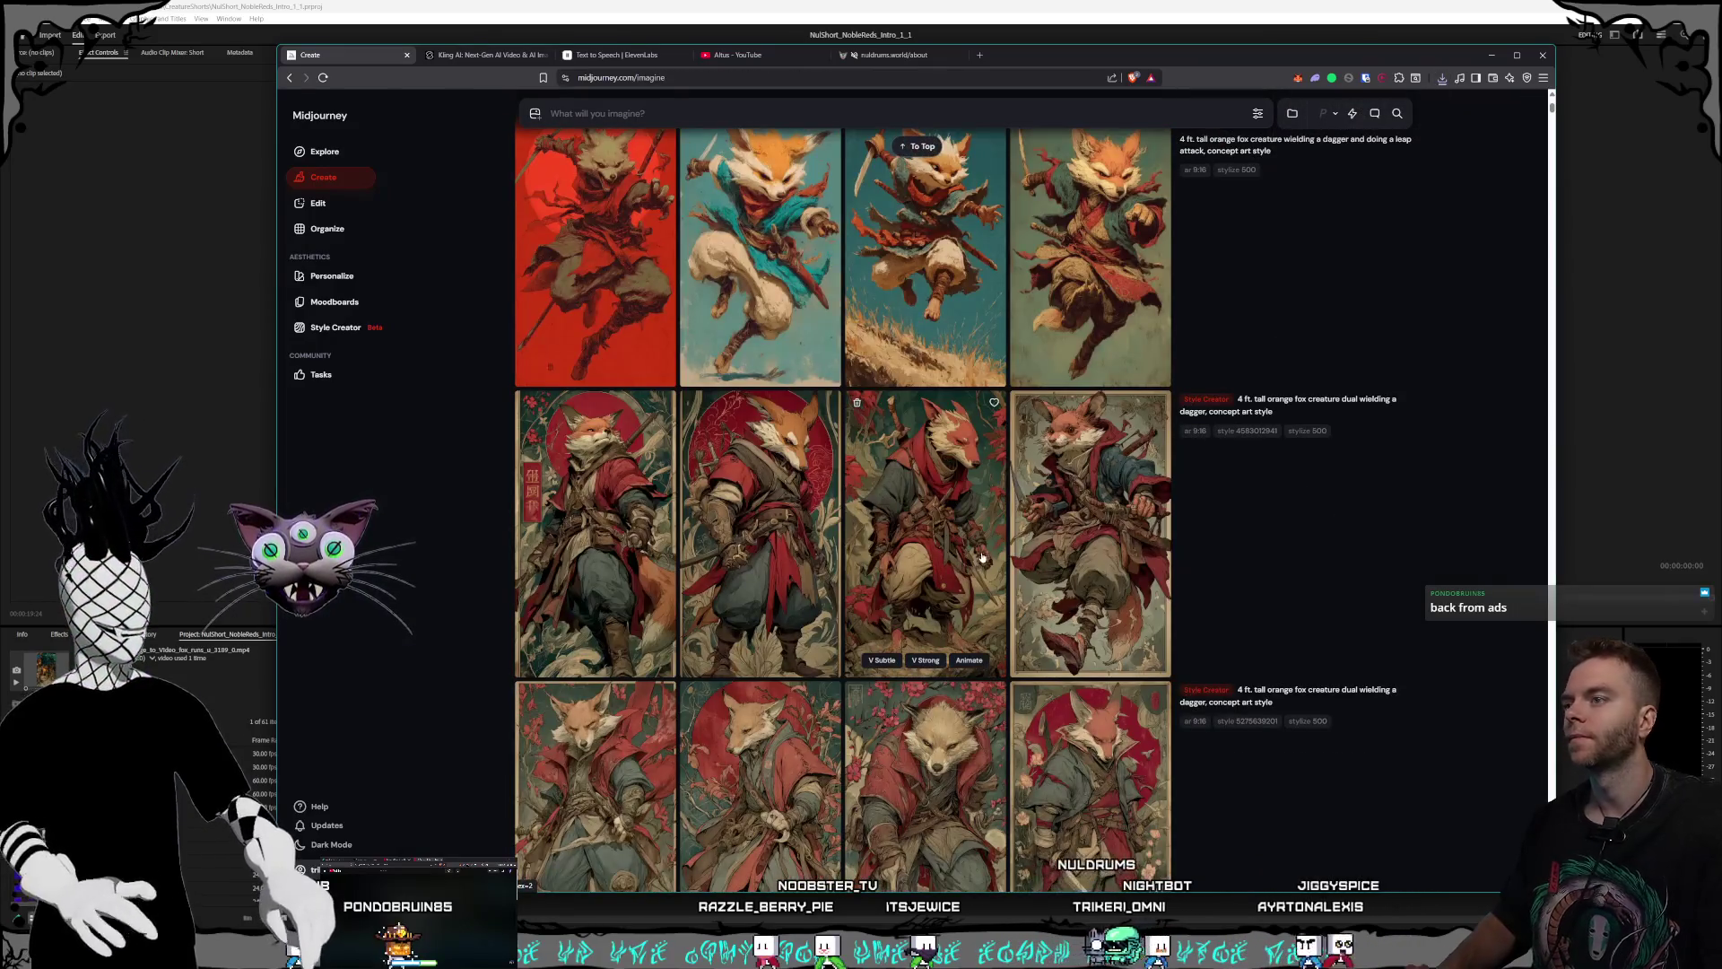
scroll(953, 538, "down", 2)
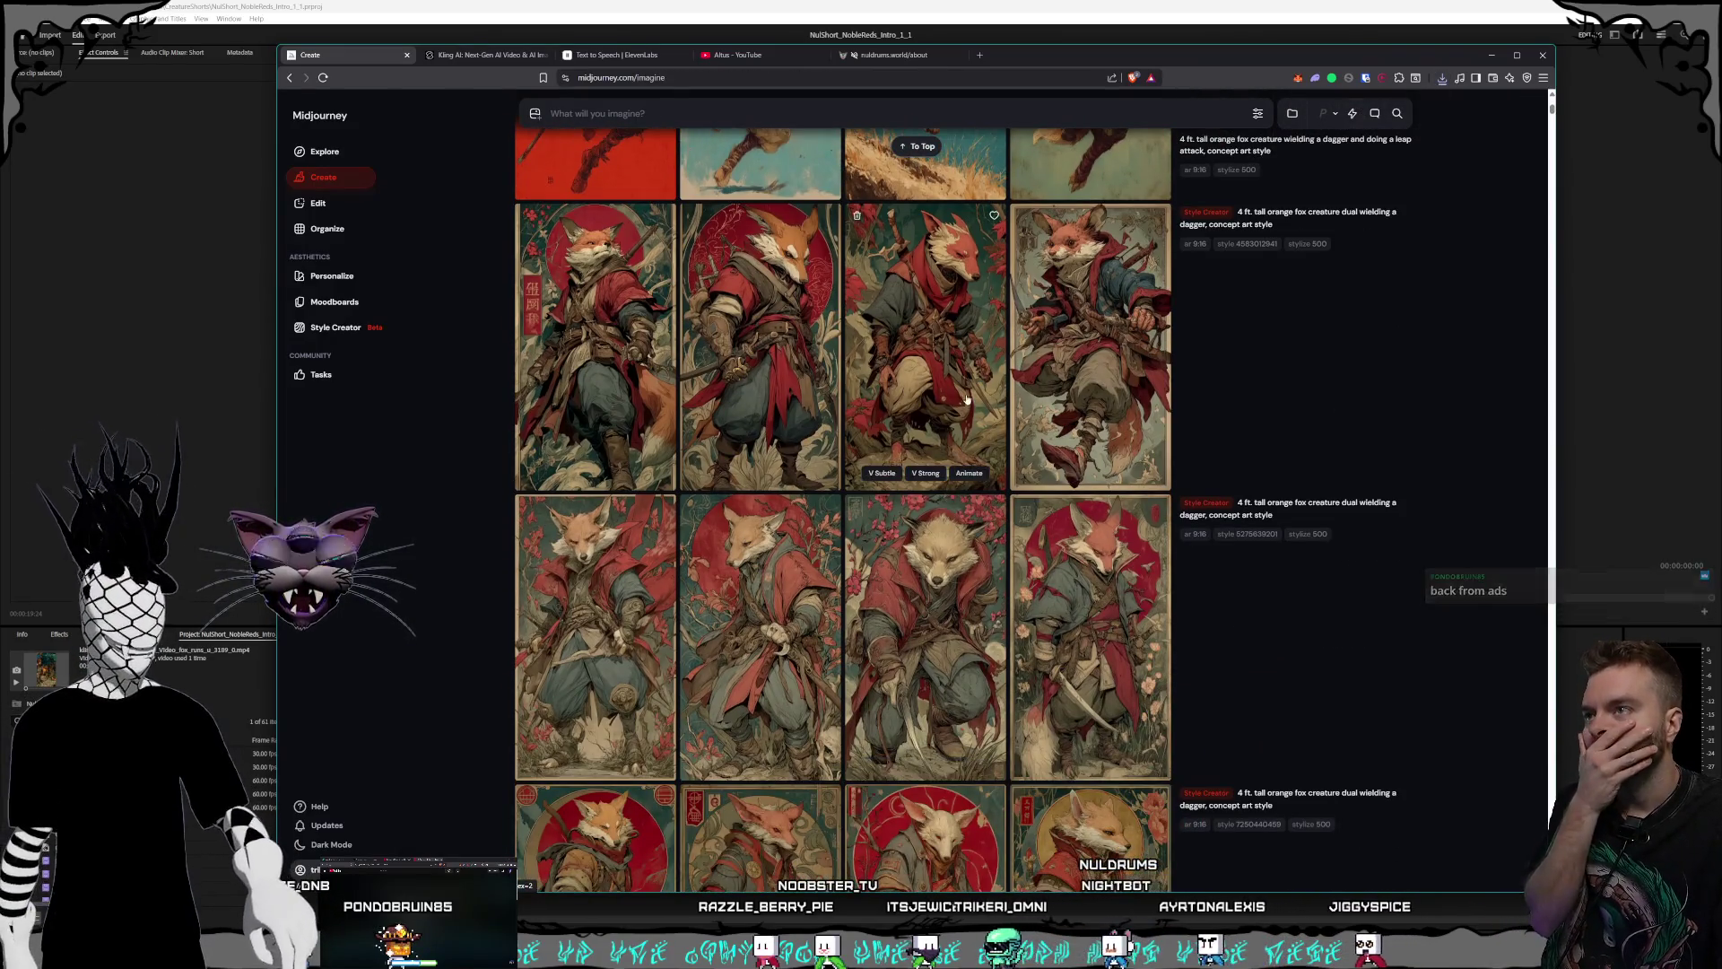
scroll(962, 395, "down", 5)
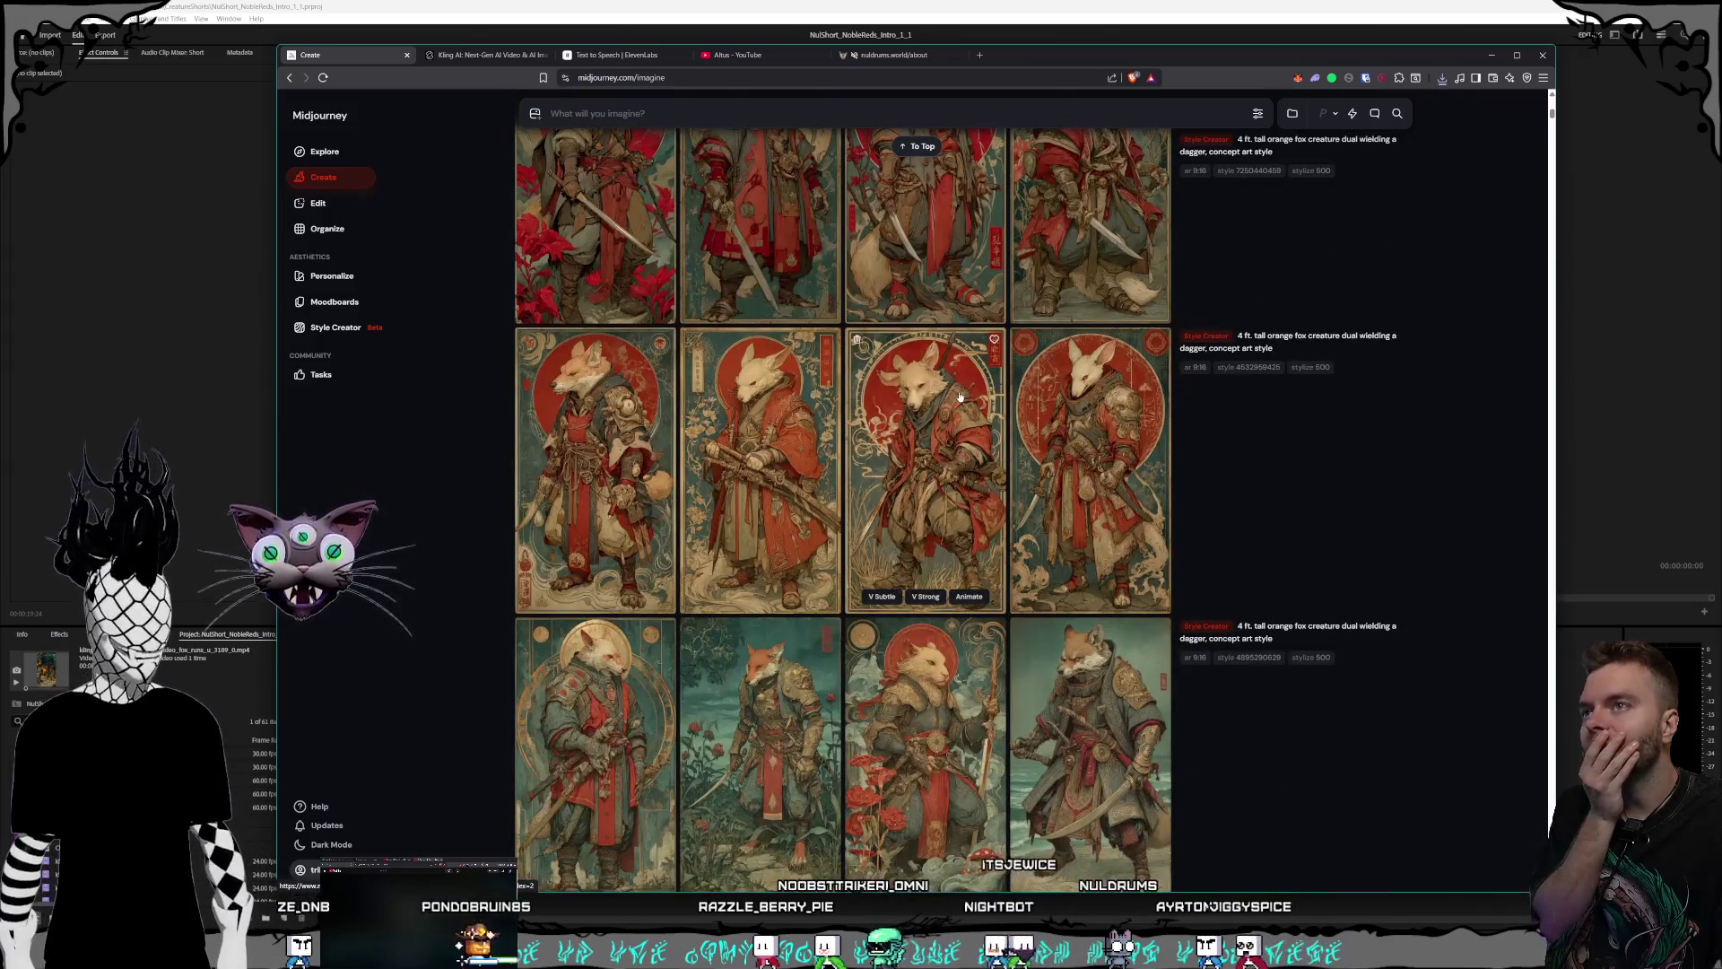
scroll(961, 396, "down", 1)
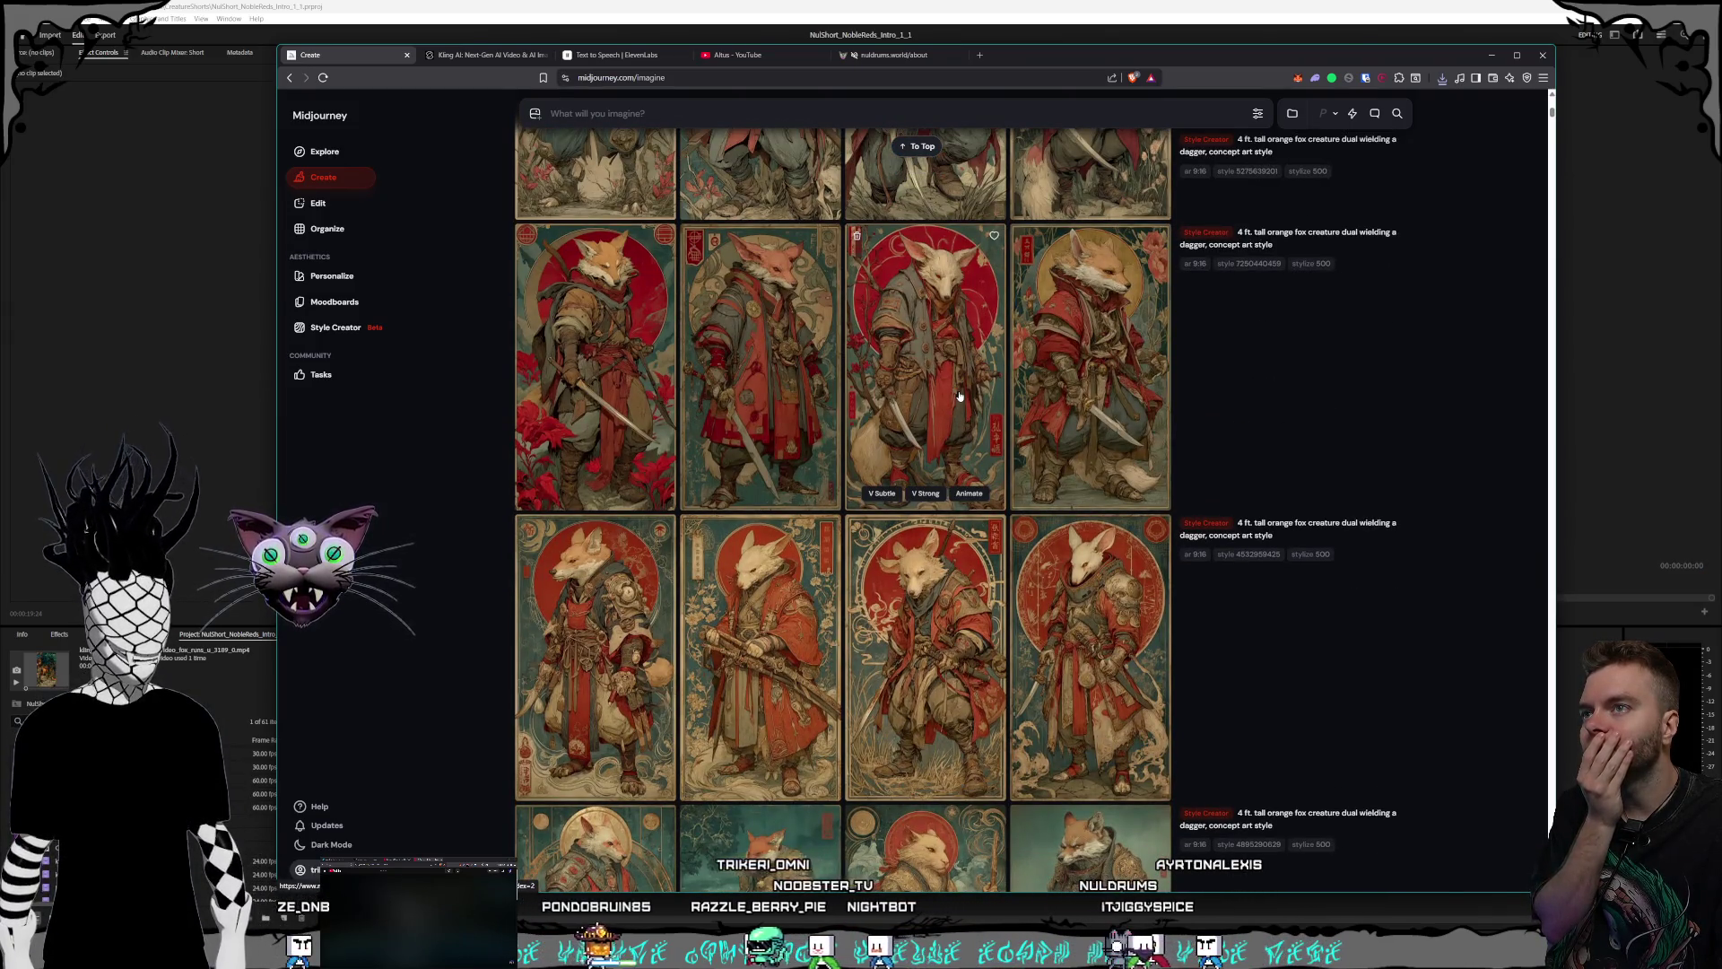
left_click(1041, 496)
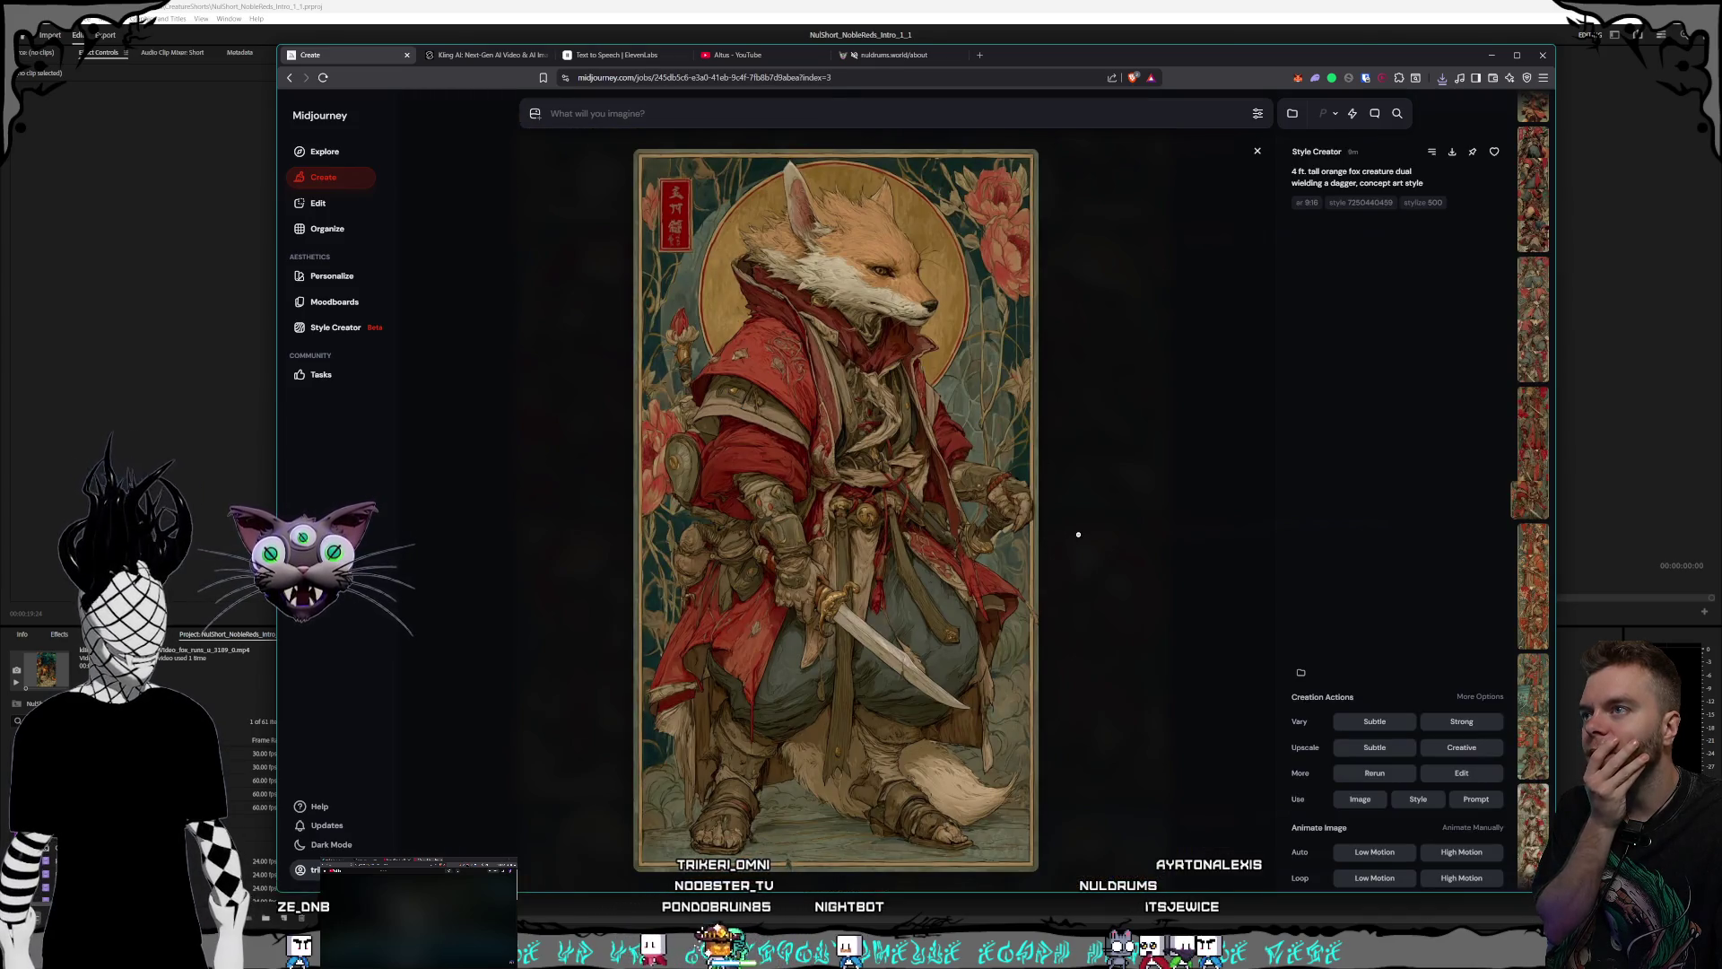
key("Escape")
- Save the standing red-and-teal-robed fox swordsman to Noble Reds, then go to Kling AI
scroll(897, 448, "down", 3)
scroll(879, 430, "down", 3)
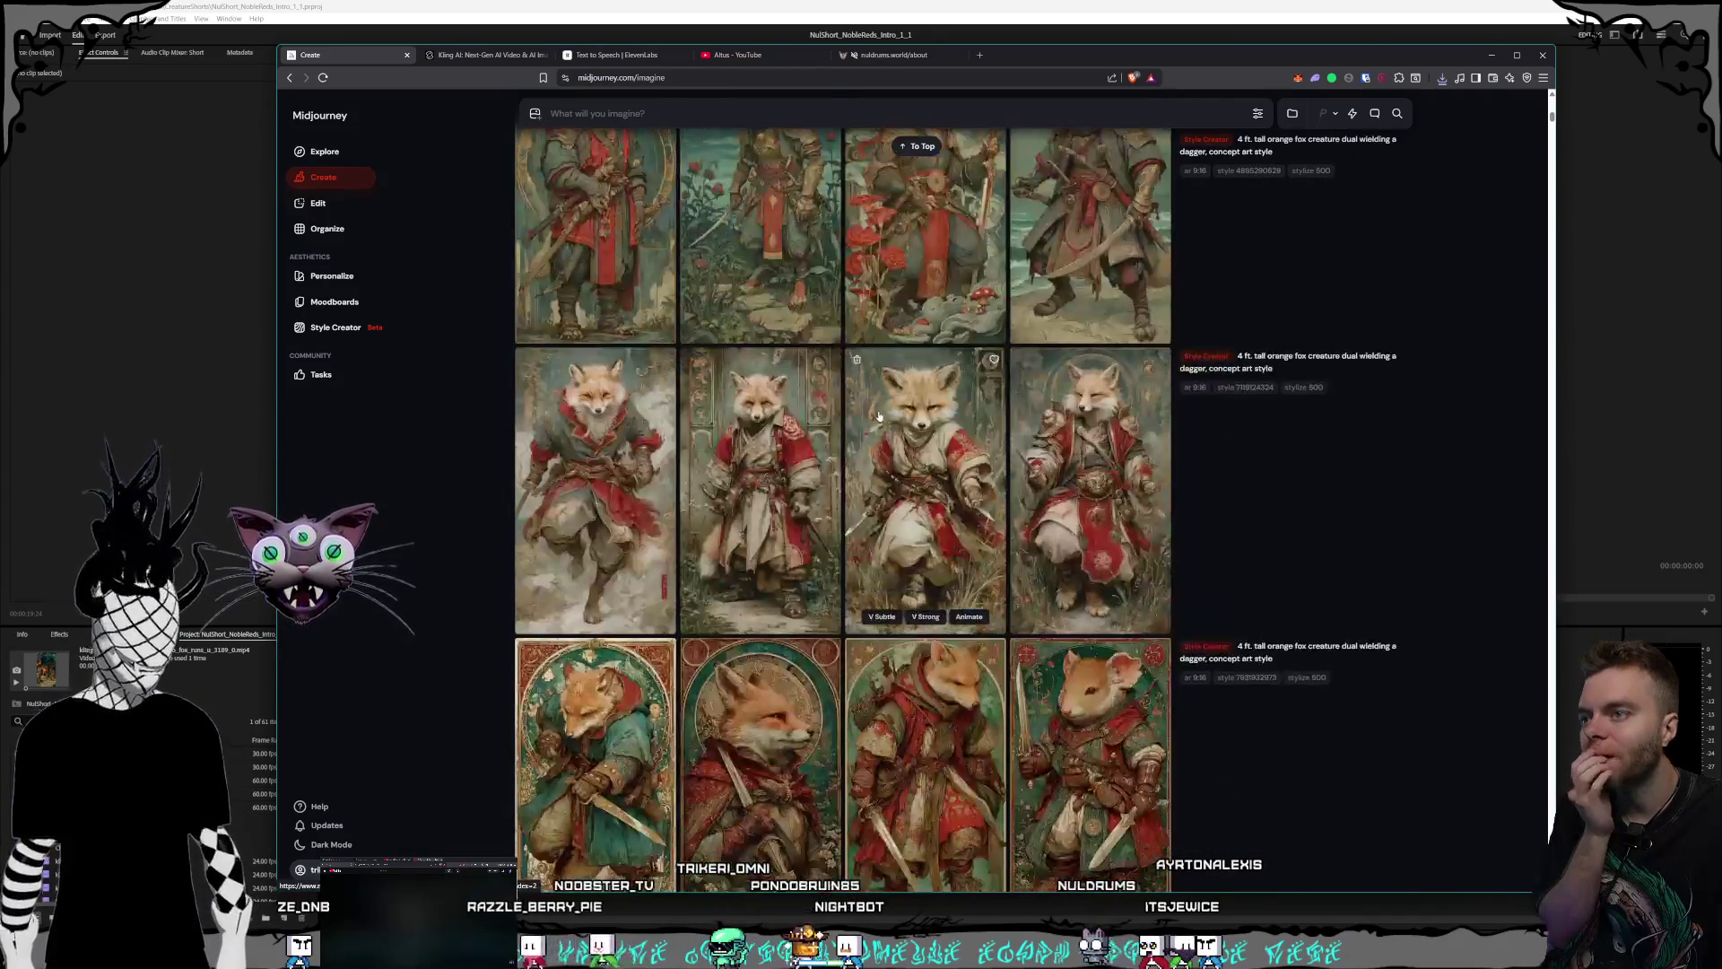
scroll(861, 417, "down", 3)
scroll(861, 417, "down", 4)
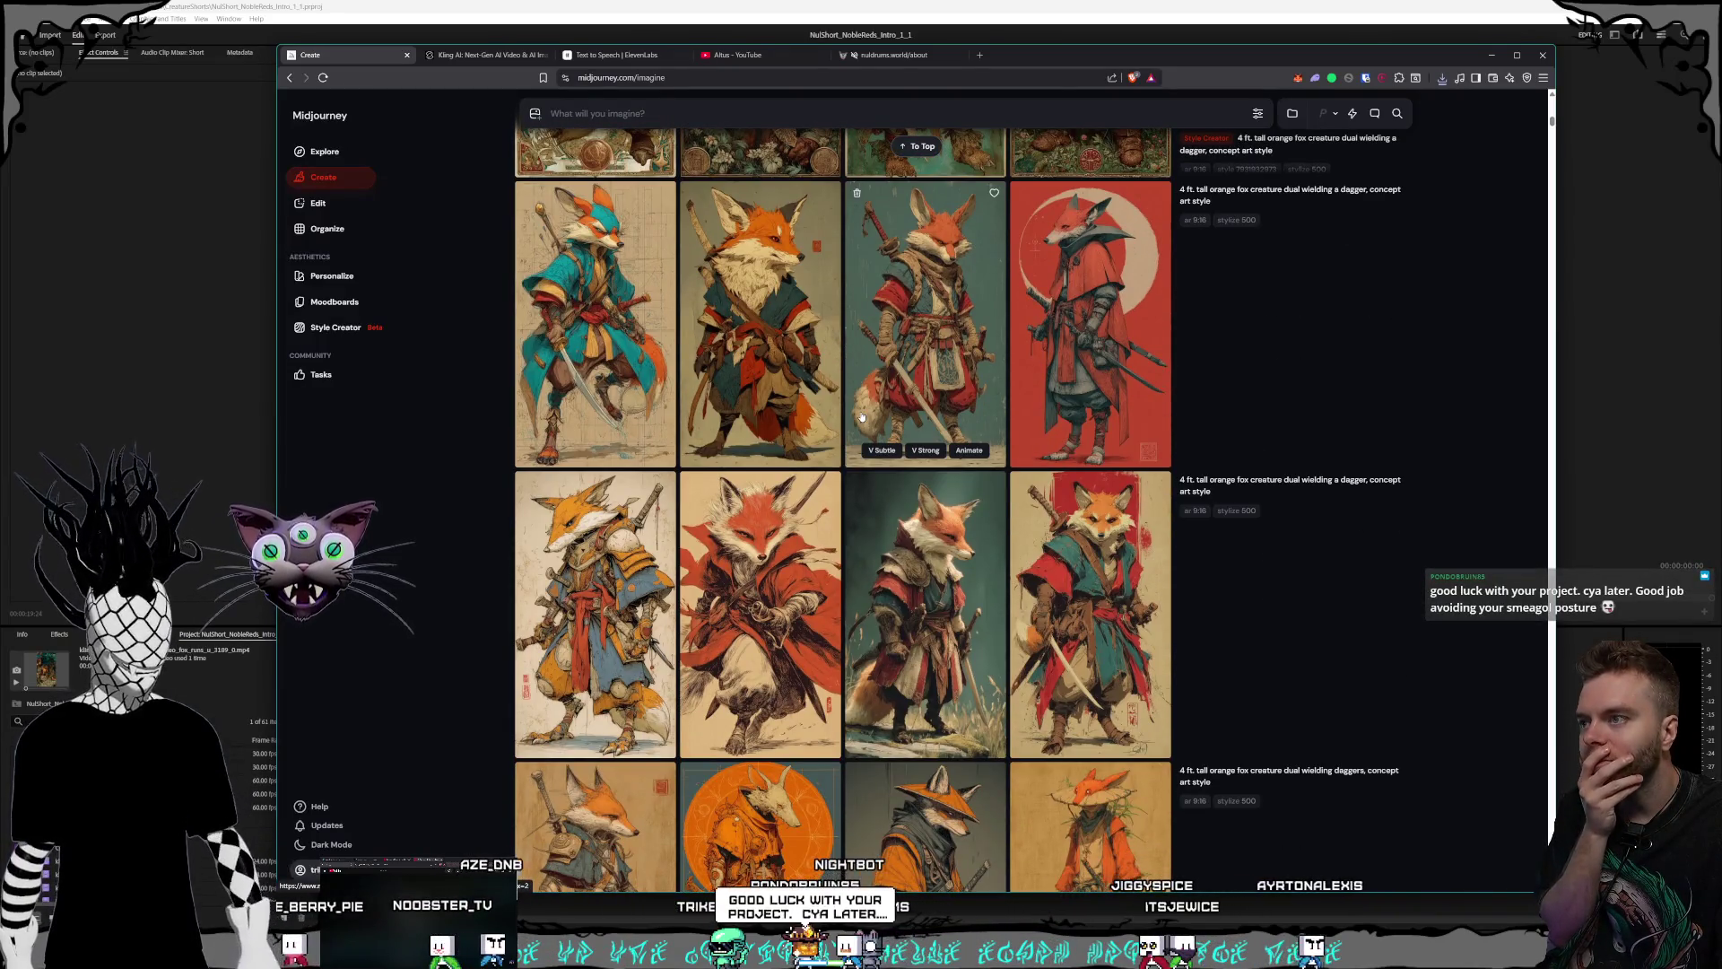
scroll(865, 418, "up", 1)
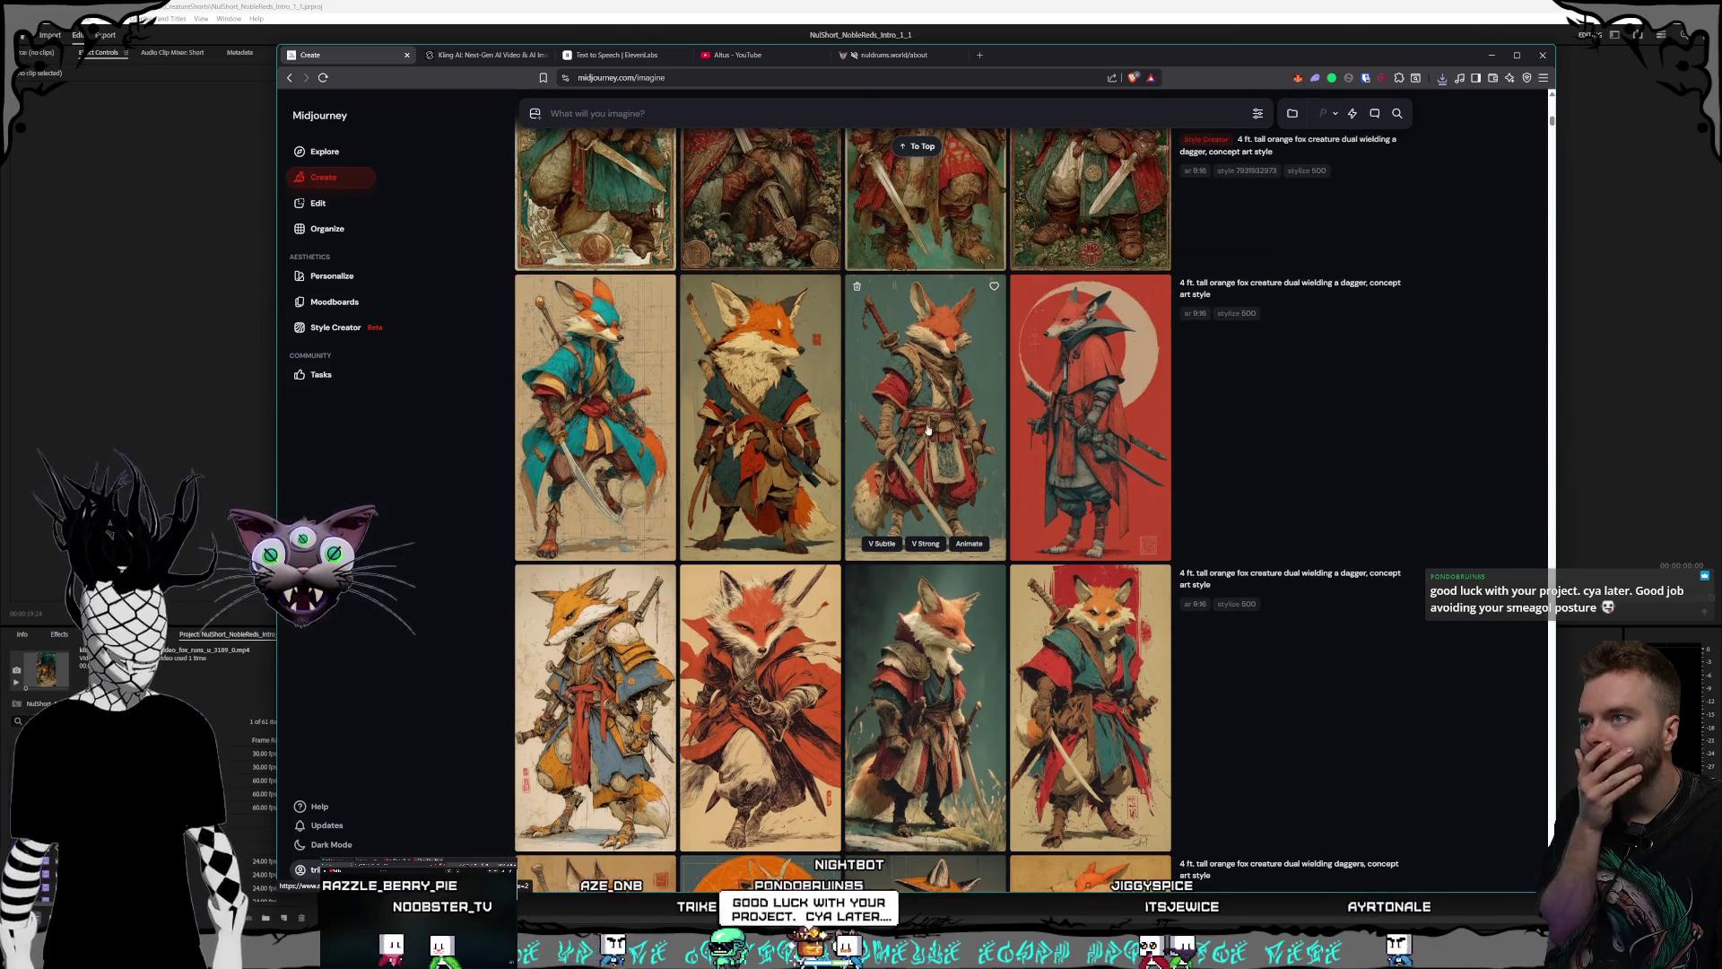
left_click(928, 431)
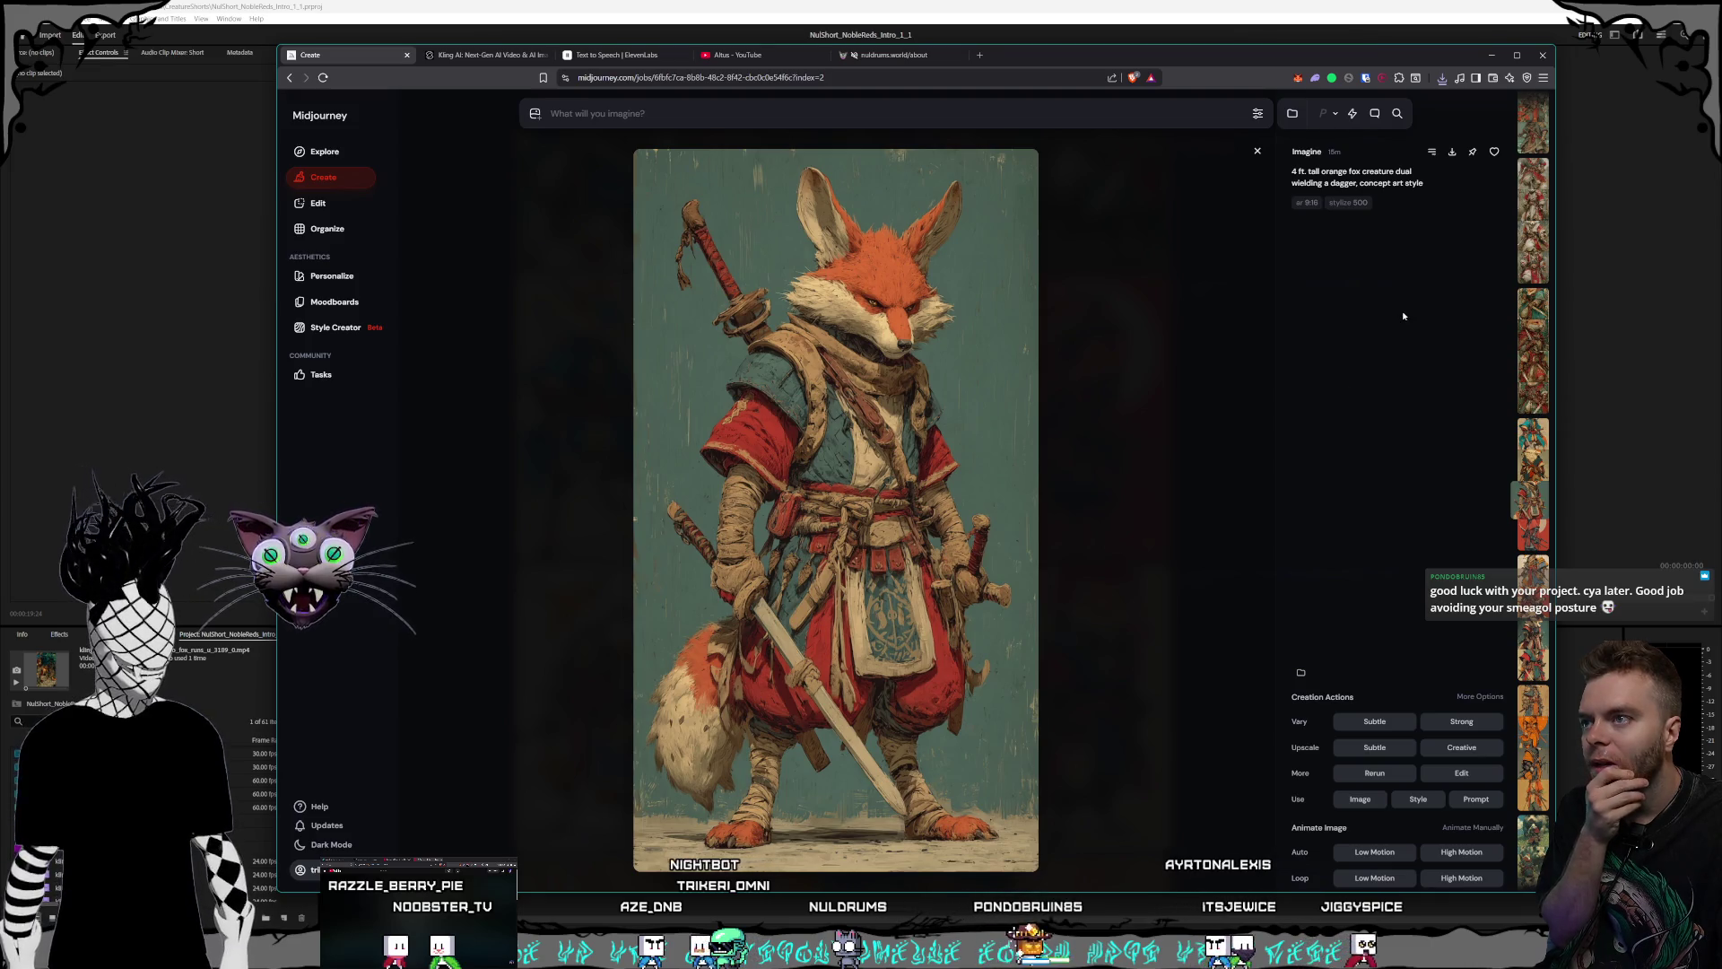
left_click(1453, 153)
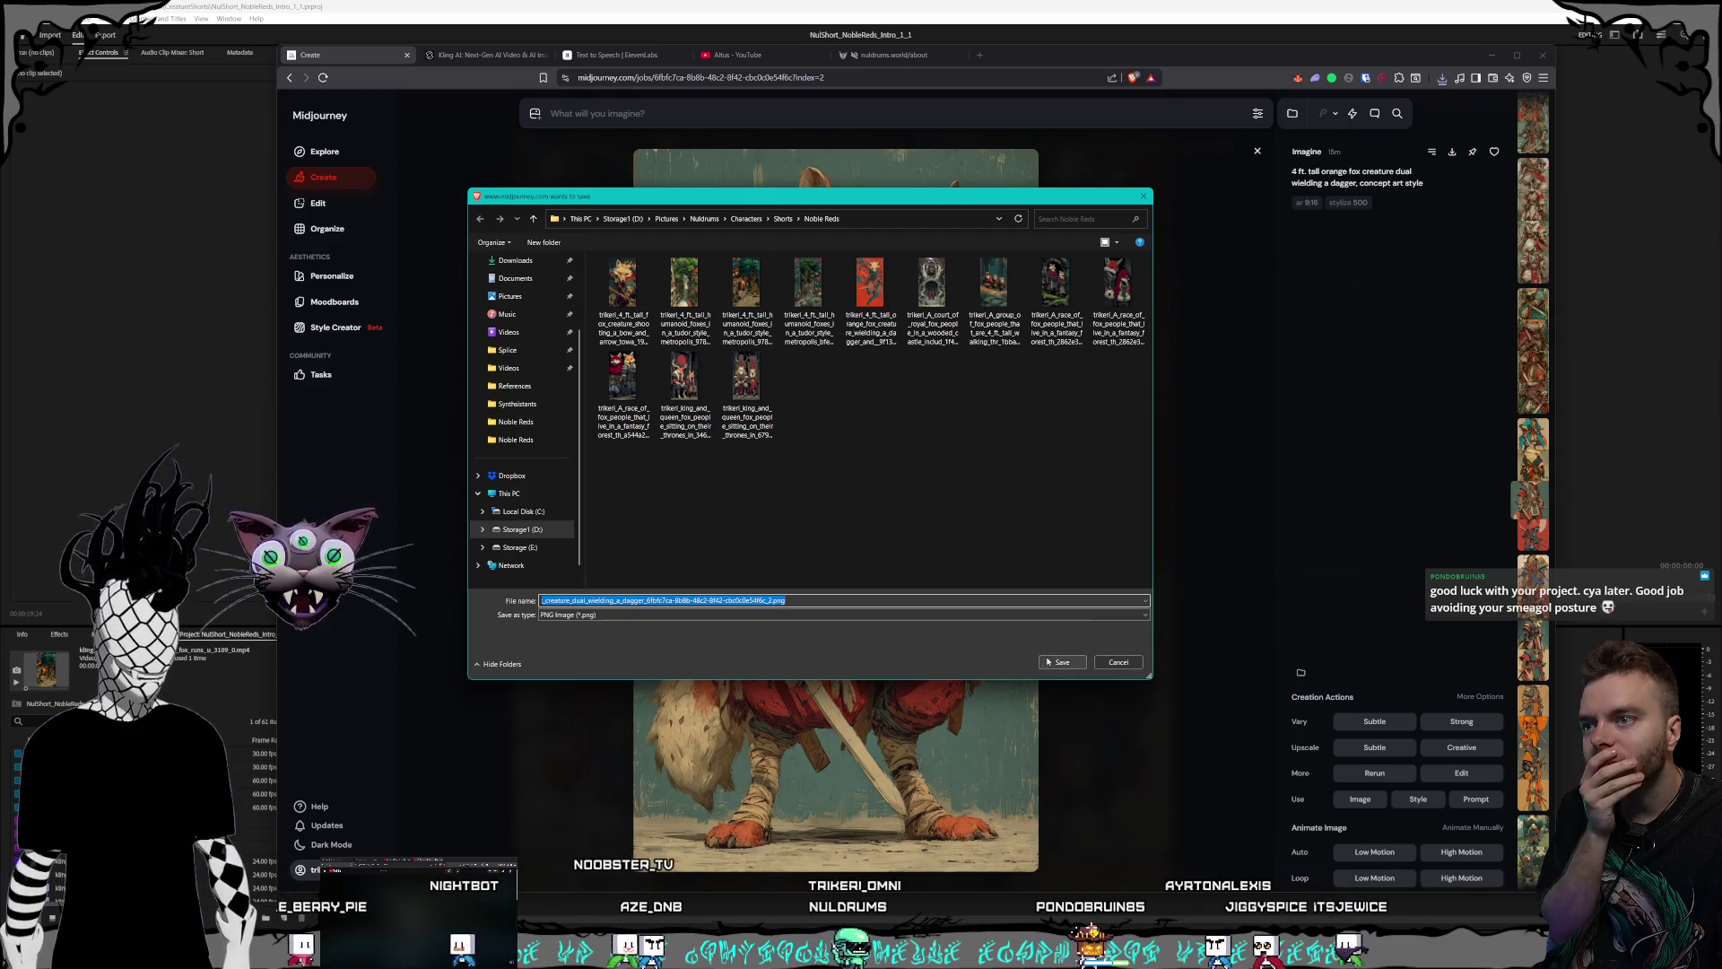
left_click(1057, 662)
left_click(474, 55)
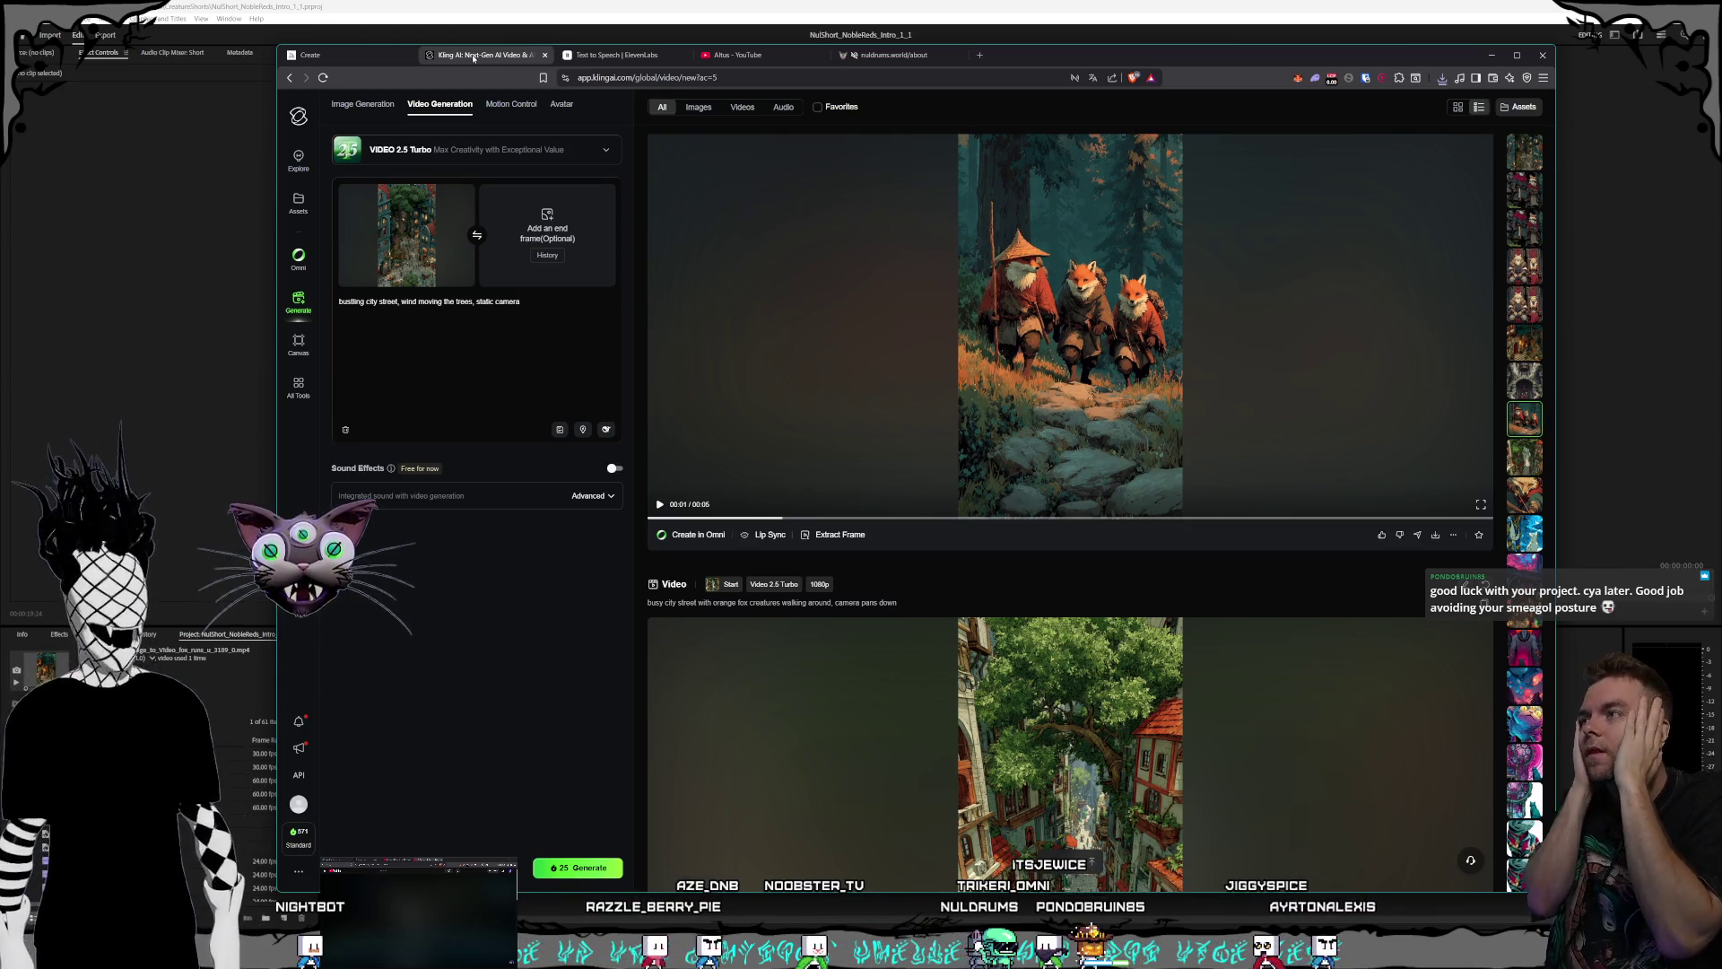
mouse_move(406, 235)
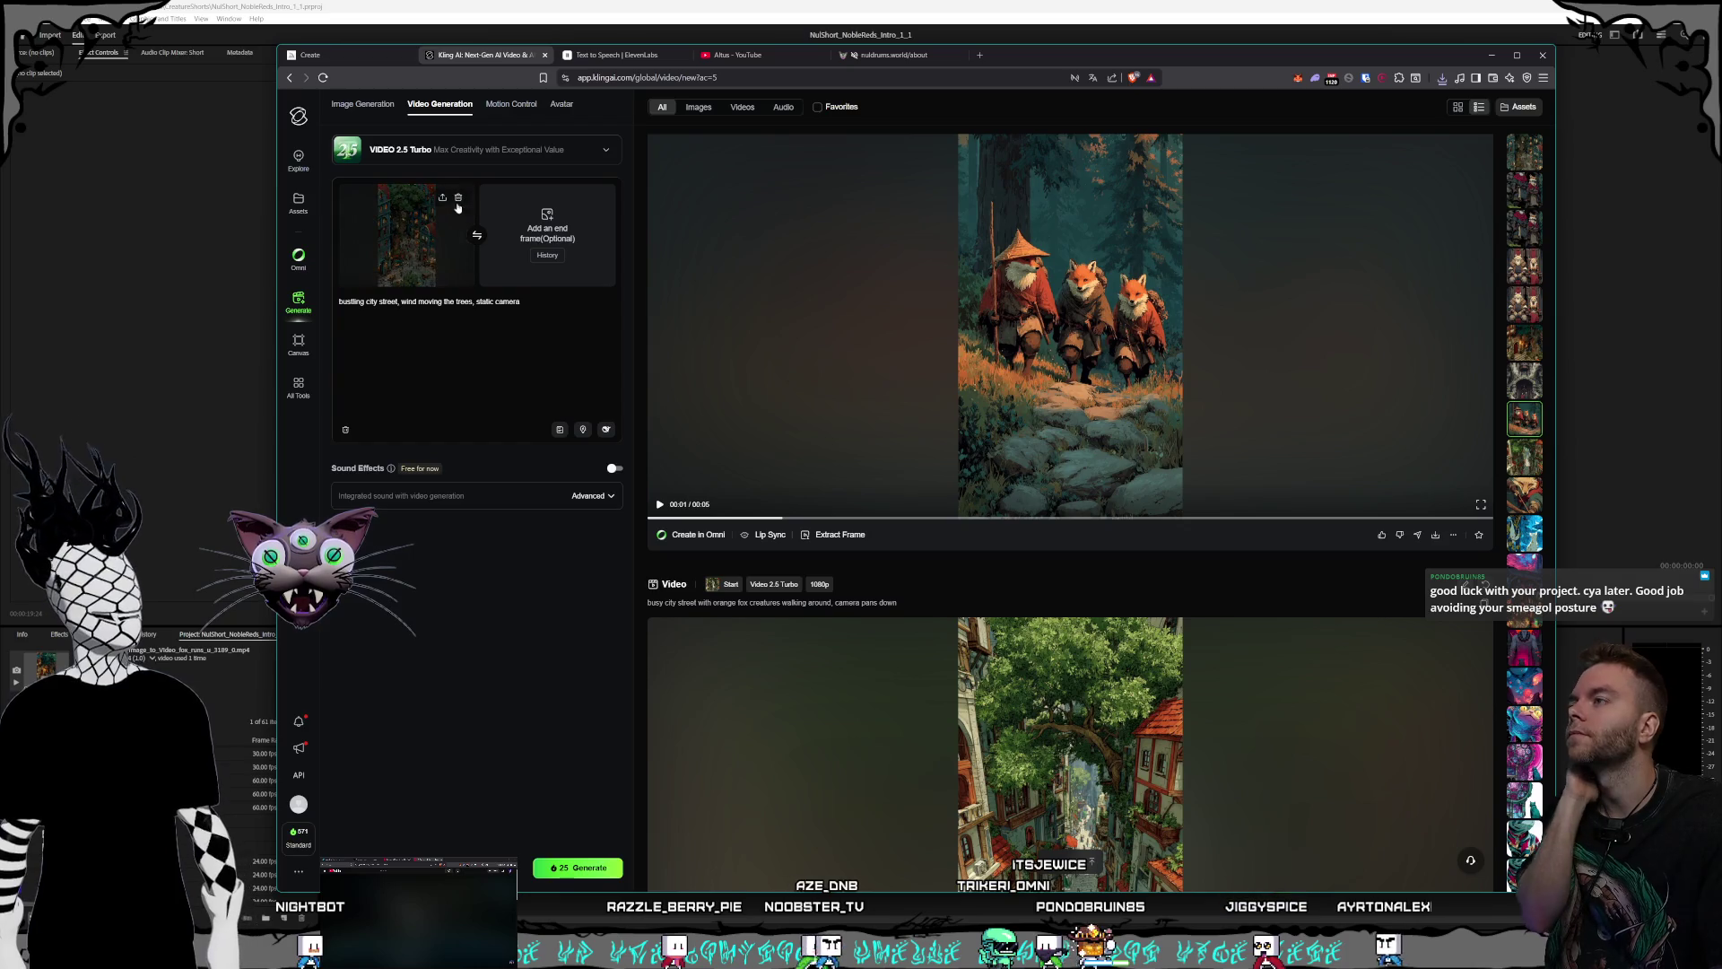
- Replace Kling AI's start frame with the orange dagger-wielding fox image from Noble Reds
left_click(458, 198)
left_click(415, 233)
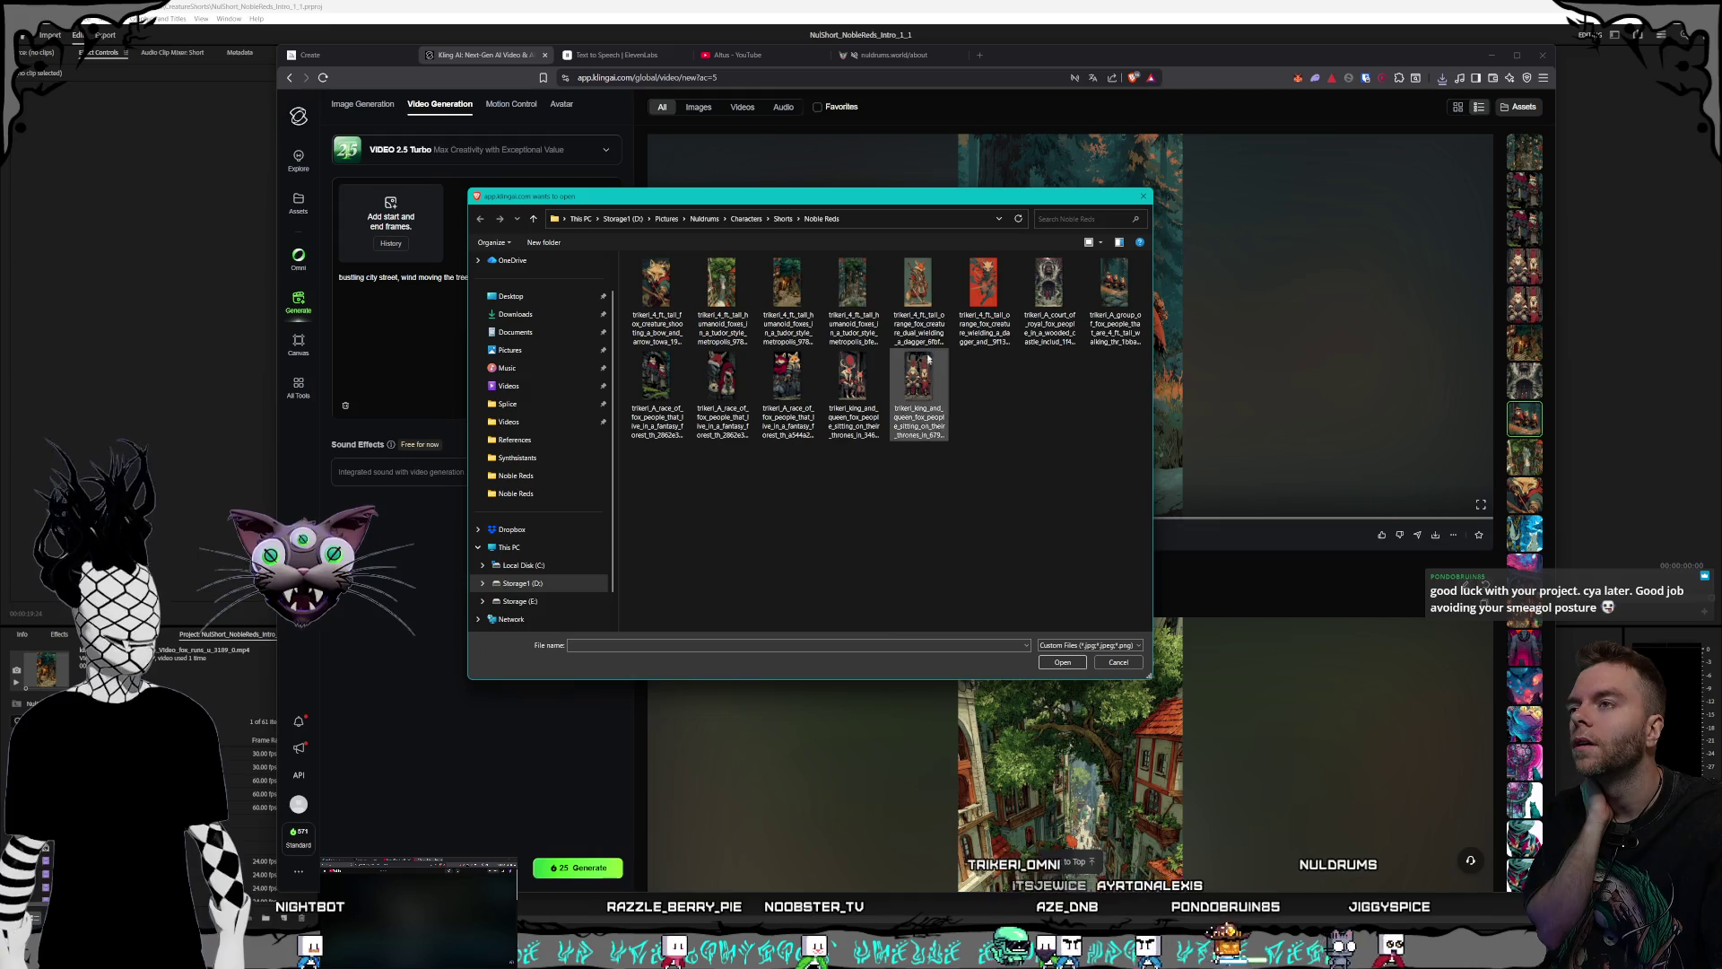
left_click(918, 285)
left_click(1063, 663)
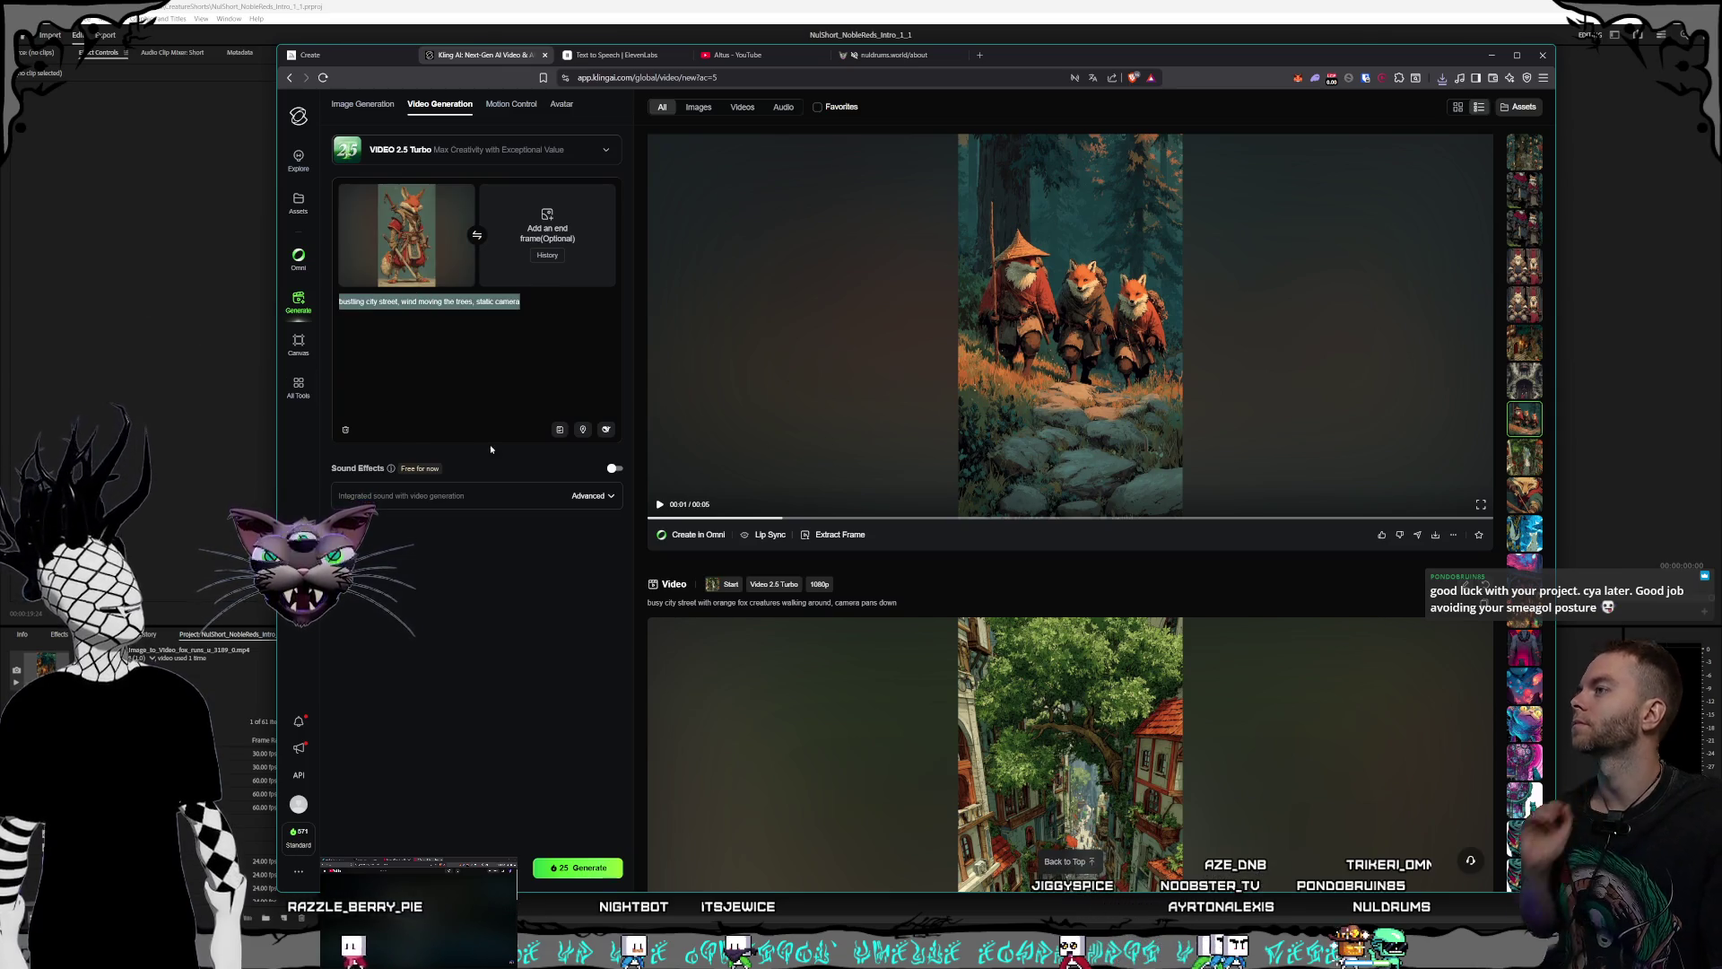
- Change the prompt to 'fox creature raises and points a swords, camera rotates around and up' and generate
key("BackSpace")
type("fo")
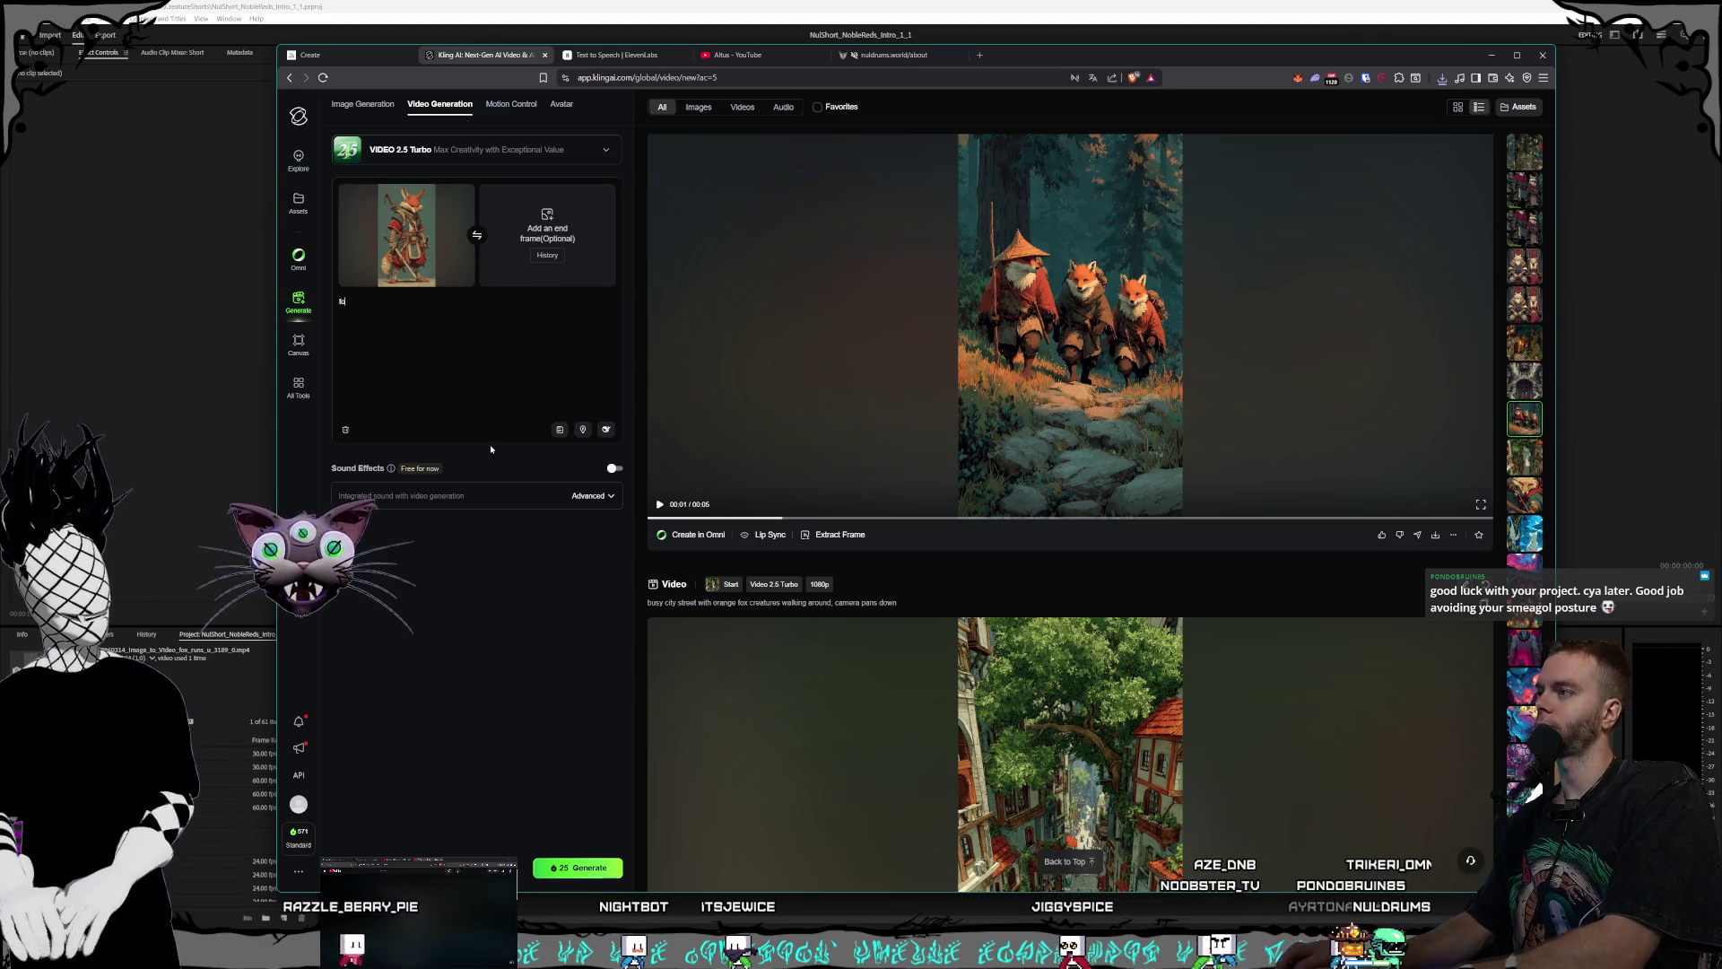
type("x creature ")
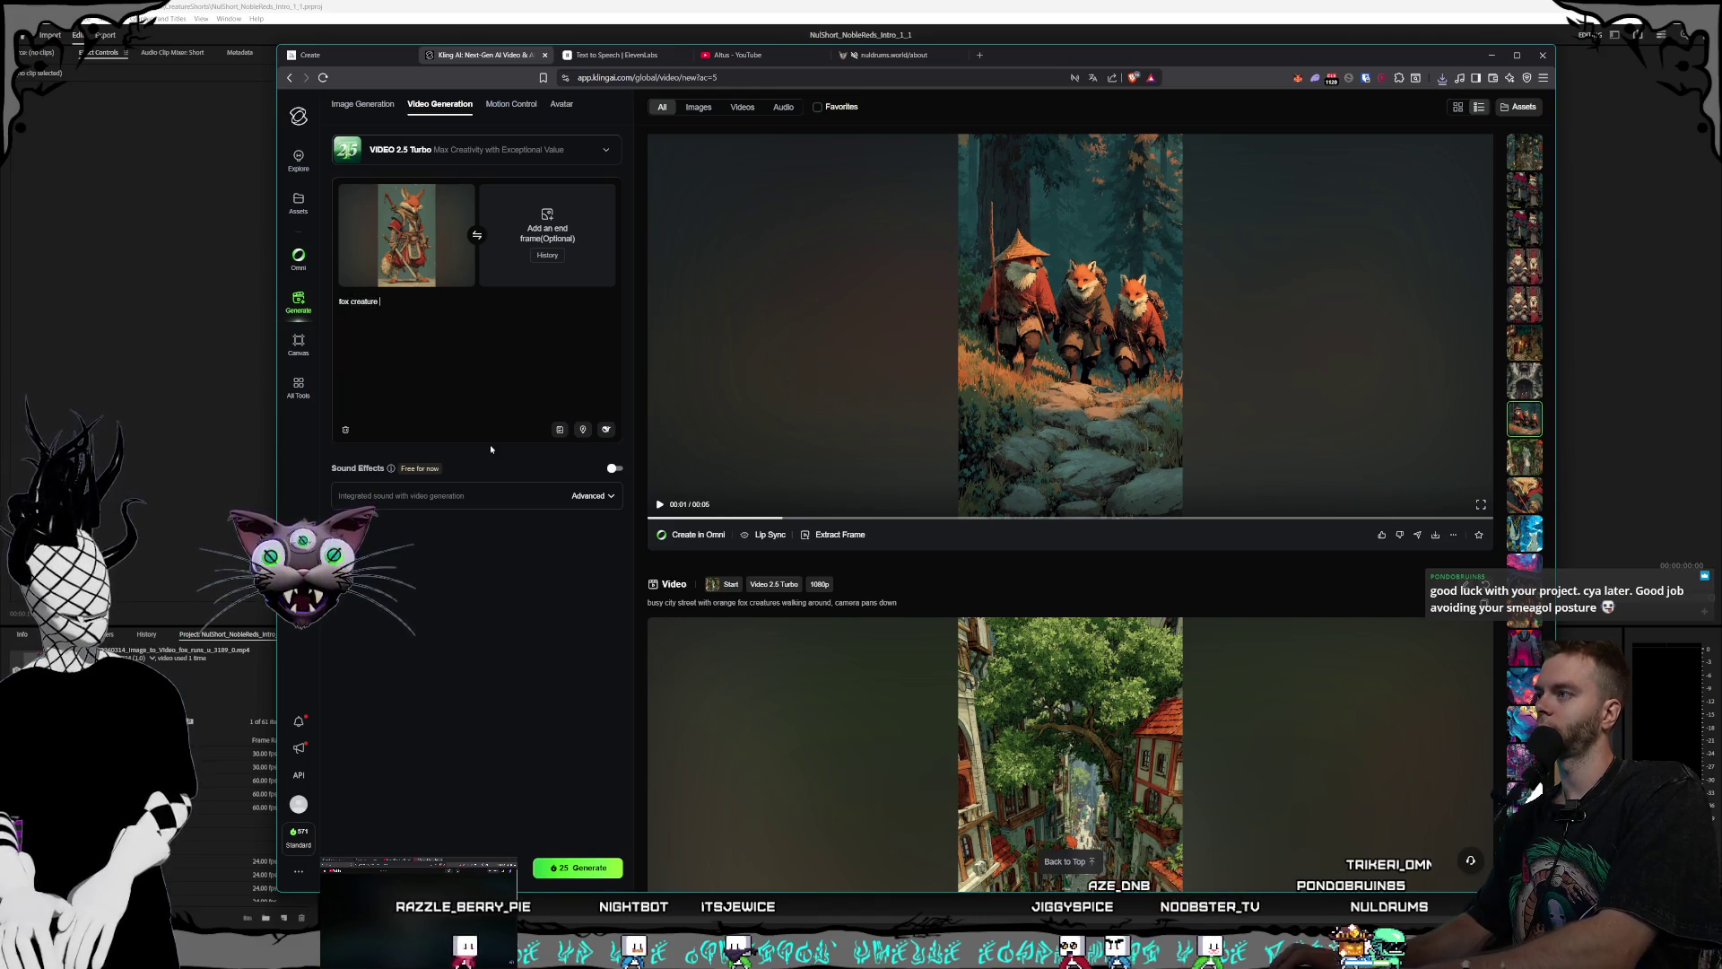
type("raises and poin")
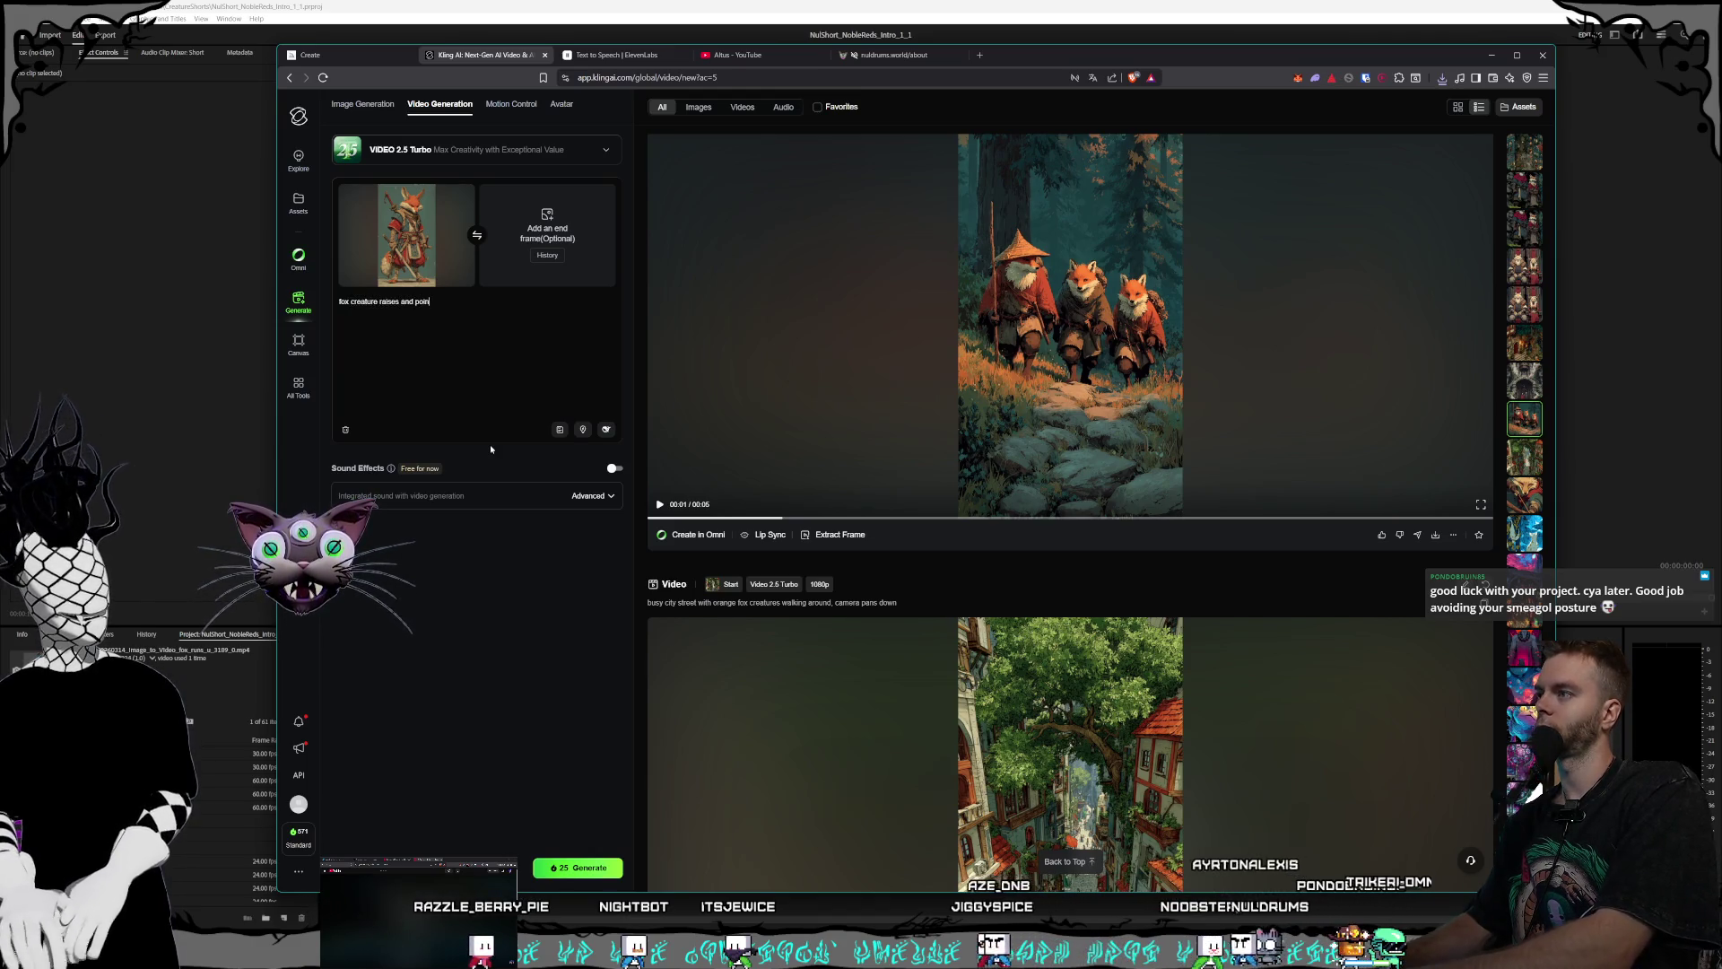
type("ts a swords, ")
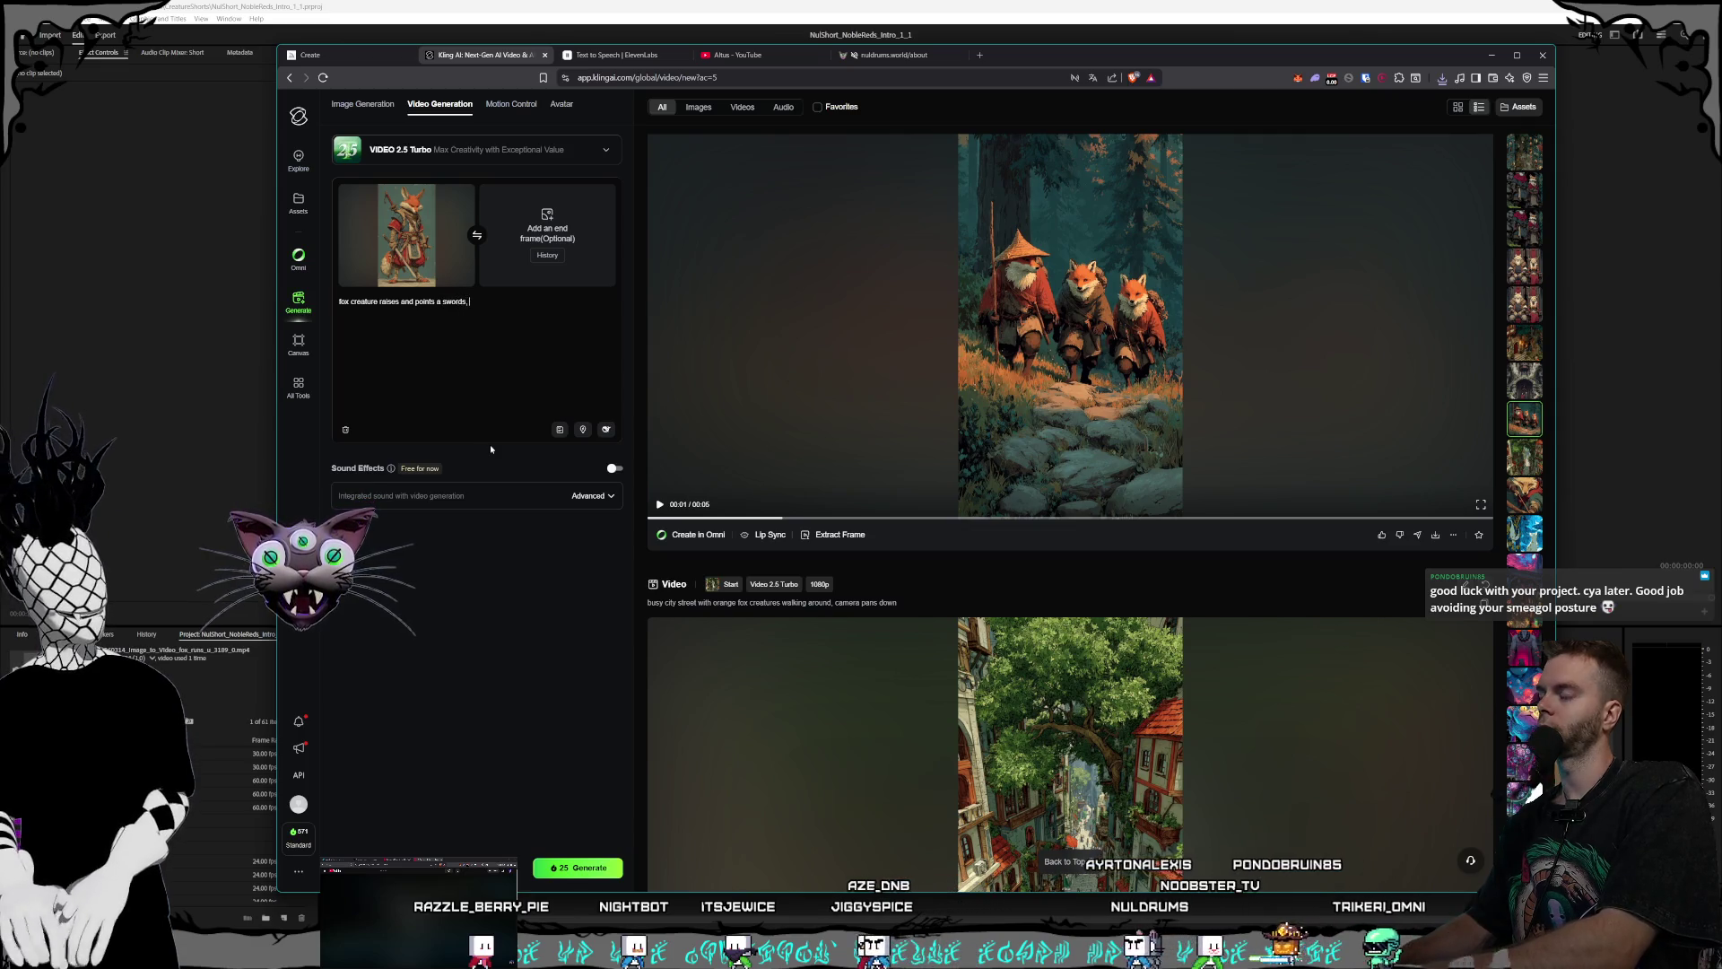
type("camera ")
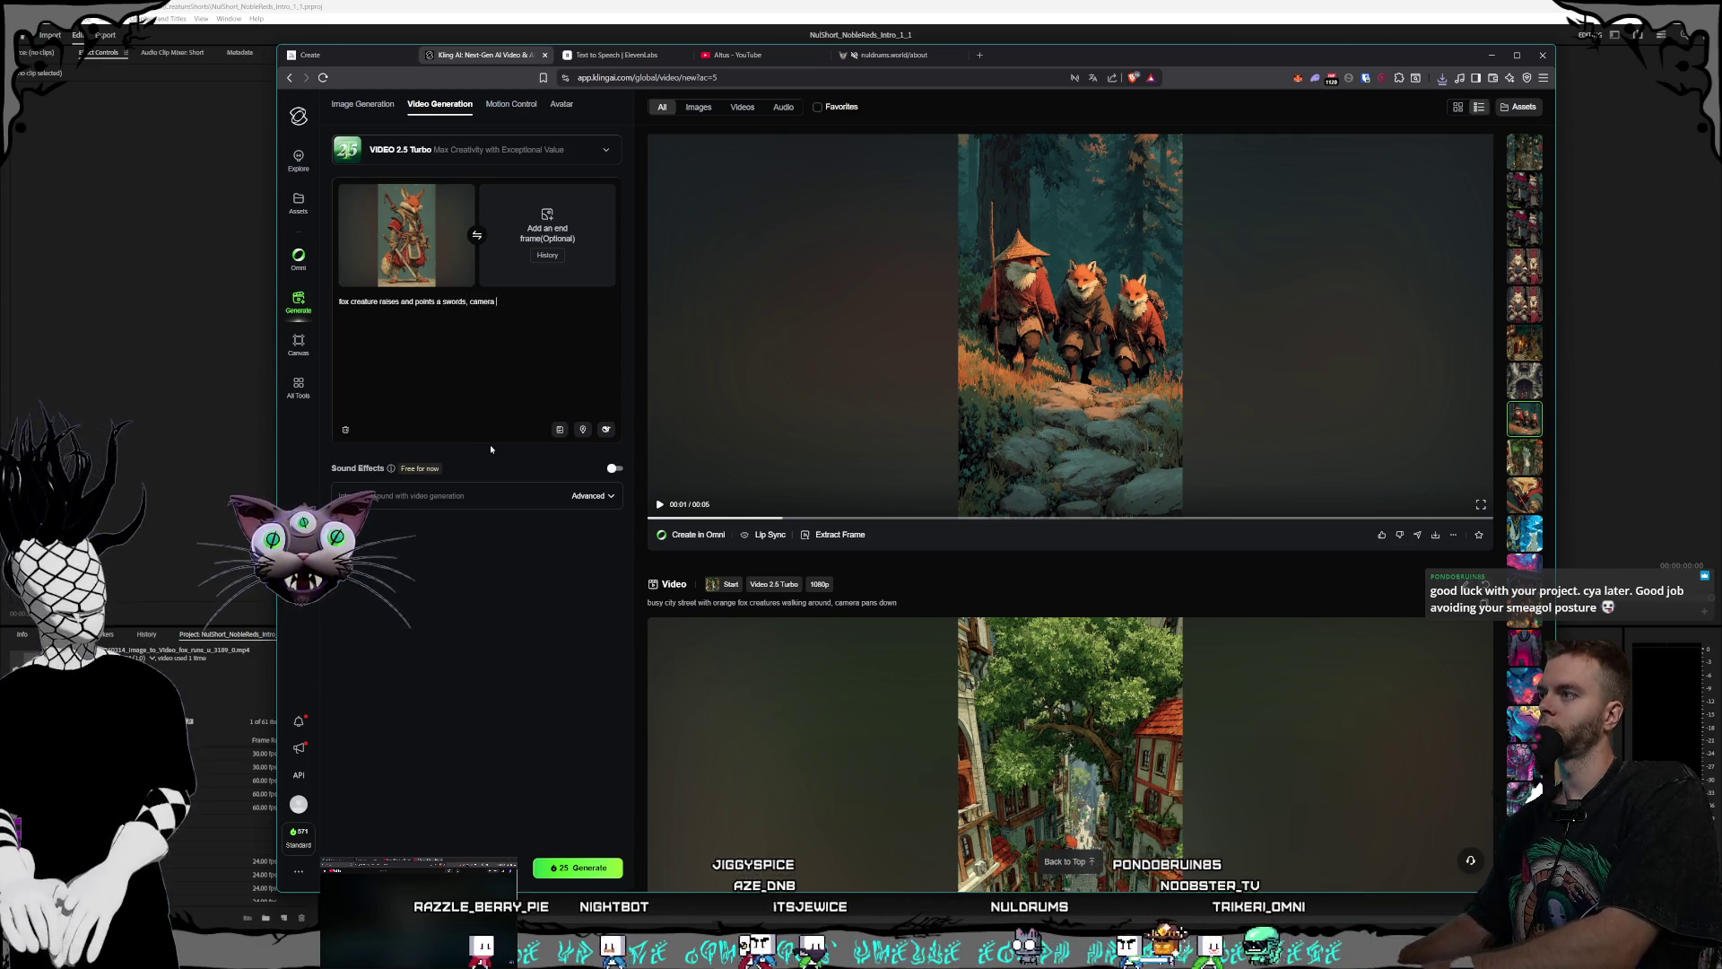
type("ro")
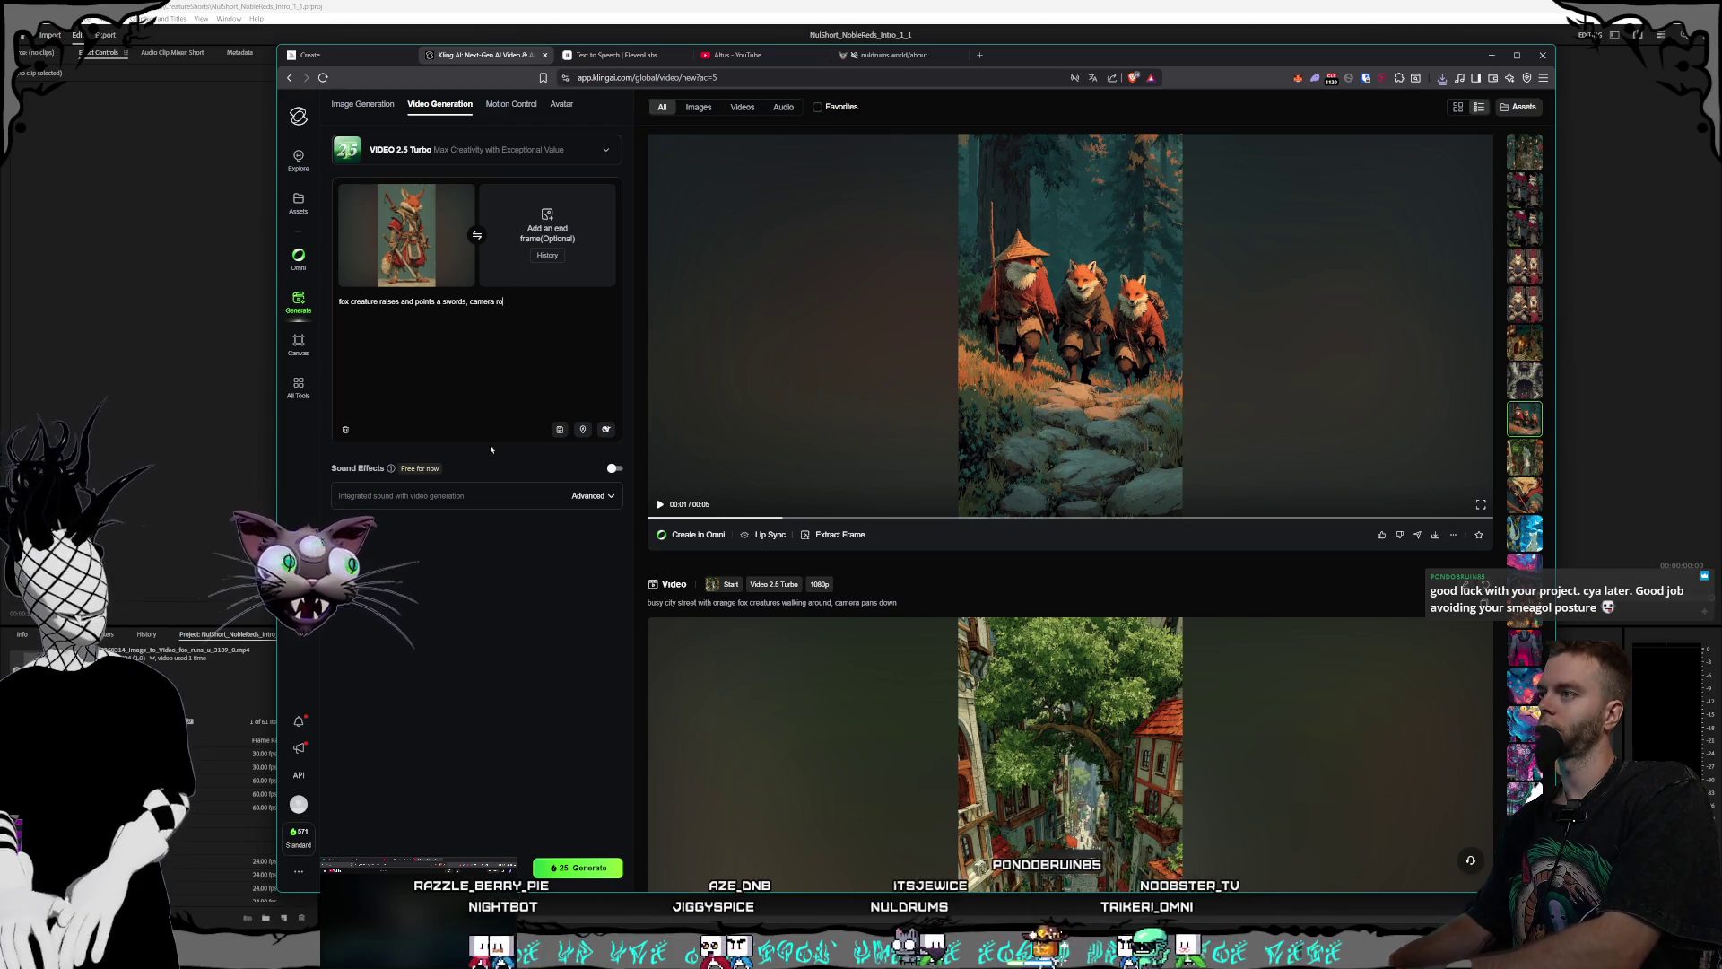
type("tates around")
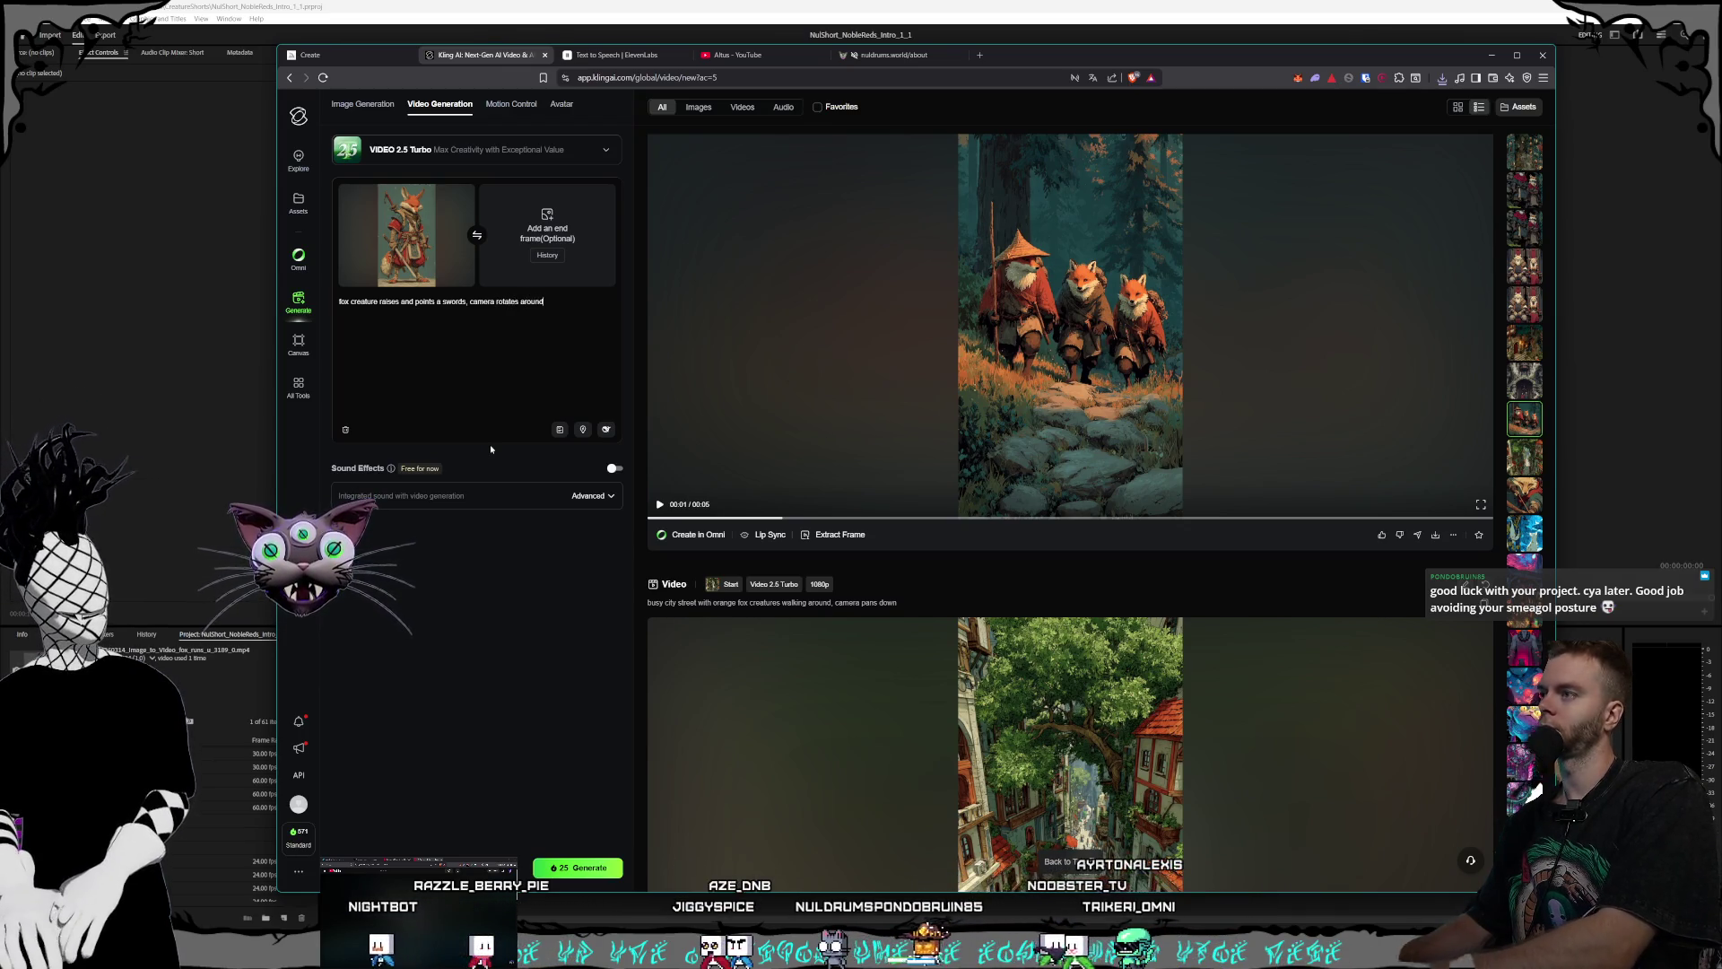
type(" and up")
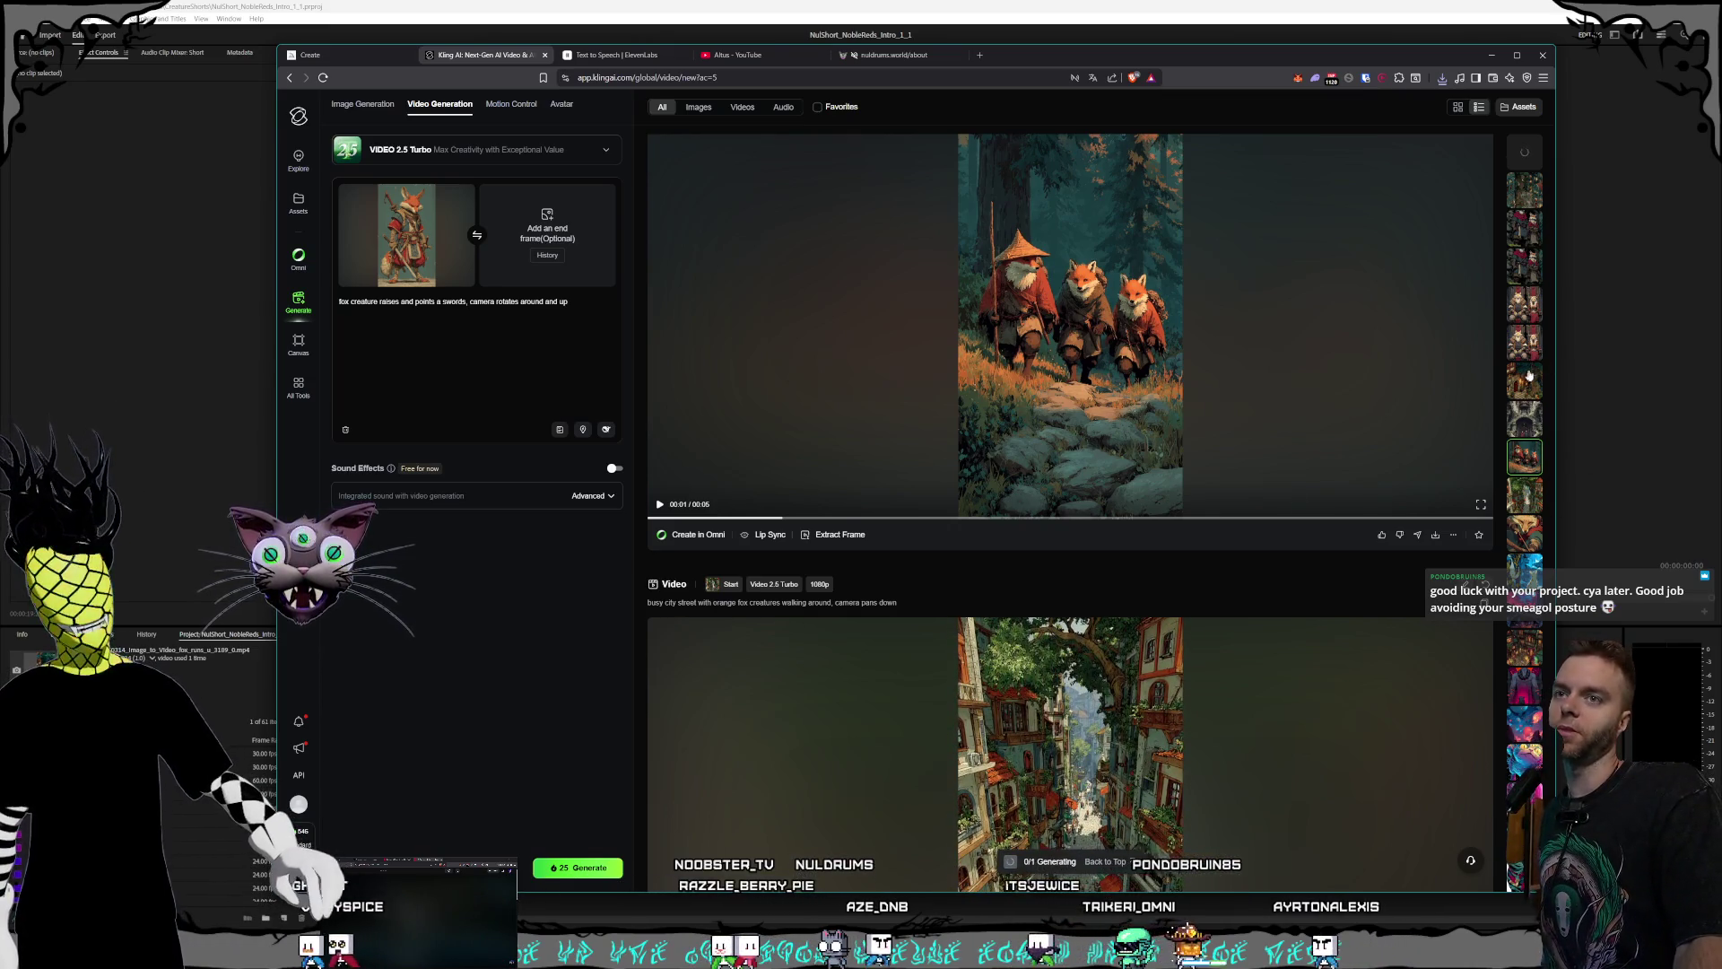
scroll(1190, 558, "up", 5)
scroll(1190, 558, "up", 5)
scroll(1190, 558, "up", 5)
scroll(1190, 557, "up", 5)
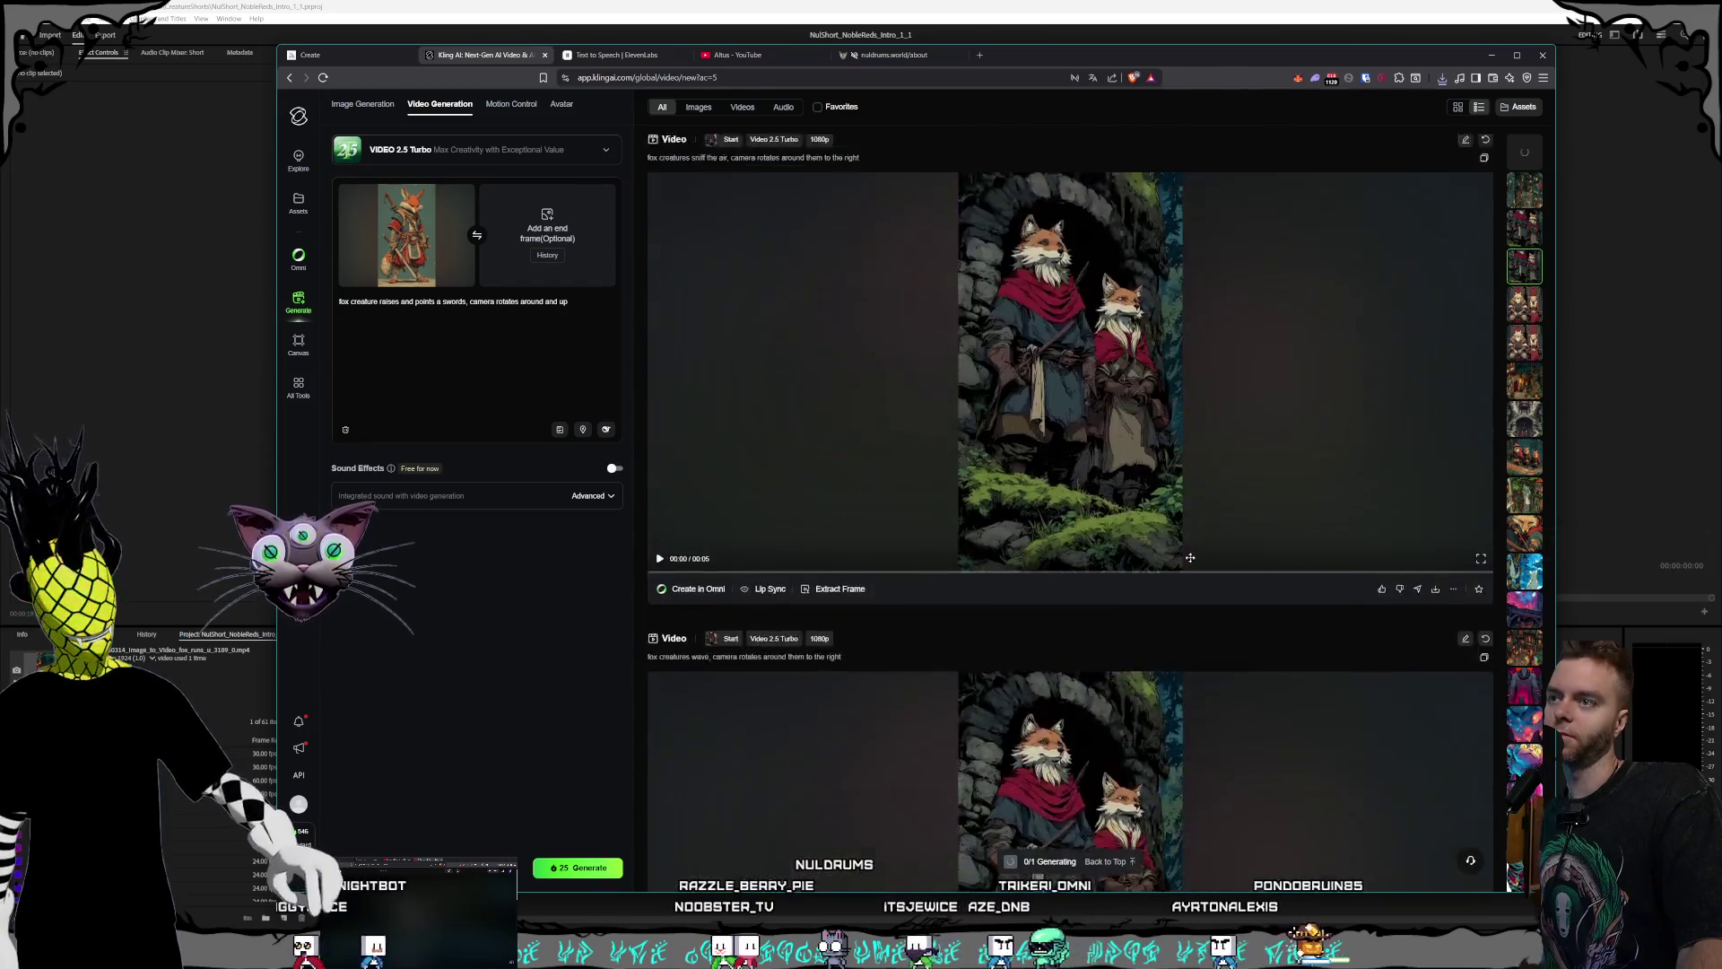
- Wait for the 5-second sword-raising fox clip, then start downloading its MP4
scroll(1190, 558, "up", 5)
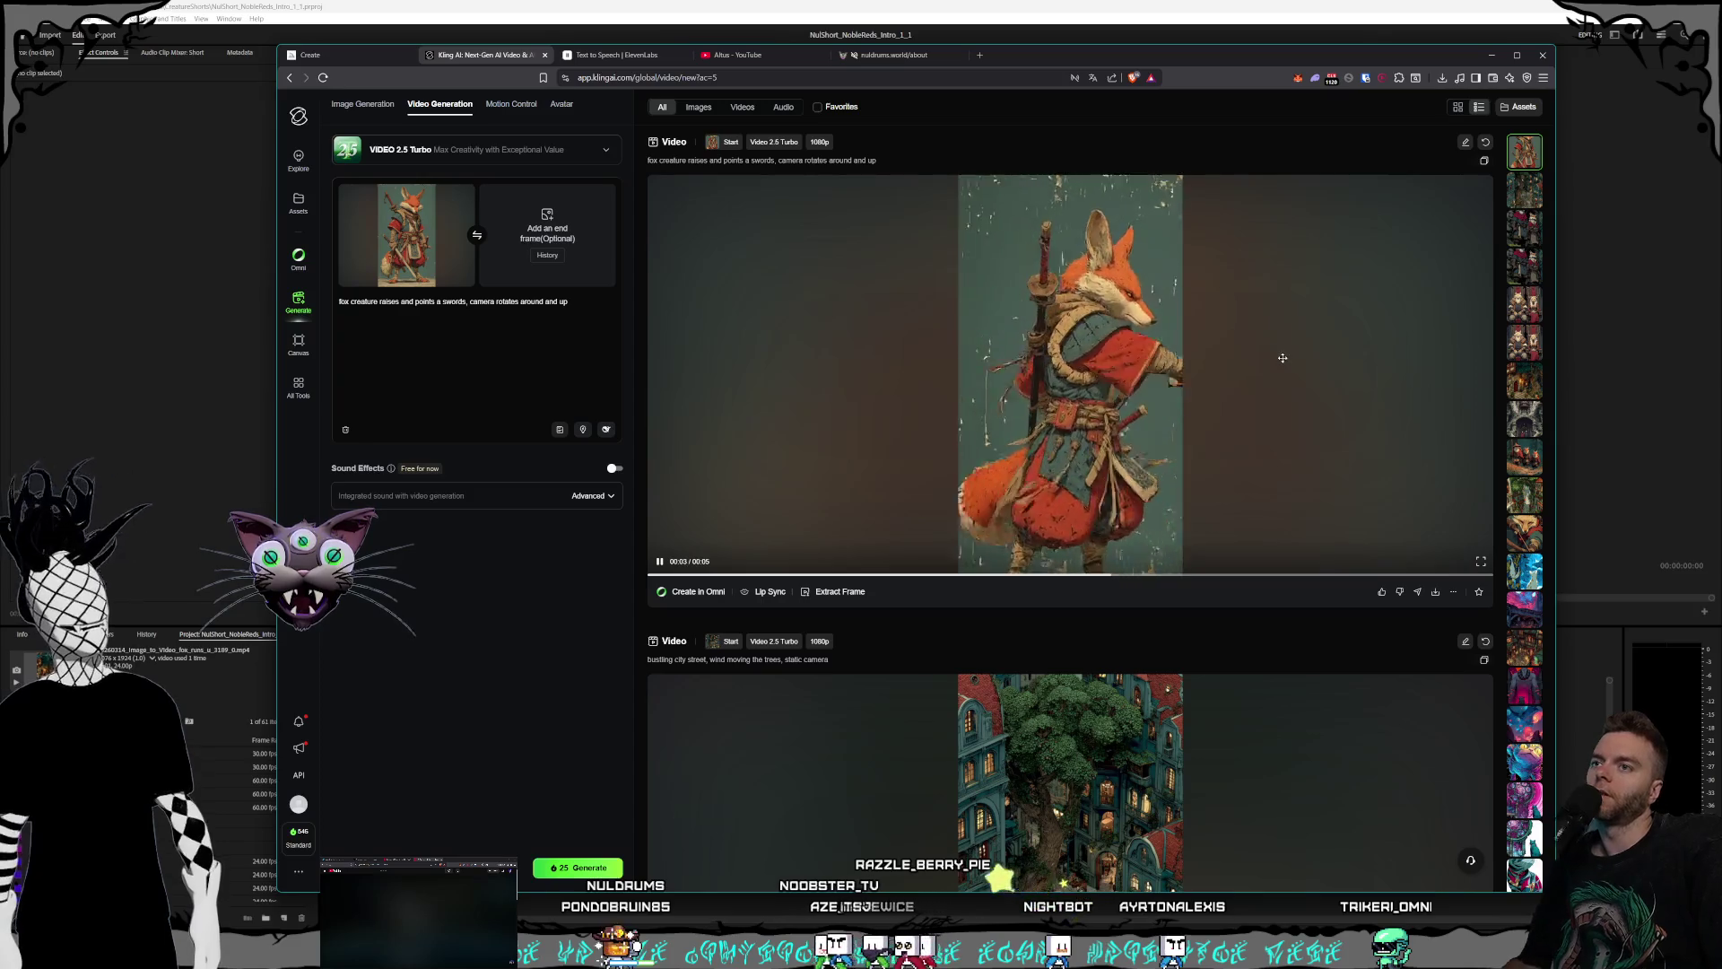
left_click(1436, 593)
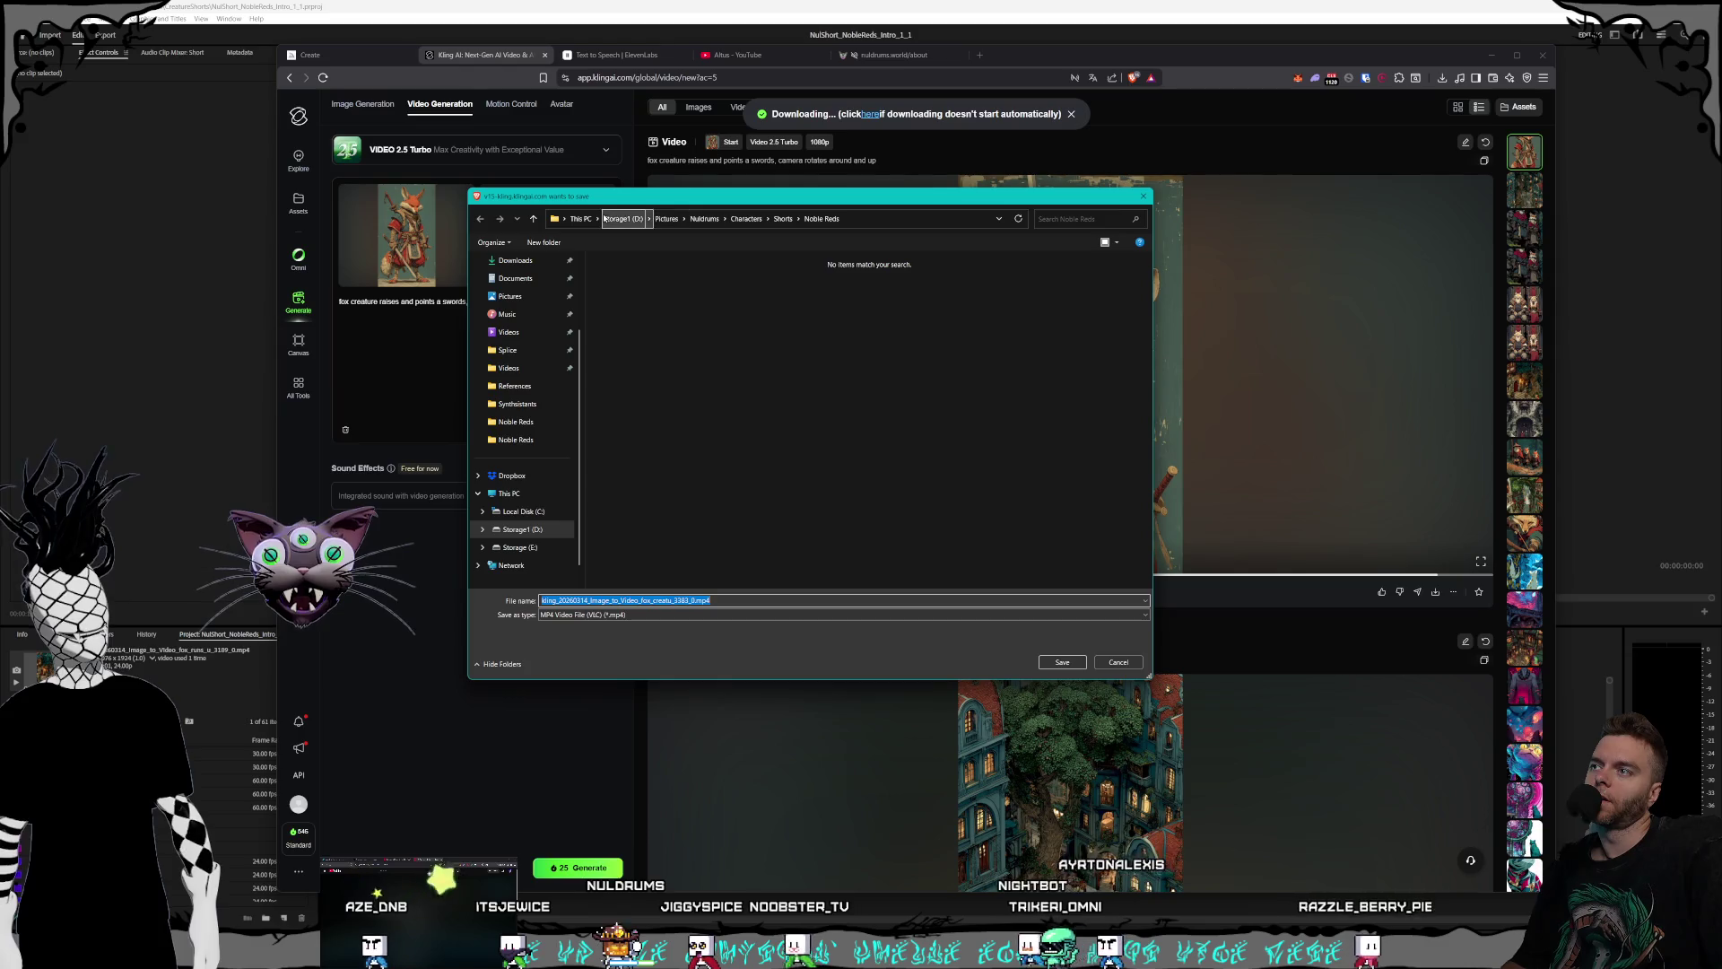
- Save the fox MP4 to D:\Videos\Nuldrums\Shorts\Creatures\Noble Reds and switch to Premiere Pro
left_click(611, 218)
double_click(653, 492)
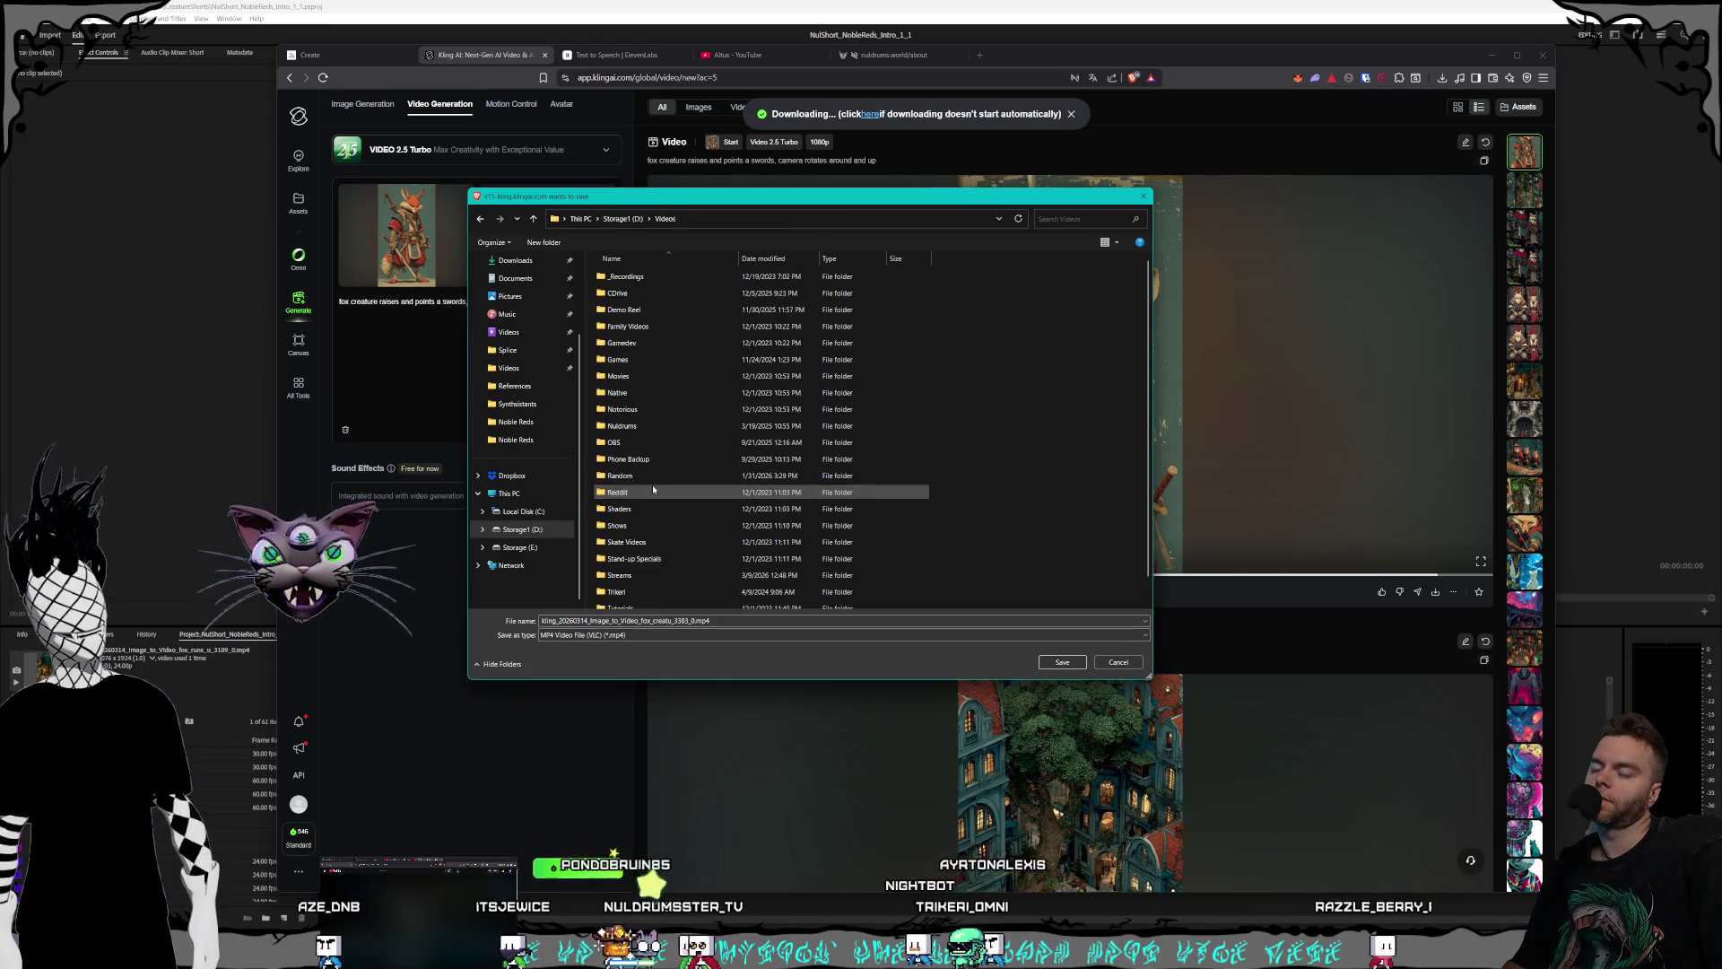
scroll(655, 448, "down", 1)
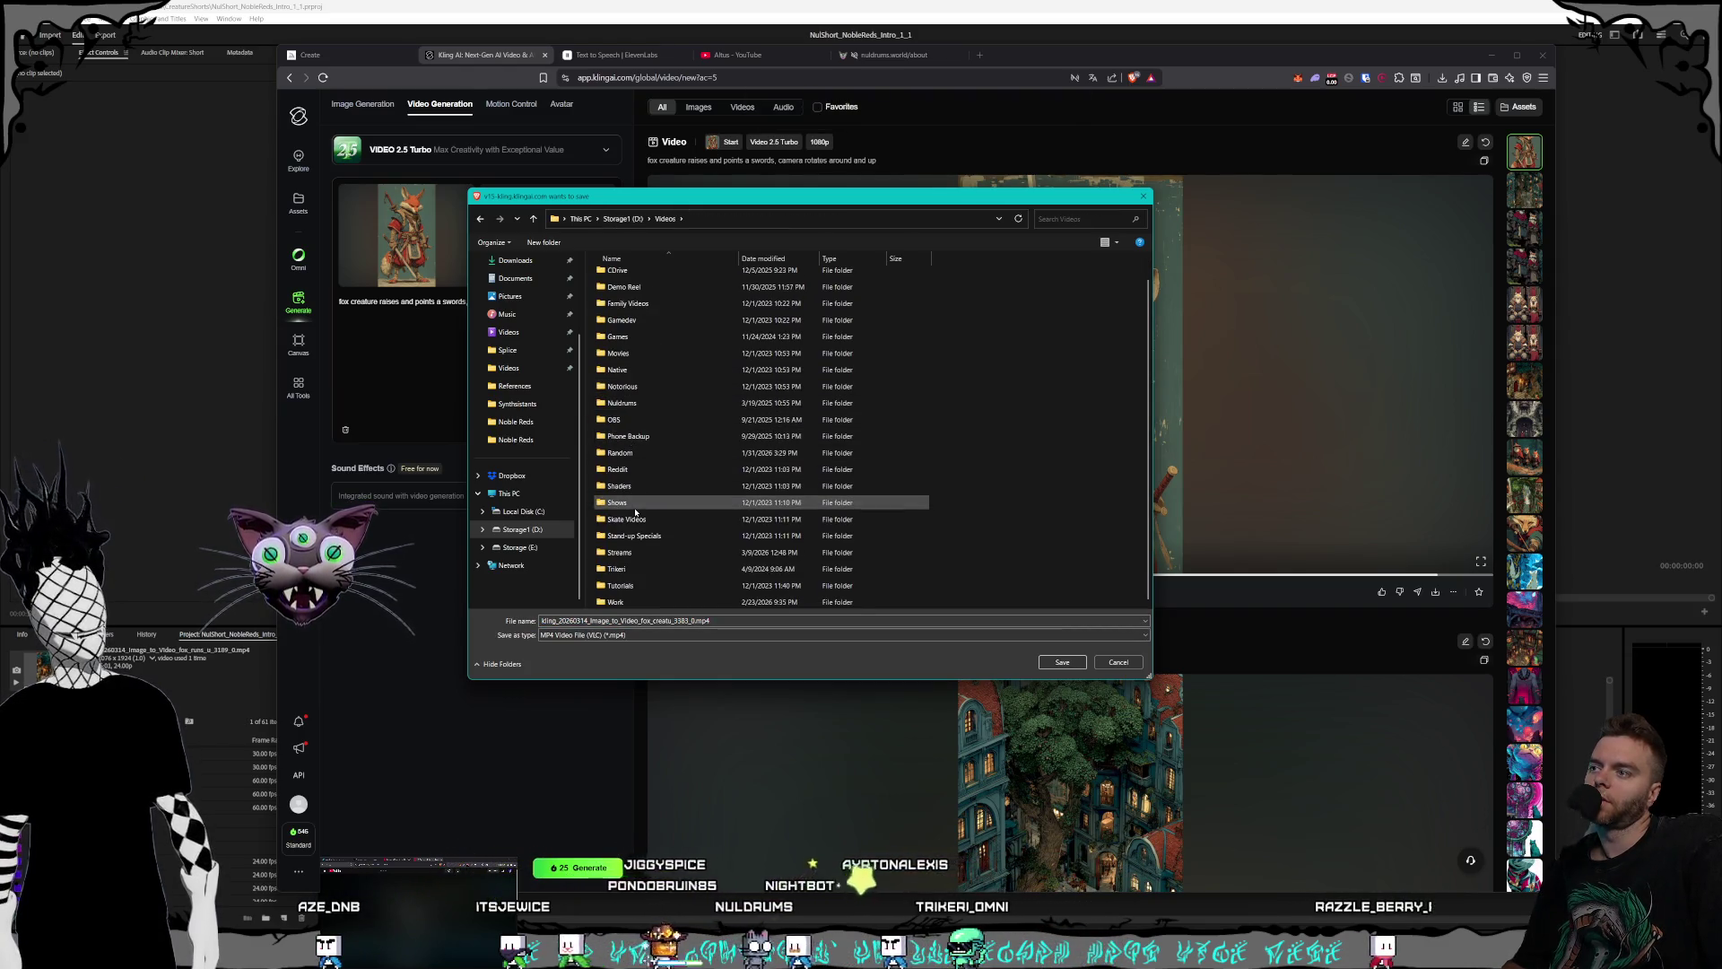
double_click(649, 403)
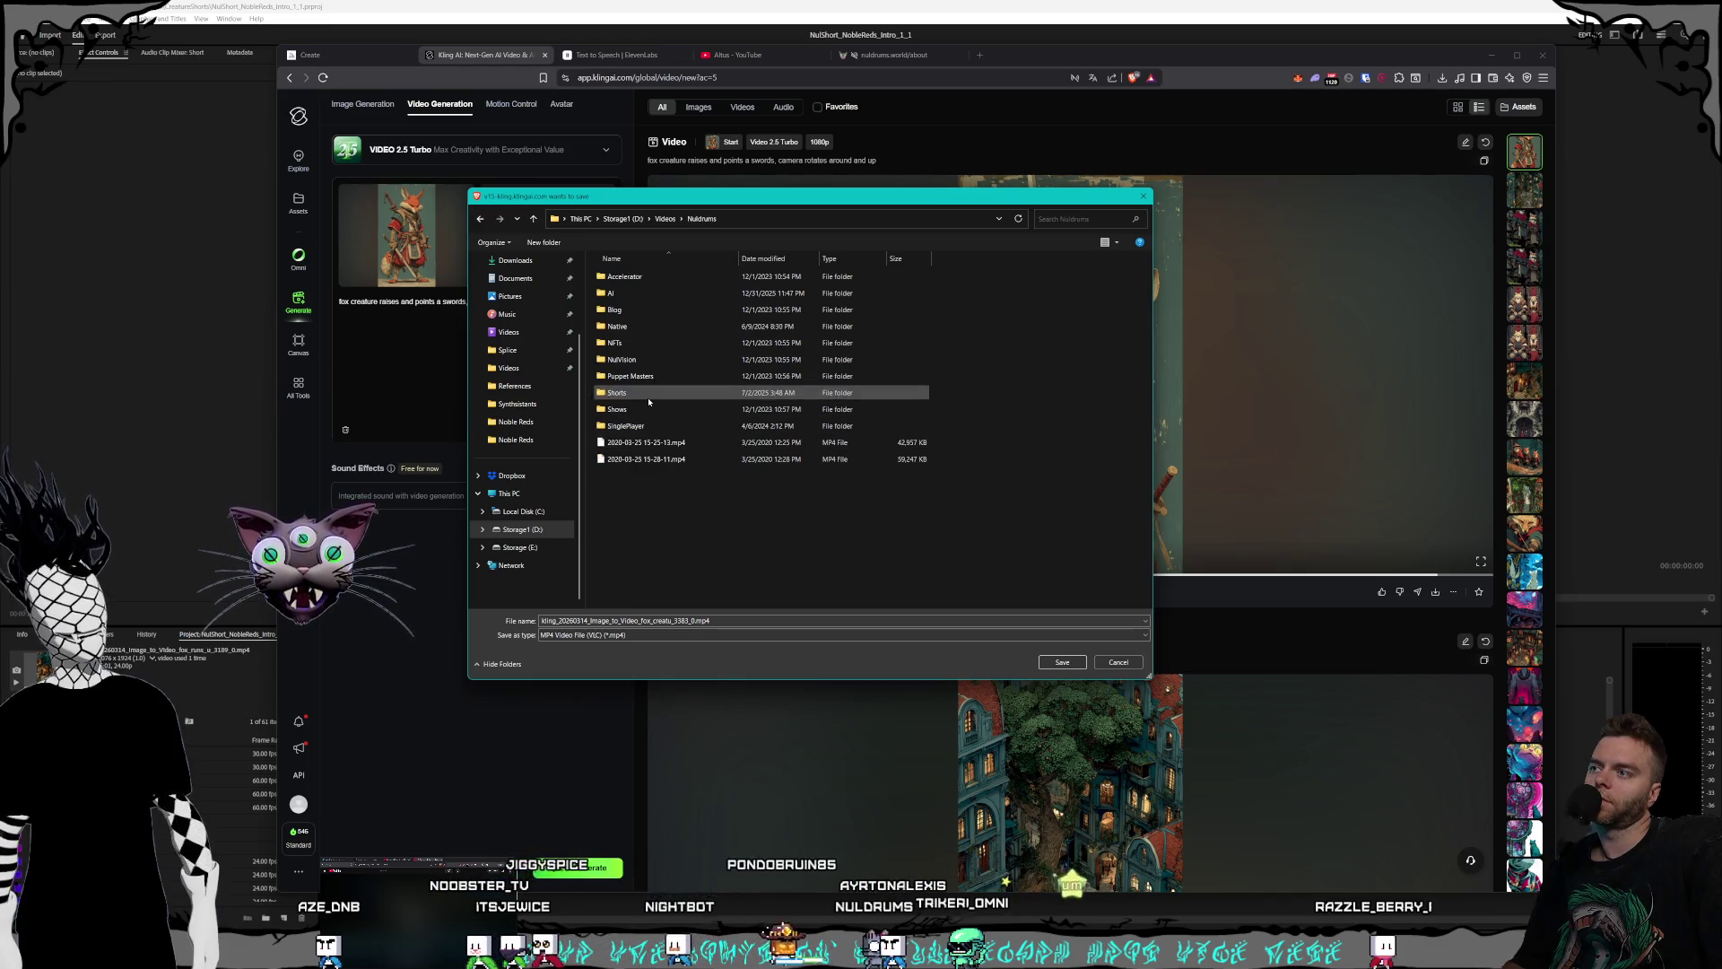
double_click(649, 397)
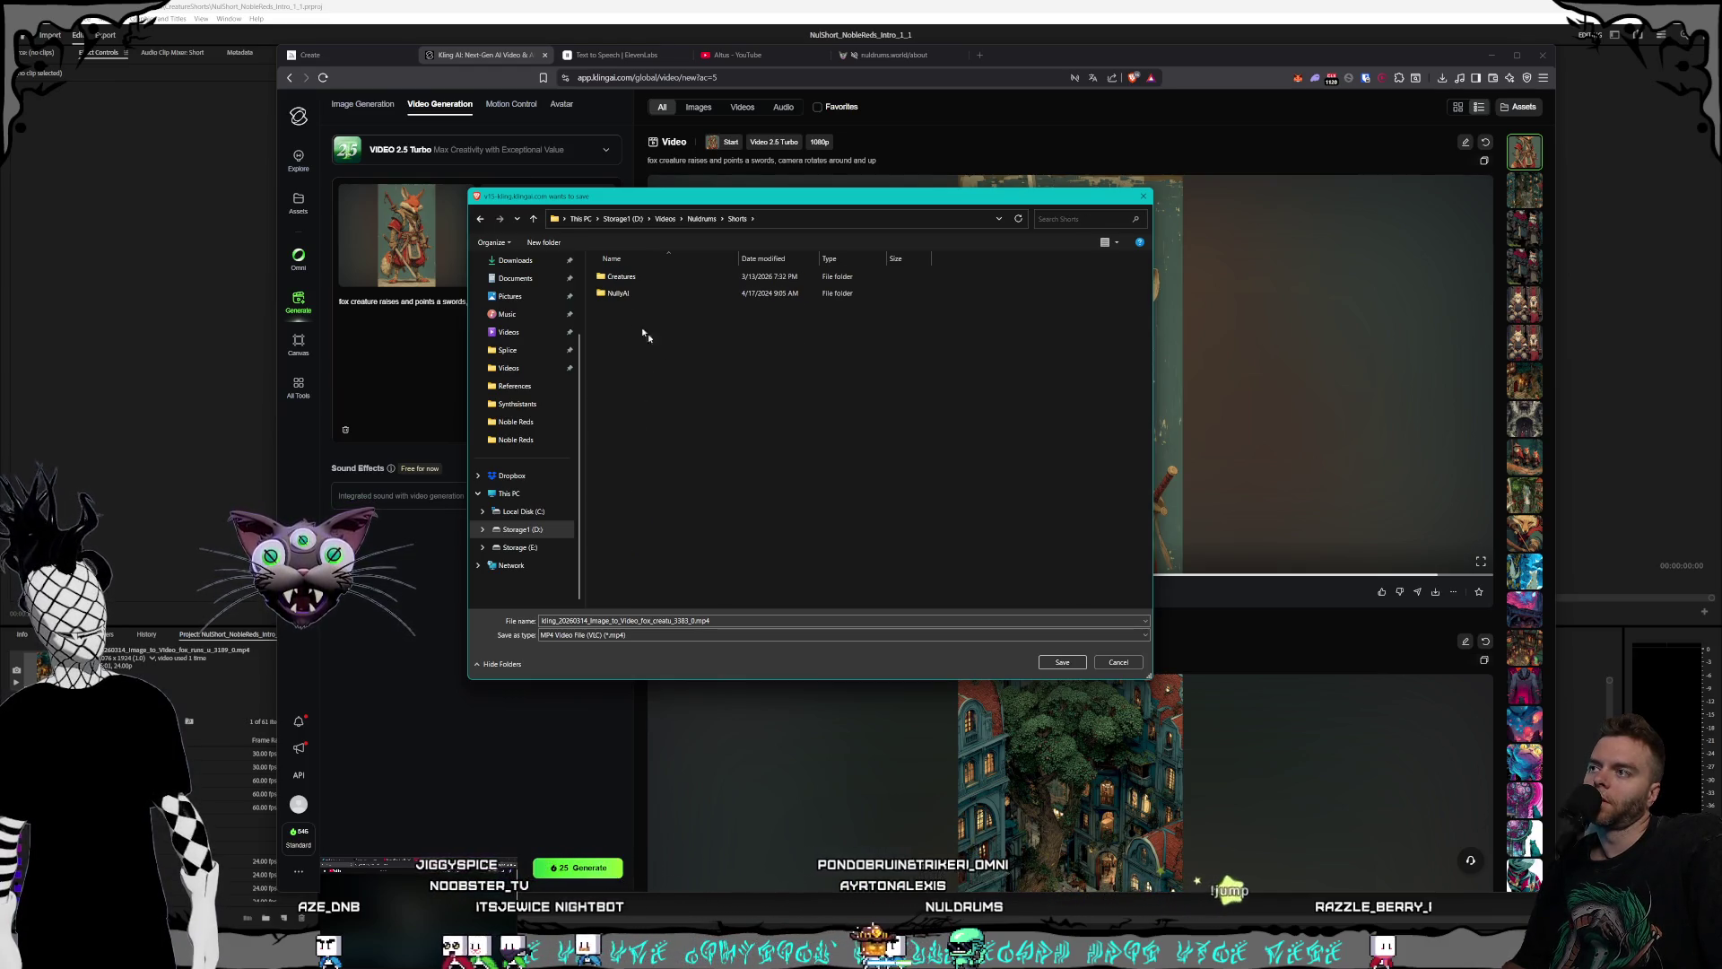
double_click(628, 277)
double_click(651, 377)
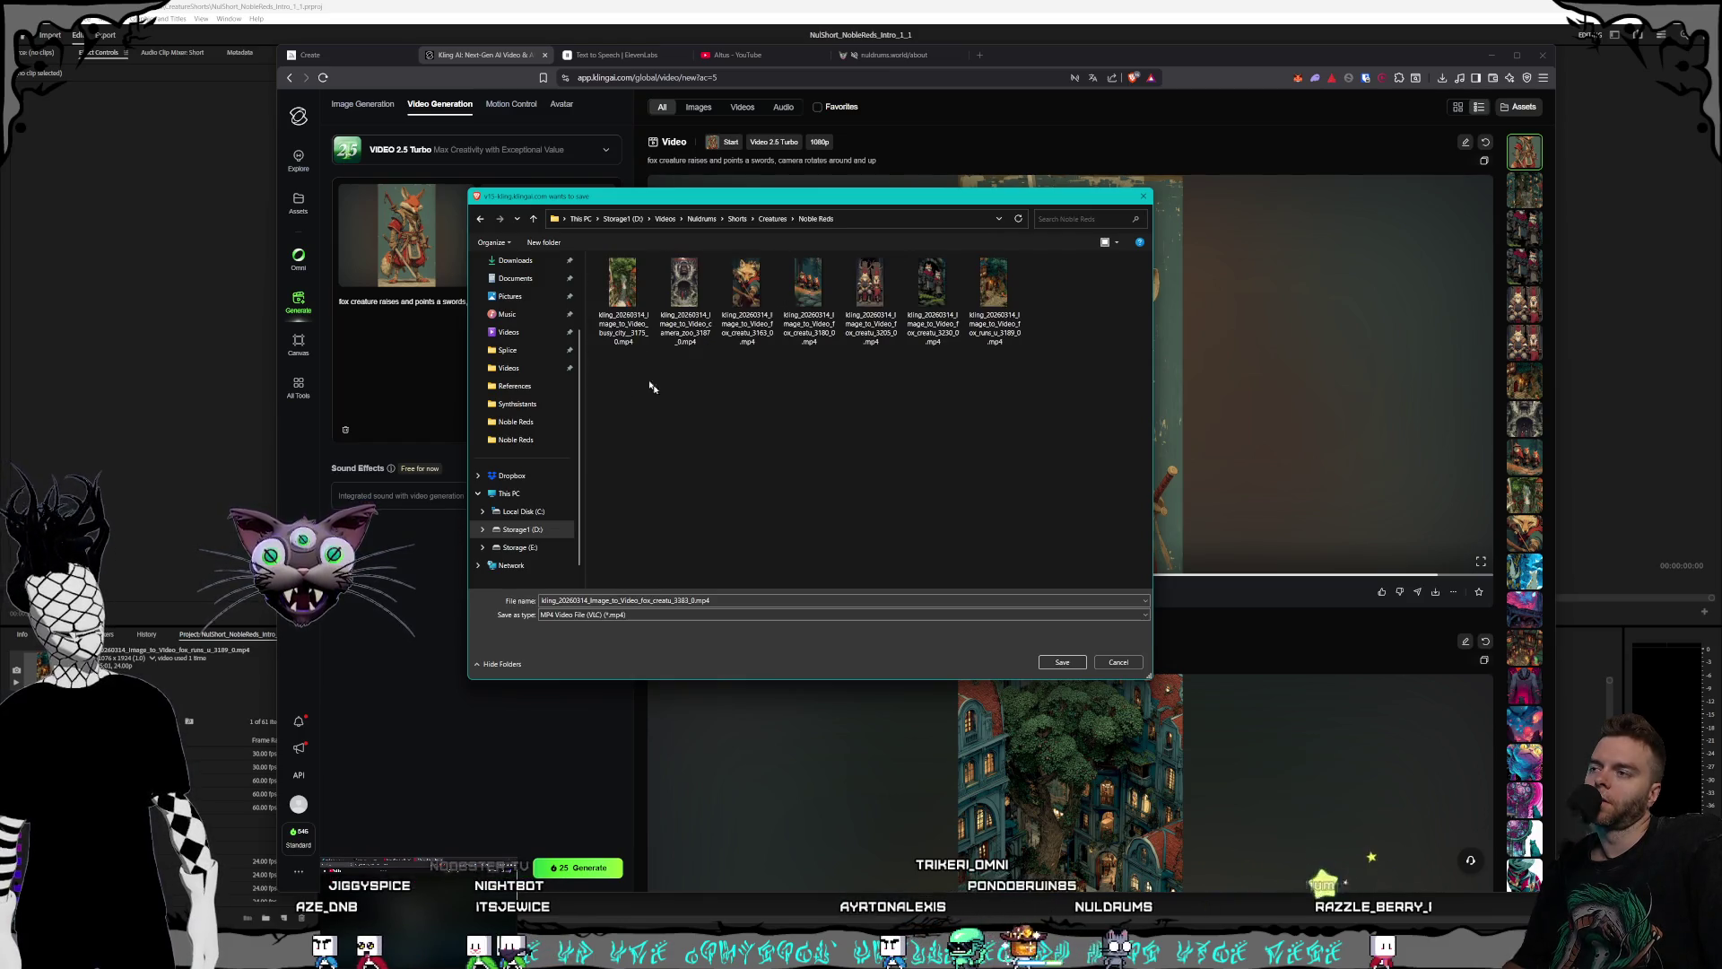
left_click(1062, 662)
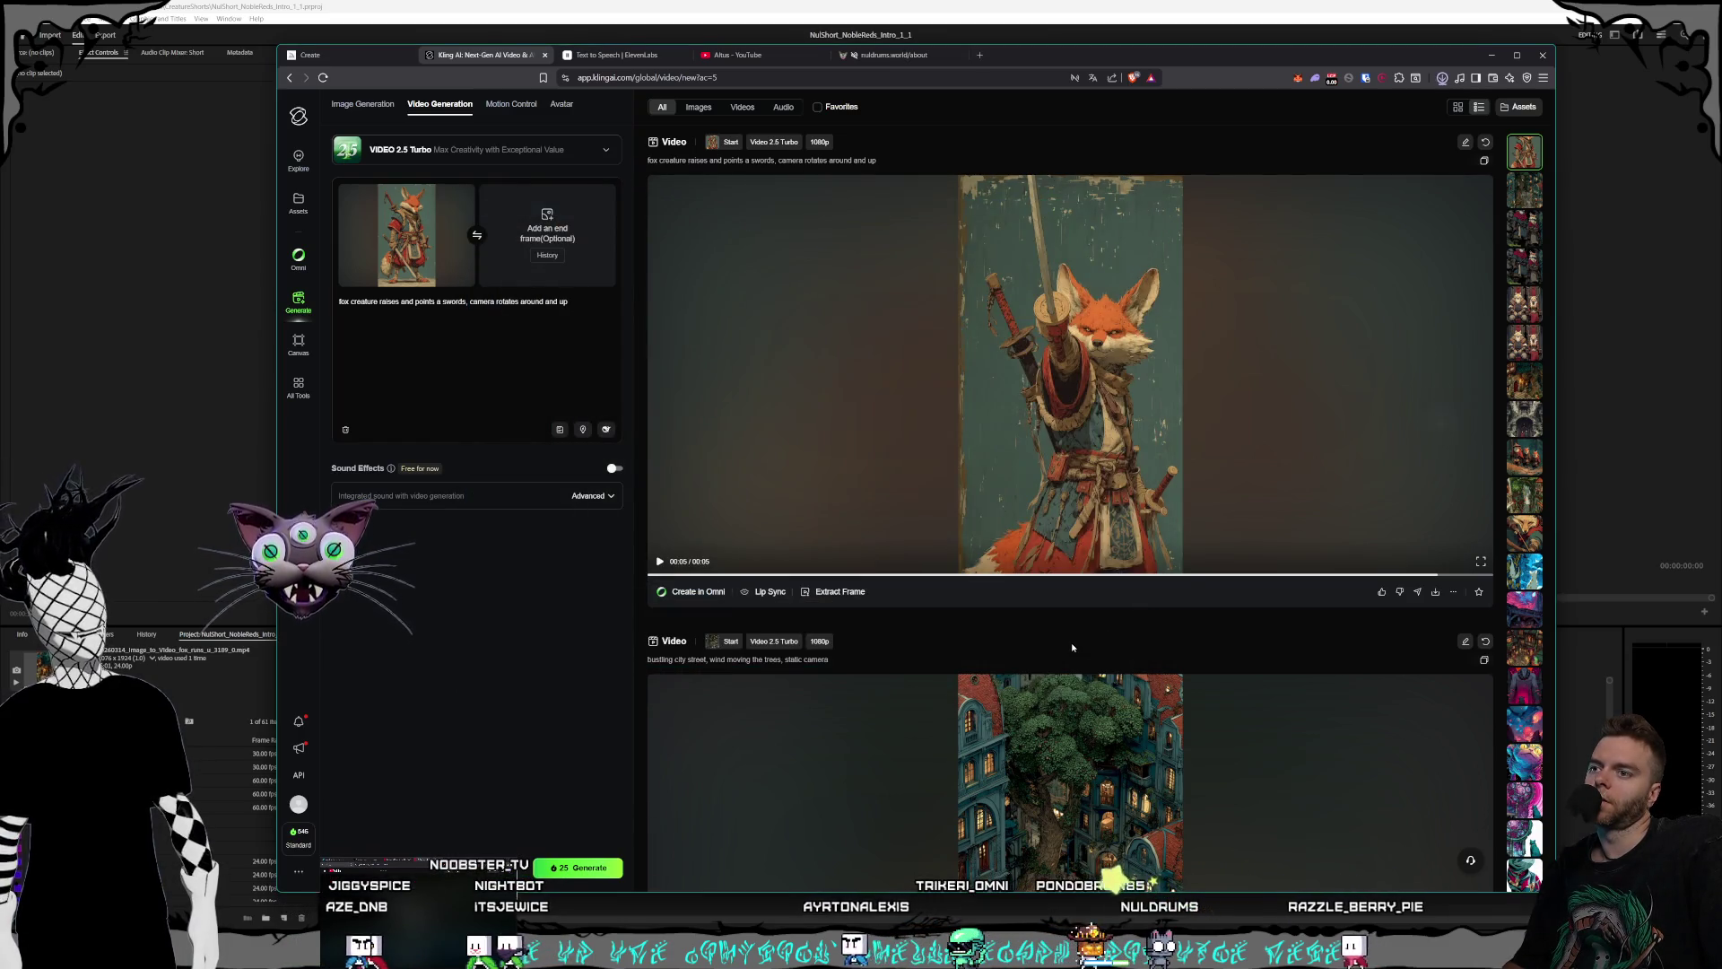
scroll(1027, 508, "down", 8)
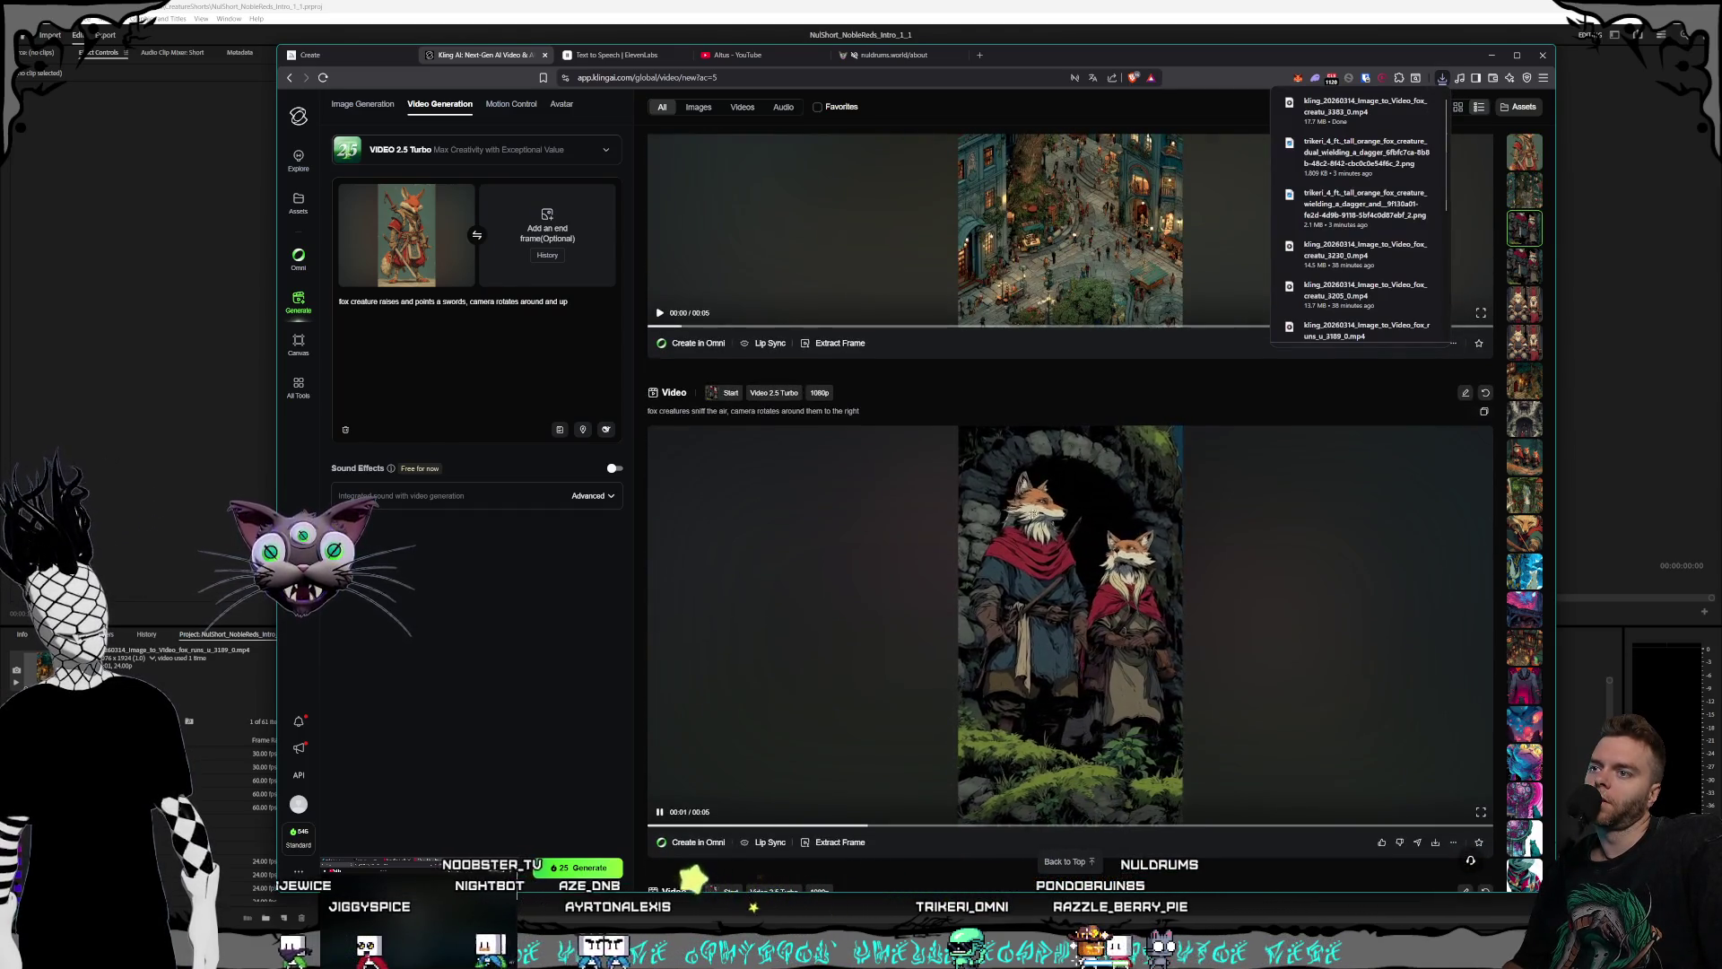
scroll(1026, 520, "up", 10)
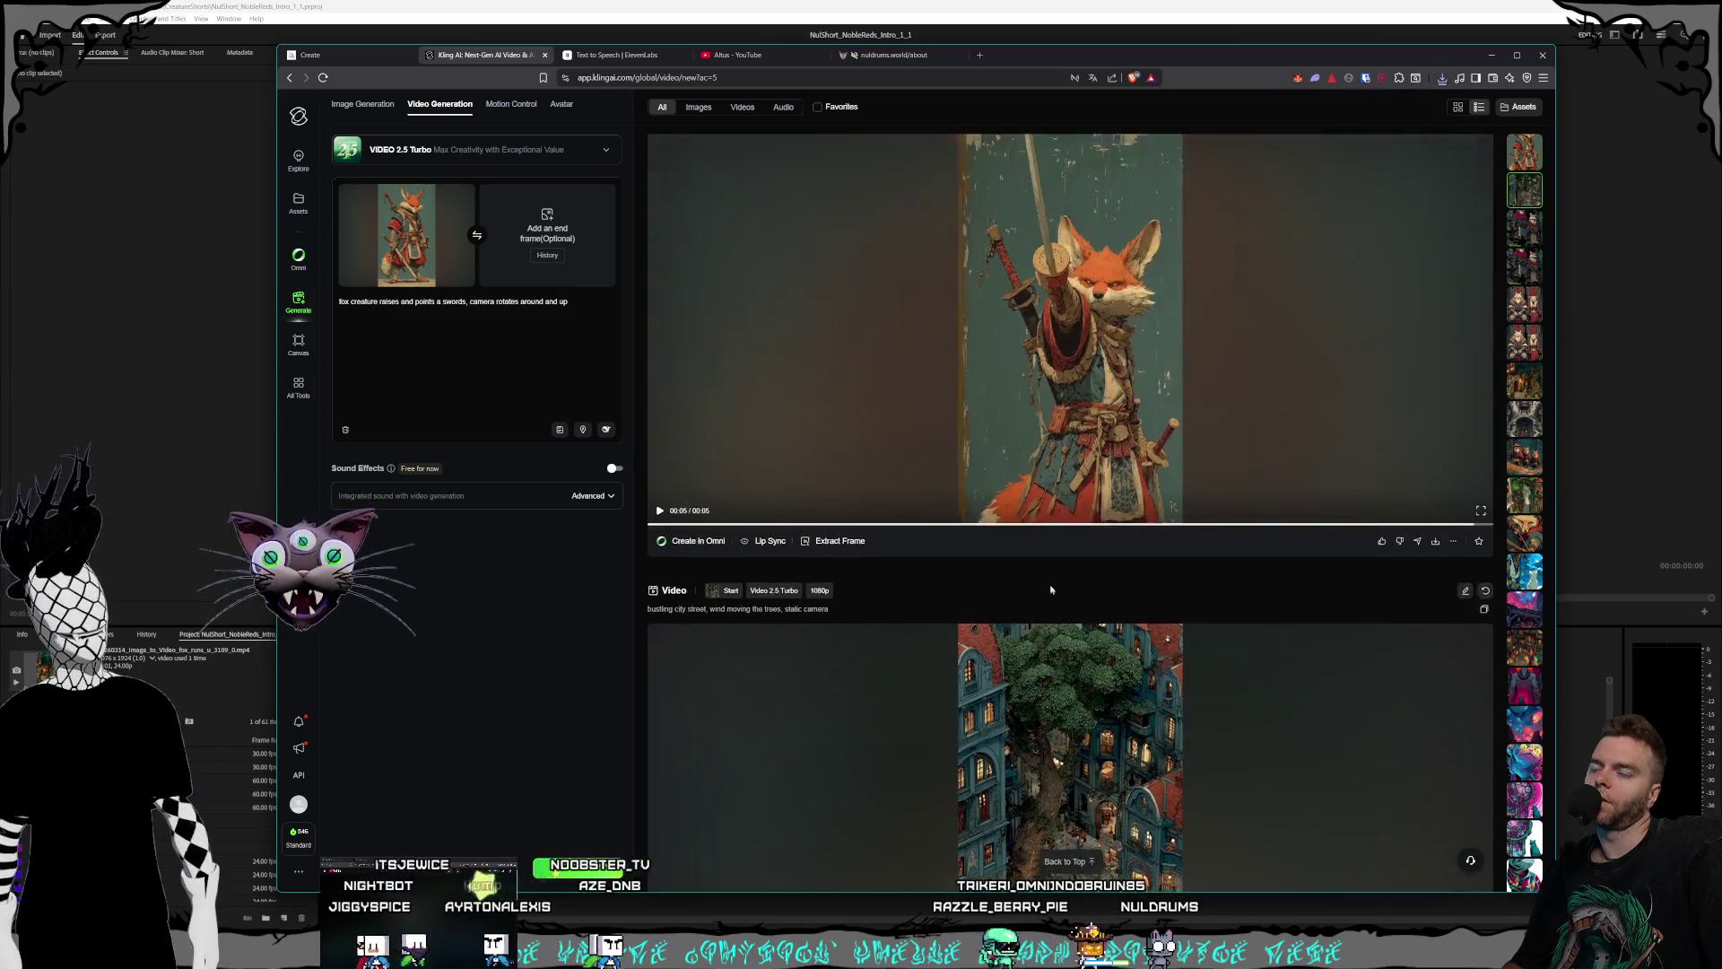
left_click(752, 3)
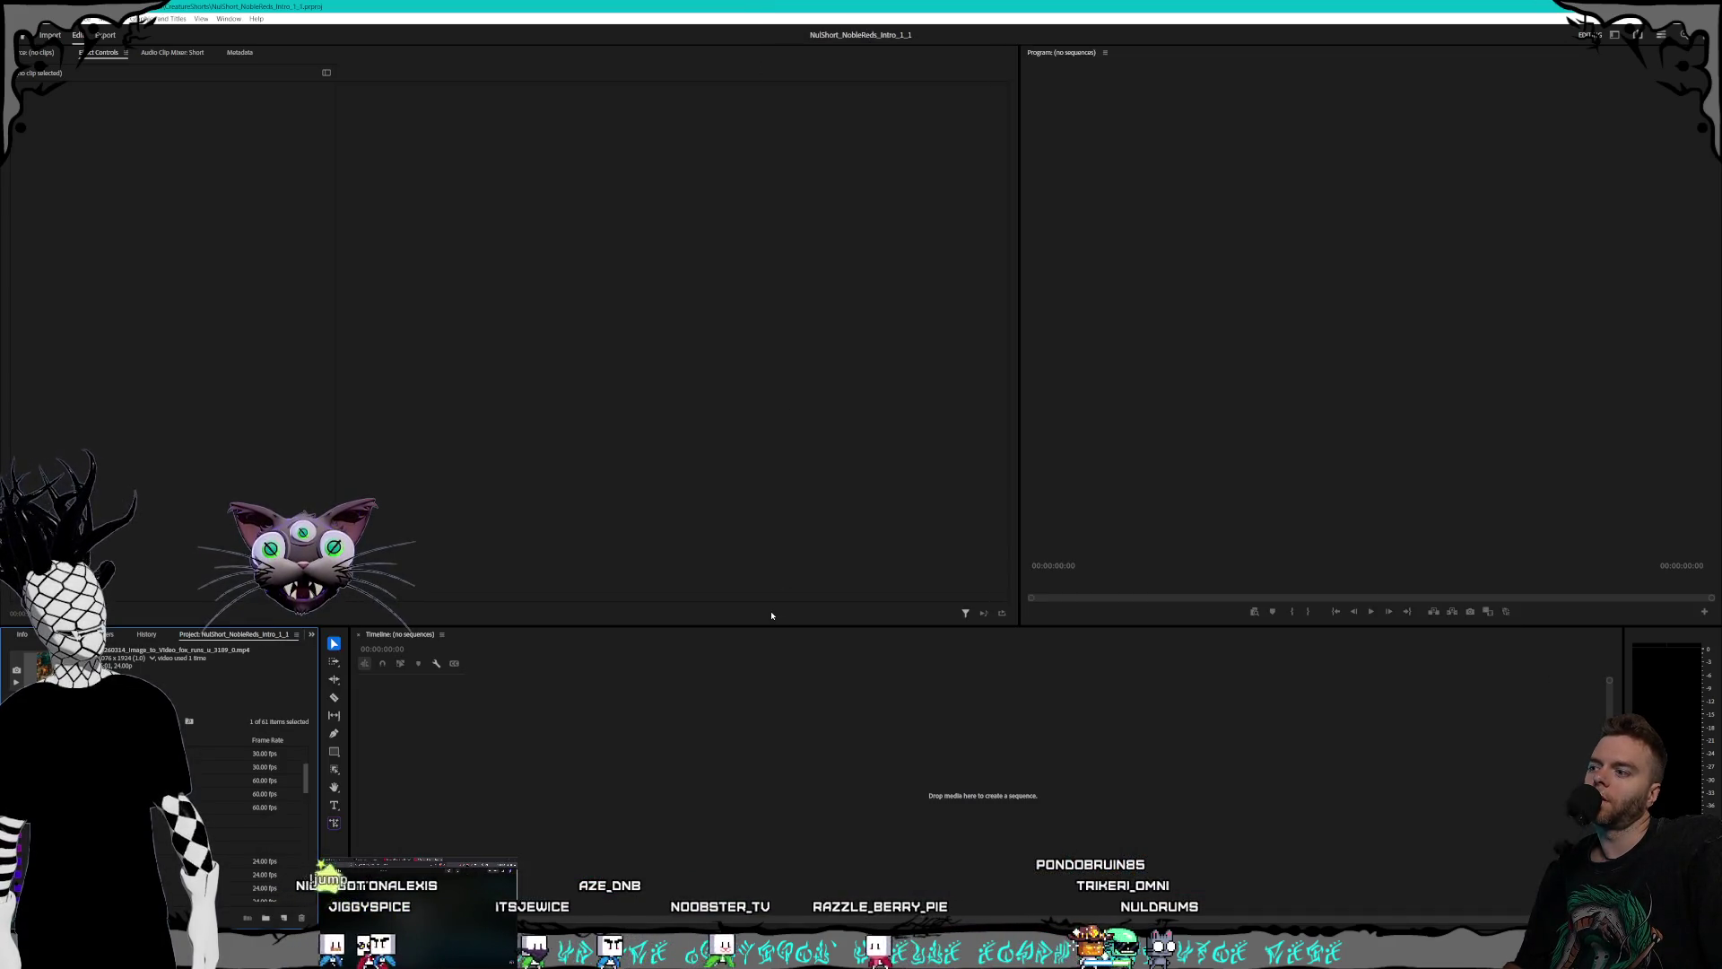
- Close the project and reopen the Noble Reds intro short from the Recent list
right_click(260, 635)
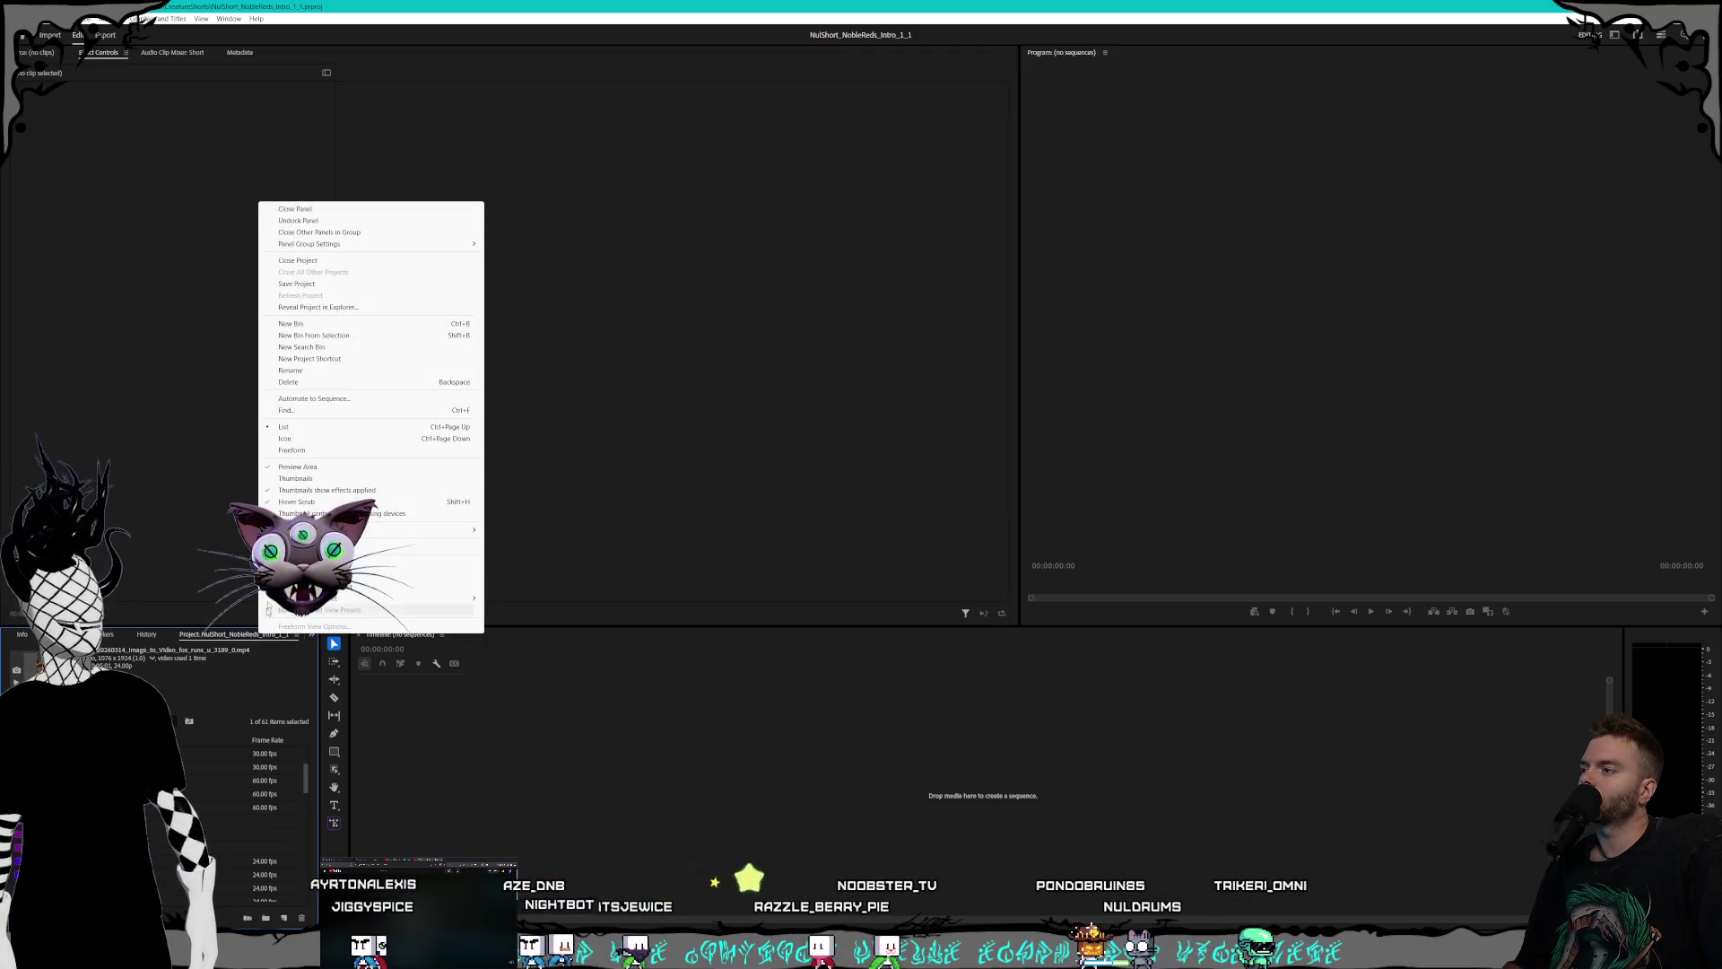
left_click(305, 260)
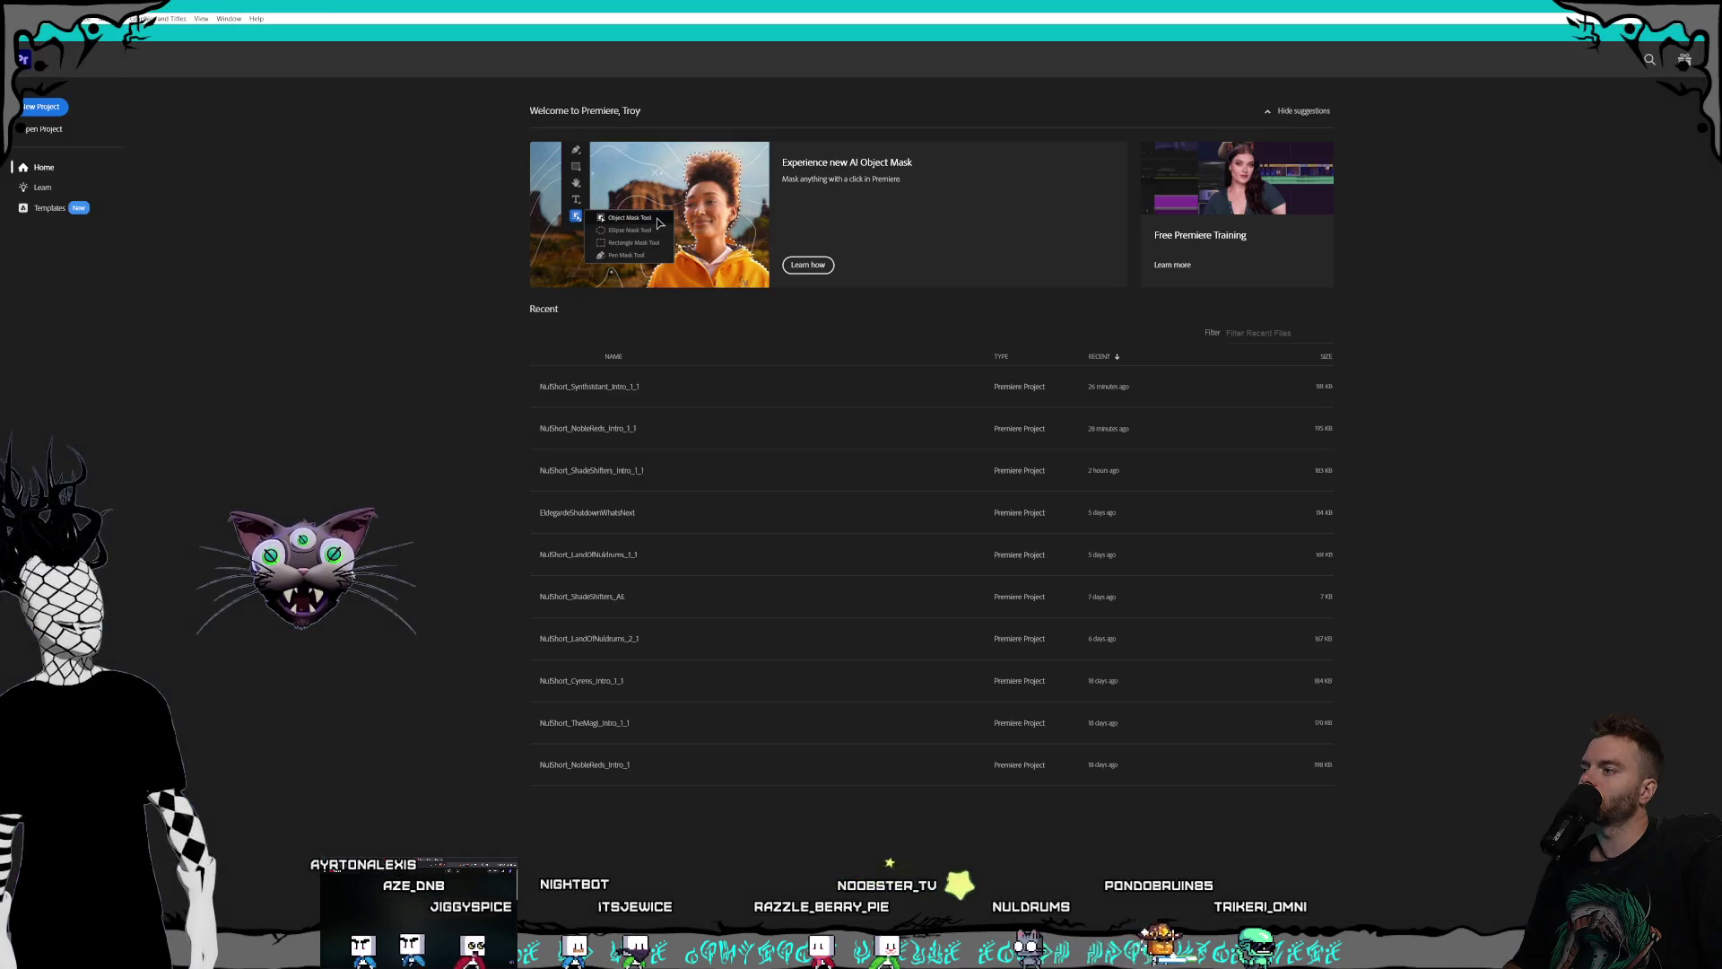
left_click(637, 428)
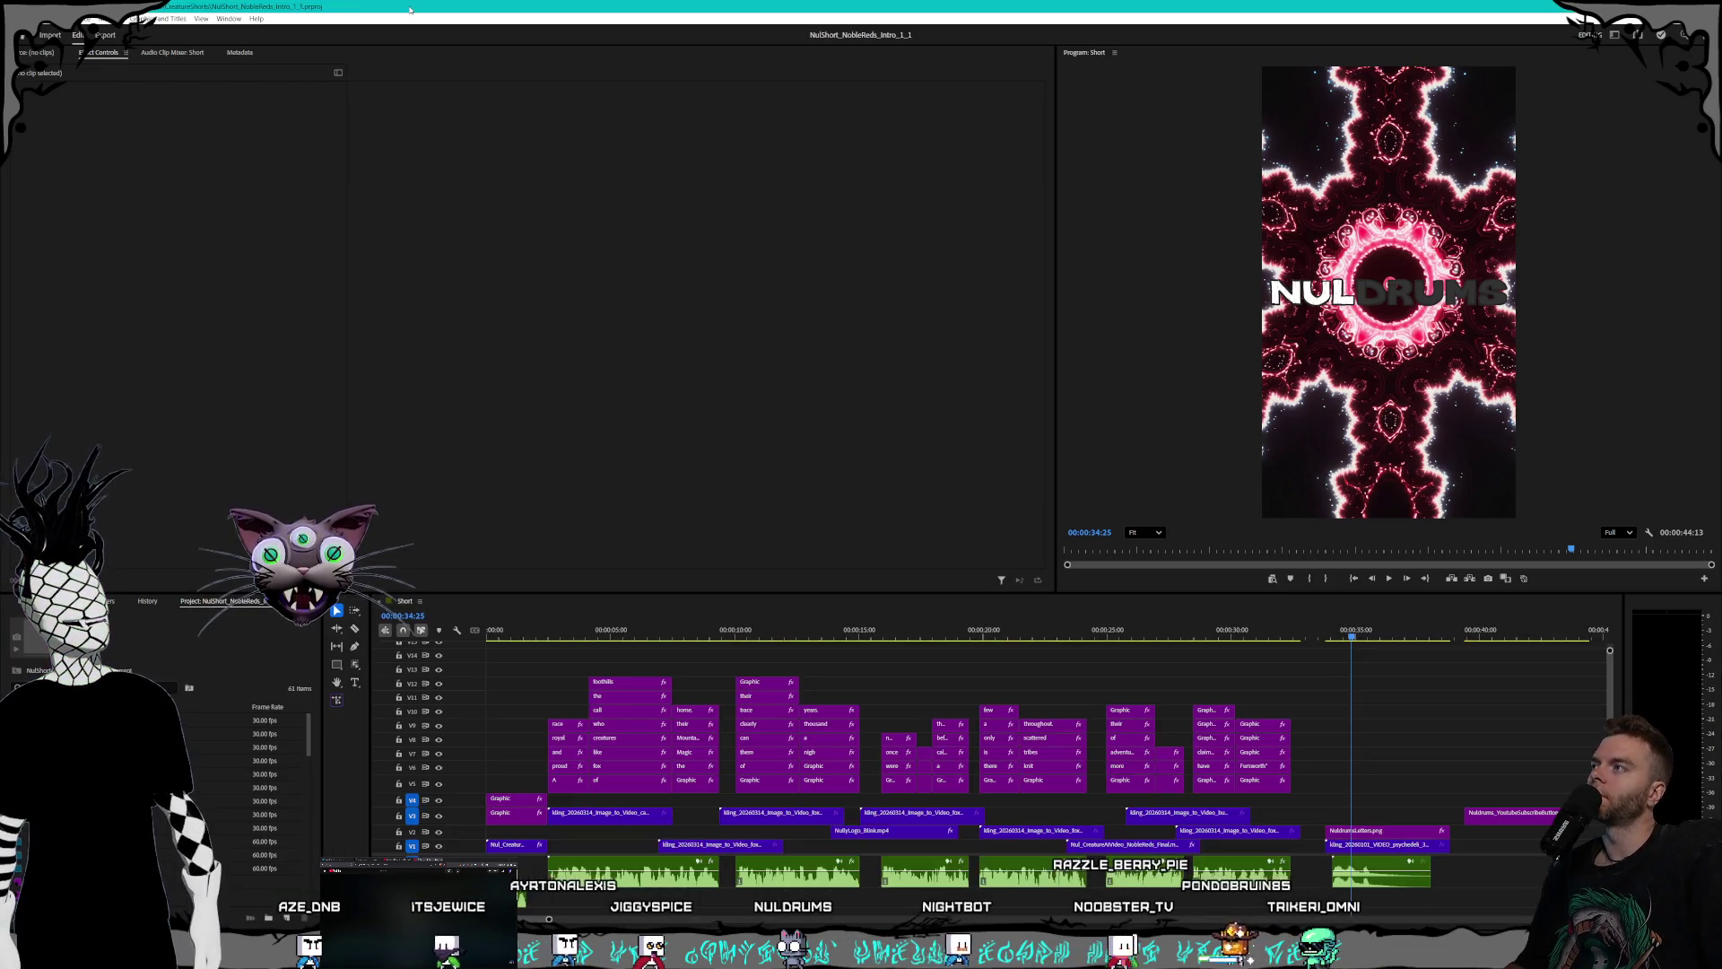
mouse_move(628, 635)
left_mouse_down()
mouse_move(499, 635)
mouse_move(696, 639)
left_mouse_up()
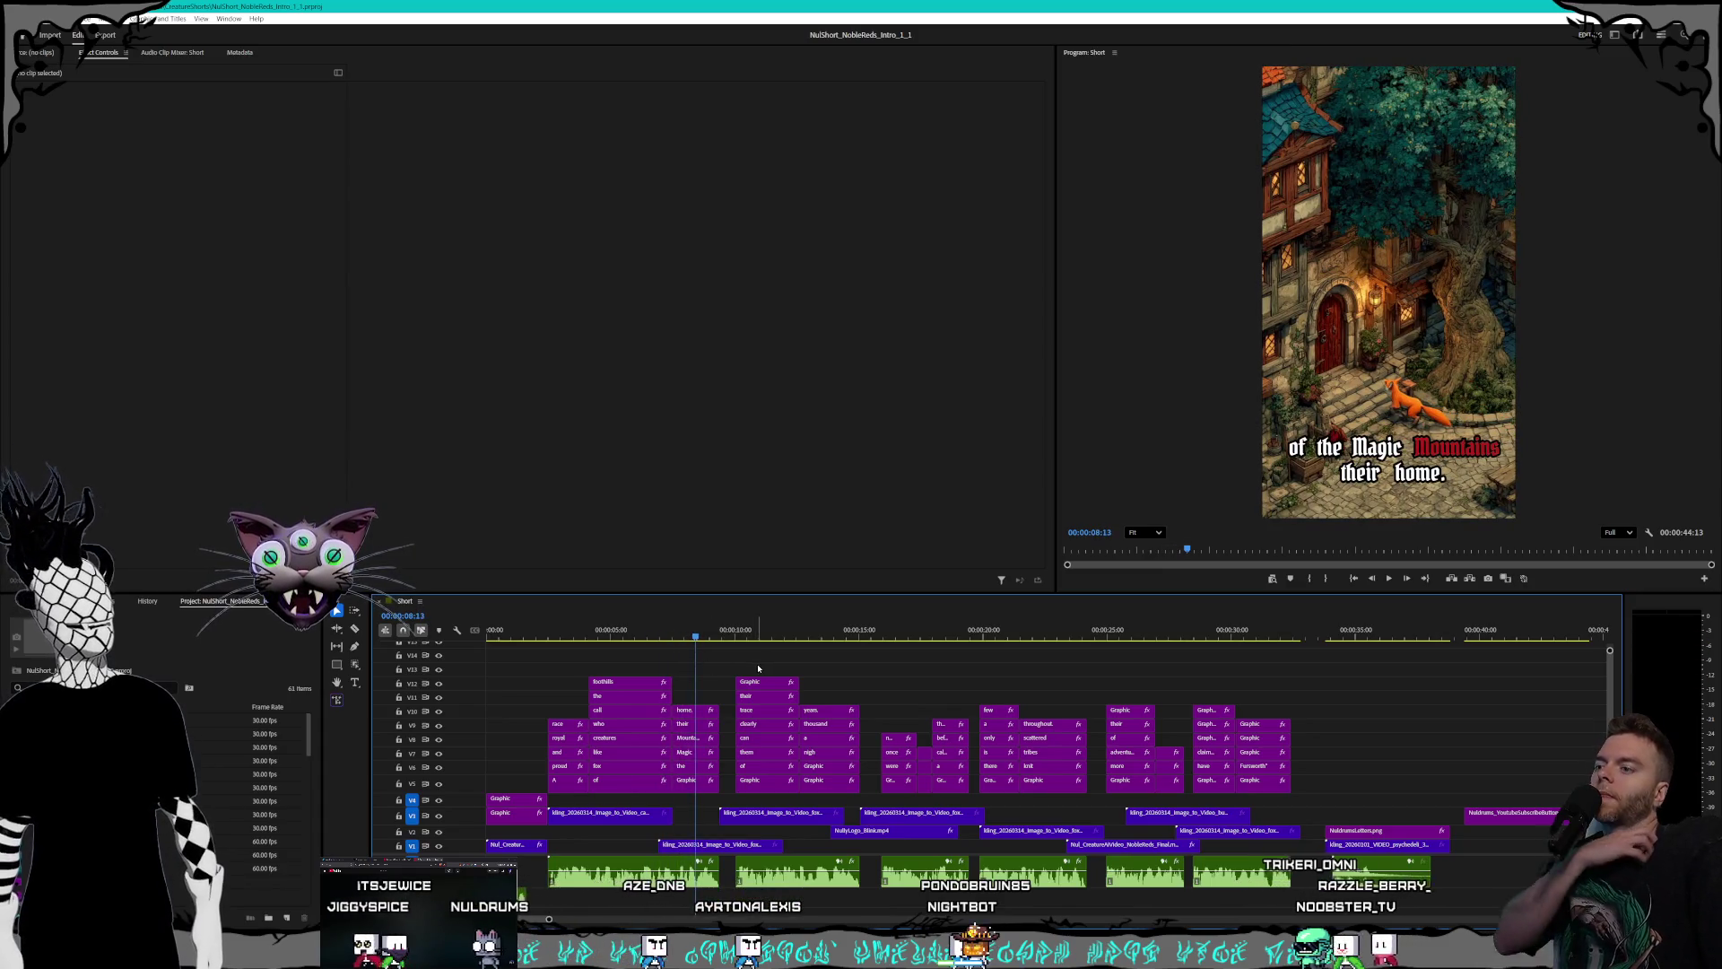
- Rearrange the first fox clip and slide the busy city clip later in the timeline
left_click_drag(588, 816, 1358, 781)
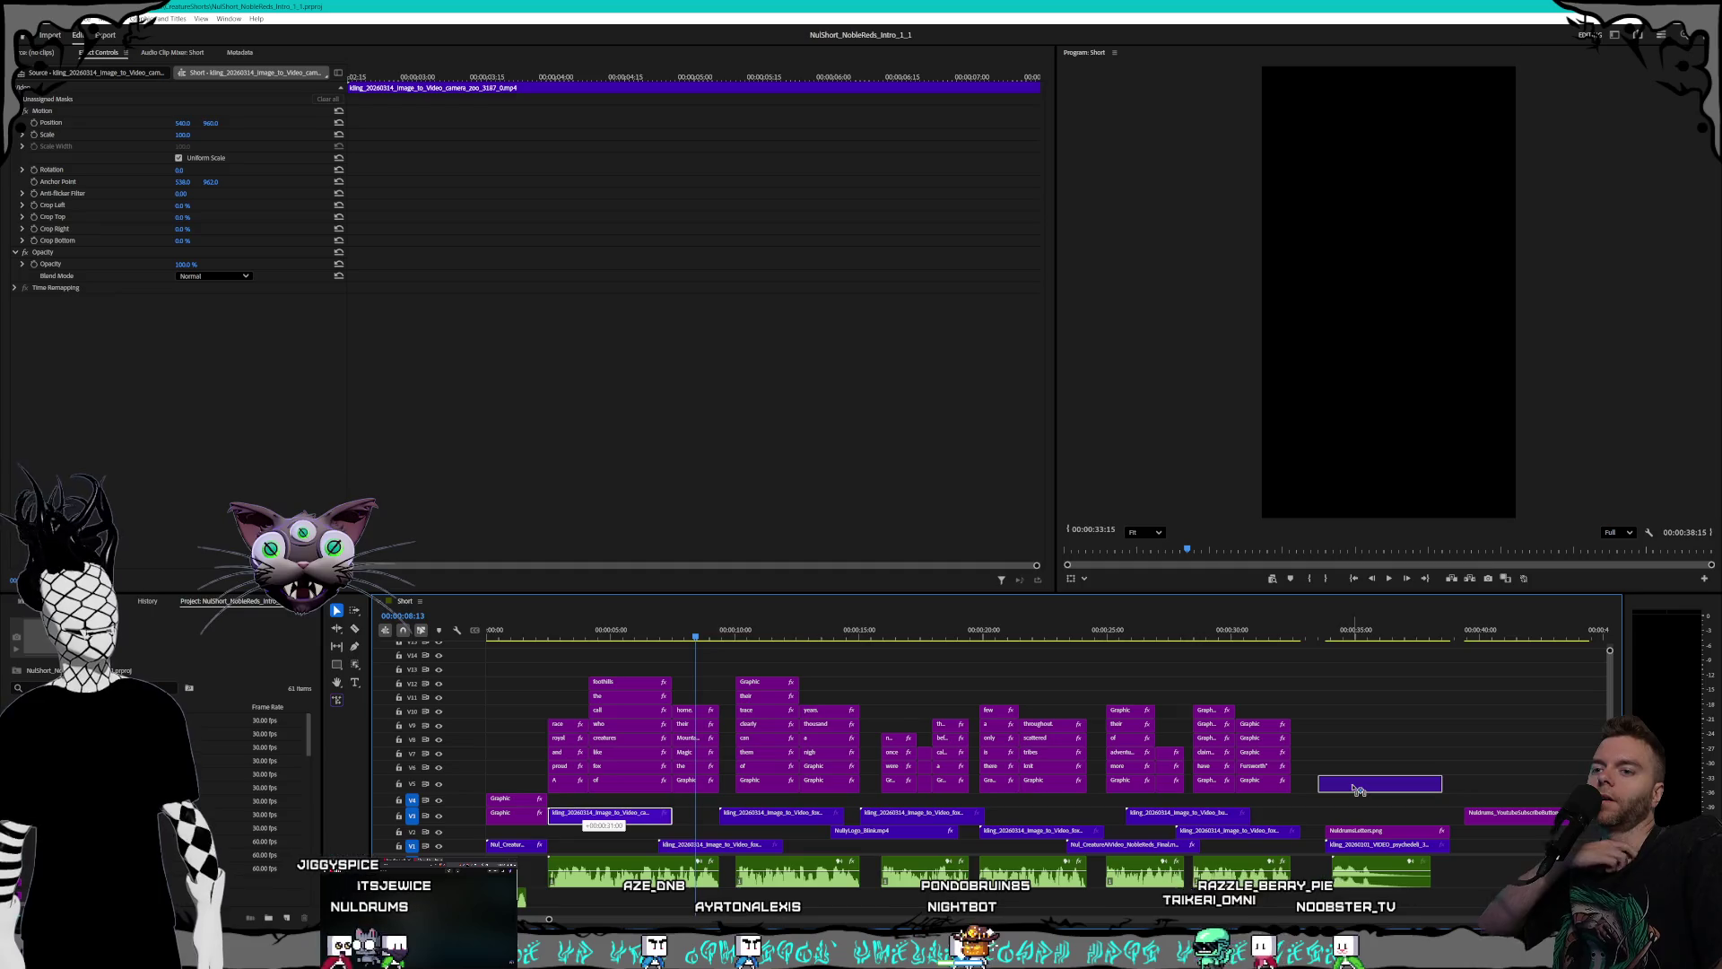
left_click(1199, 815)
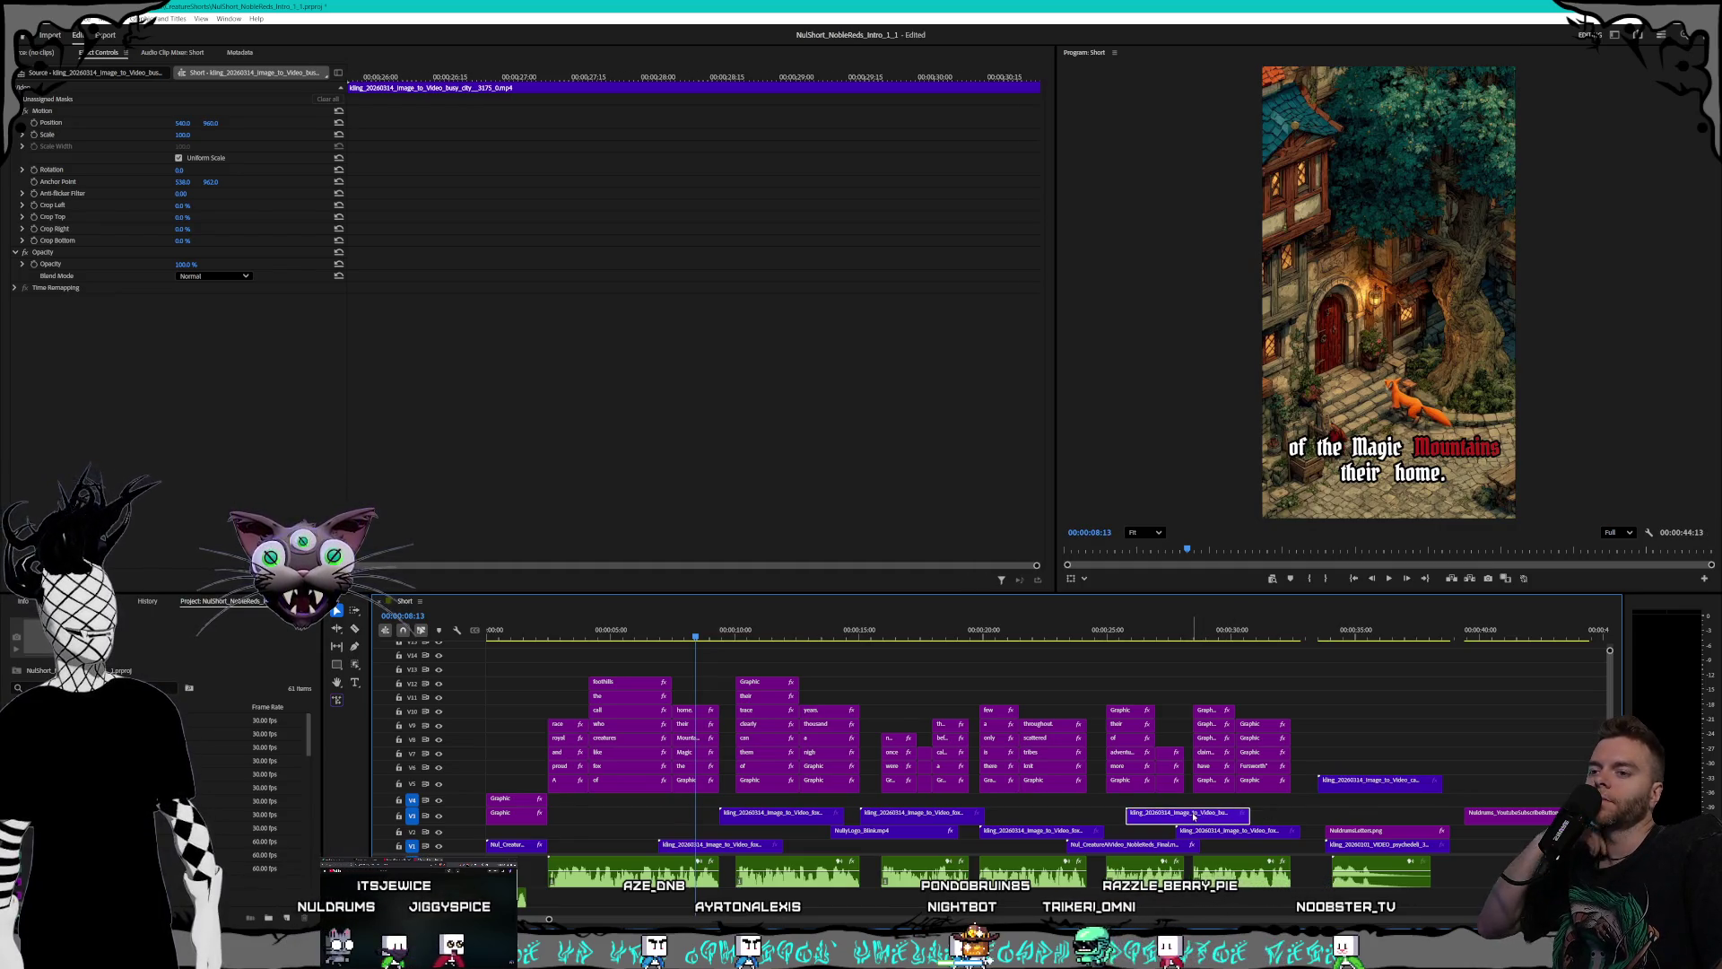
mouse_move(1194, 816)
left_mouse_down()
mouse_move(627, 807)
mouse_move(615, 823)
left_mouse_up()
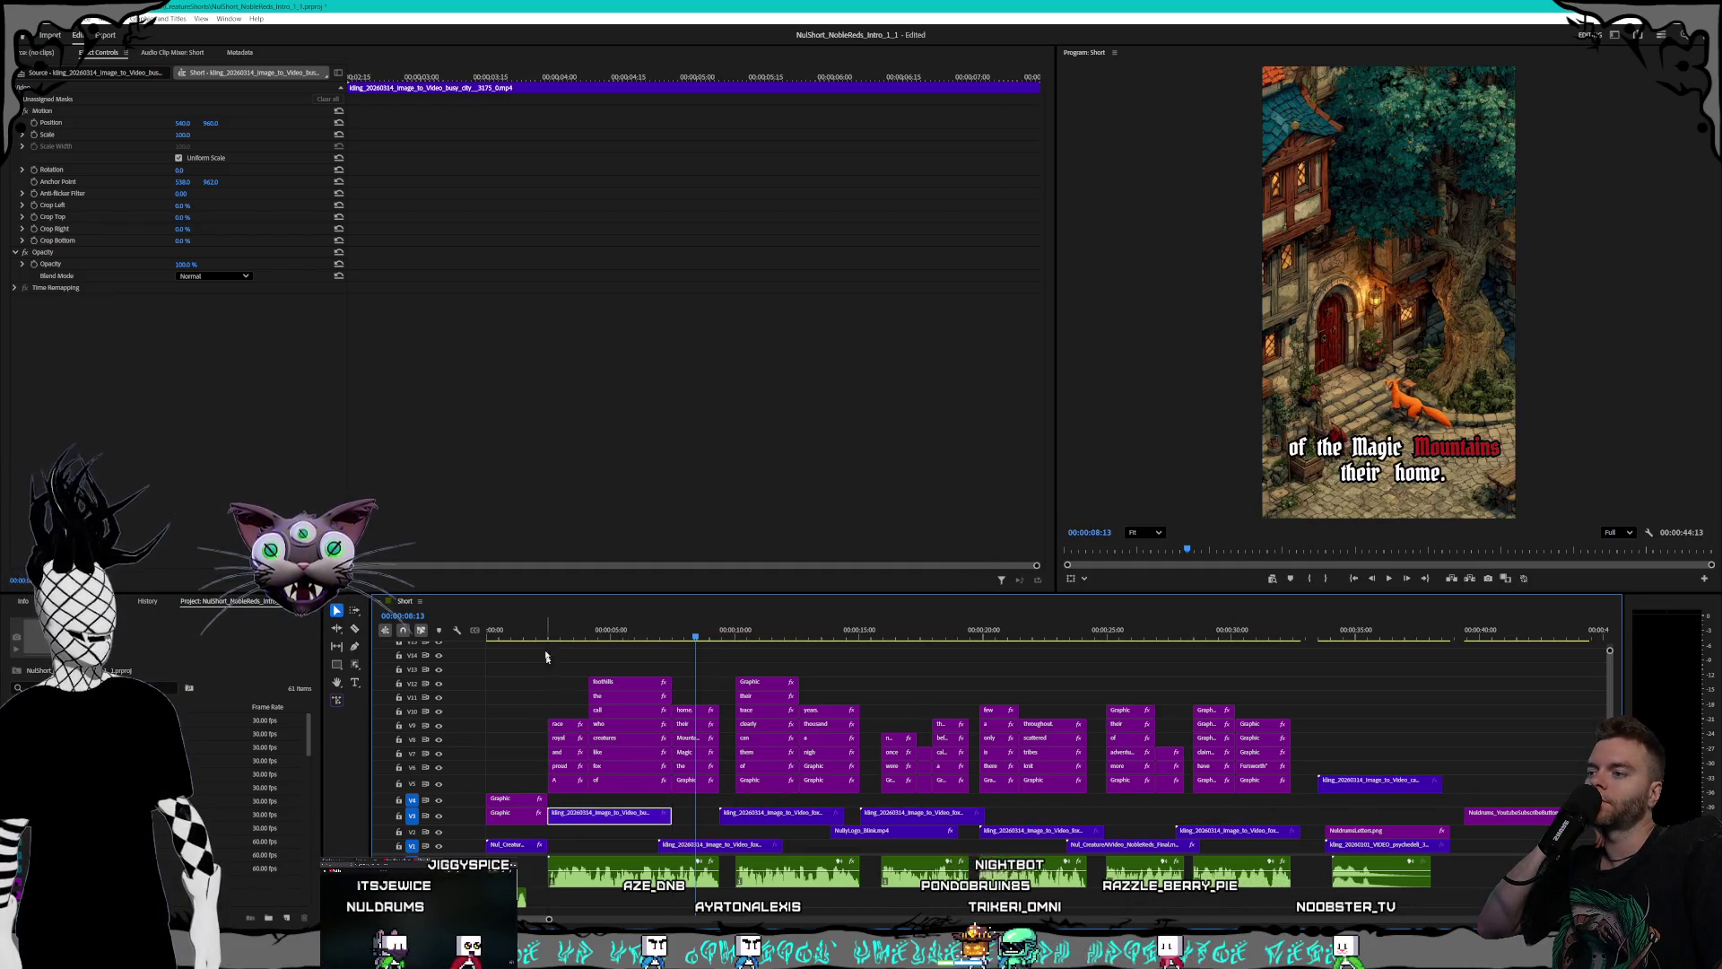
left_click_drag(568, 641, 580, 640)
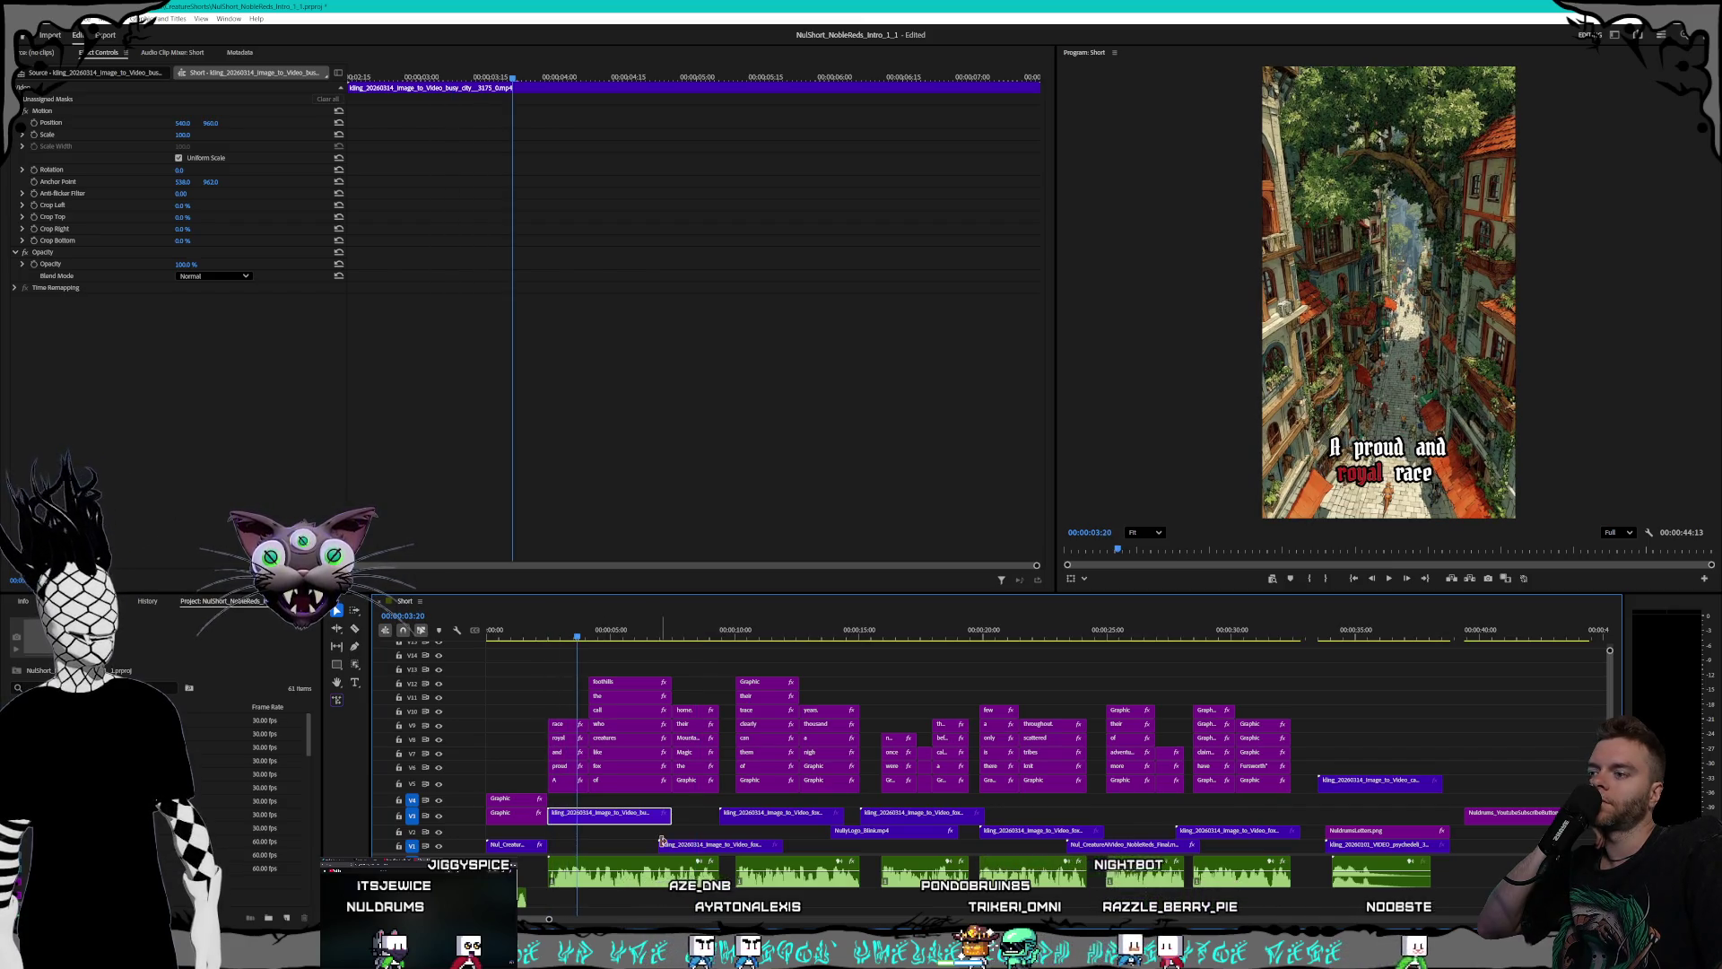
left_click_drag(624, 823, 1158, 817)
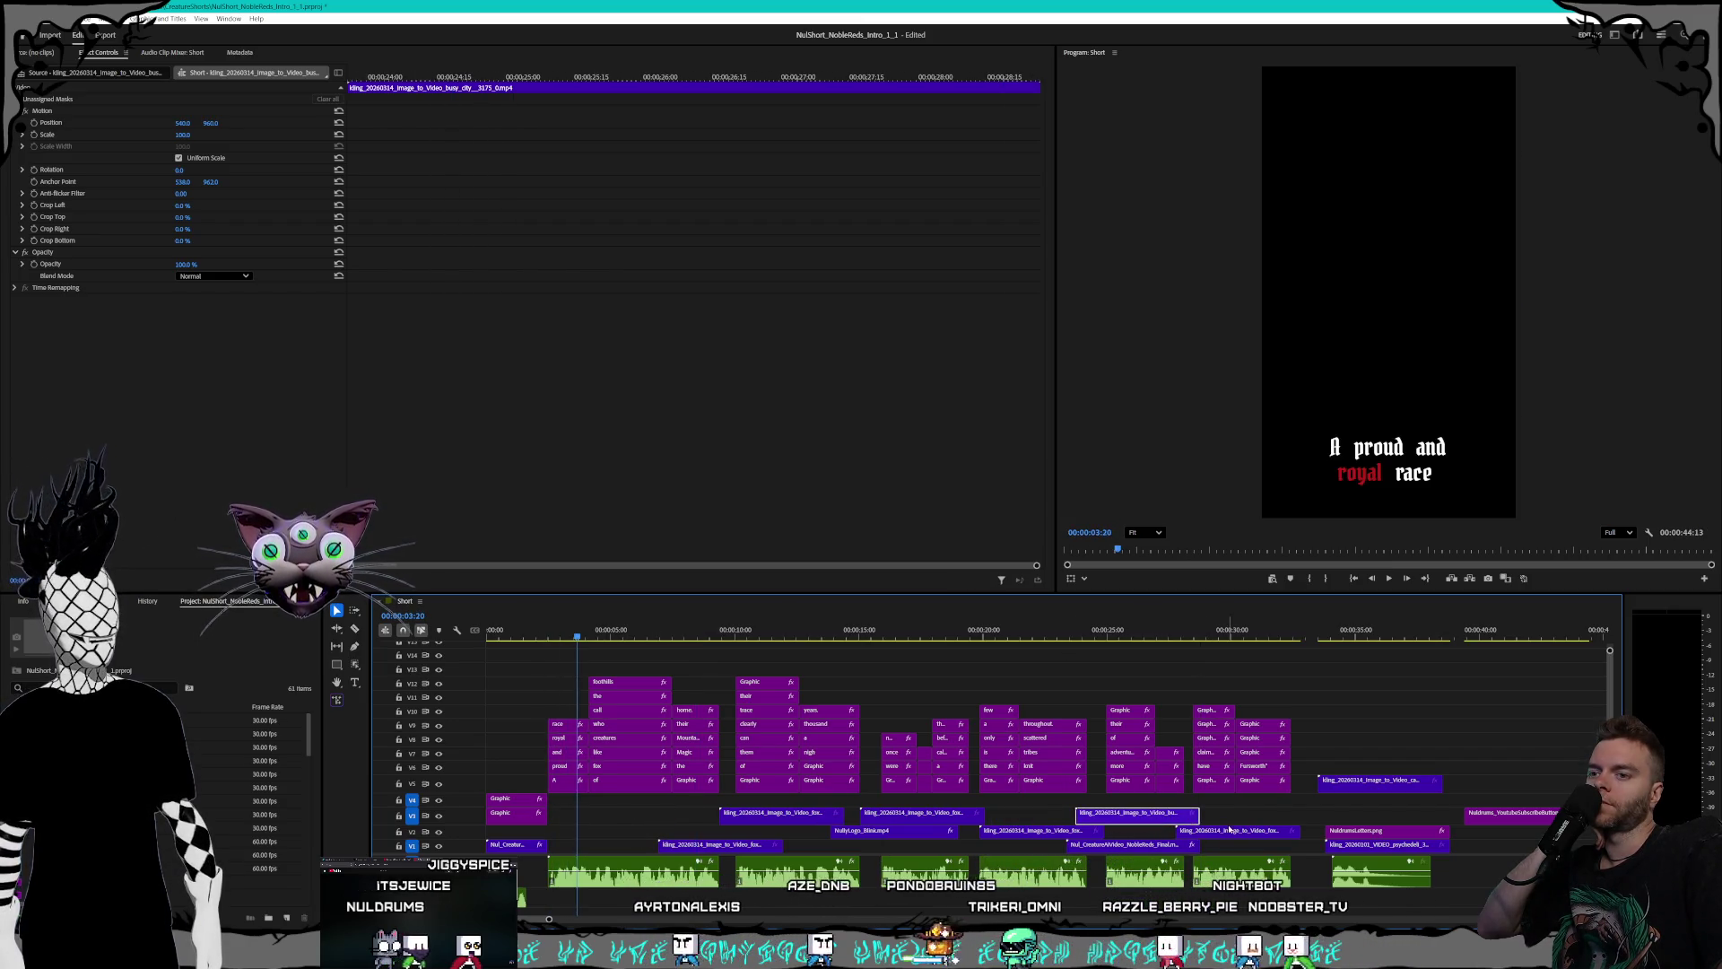
- Move the middle V2 fox clip under the opening captions and shorten its end
left_click(1035, 832)
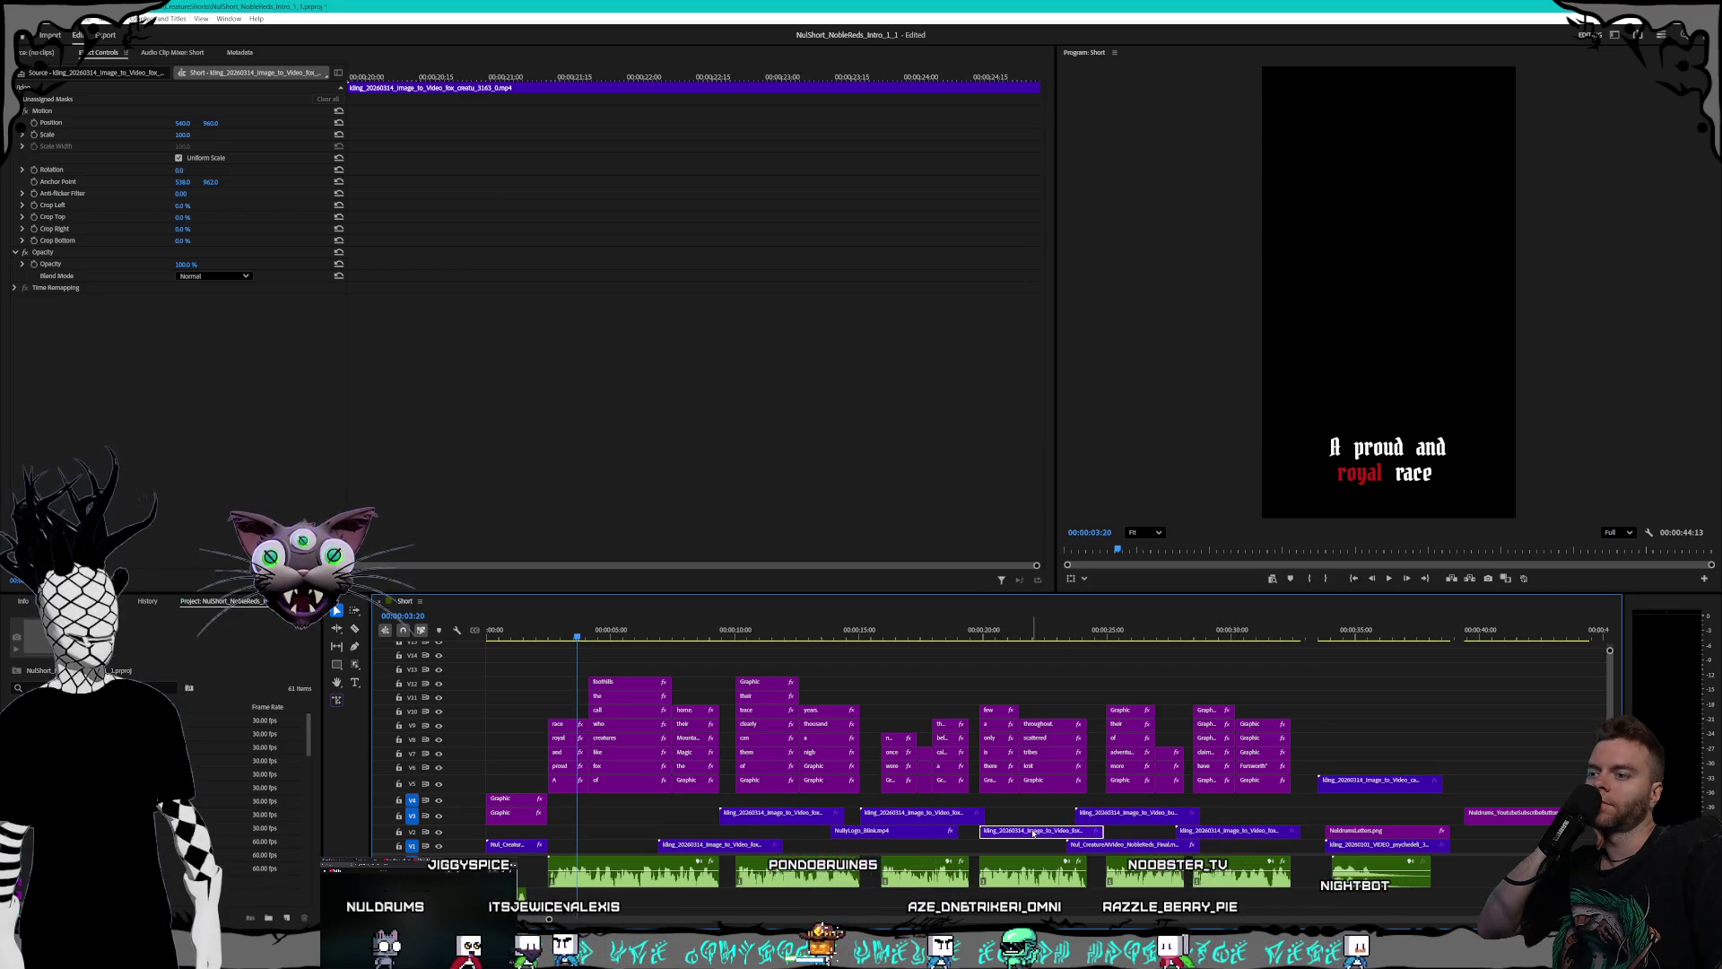
left_click_drag(1034, 832, 602, 832)
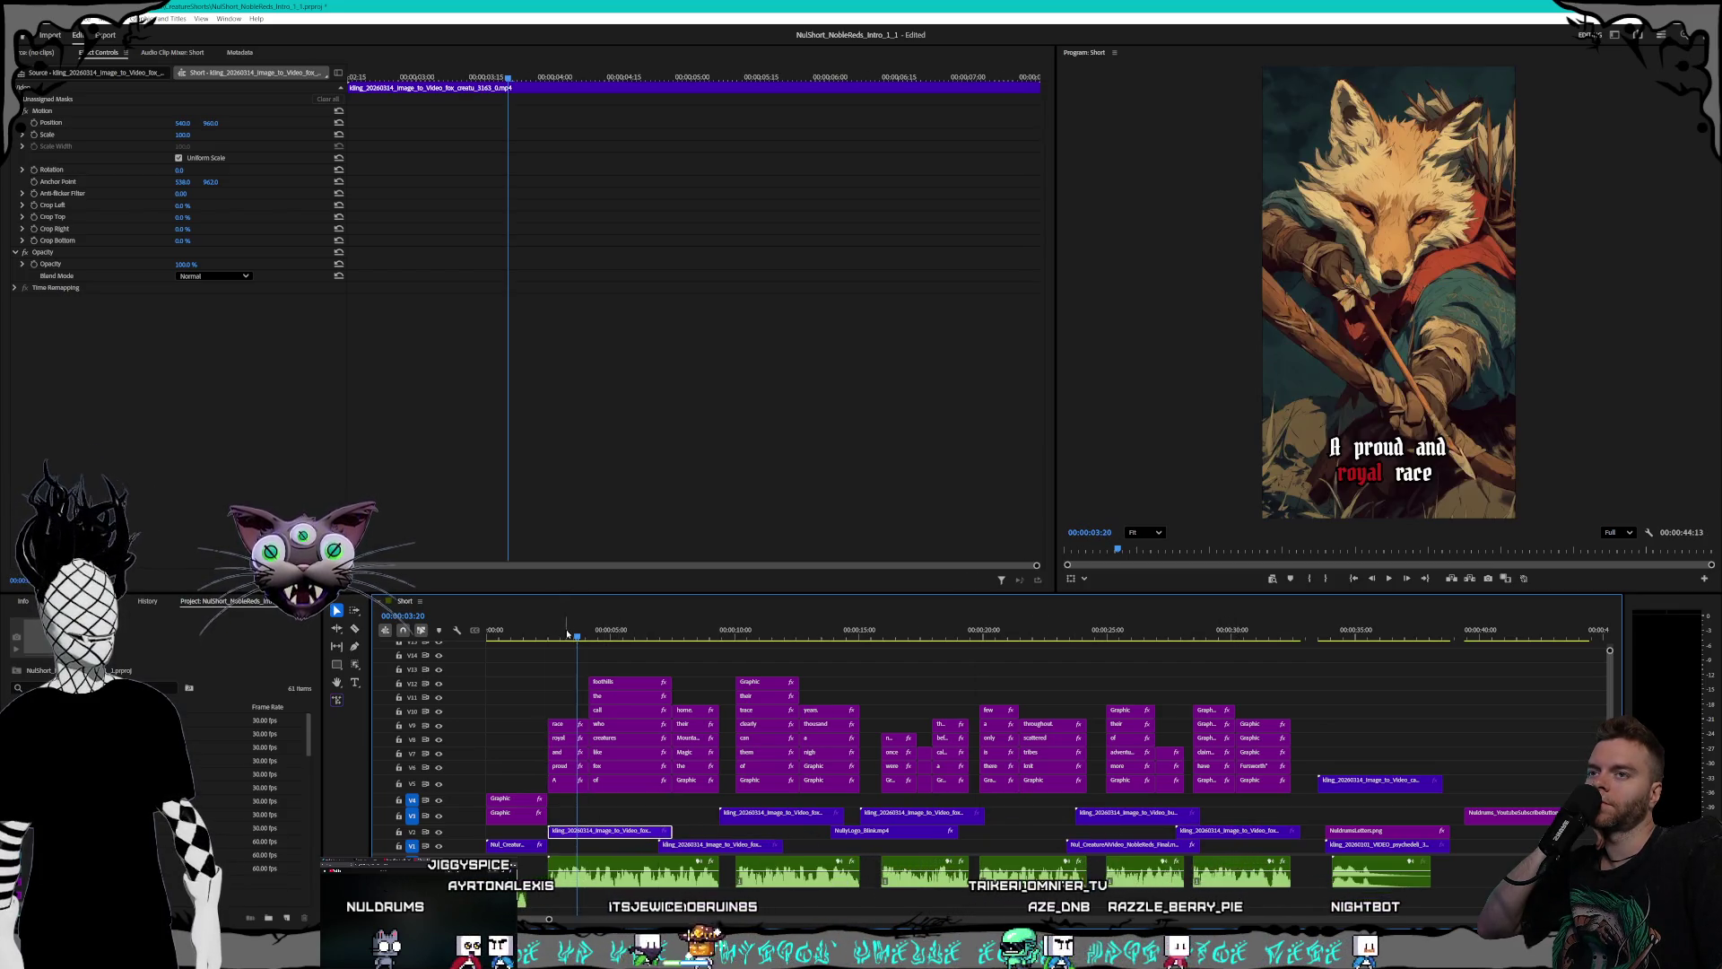
mouse_move(566, 634)
left_mouse_down()
mouse_move(679, 646)
mouse_move(662, 644)
left_mouse_up()
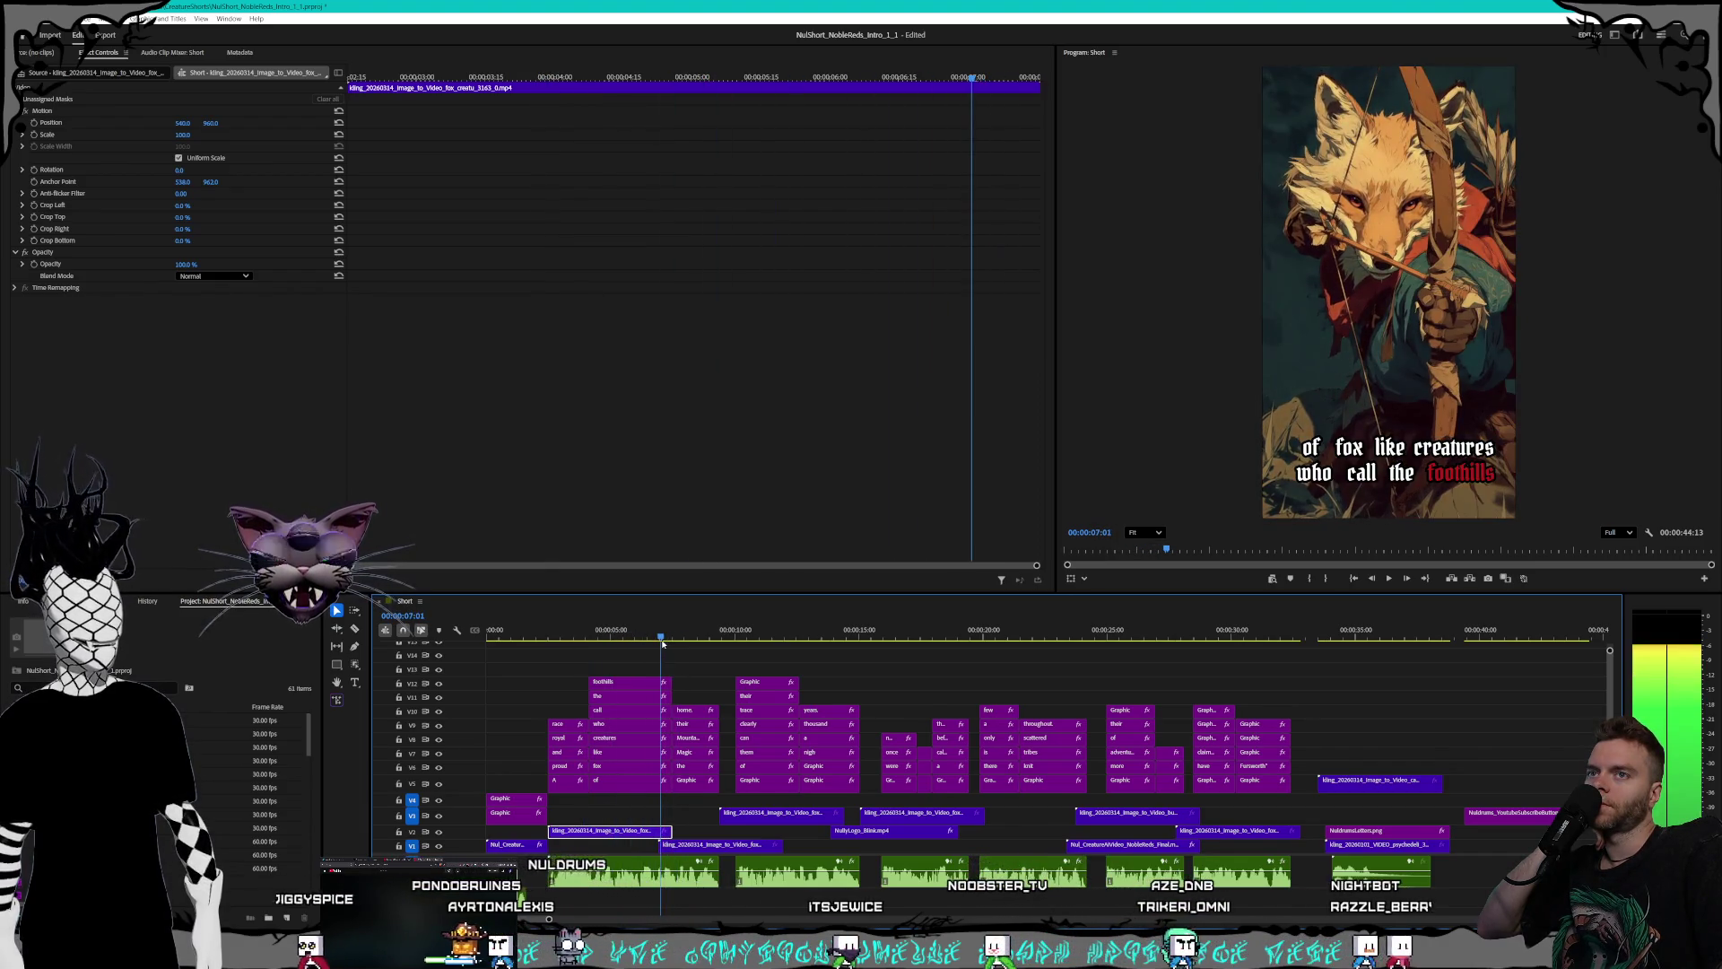
mouse_move(666, 831)
left_mouse_down()
mouse_move(1048, 843)
mouse_move(1031, 841)
left_mouse_up()
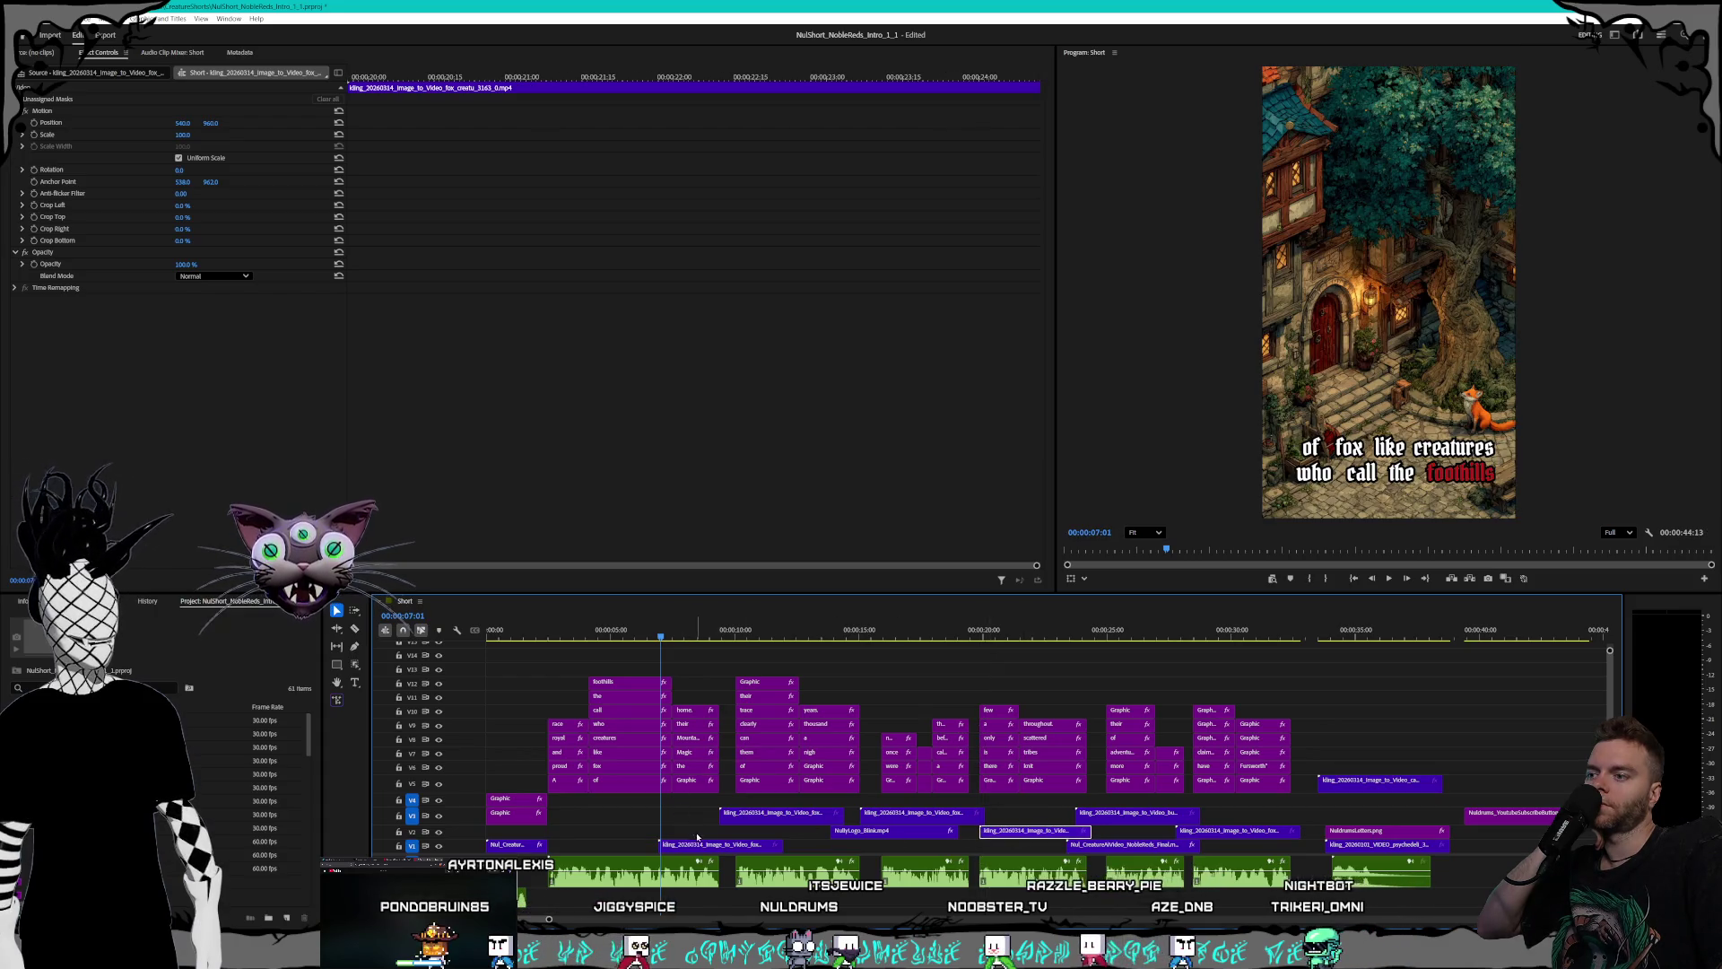
- Trim the V3 clip edge and review the frames from the throne scene to seven seconds
left_click_drag(661, 636, 827, 636)
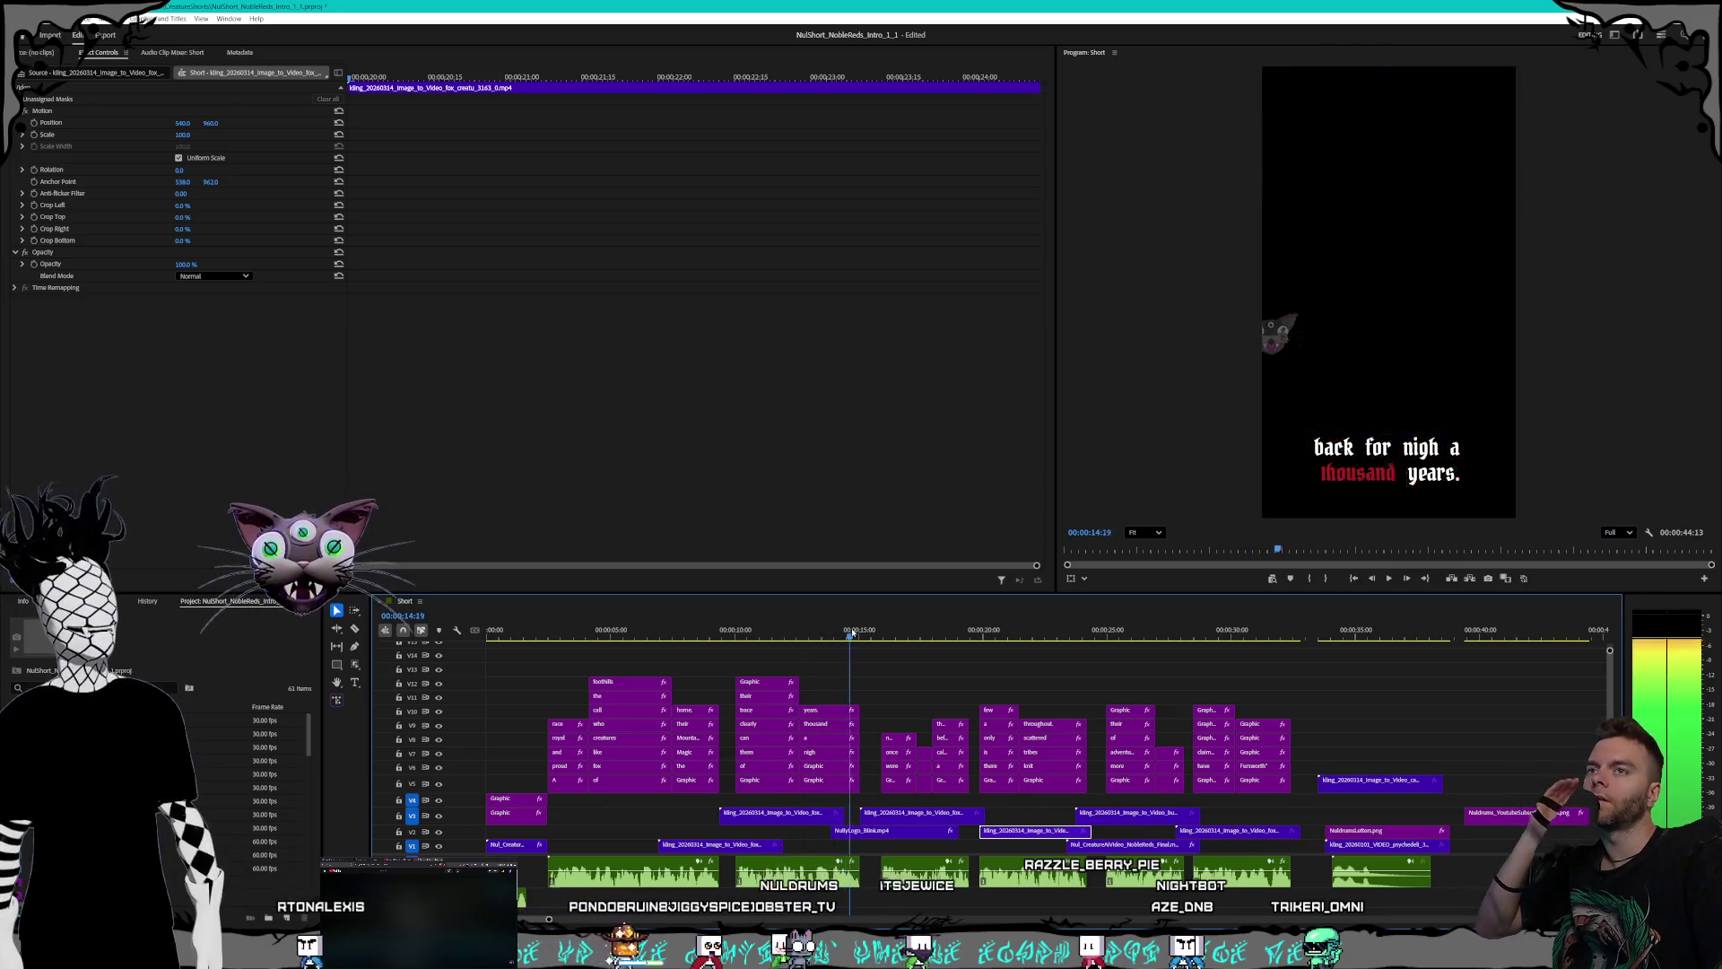
mouse_move(827, 636)
left_mouse_down()
mouse_move(780, 621)
mouse_move(836, 622)
mouse_move(813, 618)
left_mouse_up()
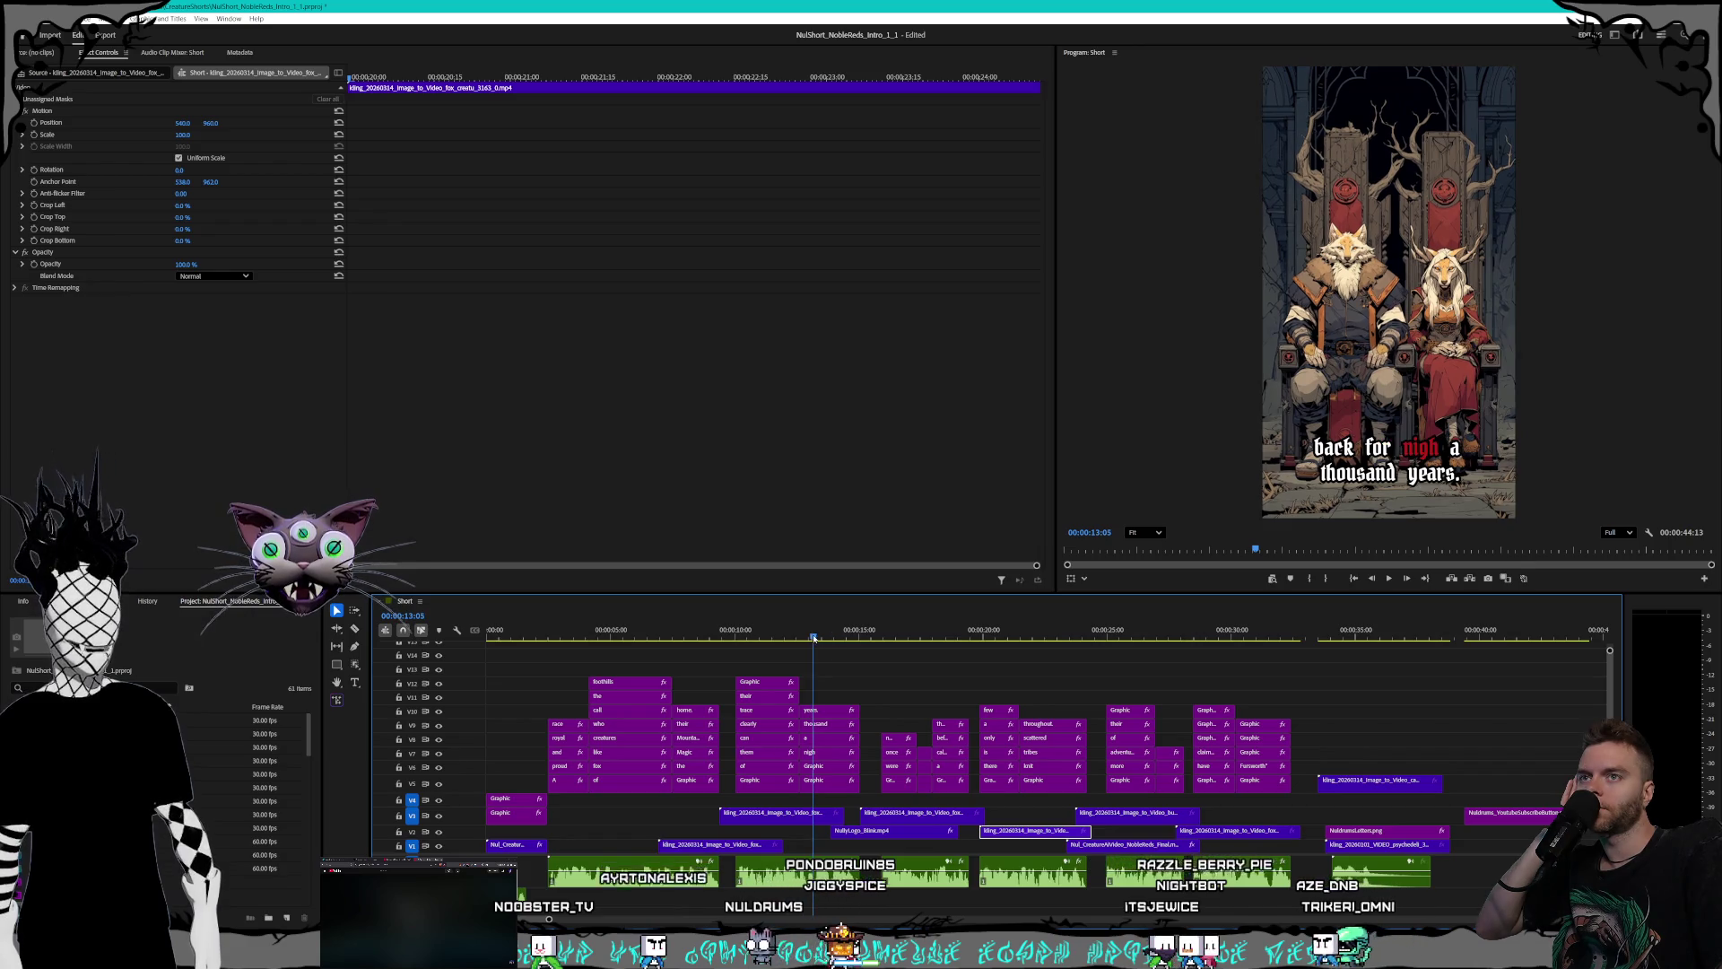
left_click_drag(814, 637, 820, 637)
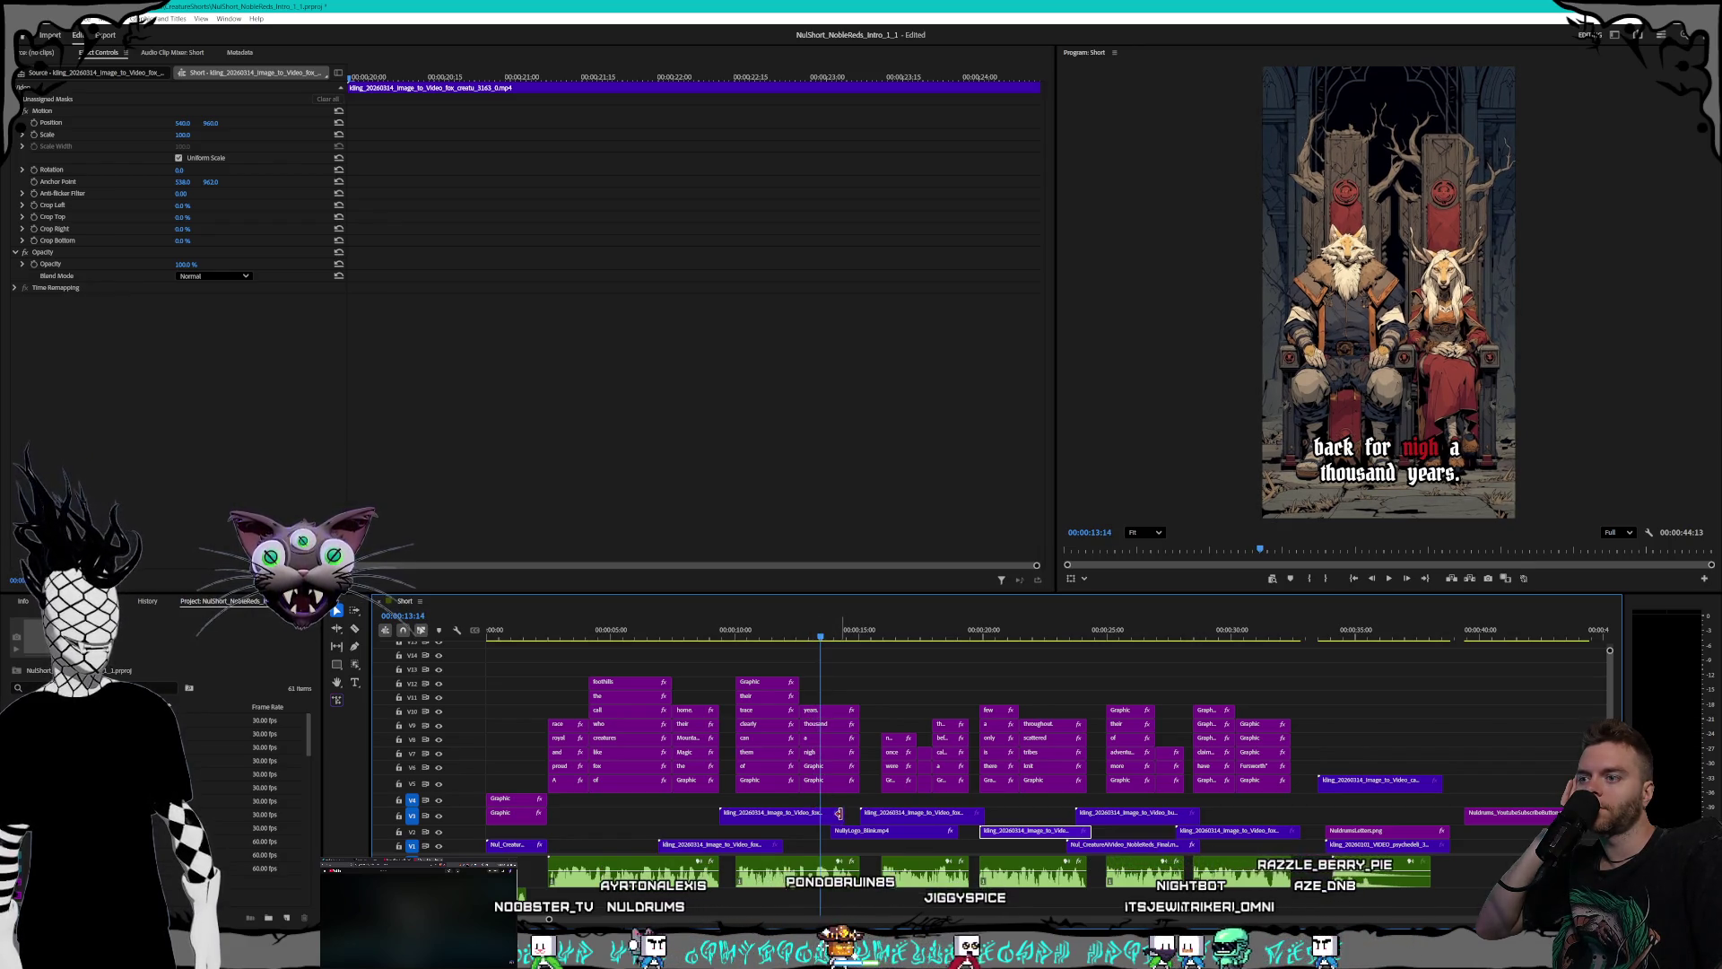
mouse_move(838, 813)
left_mouse_down()
mouse_move(671, 820)
mouse_move(608, 844)
left_mouse_up()
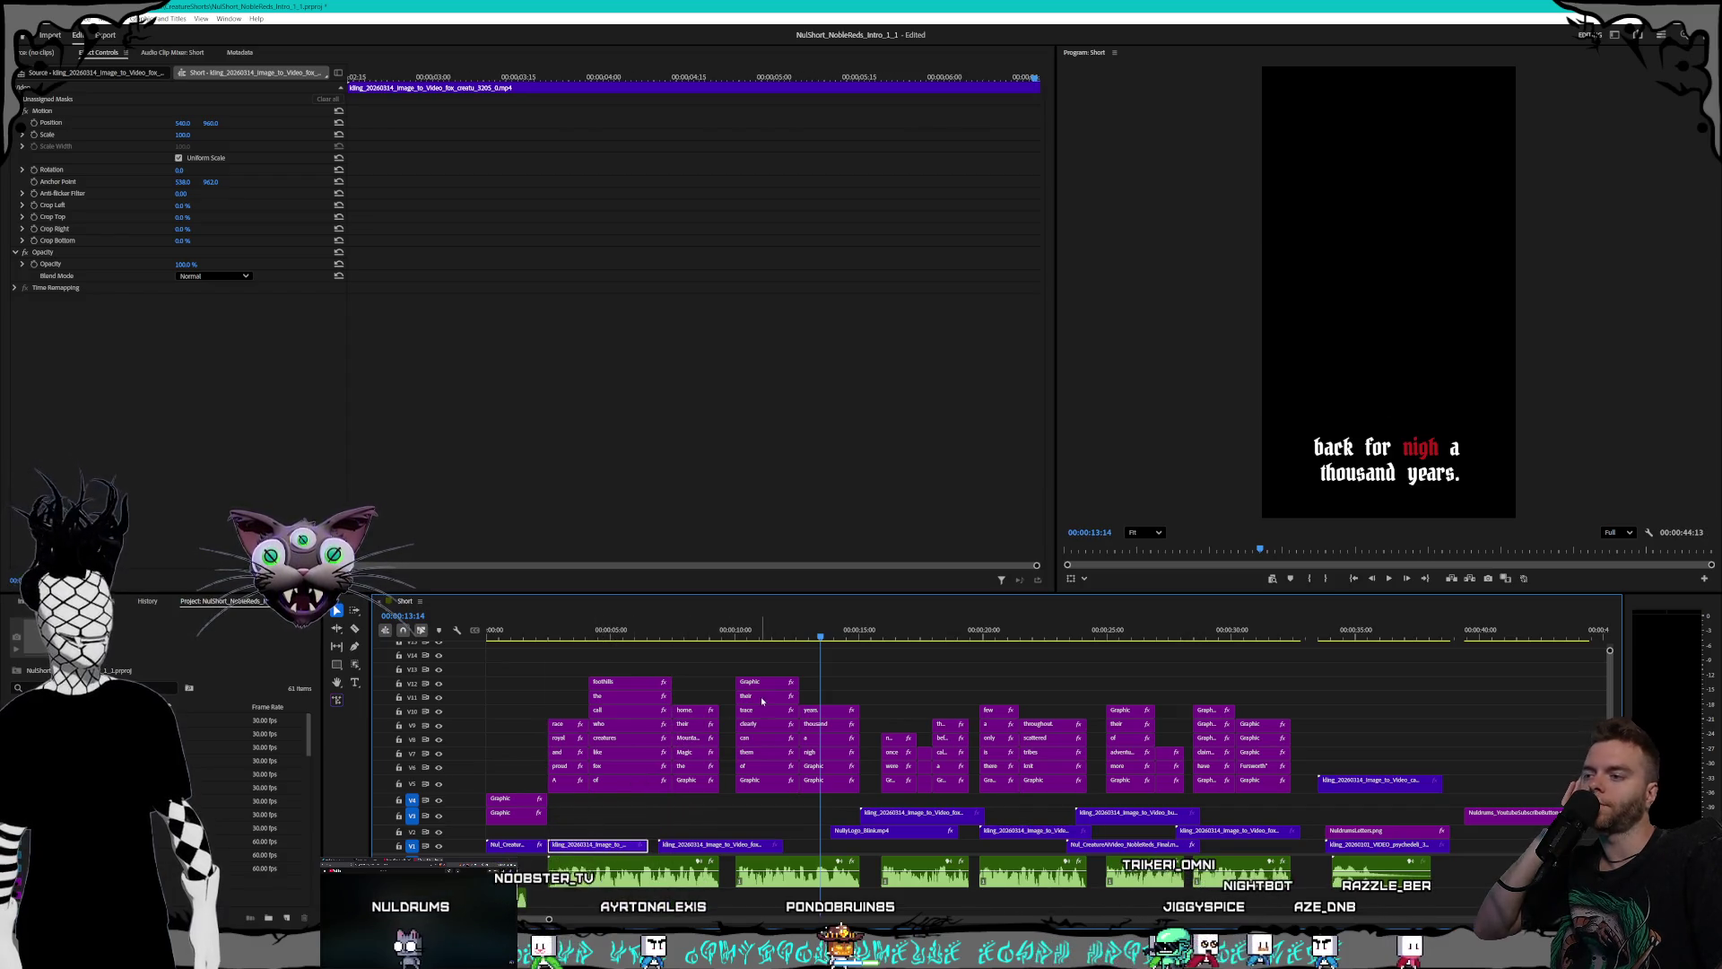
left_click_drag(602, 634, 660, 633)
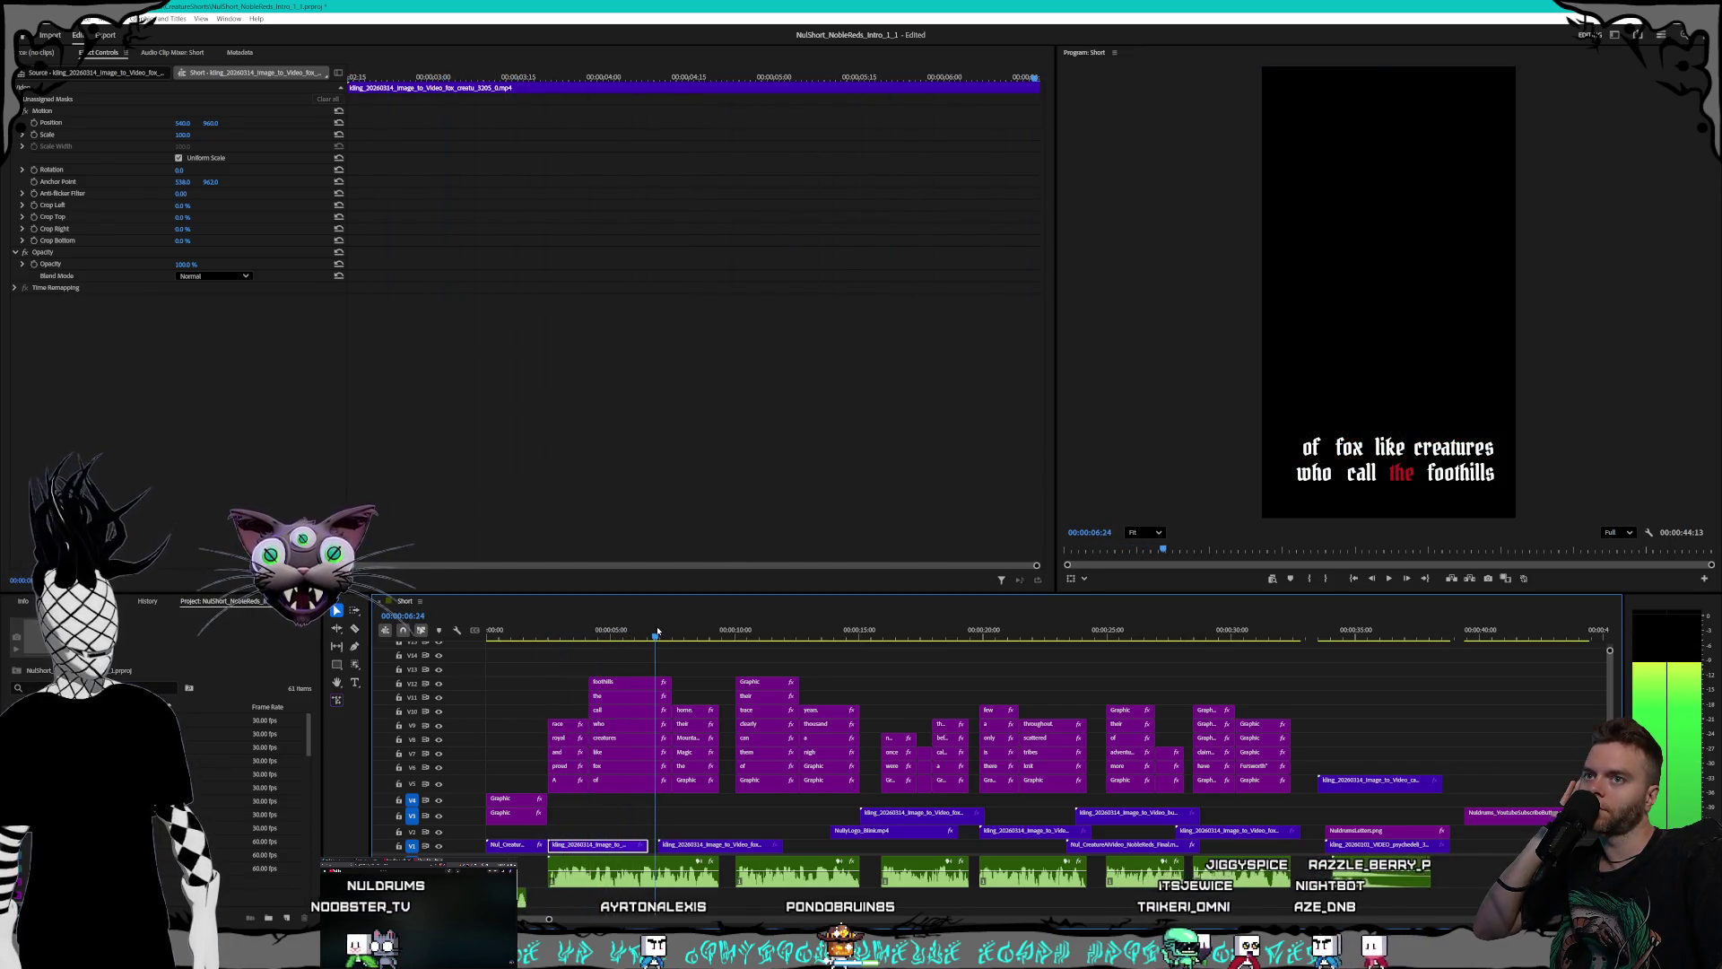
left_click_drag(658, 633, 665, 633)
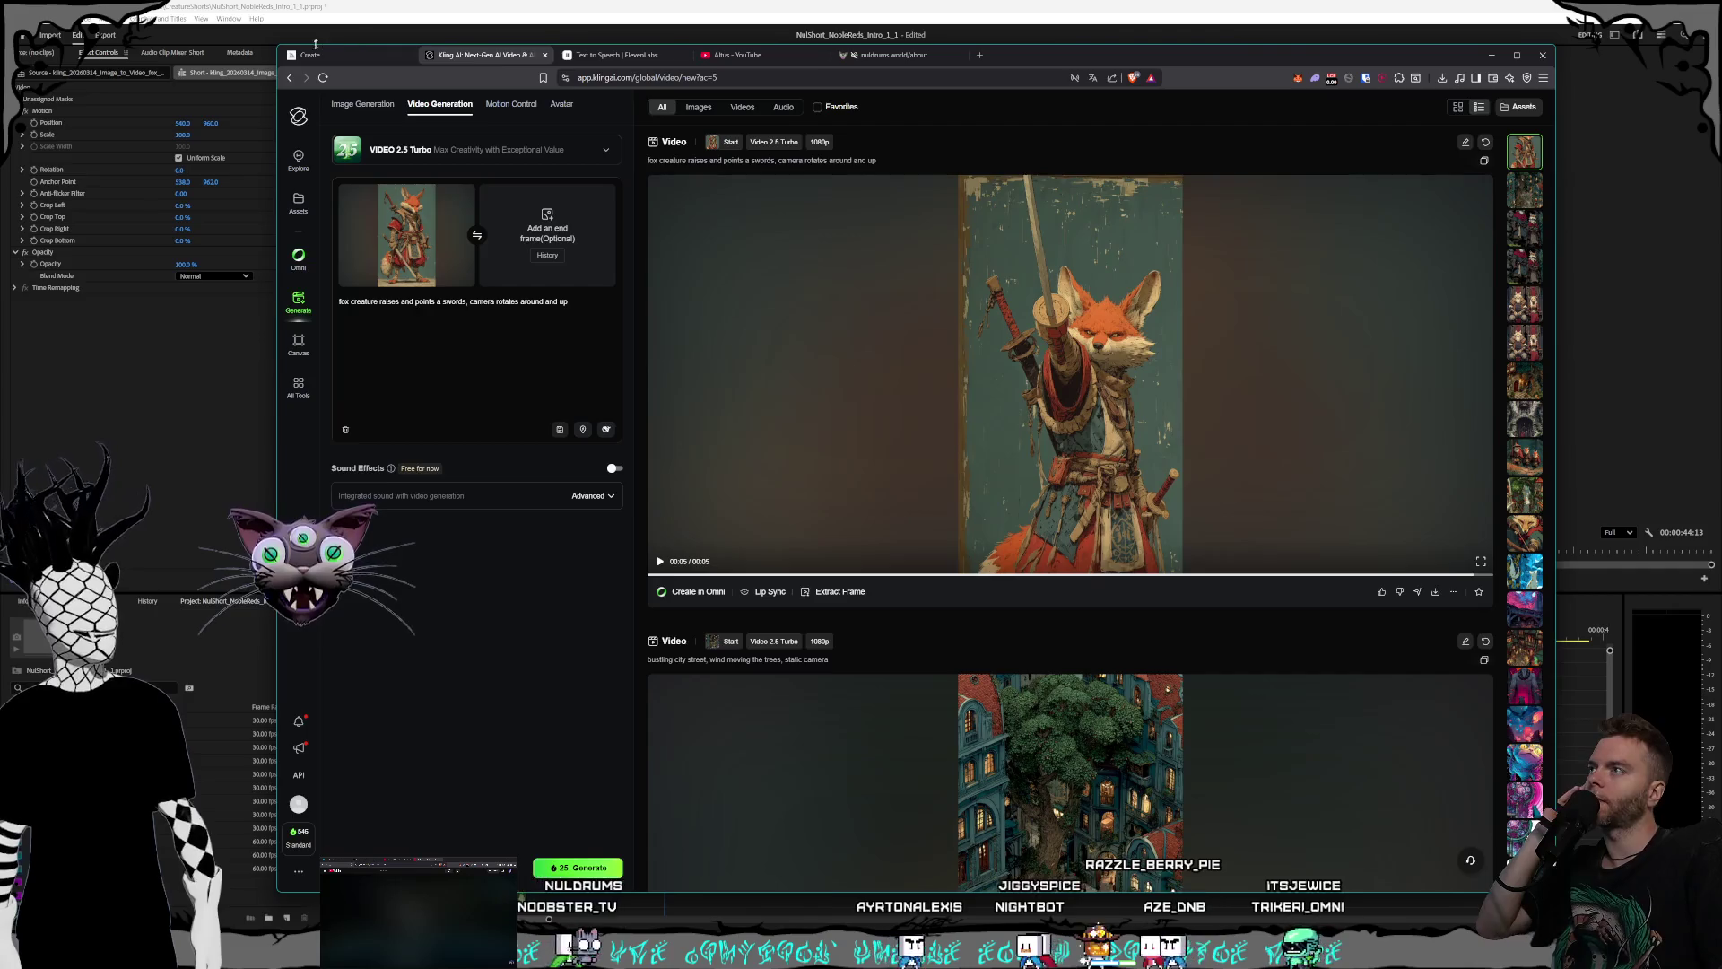
- Generate four Midjourney images of forest-covered magic mountains, then return to Premiere Pro
left_click(314, 54)
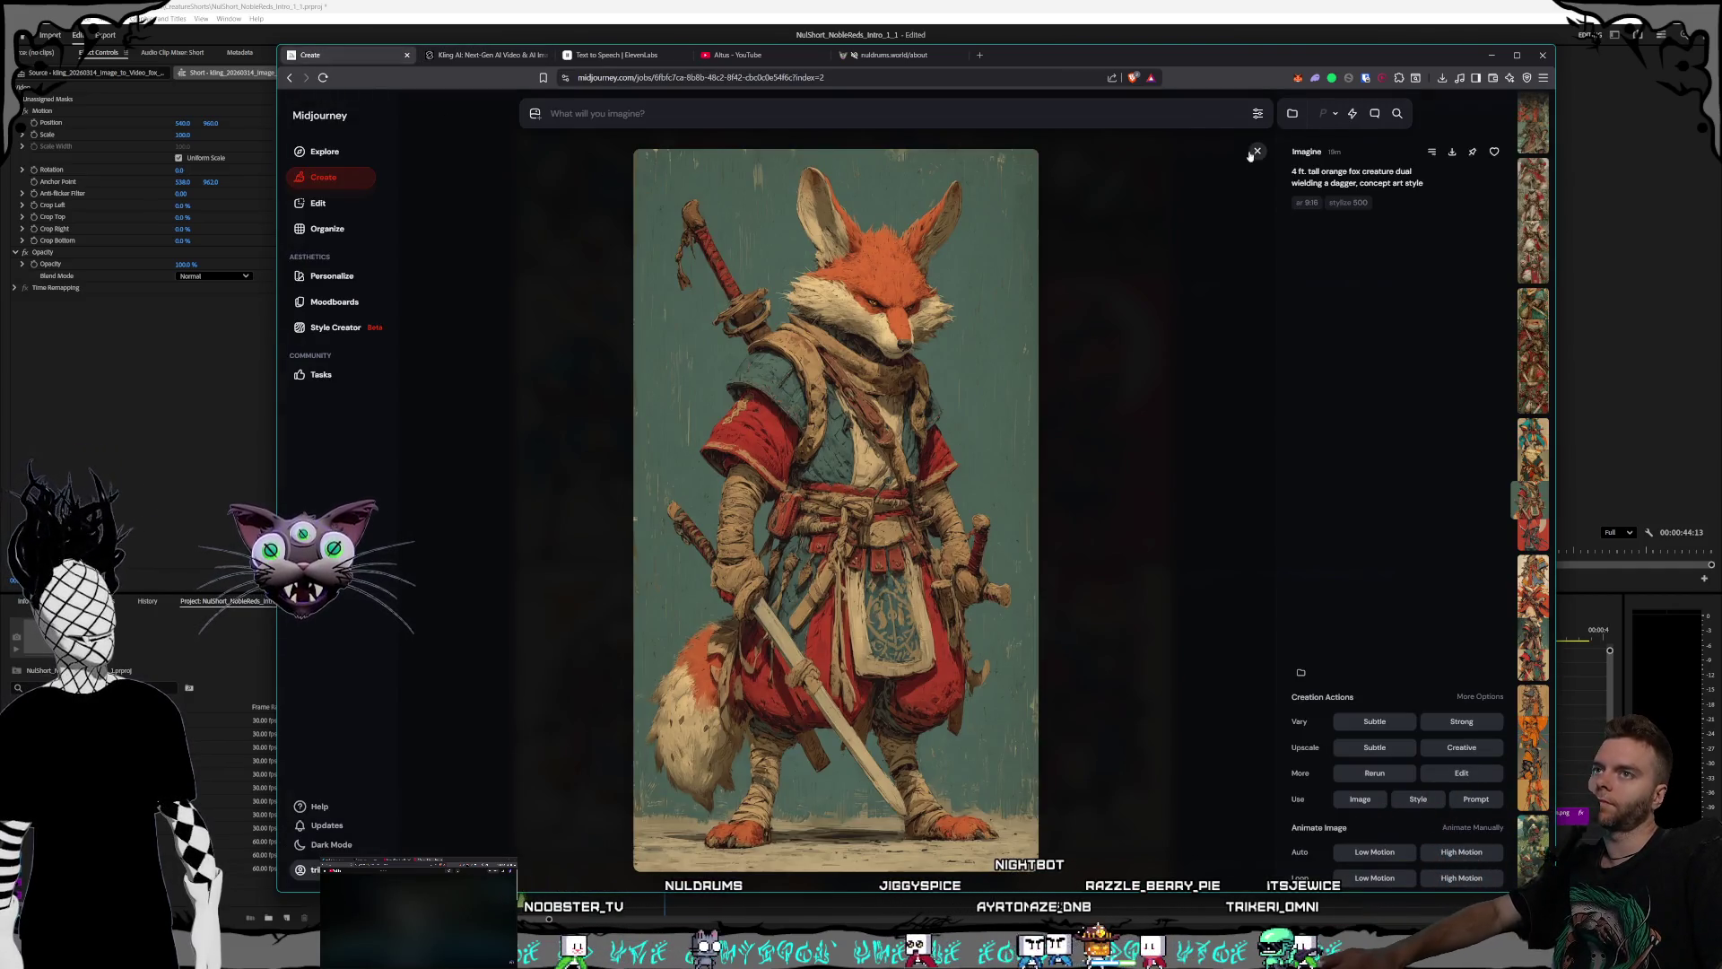
left_click(1256, 153)
type("magic mountains covered in forest, concept art style")
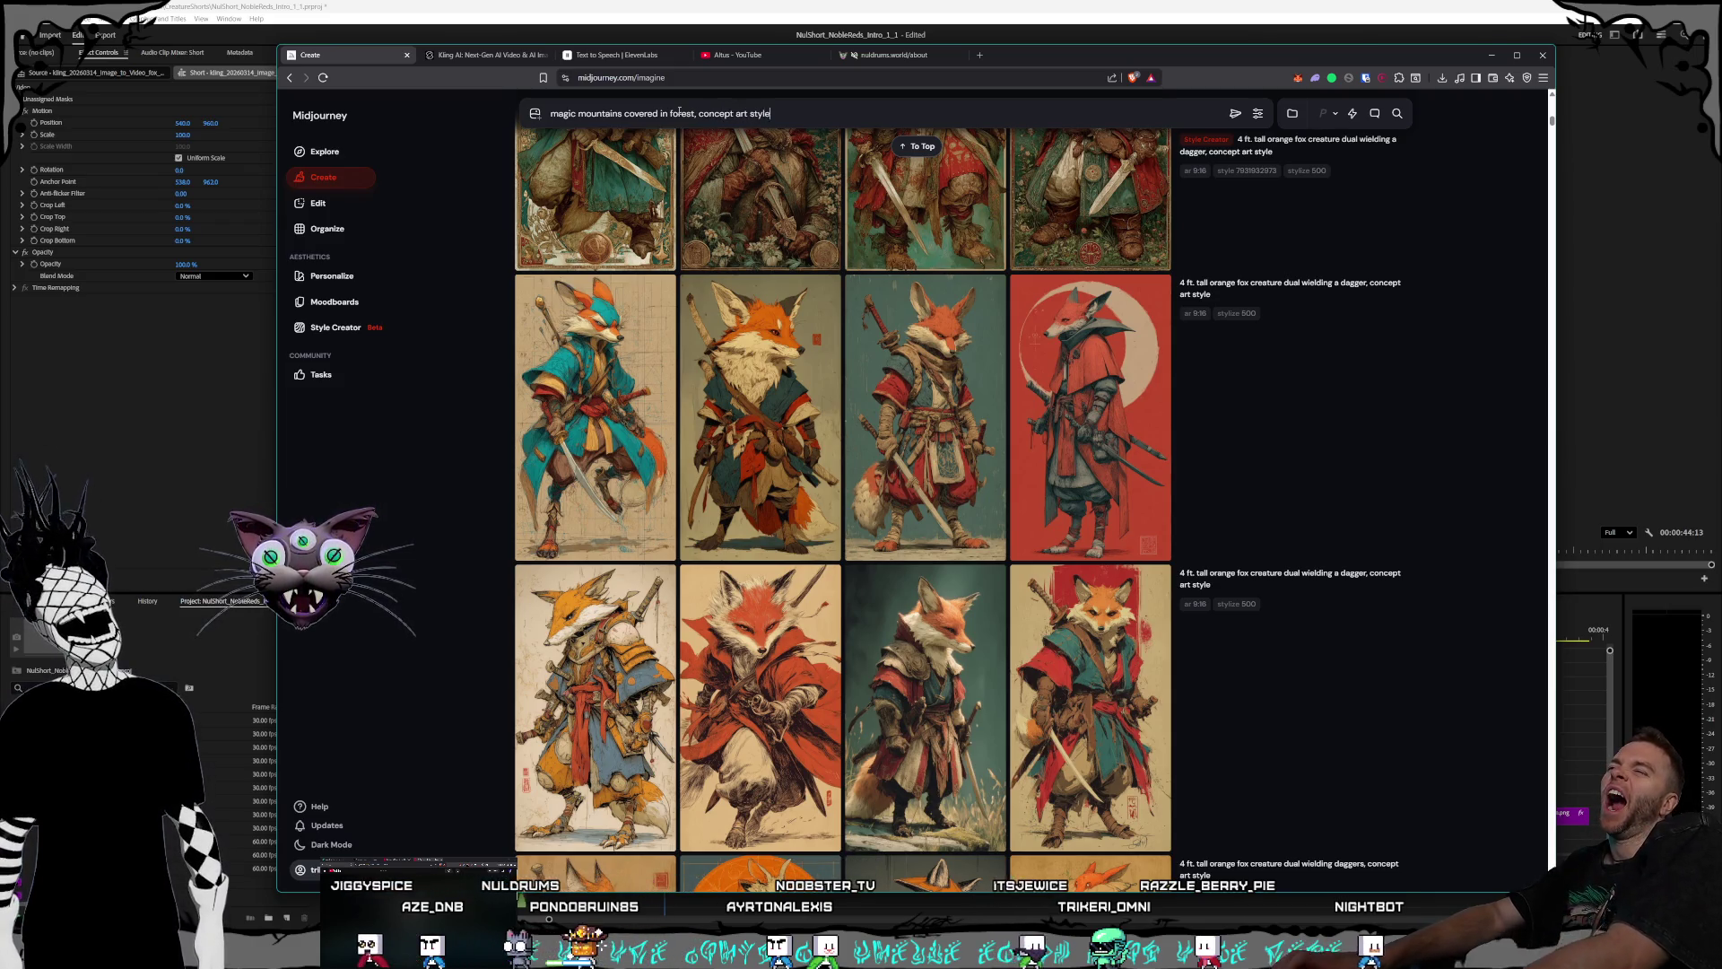
key("Return")
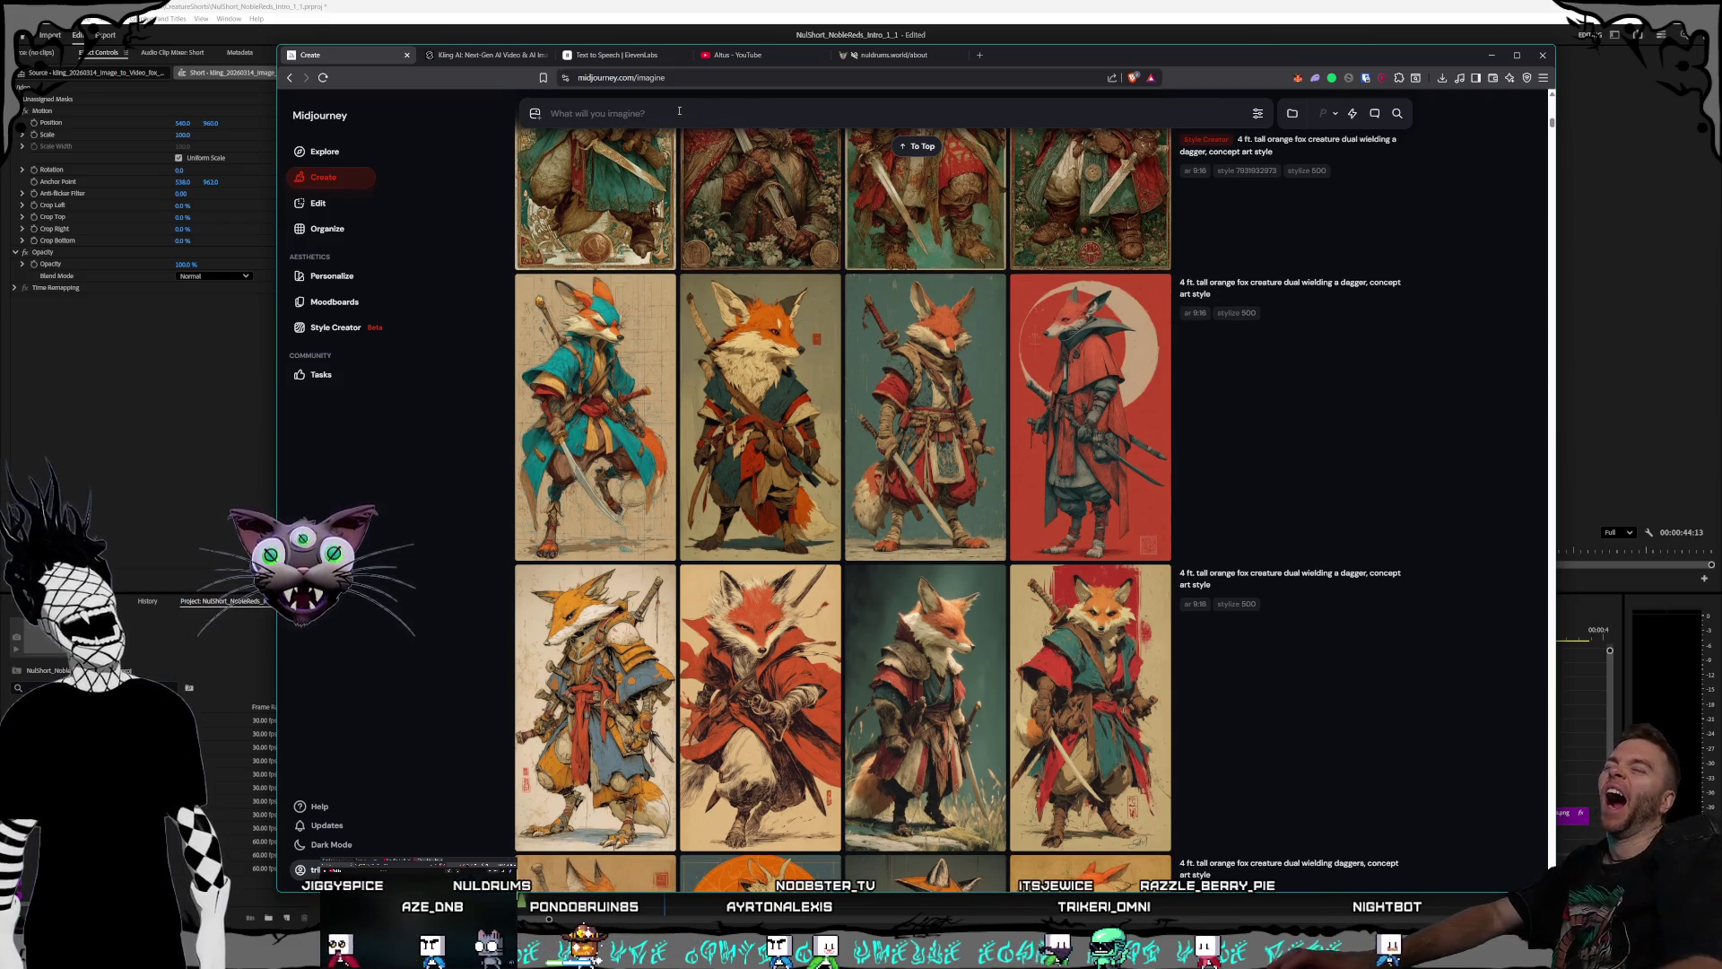
scroll(897, 464, "down", 5)
scroll(897, 464, "down", 5)
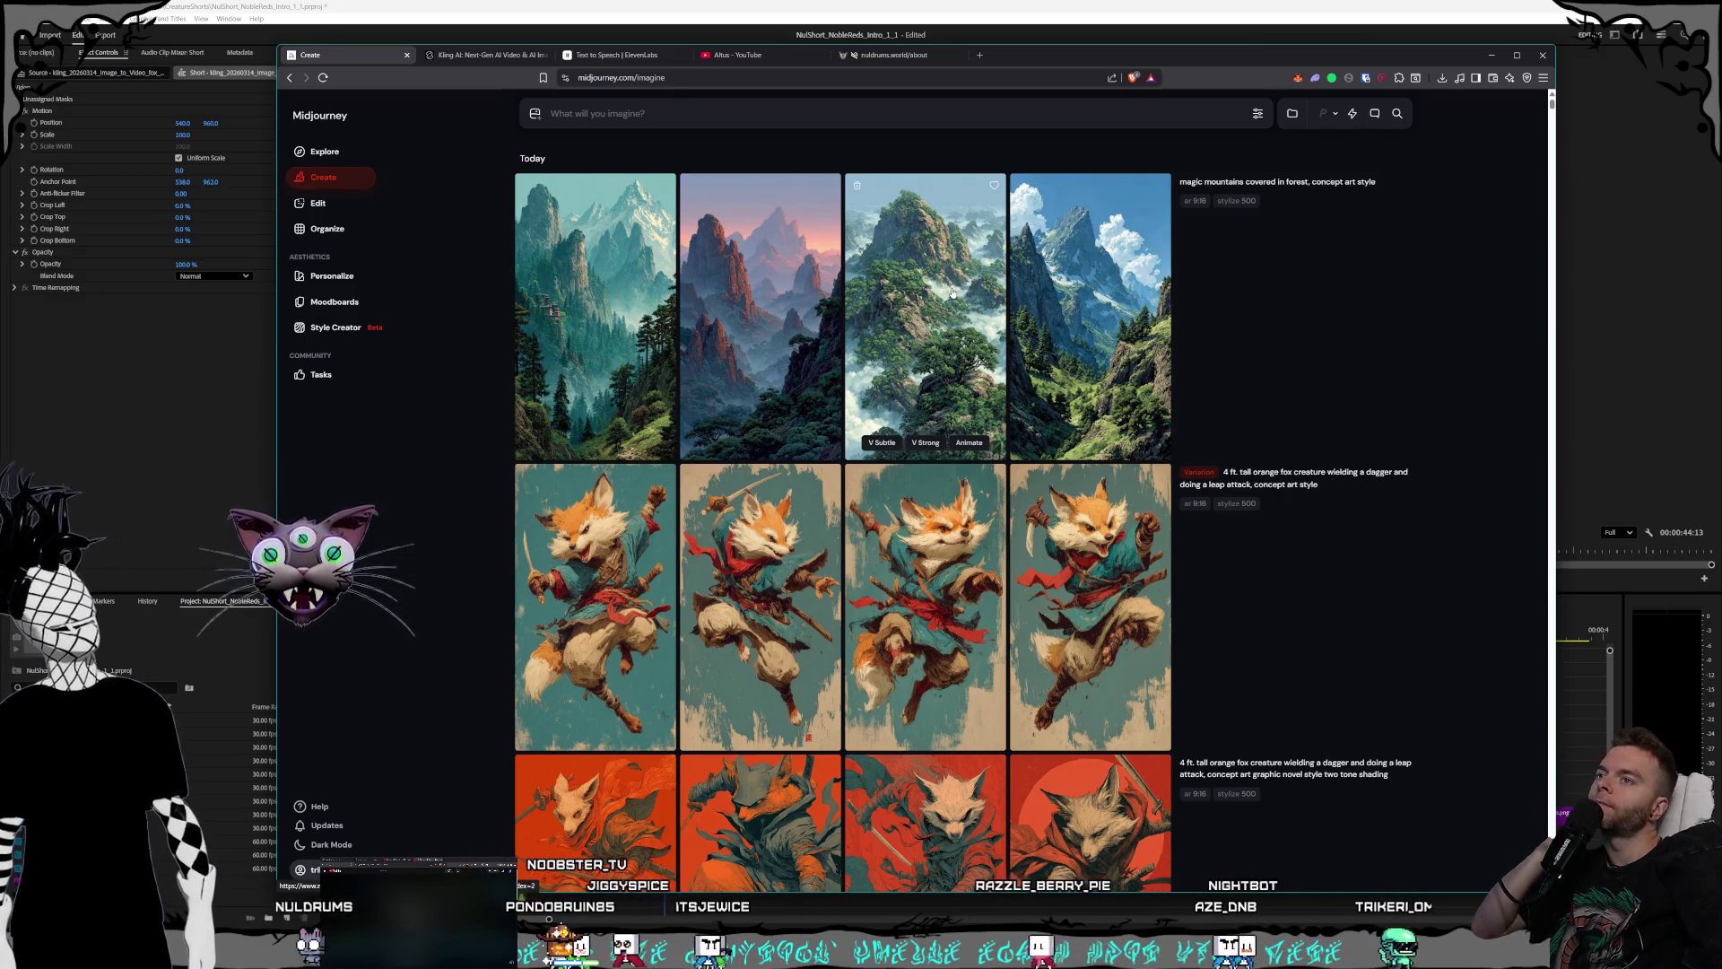
key("alt+Tab")
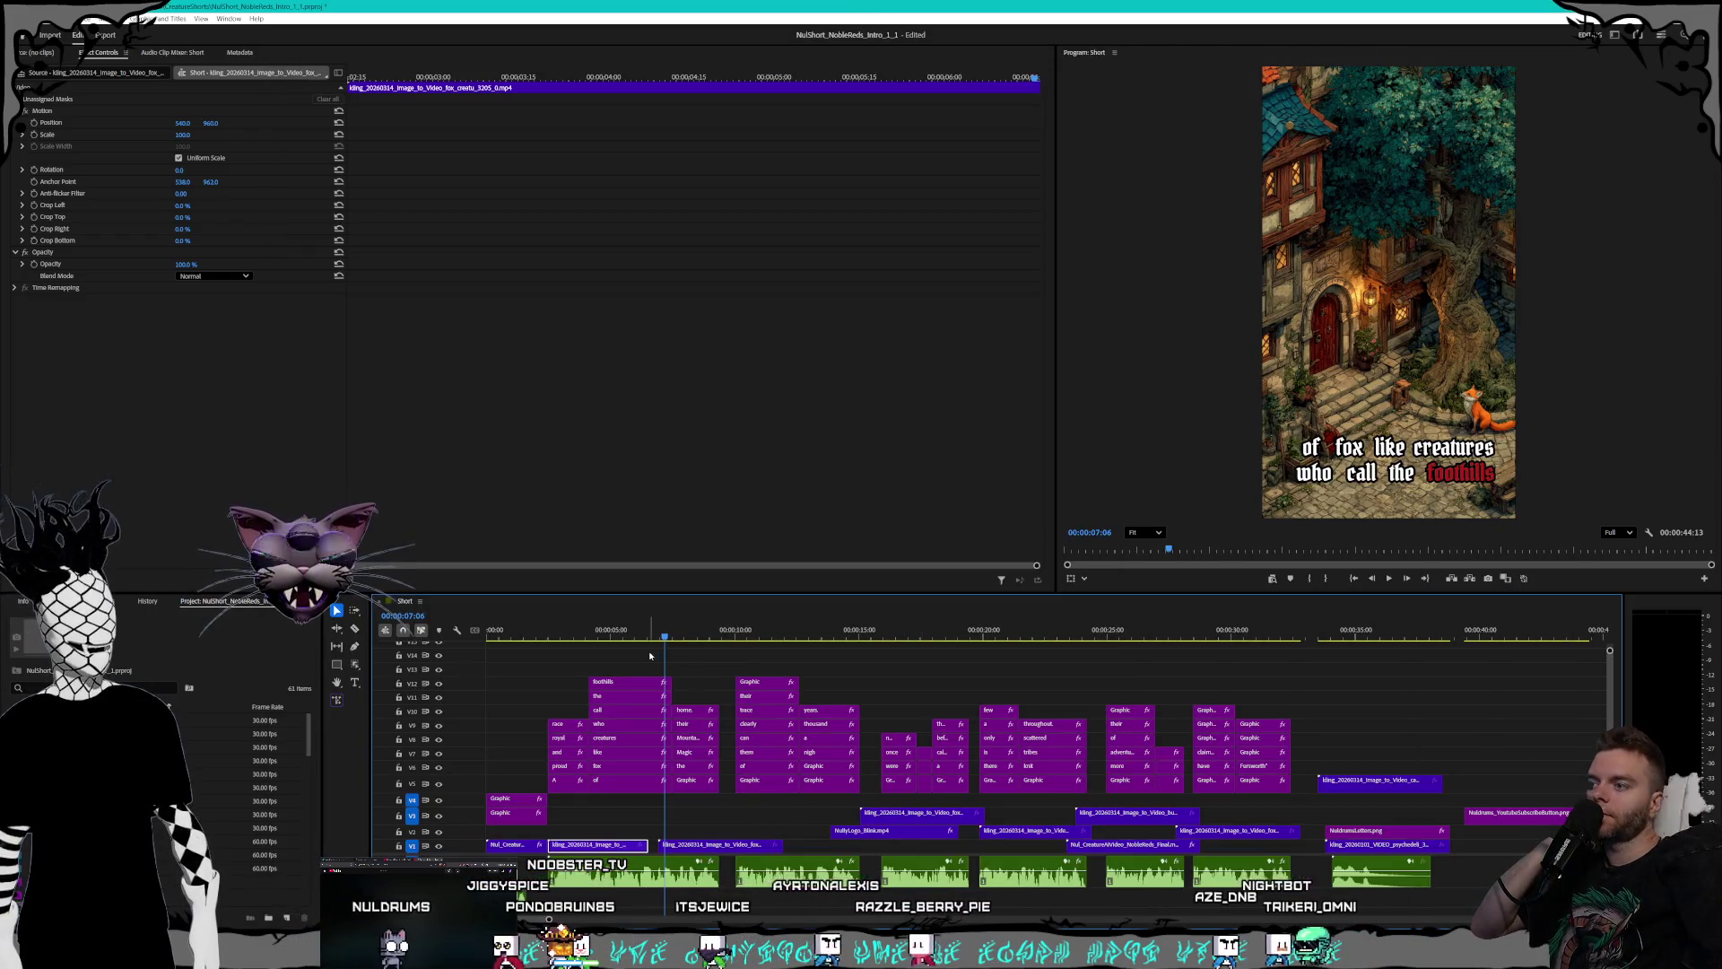
- Place the fox forest clip on V2 at about 8 seconds and extend its start earlier
left_click(644, 636)
left_click_drag(644, 635, 652, 635)
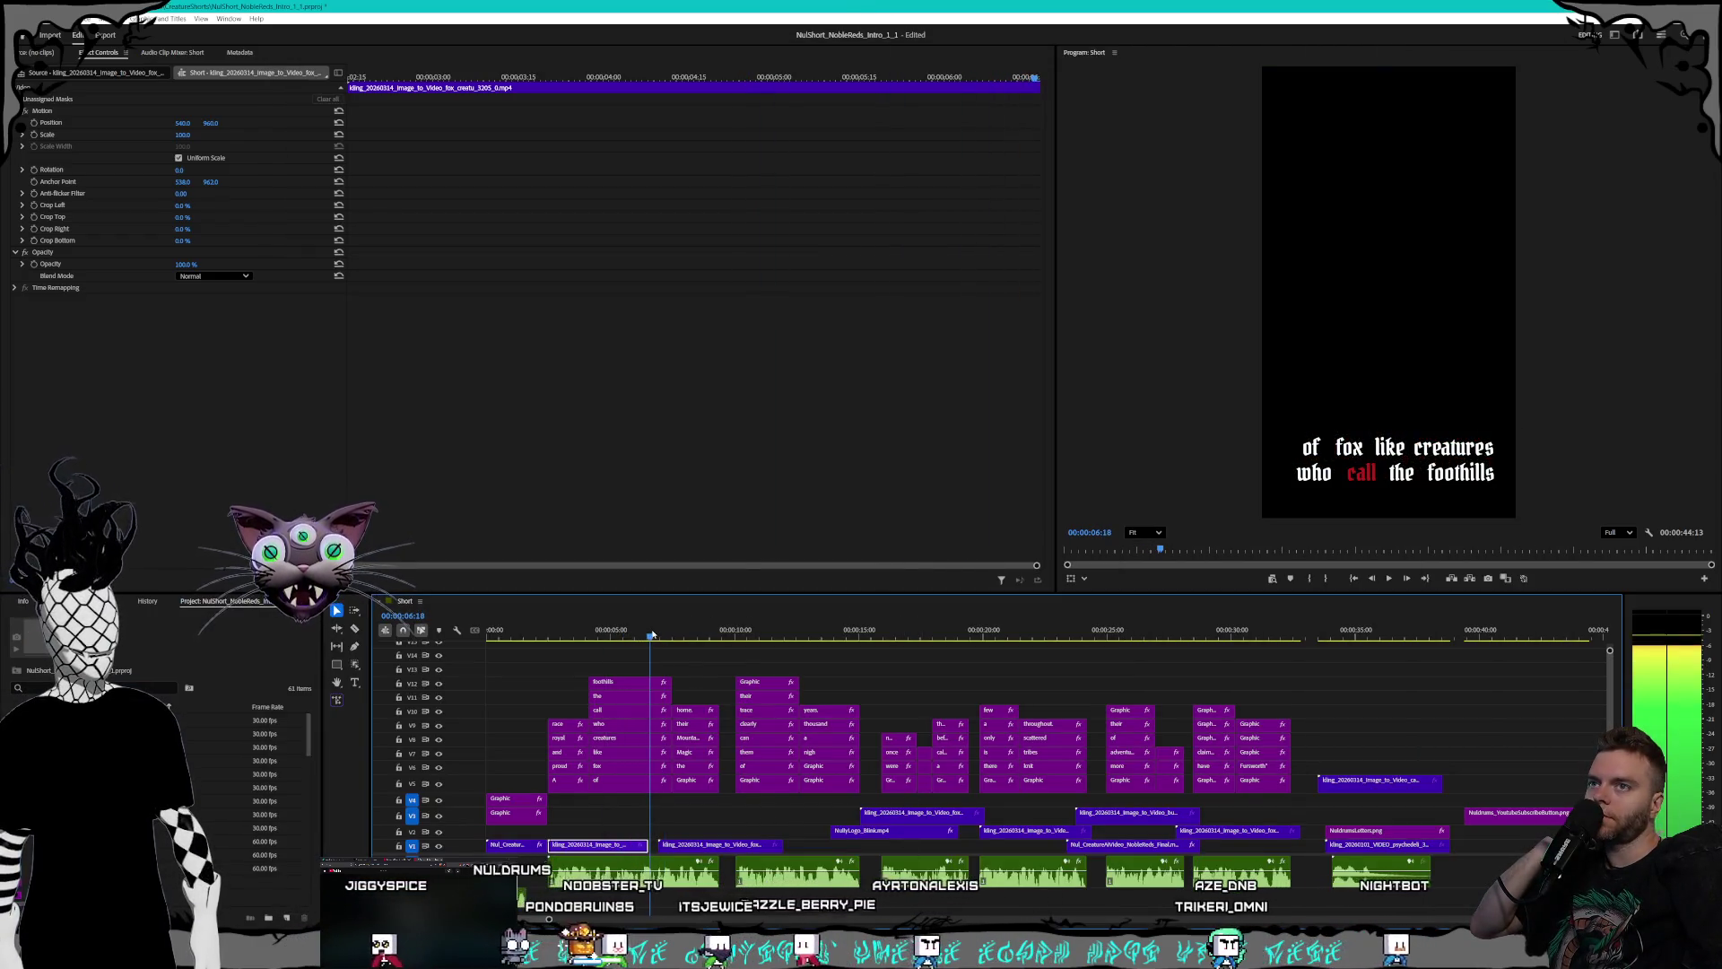
left_click(709, 633)
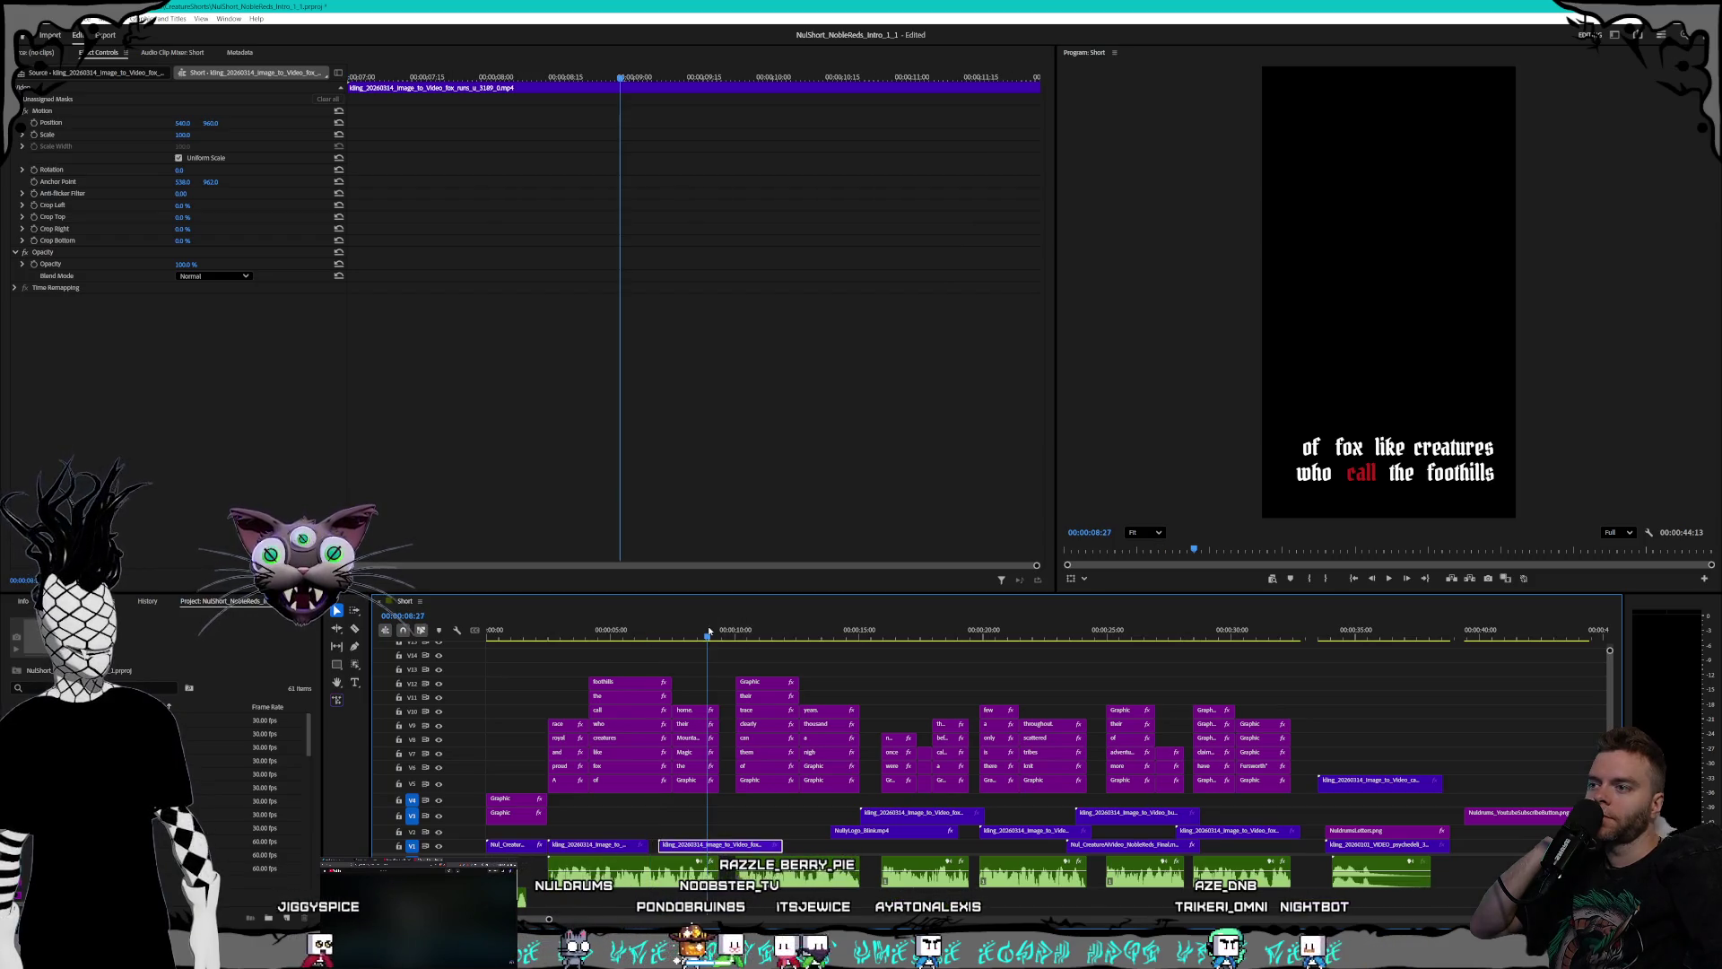
left_click_drag(709, 633, 709, 633)
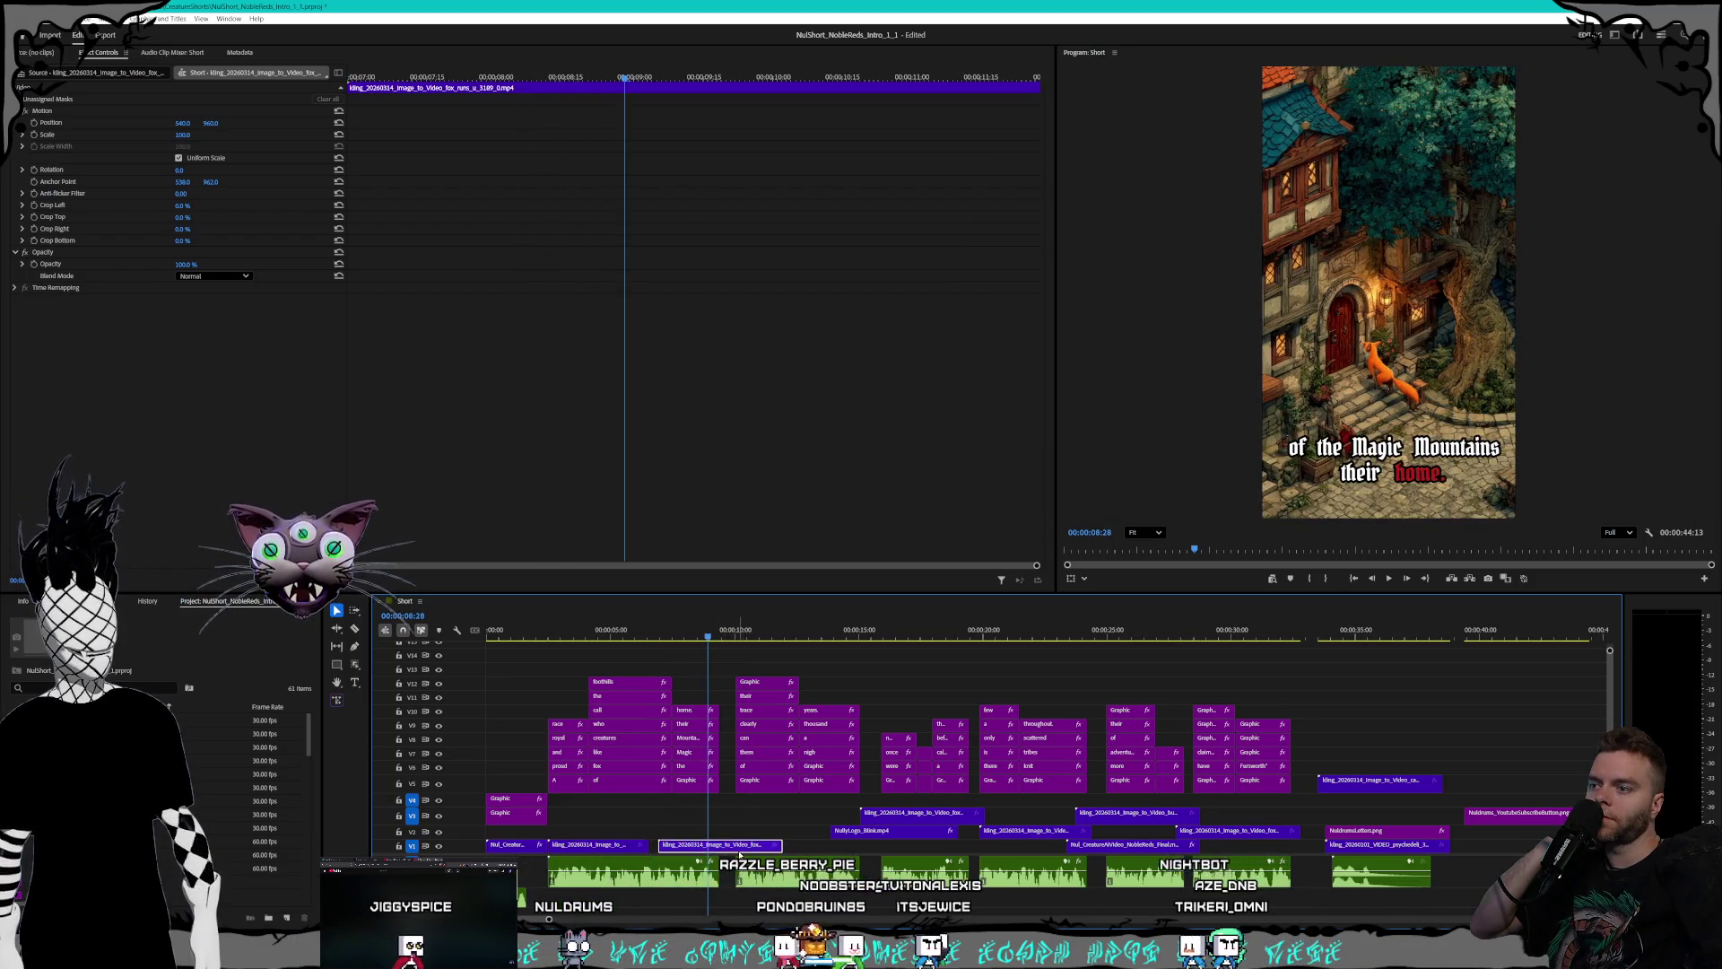
left_click_drag(710, 845, 1259, 832)
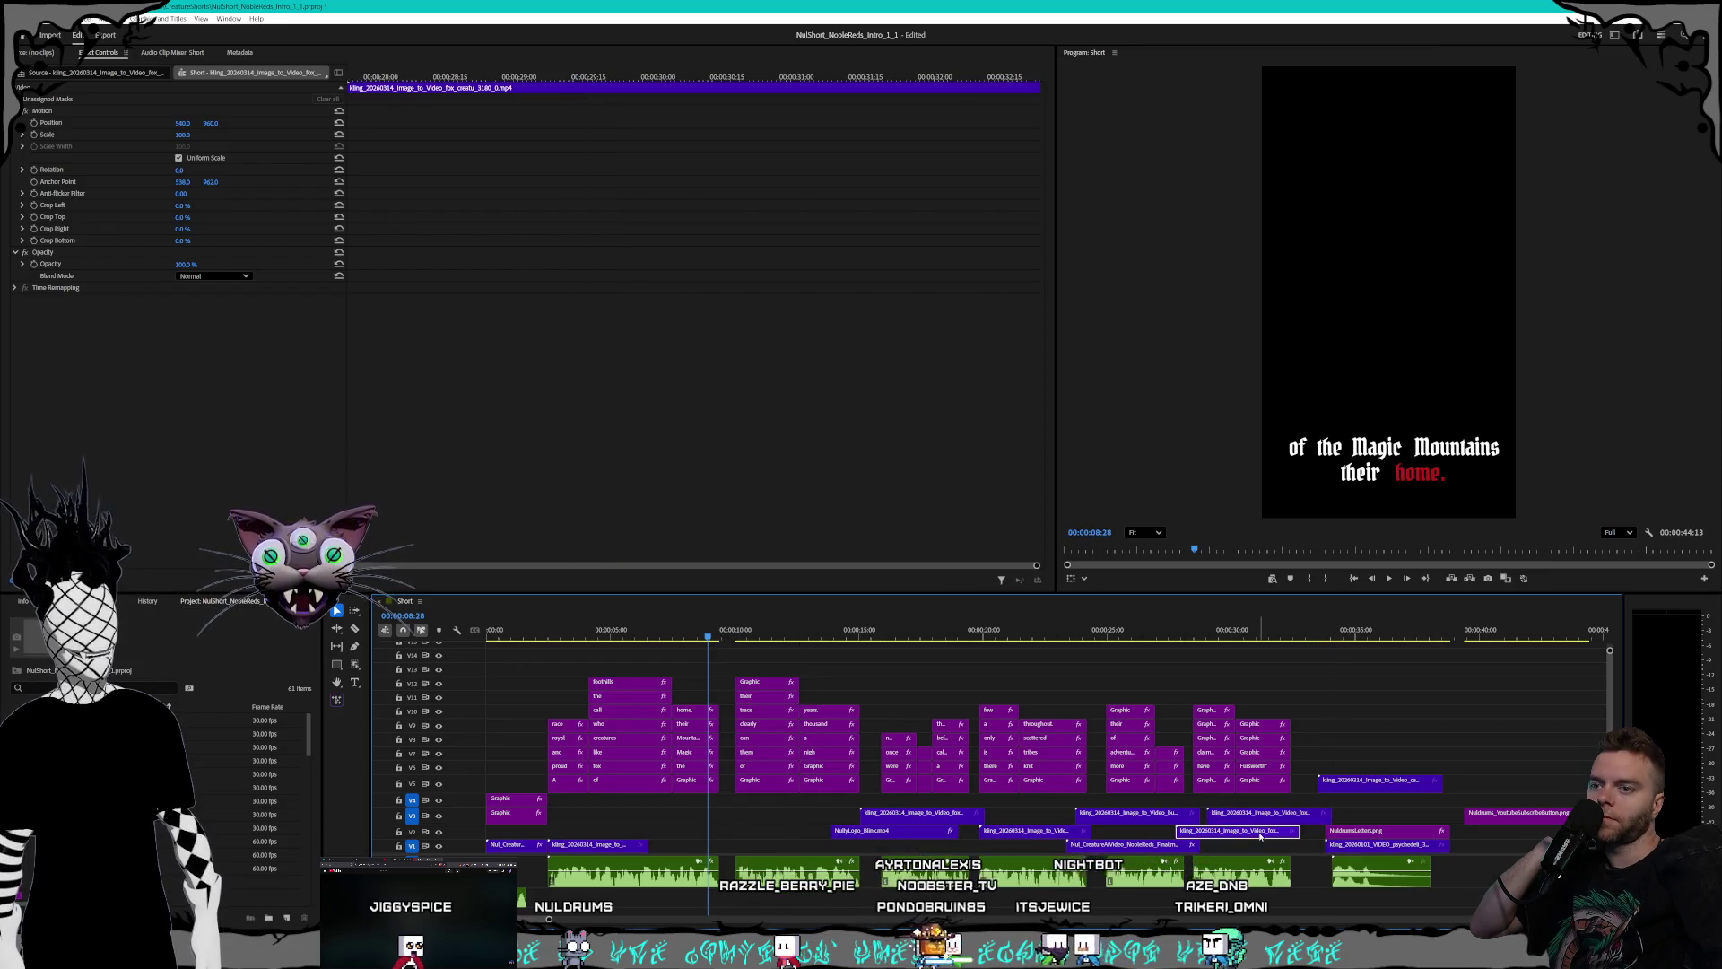
left_click_drag(761, 834, 762, 833)
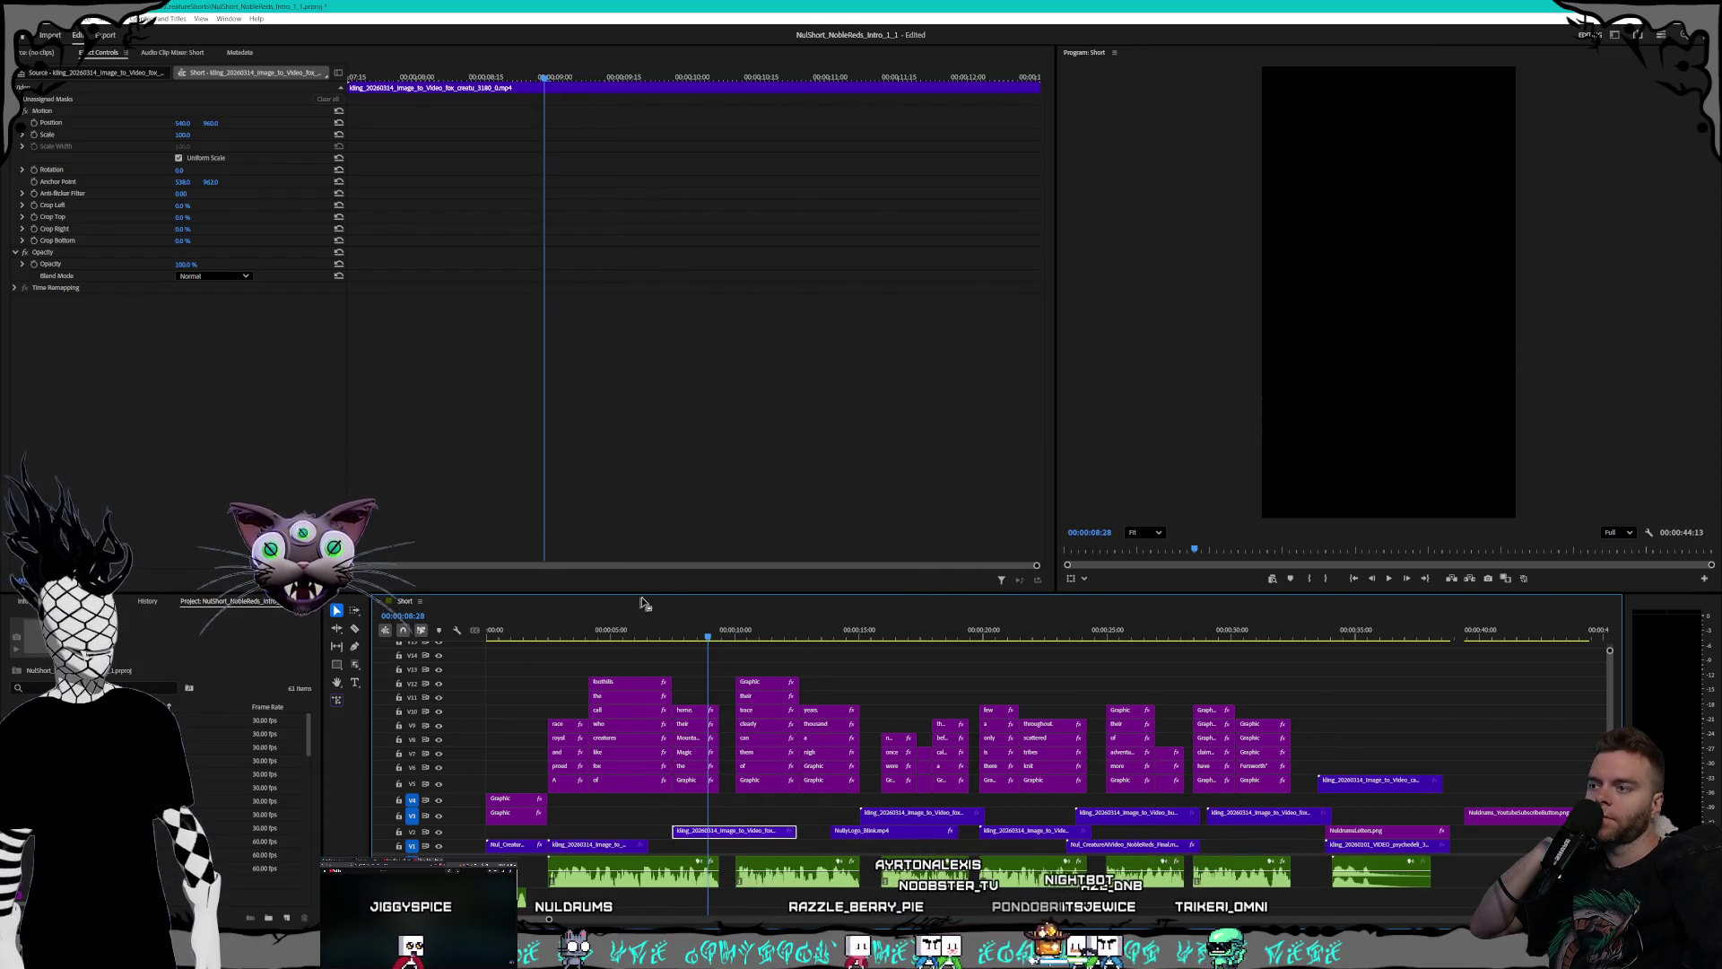
left_click_drag(707, 635, 753, 637)
key("space")
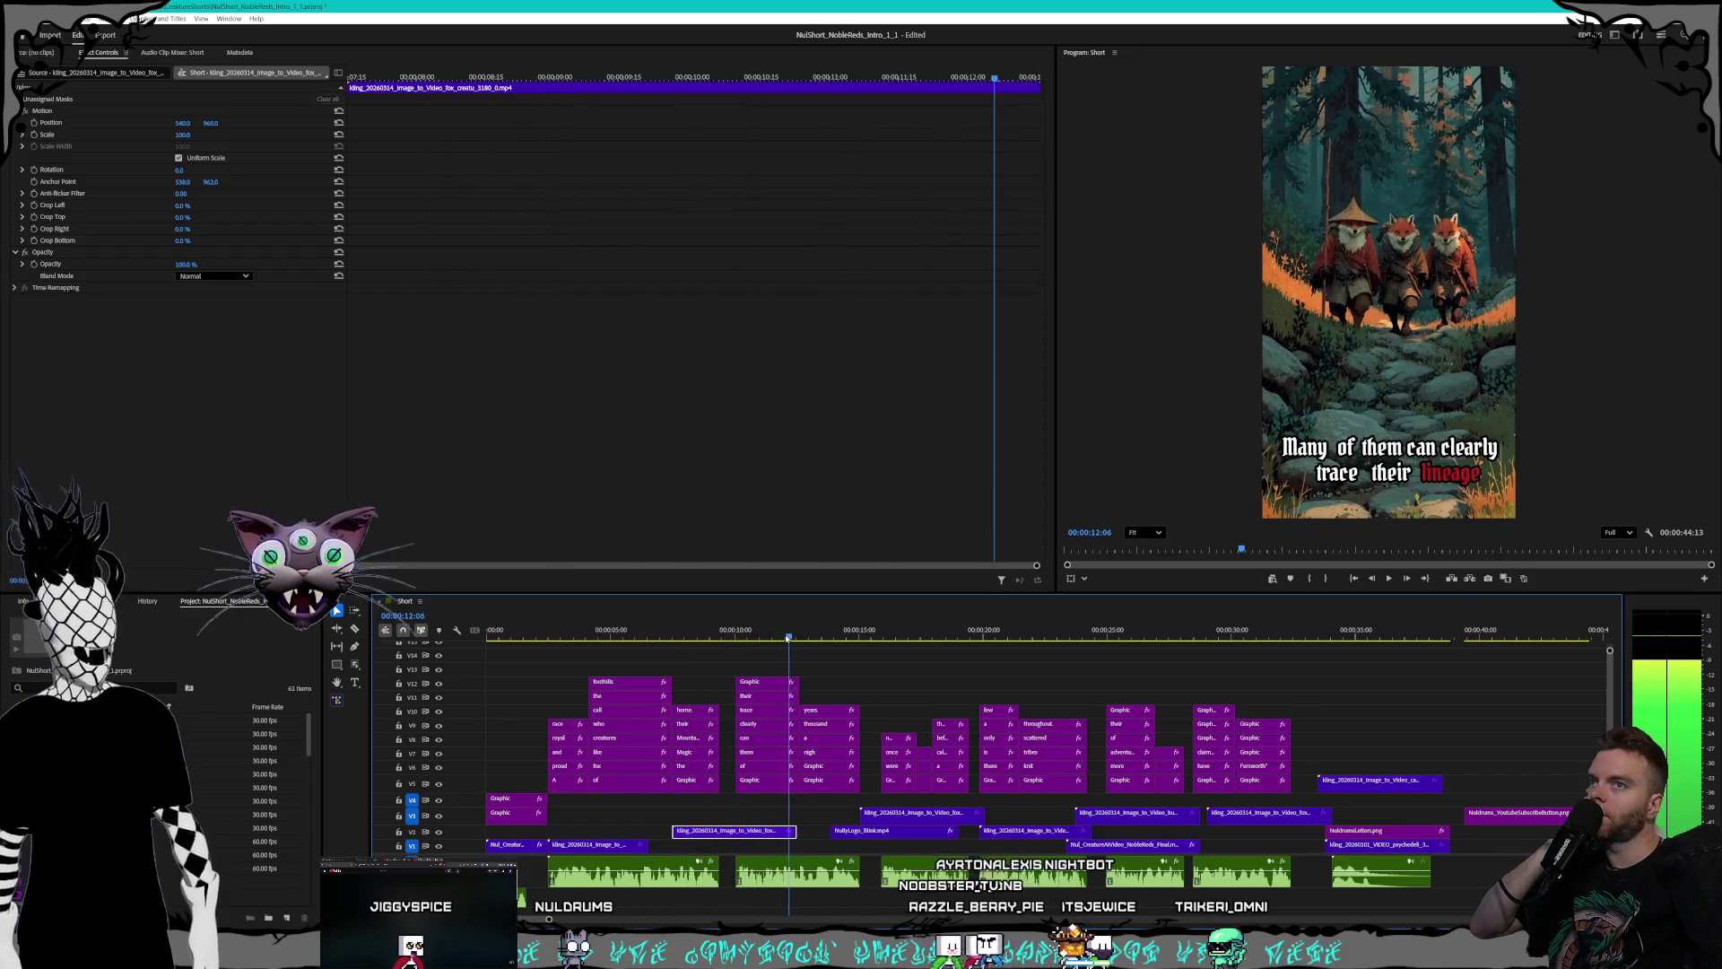
left_click_drag(691, 832, 679, 830)
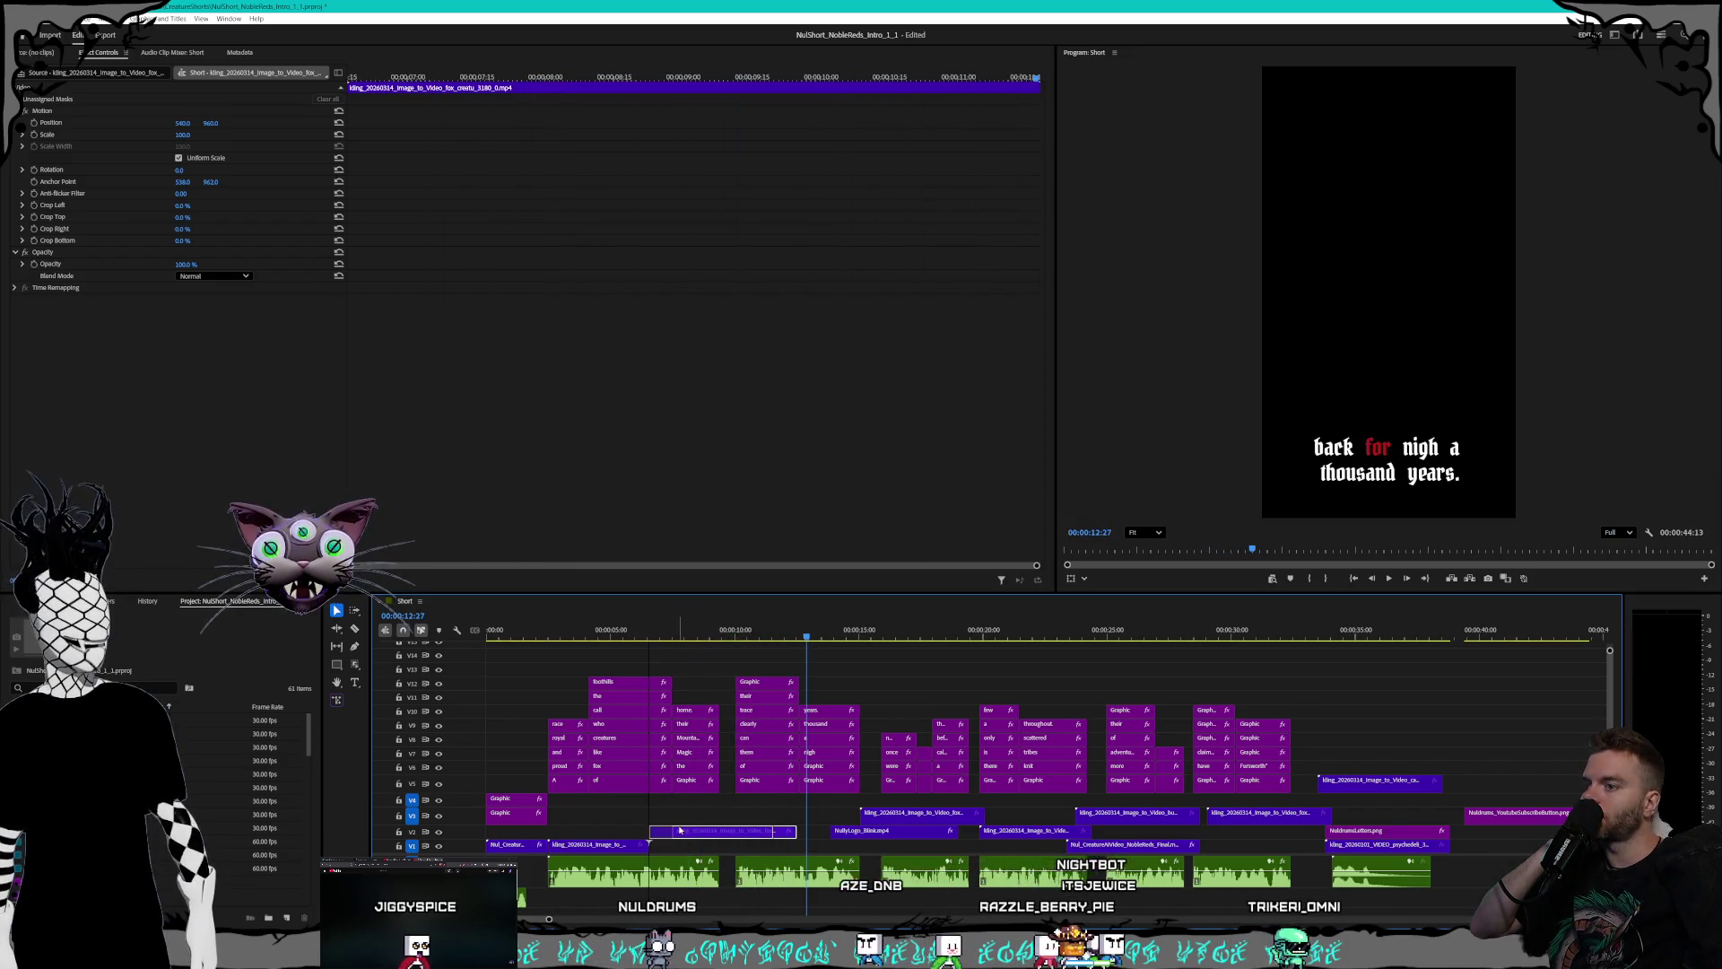
key("Up")
key("space")
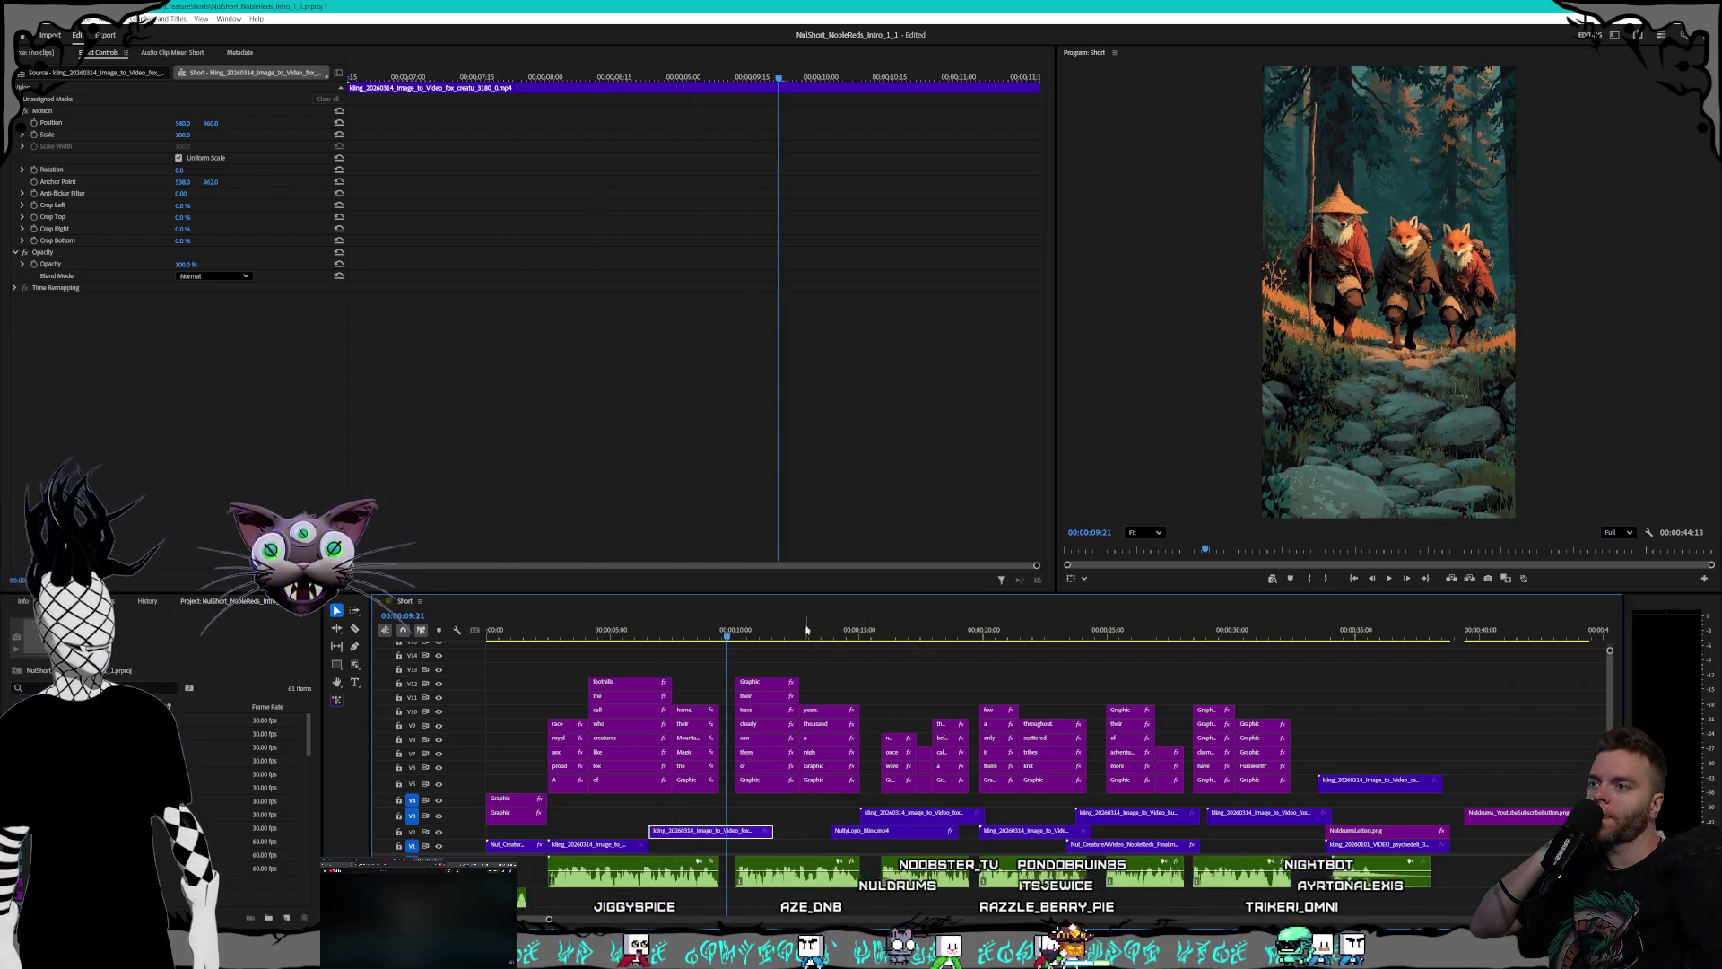
left_click_drag(808, 630, 881, 638)
- Shorten the NullyLogo_Blink clip, move it earlier on V1 near 10 seconds, then undo
left_click_drag(870, 836, 816, 845)
left_click(935, 815)
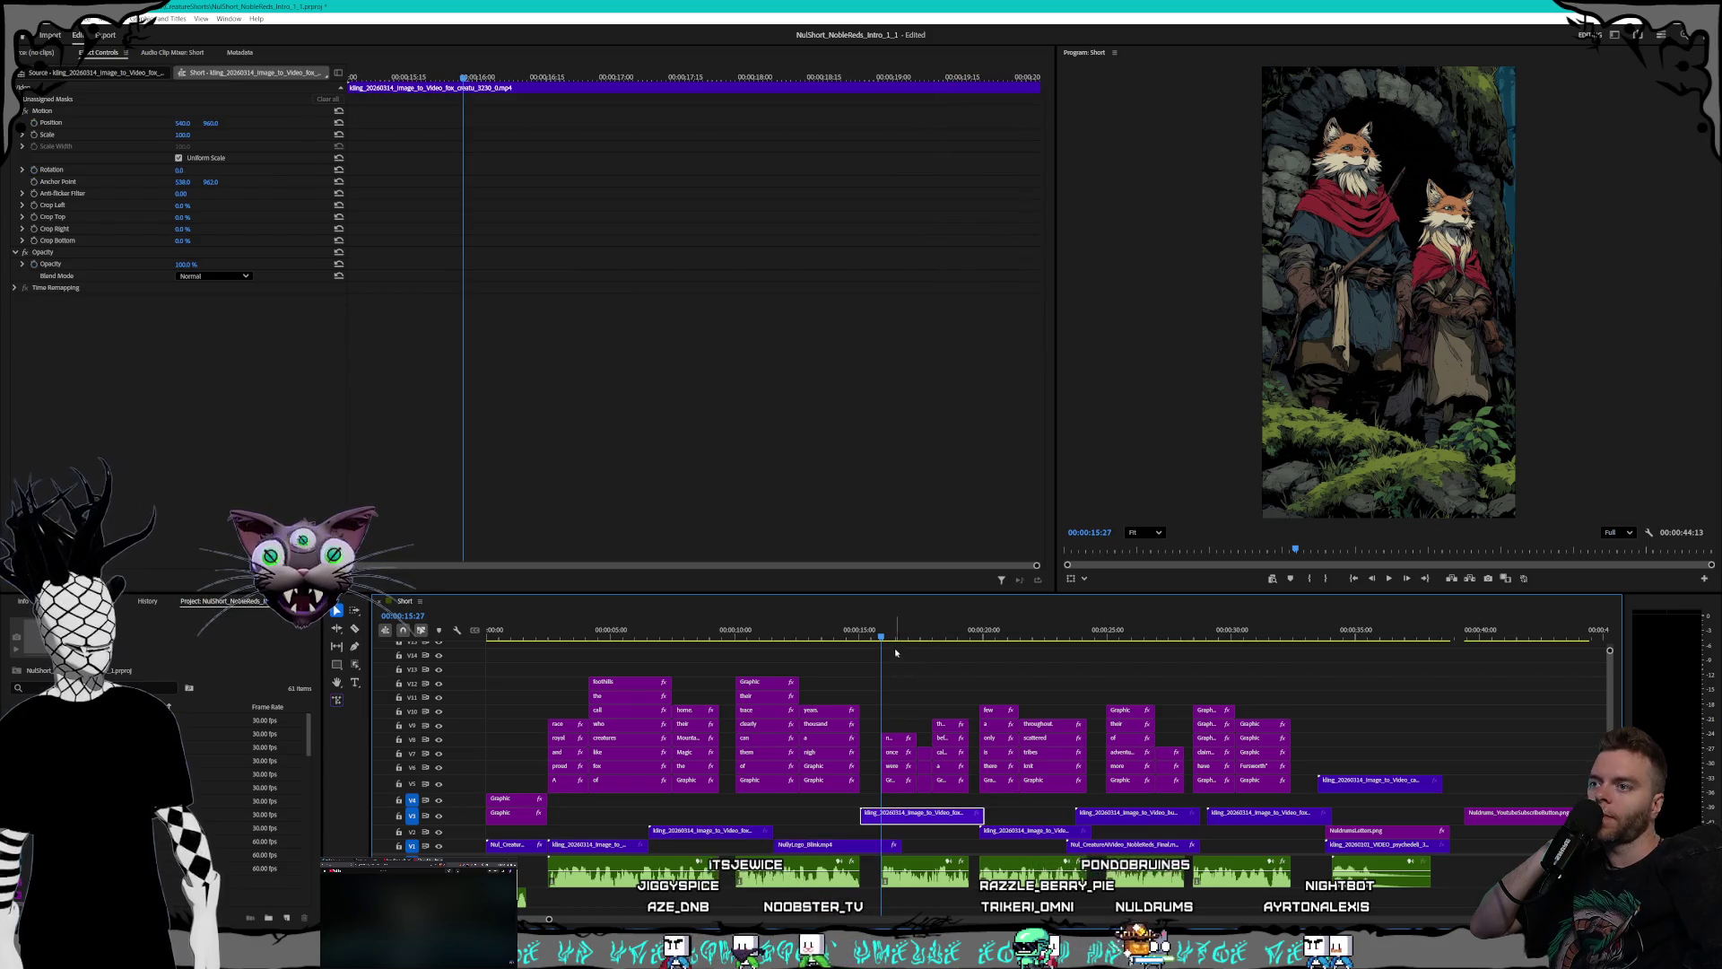
left_click_drag(886, 638, 999, 637)
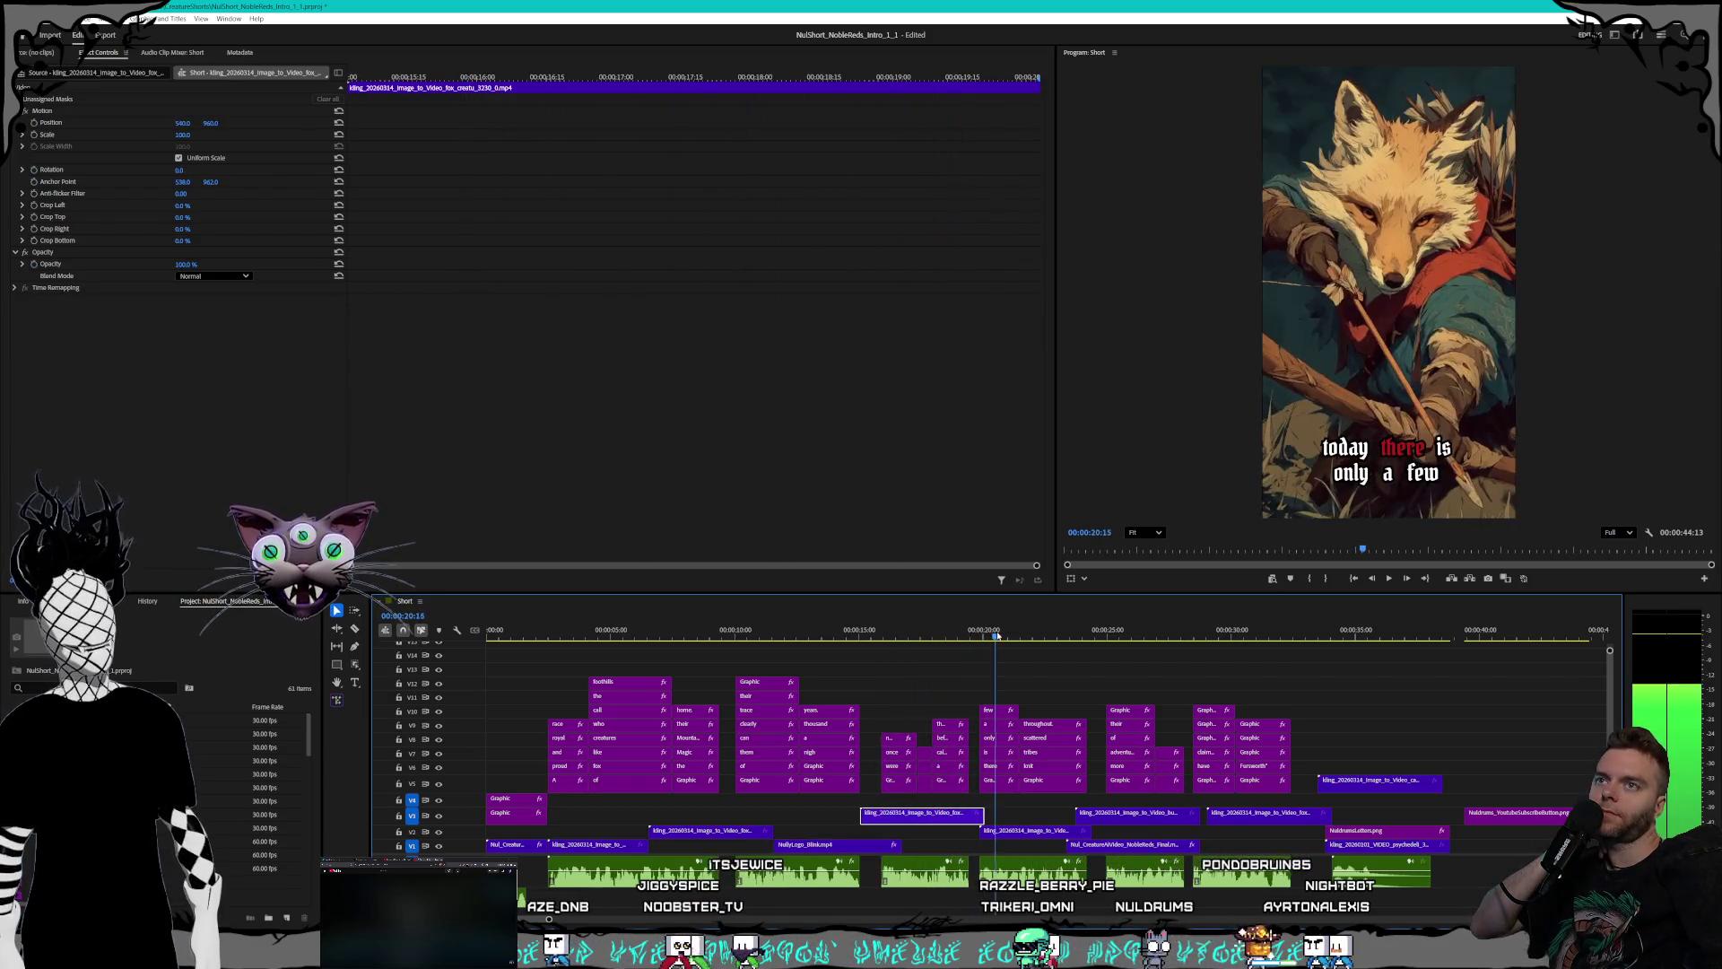
left_click(887, 847)
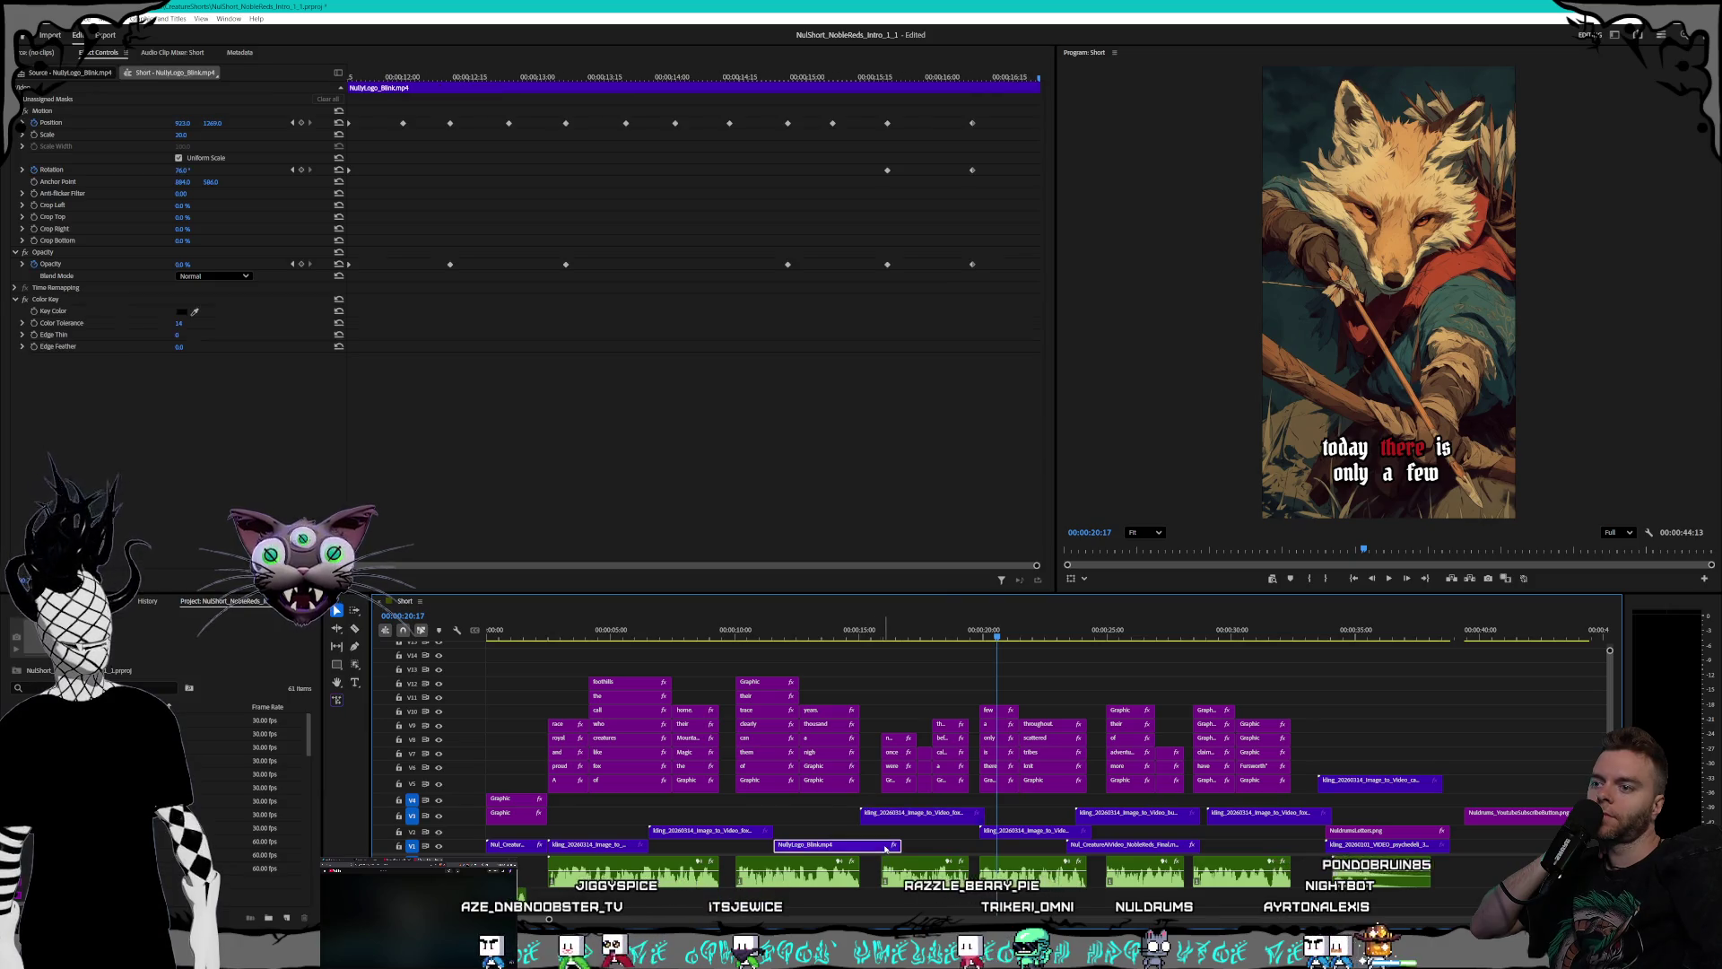
left_click_drag(895, 847, 879, 847)
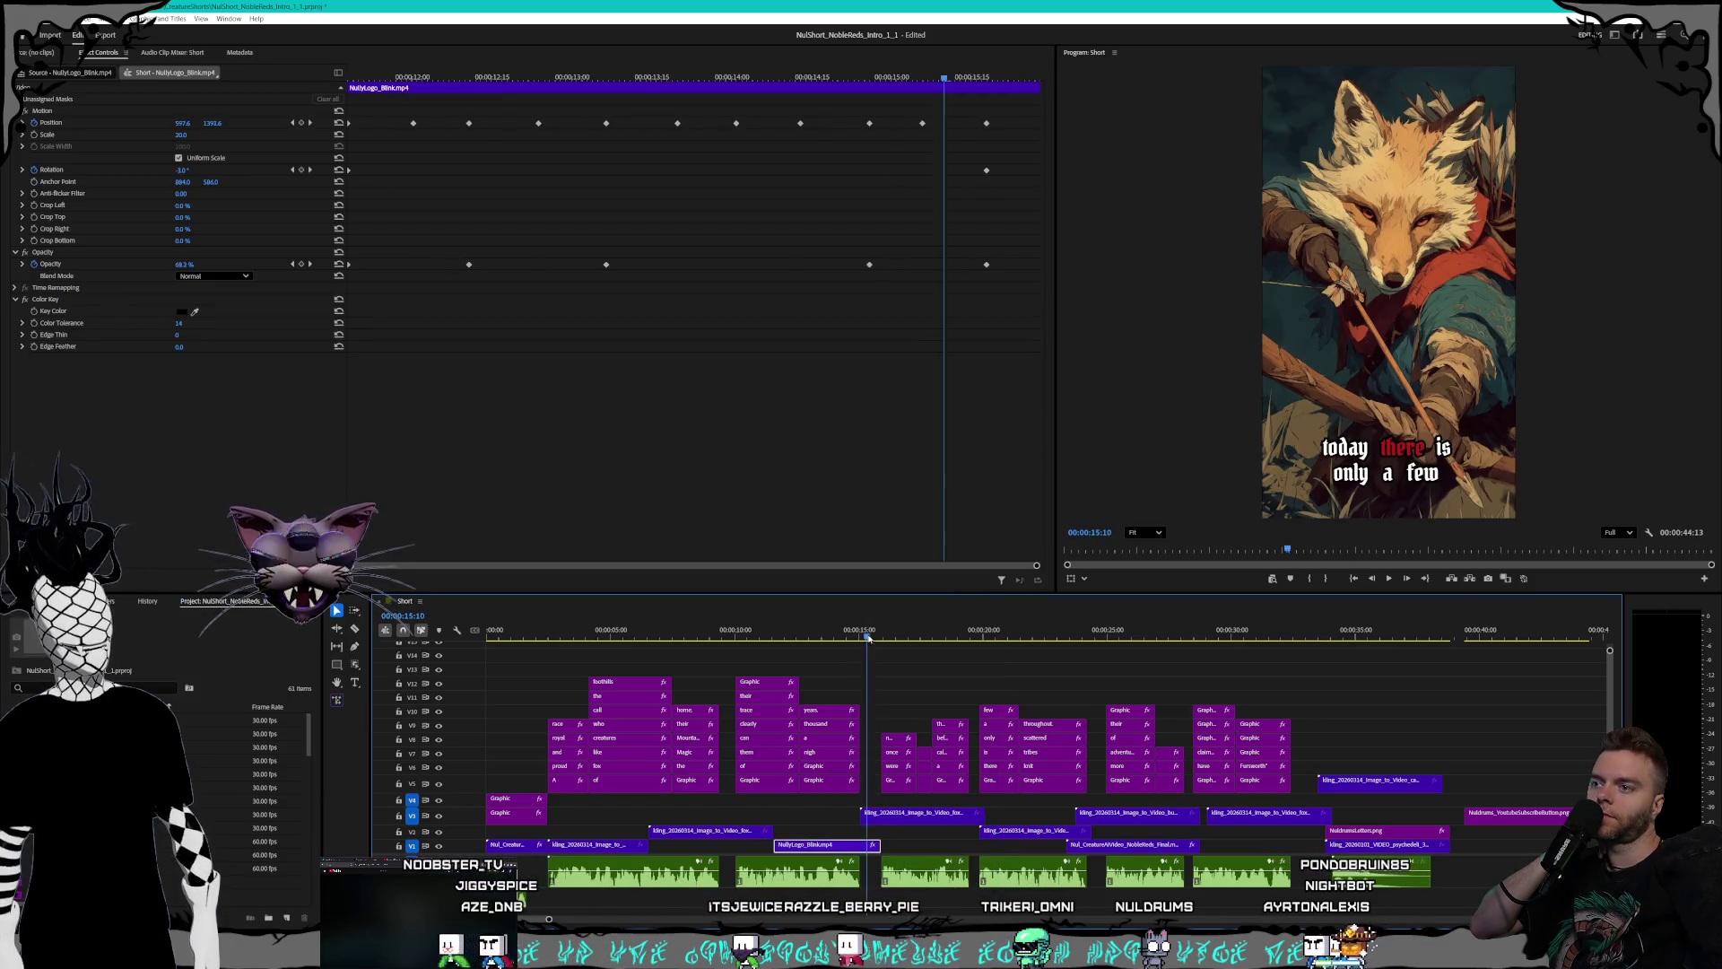
left_click_drag(868, 637, 848, 633)
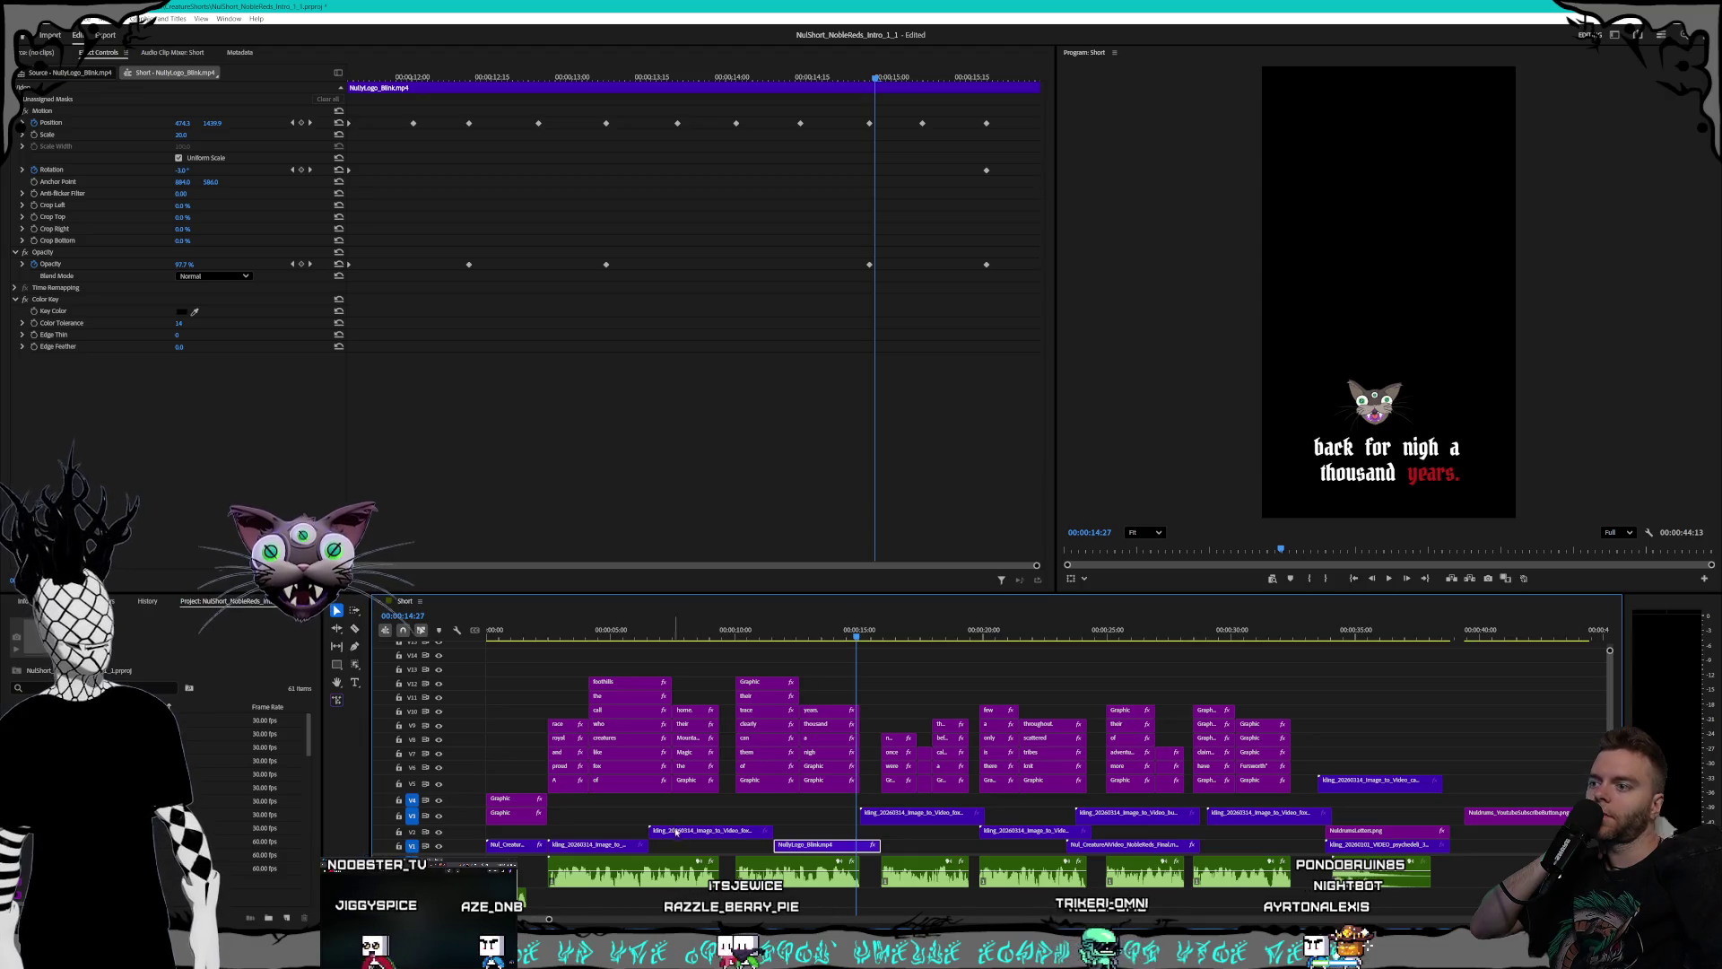
left_click_drag(684, 835, 660, 835)
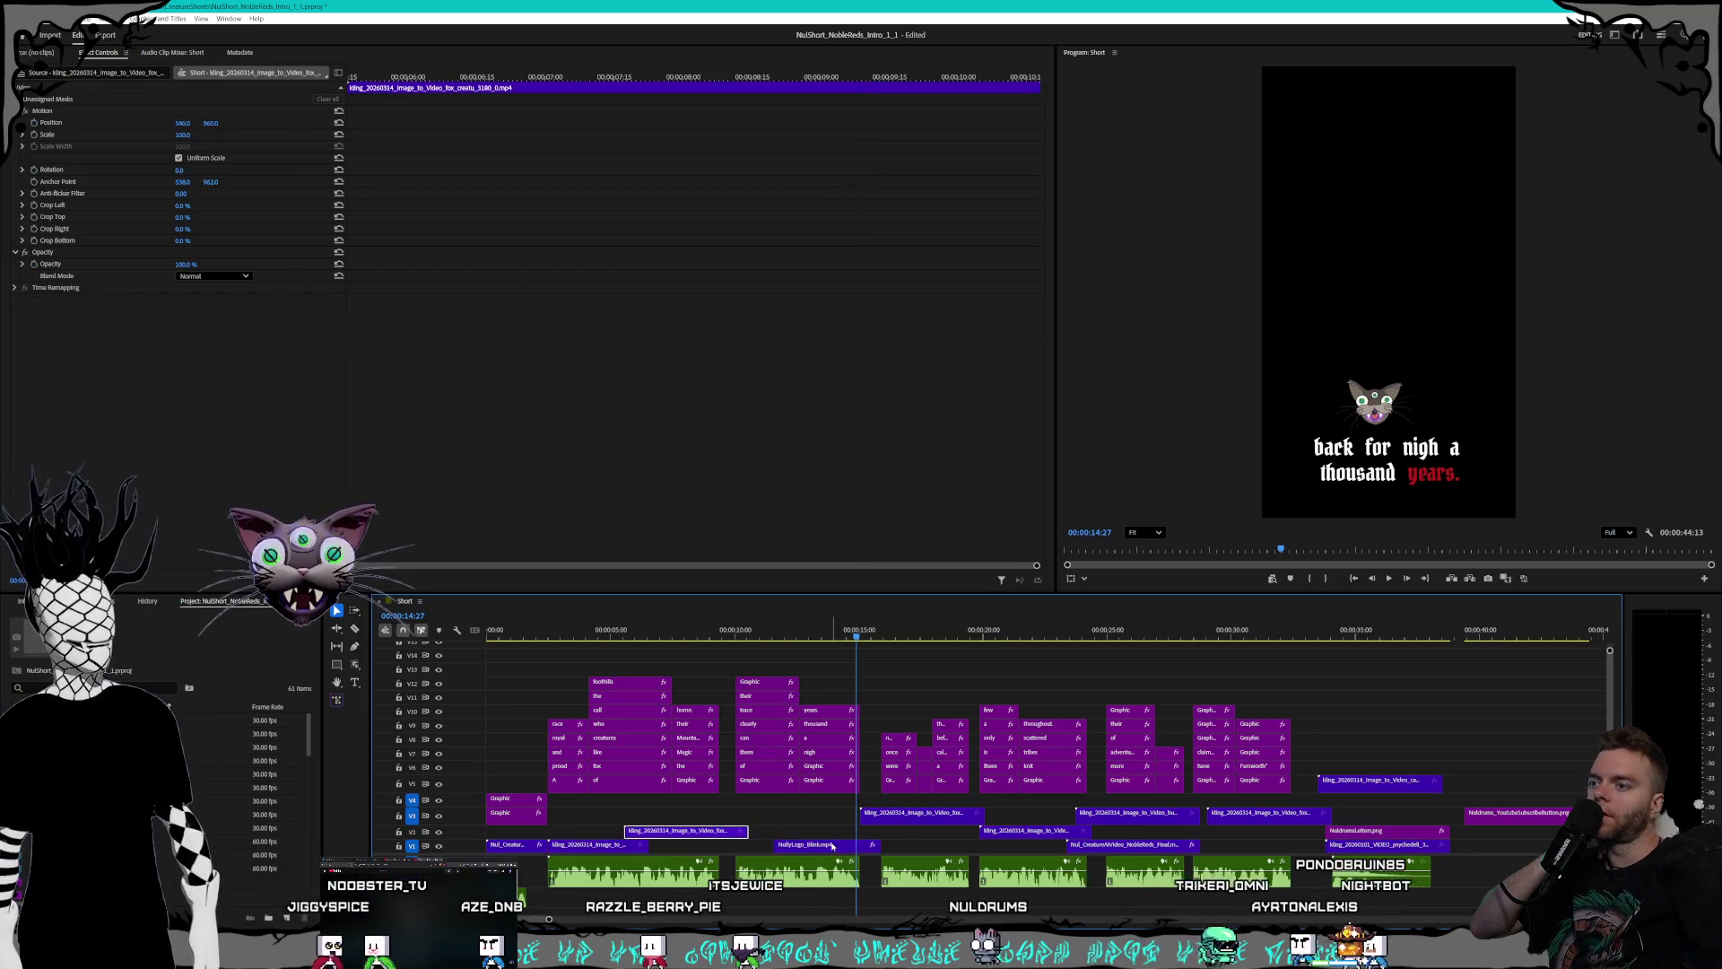
left_click_drag(836, 847, 798, 848)
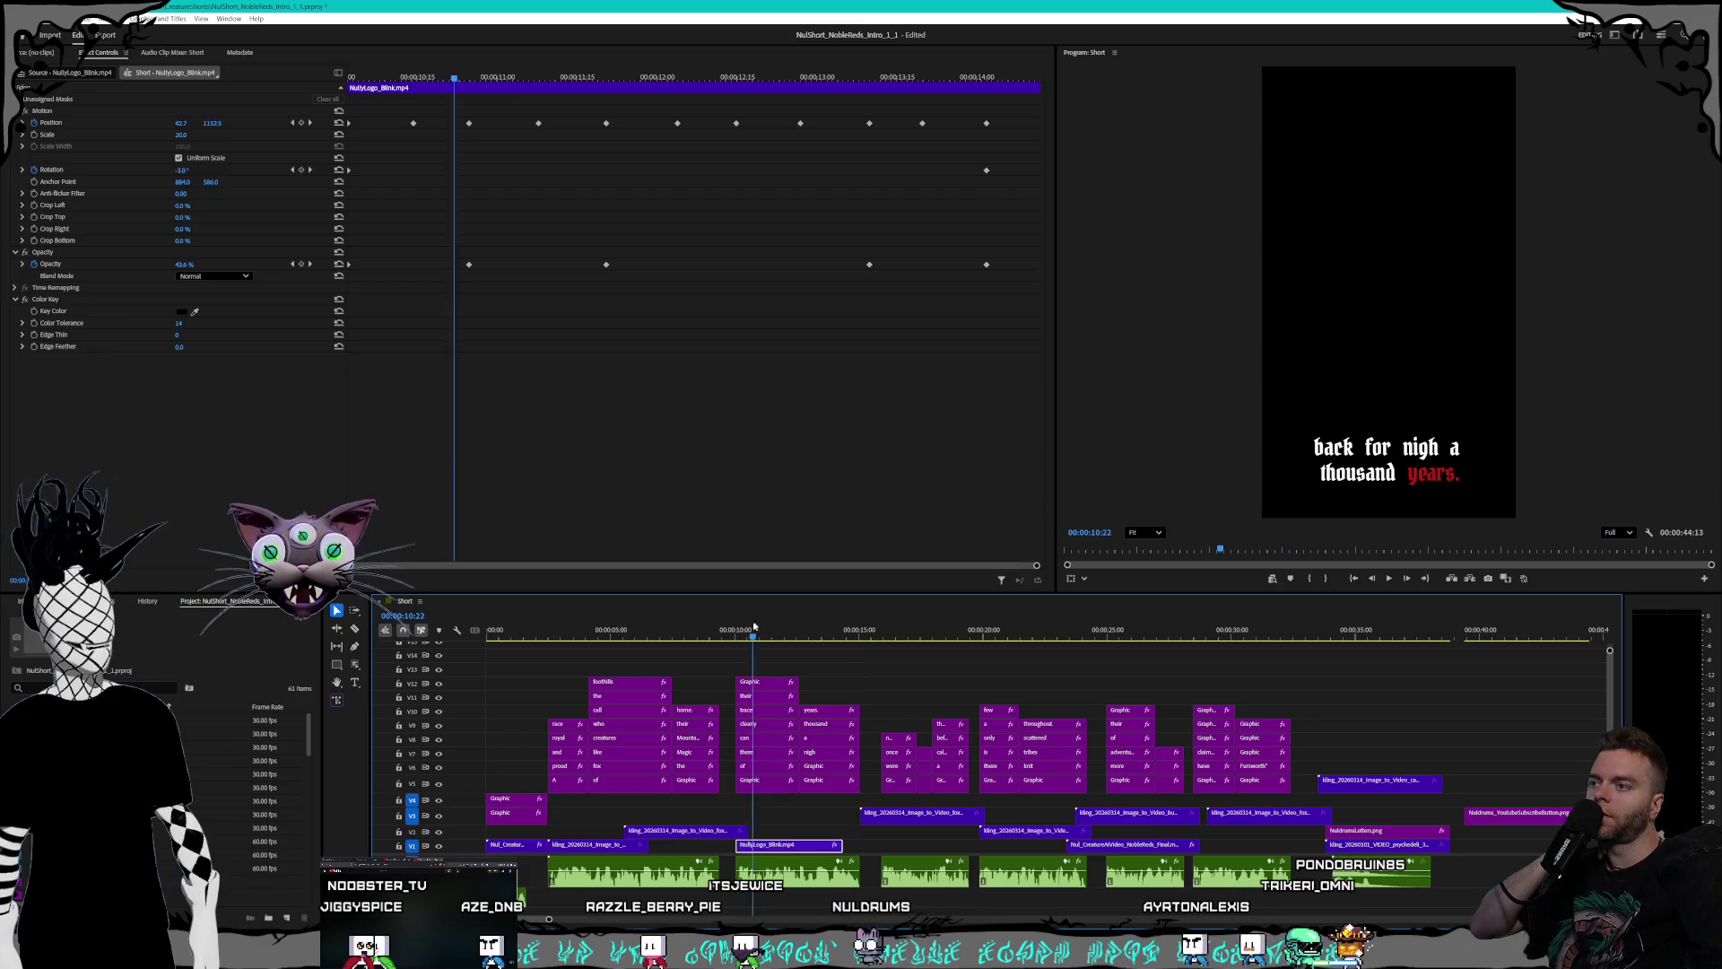
left_click(731, 634)
key("space")
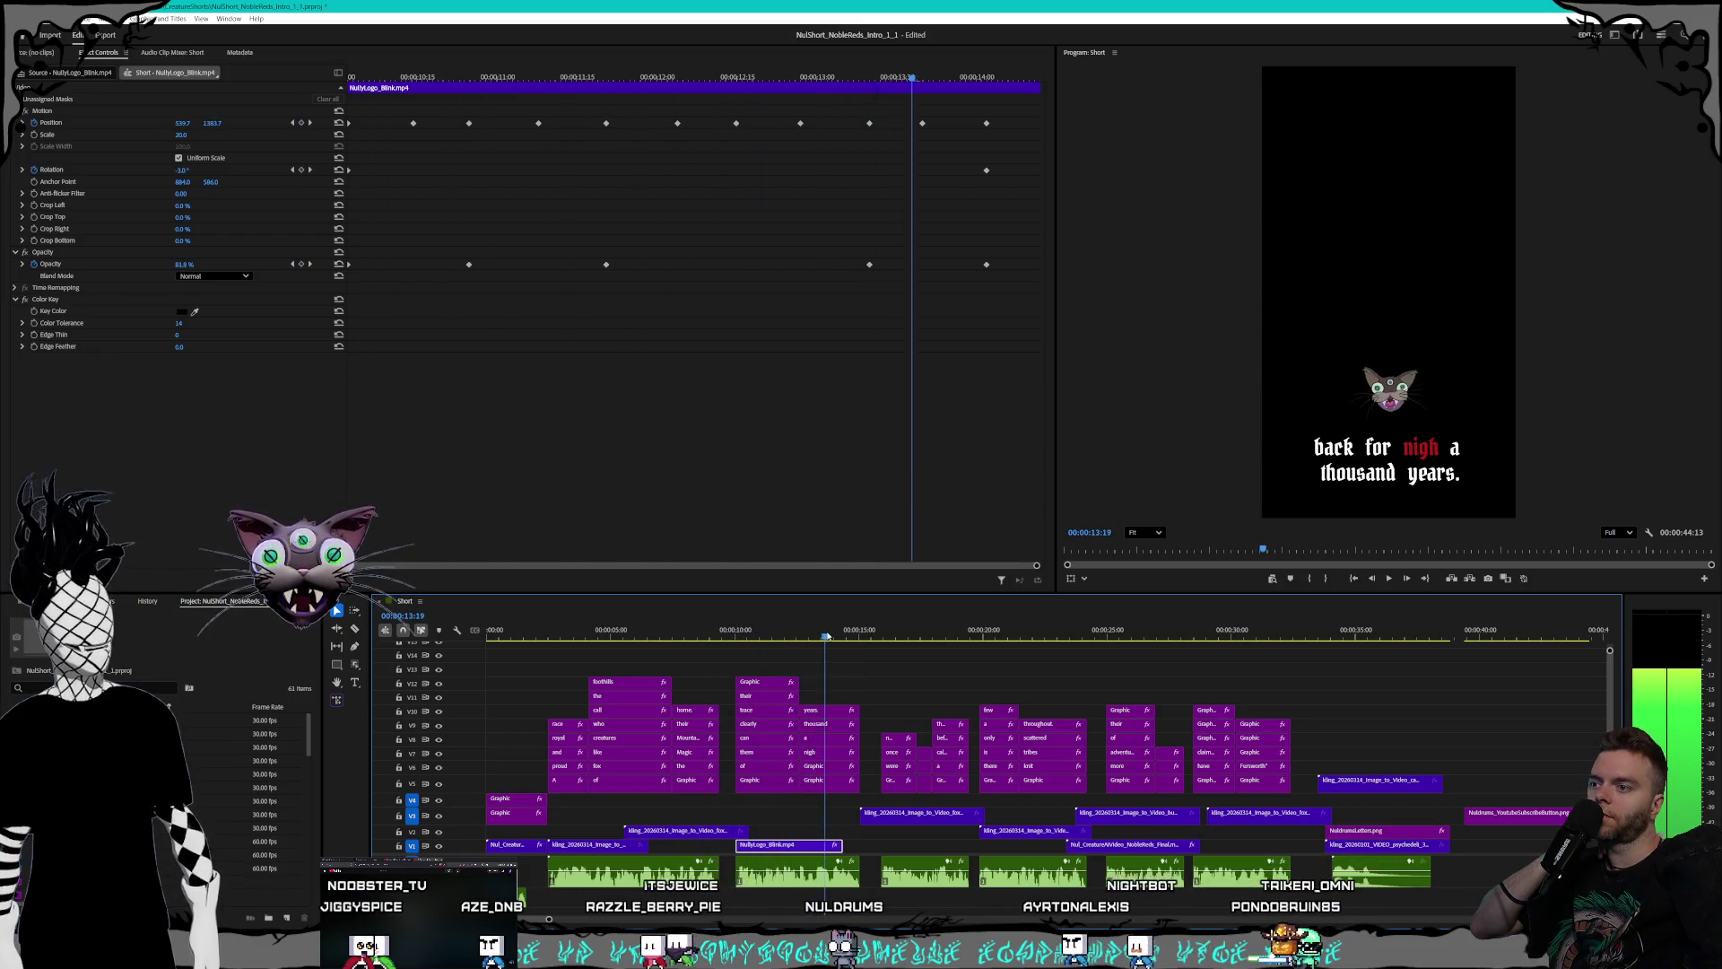
key("space")
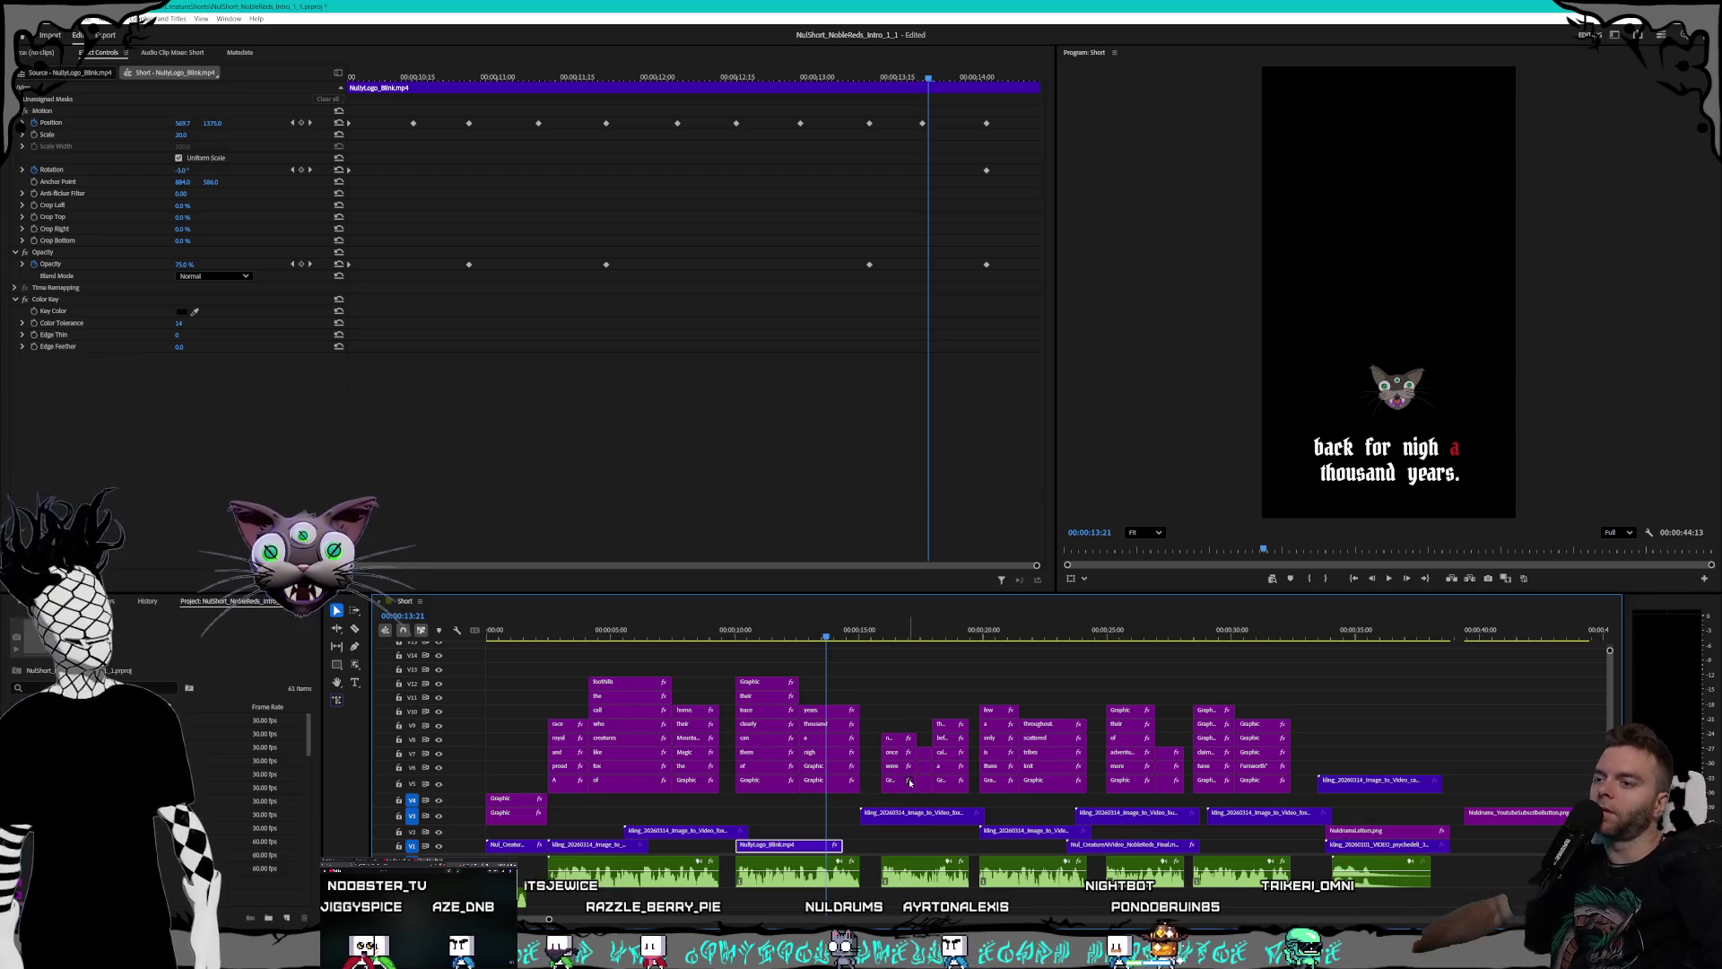
key("ctrl+z")
key("ctrl+z")
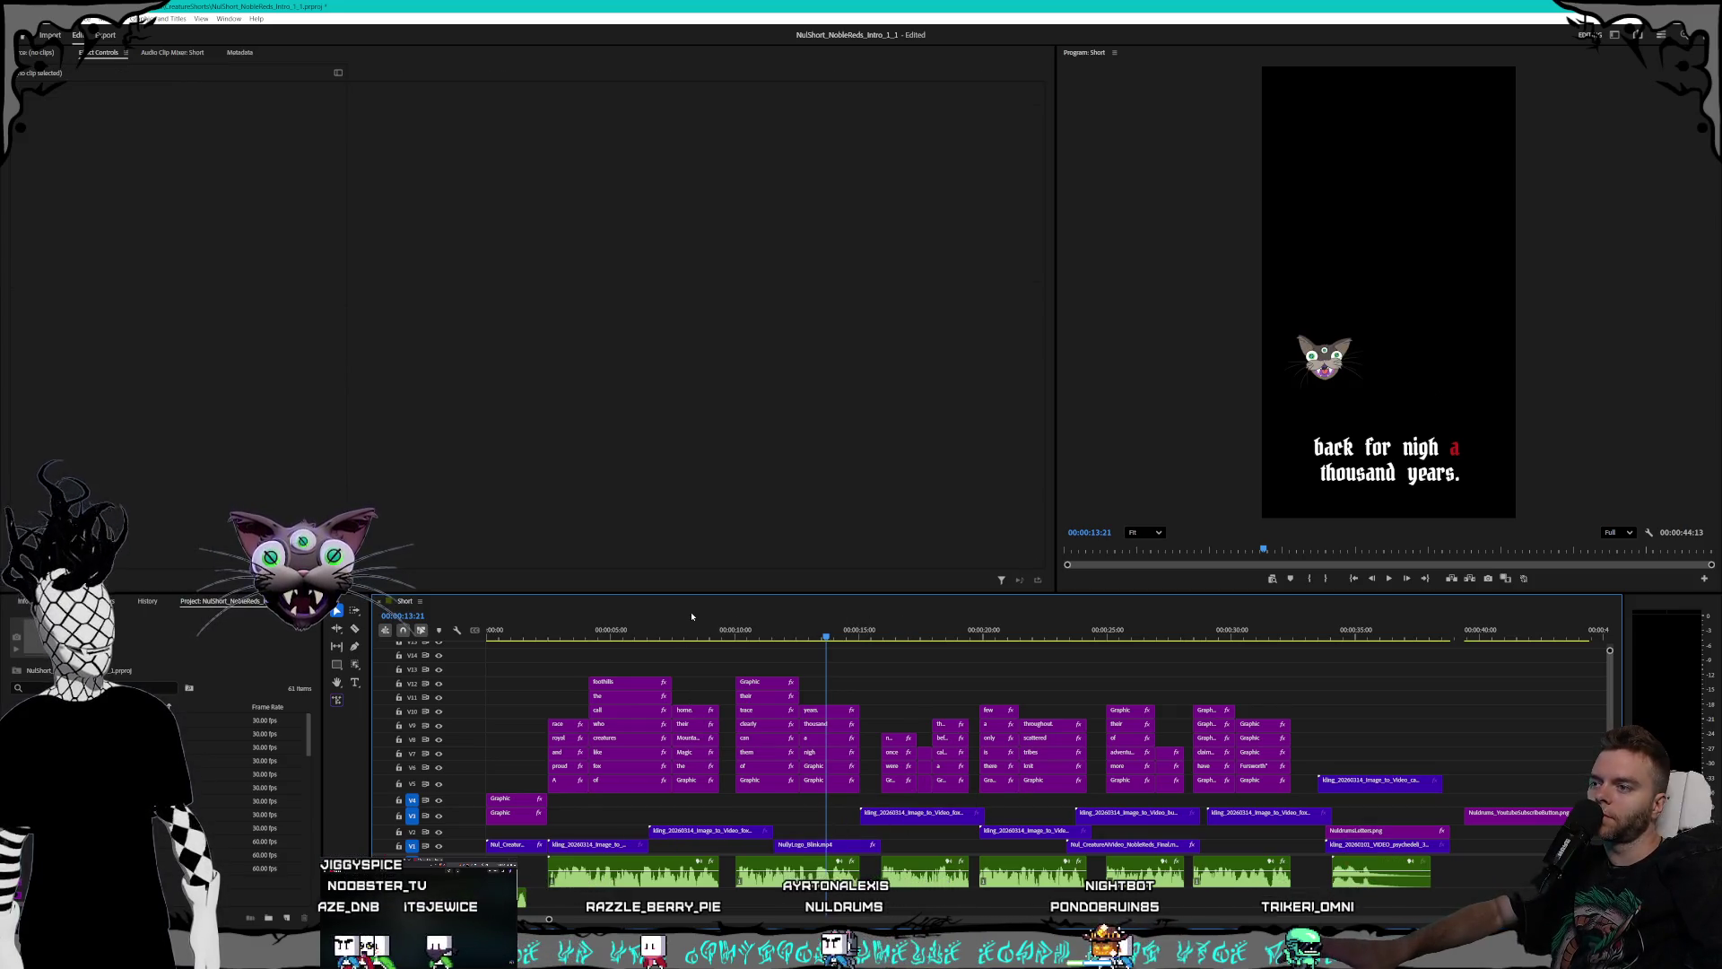
left_click(667, 625)
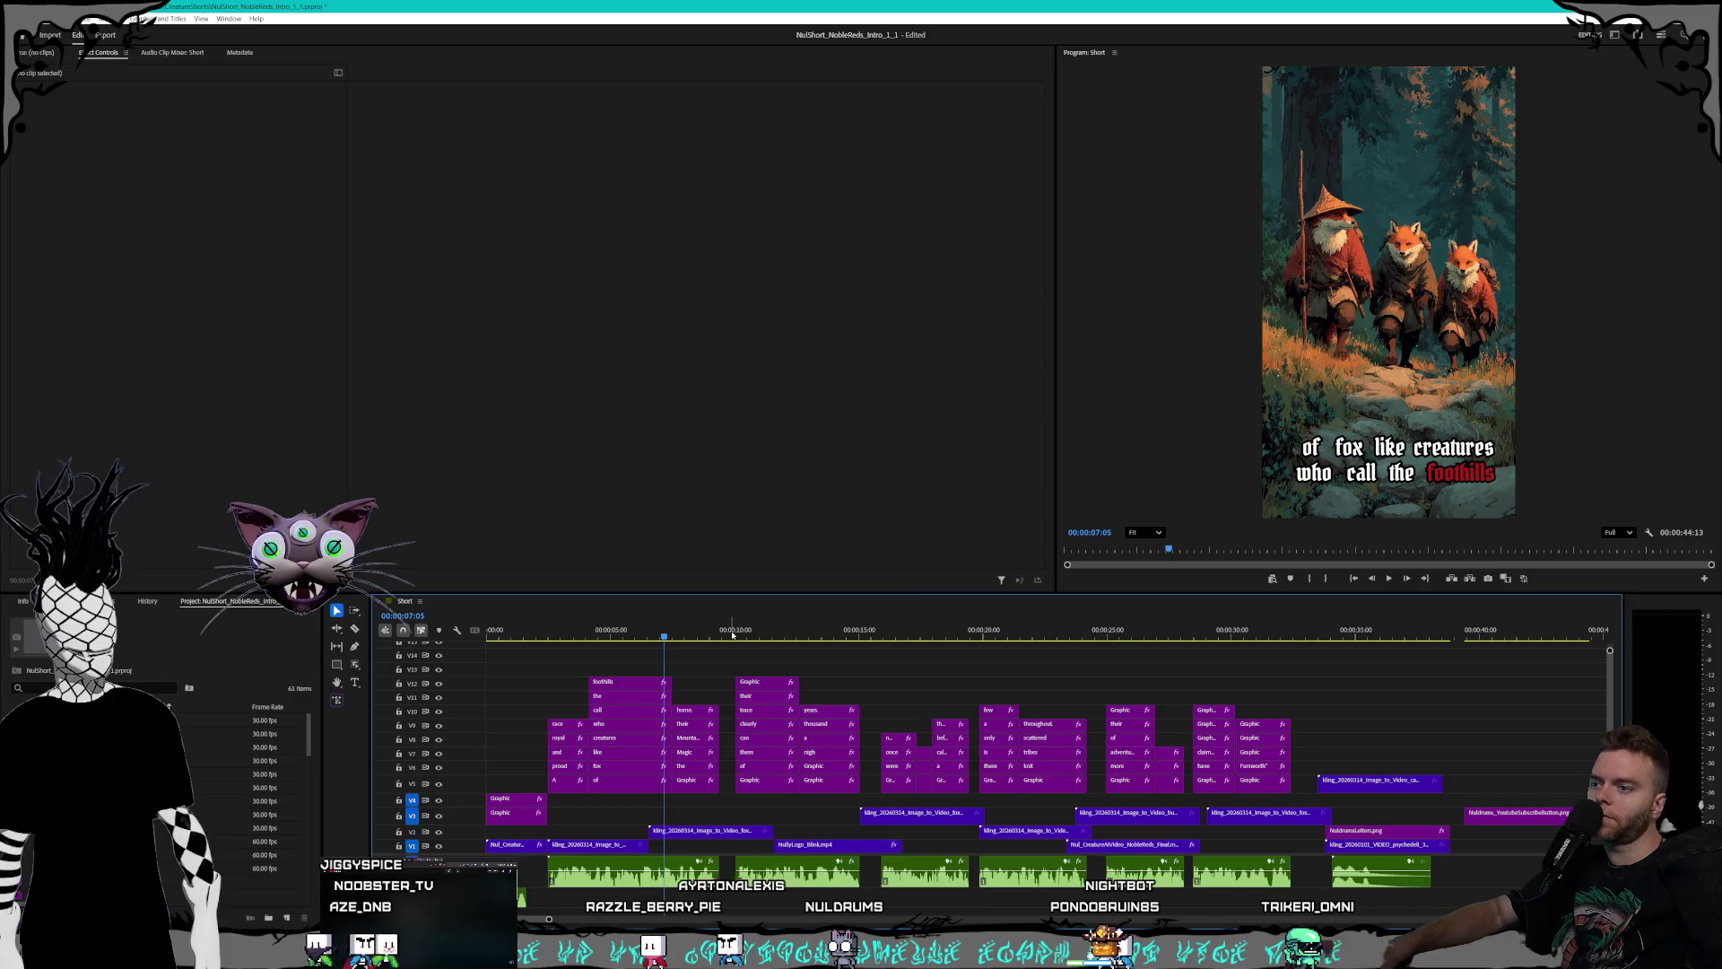
- Move the Nul_CreatureAIVideo clip earlier on V1 and shorten it around 11 seconds
key("ctrl+shift+z")
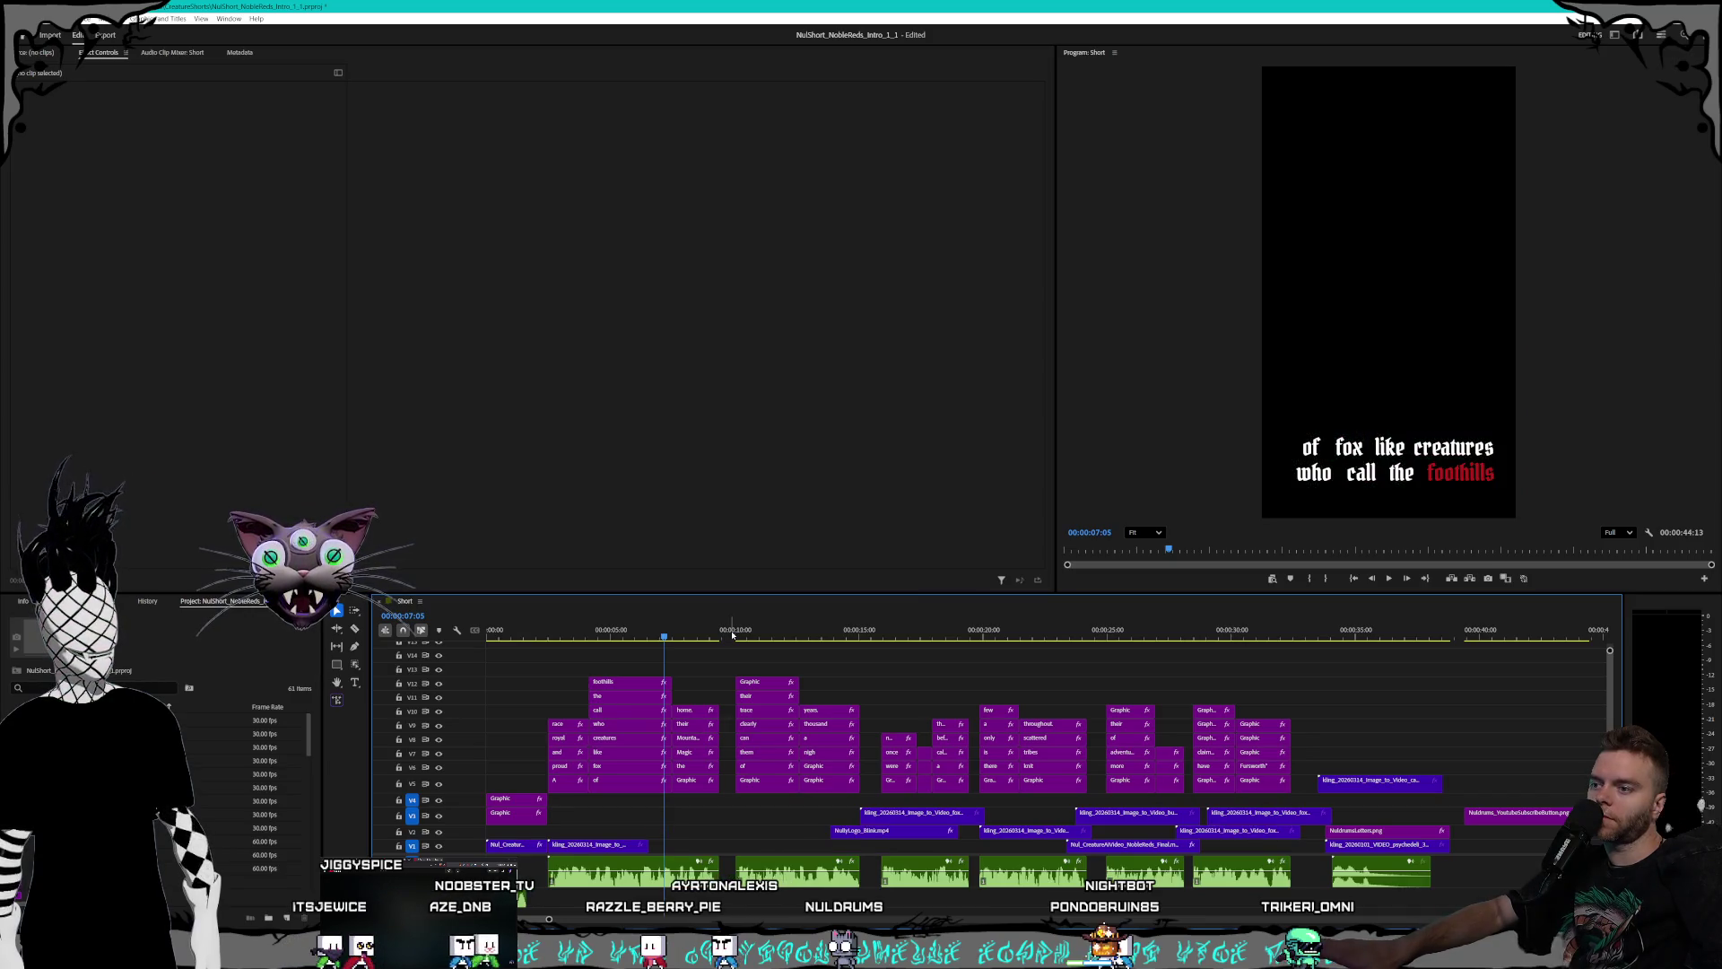
left_click_drag(1132, 844, 765, 845)
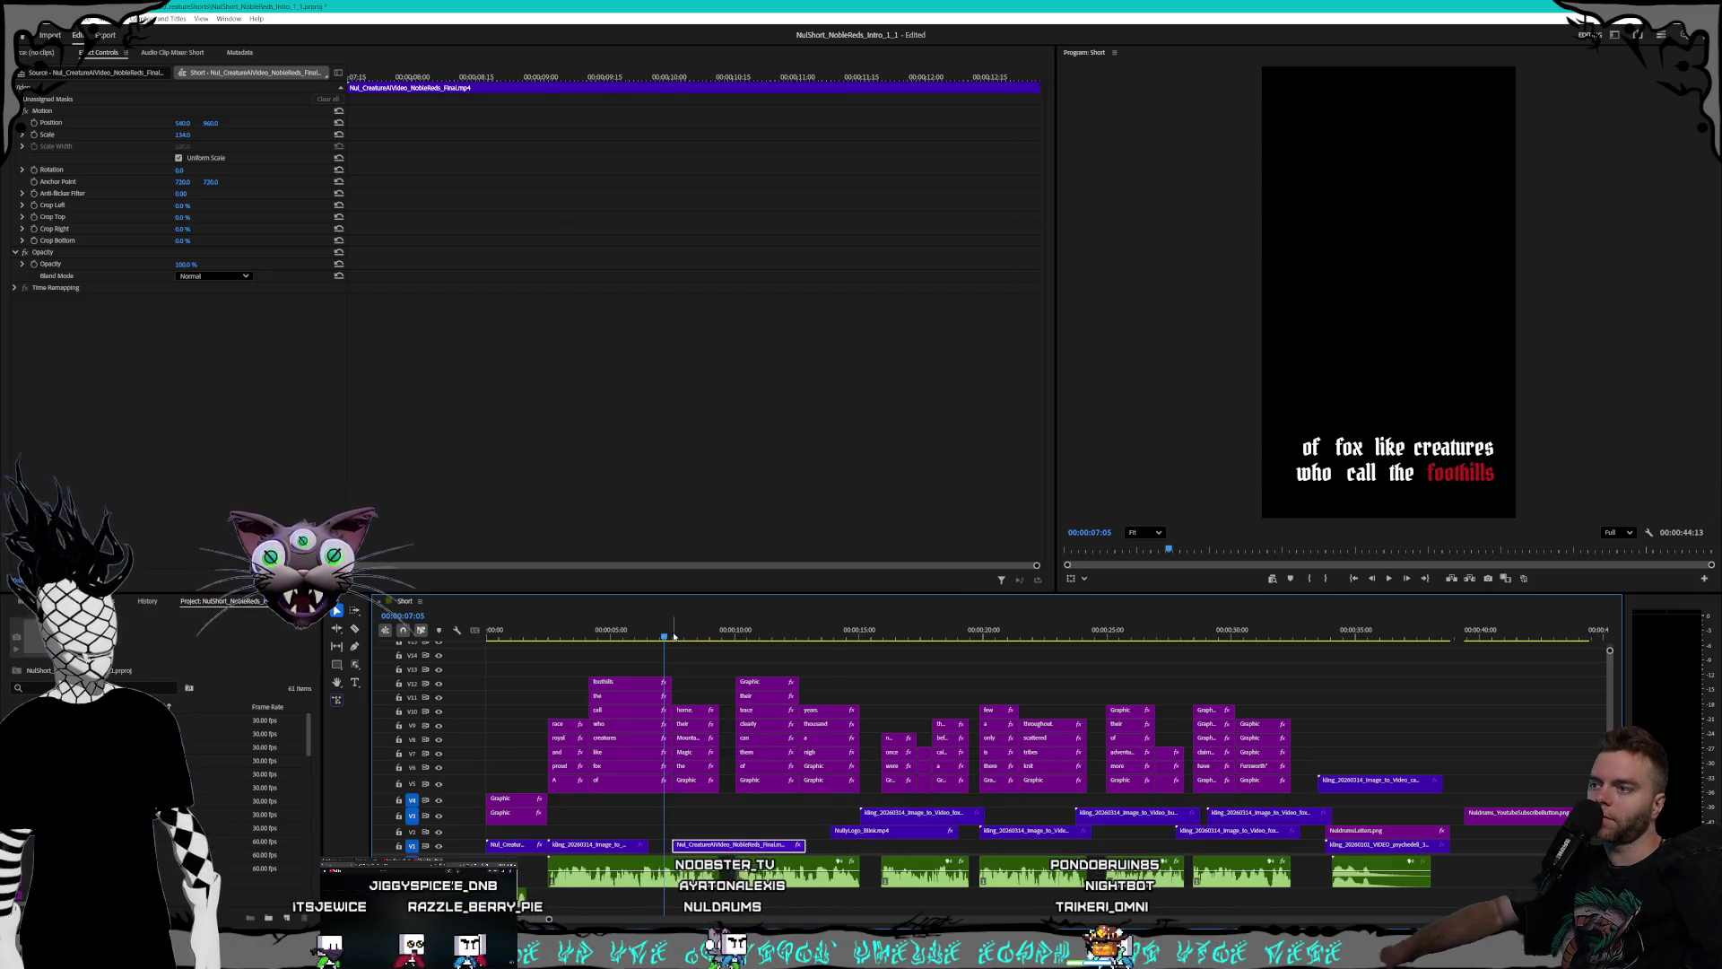
left_click(731, 639)
left_click_drag(731, 639, 783, 638)
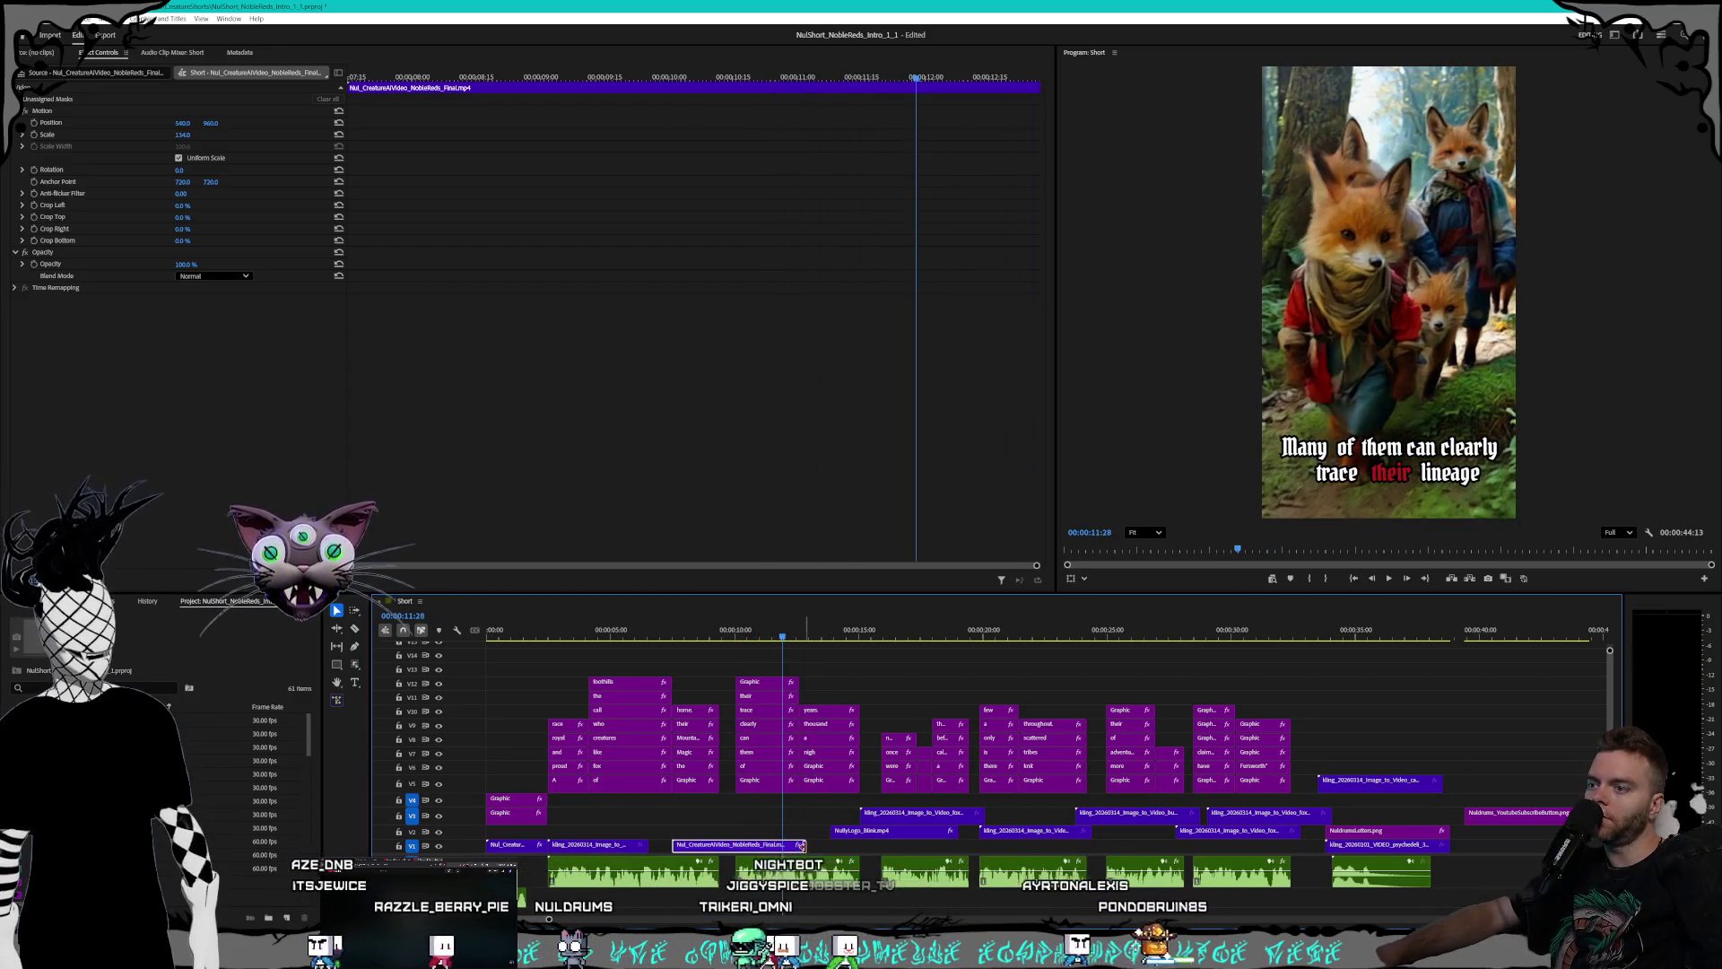
left_click_drag(801, 845, 729, 844)
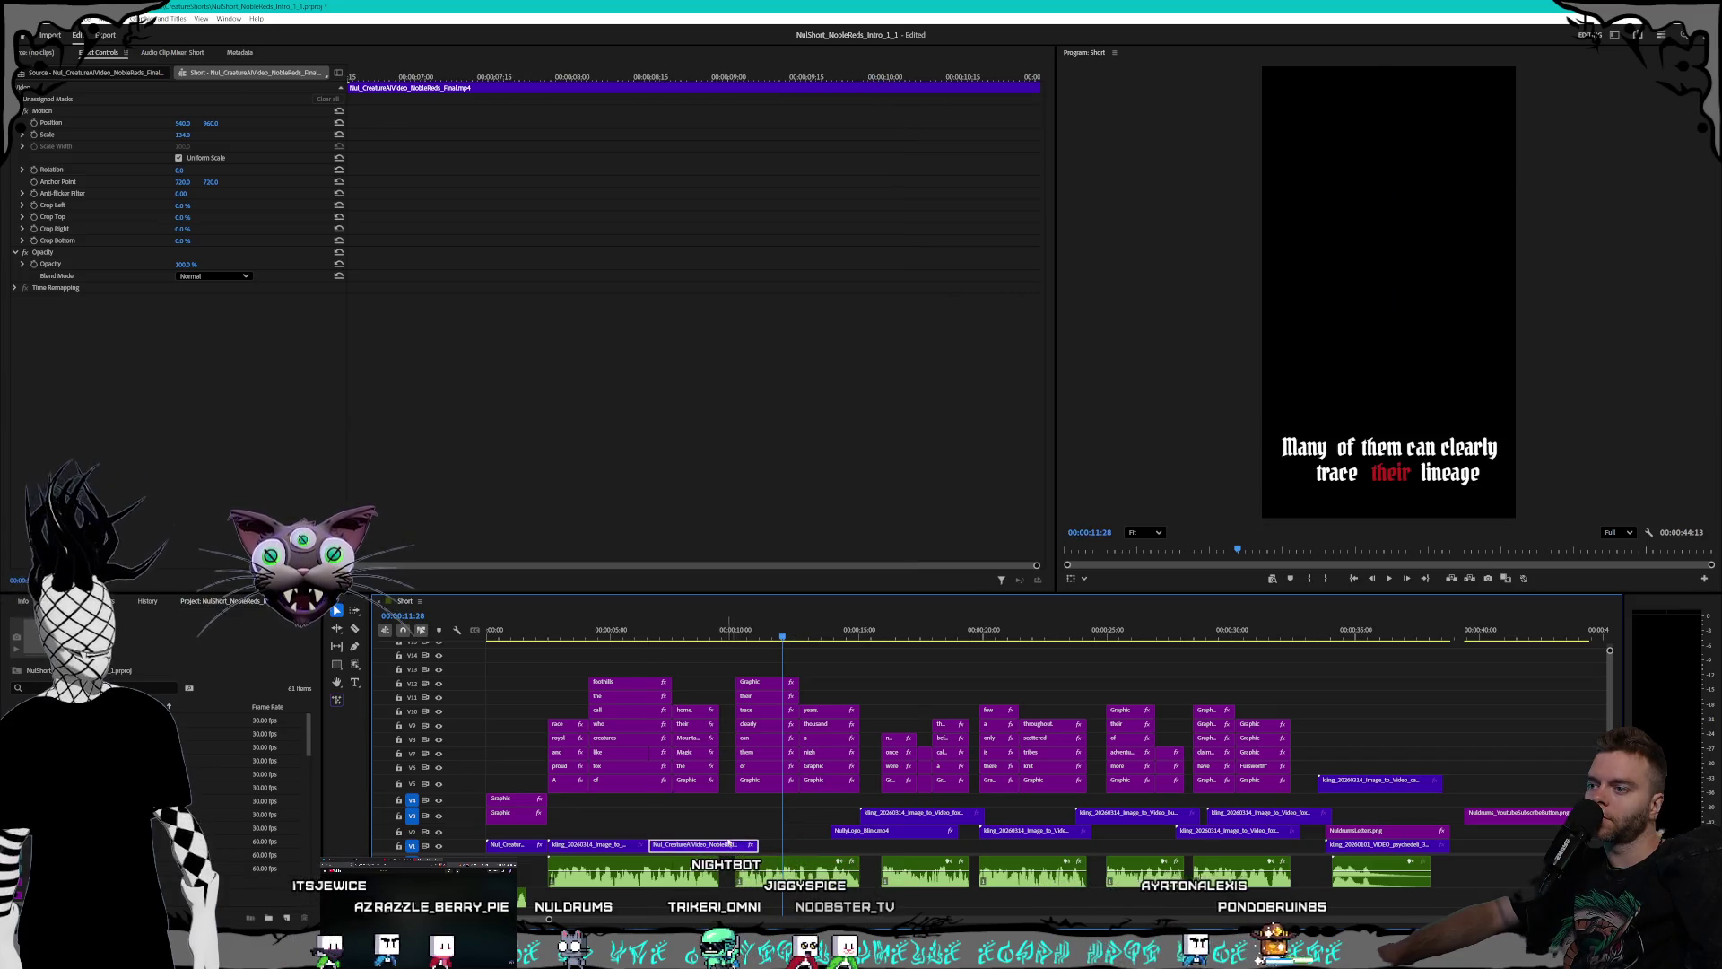
- Slide the kling fox clip on V2 under the 'clearly trace their lineage' caption
left_click(1273, 834)
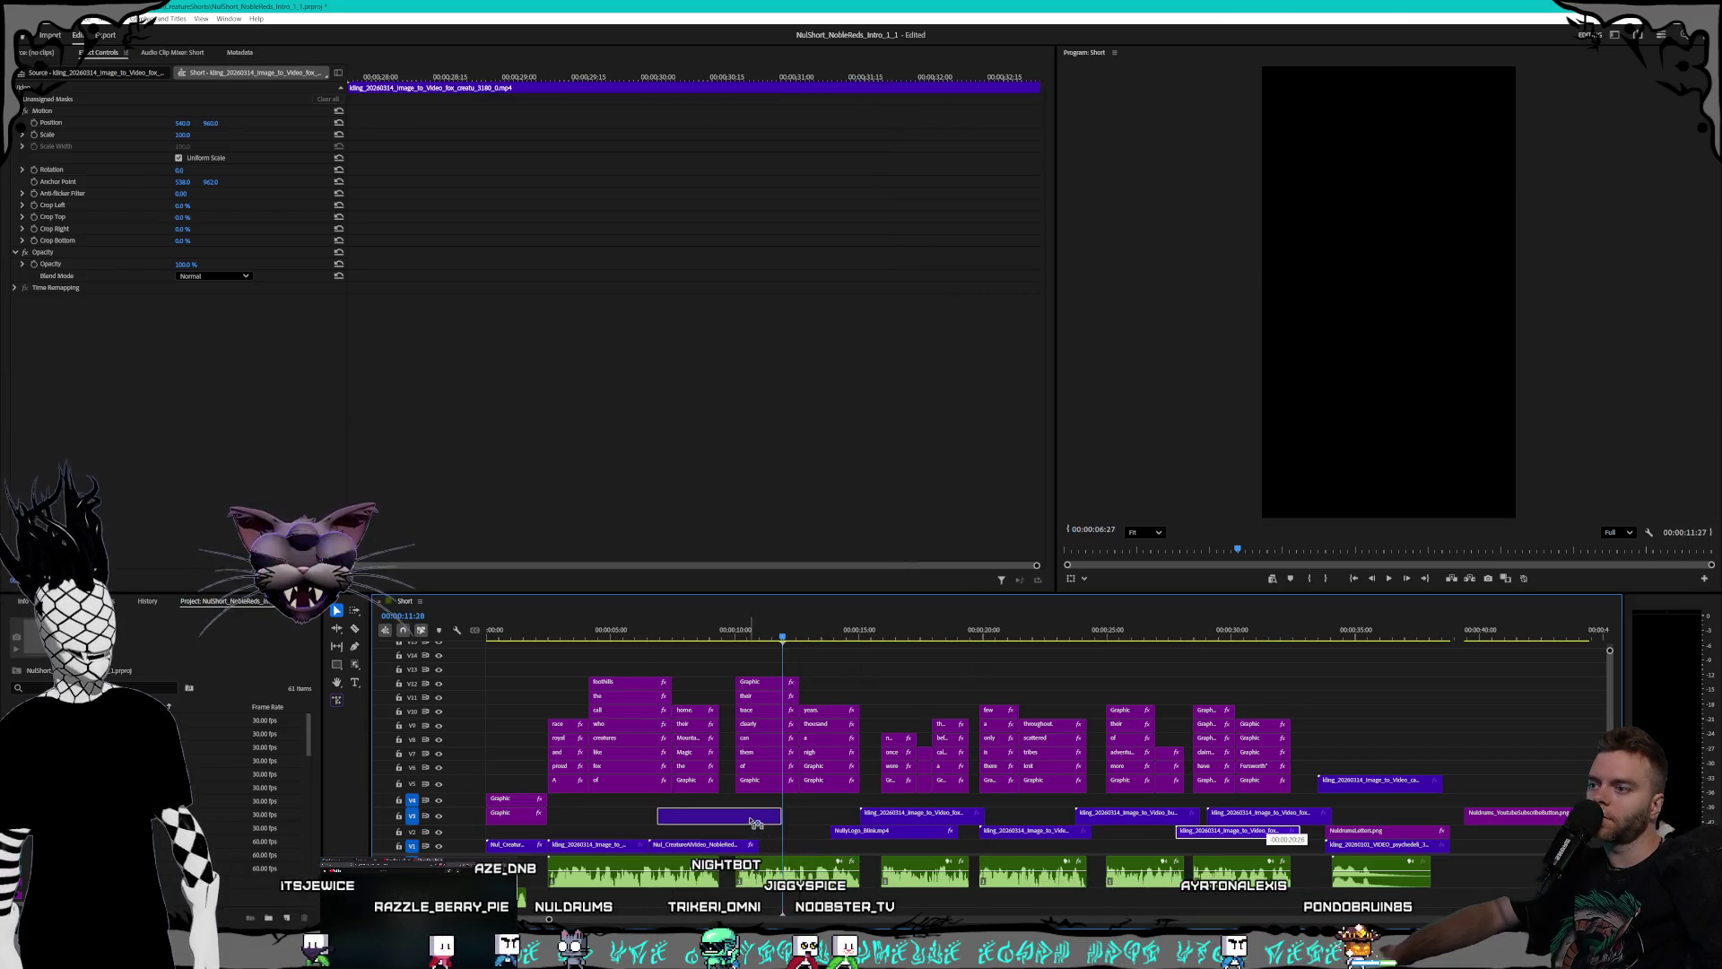
left_click_drag(1273, 833, 774, 834)
mouse_move(783, 630)
left_mouse_down()
mouse_move(743, 628)
mouse_move(762, 628)
left_mouse_up()
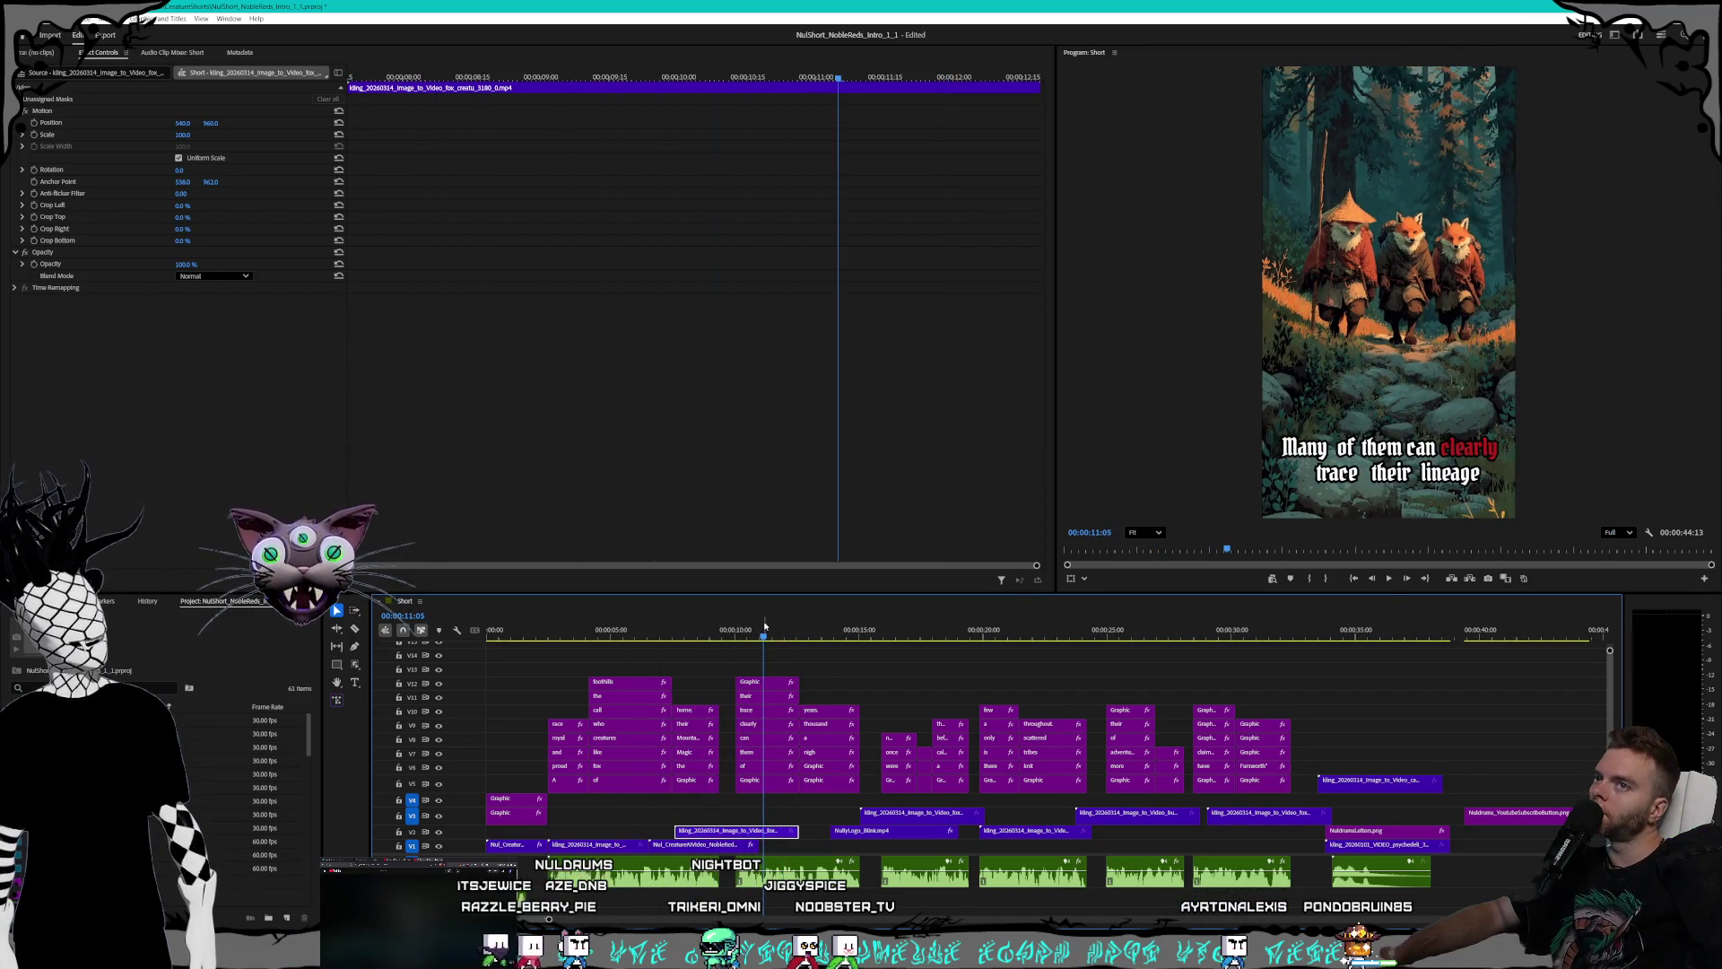
mouse_move(772, 836)
left_mouse_down()
mouse_move(750, 836)
mouse_move(783, 851)
mouse_move(704, 834)
mouse_move(750, 849)
left_mouse_up()
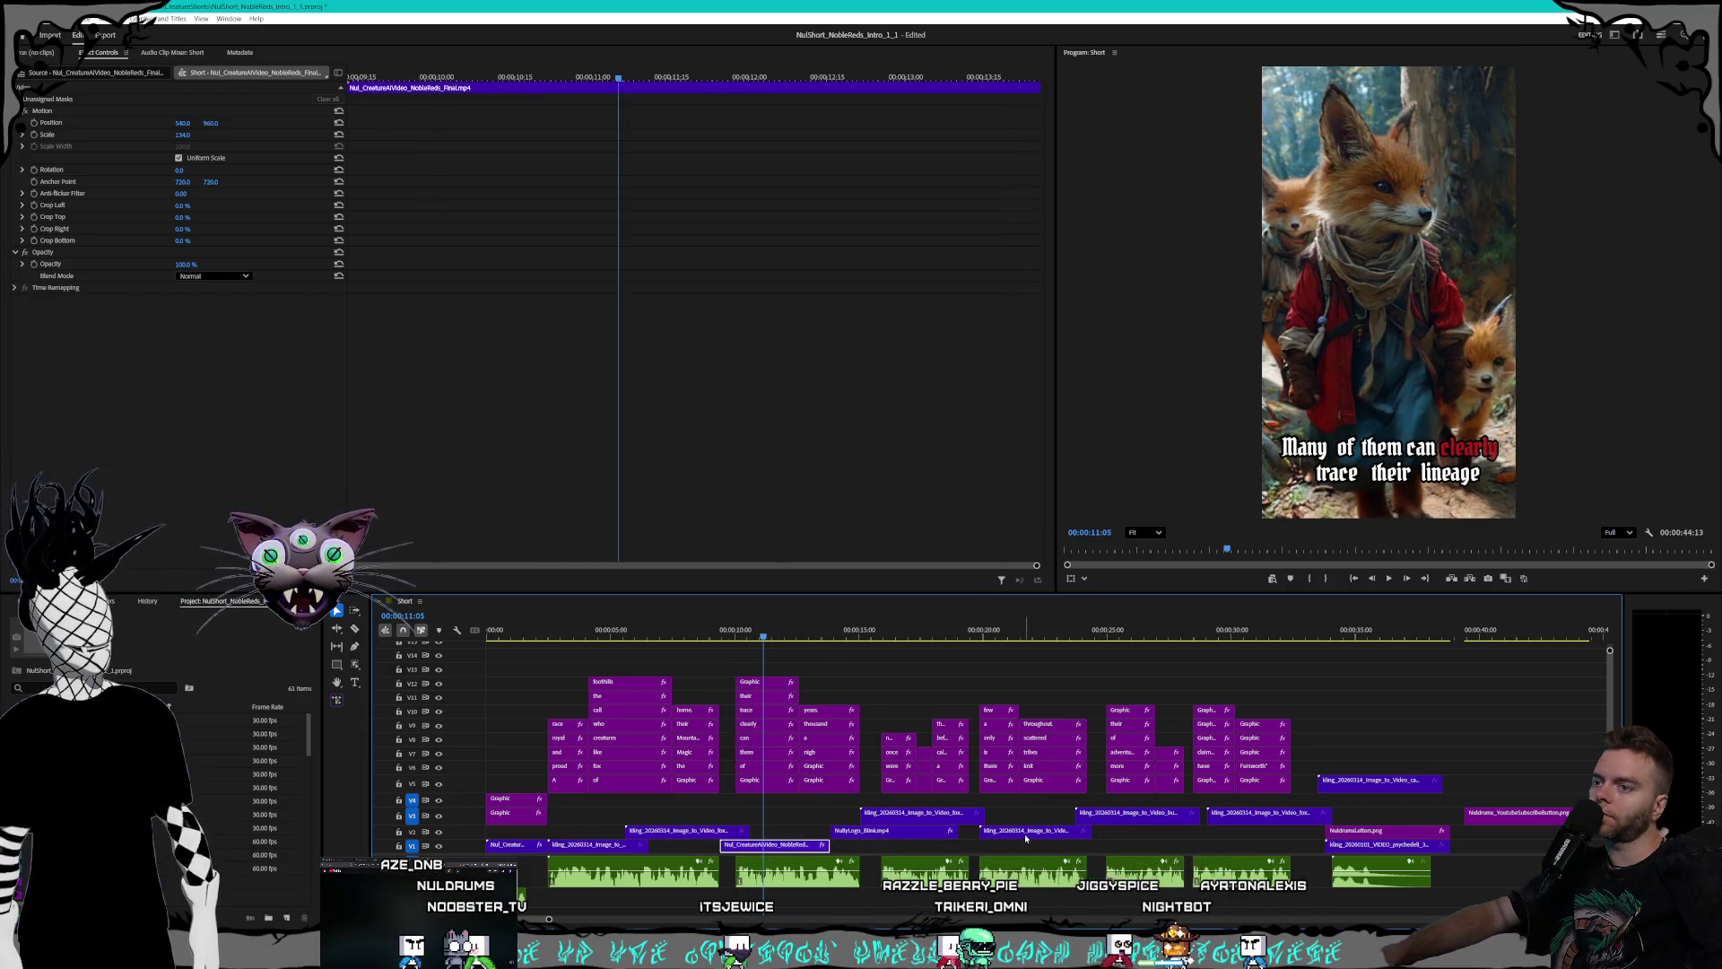
left_click_drag(995, 639, 1200, 623)
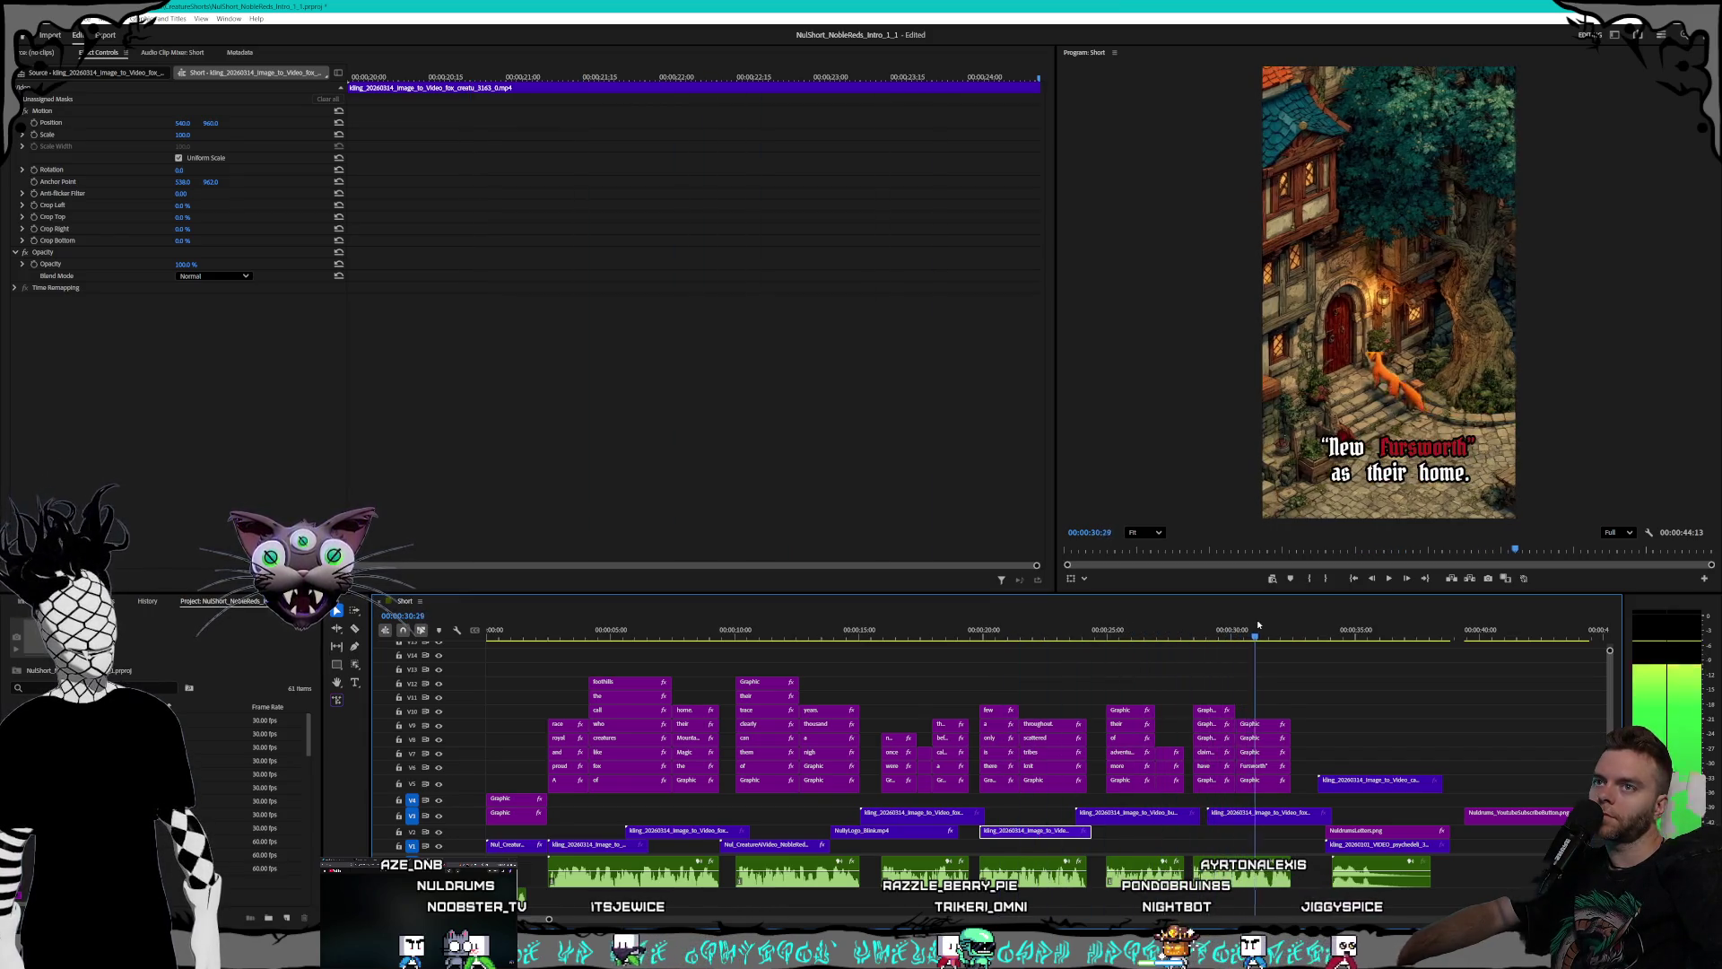
left_click_drag(1201, 623, 1368, 630)
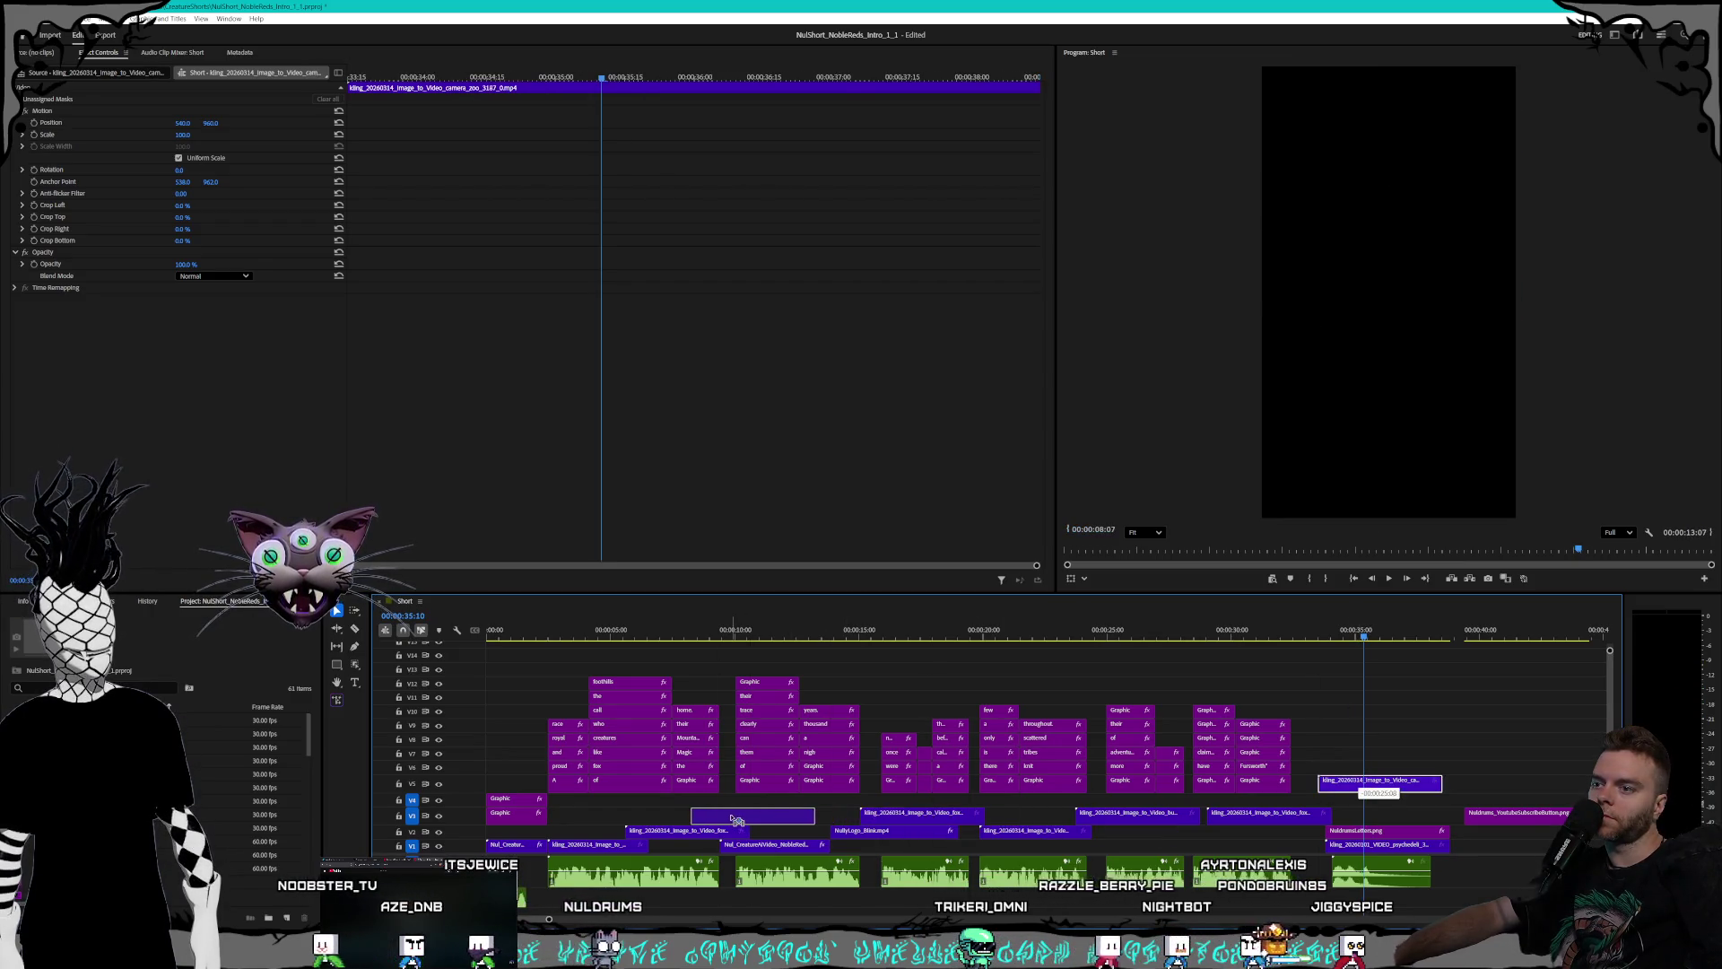
- Re-track the clips: fox clip onto V1, NullyLogo_Blink up a track, fox slid earlier
left_click_drag(1355, 792, 728, 814)
left_click_drag(897, 814, 1178, 844)
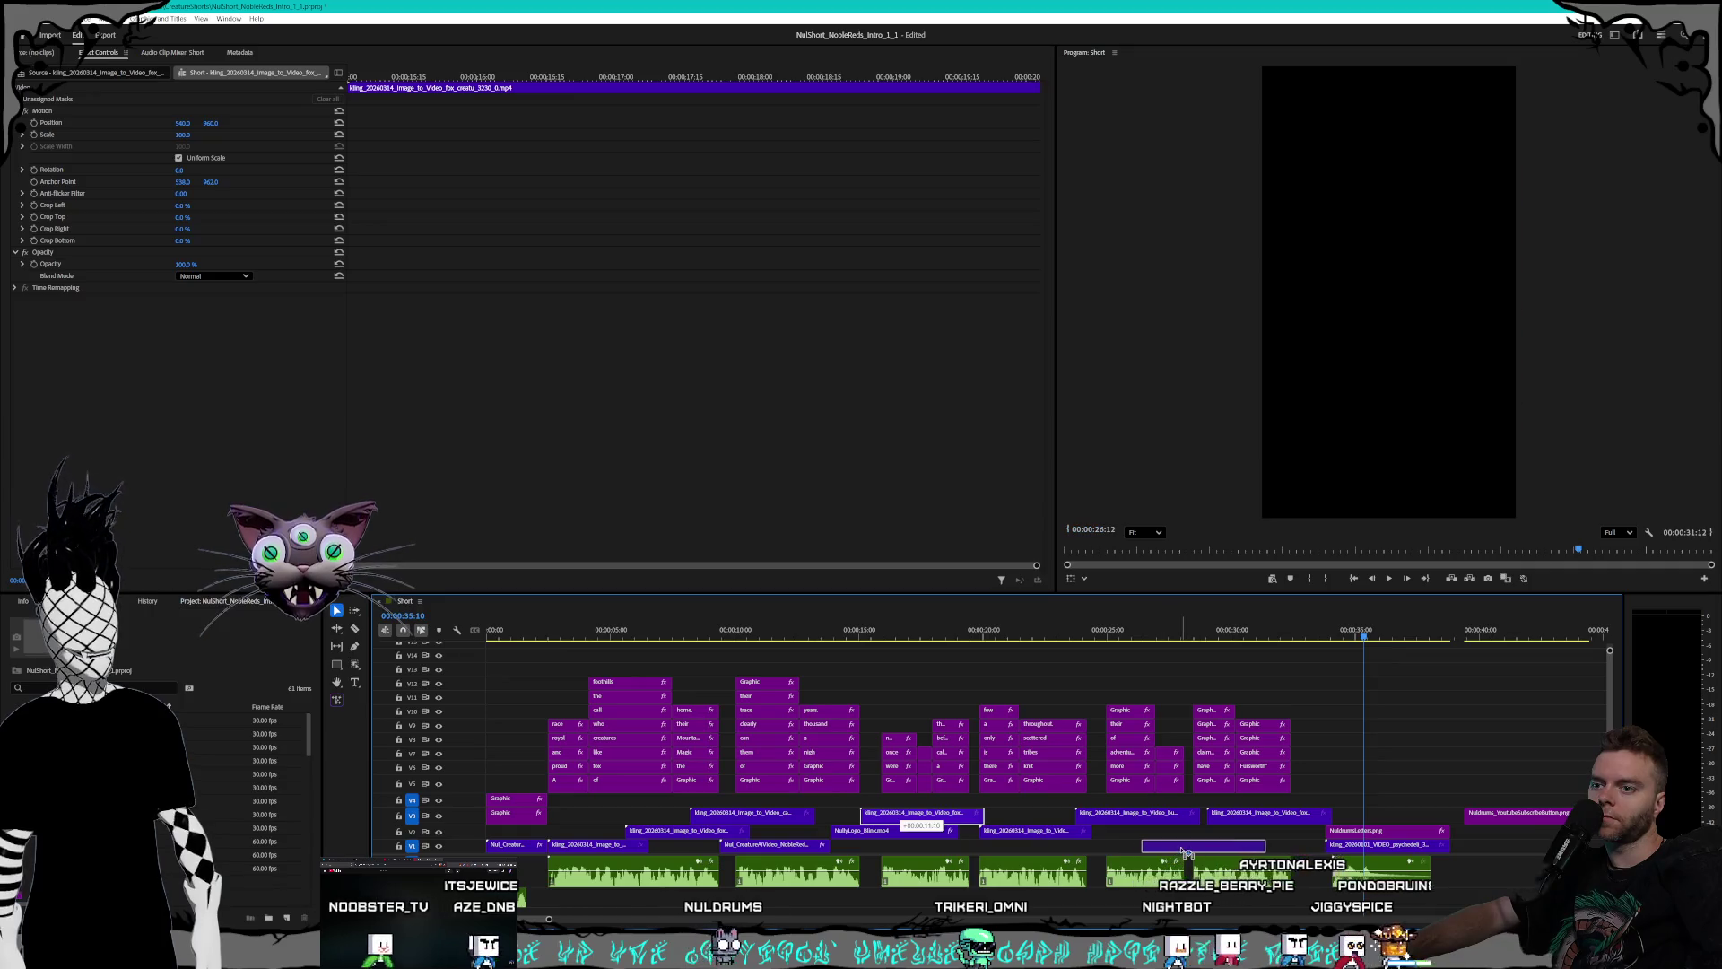
left_click_drag(906, 831, 909, 797)
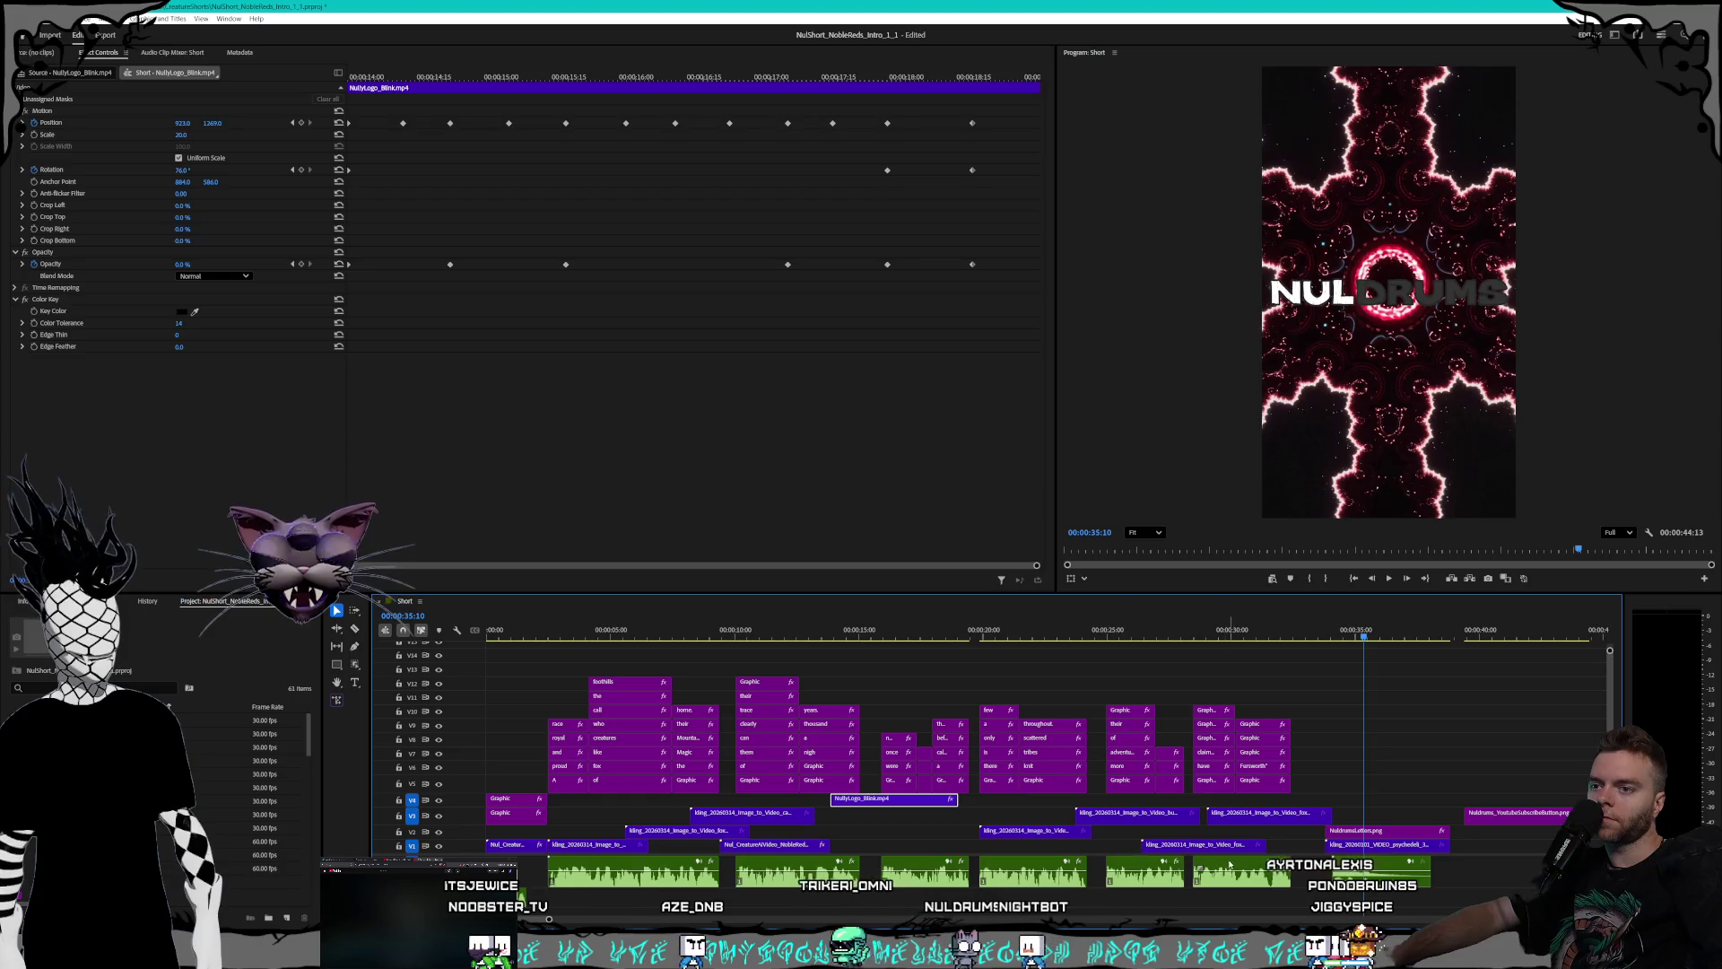
left_click_drag(1212, 852, 969, 847)
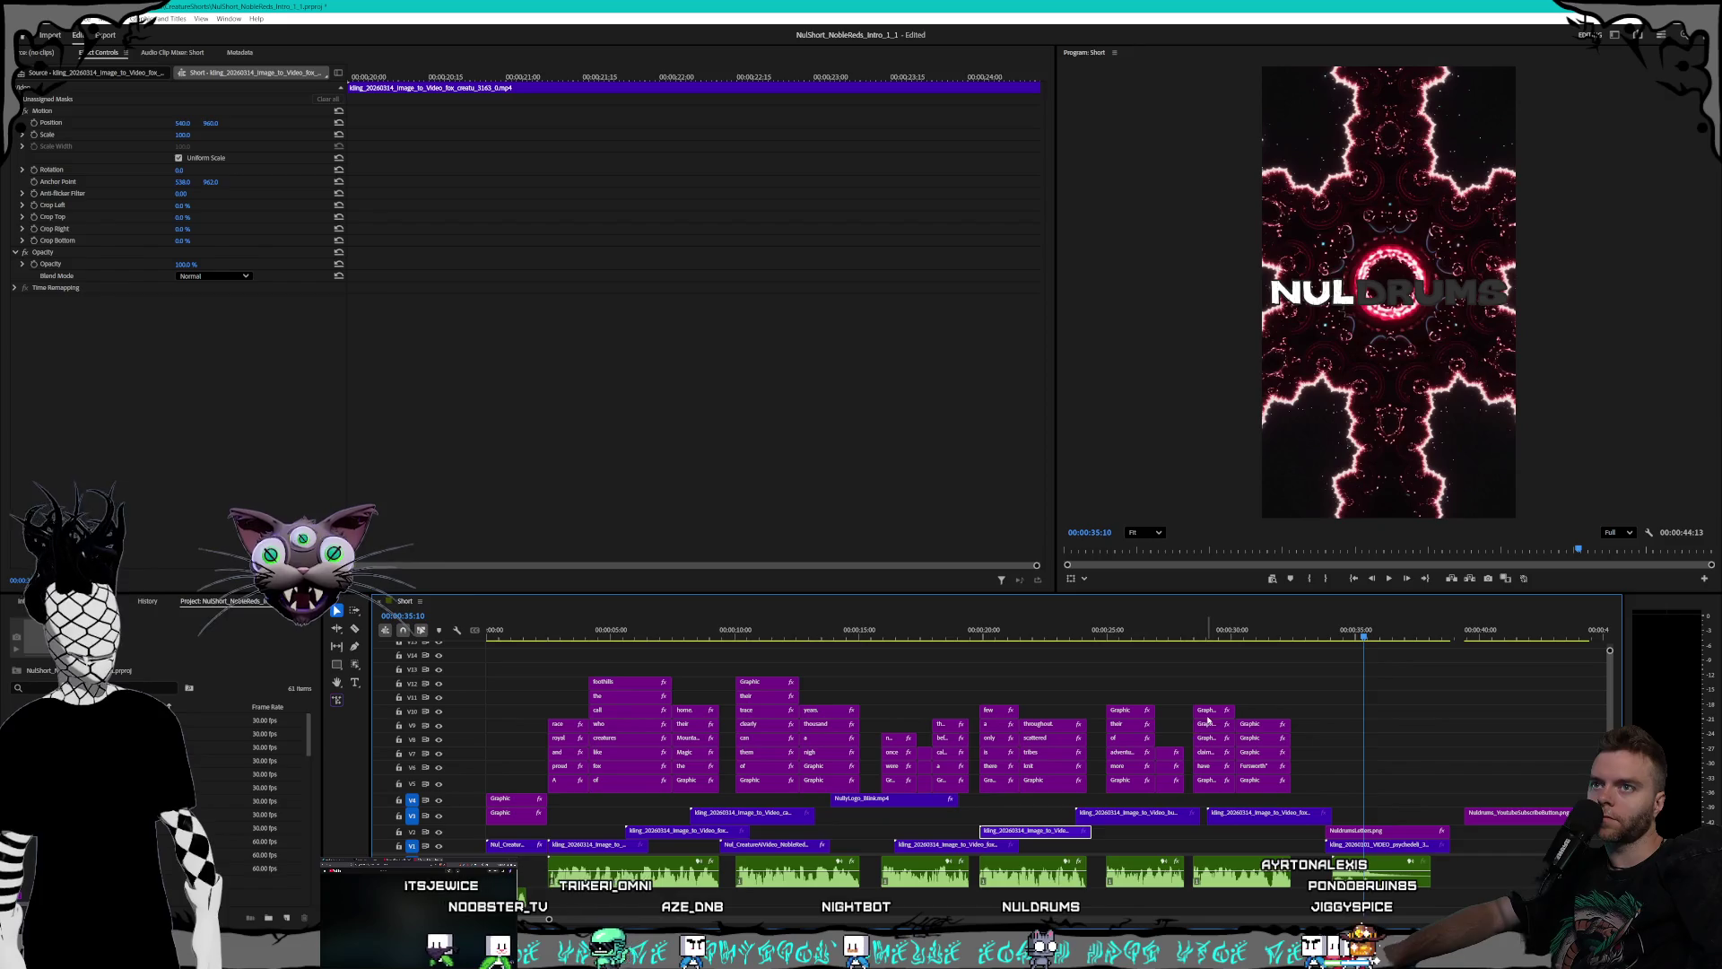
left_click(983, 628)
key("space")
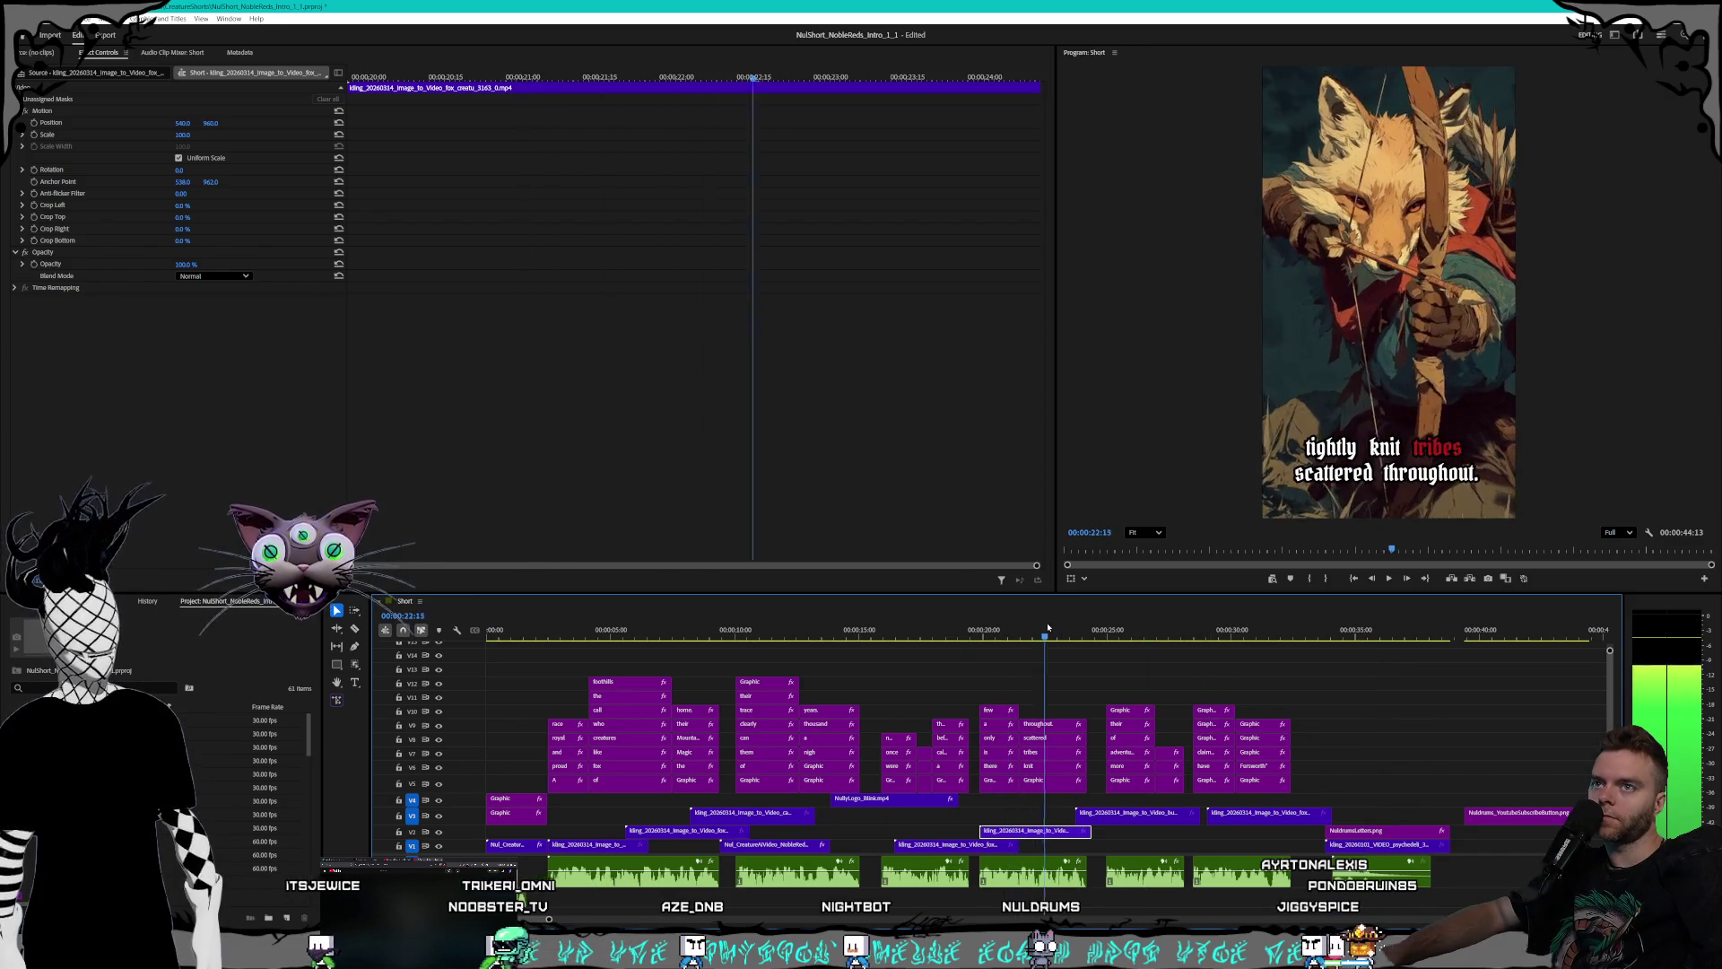
left_click(983, 626)
mouse_move(984, 628)
left_mouse_down()
mouse_move(883, 616)
mouse_move(914, 615)
left_mouse_up()
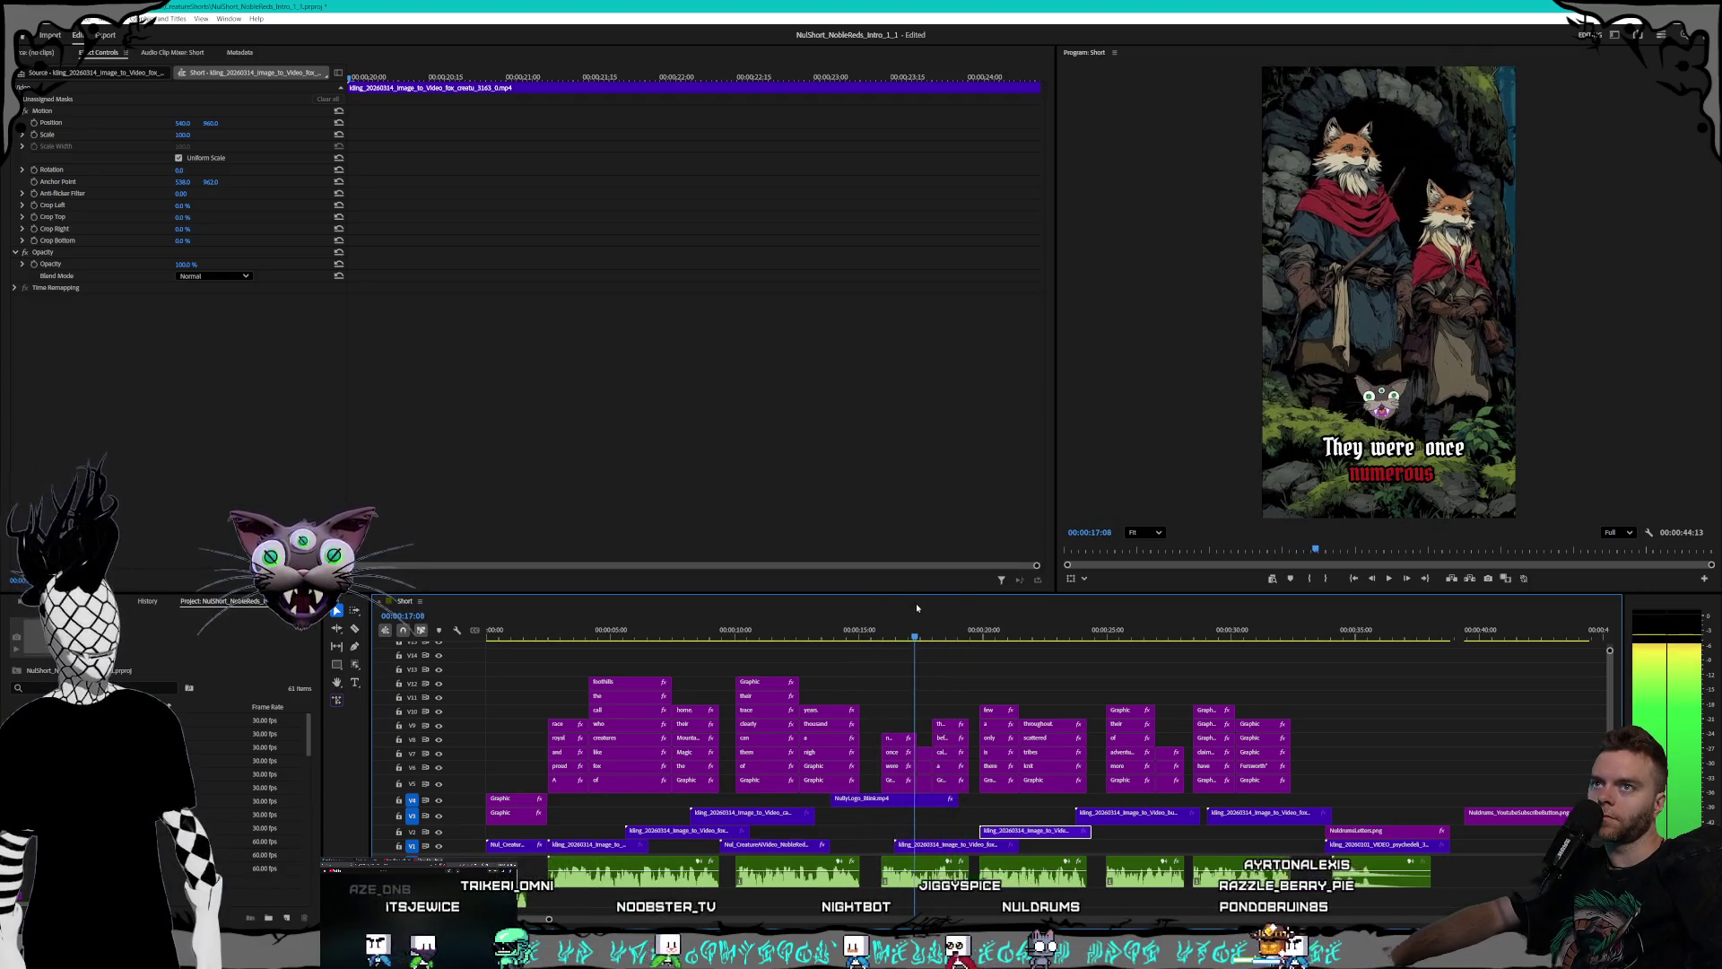
- Trim the fox clip's end to the playhead near 20 seconds
left_click_drag(906, 844, 944, 850)
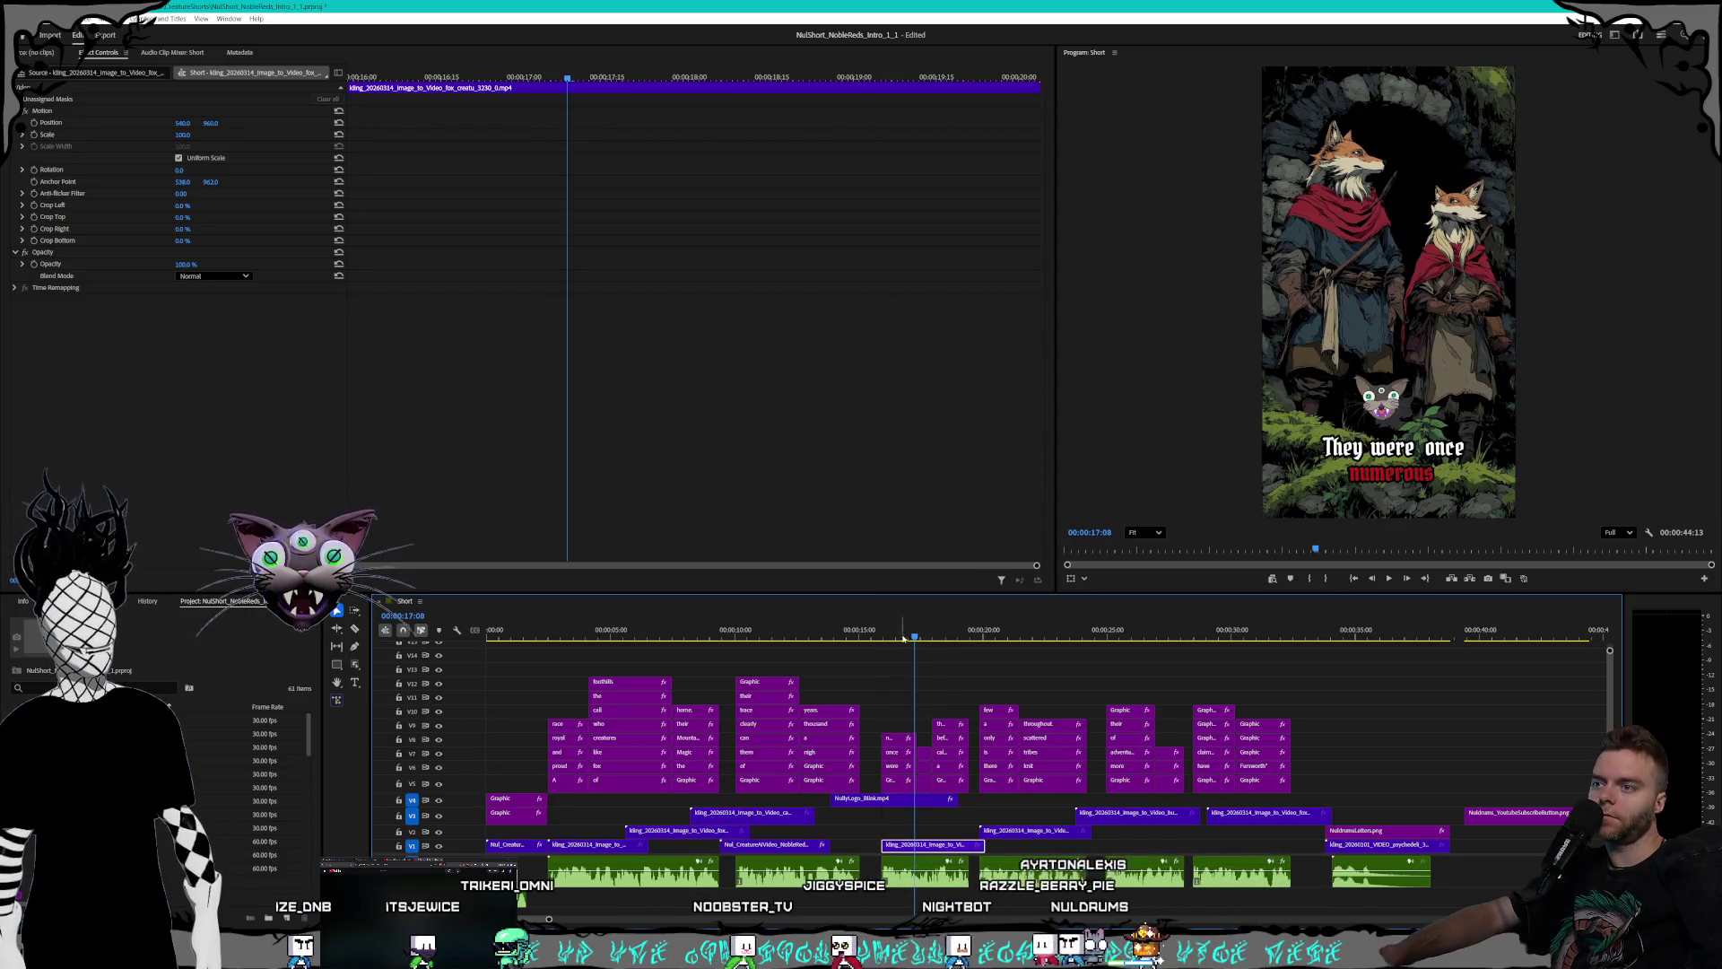
mouse_move(904, 638)
left_mouse_down()
mouse_move(990, 634)
mouse_move(933, 634)
mouse_move(962, 633)
left_mouse_up()
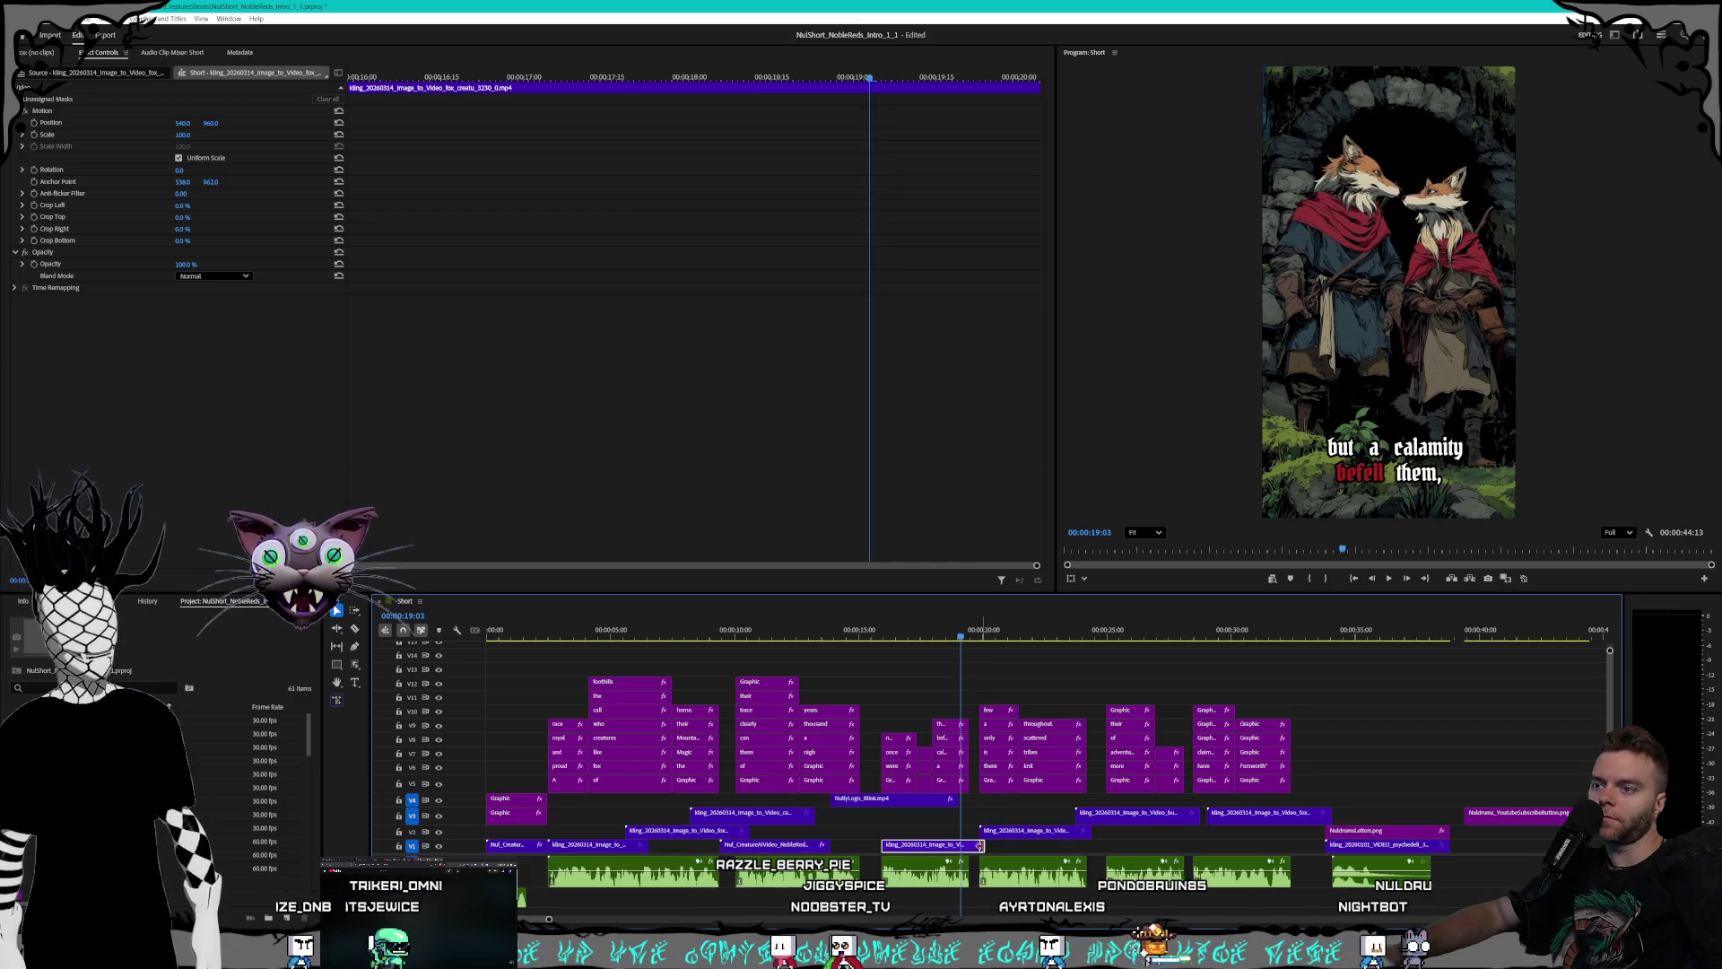
left_click_drag(980, 845, 956, 847)
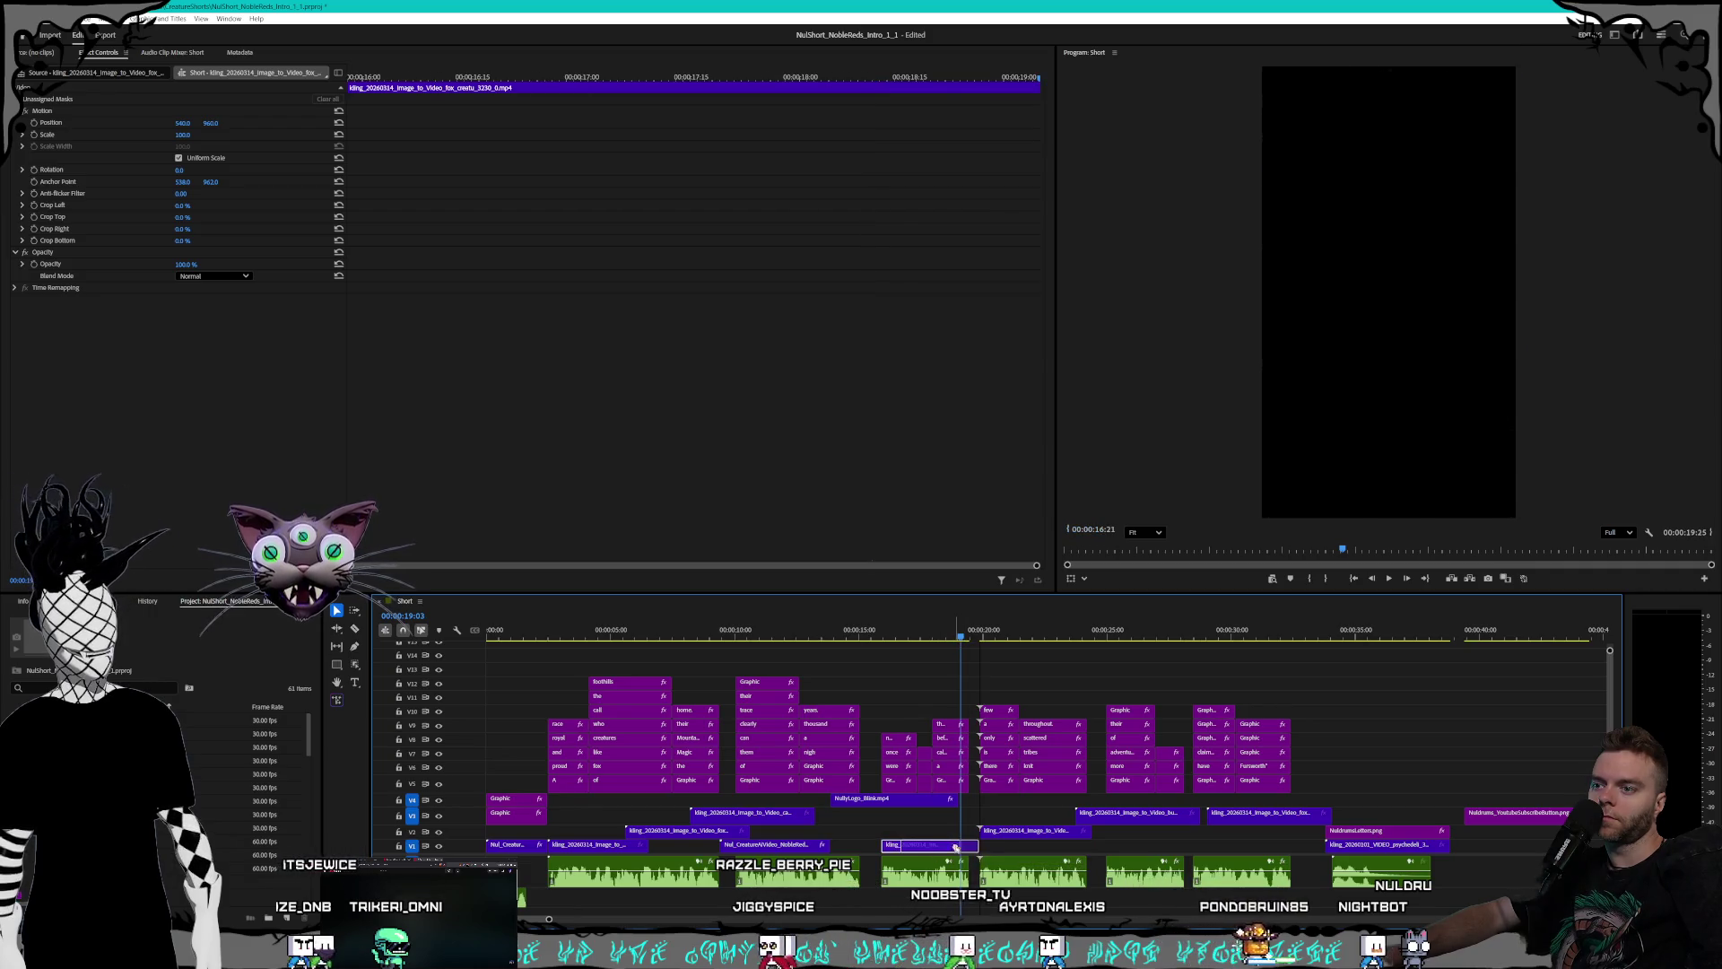
left_click_drag(963, 633, 1038, 631)
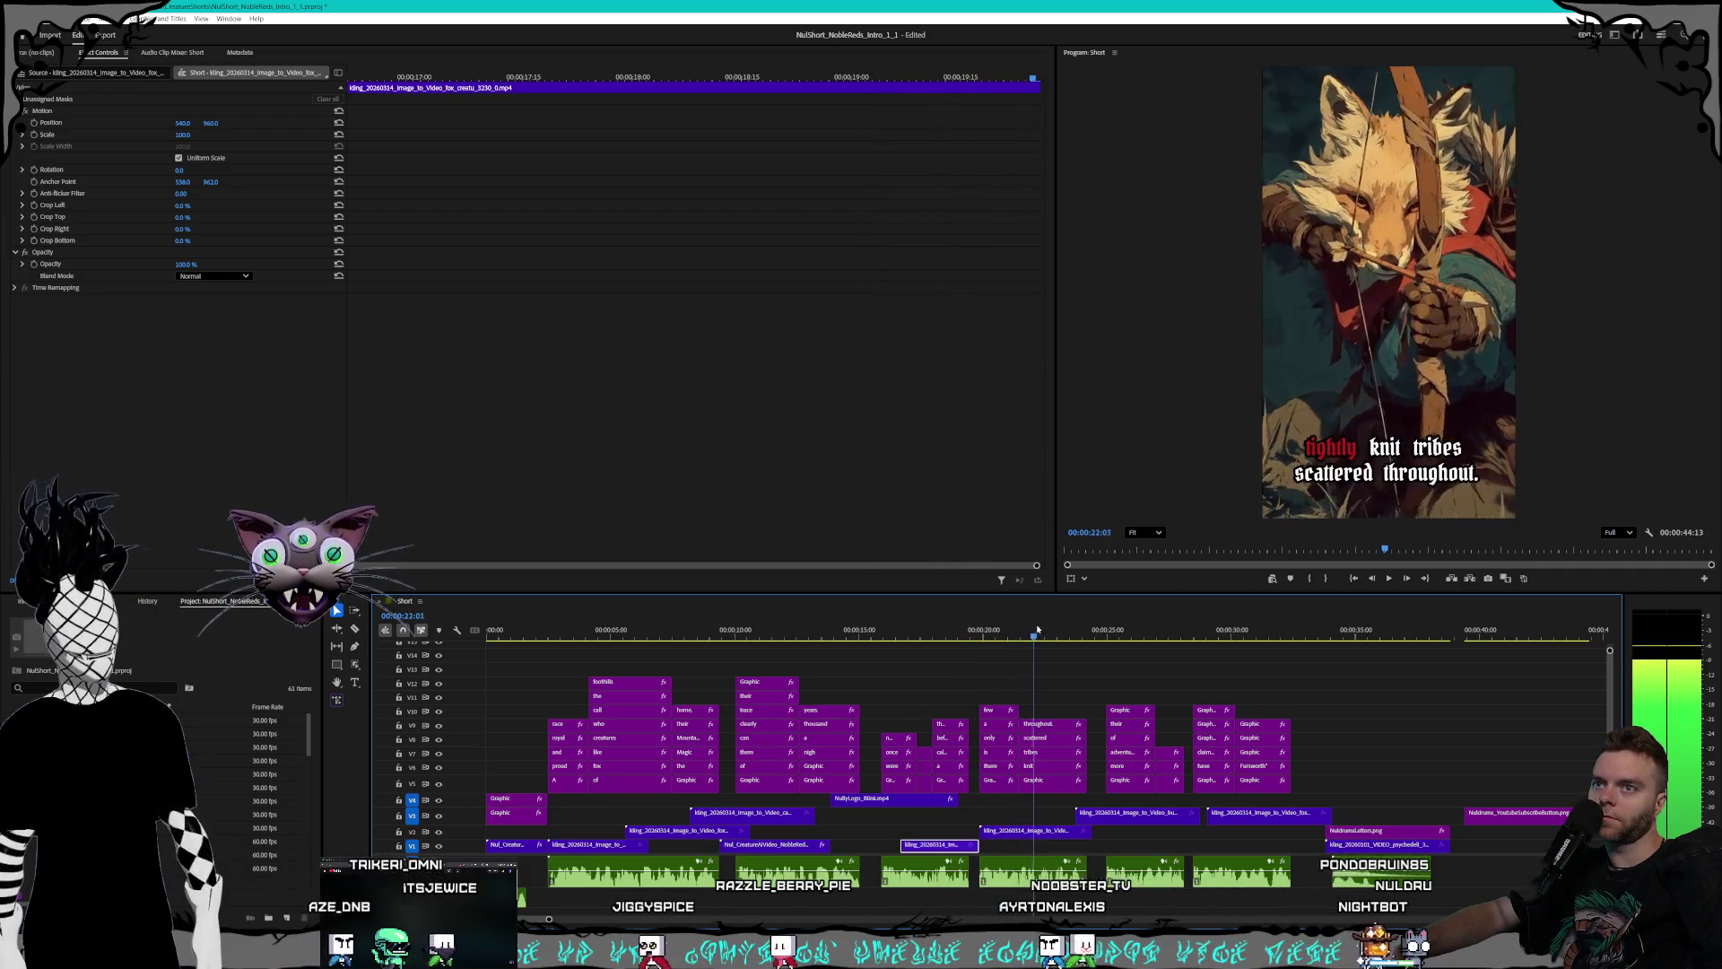
- Drop the city street clip onto V1 and check the cut near 29 seconds
mouse_move(1038, 631)
left_mouse_down()
mouse_move(1121, 619)
mouse_move(1108, 628)
left_mouse_up()
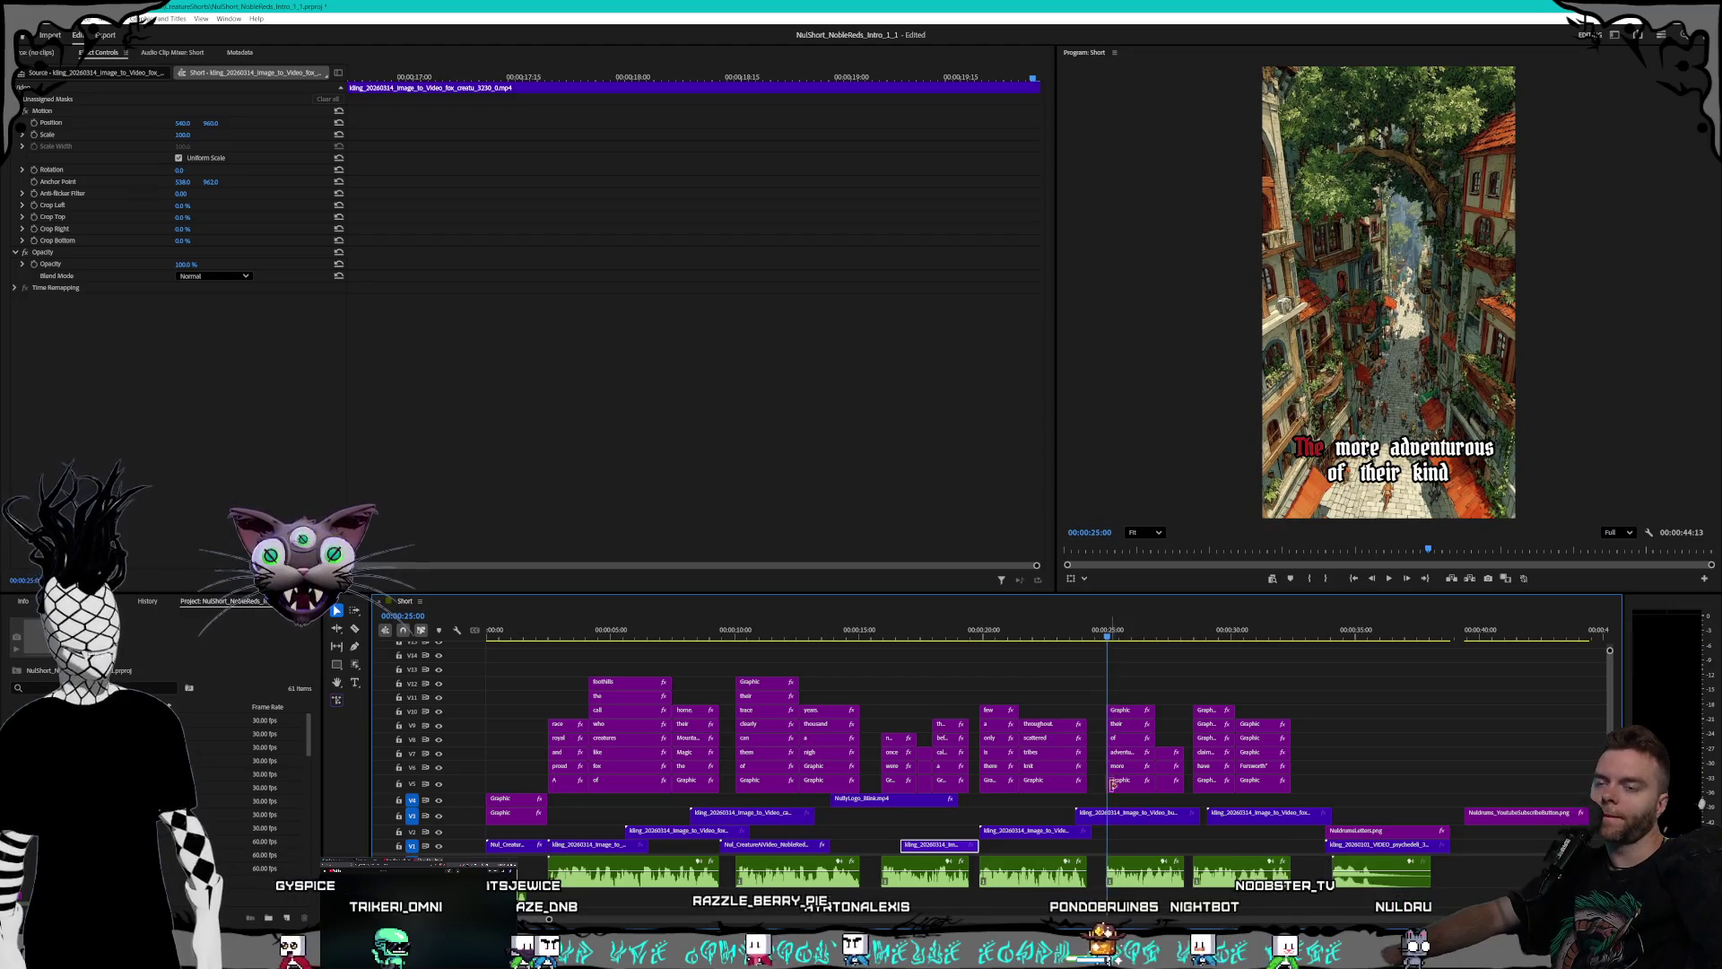
left_click_drag(1114, 816, 1142, 845)
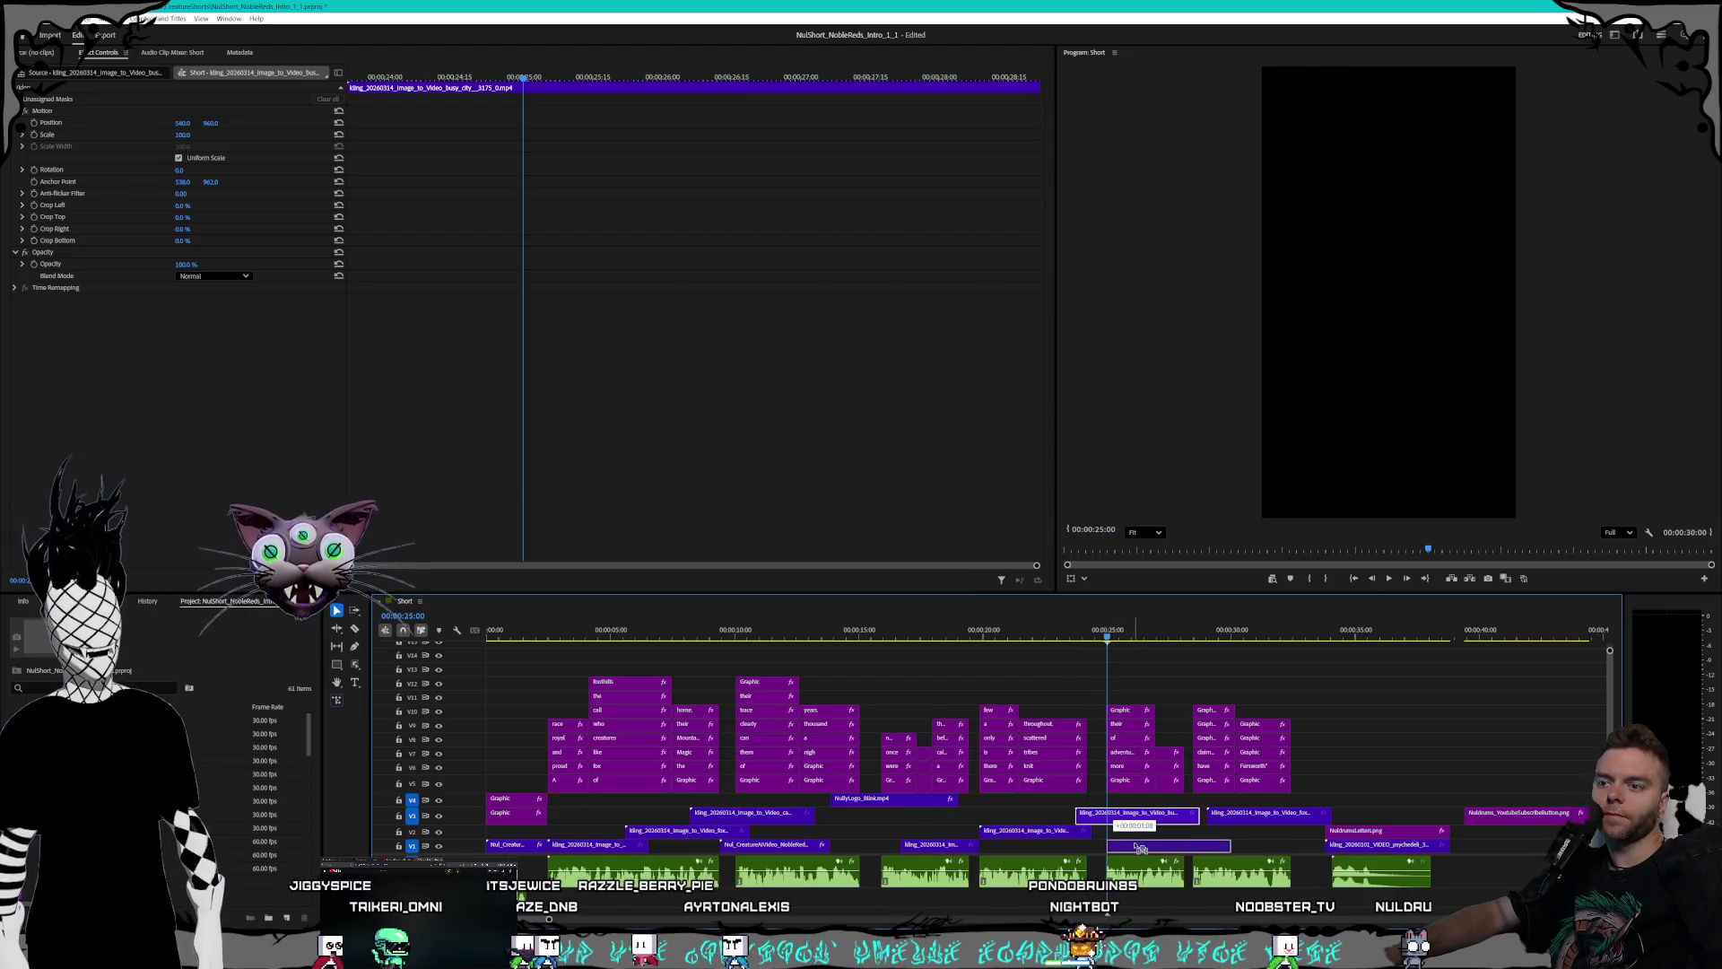
mouse_move(1151, 632)
left_mouse_down()
mouse_move(1300, 638)
mouse_move(1231, 639)
left_mouse_up()
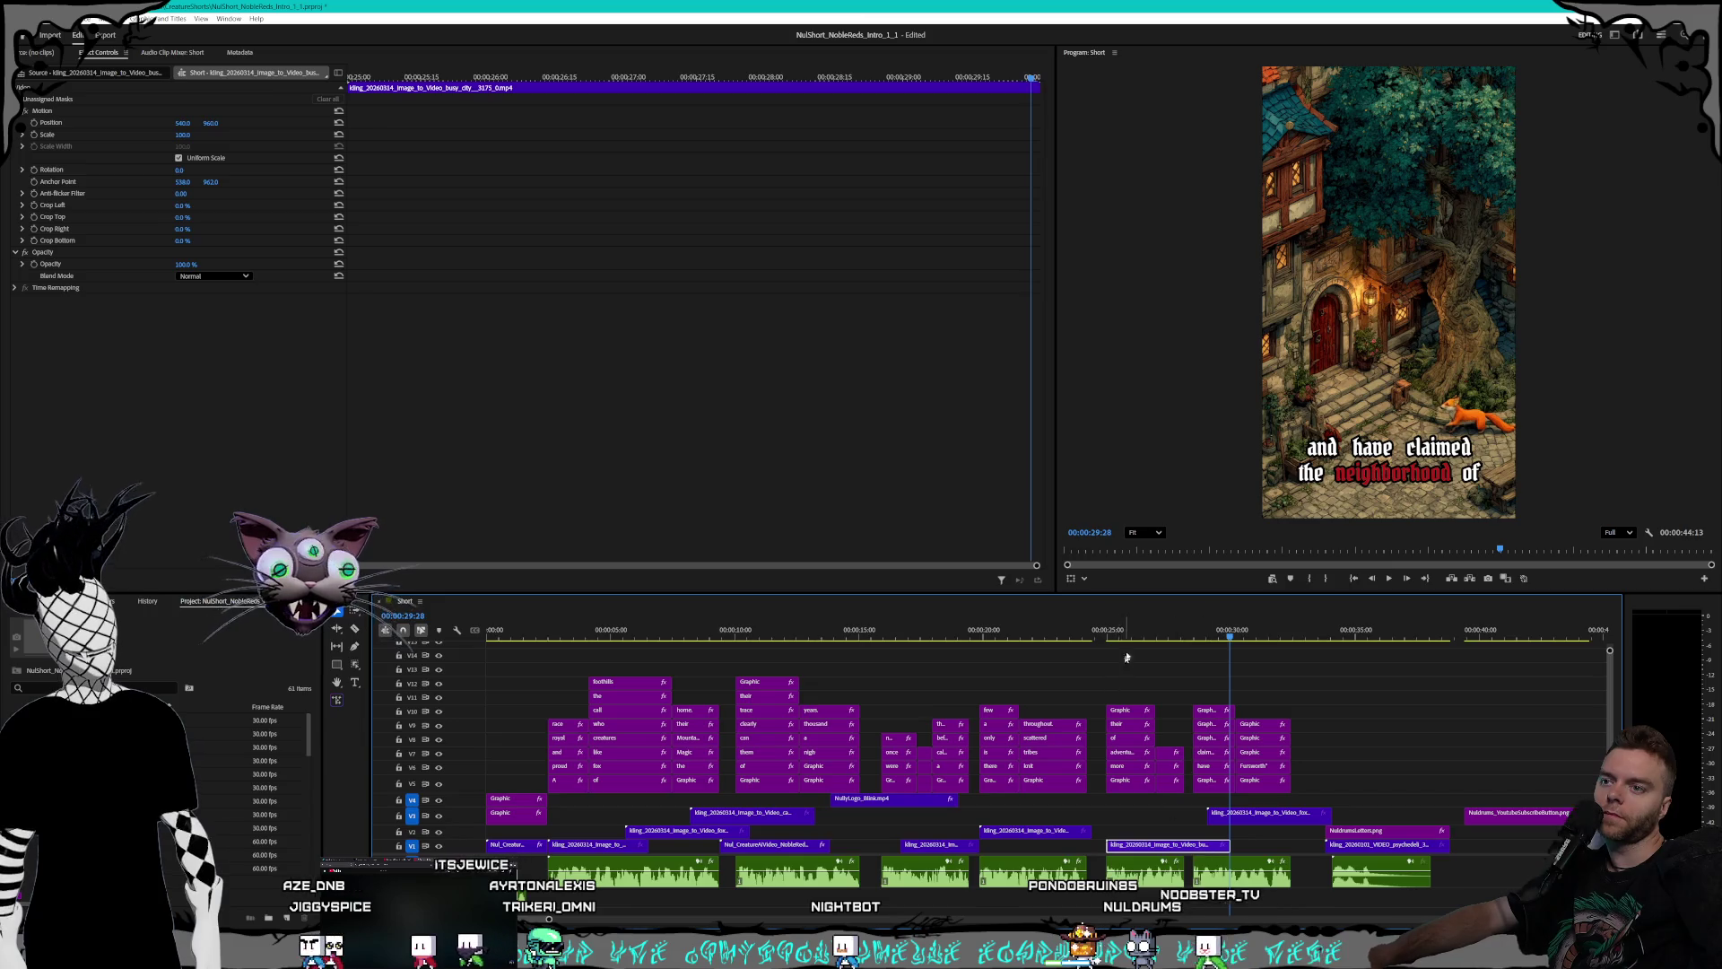
left_click_drag(1126, 635, 1209, 628)
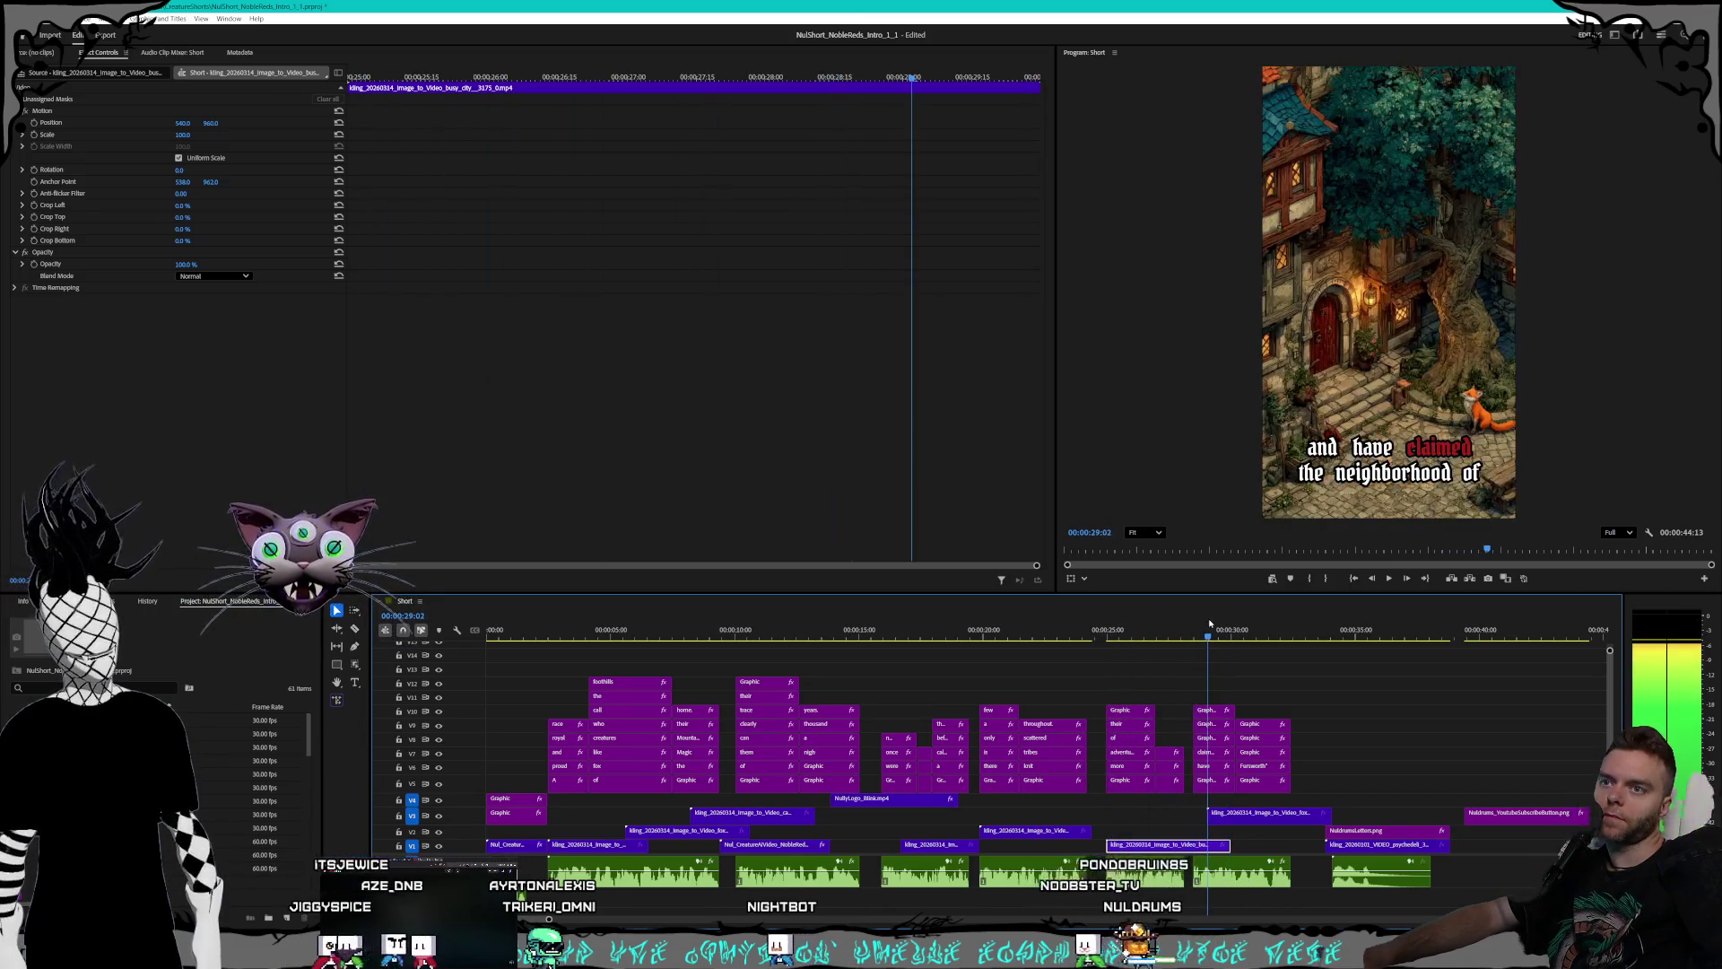
left_click_drag(1209, 623, 1216, 615)
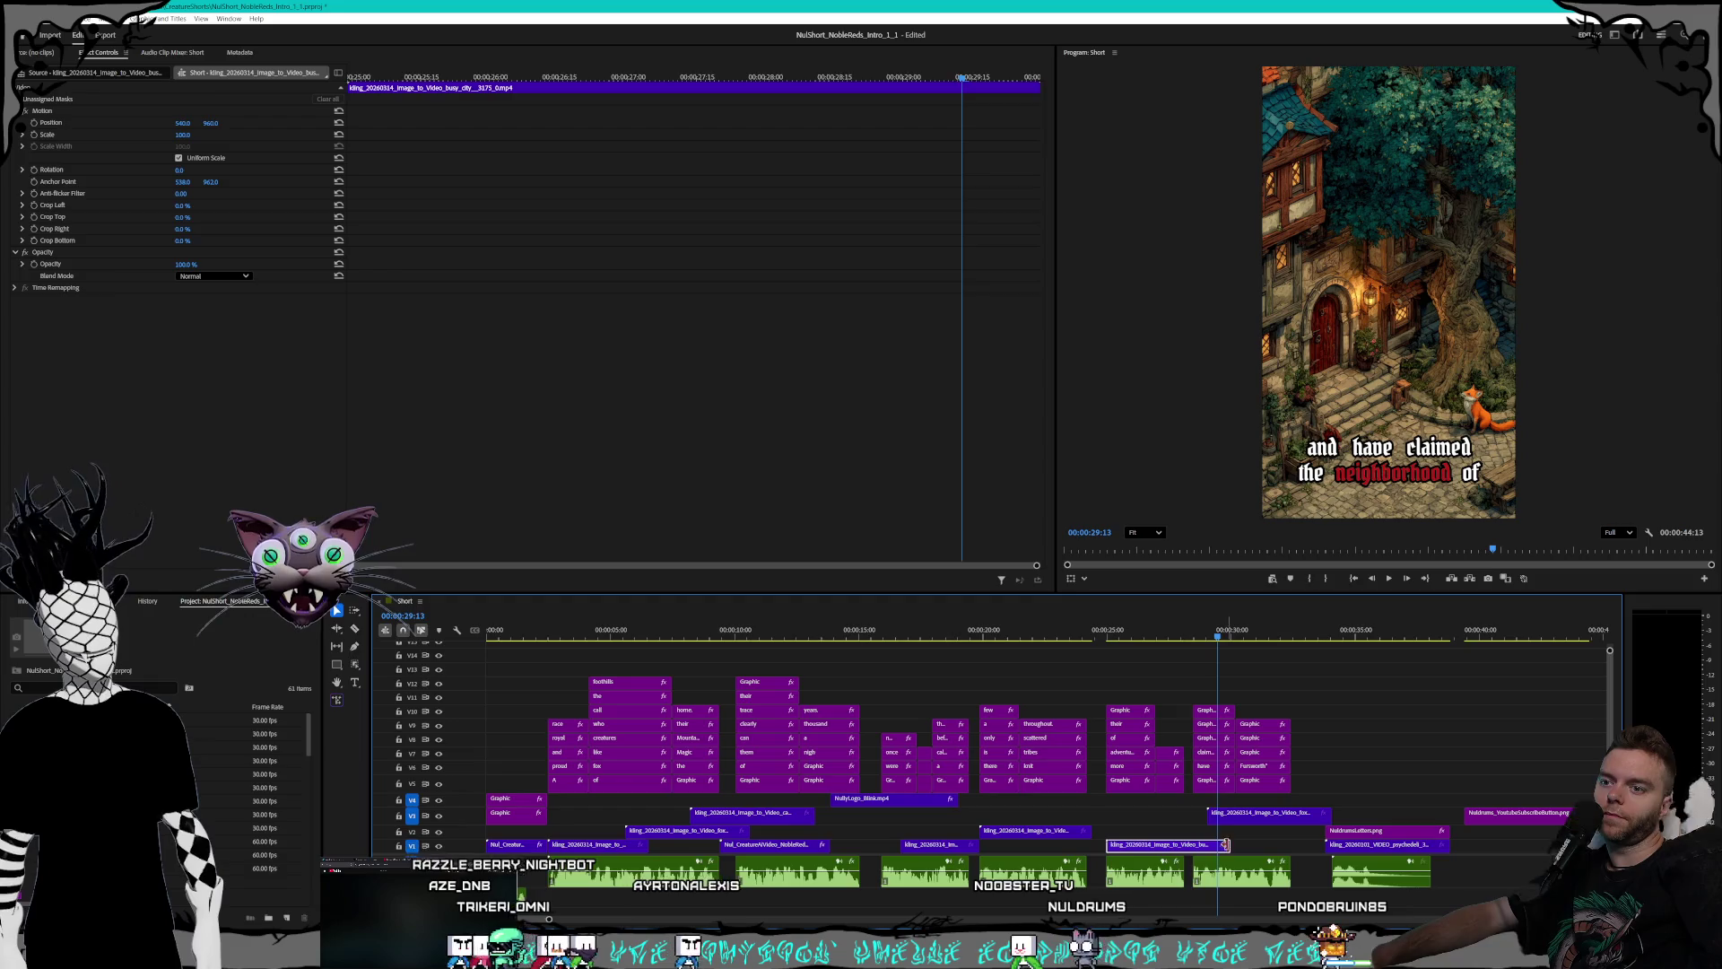
- Shift the fox_runs clip slightly later on V3 and shorten the busy_city clip's end
left_click_drag(1235, 816, 1272, 817)
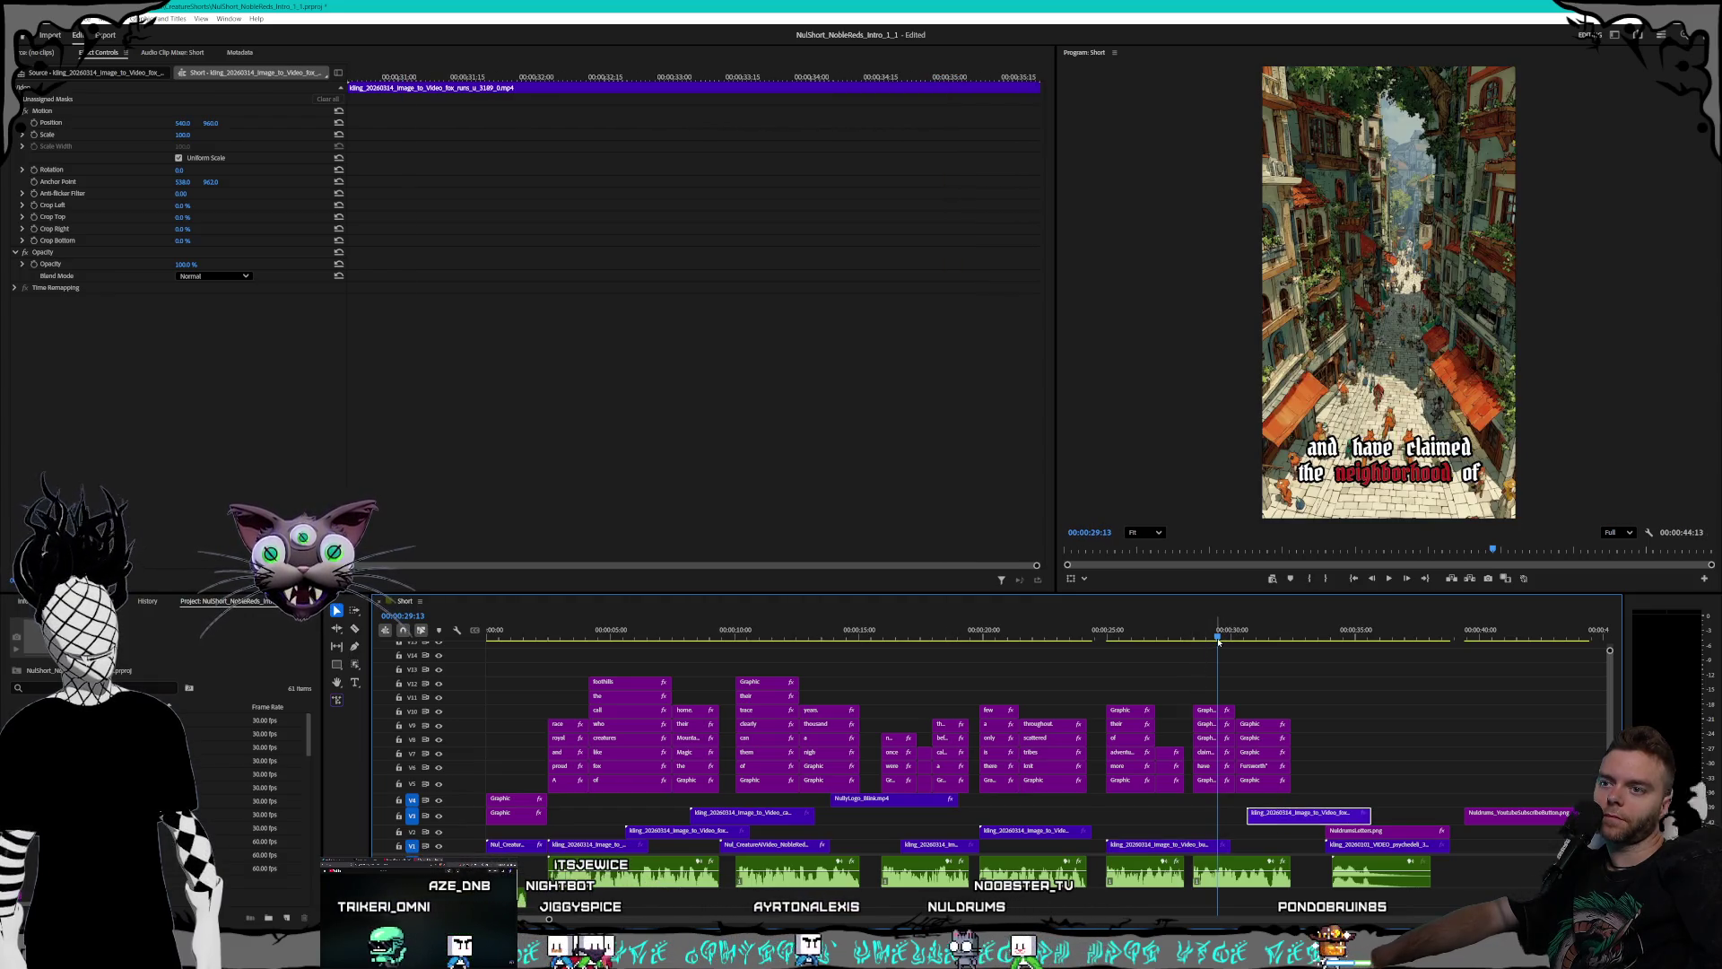
left_click_drag(1218, 640, 1214, 635)
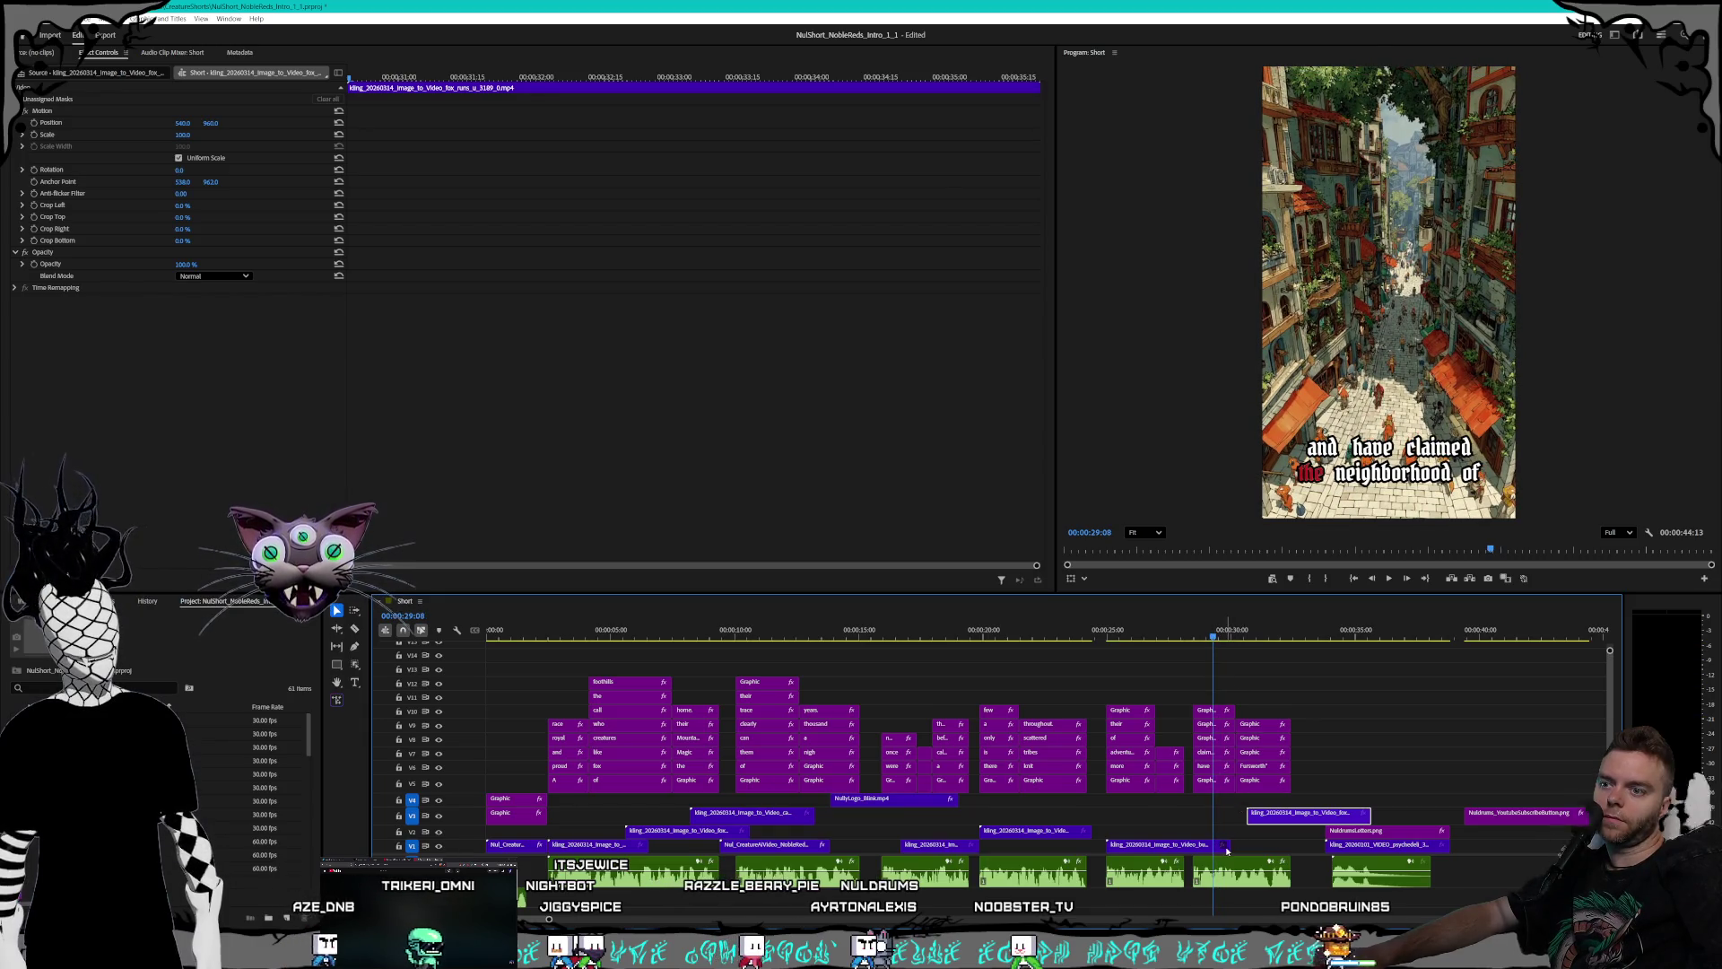
mouse_move(1226, 846)
left_mouse_down()
mouse_move(1207, 845)
mouse_move(1263, 824)
left_mouse_up()
- Trim the V3 fox clip's end to about 33 seconds, after the 'as their home' caption
left_click_drag(1222, 633, 1313, 629)
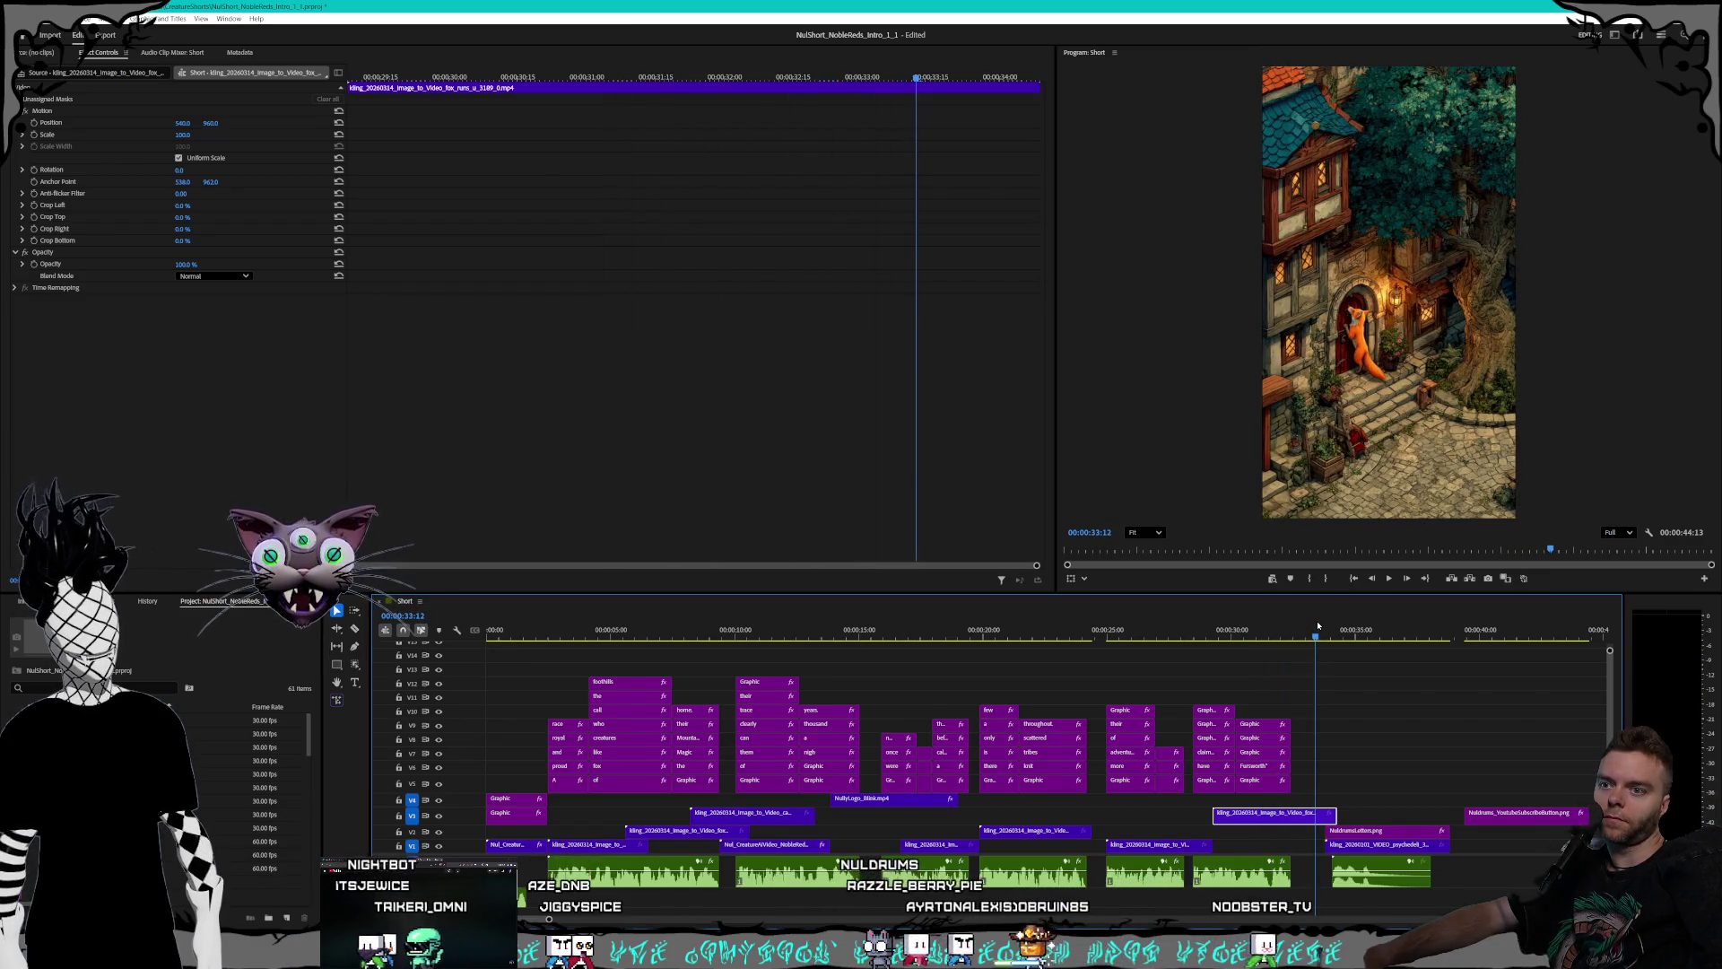
left_click_drag(1319, 628, 1219, 627)
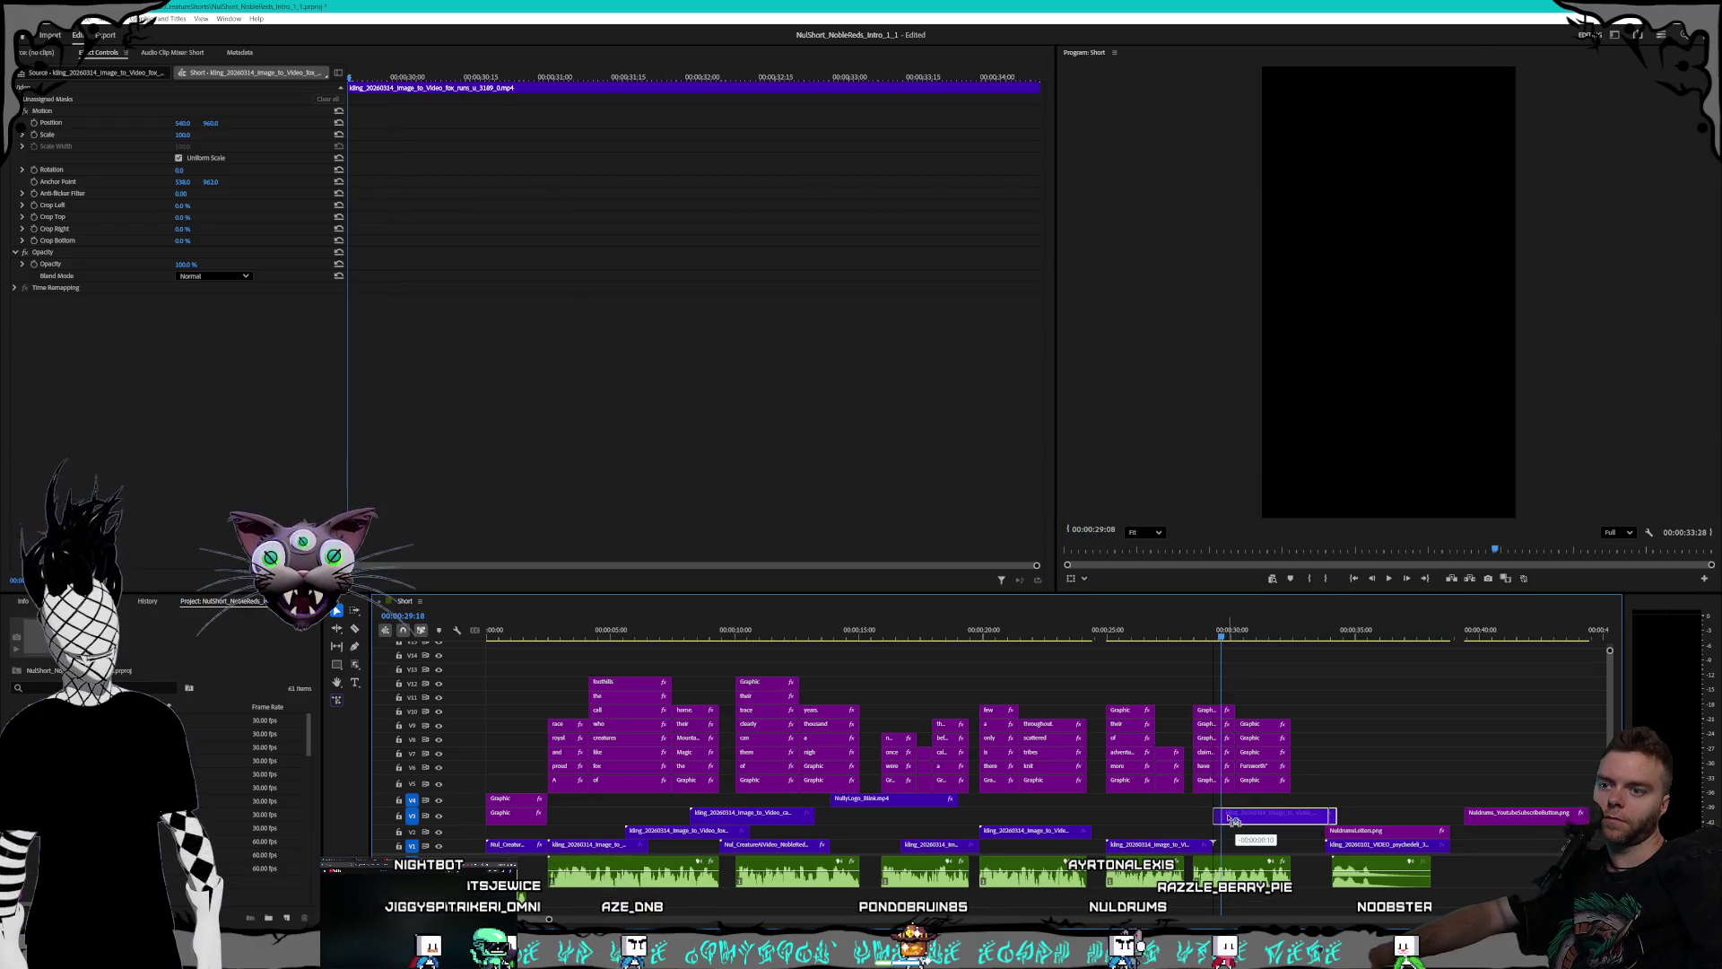
mouse_move(1217, 817)
left_mouse_down()
mouse_move(1234, 665)
mouse_move(1304, 635)
left_mouse_up()
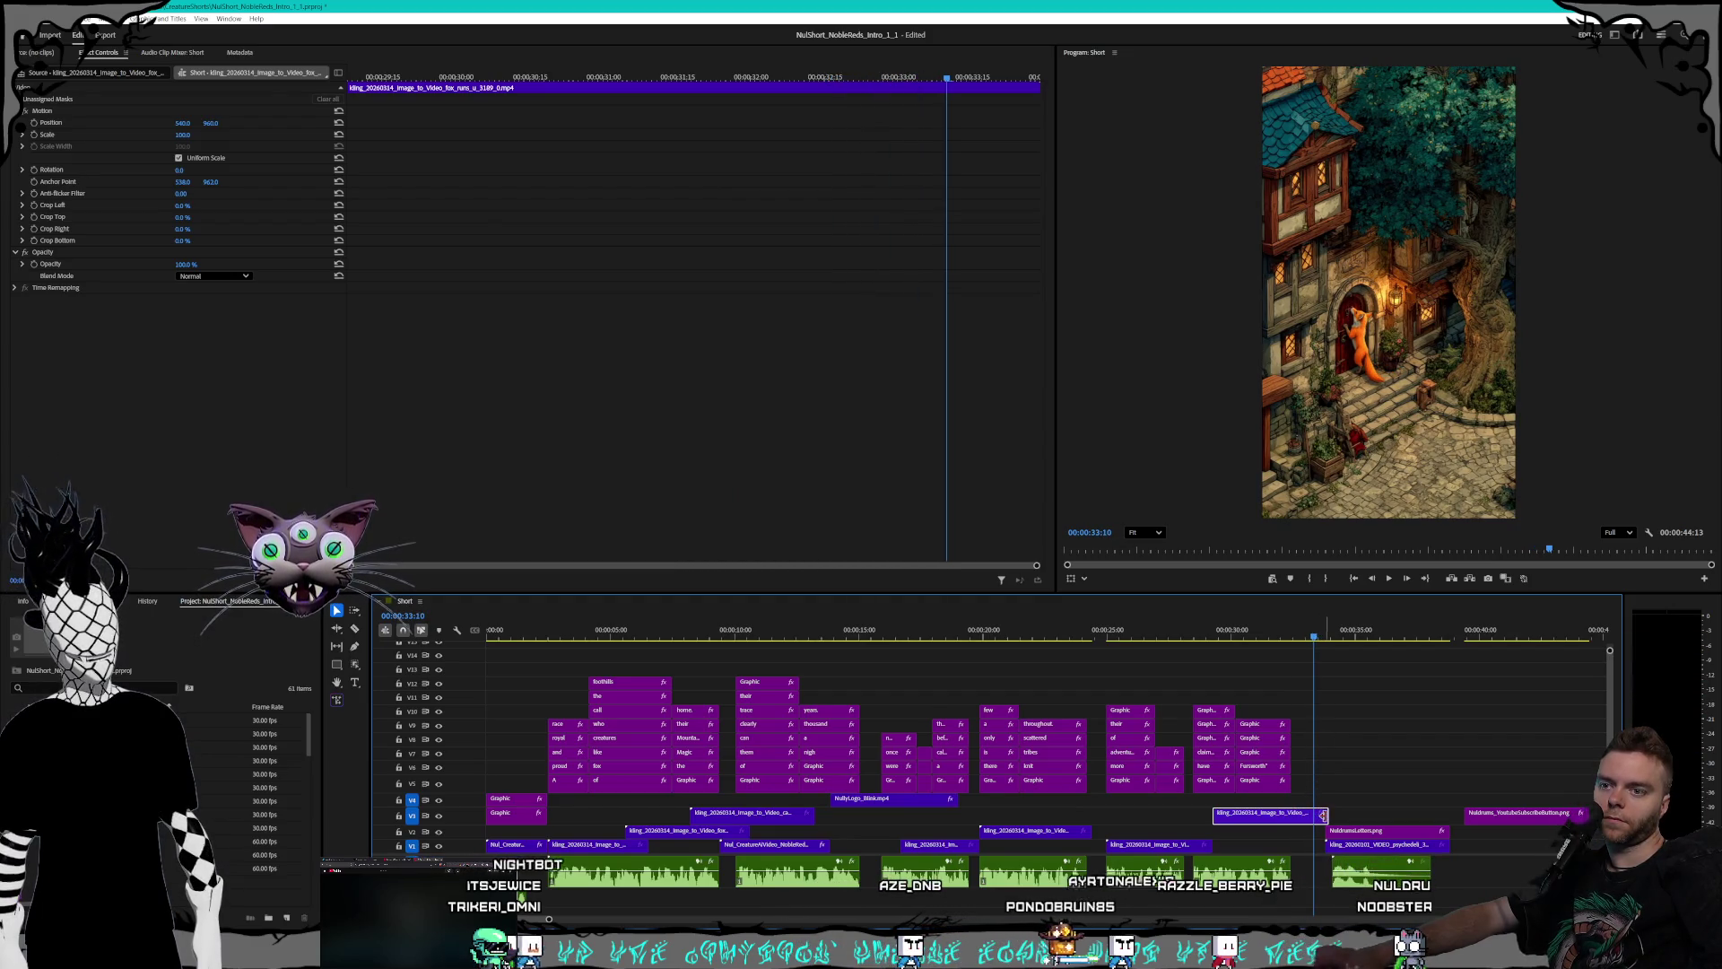
left_click_drag(1323, 814, 1312, 815)
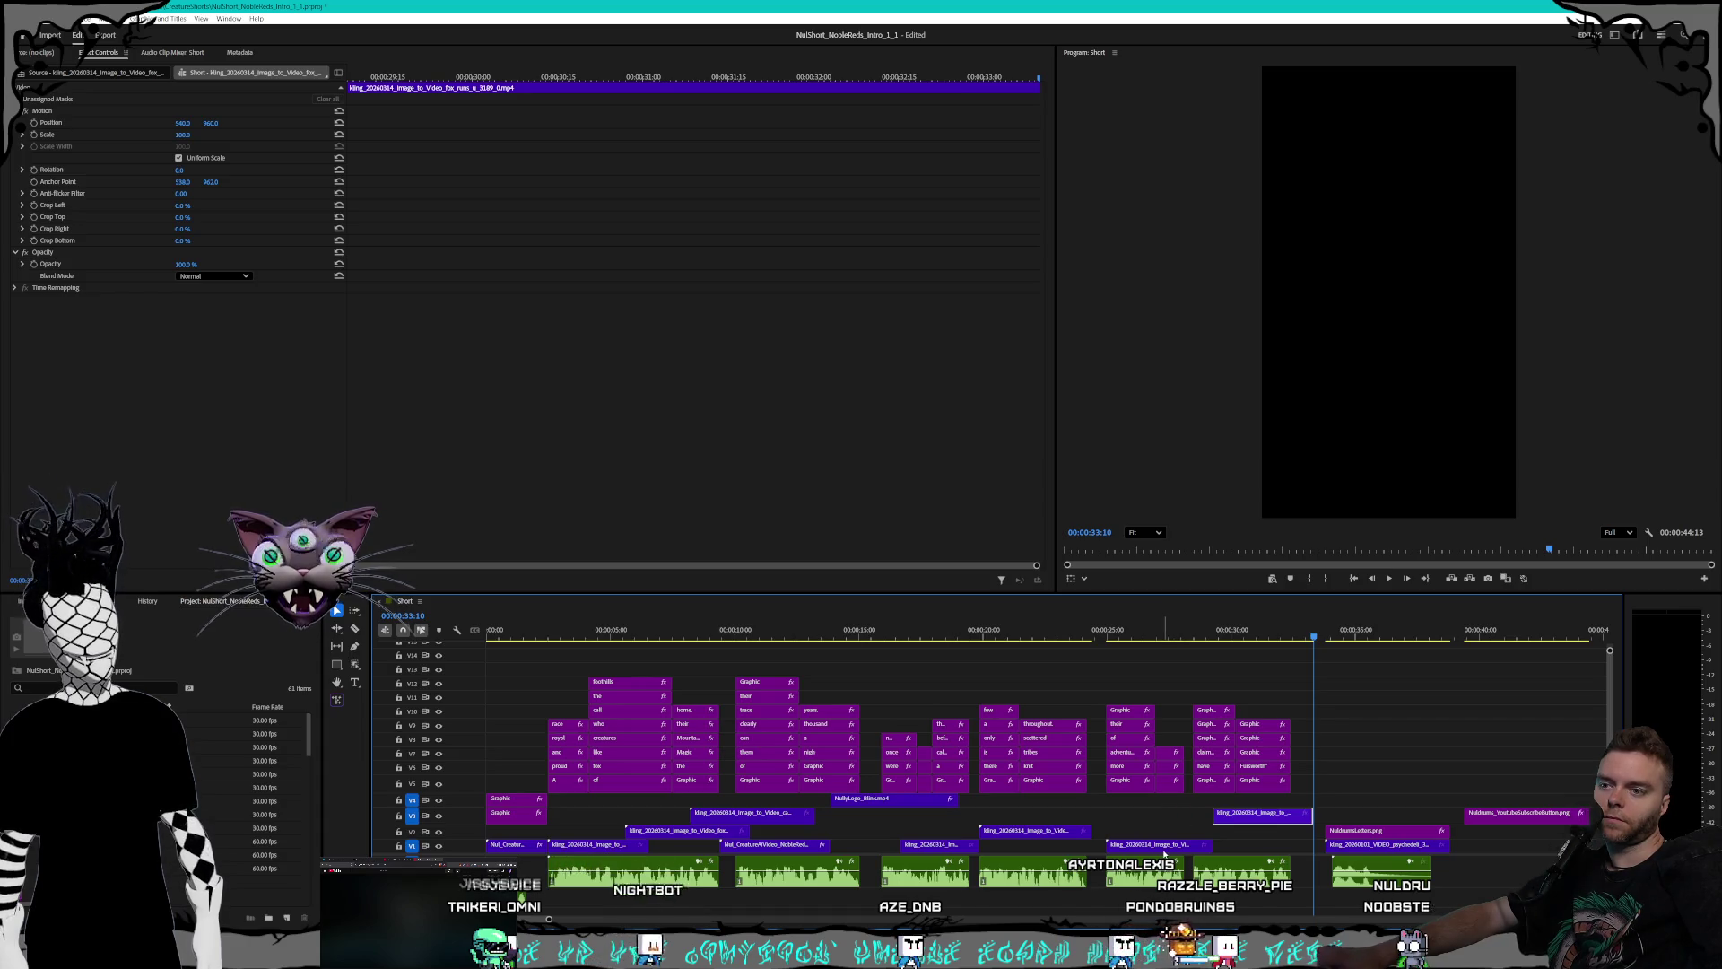
left_click(1278, 845)
left_click(1080, 639)
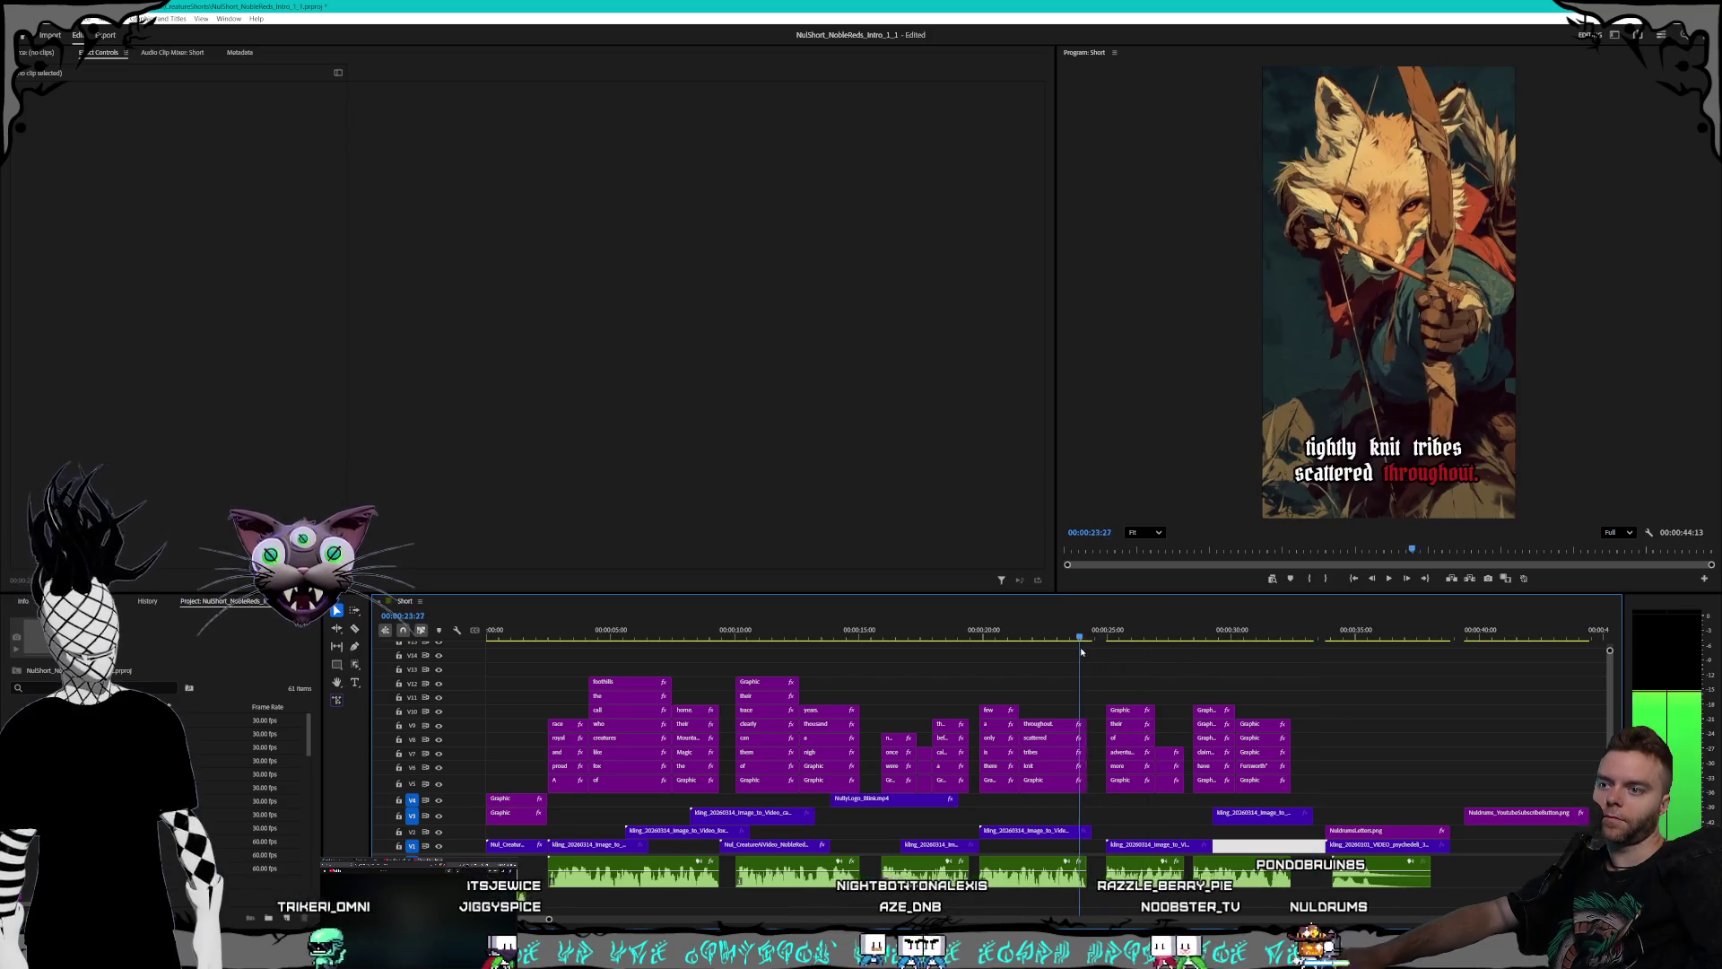
- Shorten the throne-scene clip on V1 through Speed/Duration after previewing the opening
mouse_move(1081, 652)
left_mouse_down()
mouse_move(1093, 641)
mouse_move(662, 652)
left_mouse_up()
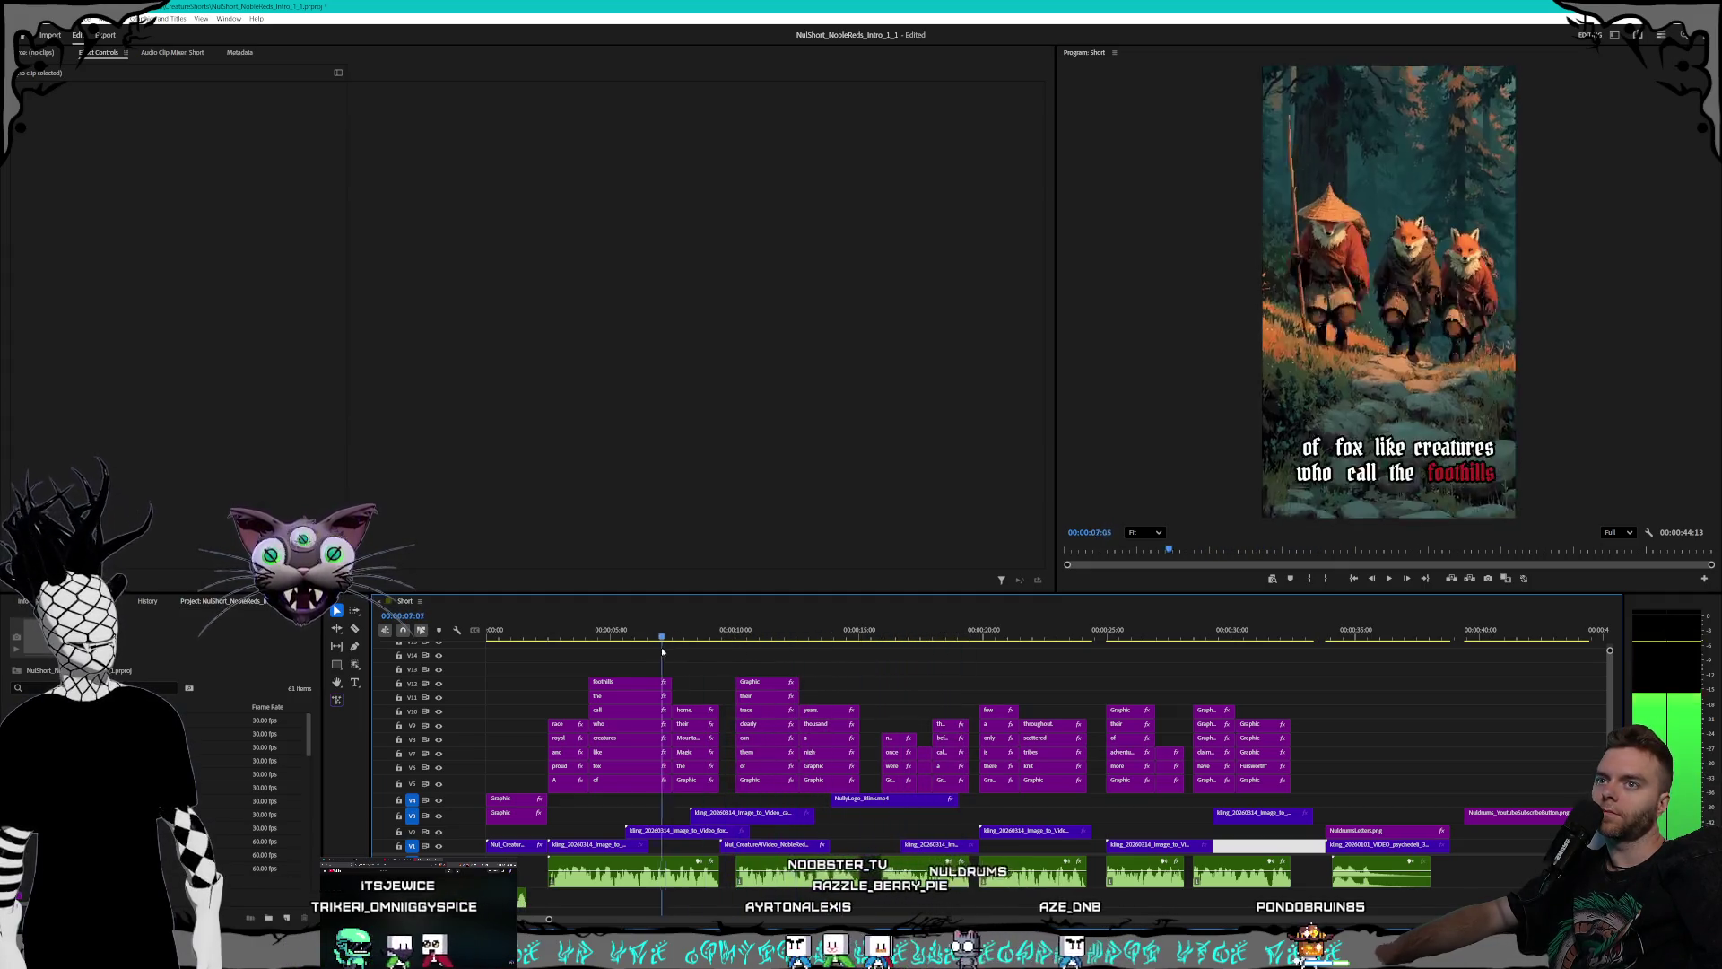
left_click_drag(662, 653, 547, 647)
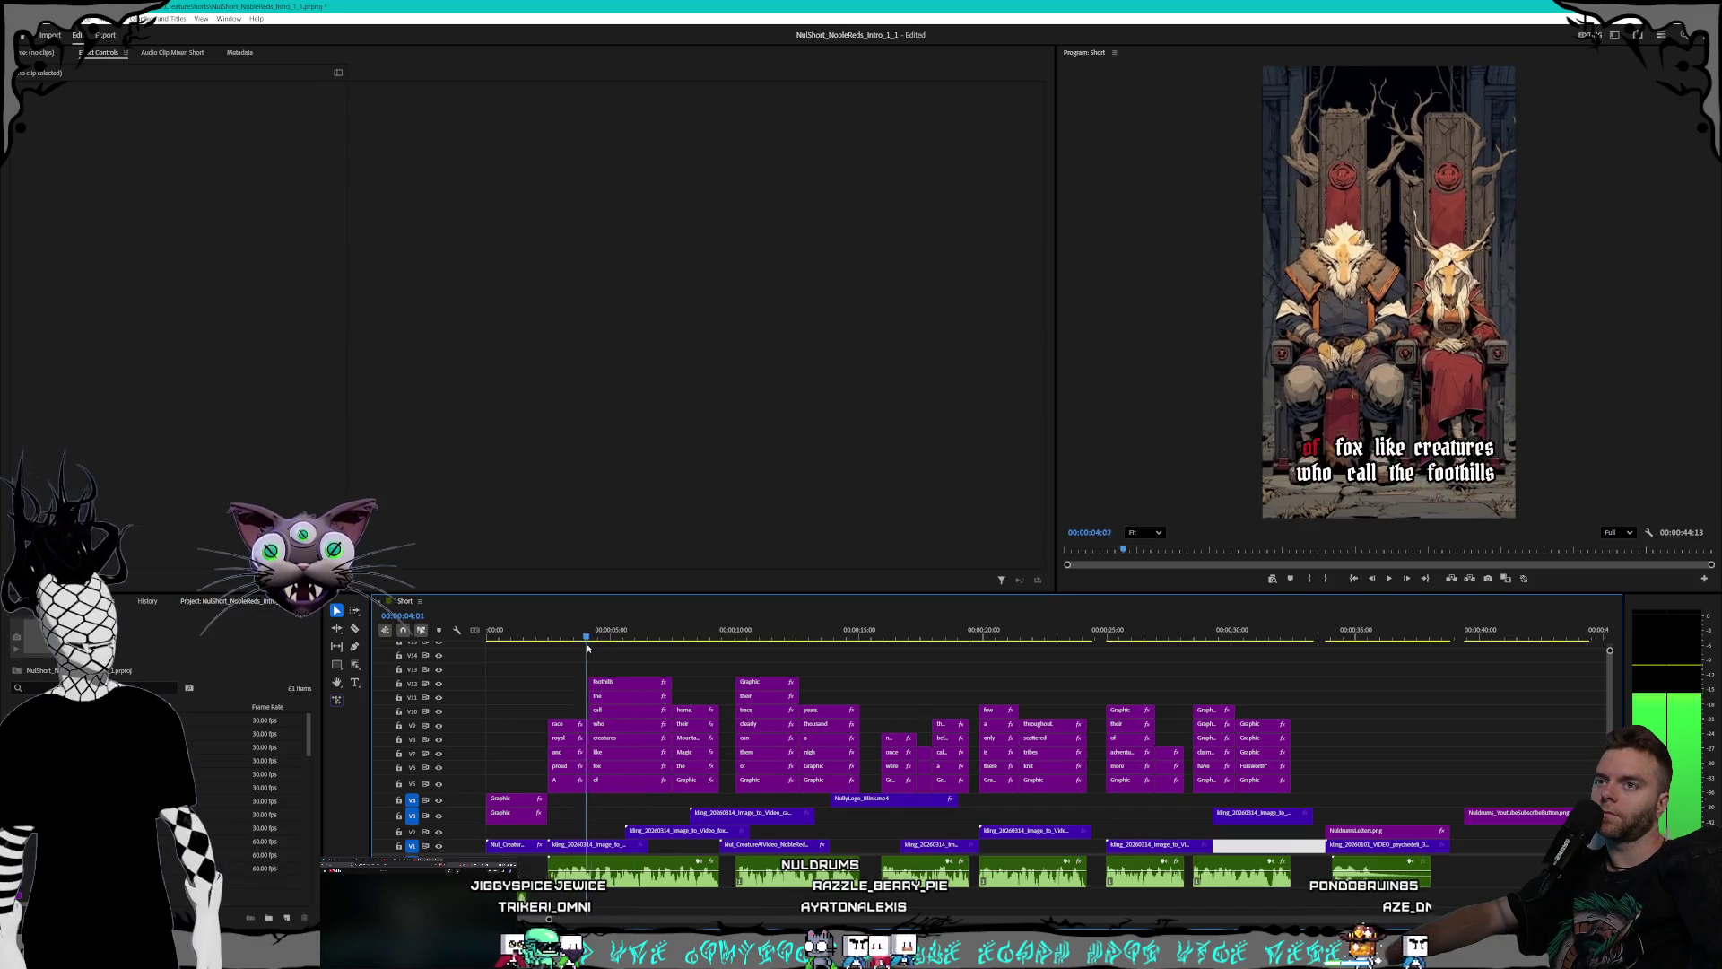
key("space")
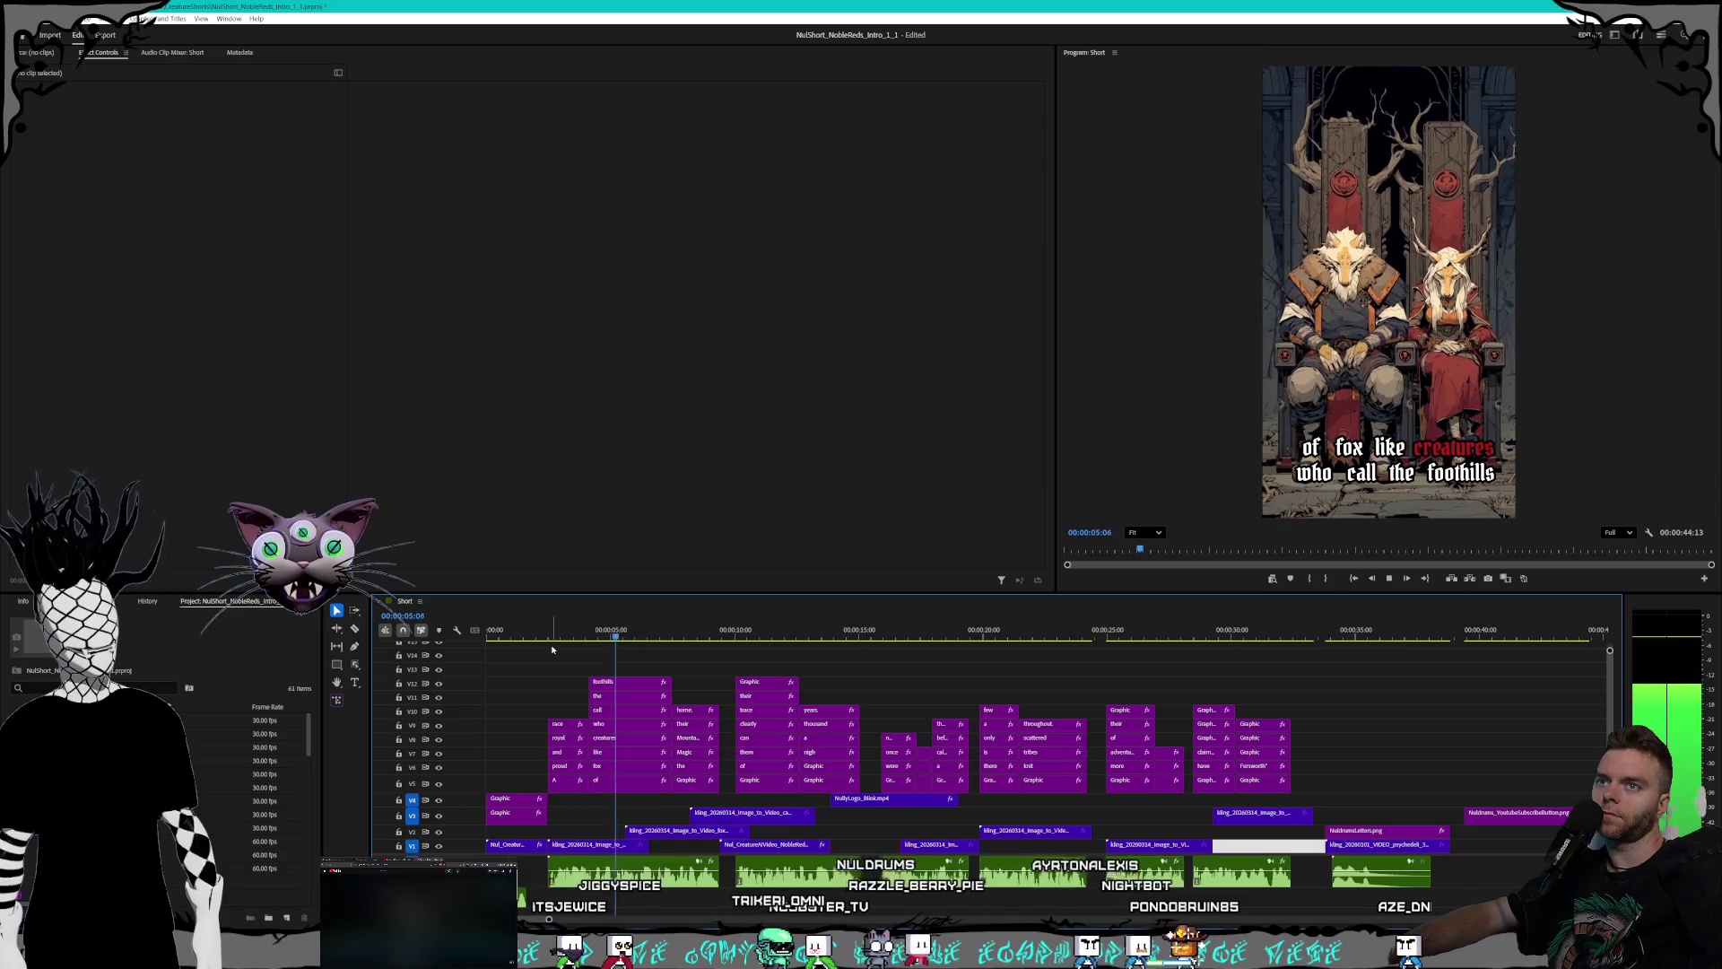
key("space")
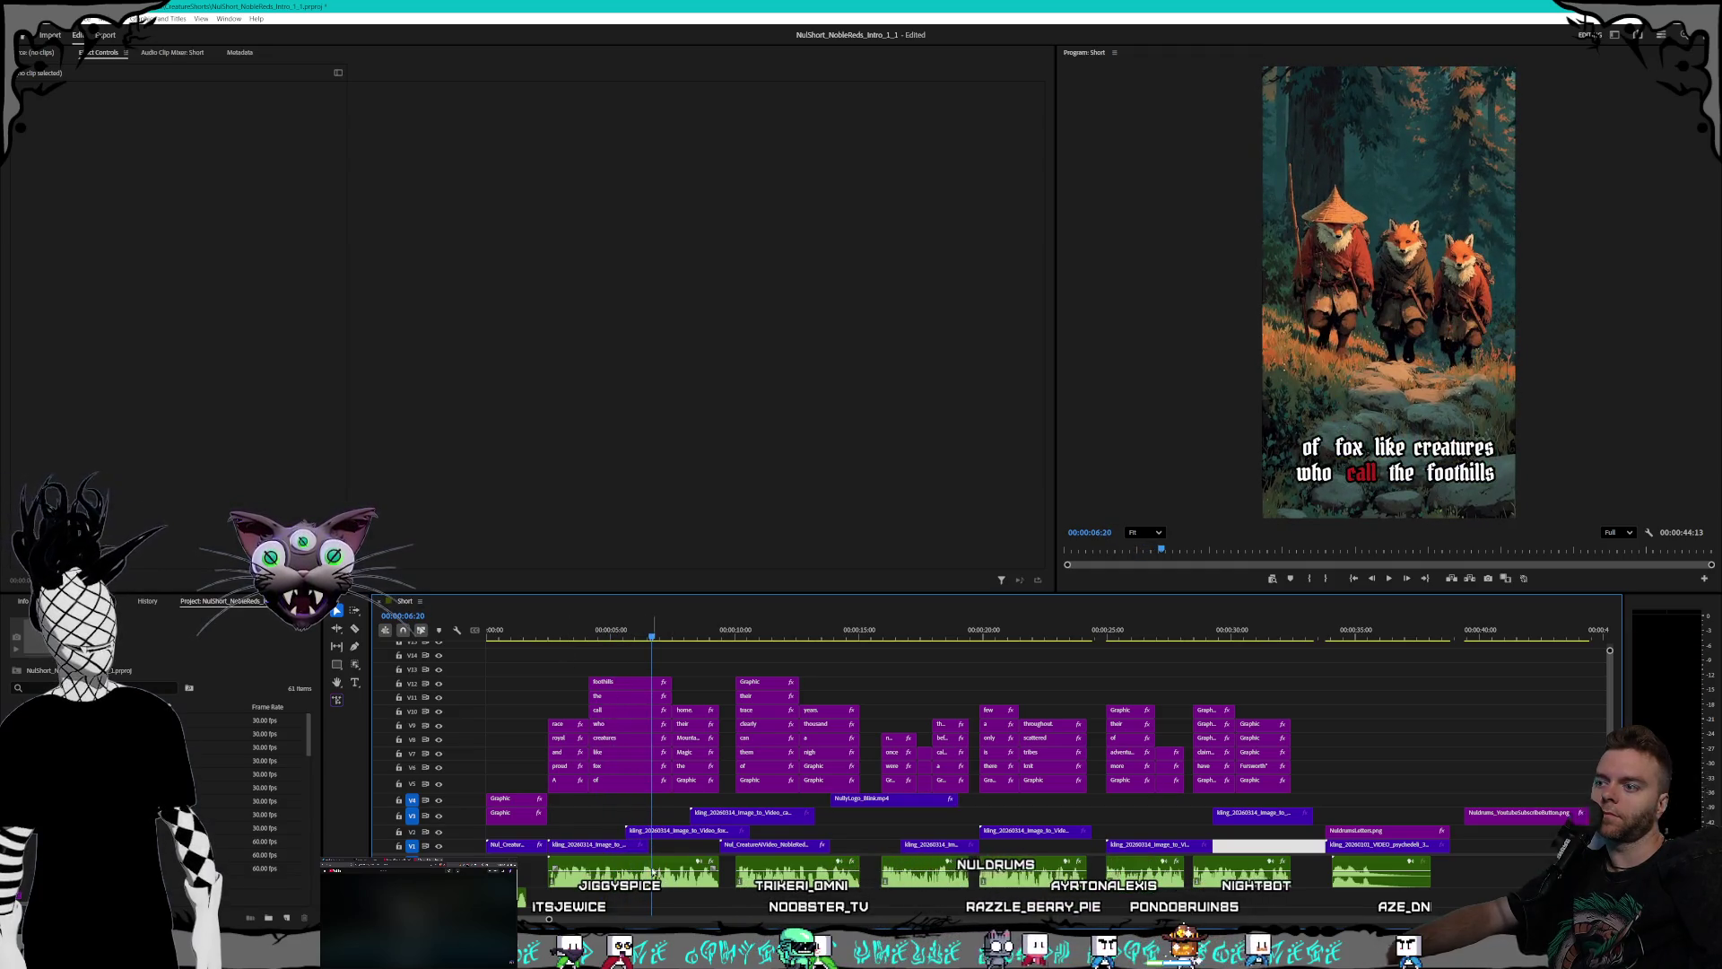
left_click_drag(662, 833, 689, 832)
right_click(605, 847)
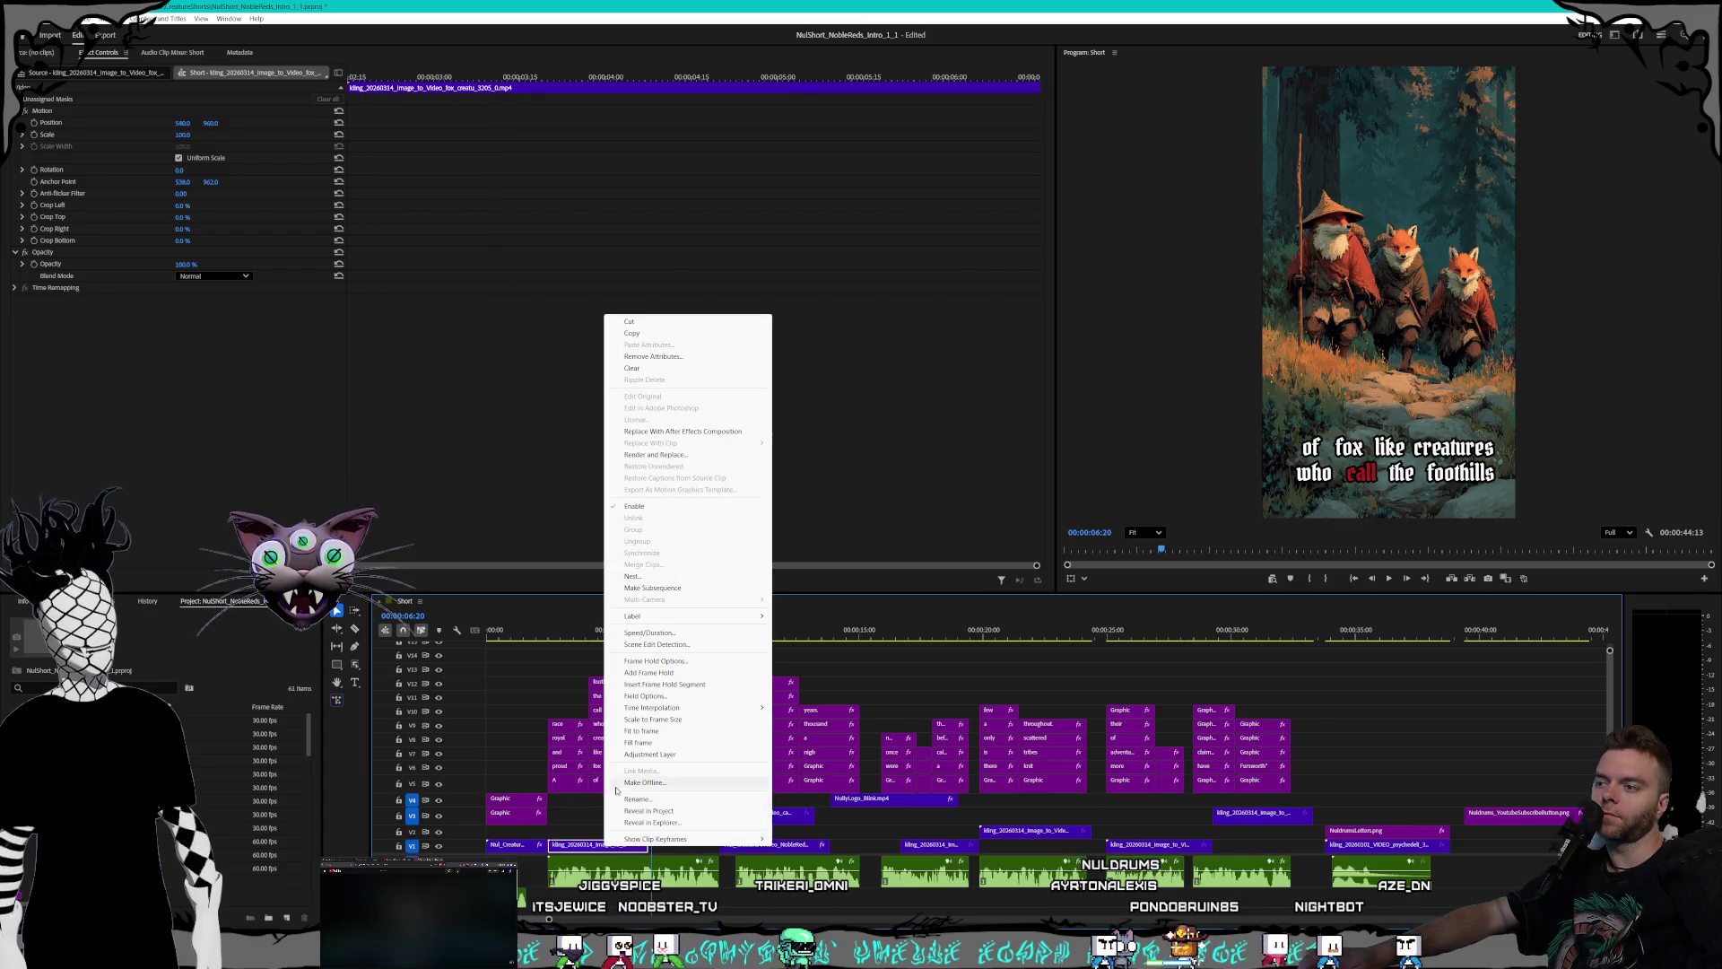
left_click(676, 644)
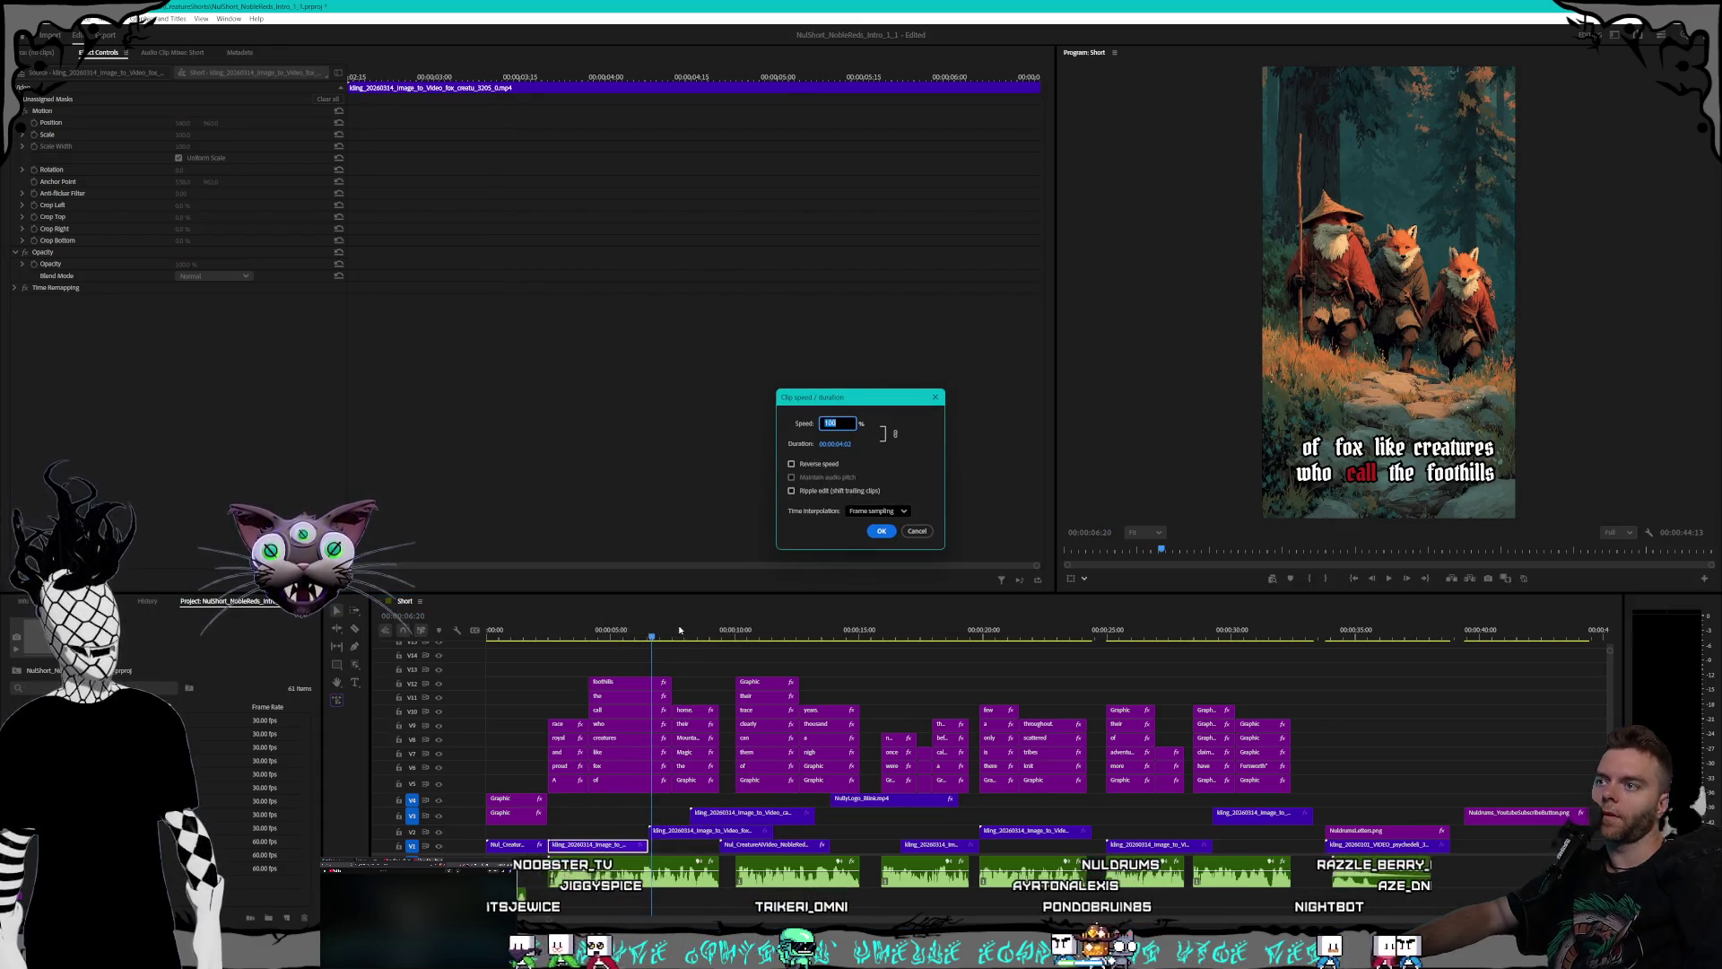
key("Return")
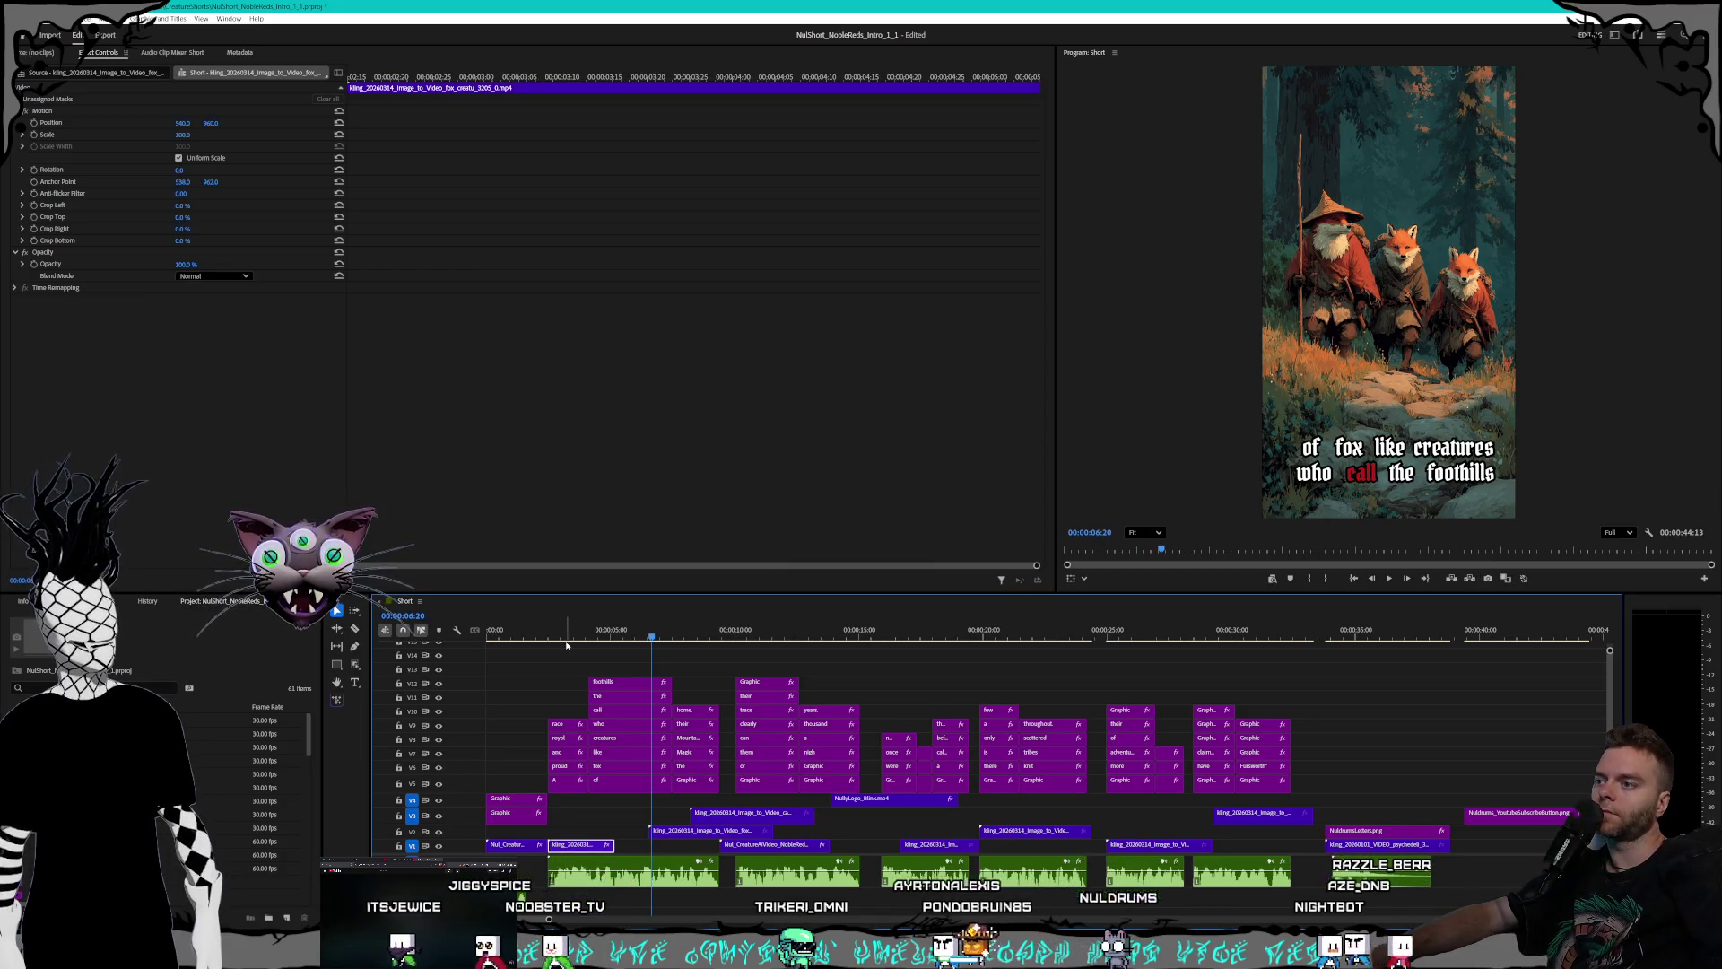
- Move the forest fox clip on V2 to start at 00:00:05:00 and play it
left_click(535, 638)
key("space")
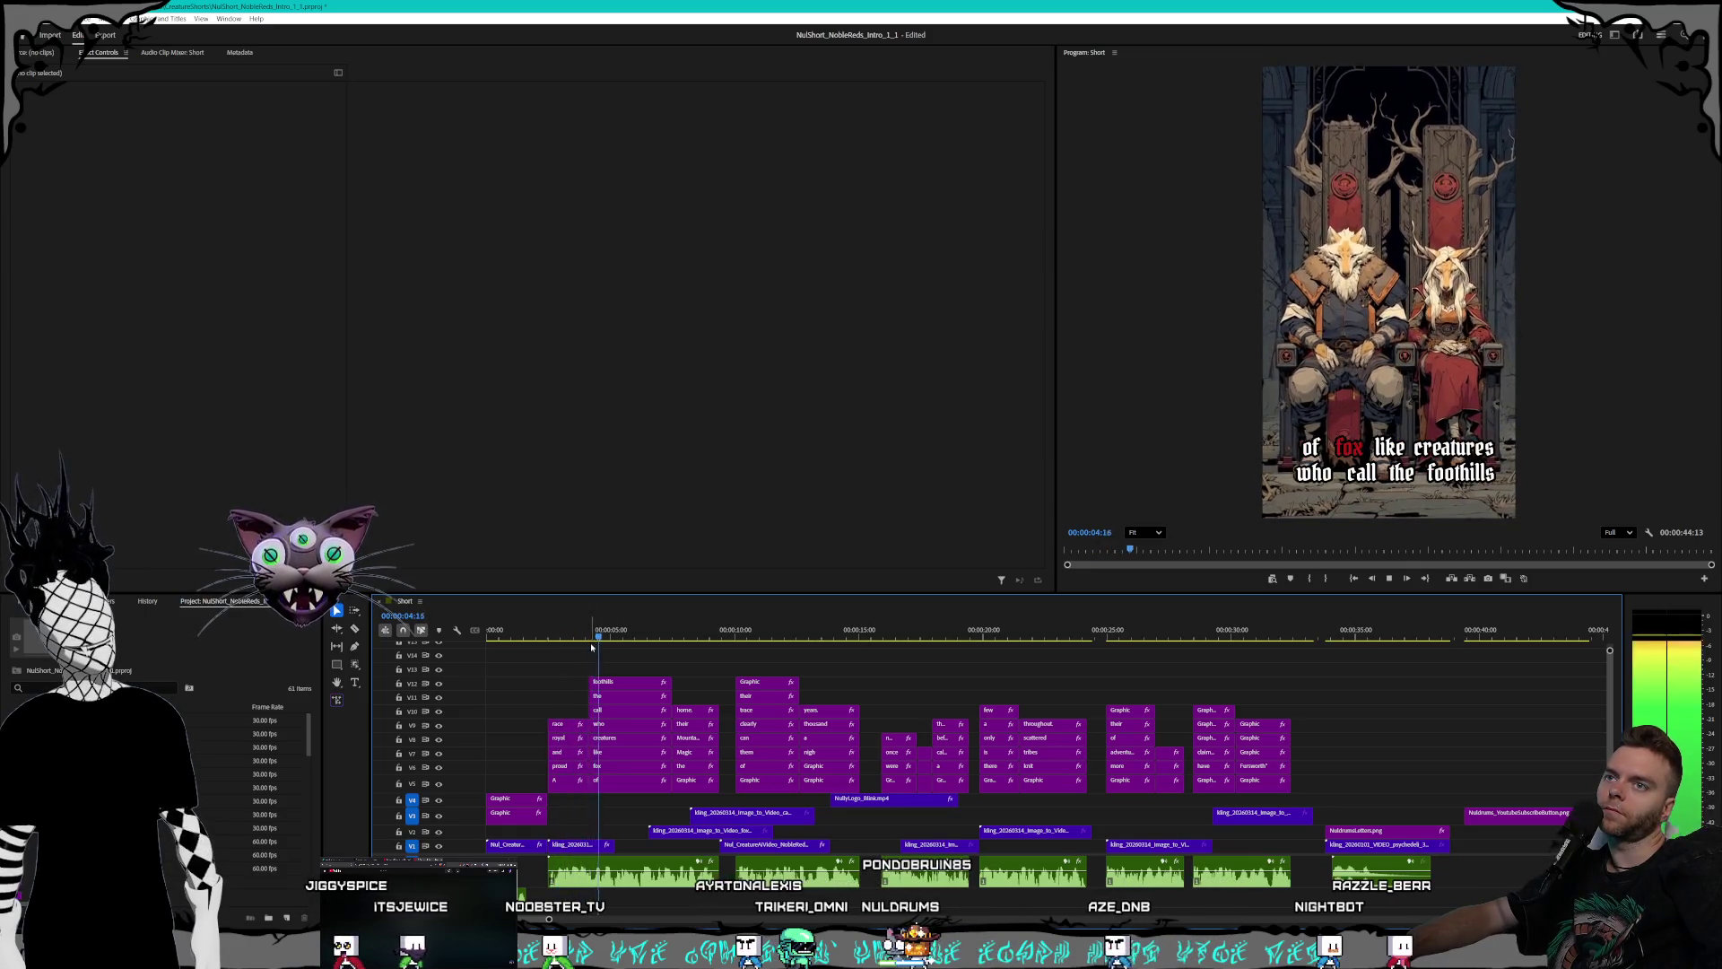
key("space")
left_click_drag(673, 831, 638, 834)
left_click(611, 635)
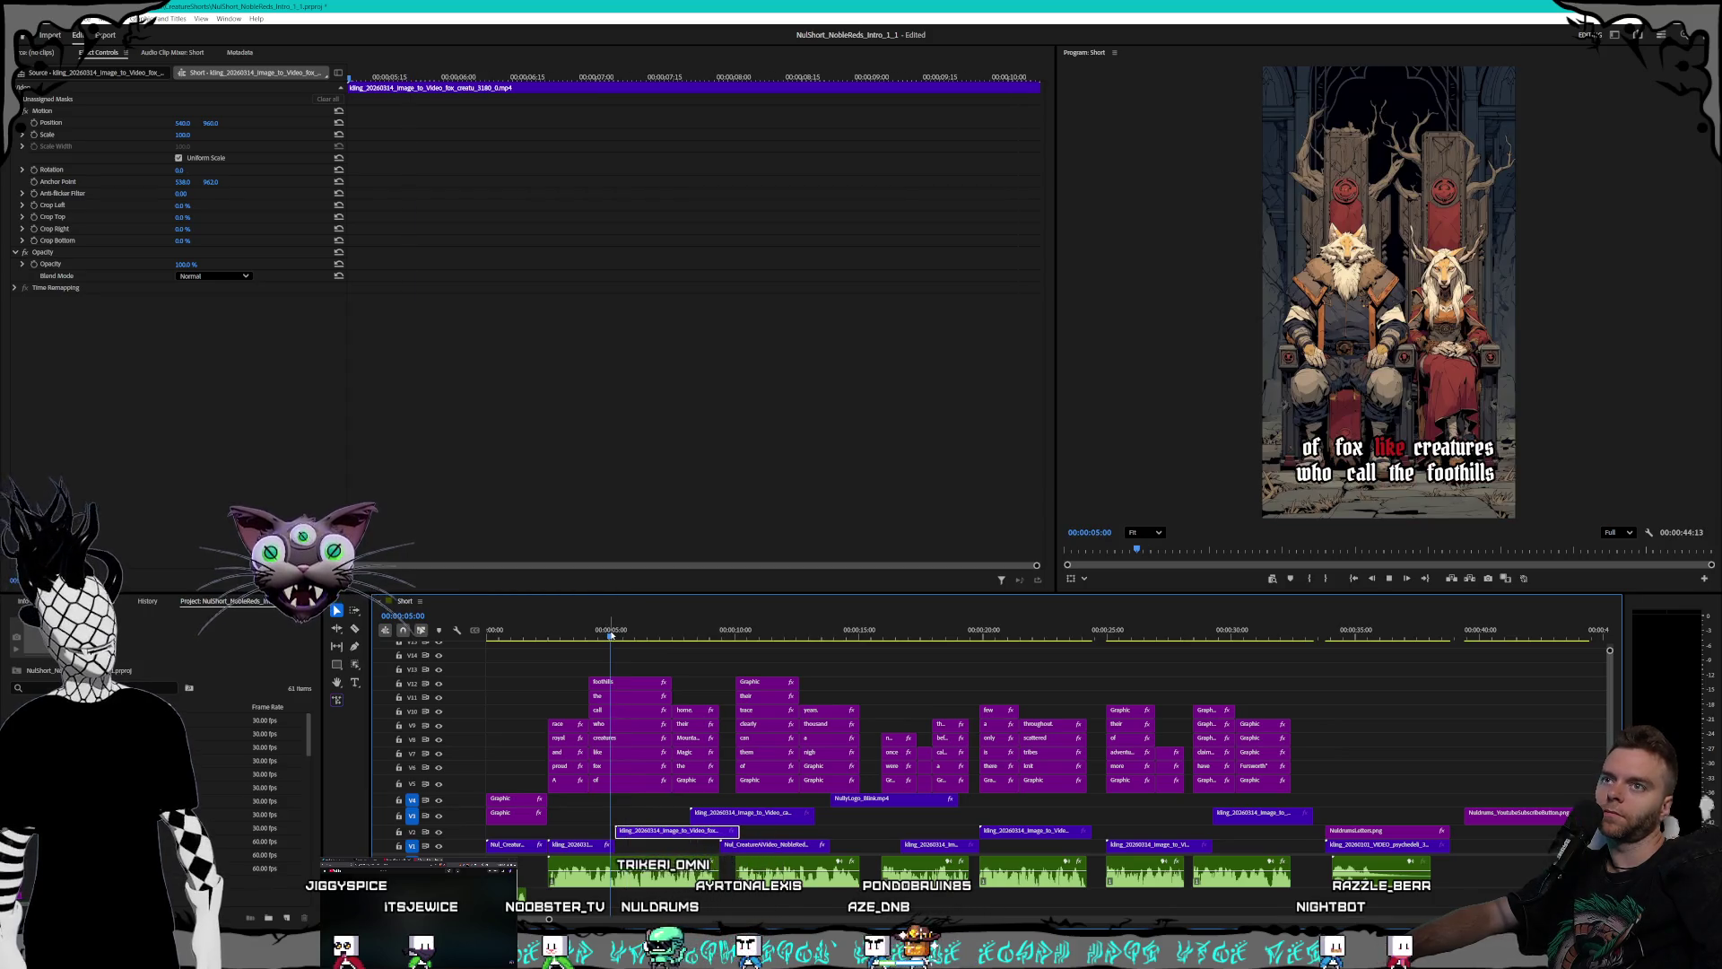
key("space")
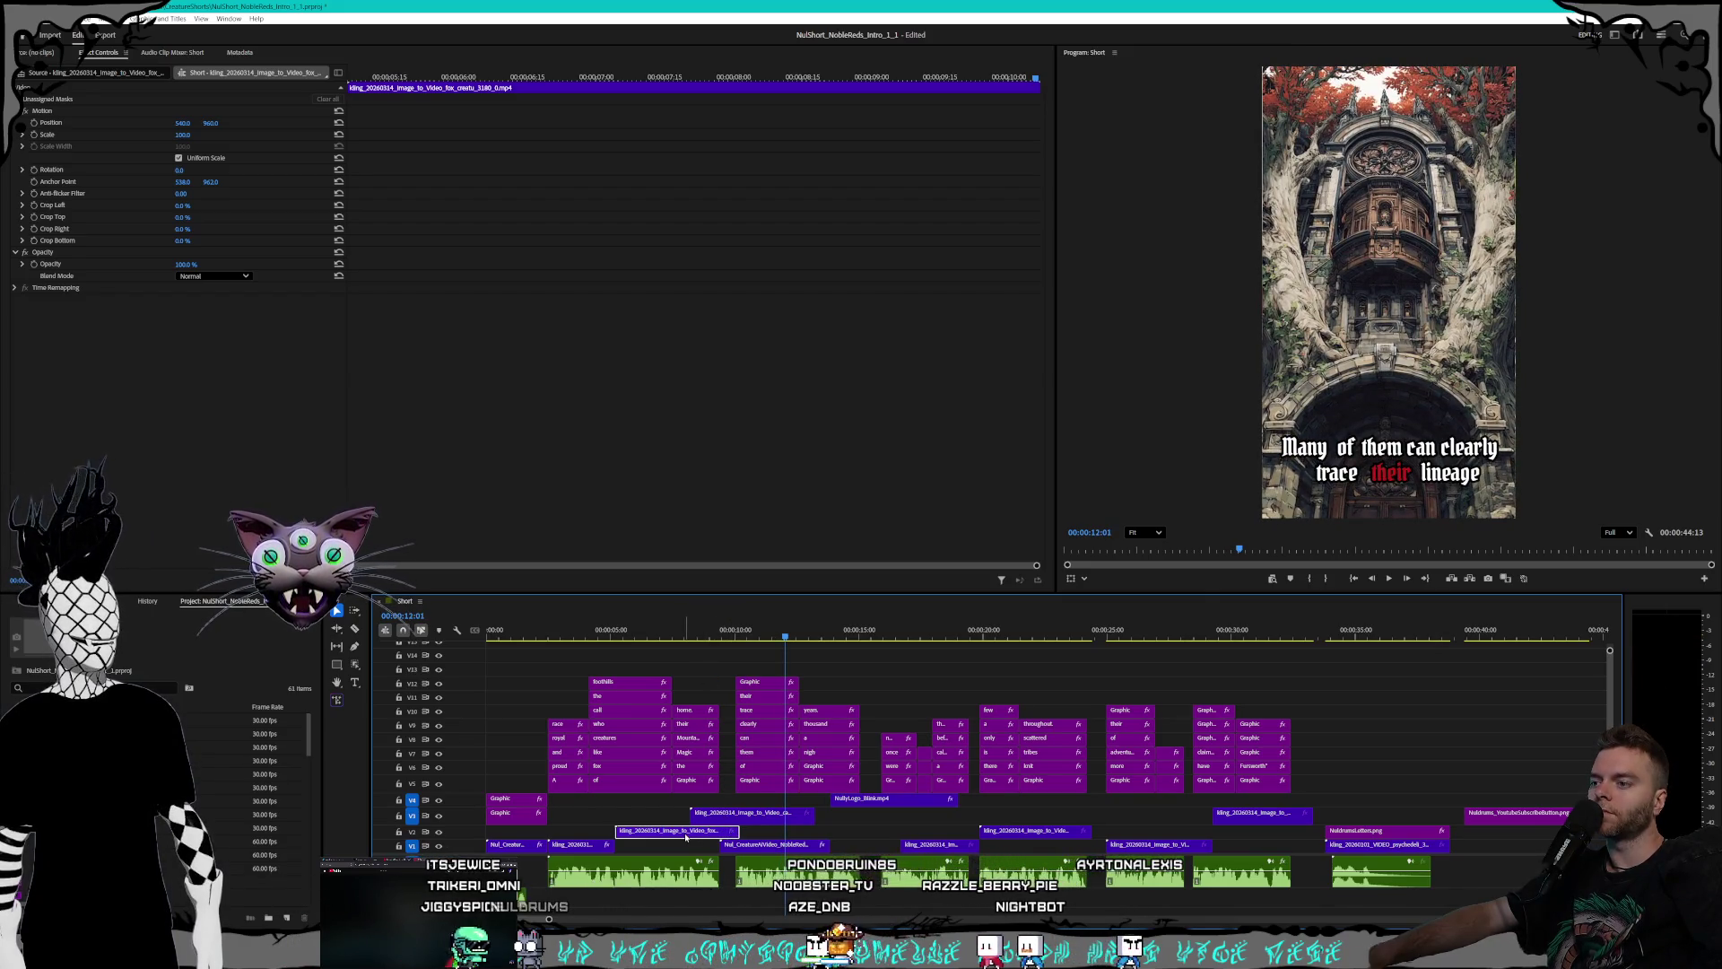
- Speed up the forest fox clip and place the V3 Kling clip right after it
right_click(686, 836)
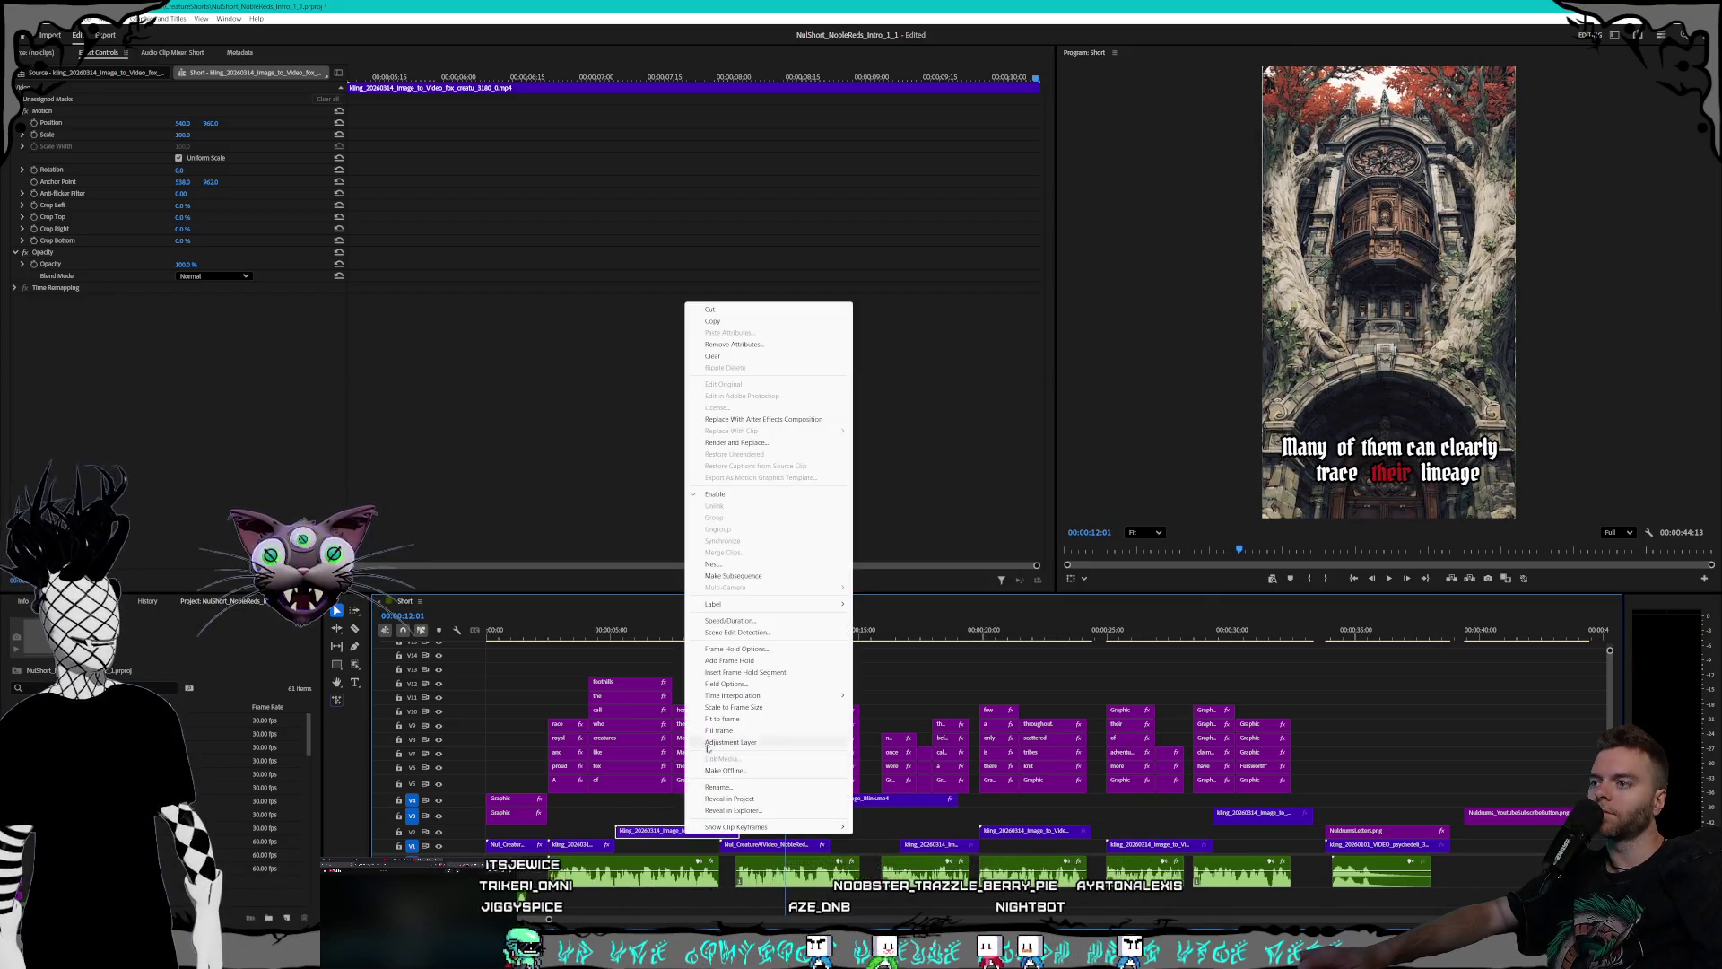
left_click(763, 621)
key("Return")
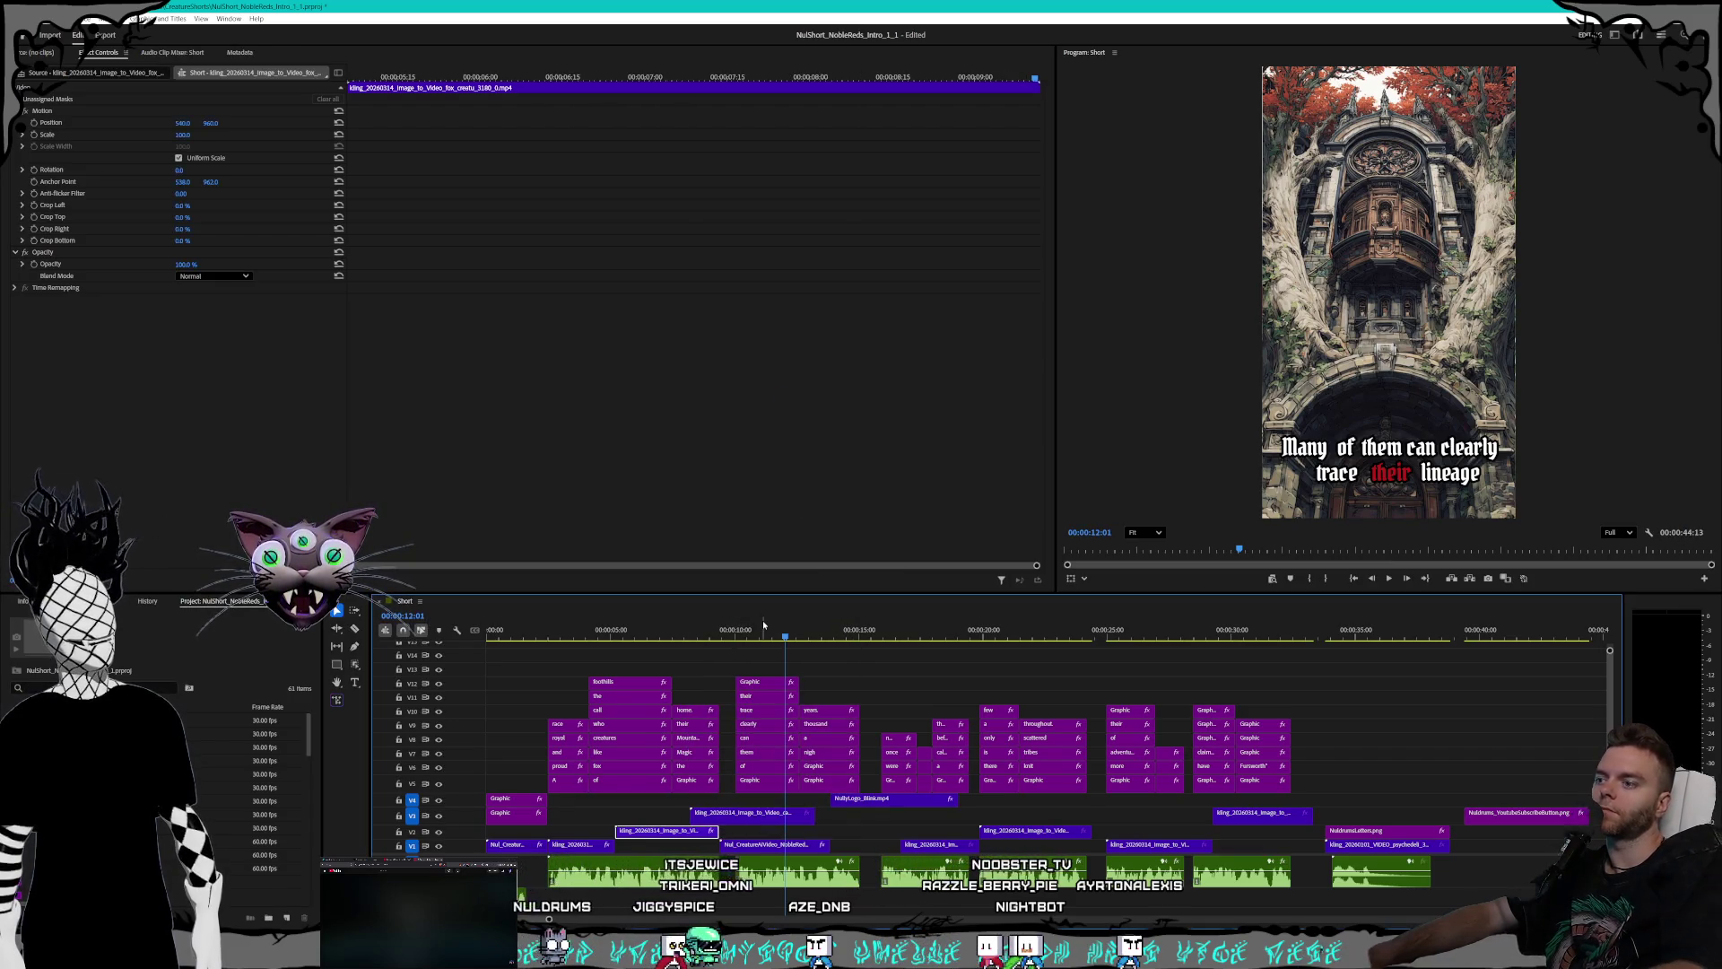
left_click(710, 816)
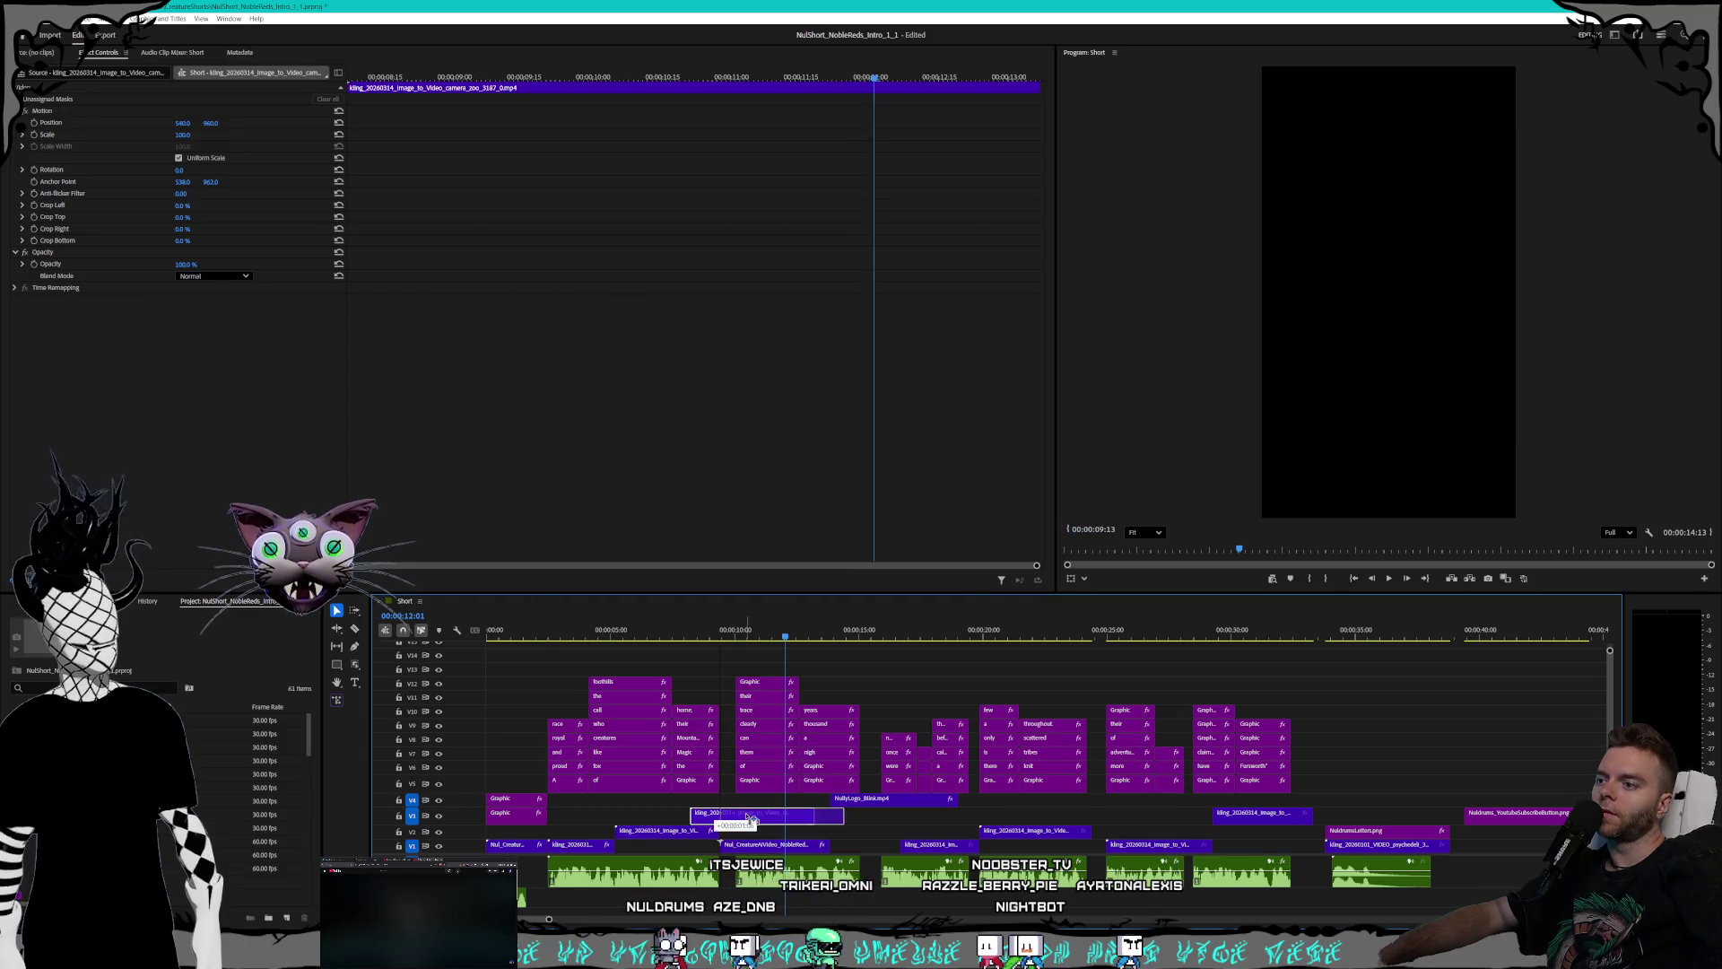
left_click_drag(747, 818, 750, 818)
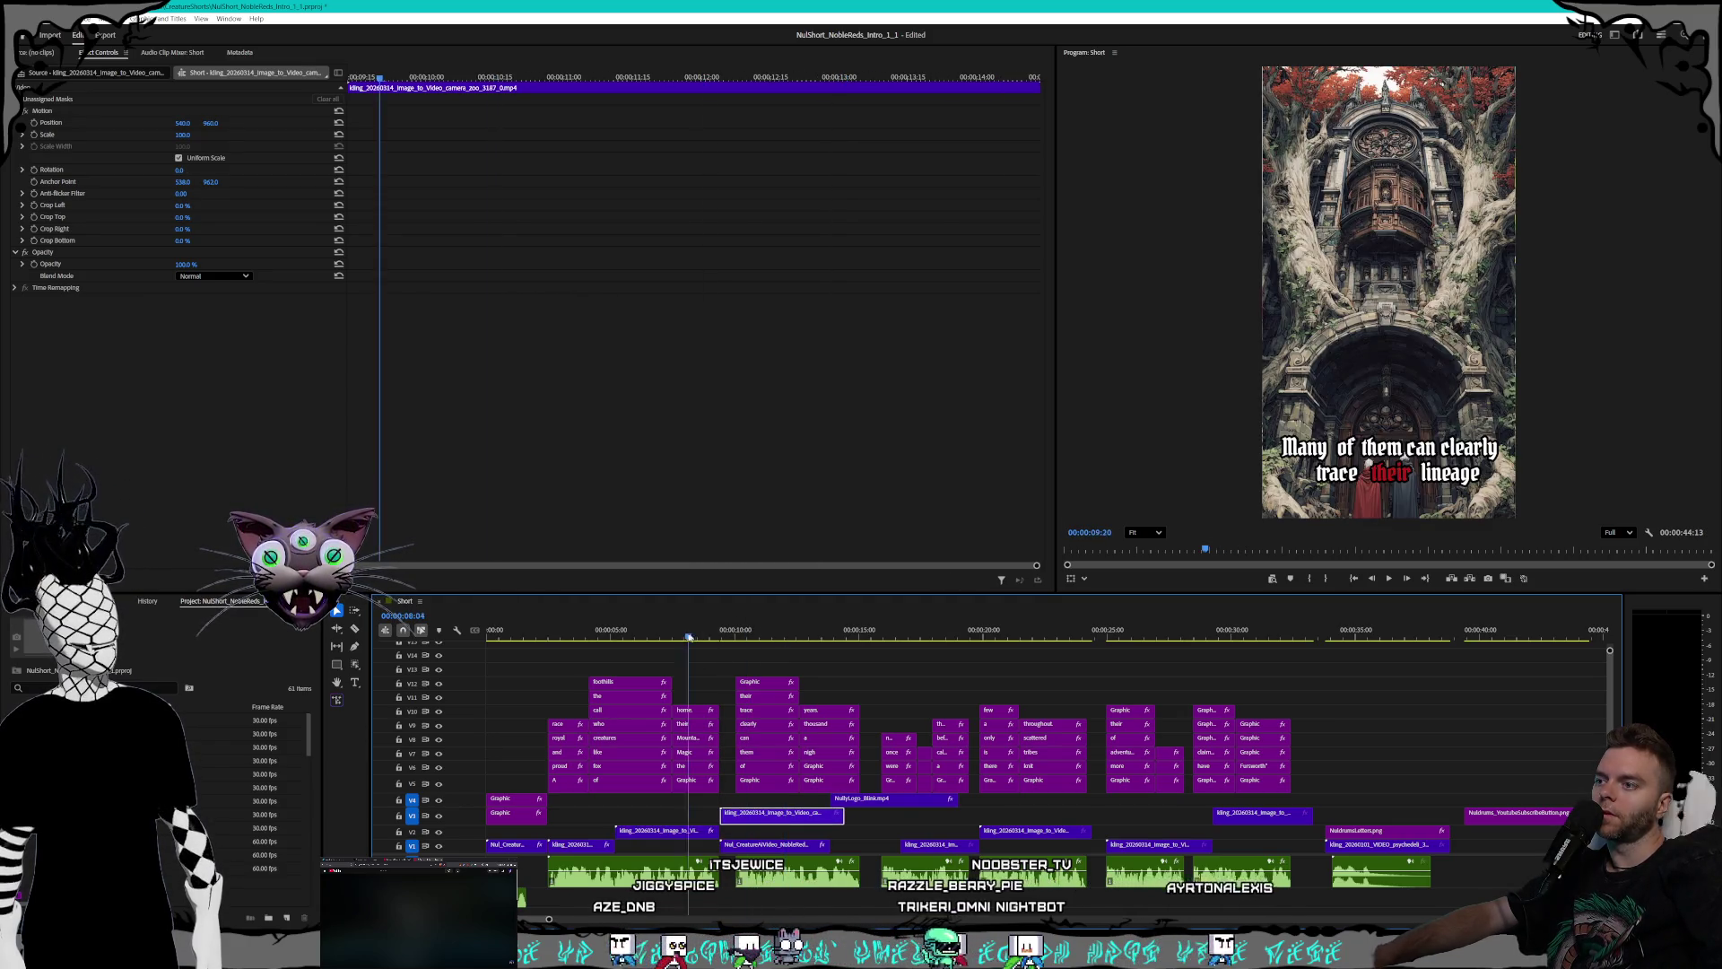
left_click(611, 634)
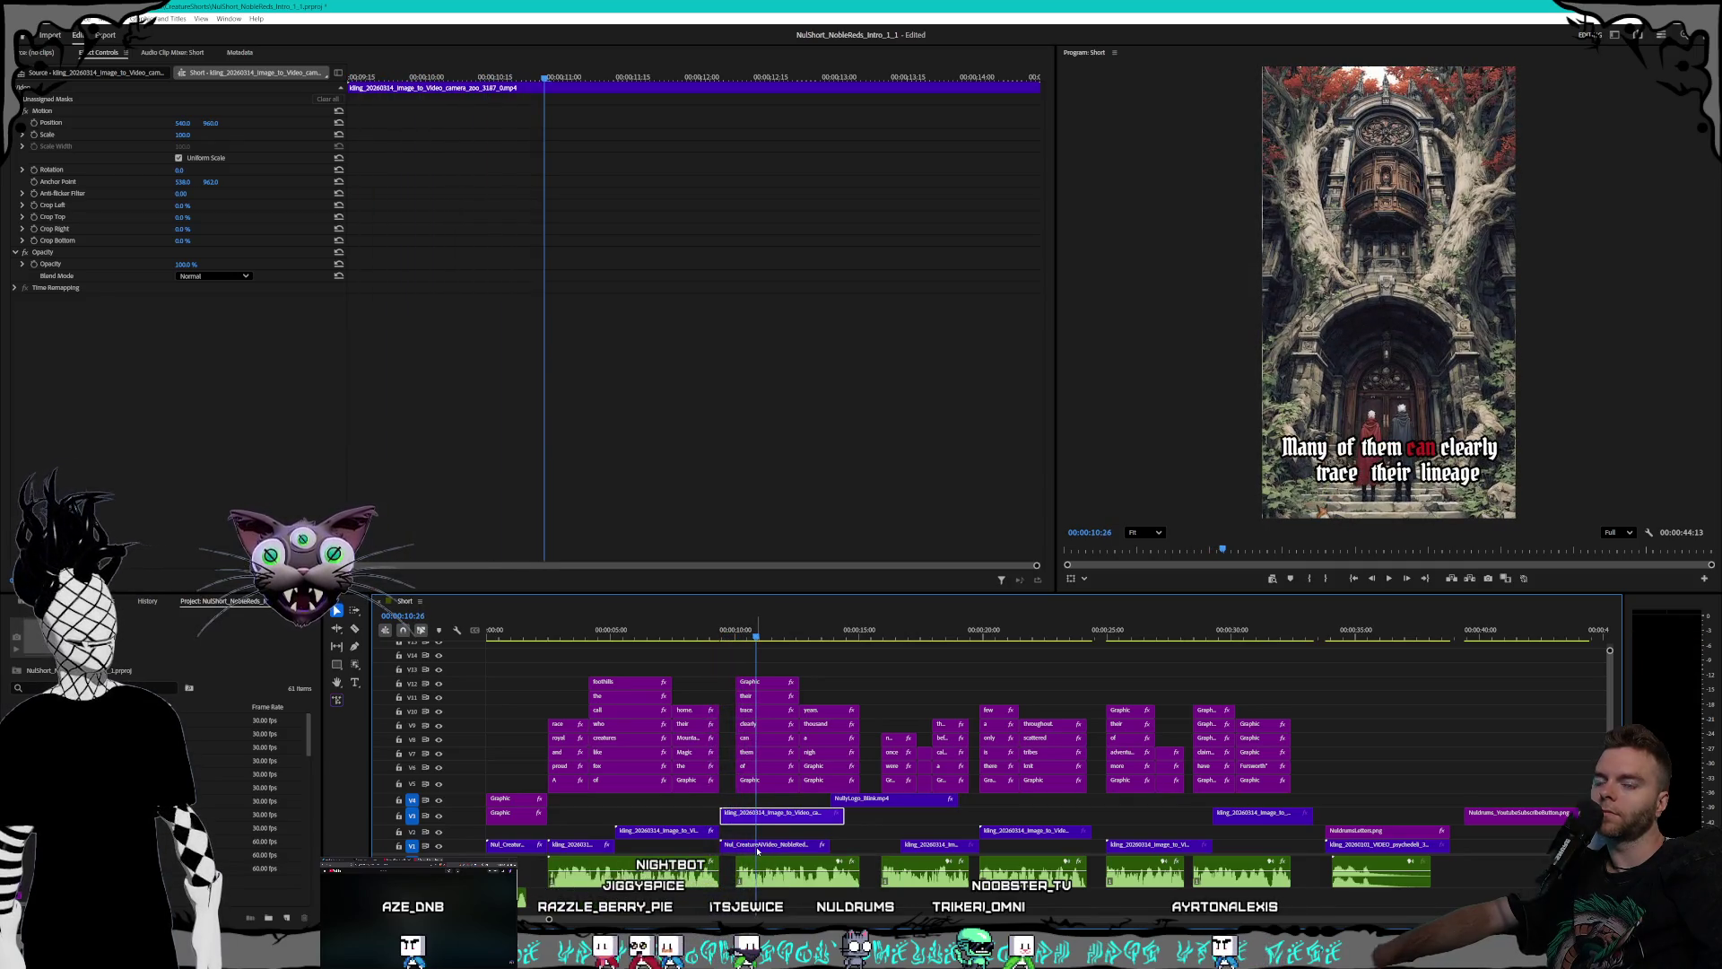
- Adjust the Nul_CreatureAIVideo clip's end so it spans roughly 11.5 to 15.5 seconds
left_click_drag(829, 845, 837, 849)
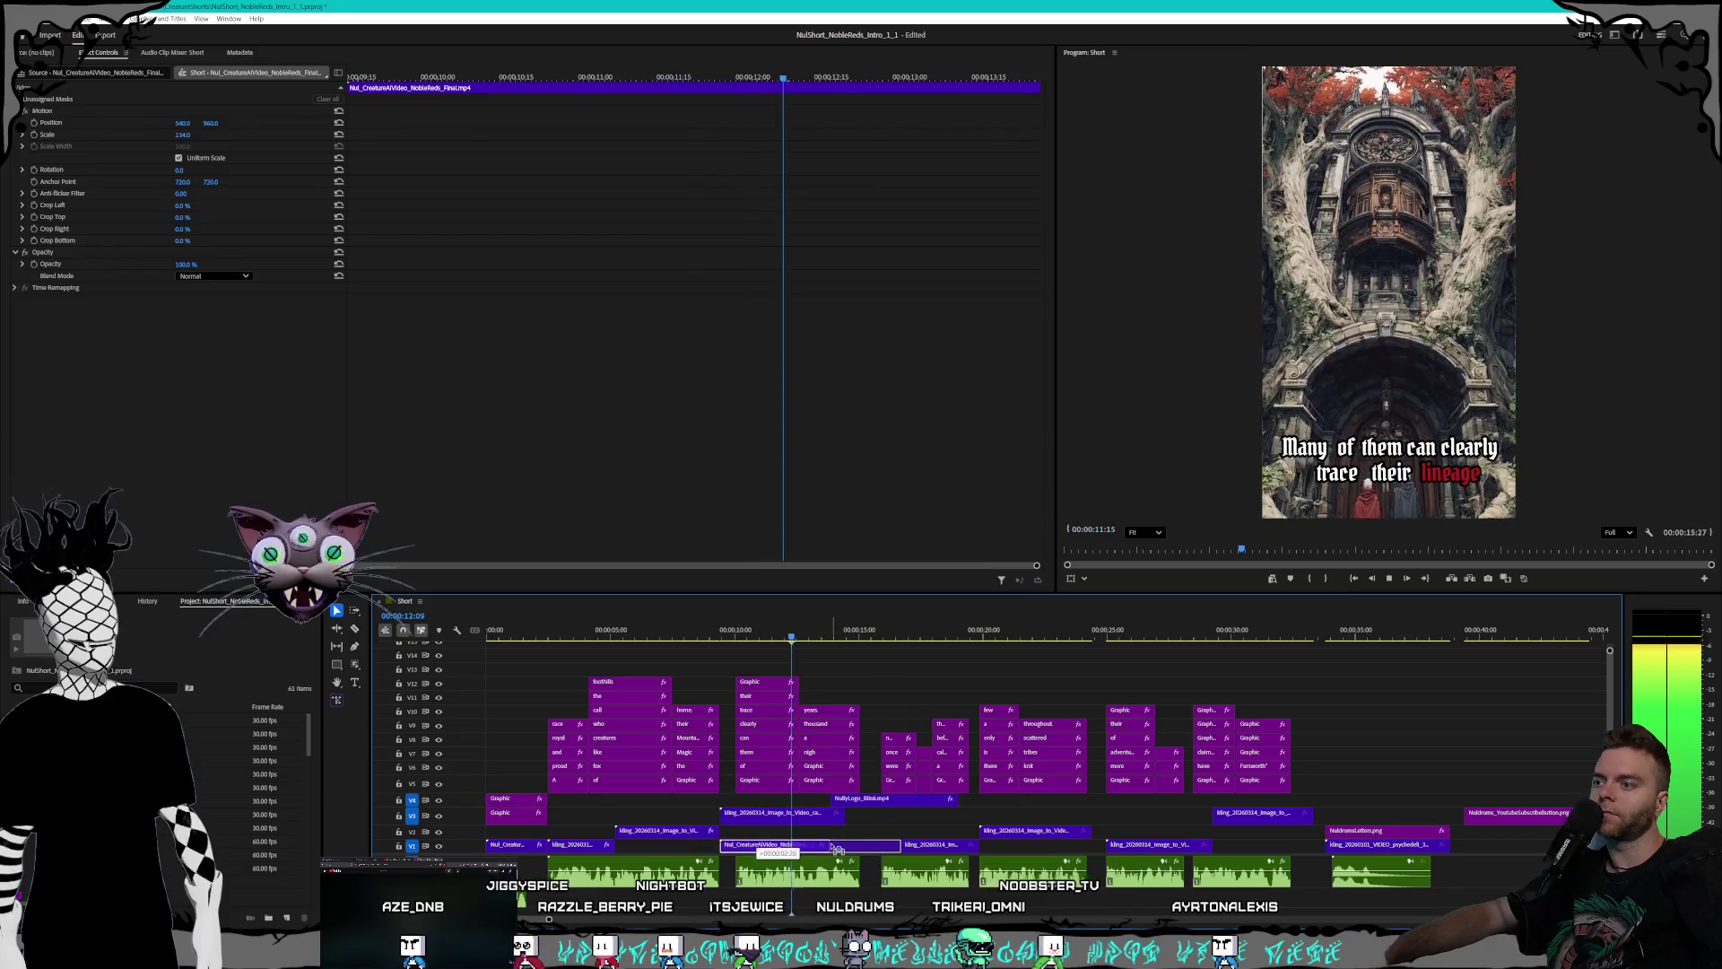
left_click_drag(722, 845, 772, 845)
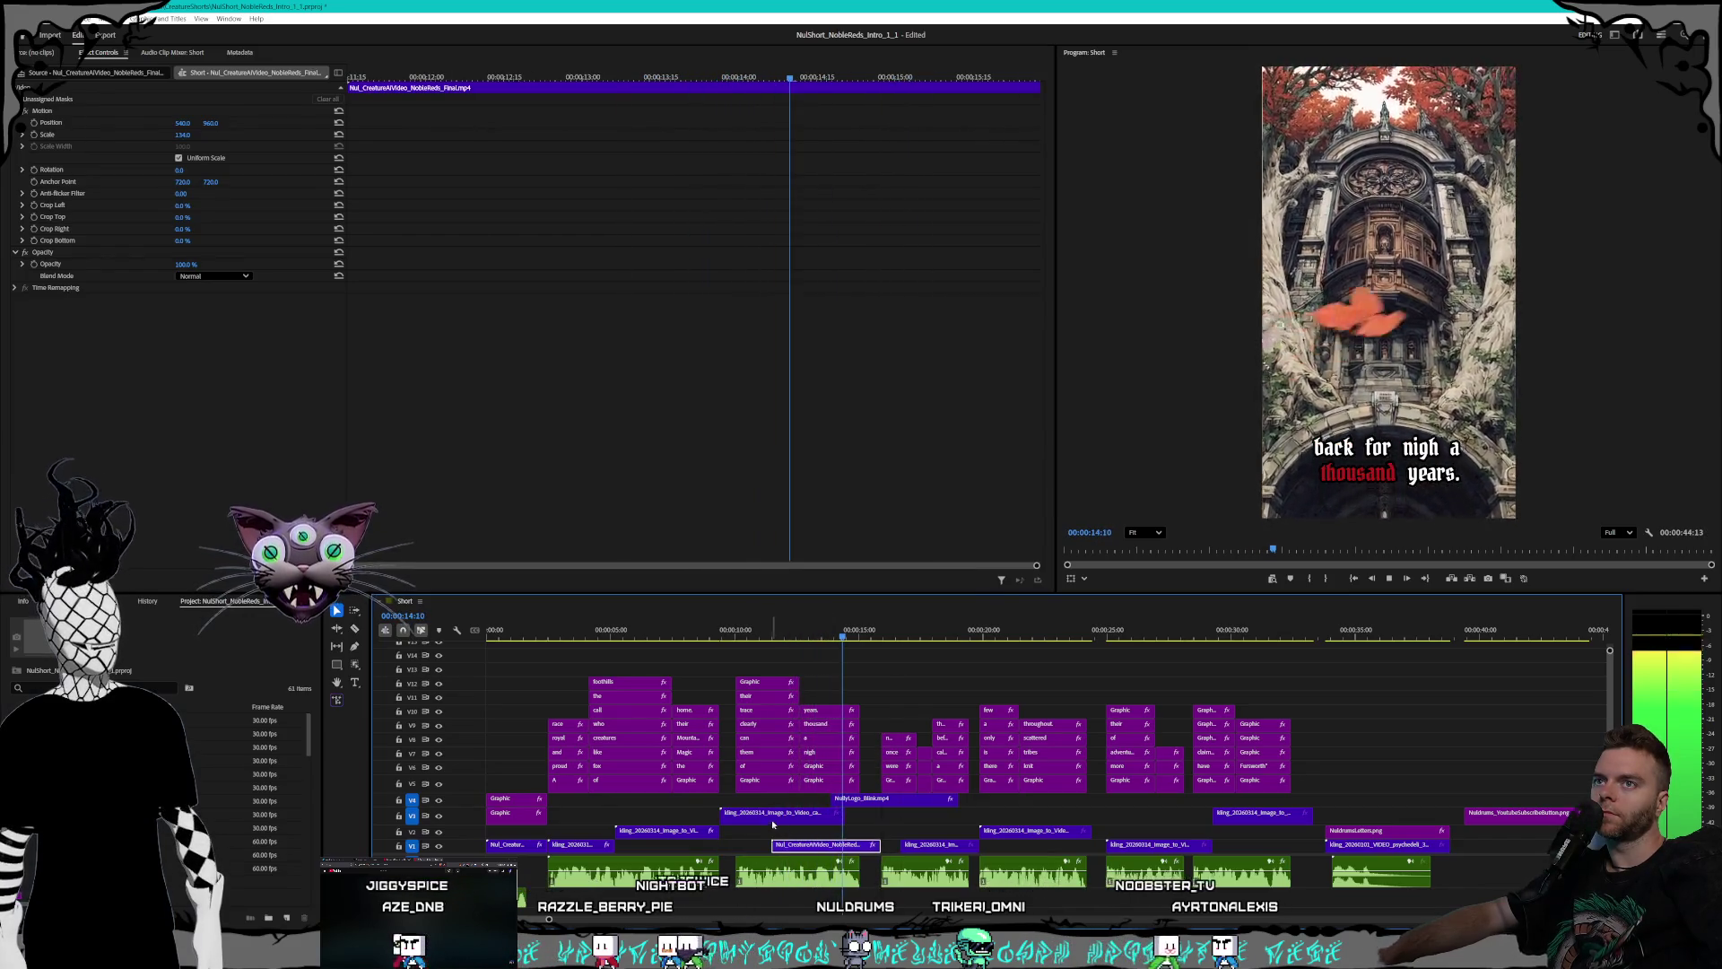
left_click(773, 814)
right_click(763, 812)
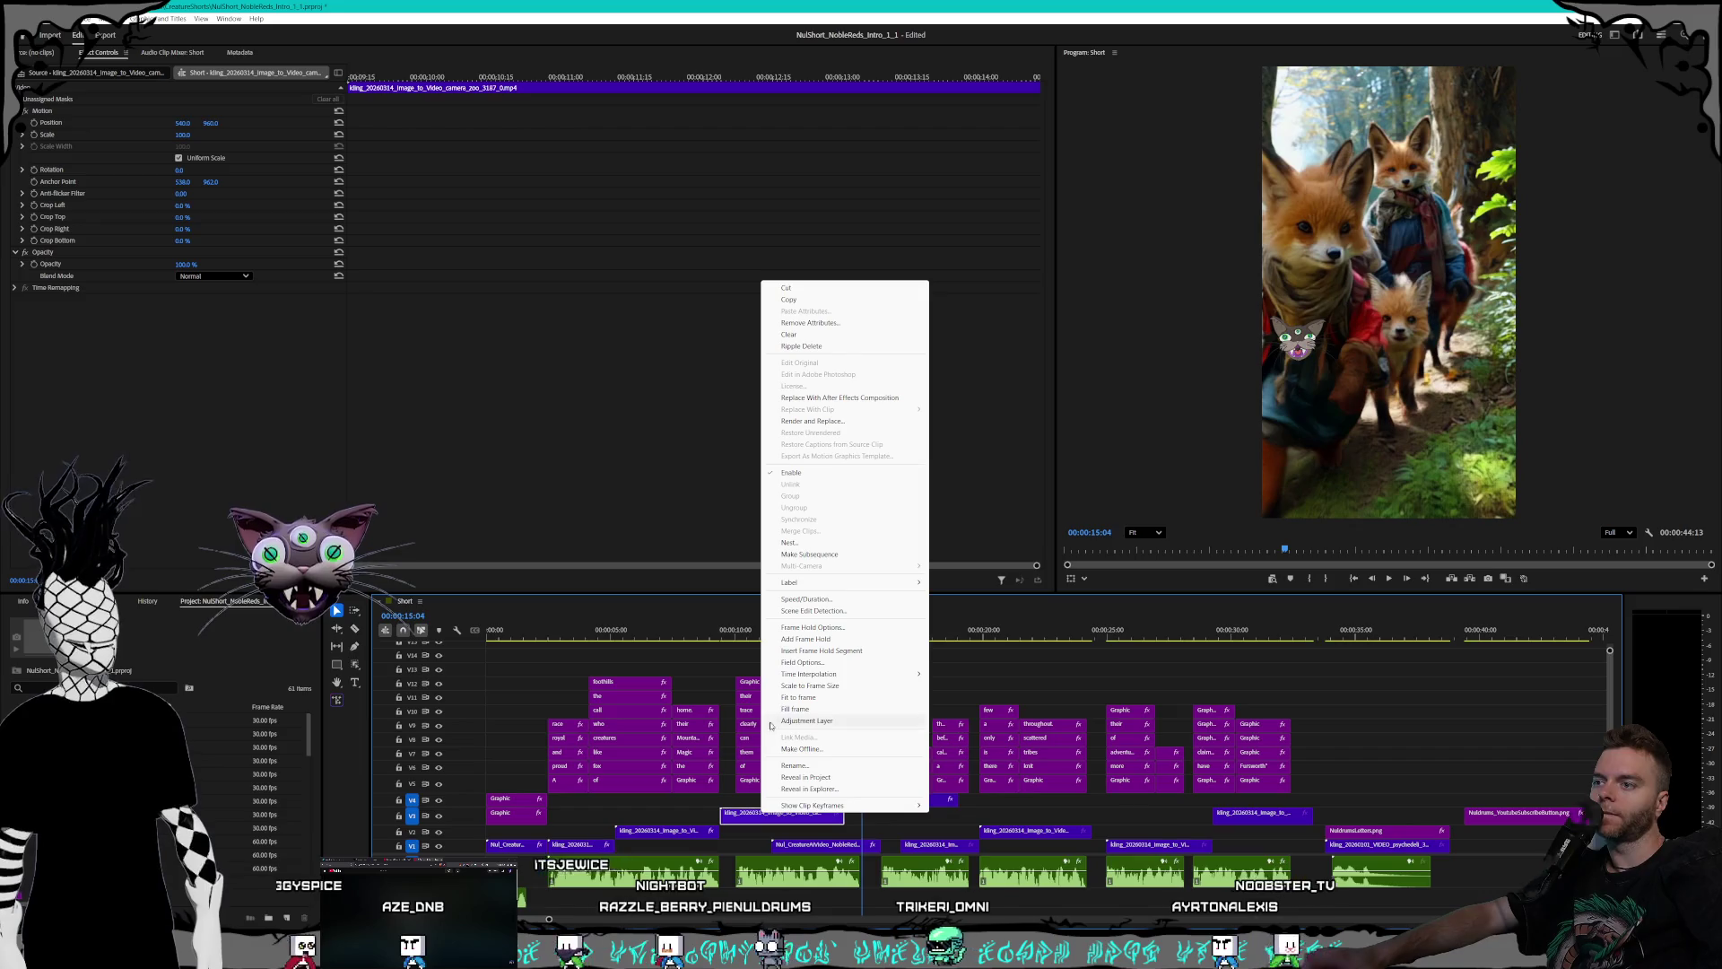
- Set the Kling fox clip's speed to 200%
left_click(801, 599)
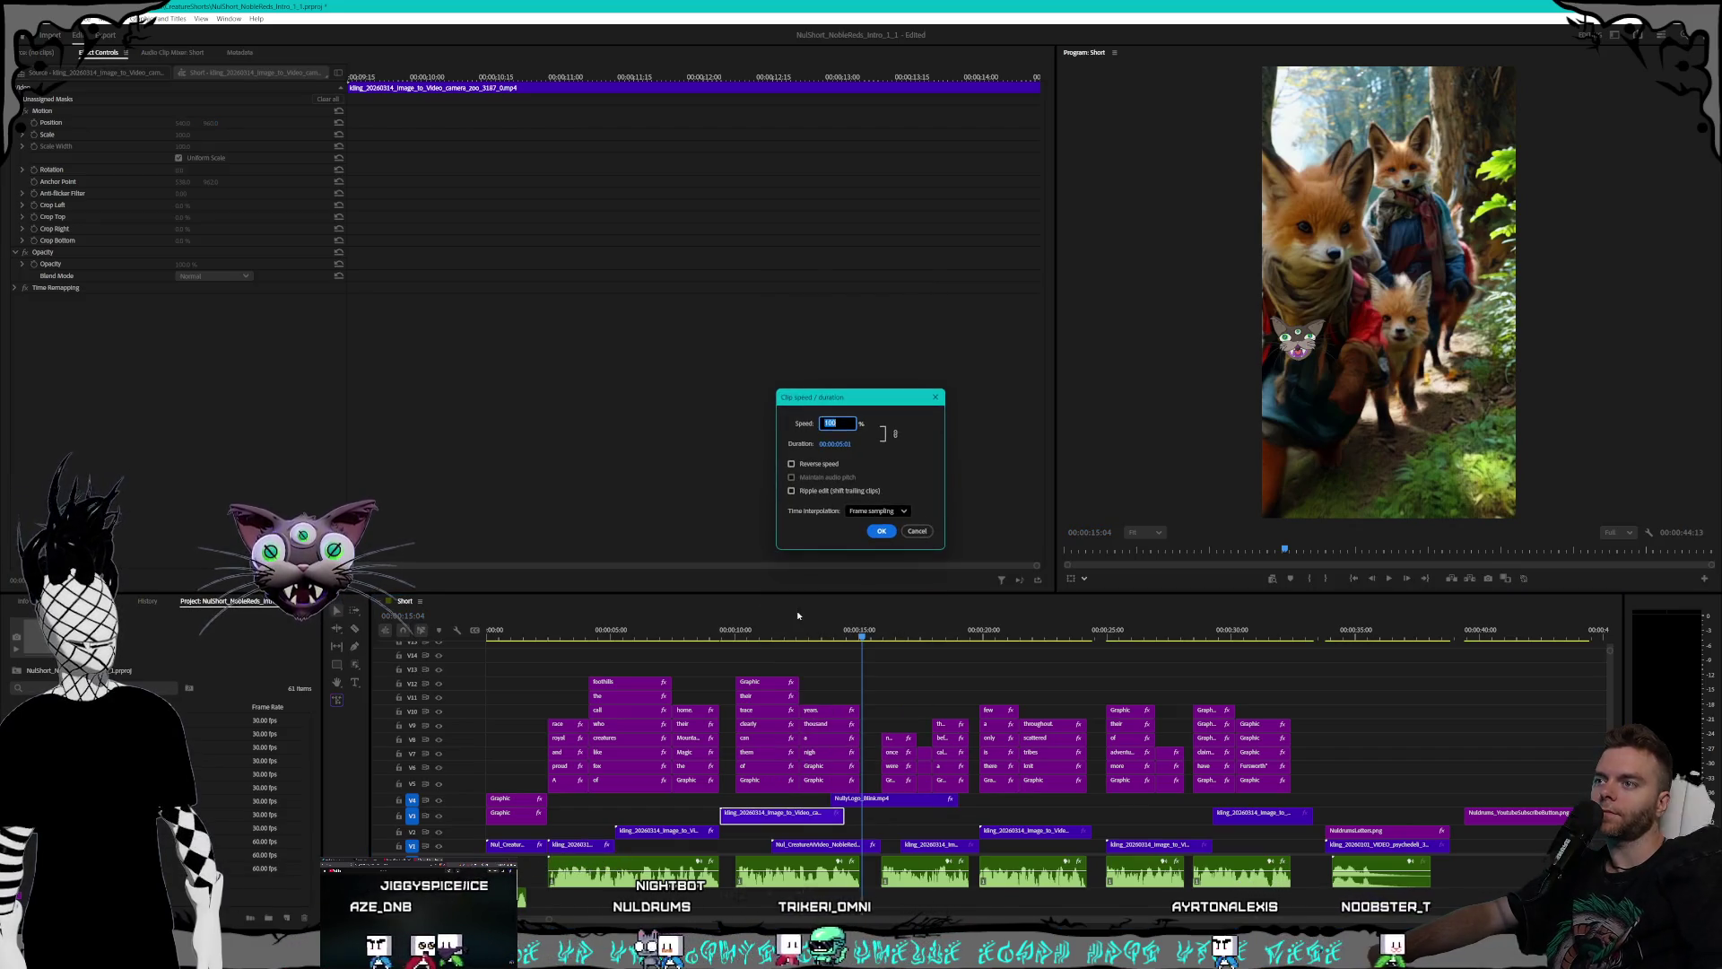
type("200")
key("Return")
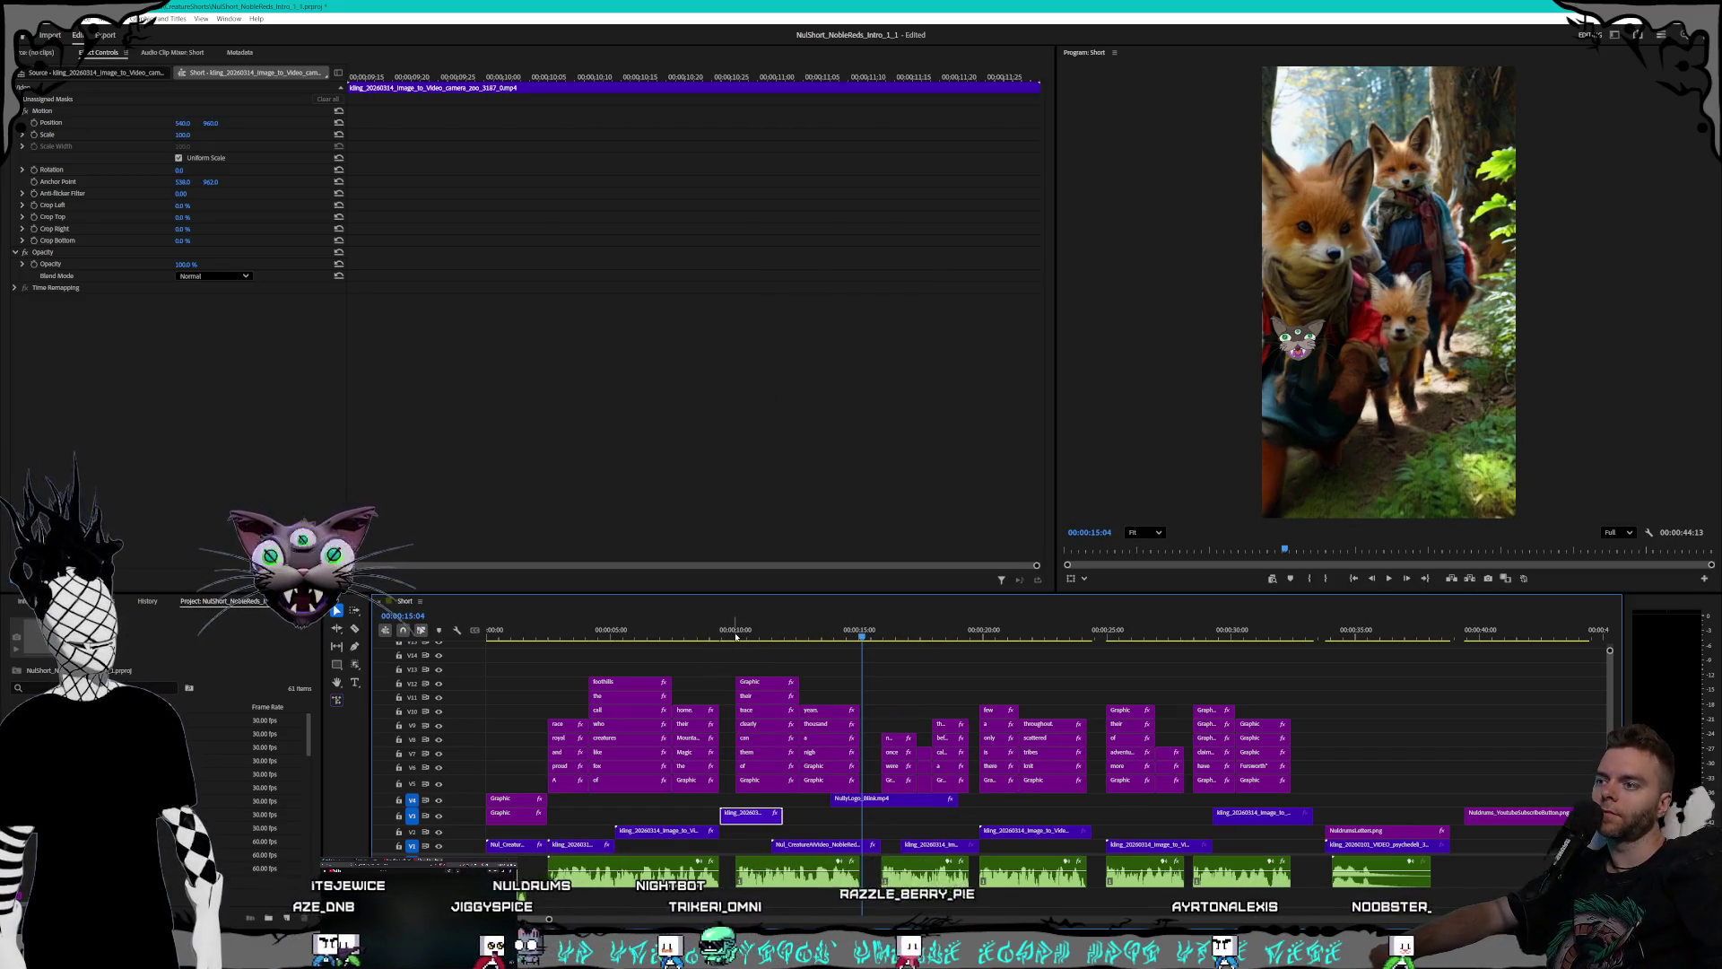
left_click(714, 630)
- Set the creature video clip to 200% speed and play the sequence from the start
left_click(816, 845)
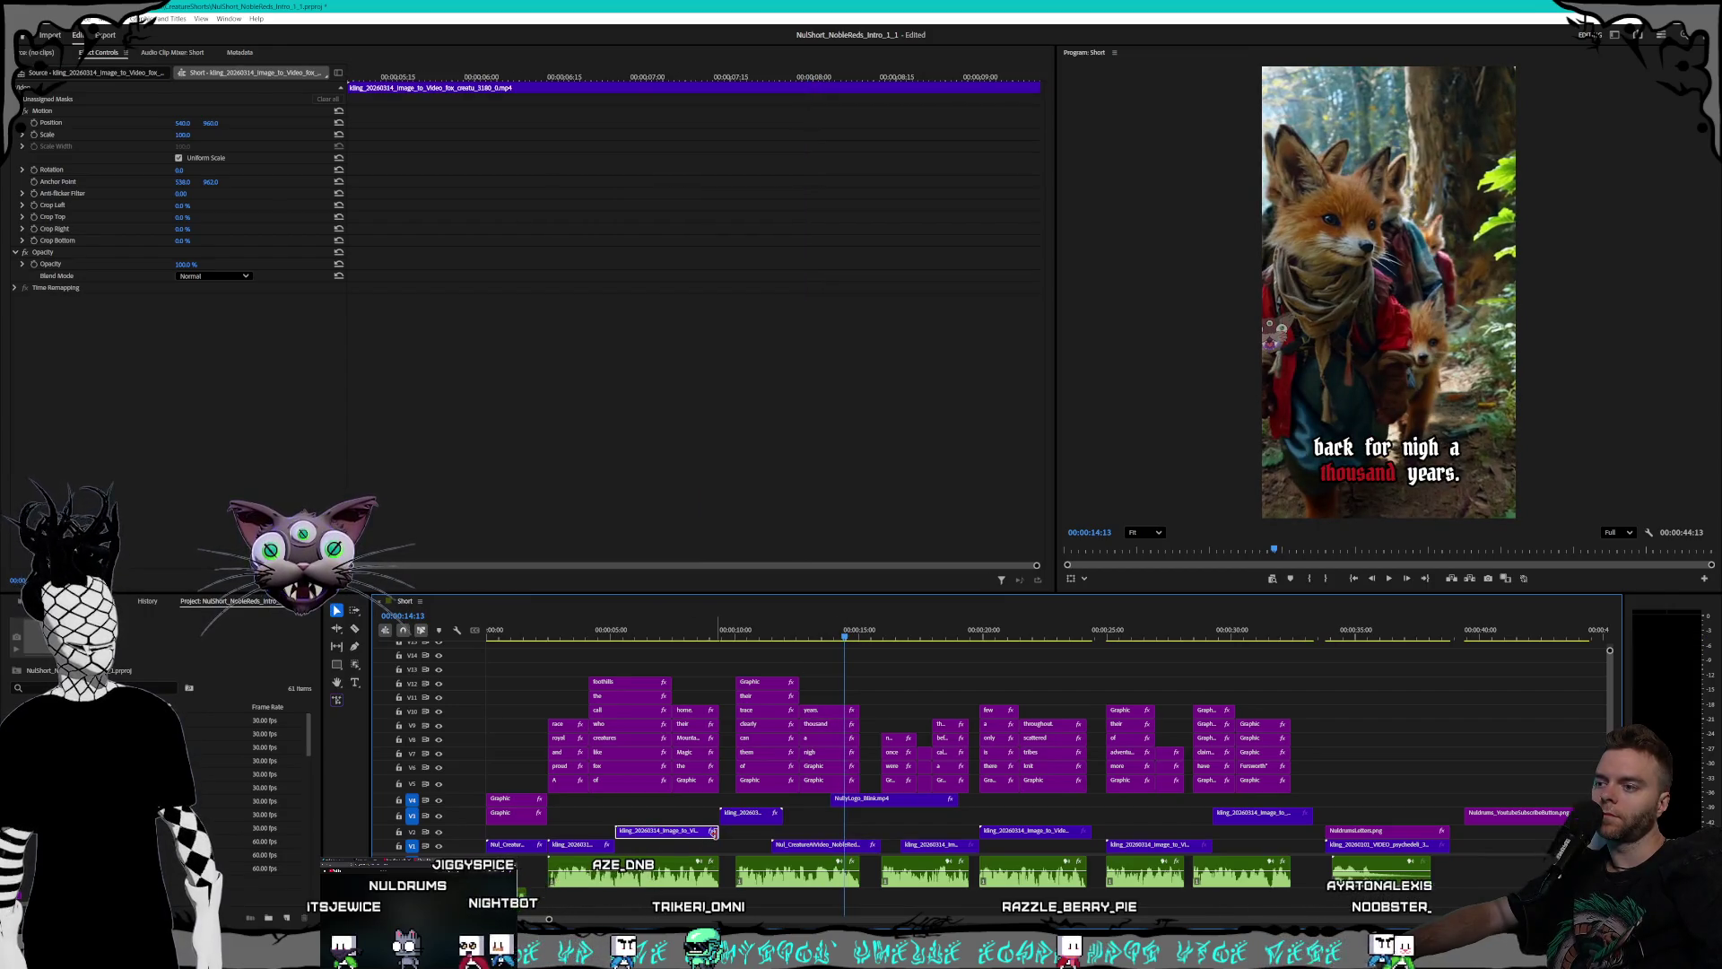
left_click_drag(773, 845, 712, 849)
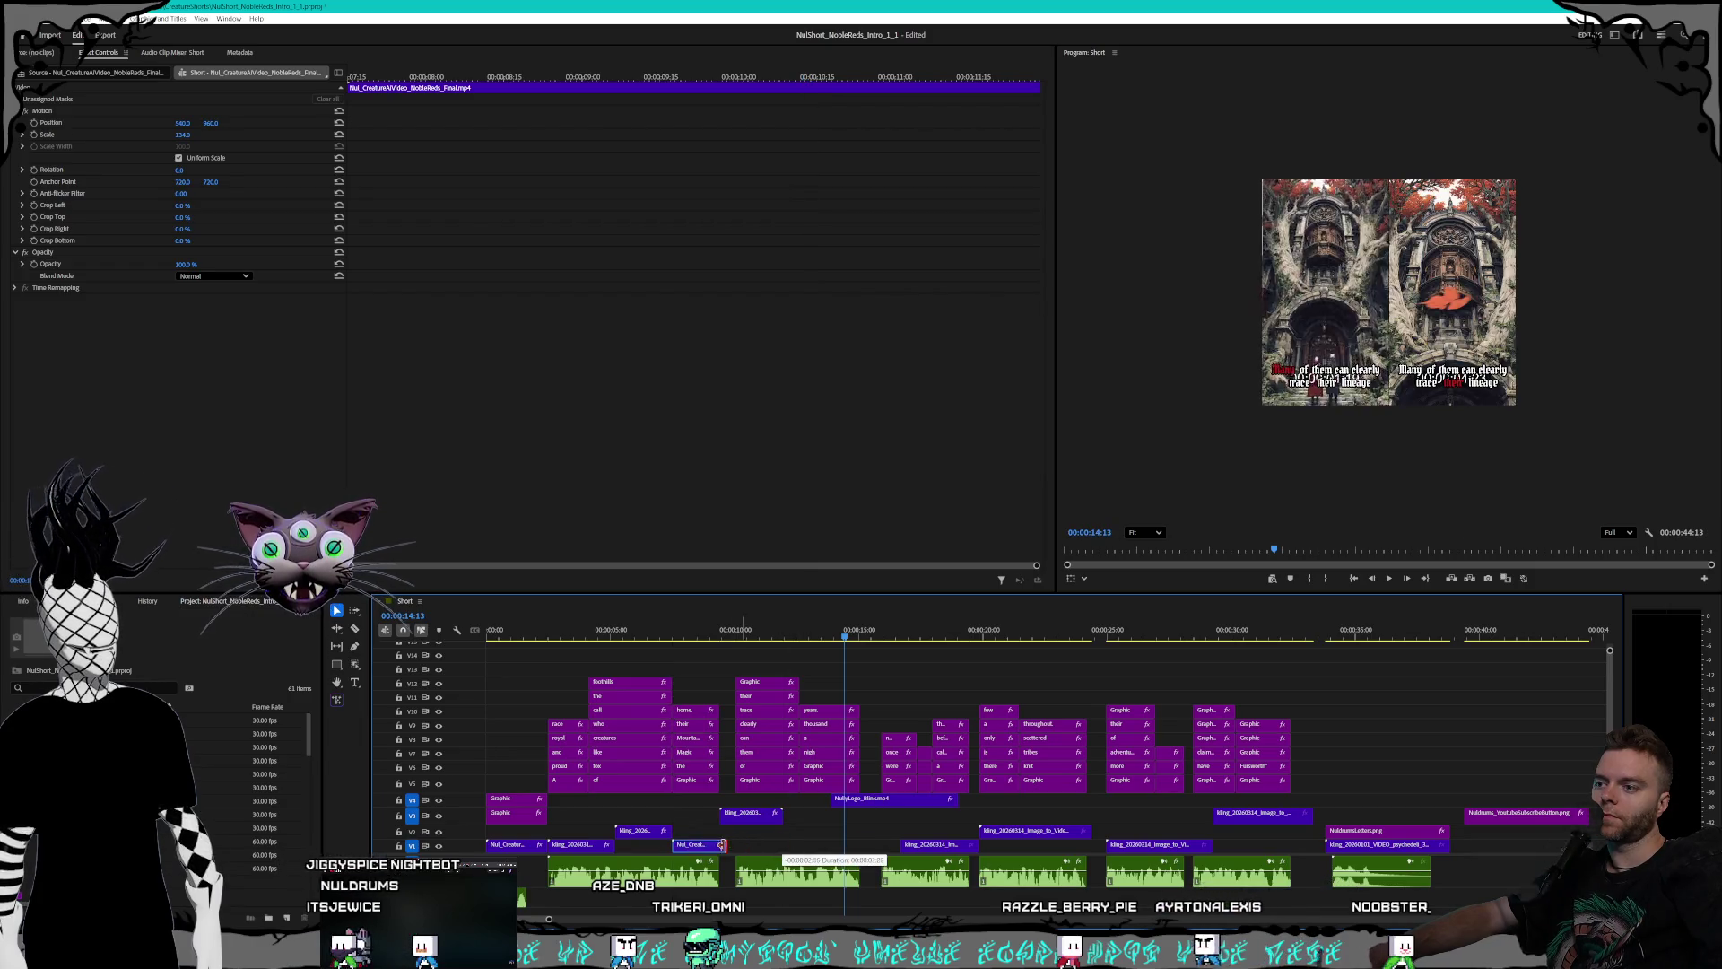
left_click_drag(780, 846, 718, 845)
right_click(704, 845)
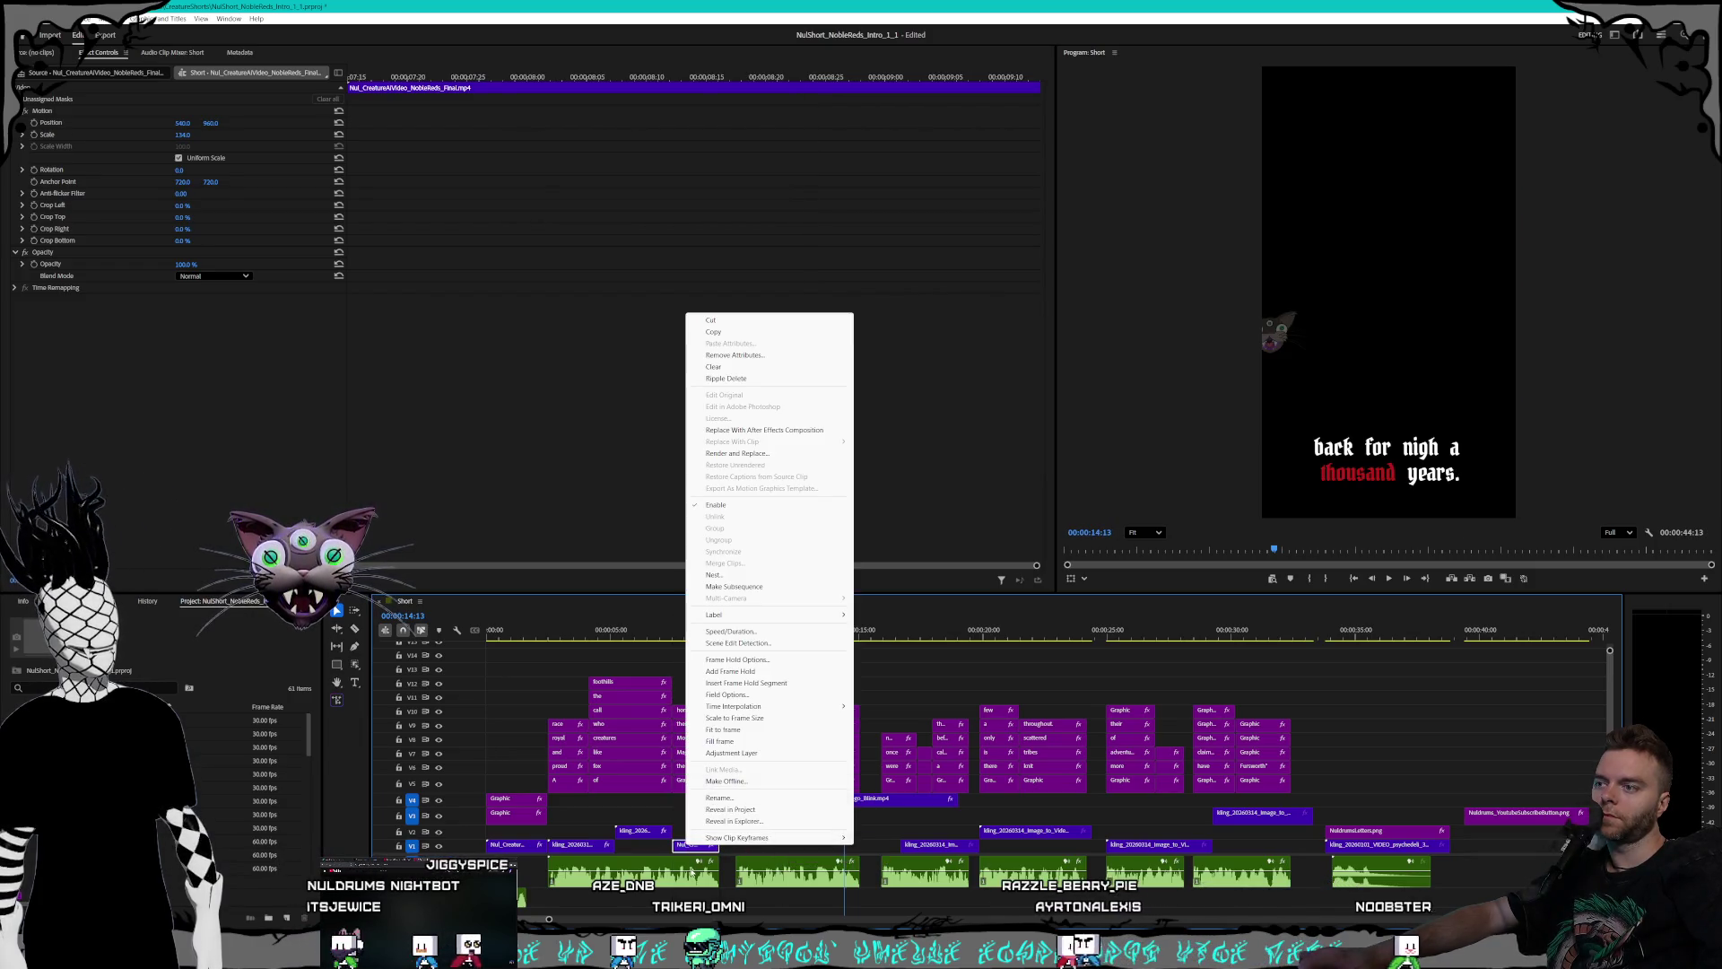
key("Escape")
key("ctrl+z")
right_click(713, 847)
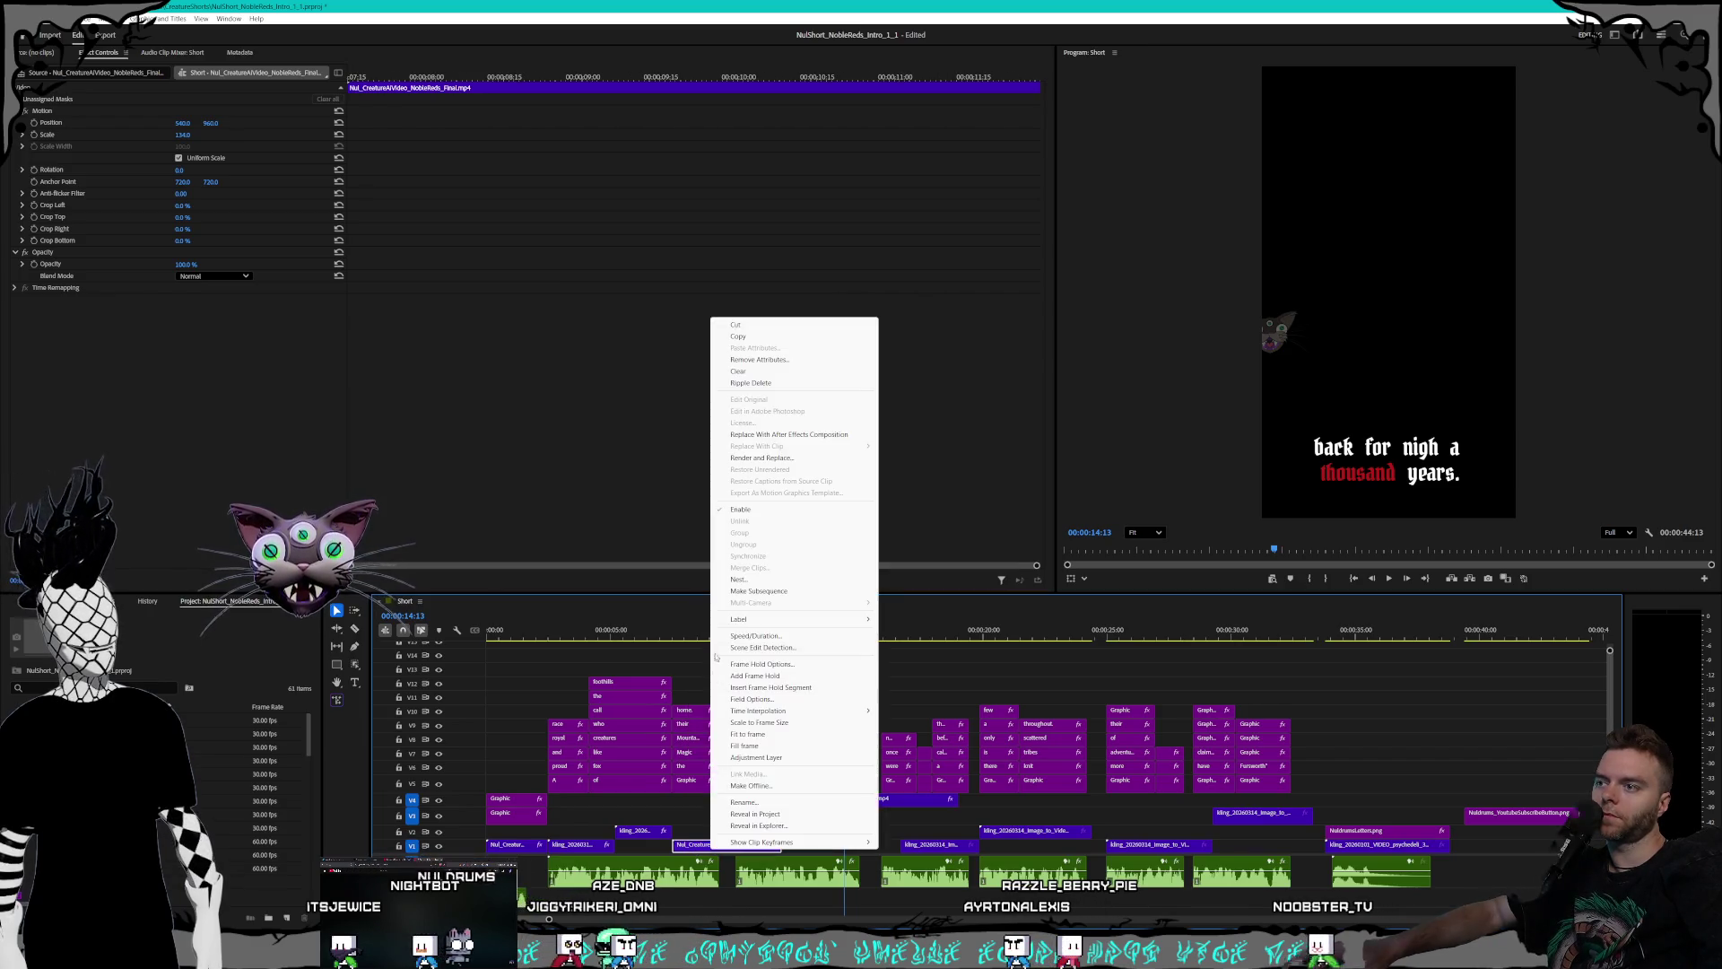
left_click(743, 636)
type("200")
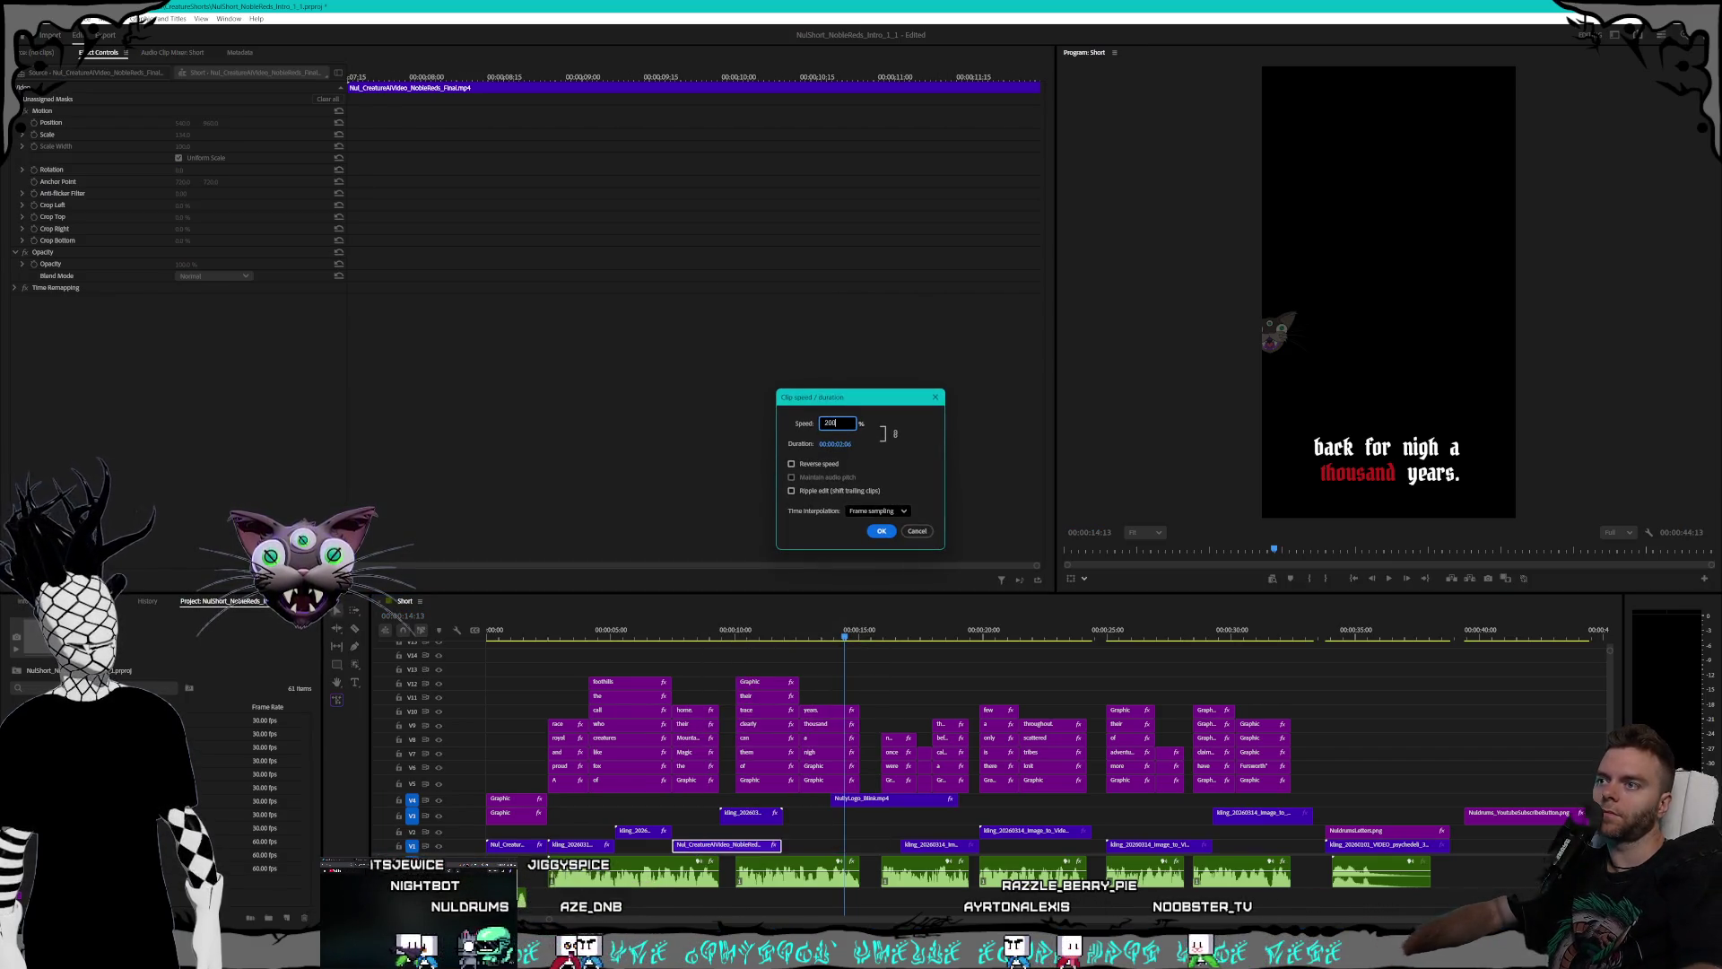
key("Return")
key("Home")
key("space")
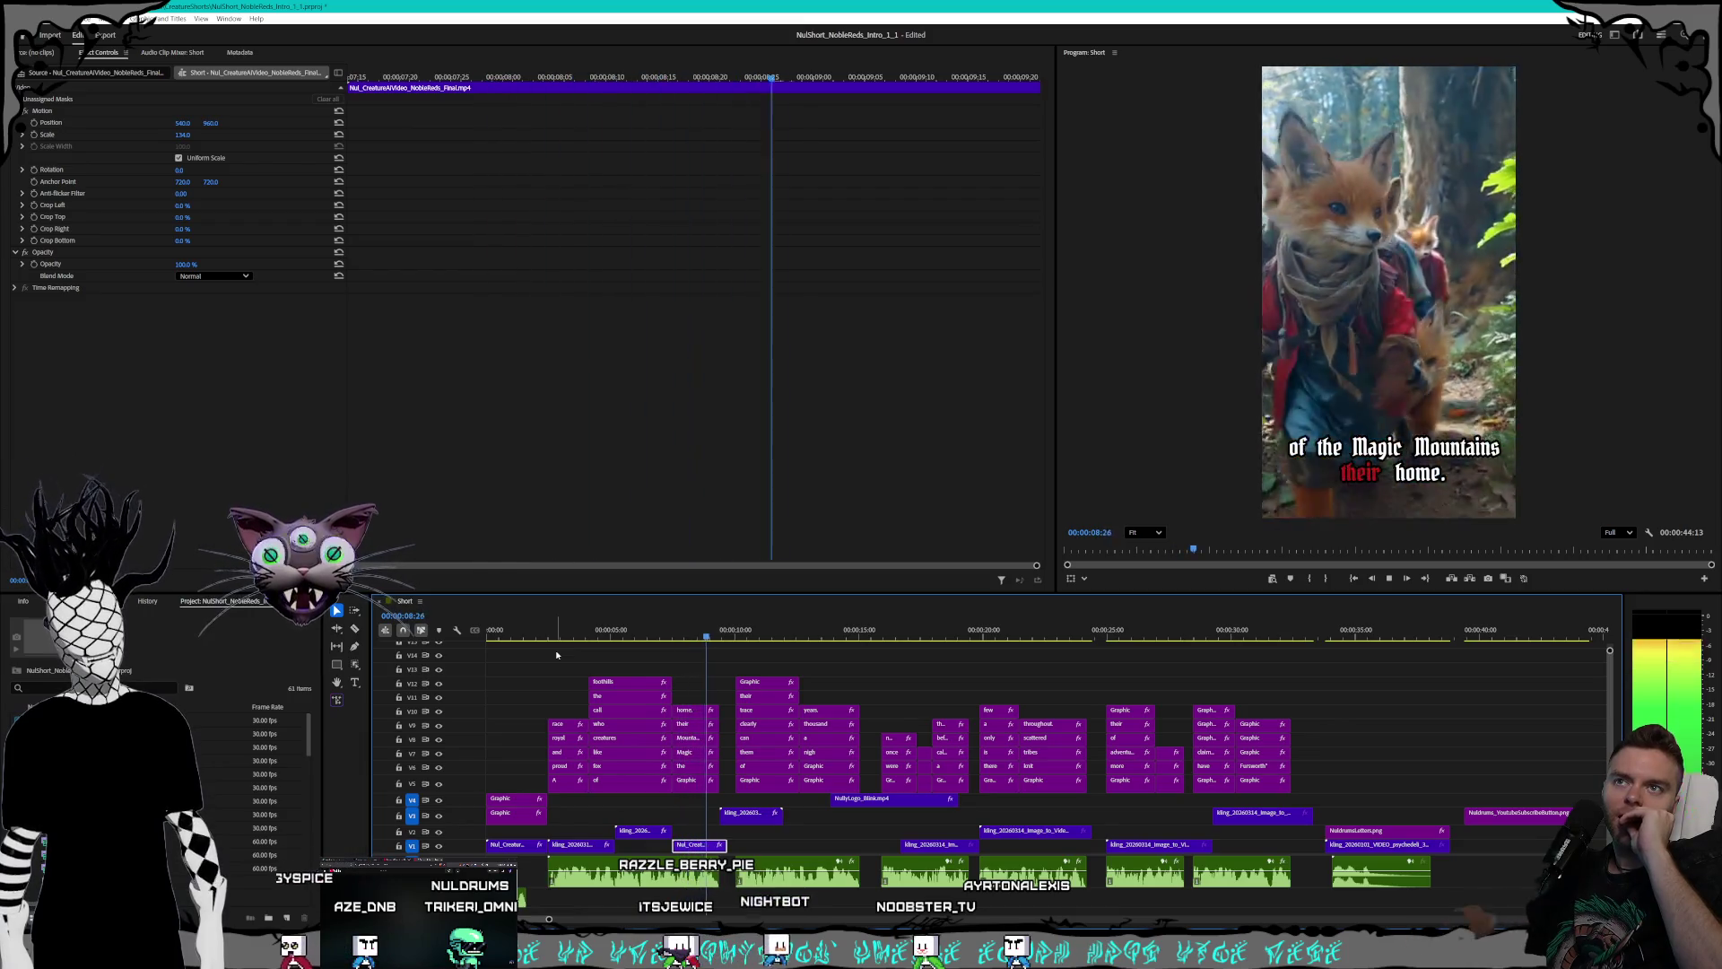
- Fine-tune the creature clip's trim and position, reviewing the timing with playback
key("space")
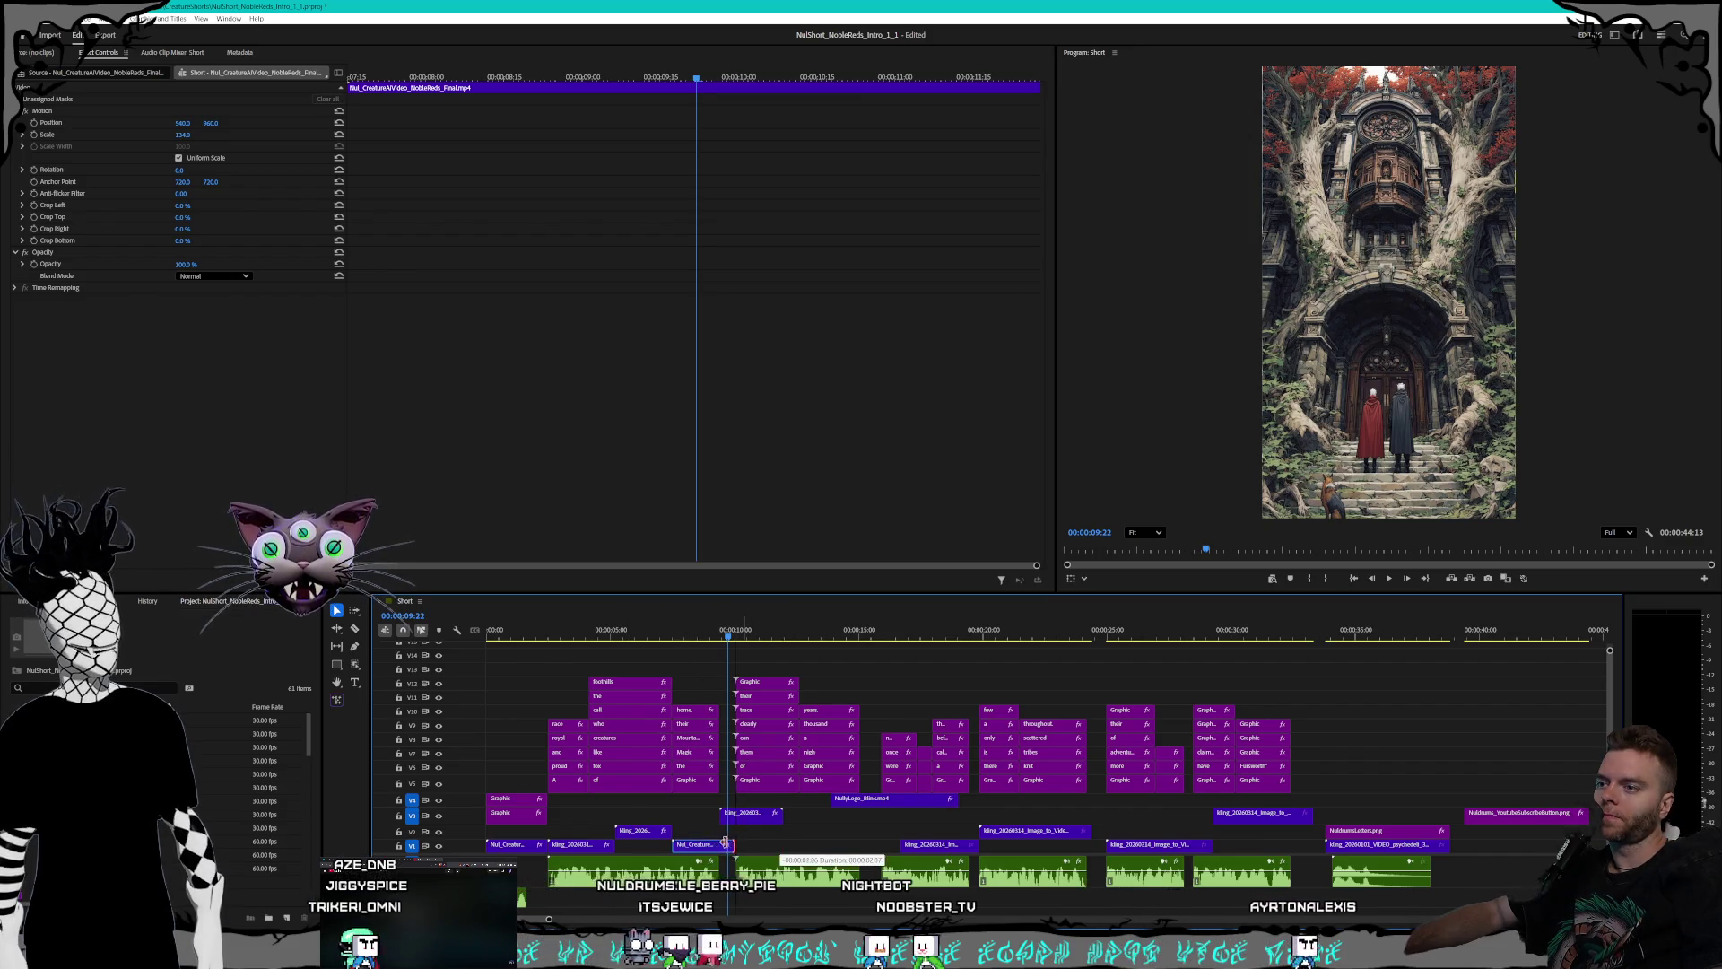
left_click_drag(717, 844, 715, 845)
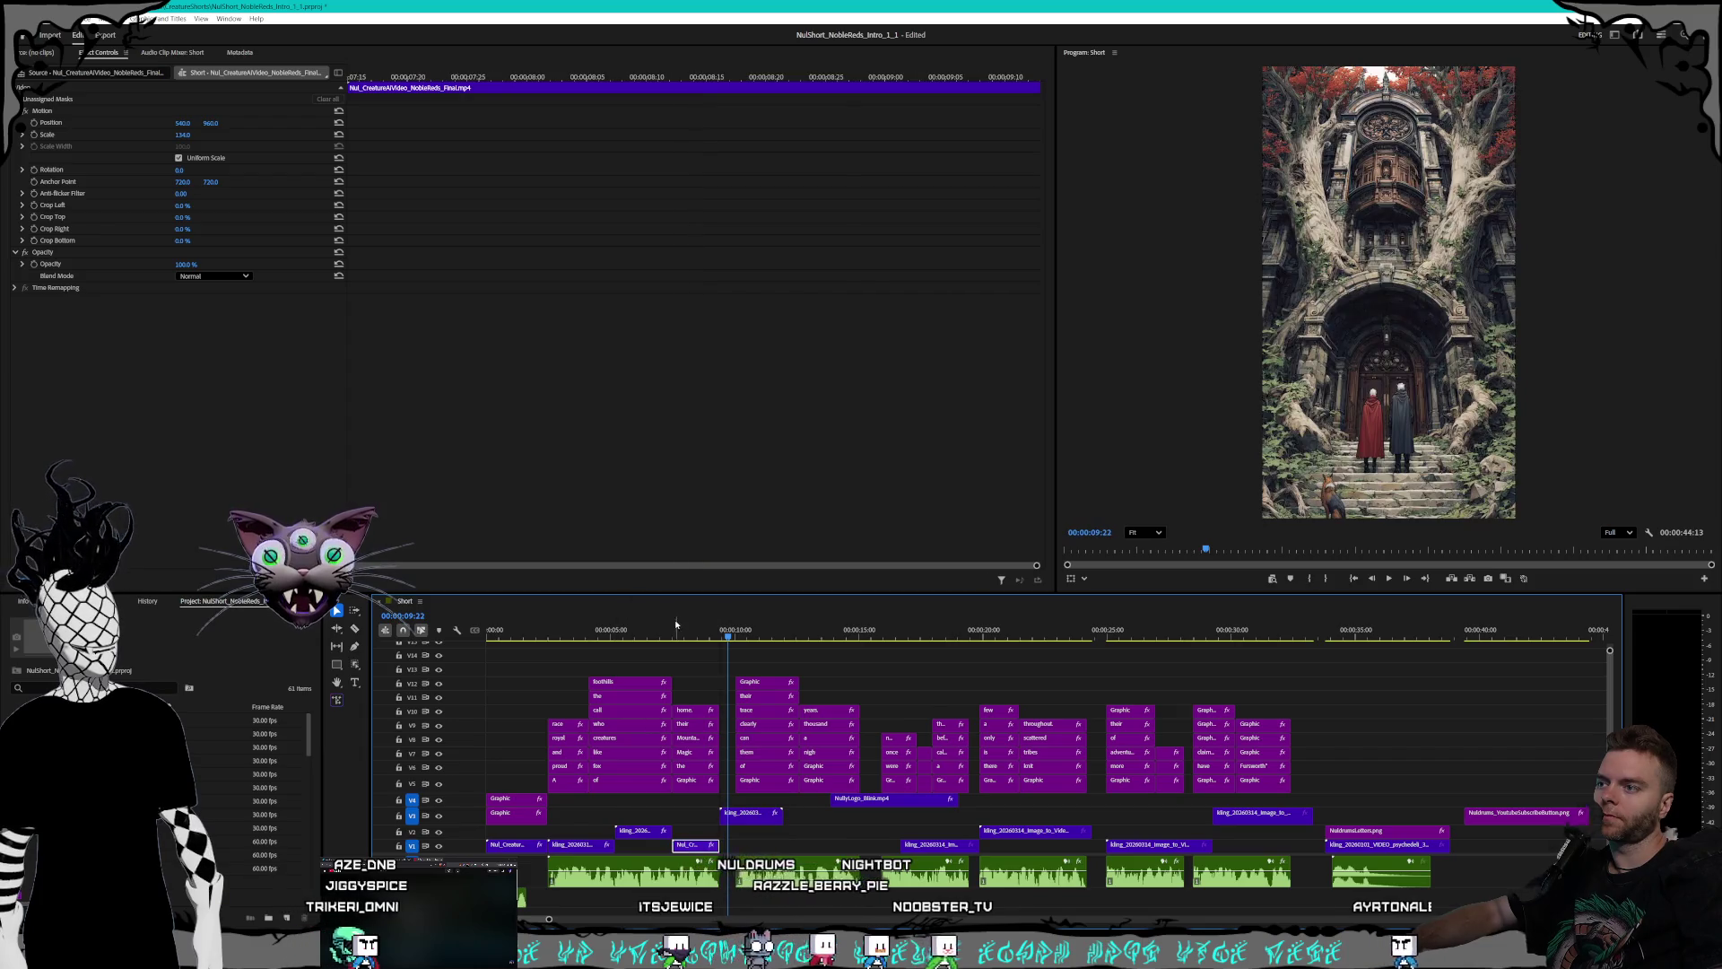
key("space")
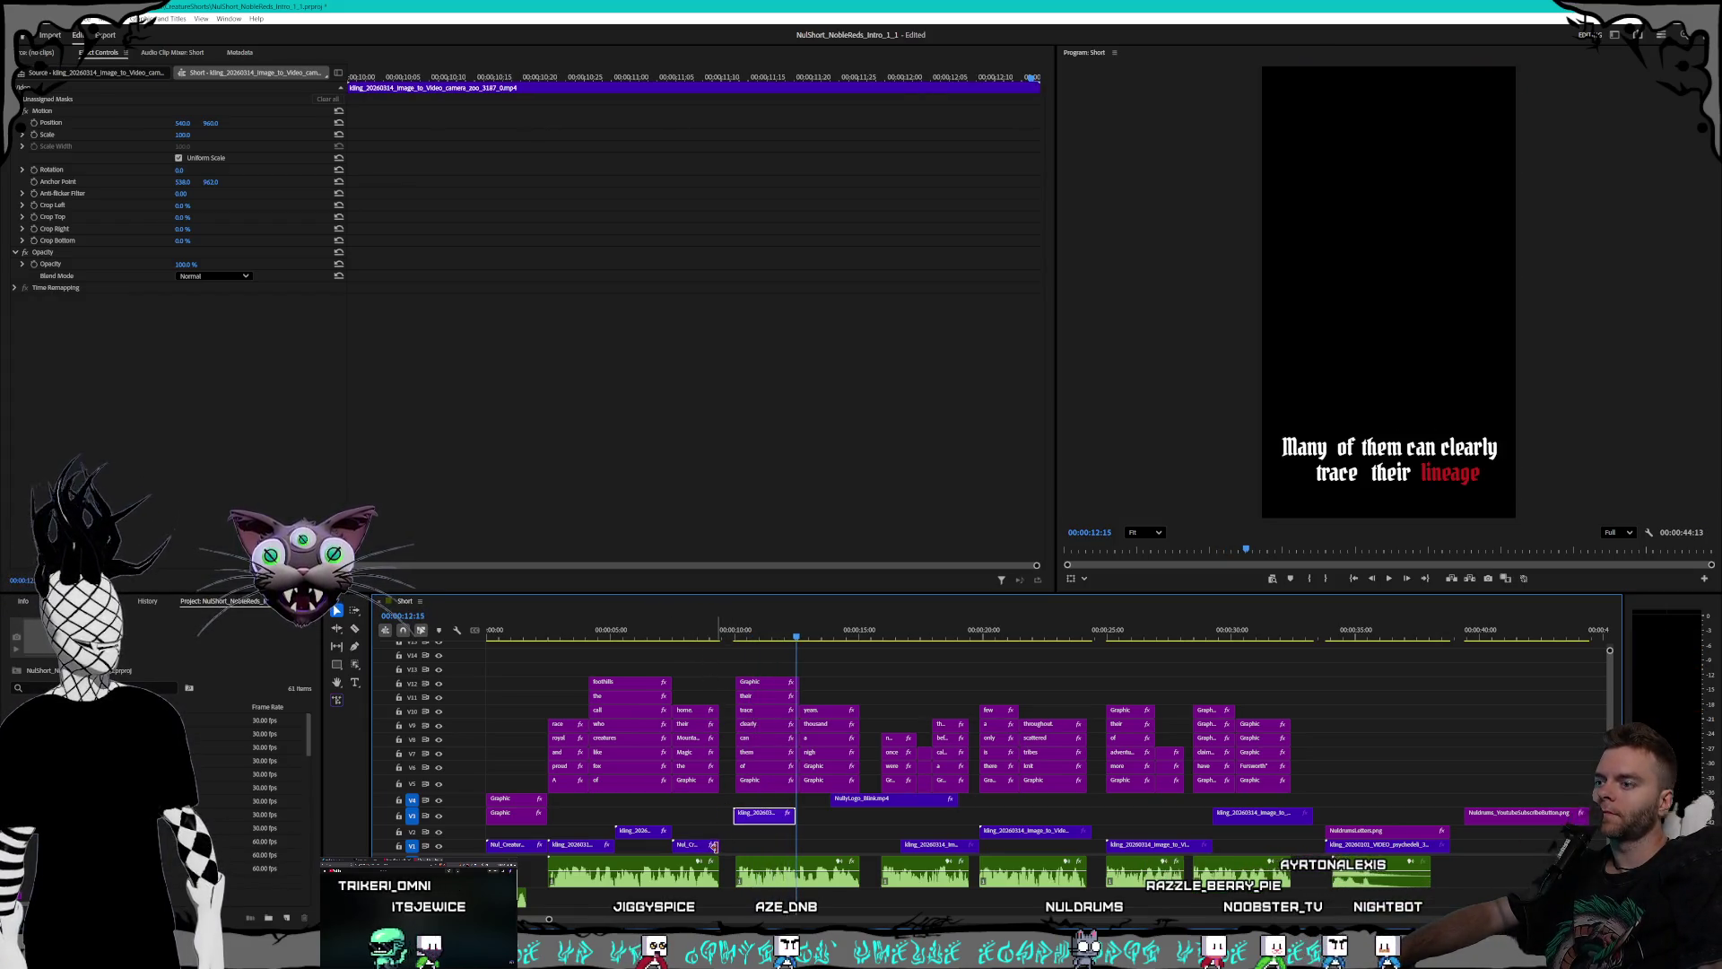
mouse_move(685, 844)
left_mouse_down()
mouse_move(764, 844)
mouse_move(702, 812)
left_mouse_up()
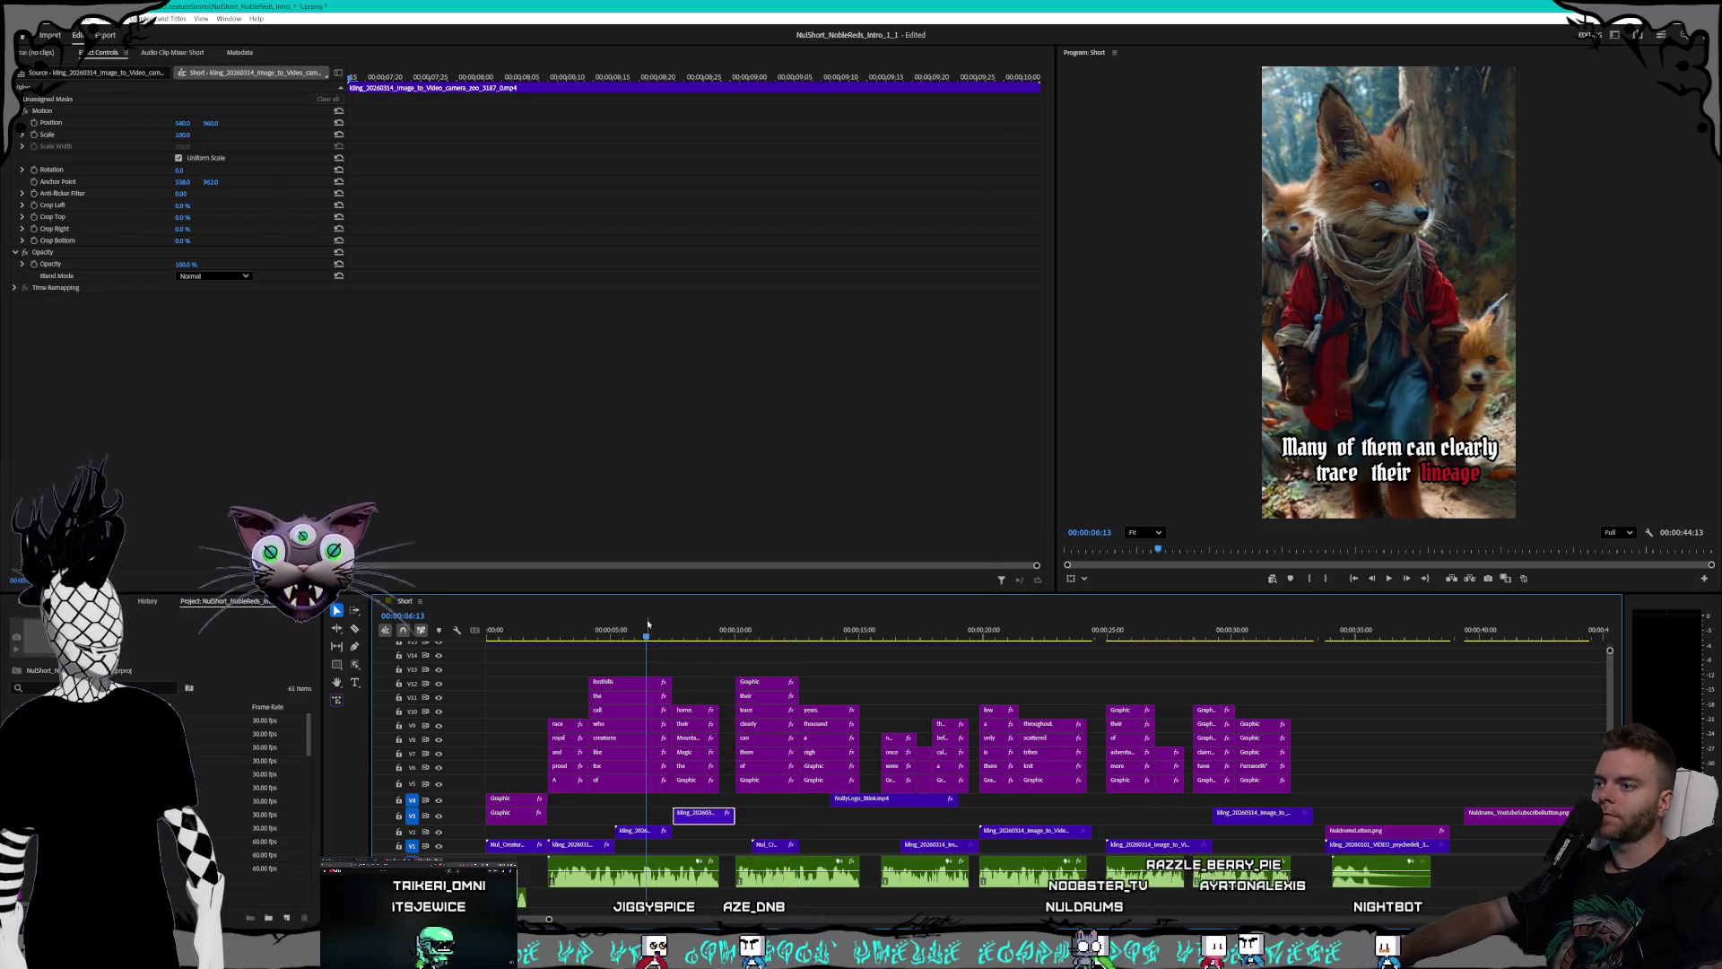
key("space")
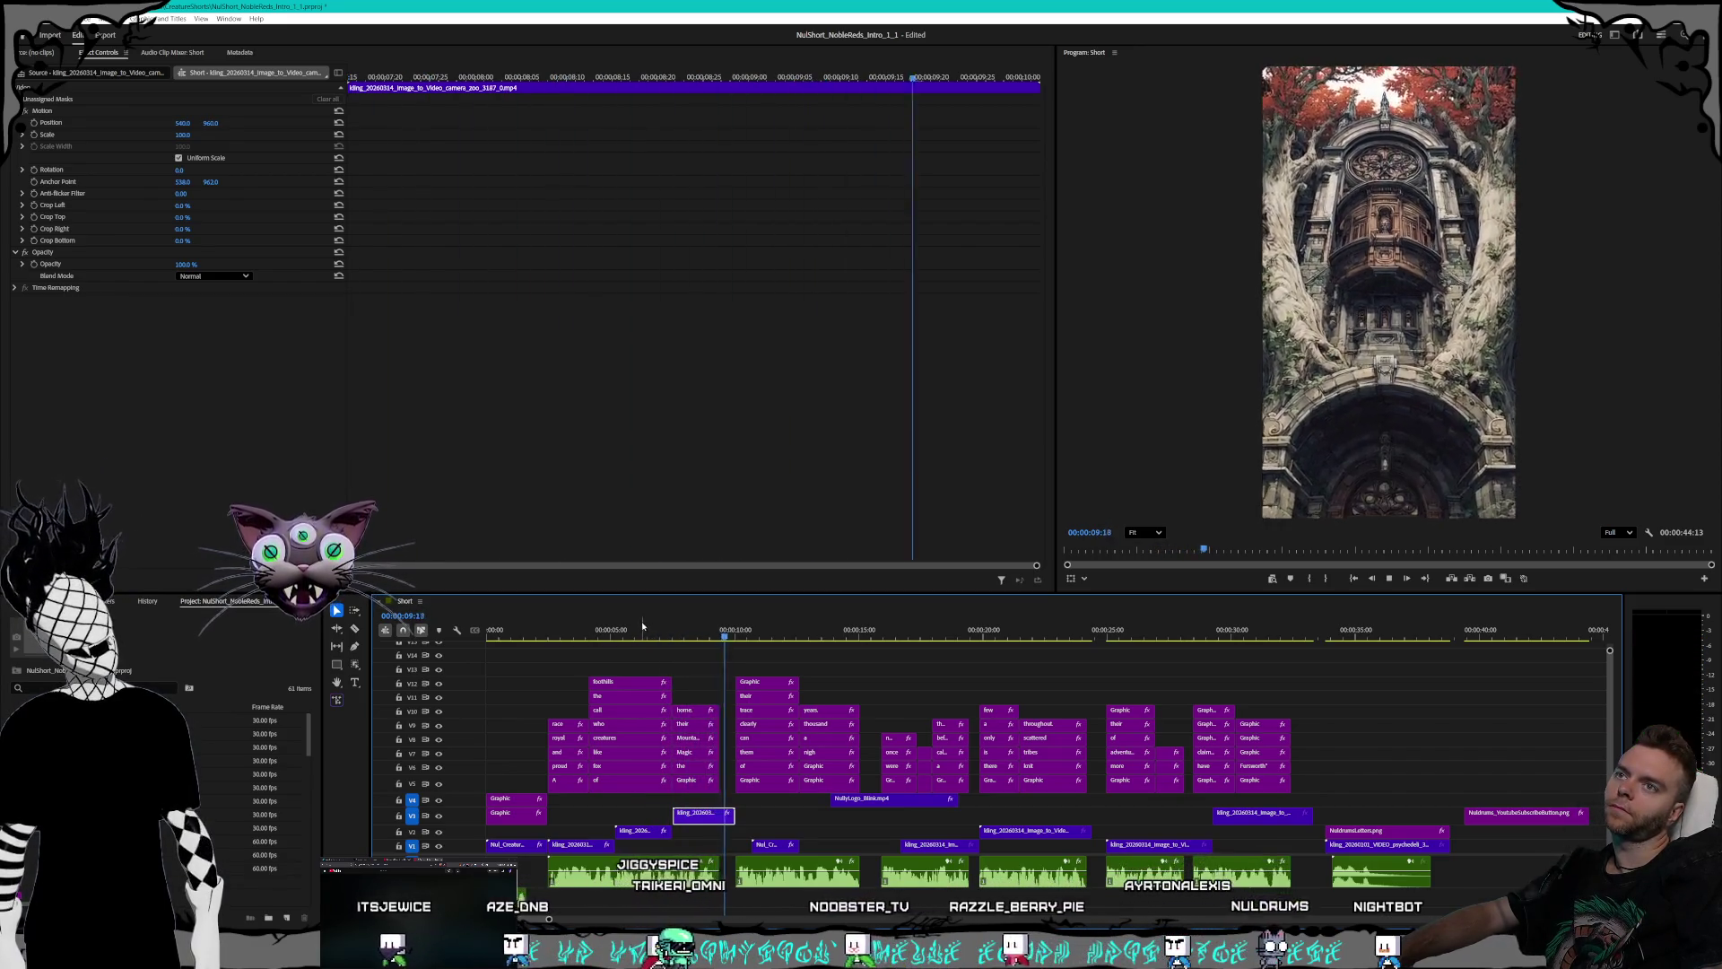
key("space")
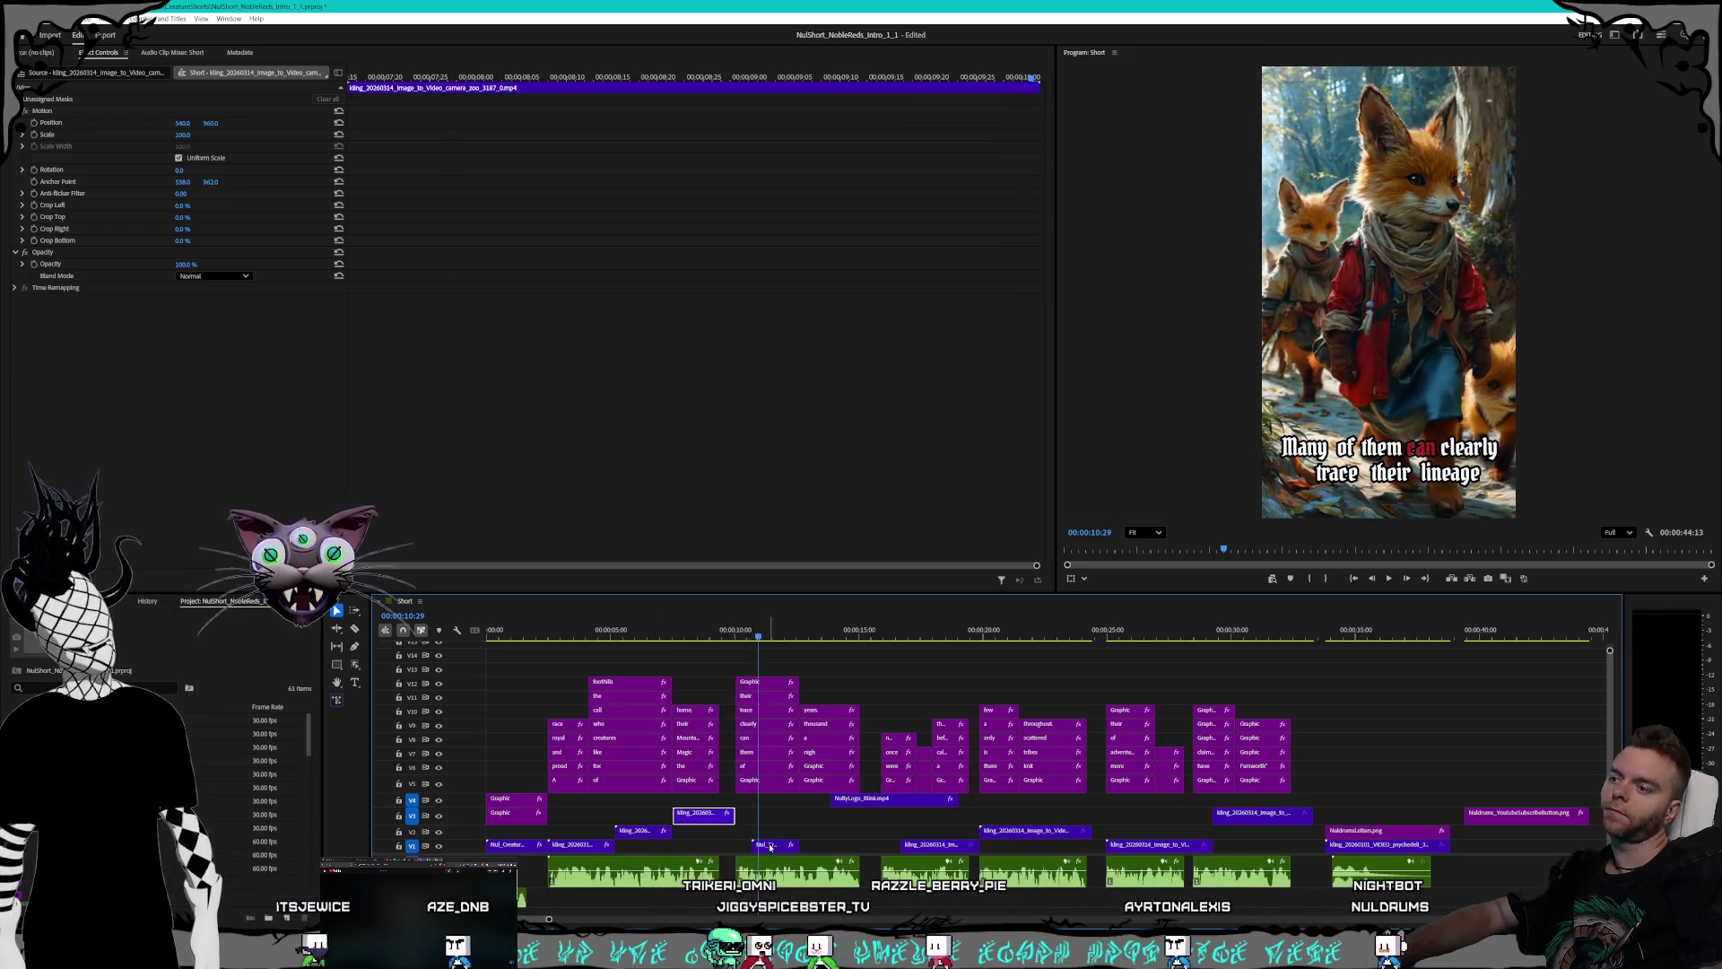
mouse_move(769, 847)
left_mouse_down()
mouse_move(754, 847)
mouse_move(818, 846)
left_mouse_up()
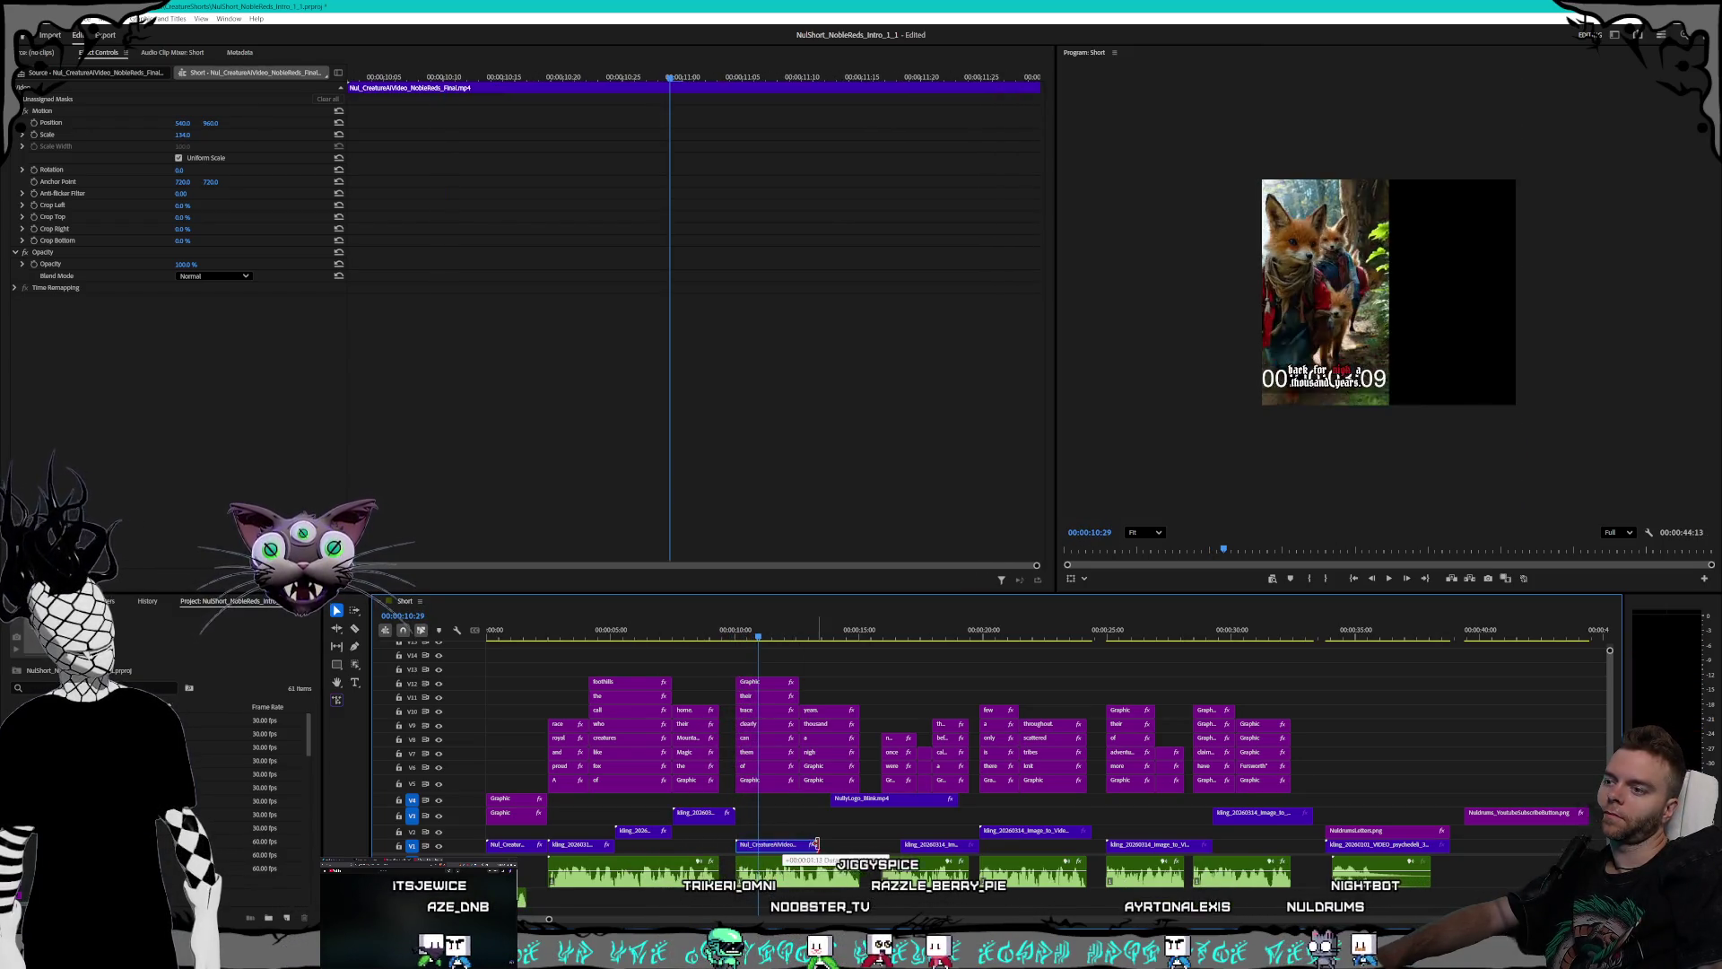
key("space")
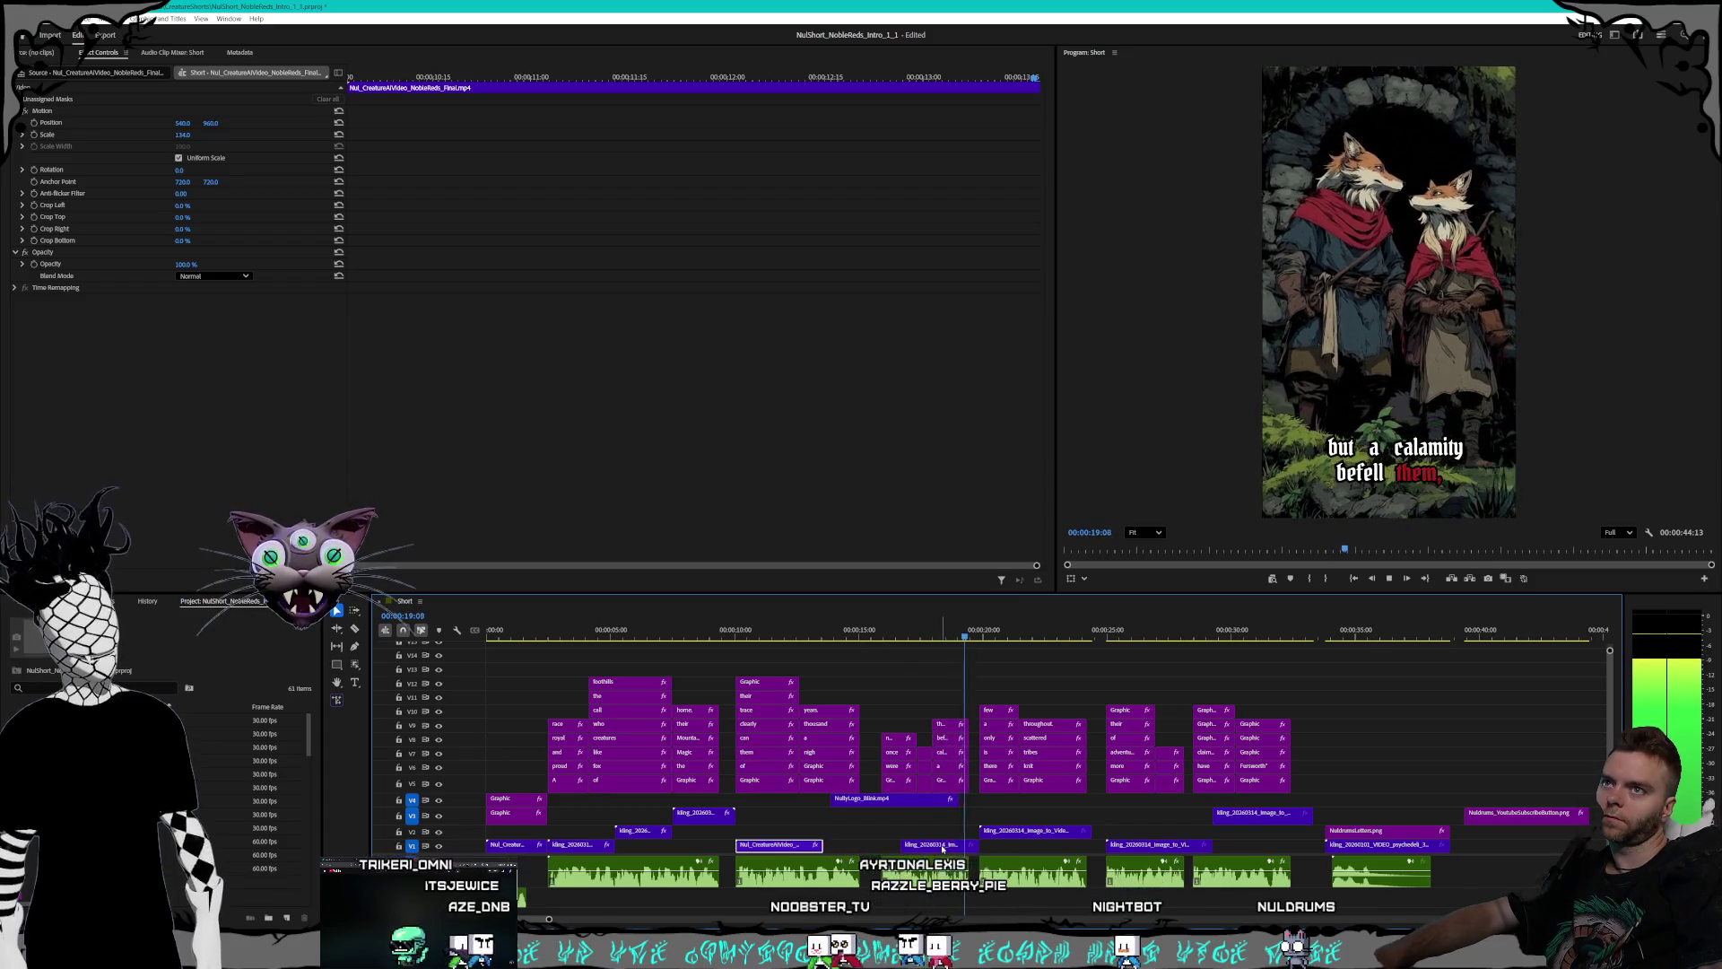
- Shift the V1 Kling clip left and move the city street clip down onto V1
left_click_drag(943, 848, 871, 832)
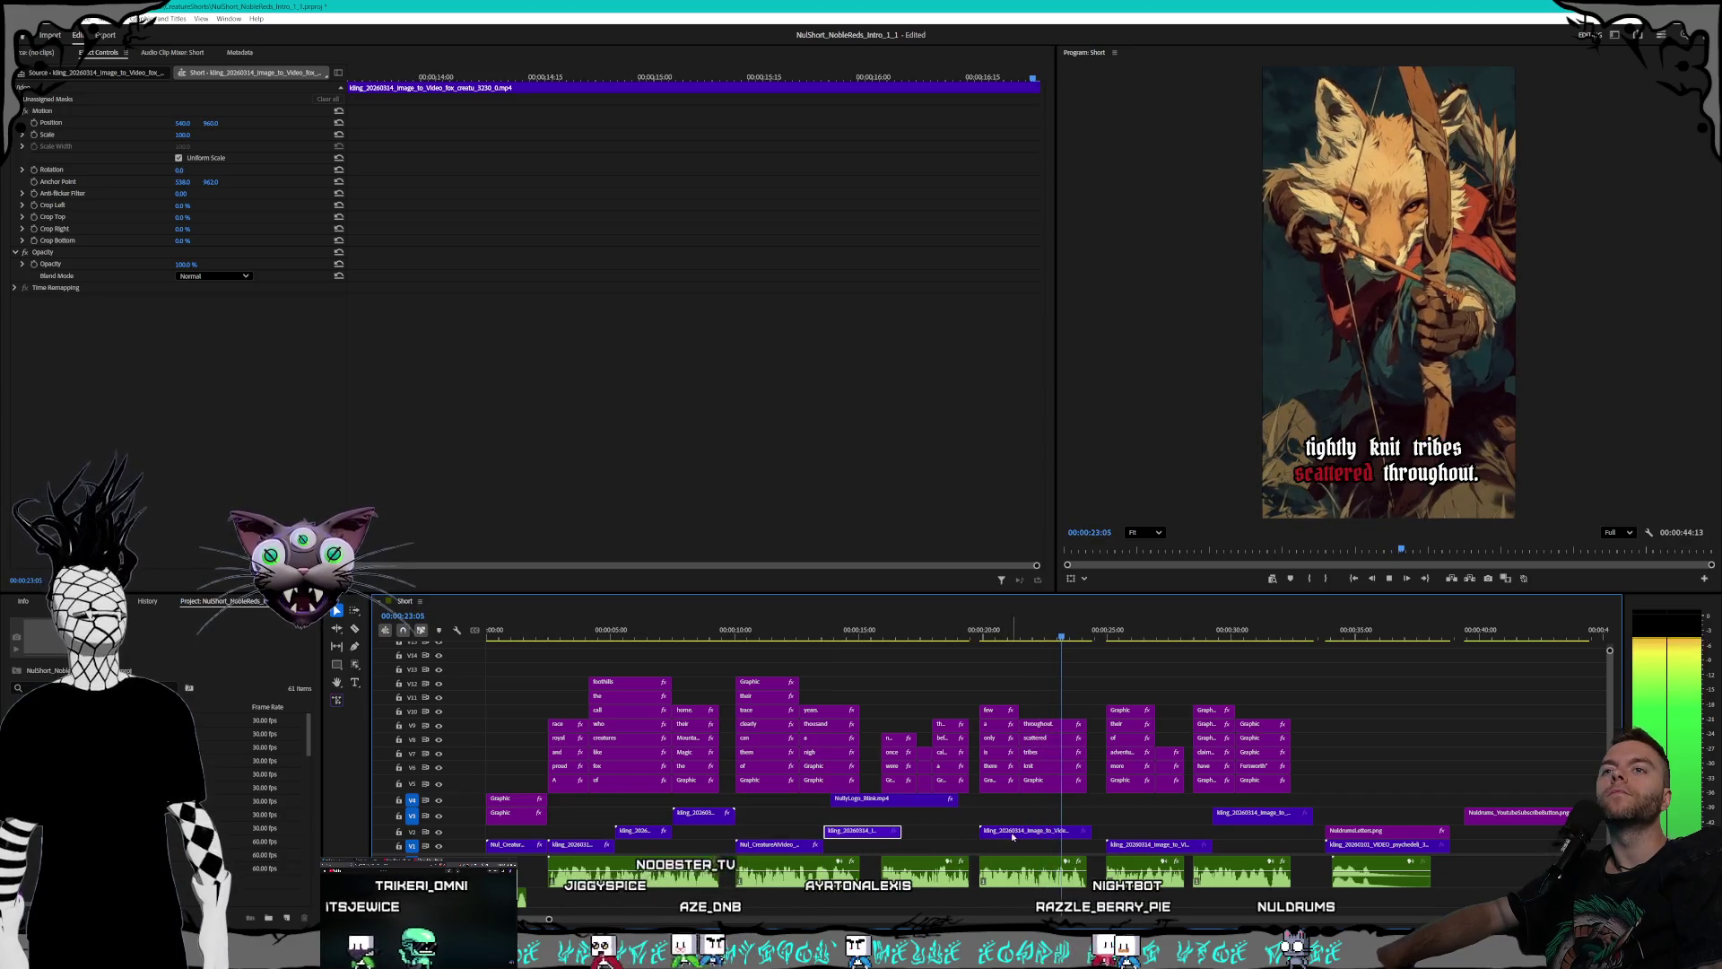
left_click(1023, 835)
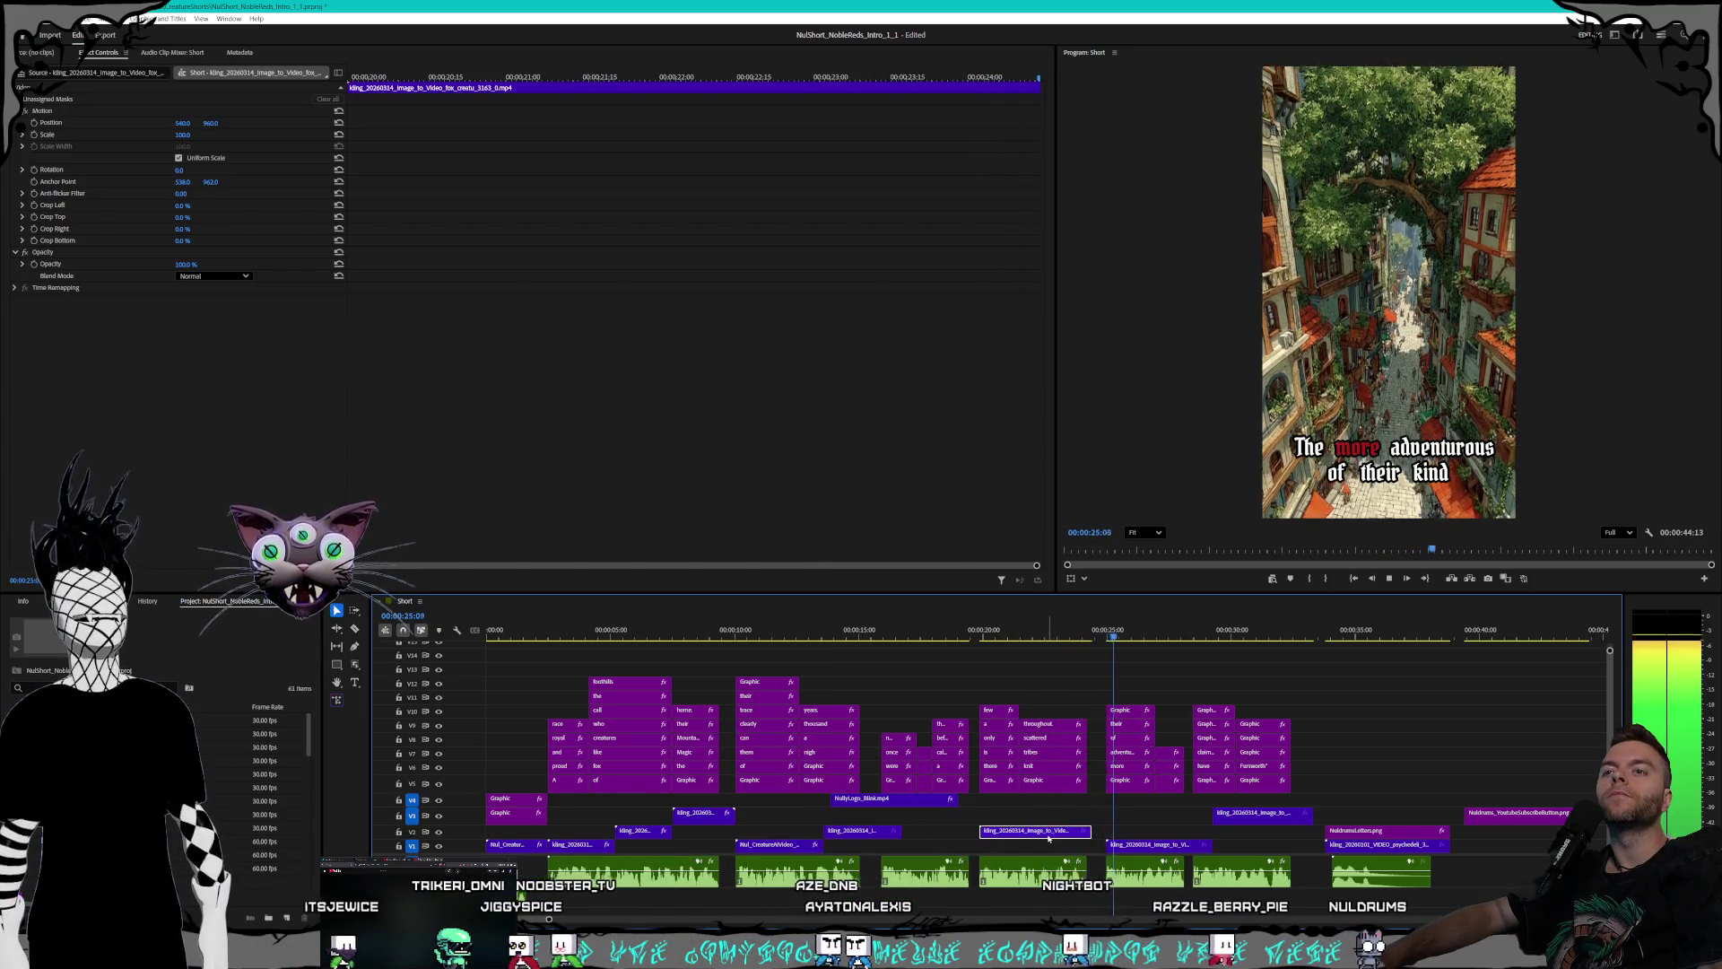
left_click_drag(1049, 837, 1014, 847)
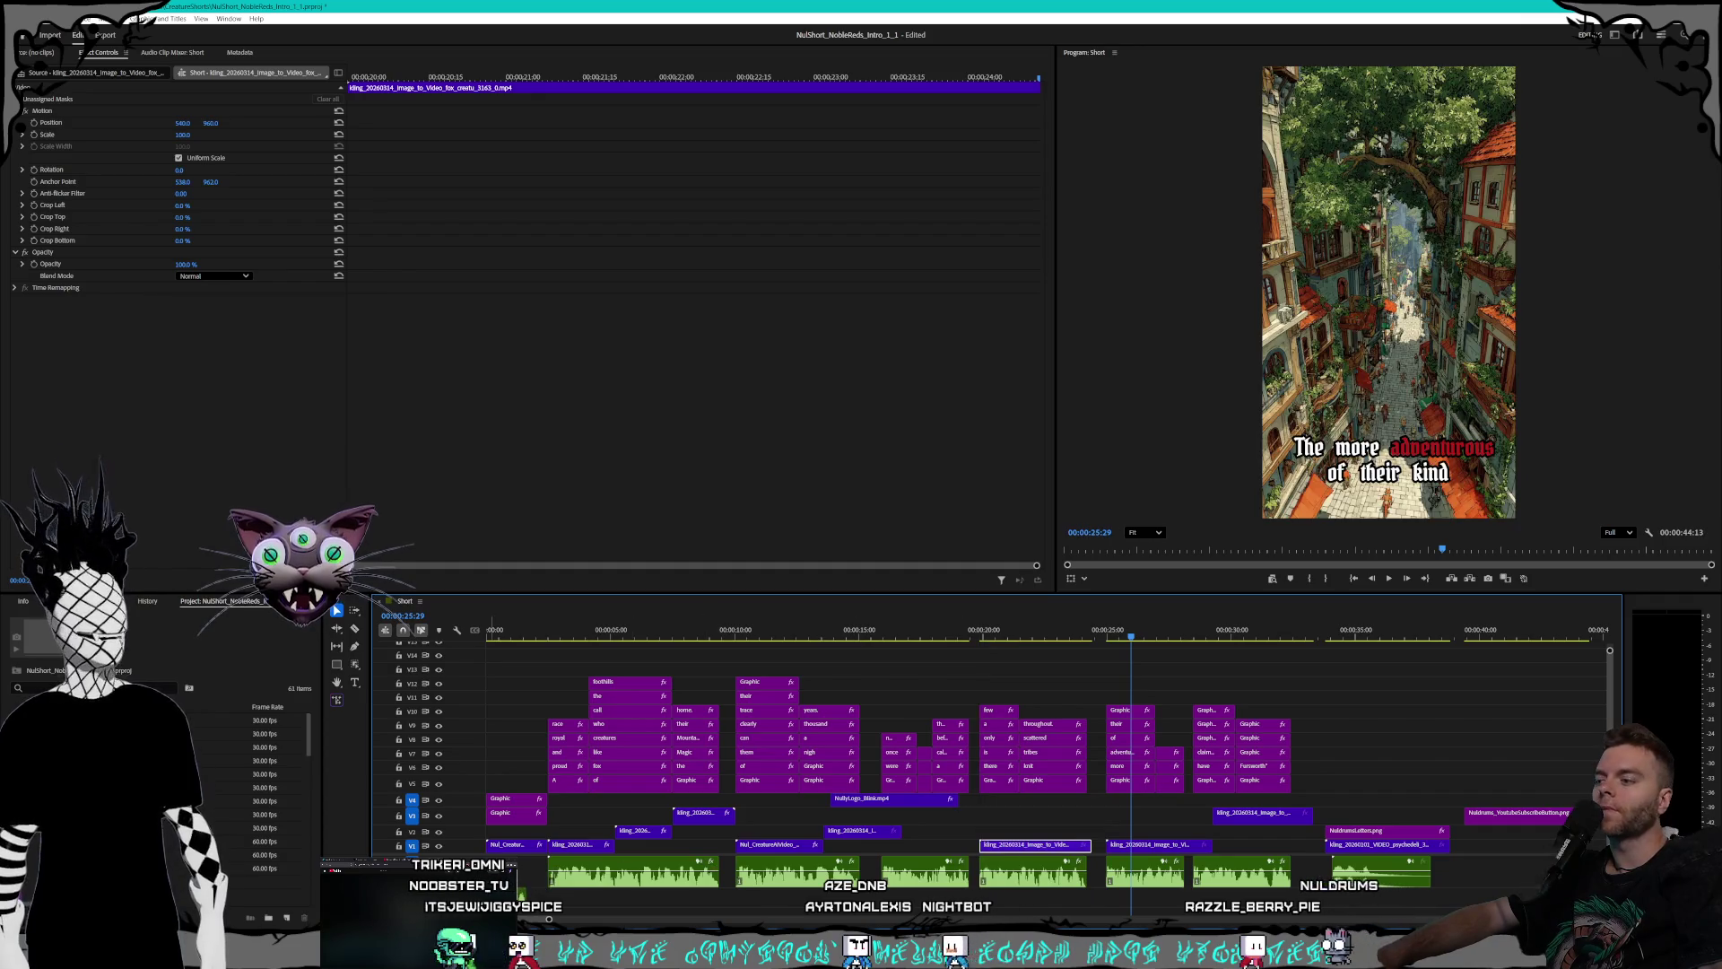
key("alt+Tab")
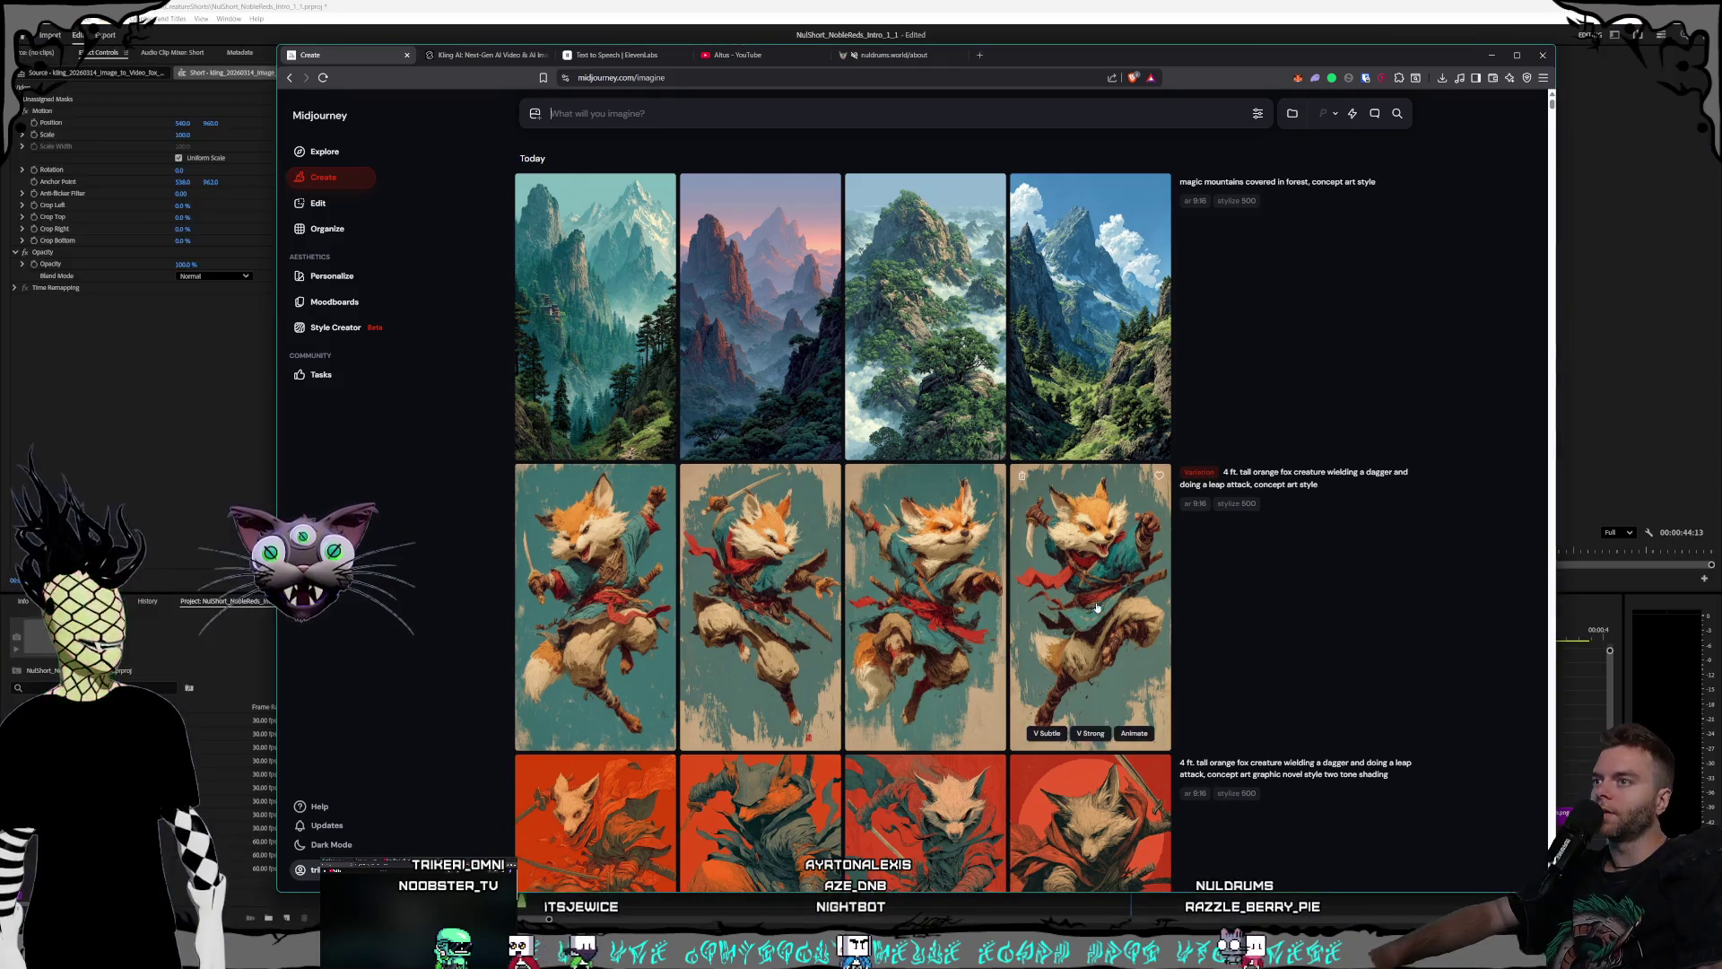
- Download the fox sword-raising video from Kling AI into the Noble Reds creatures folder
left_click(548, 60)
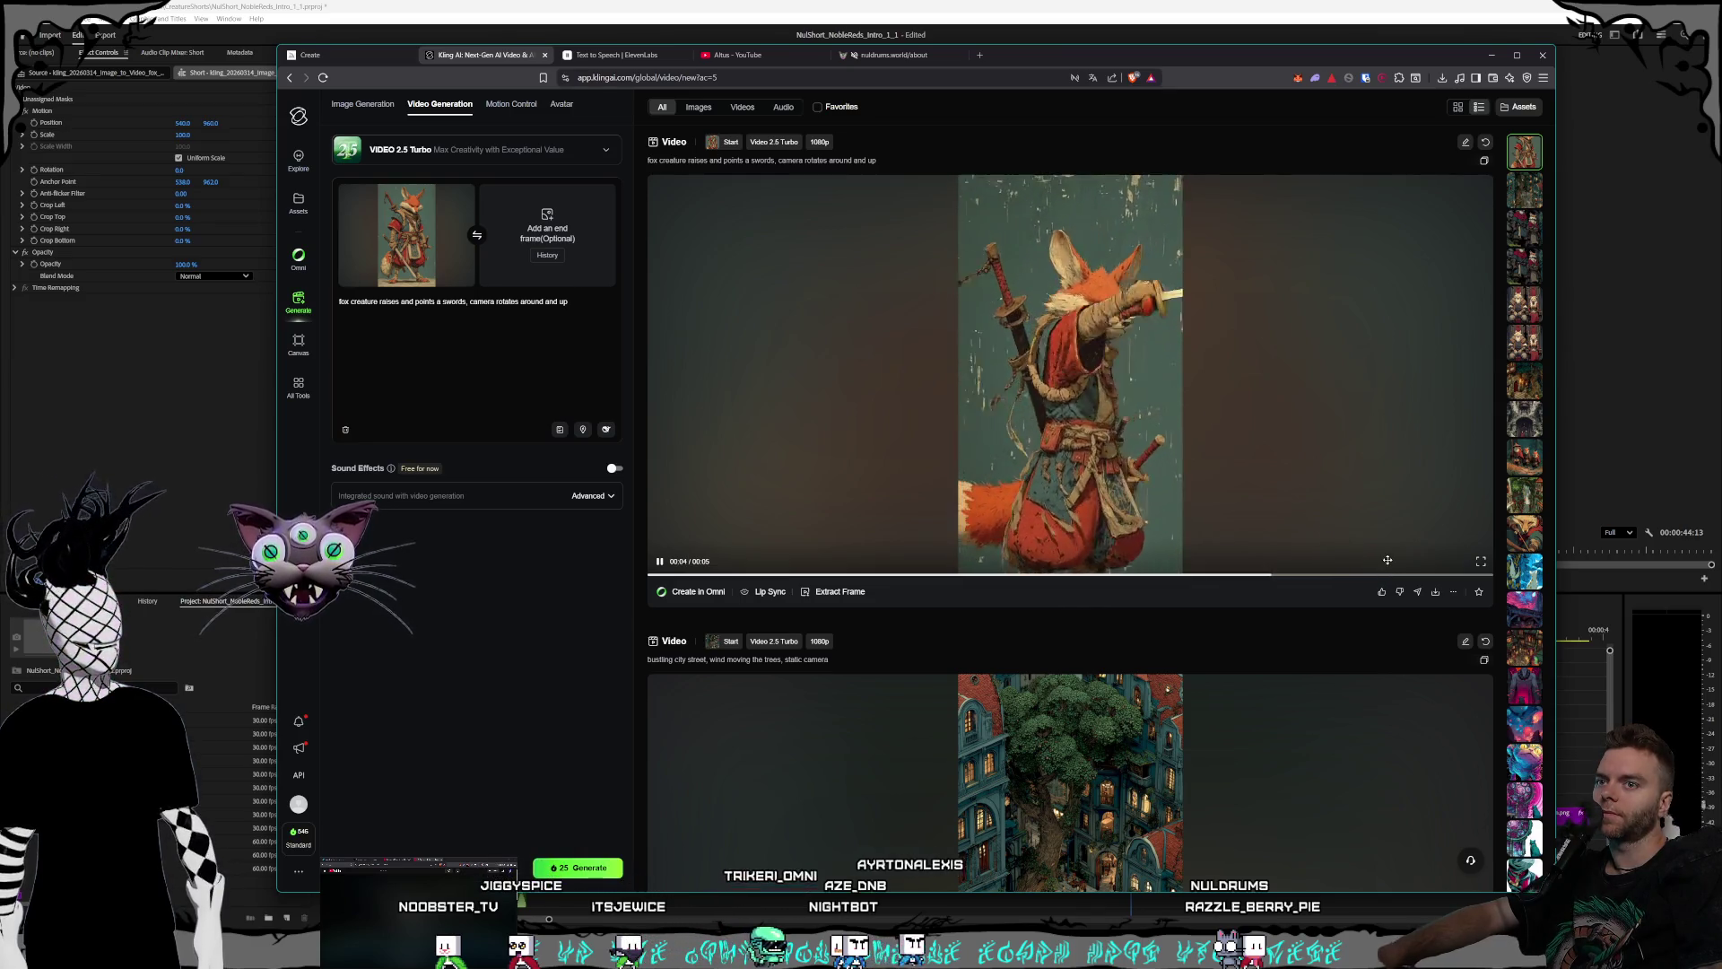
left_click(1436, 592)
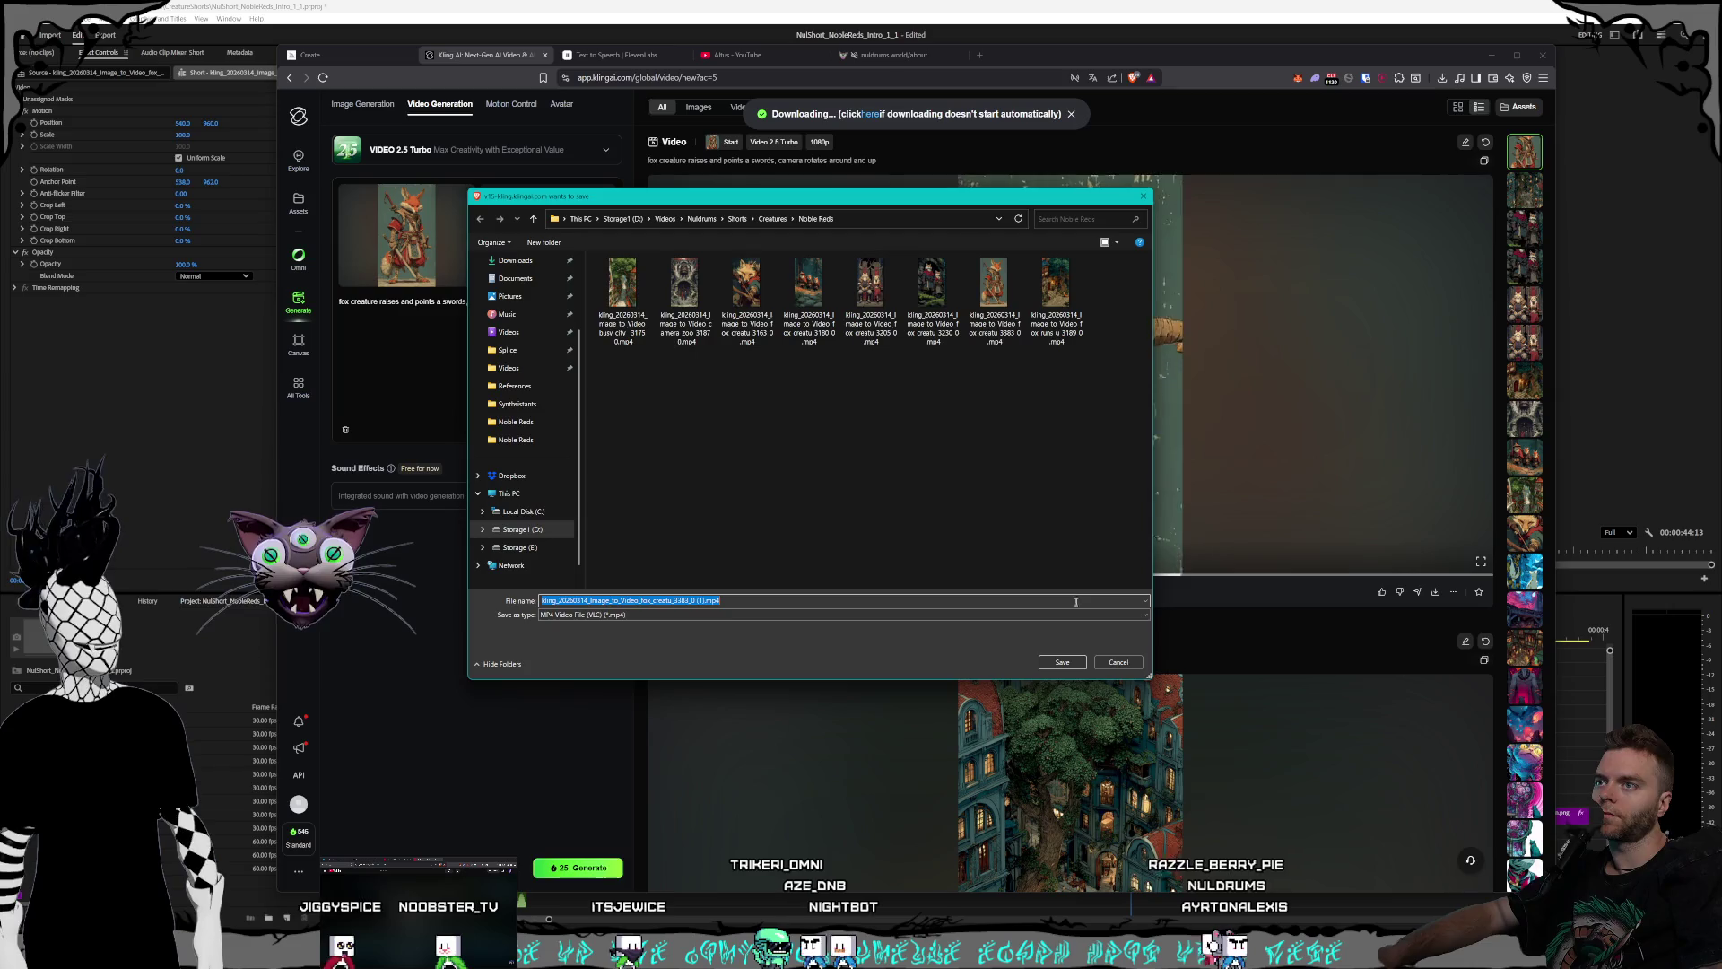
key("Escape")
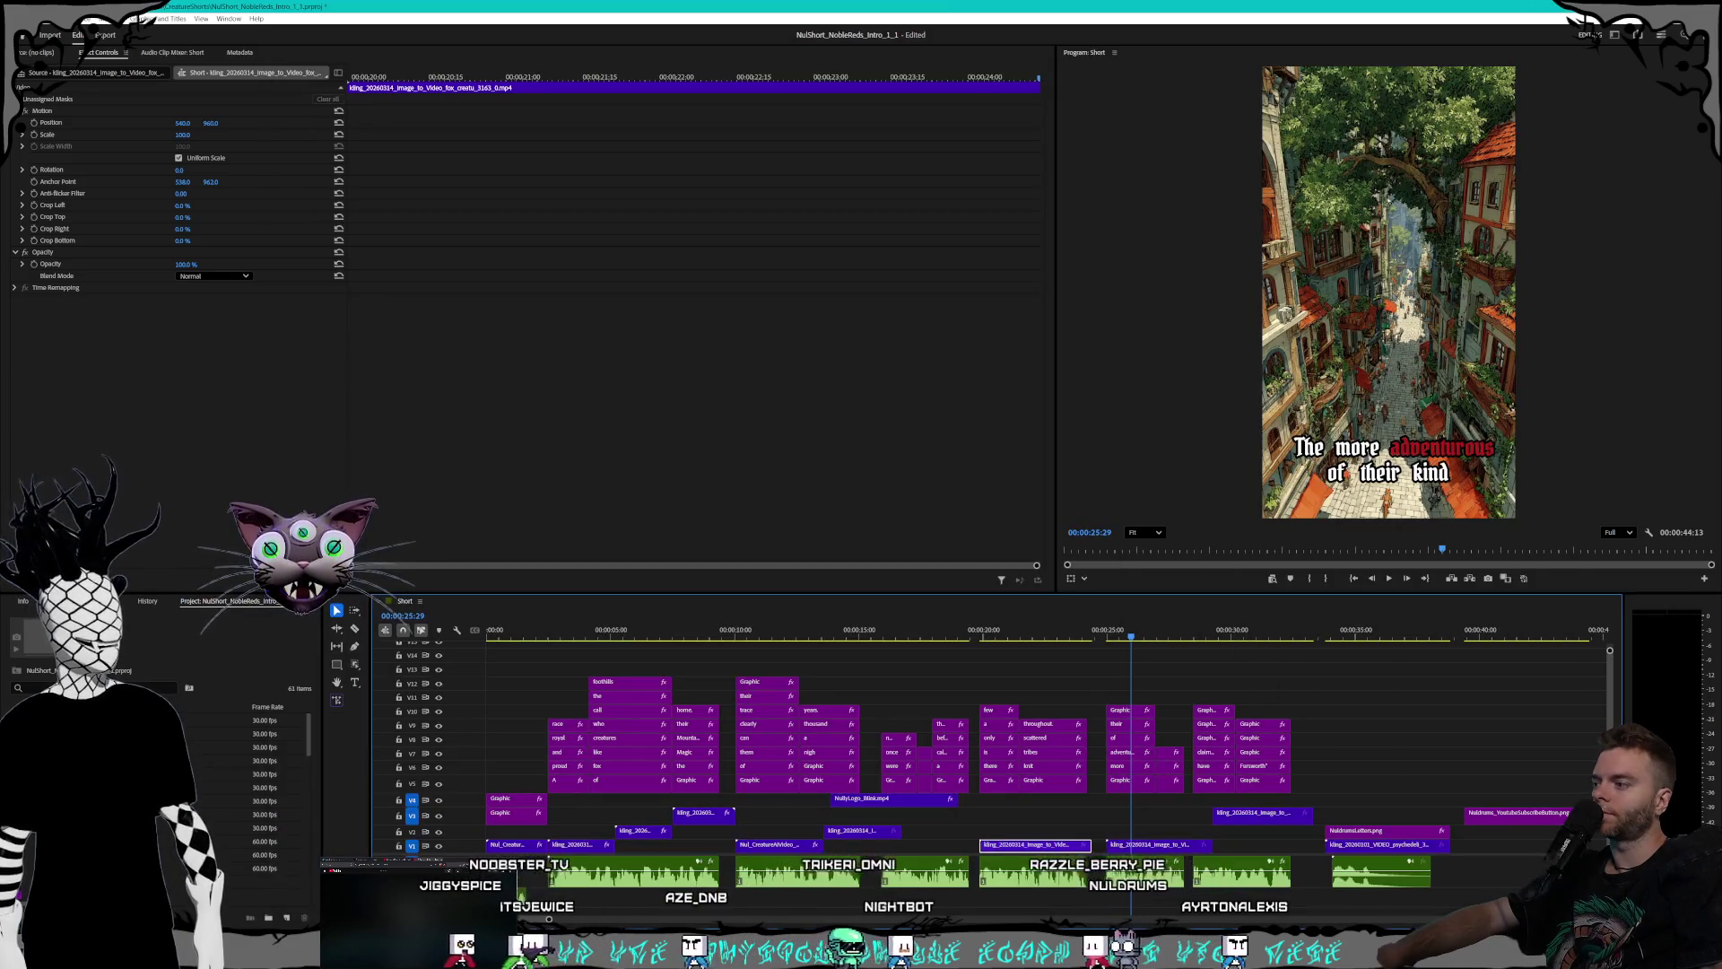
- Drag the sword-raising fox MP4 from the Noble Reds folder onto the Premiere timeline near 35 seconds
key("alt+Tab")
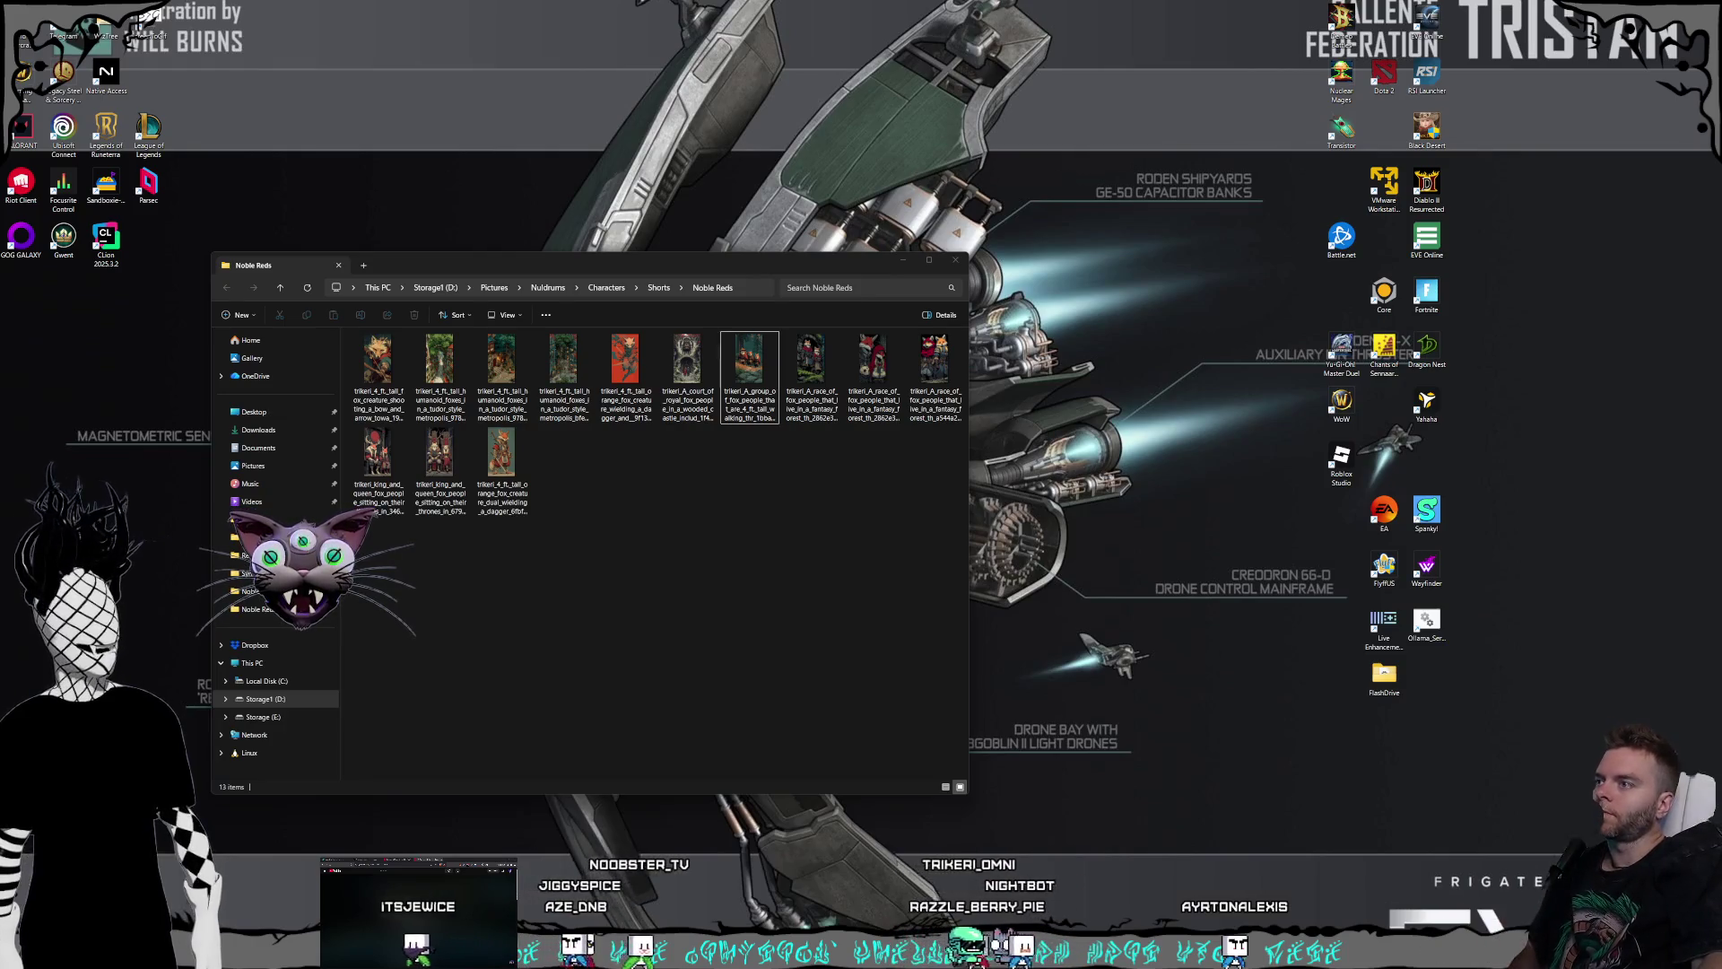
key("alt+Tab")
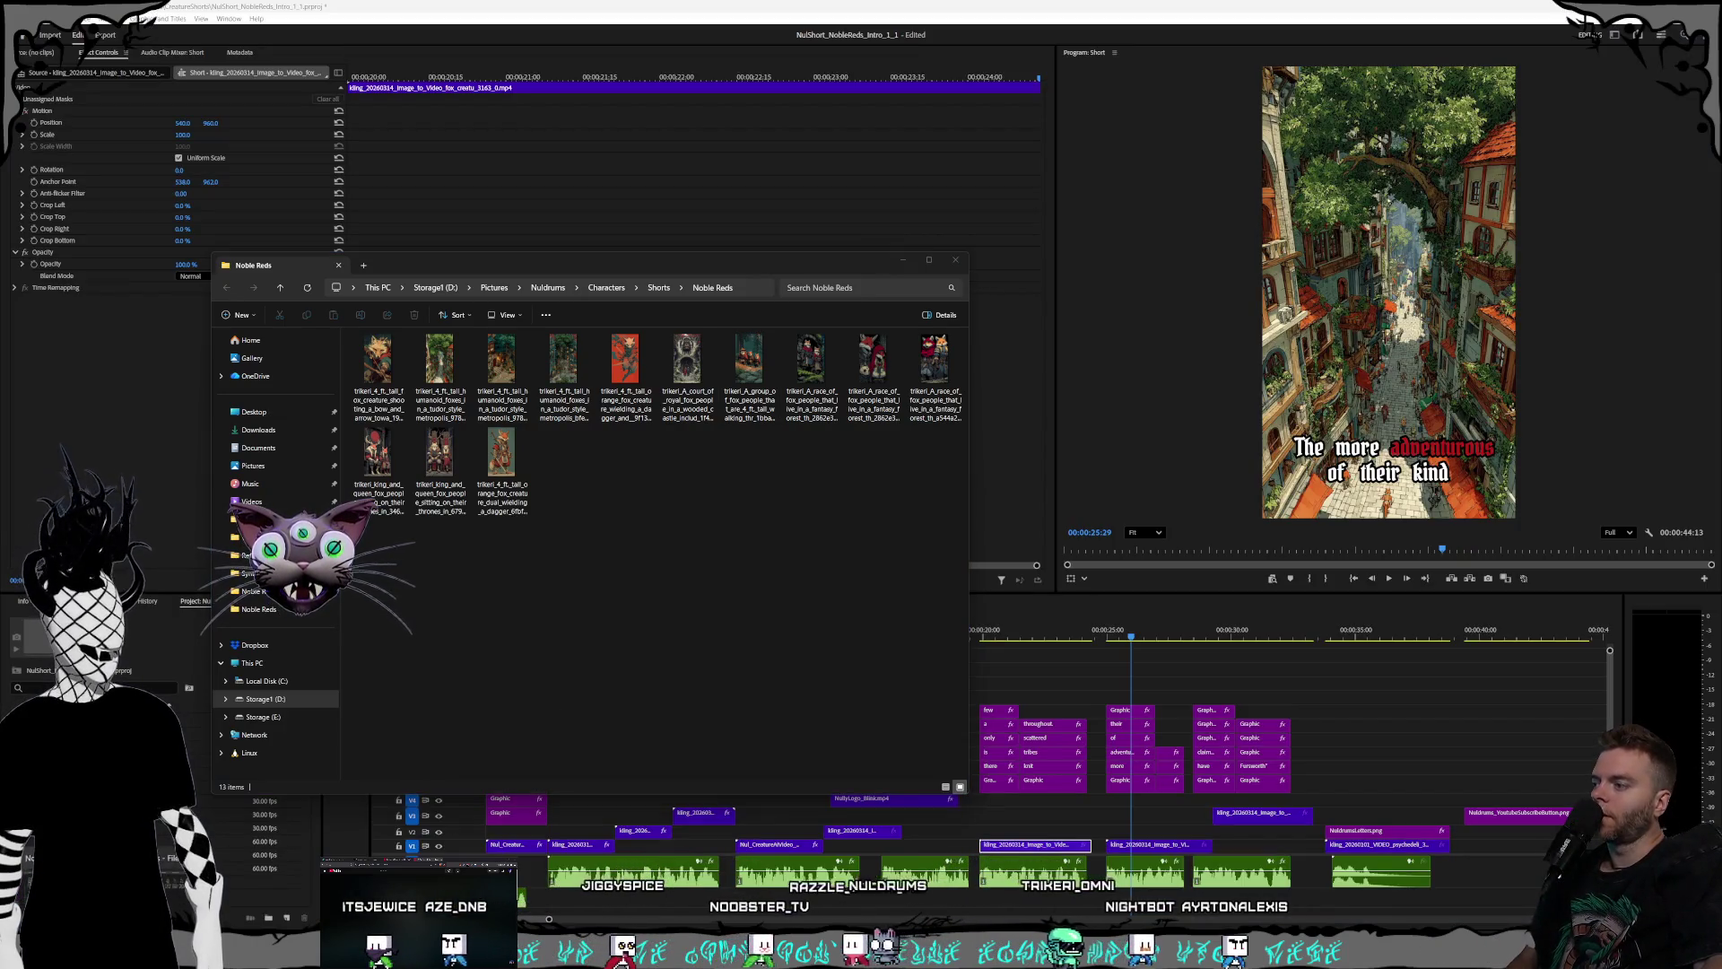
key("alt+Tab")
left_click(1343, 319)
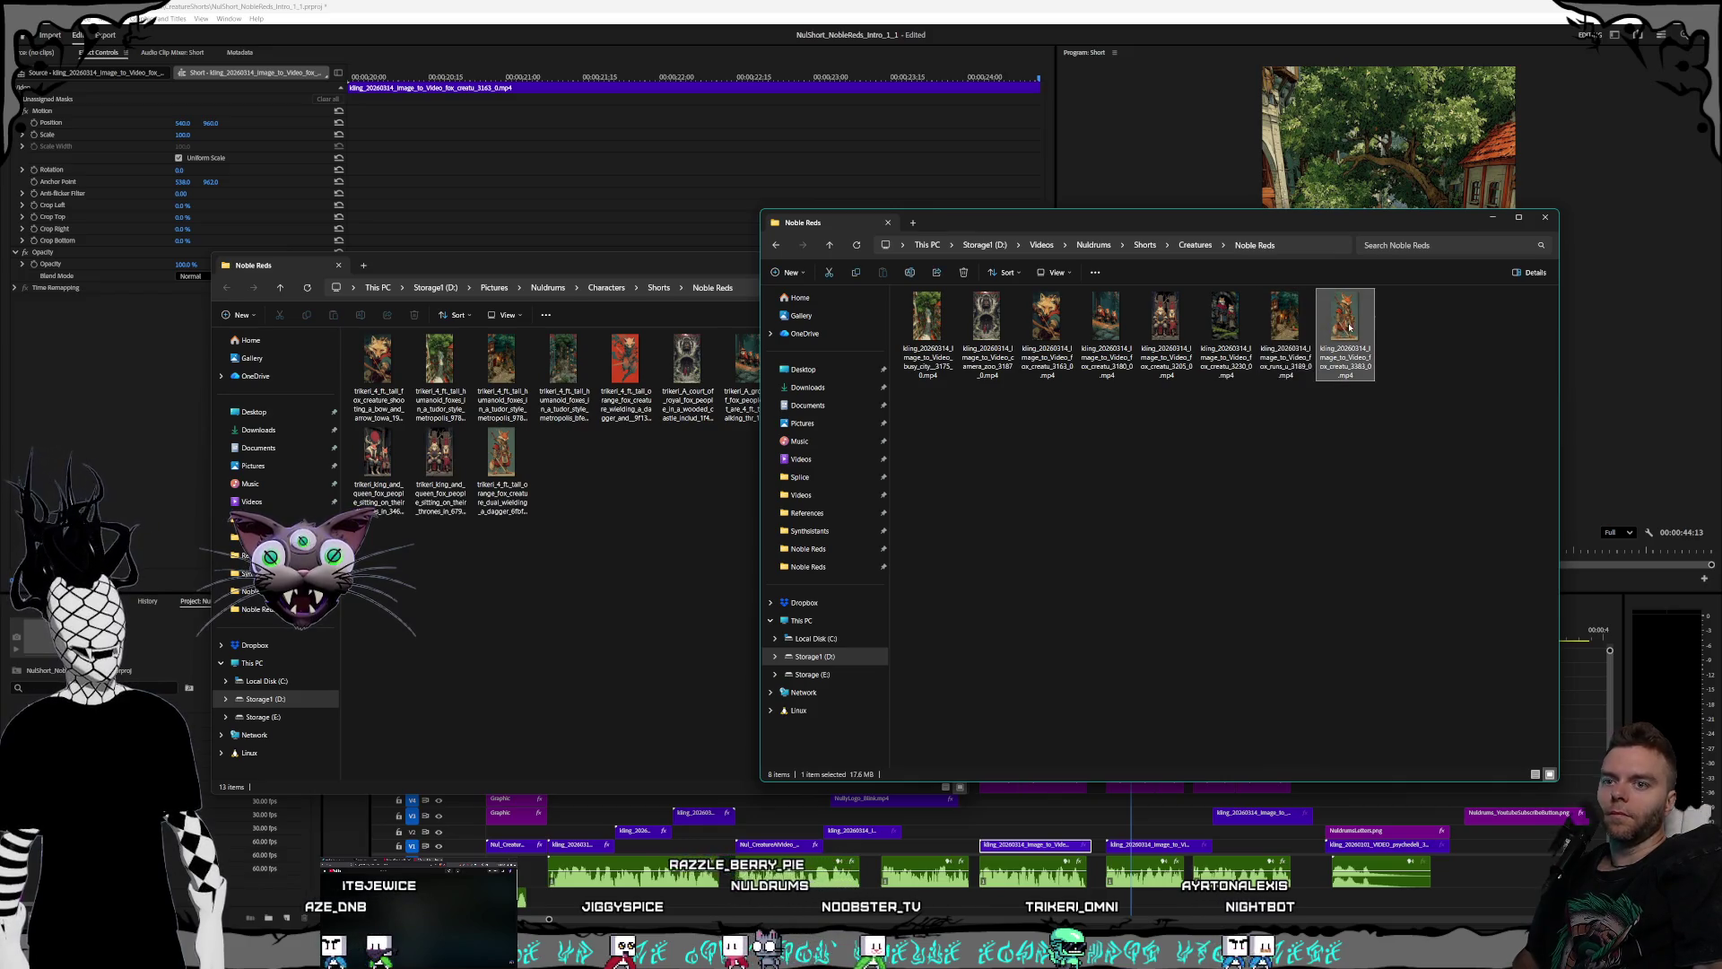
left_click_drag(1255, 222, 881, 111)
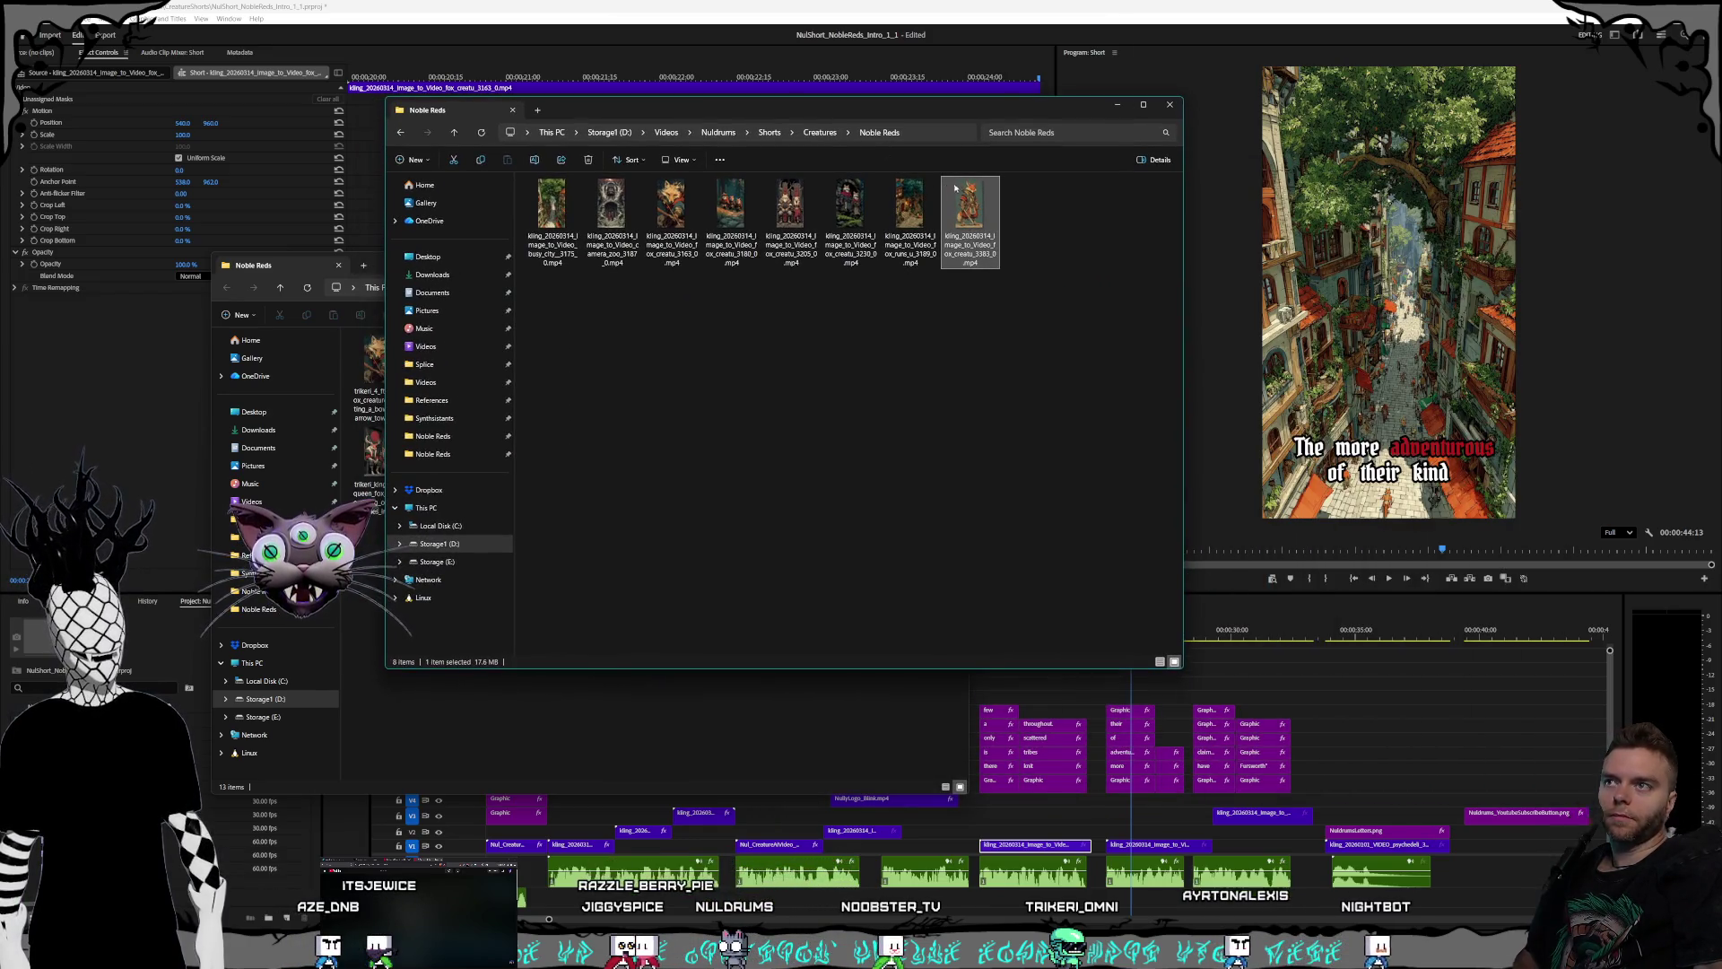
mouse_move(955, 186)
left_mouse_down()
mouse_move(1360, 810)
mouse_move(1341, 783)
left_mouse_up()
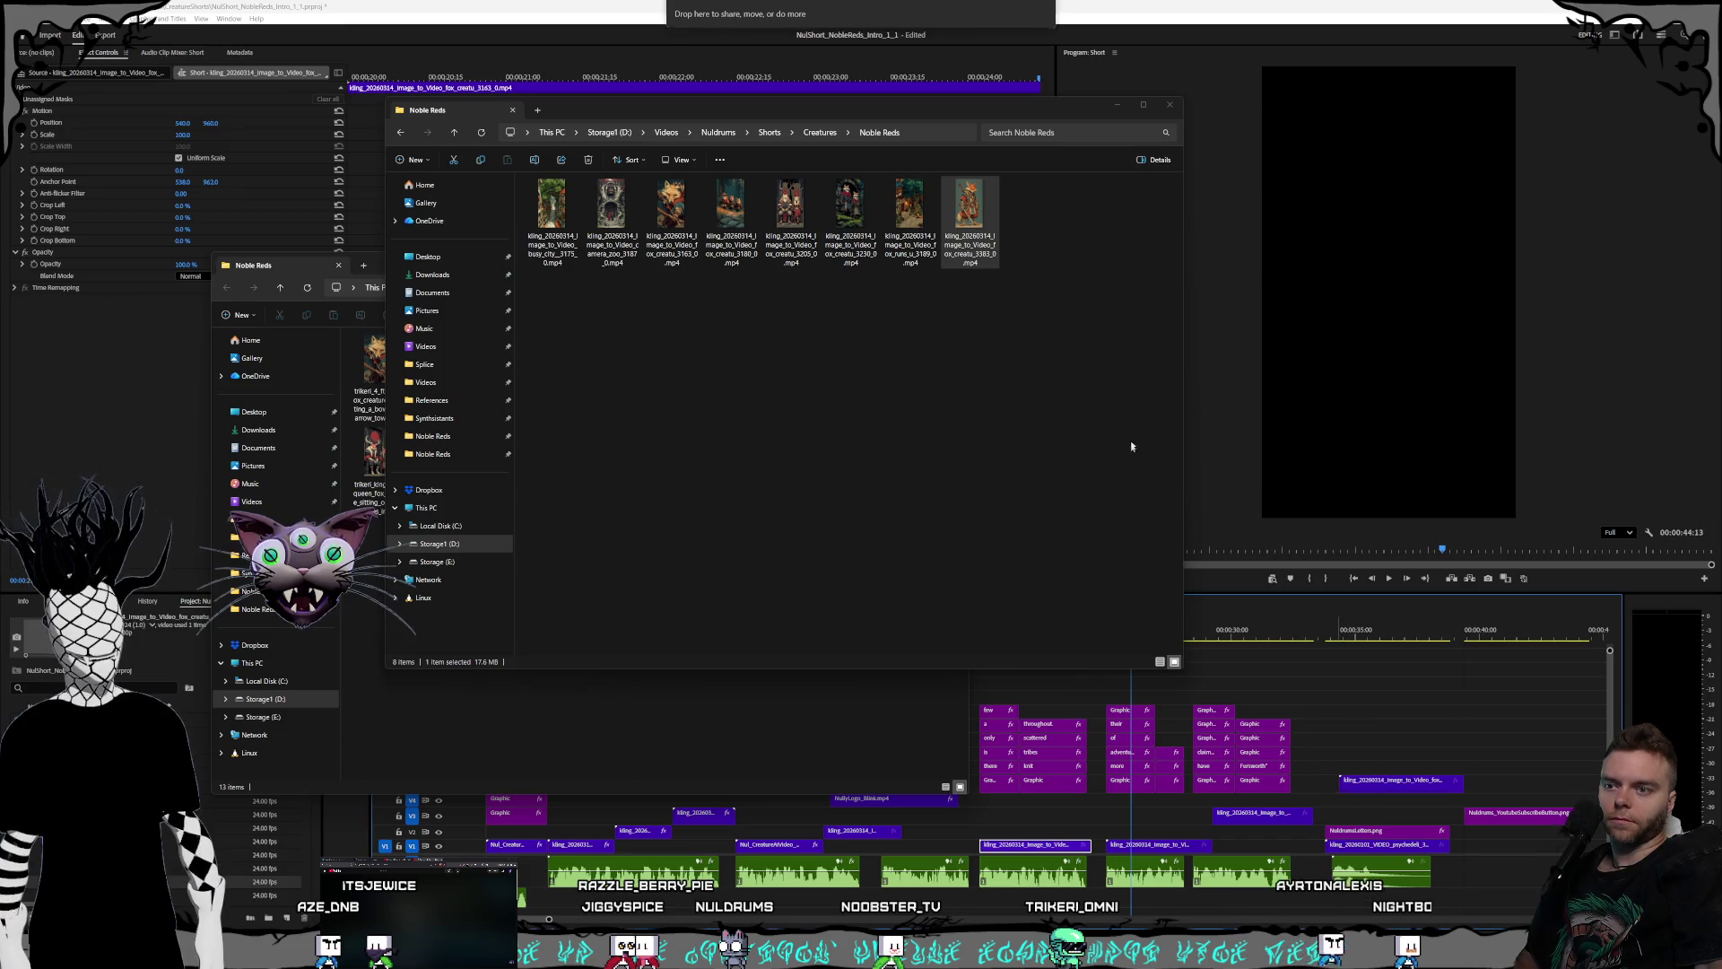
left_click(1055, 4)
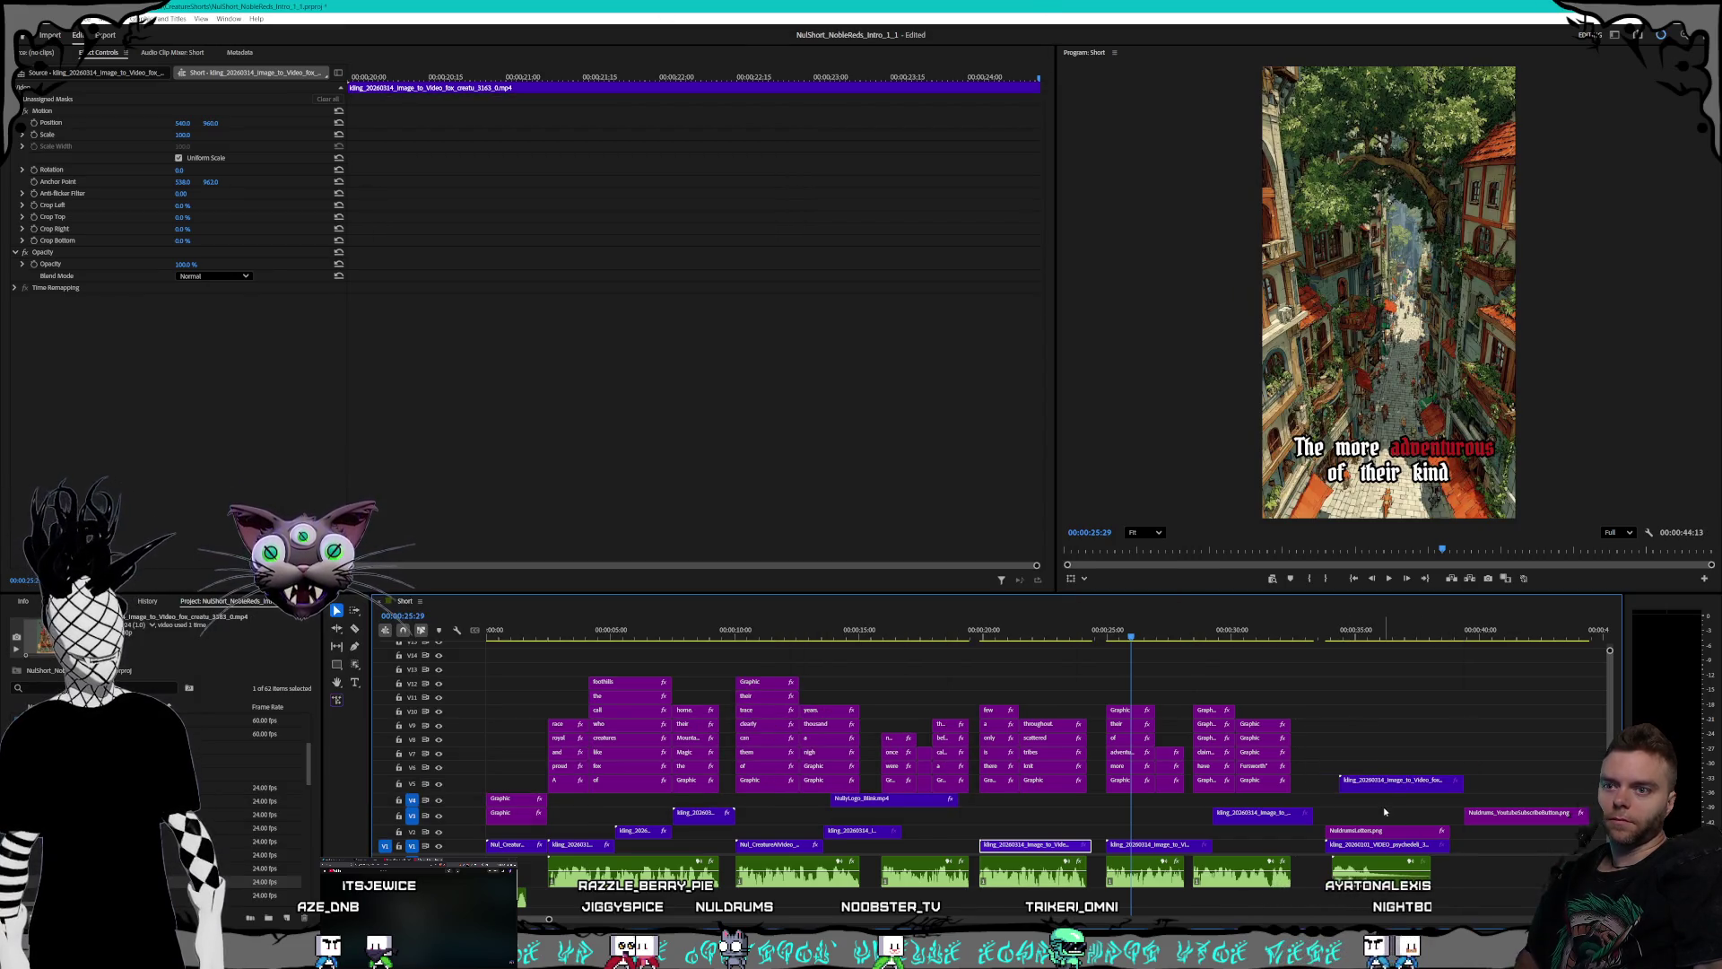
- Move the fox sword clip to V2 near 15 seconds and set its speed to 170%
left_click_drag(1398, 782, 965, 836)
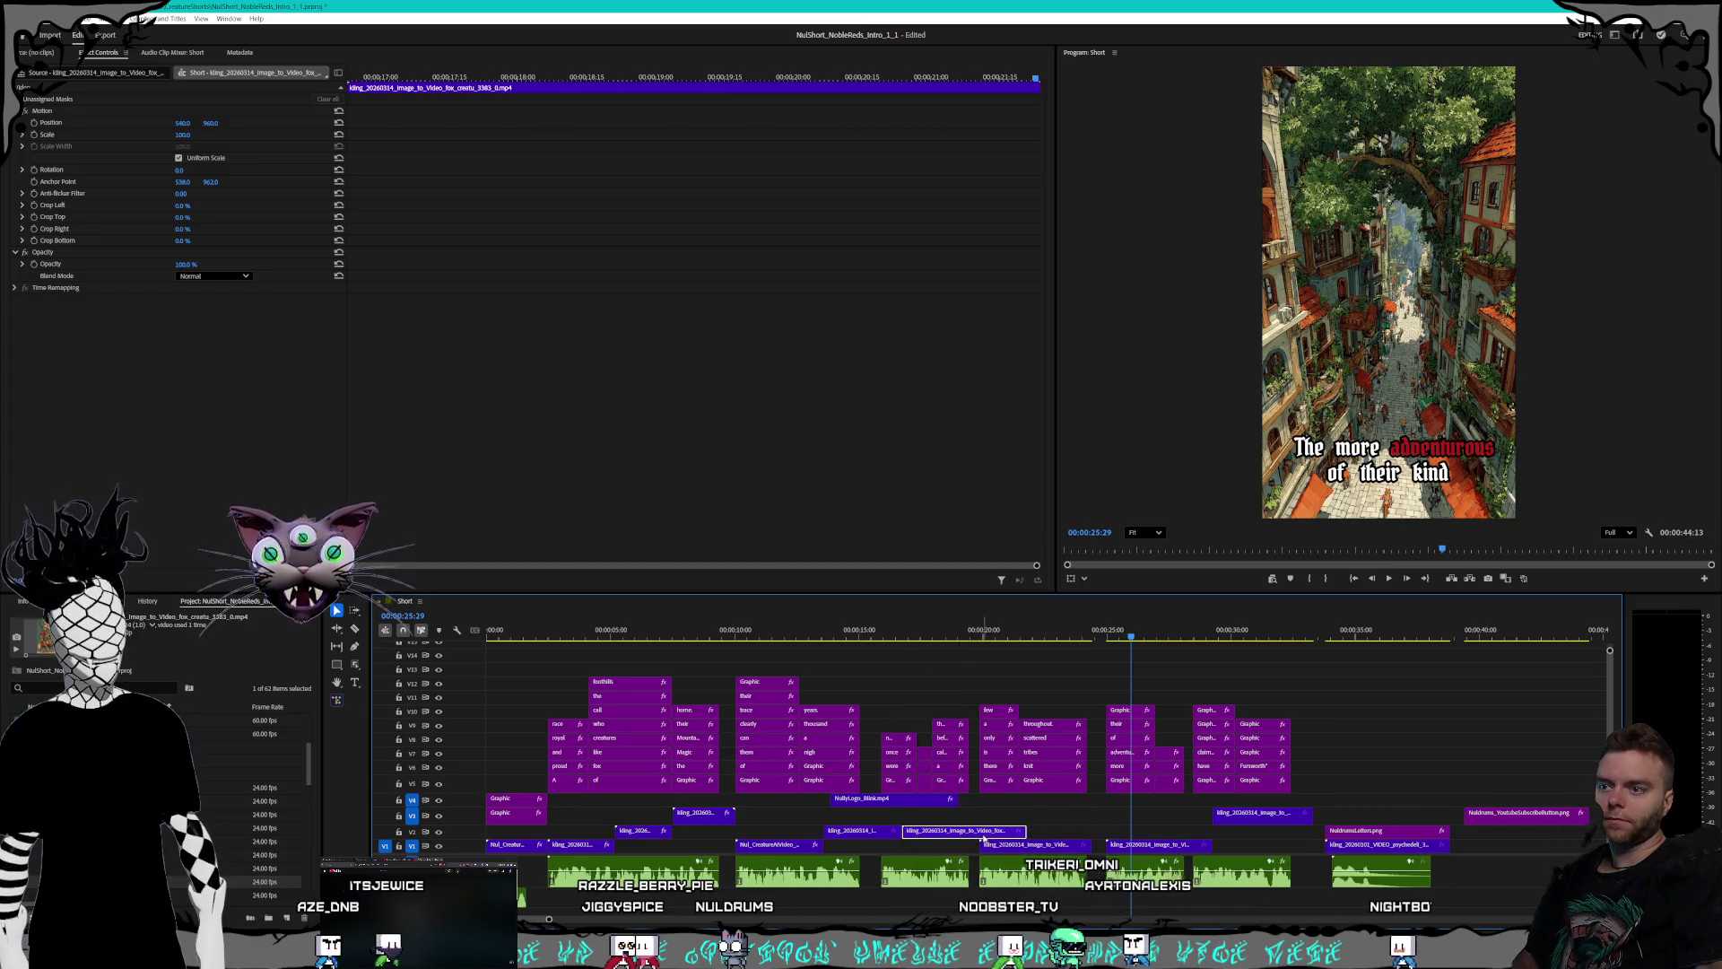
right_click(984, 838)
left_click(1036, 616)
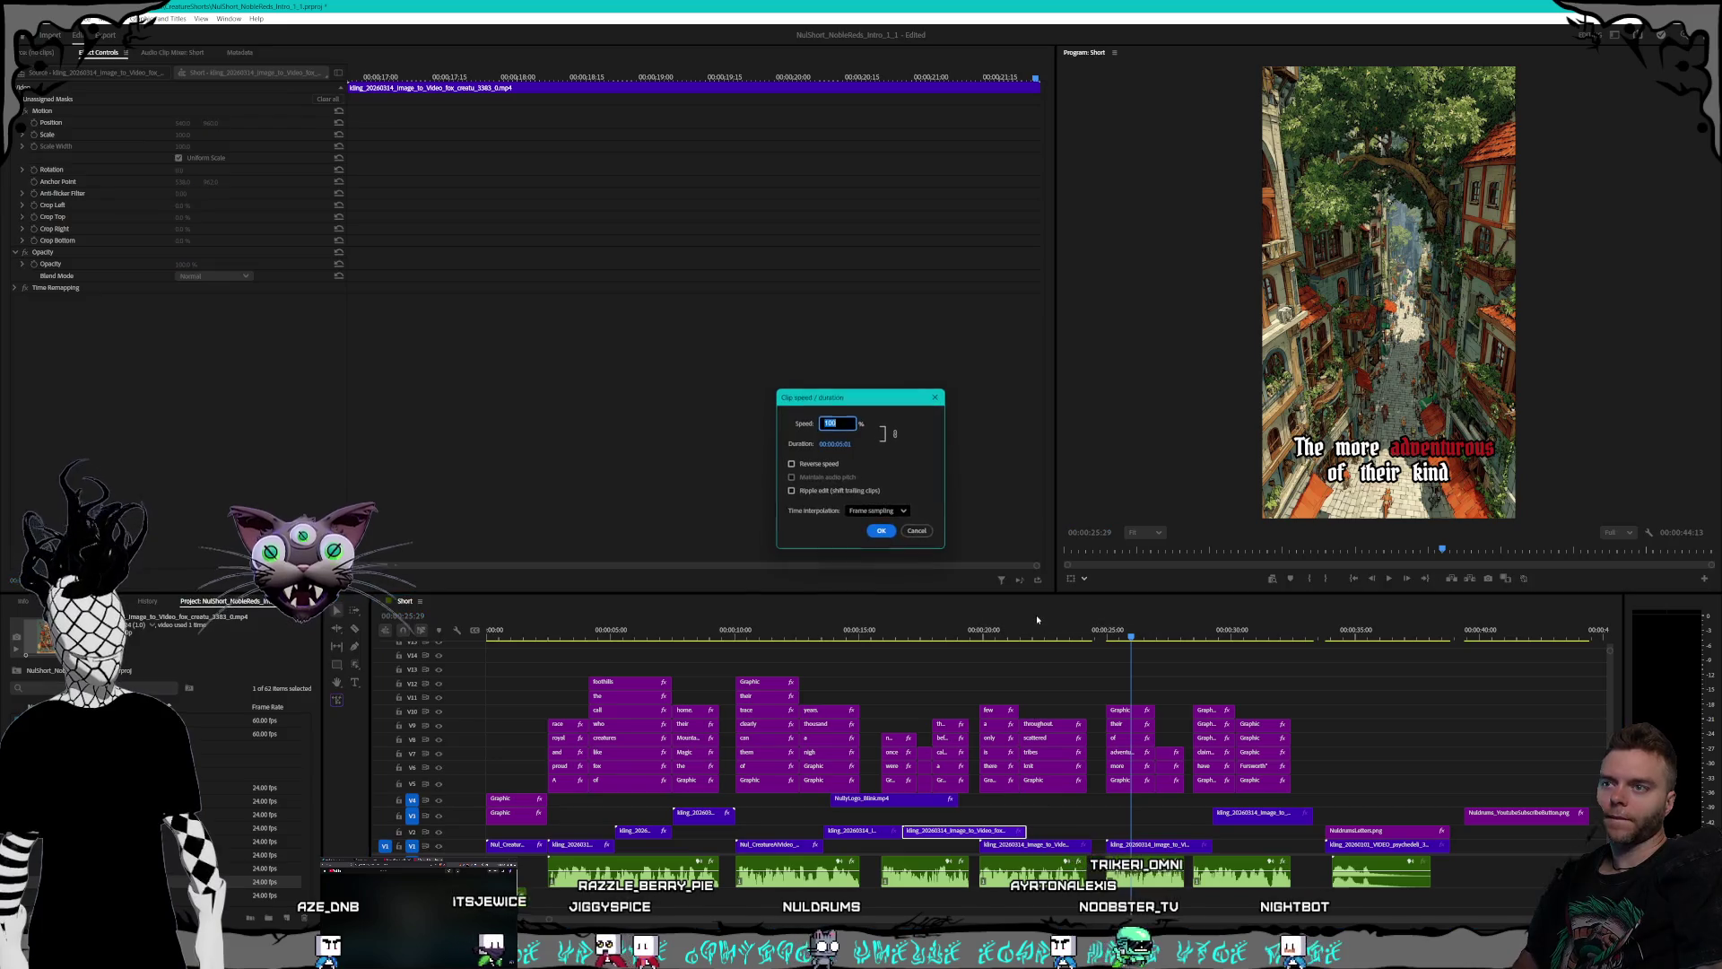
type("180")
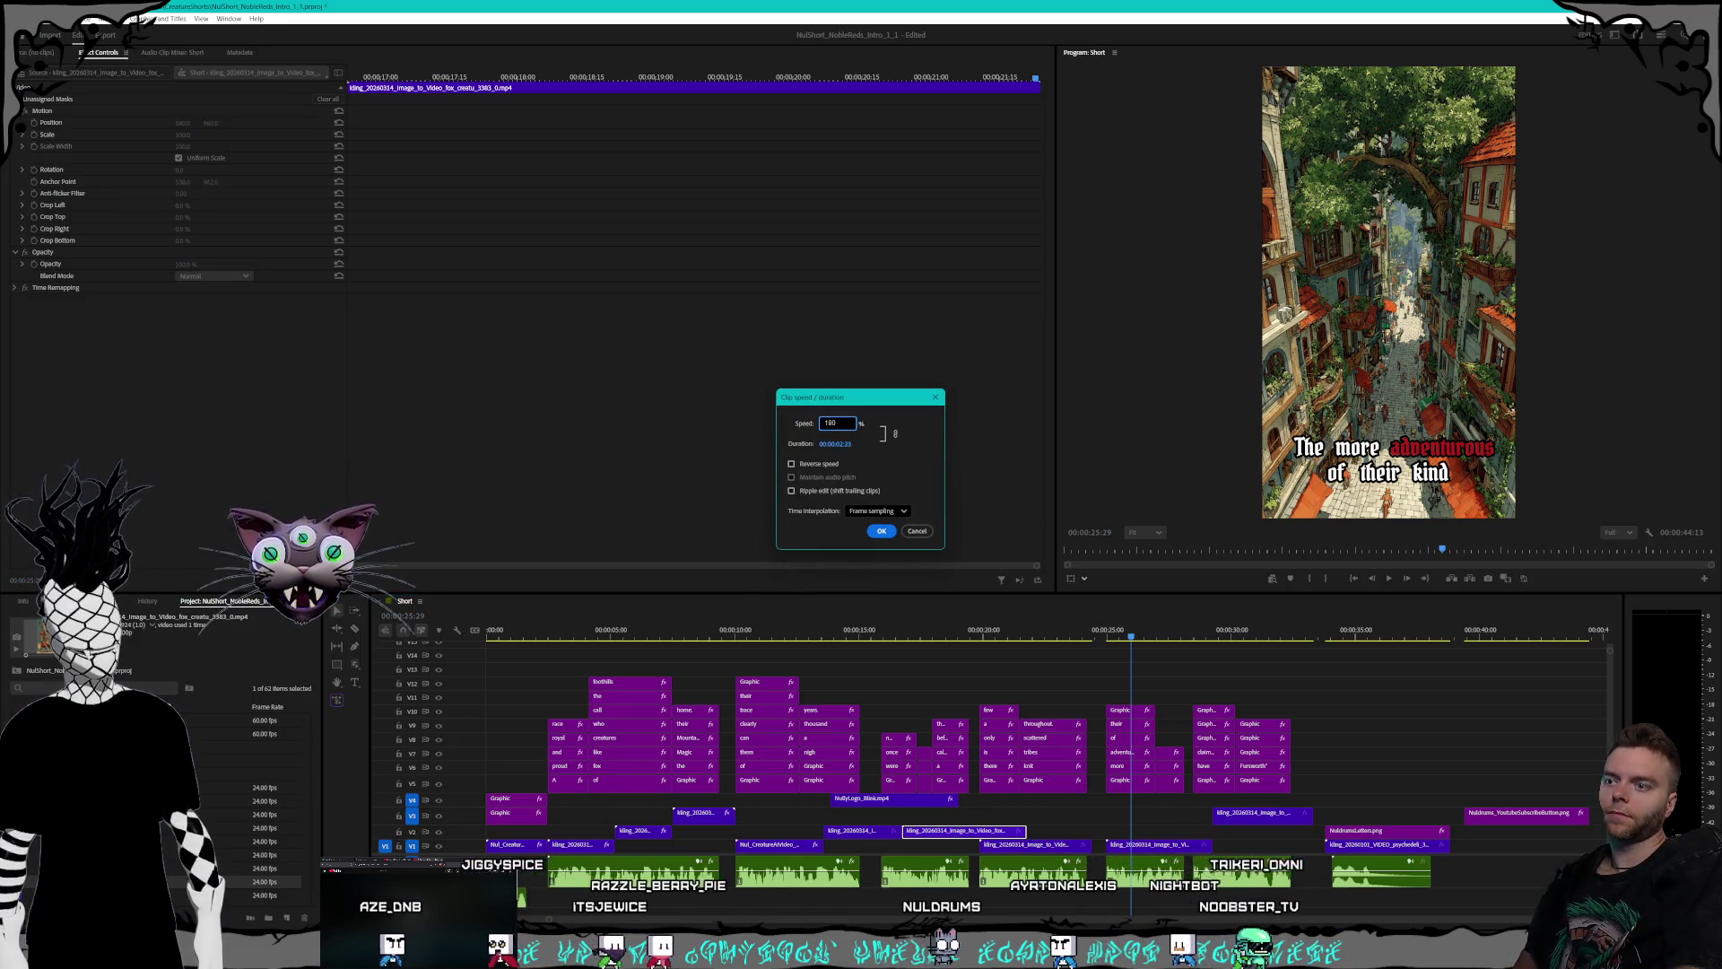
key("BackSpace")
key("BackSpace")
type("70")
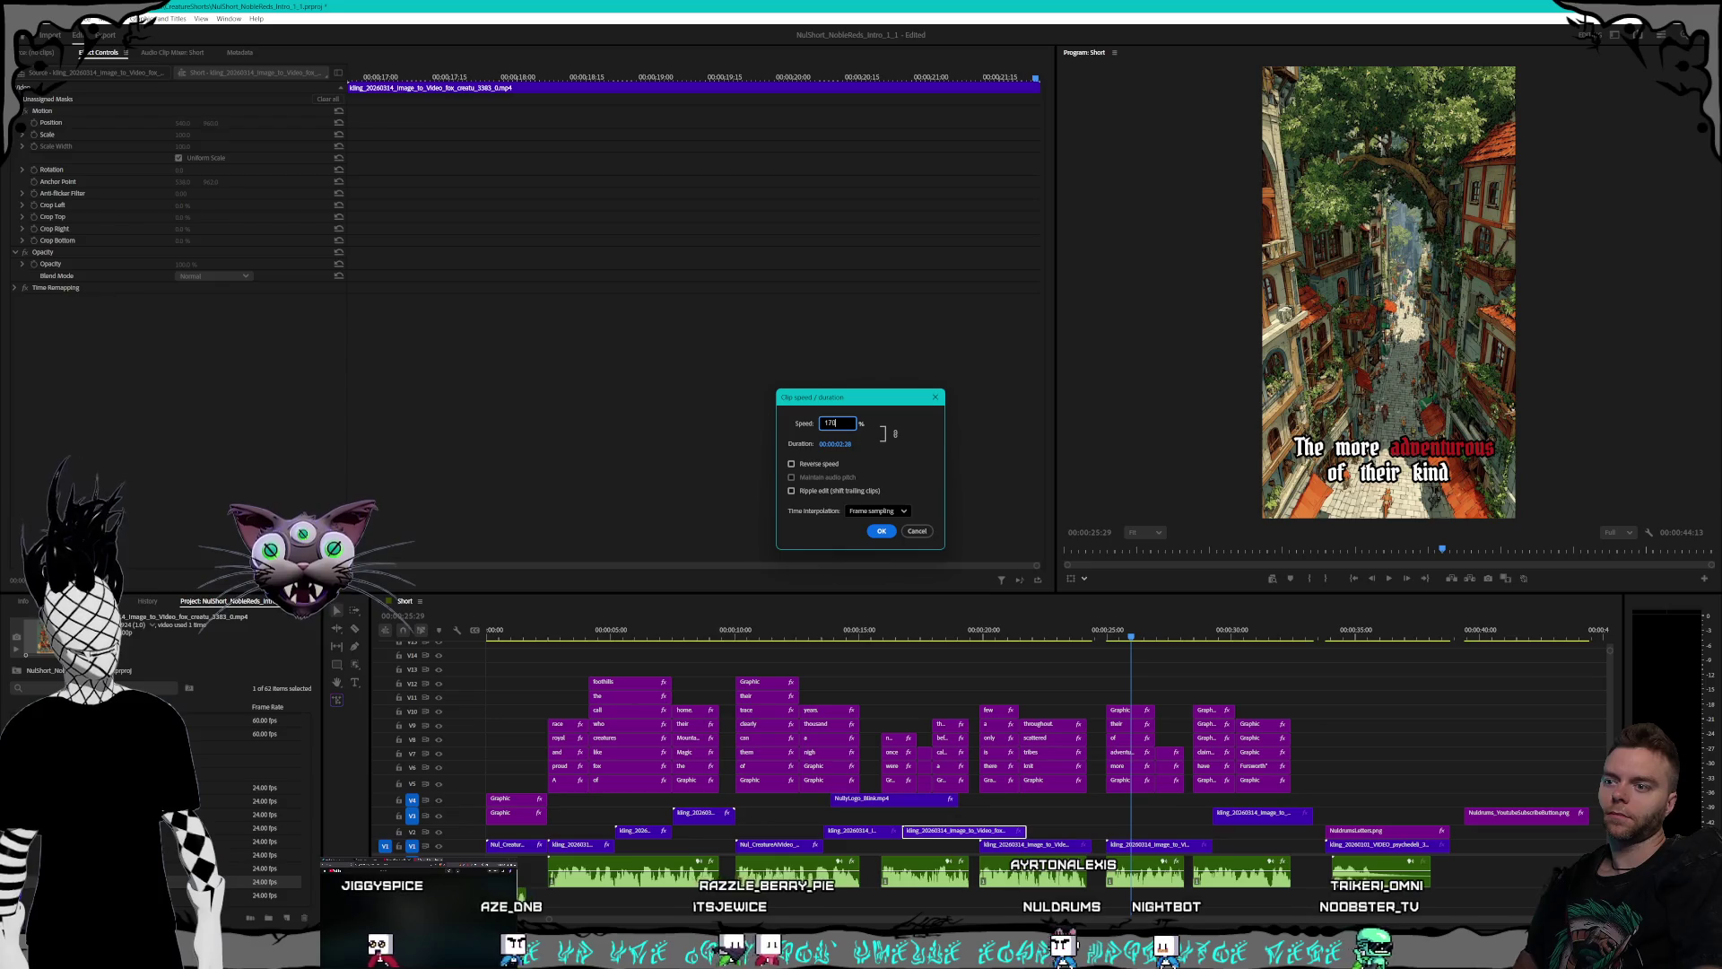
key("Return")
- Play the short from about 14 seconds to review the sped-up fox scene
left_click(844, 632)
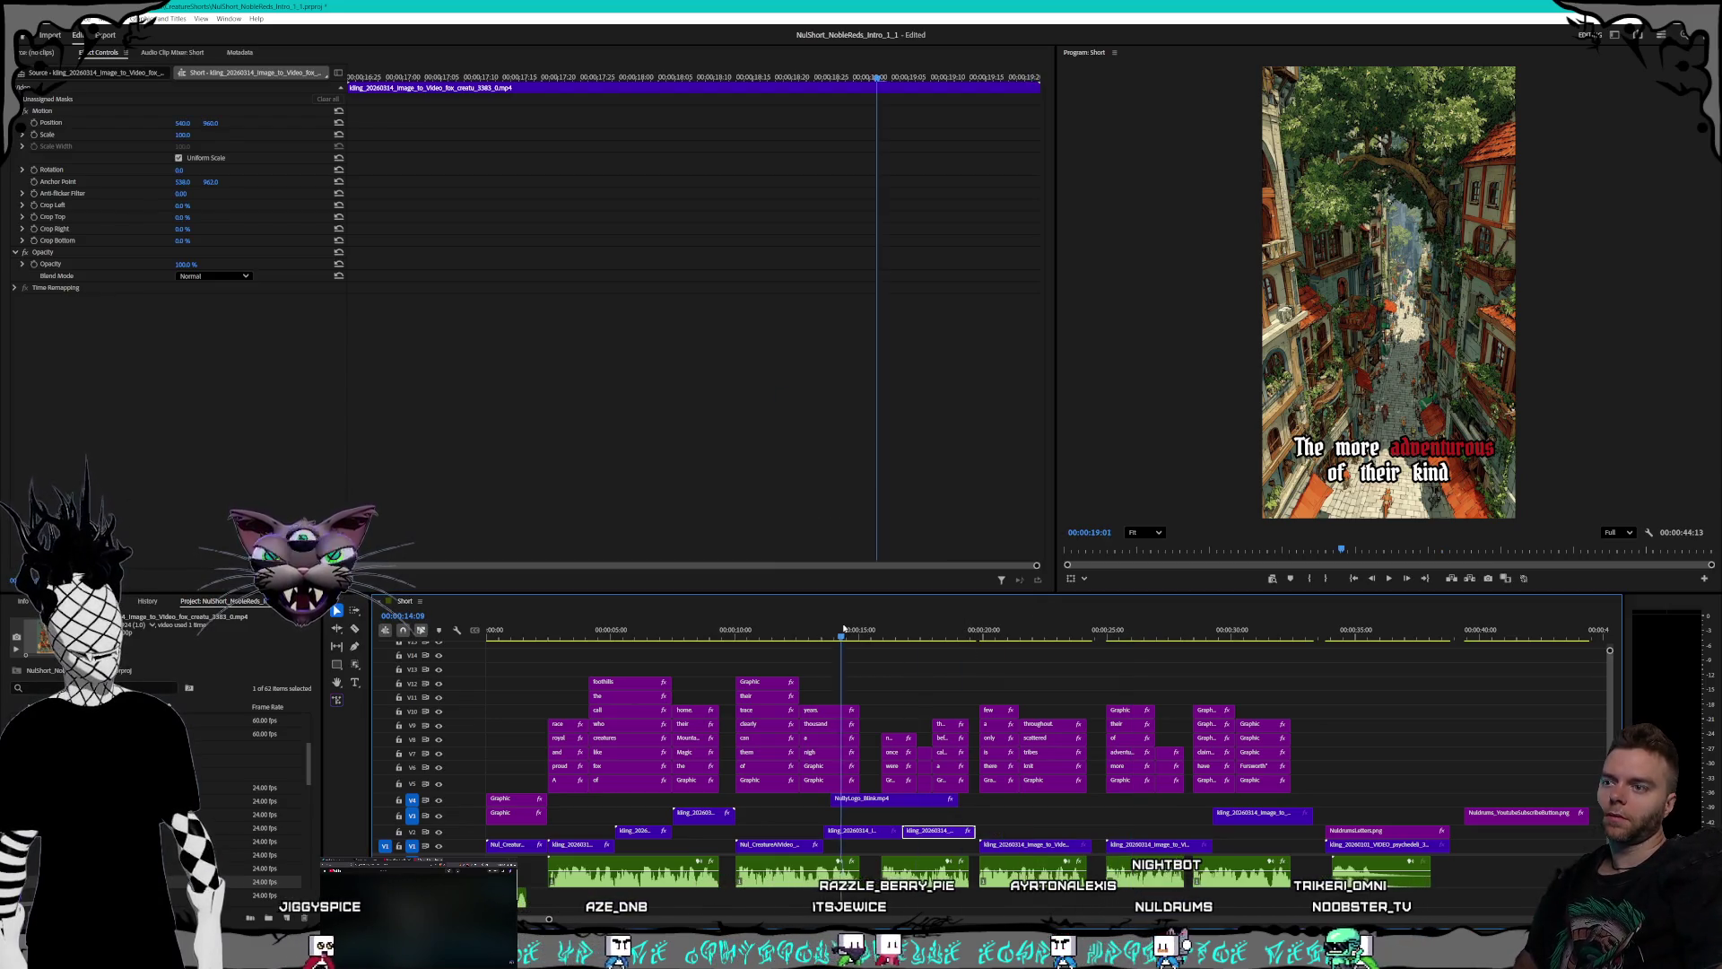
left_click_drag(844, 632, 852, 632)
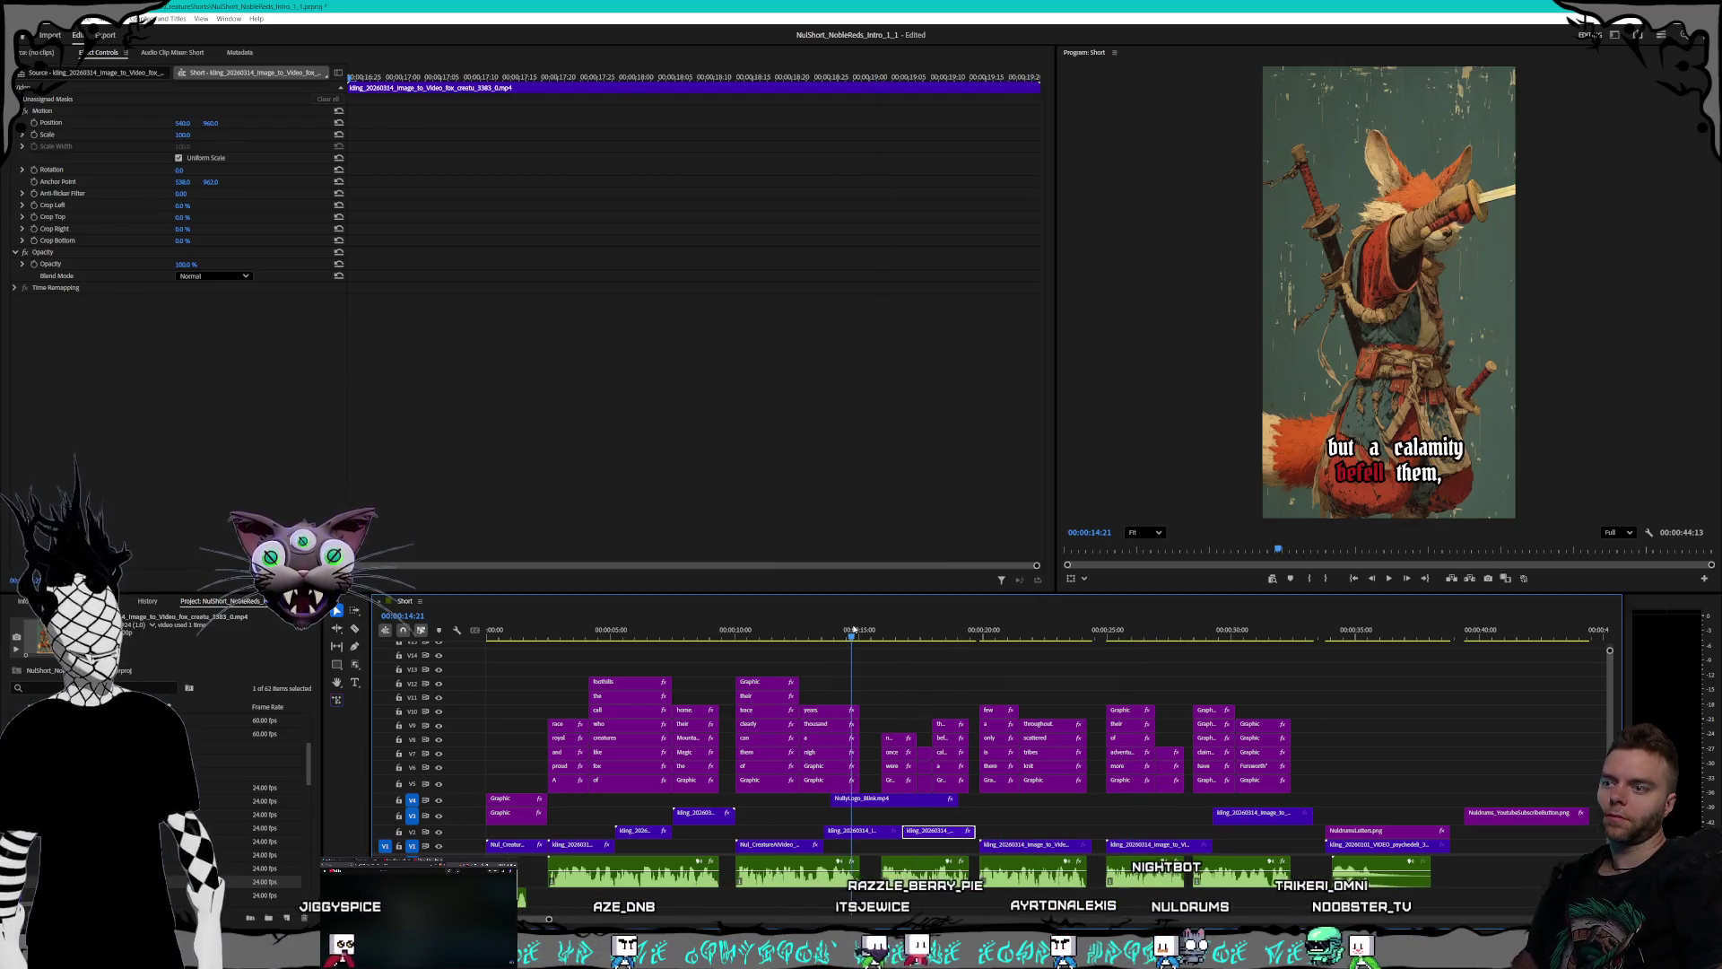
left_click(1389, 578)
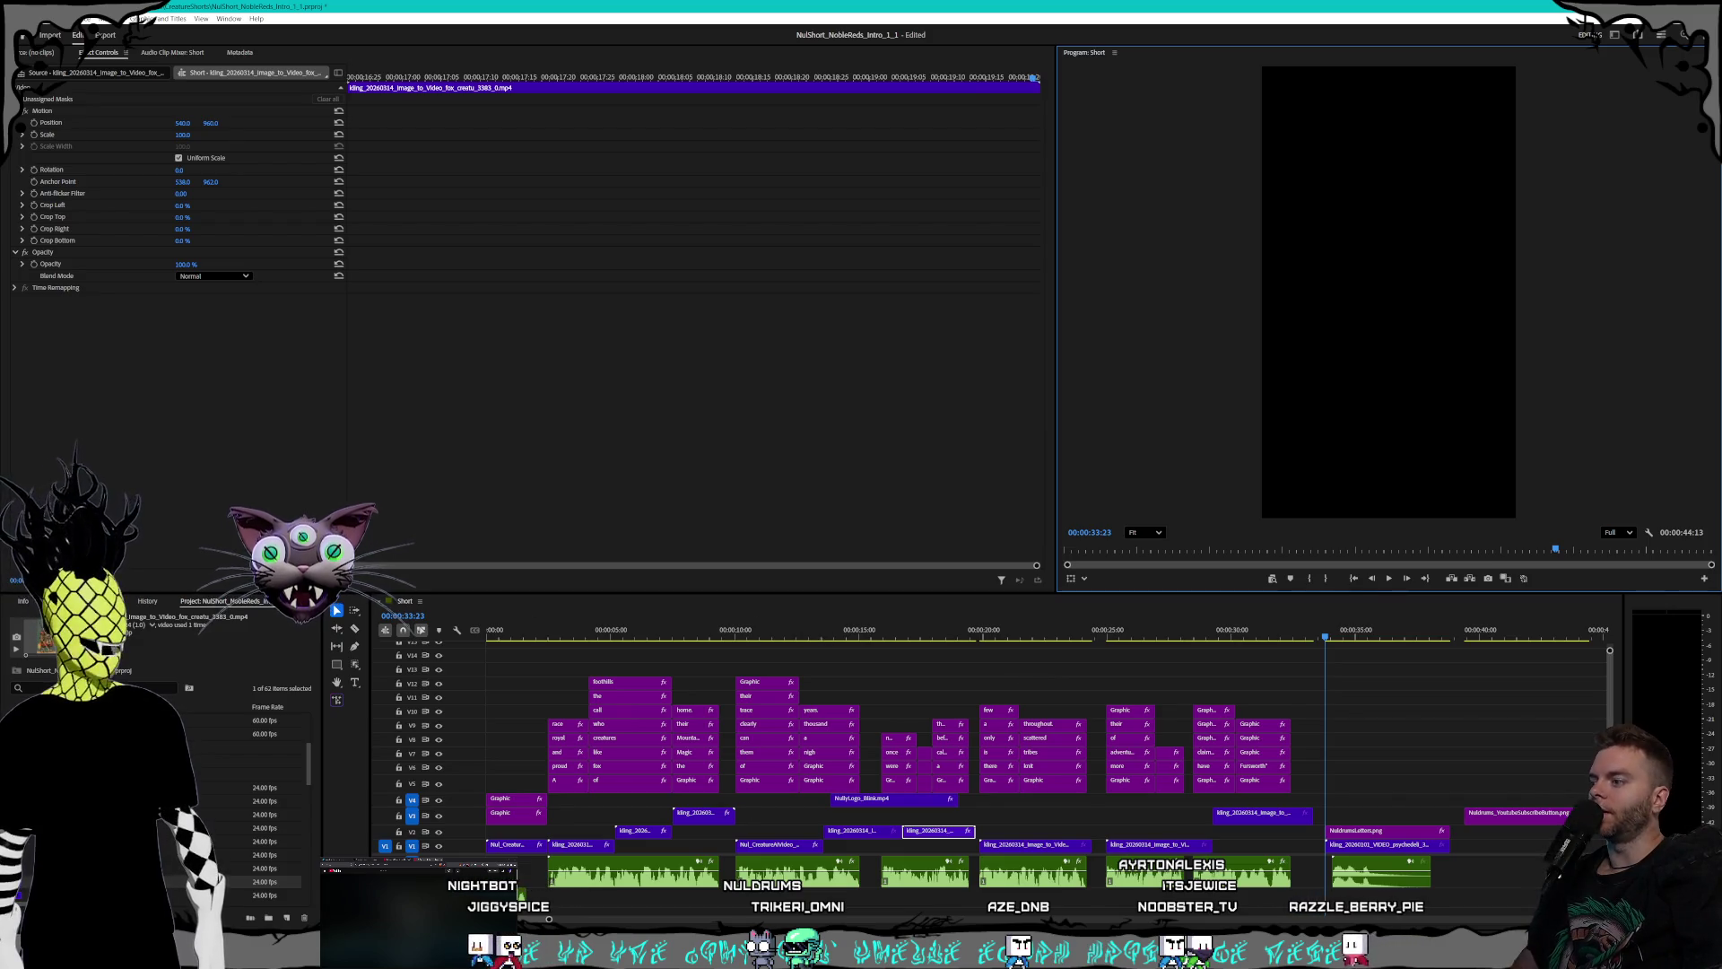
key("alt+Tab")
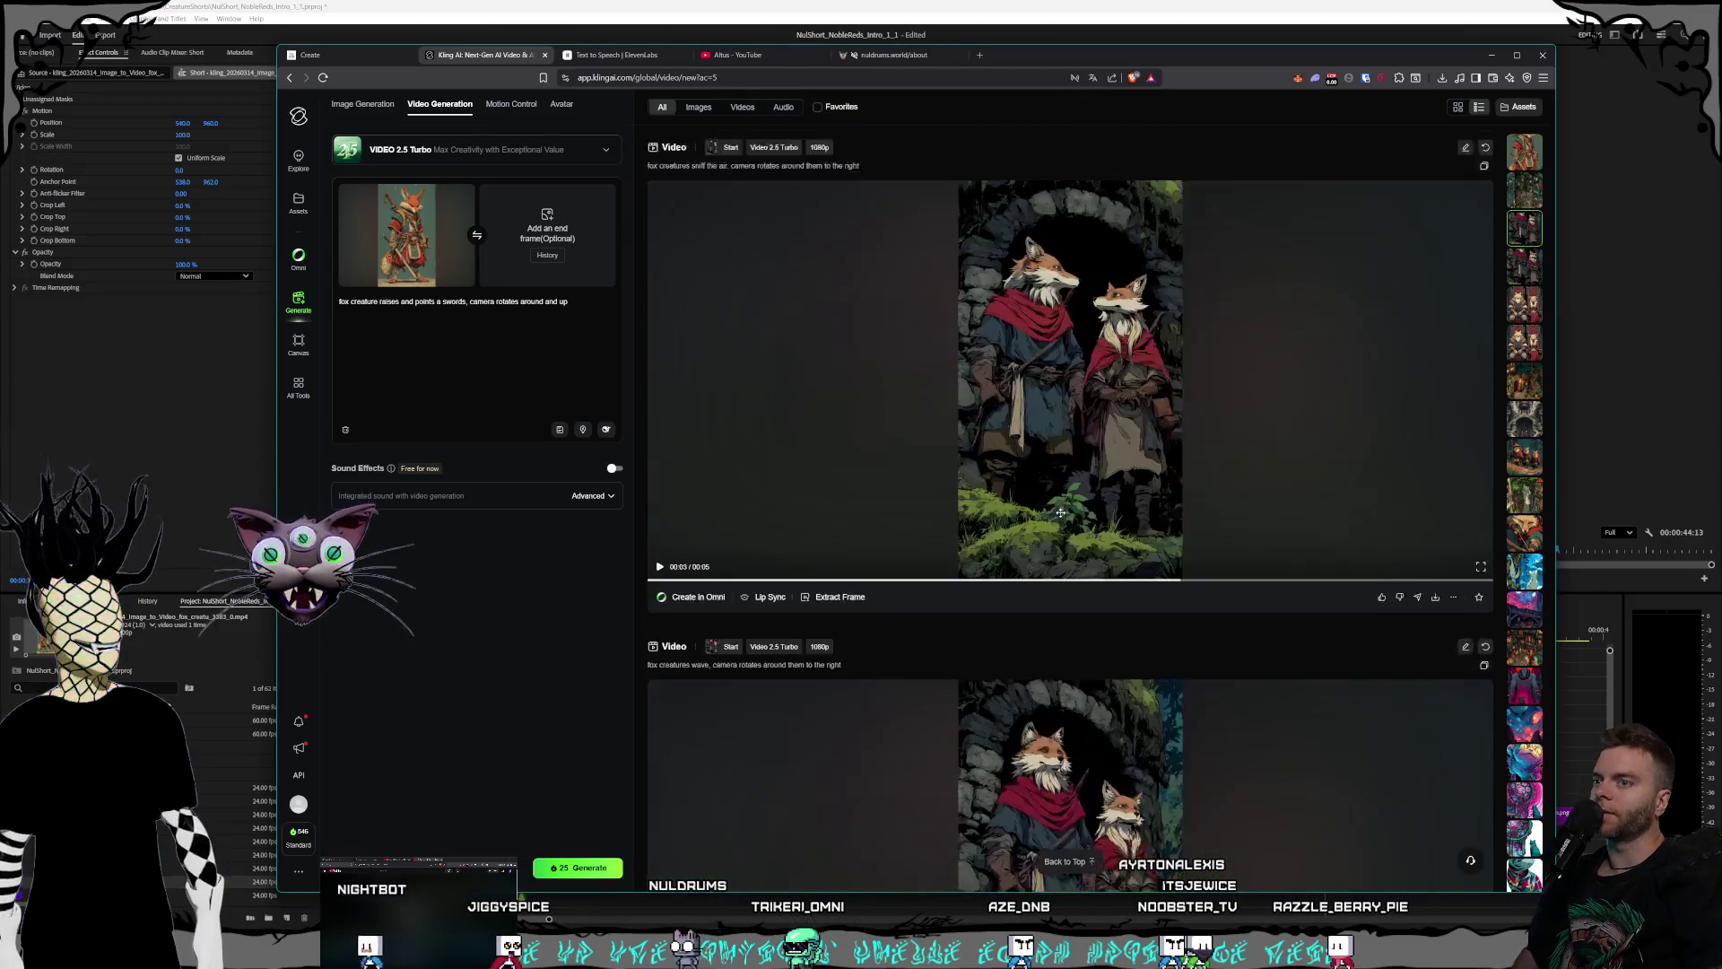
- Replace the Kling start frame with the tudor-style fox city image
scroll(1060, 512, "up", 5)
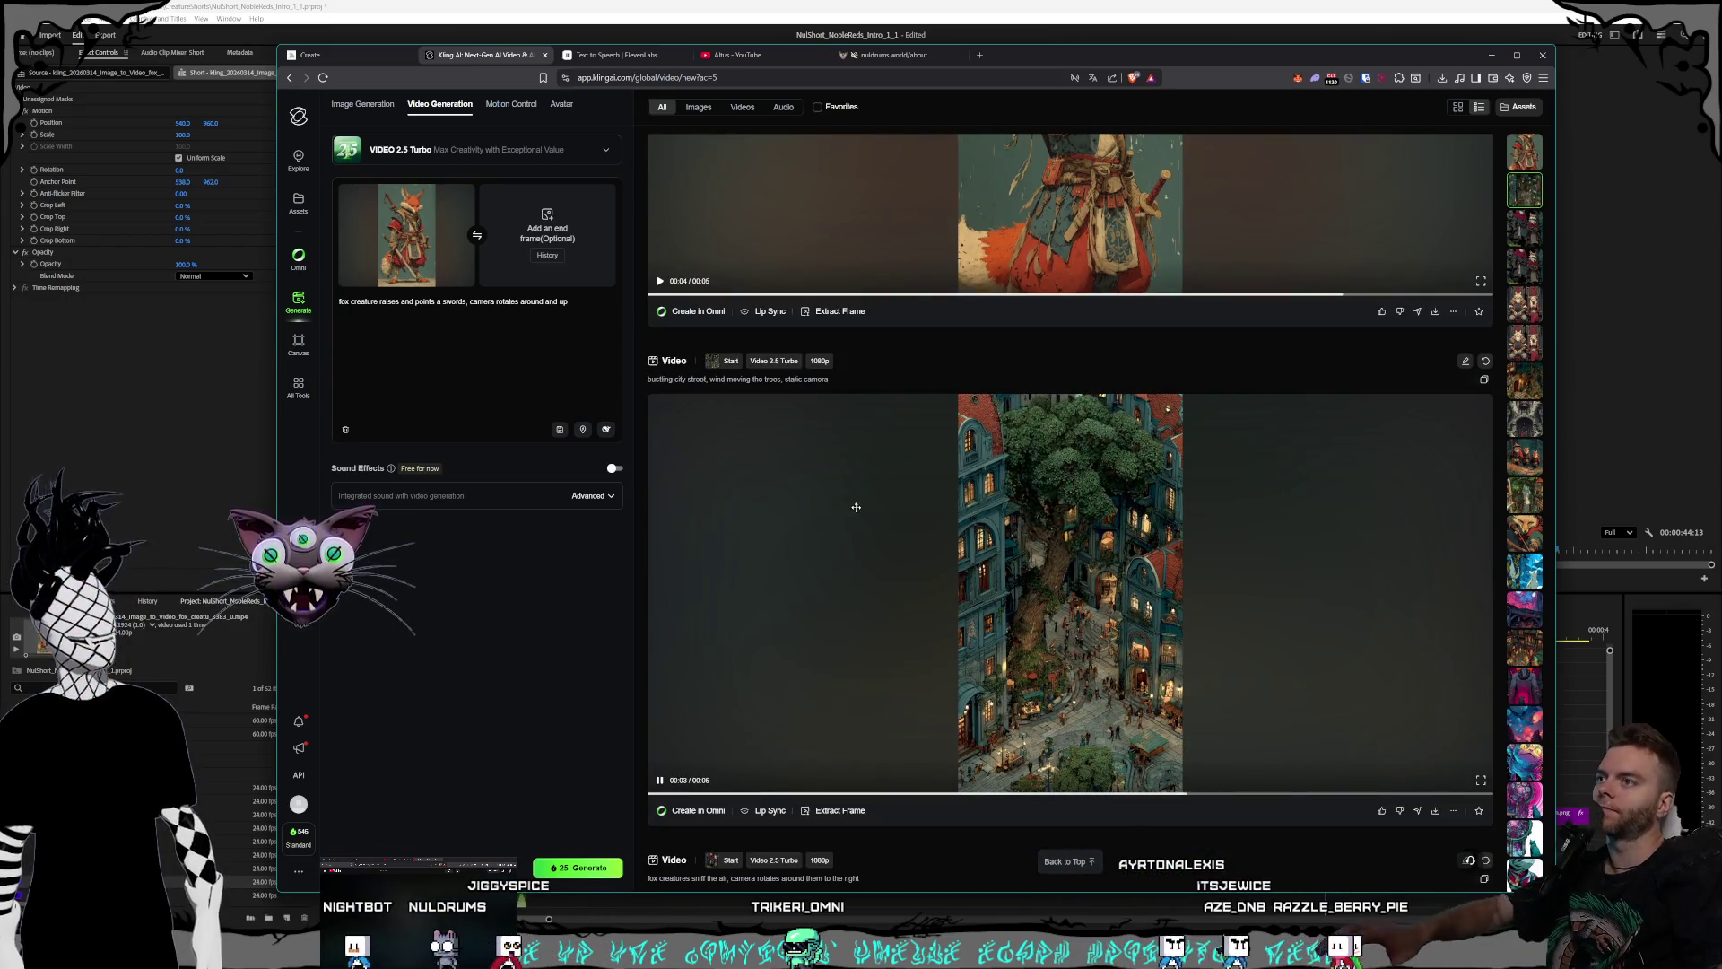
left_click(411, 250)
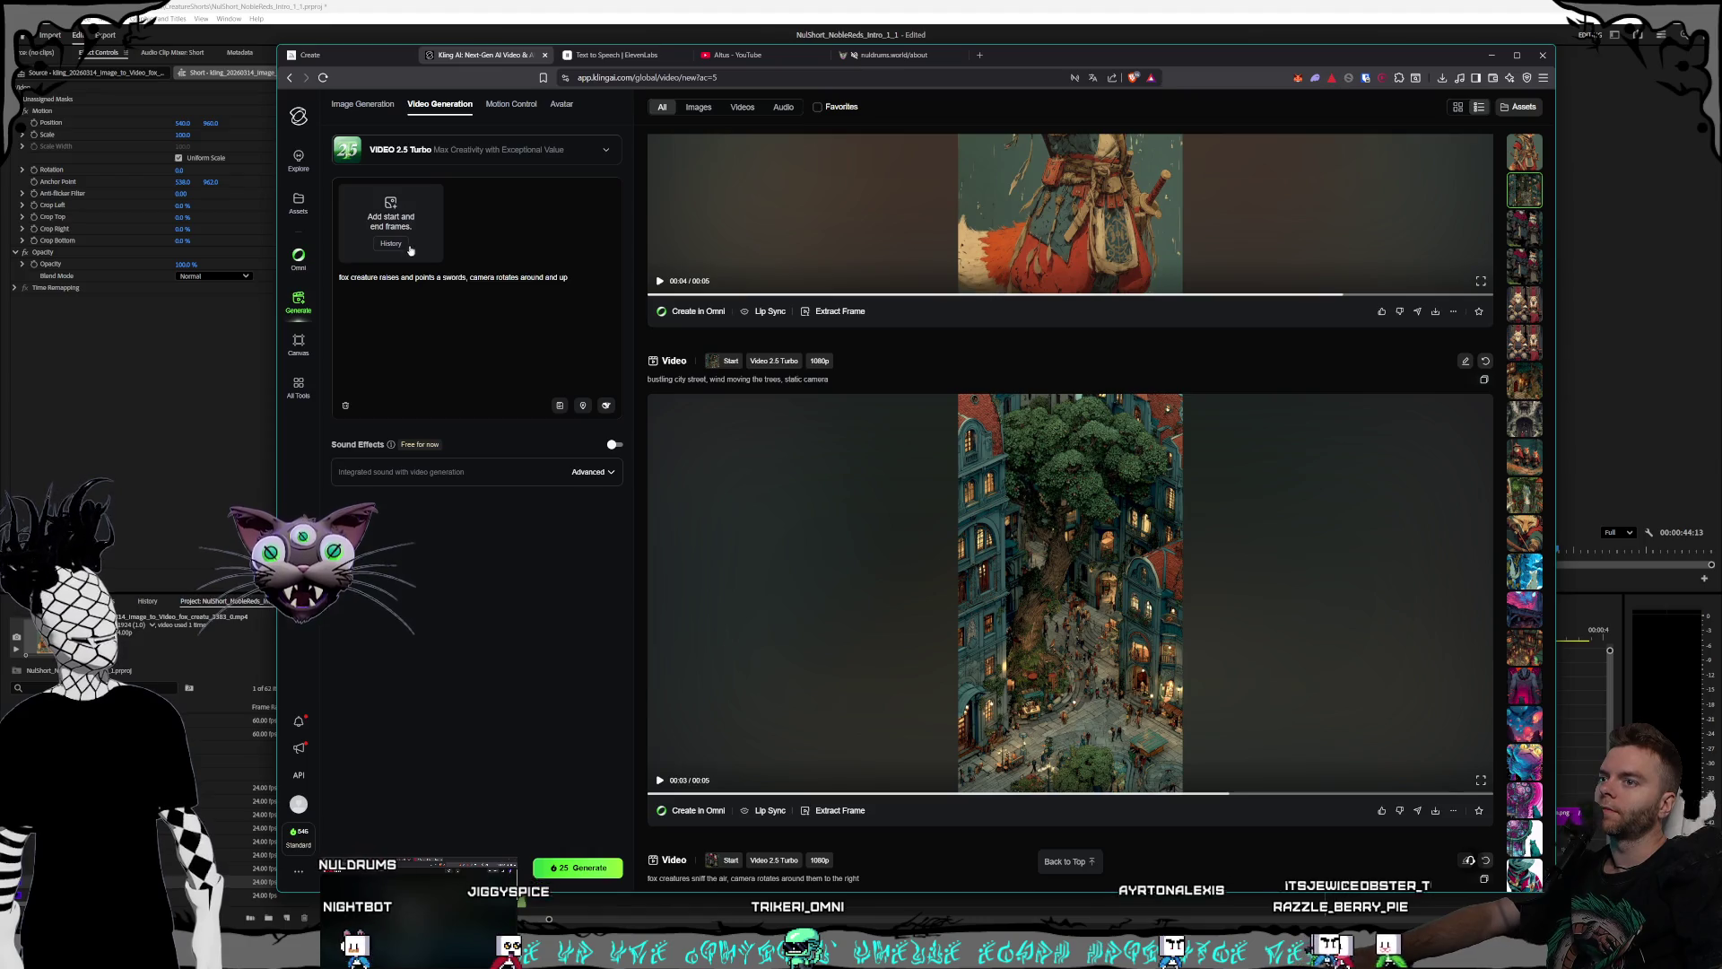
left_click(366, 223)
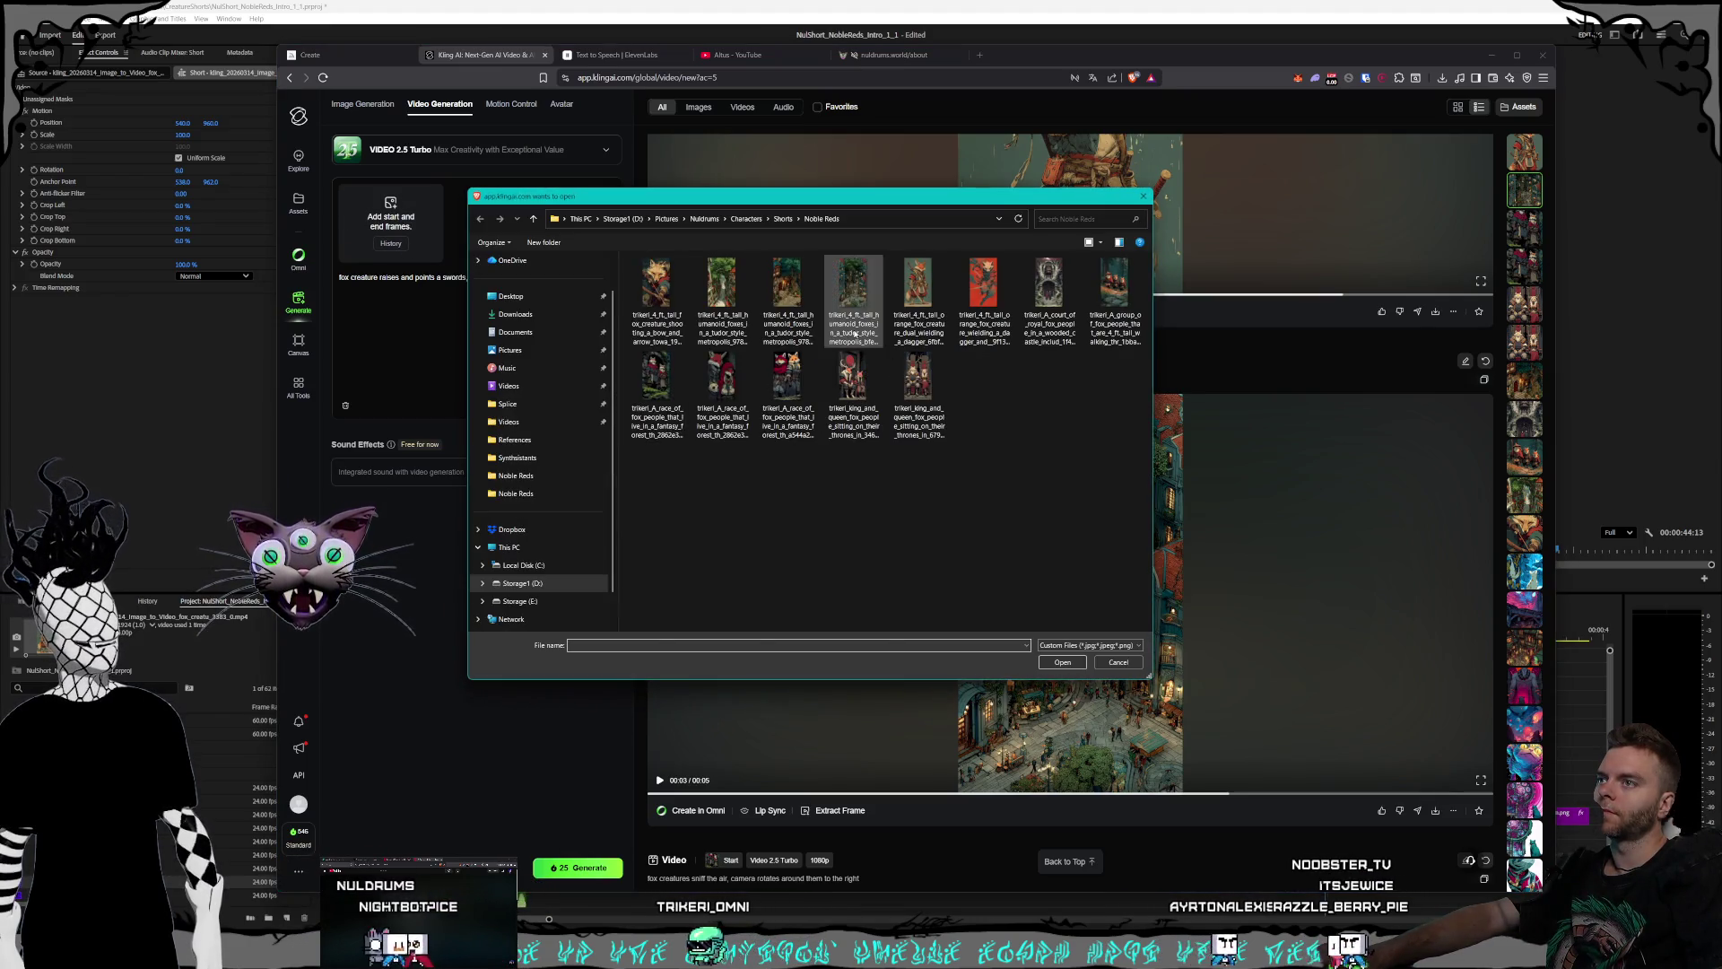
left_click(855, 334)
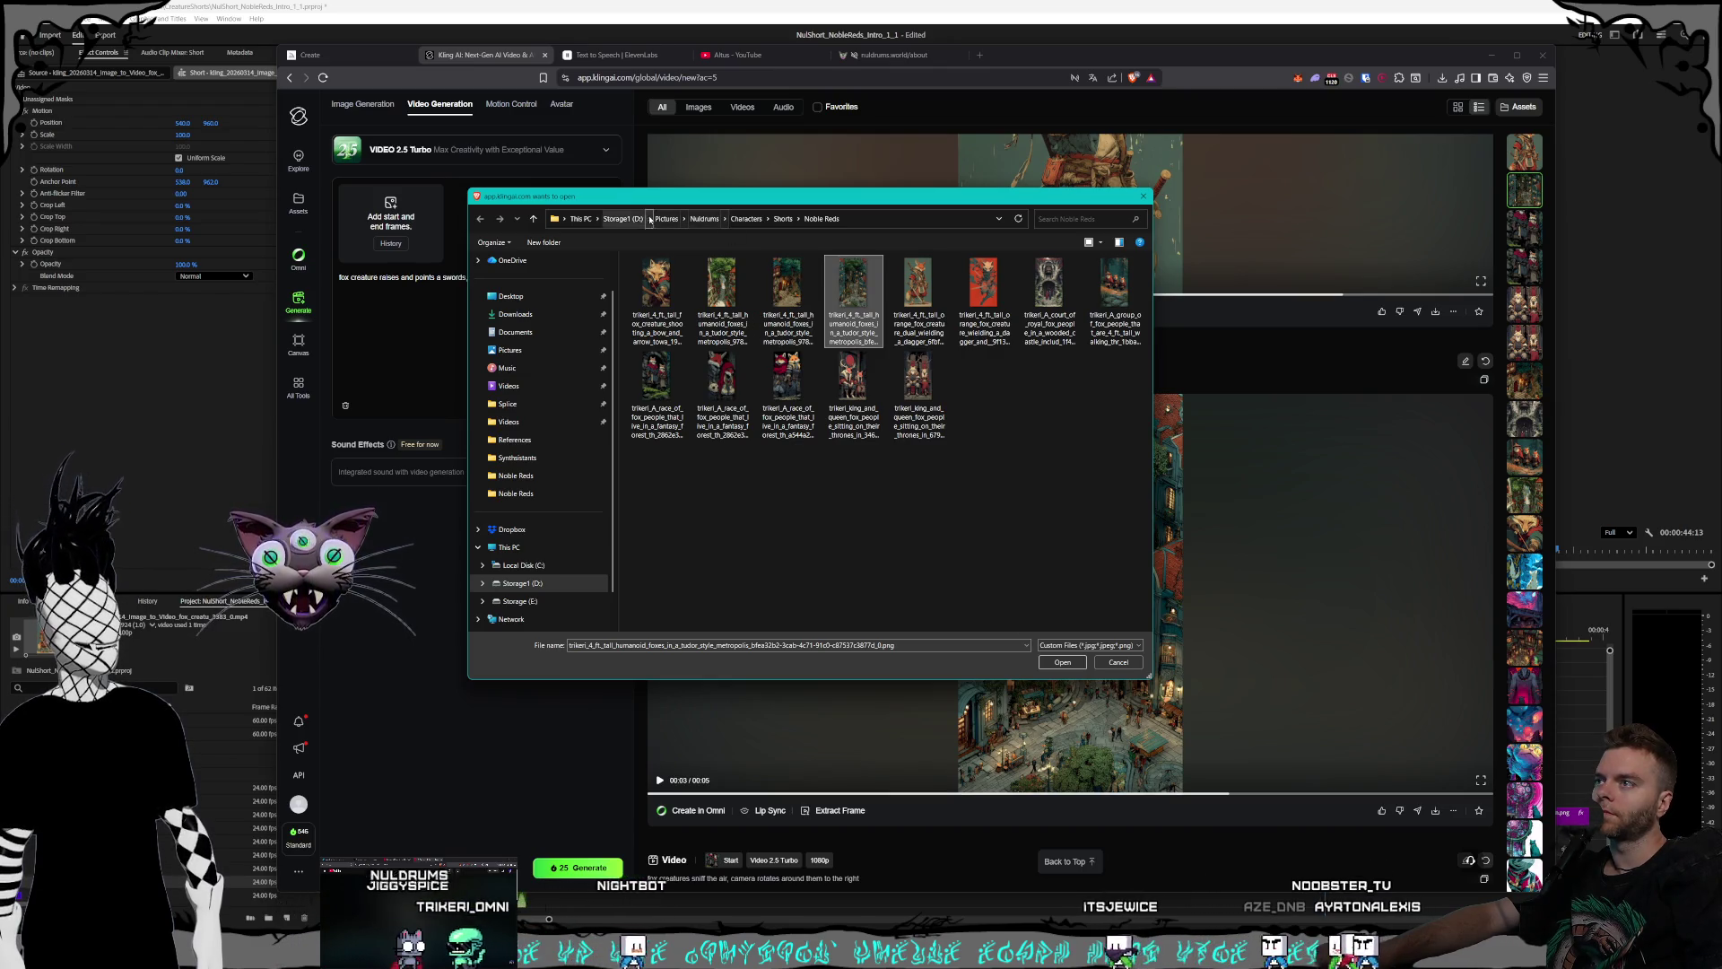
left_click(1060, 663)
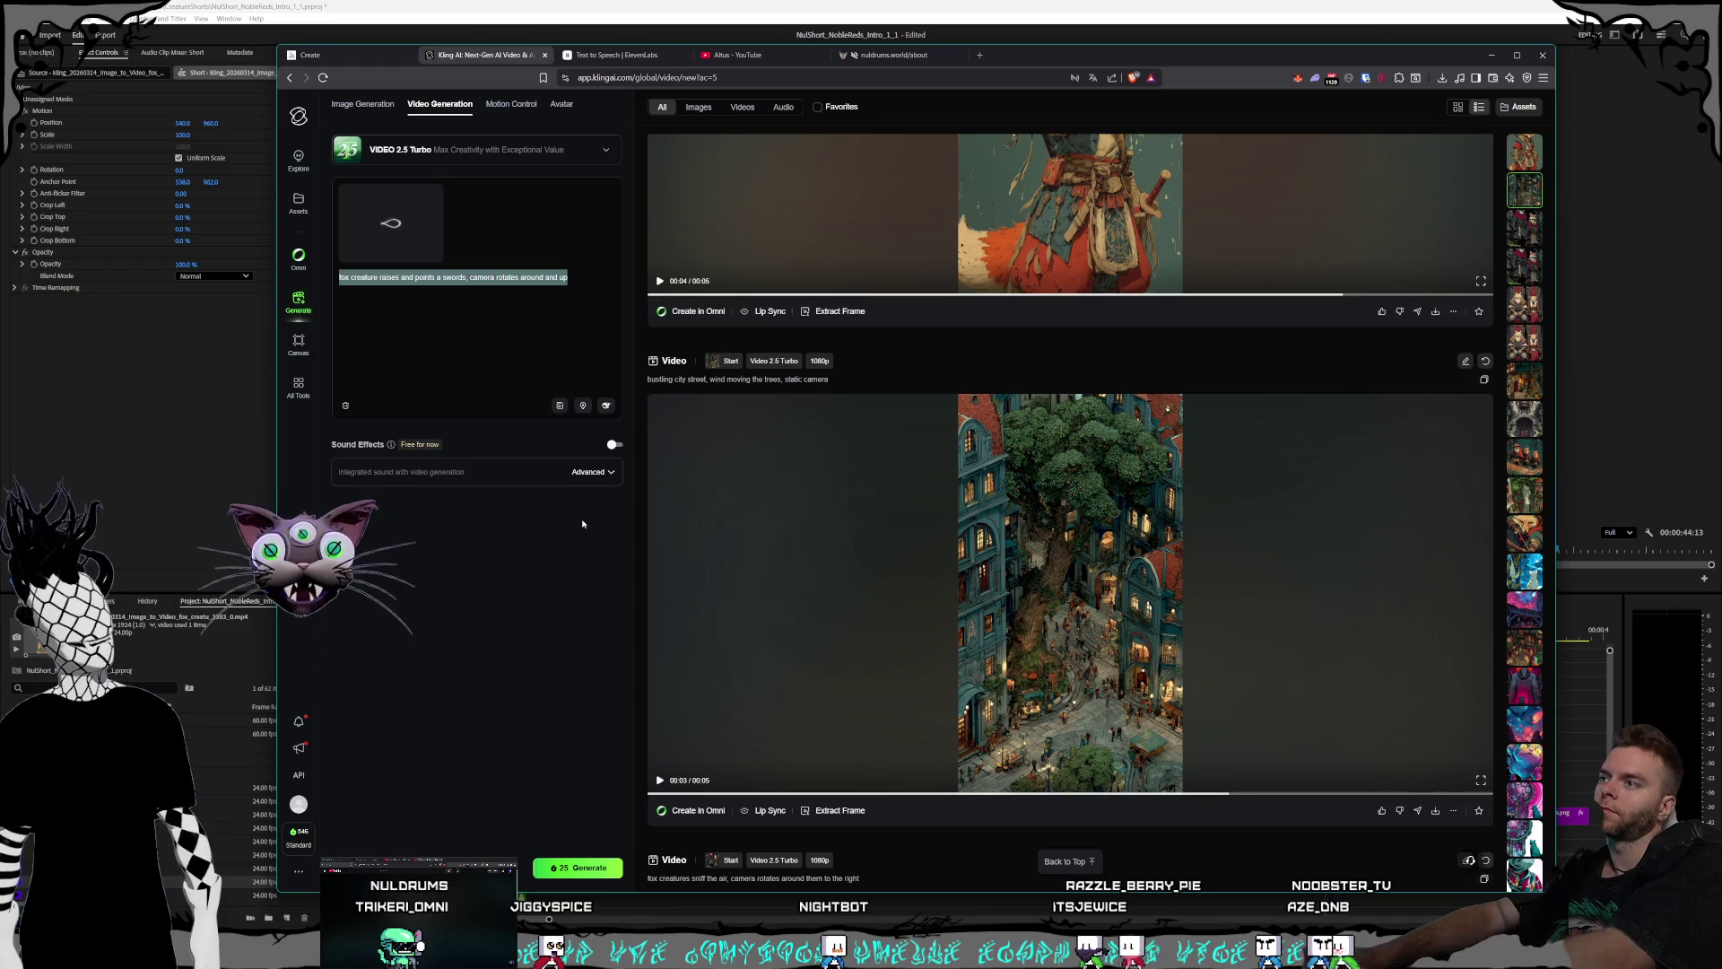
- Begin the prompt with 'bustling city street,' and return to Premiere near 29 seconds
type("bustling city")
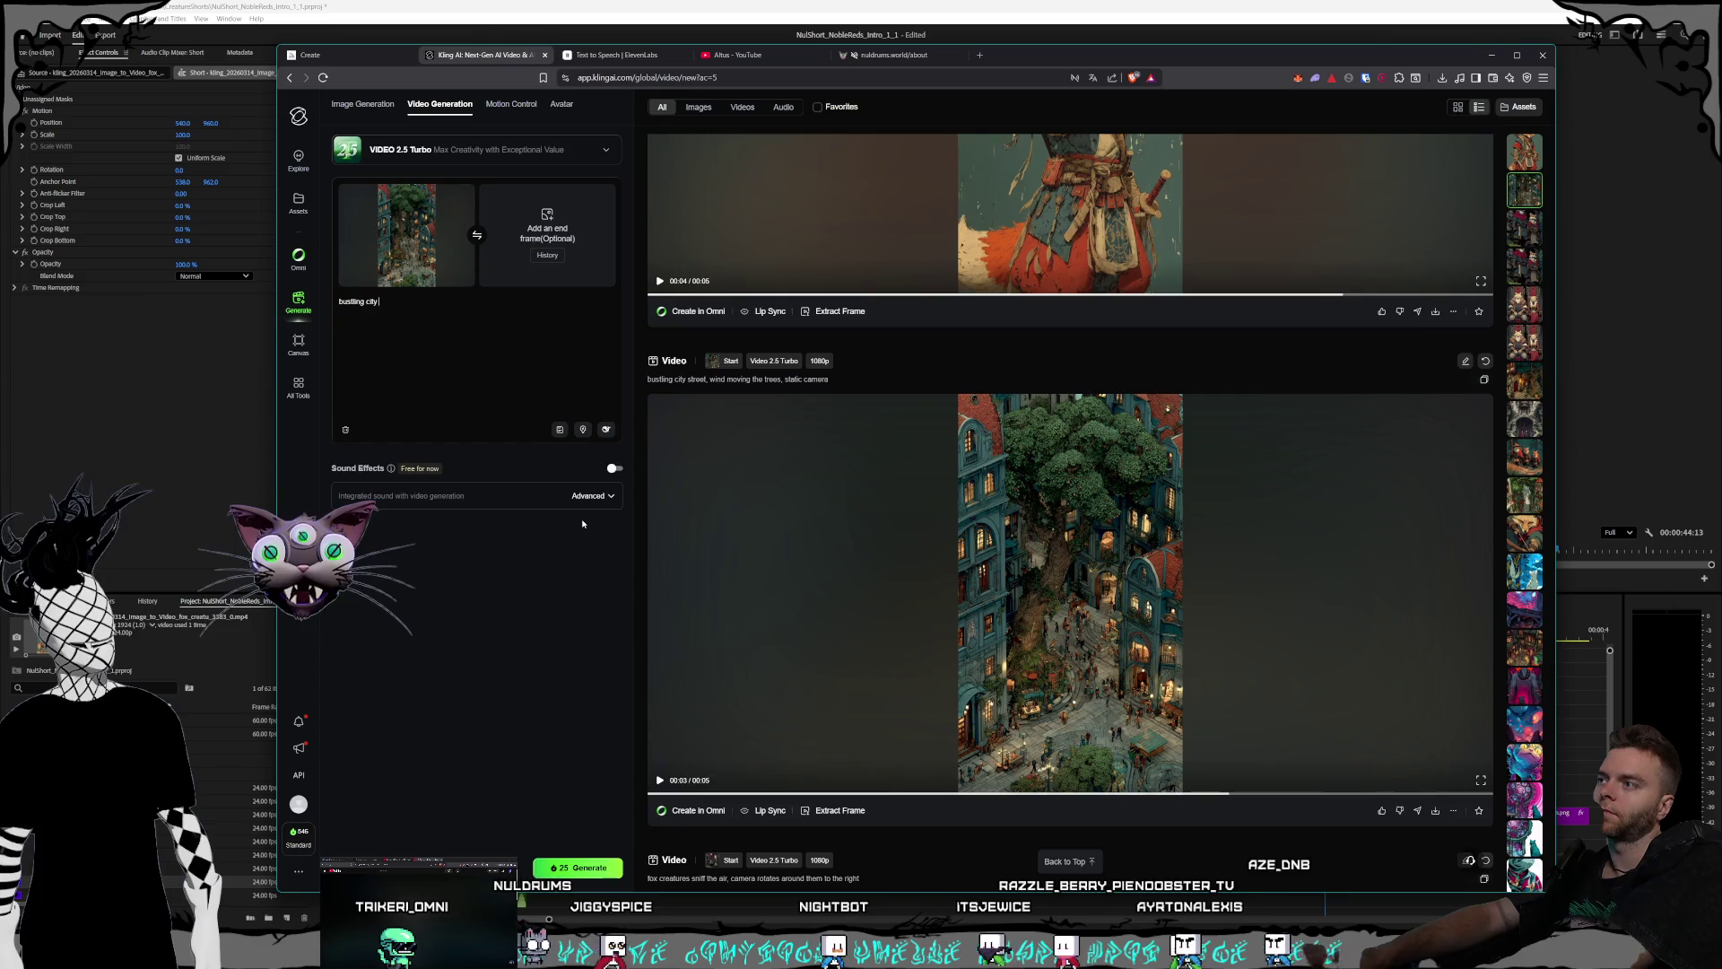
type(" street,")
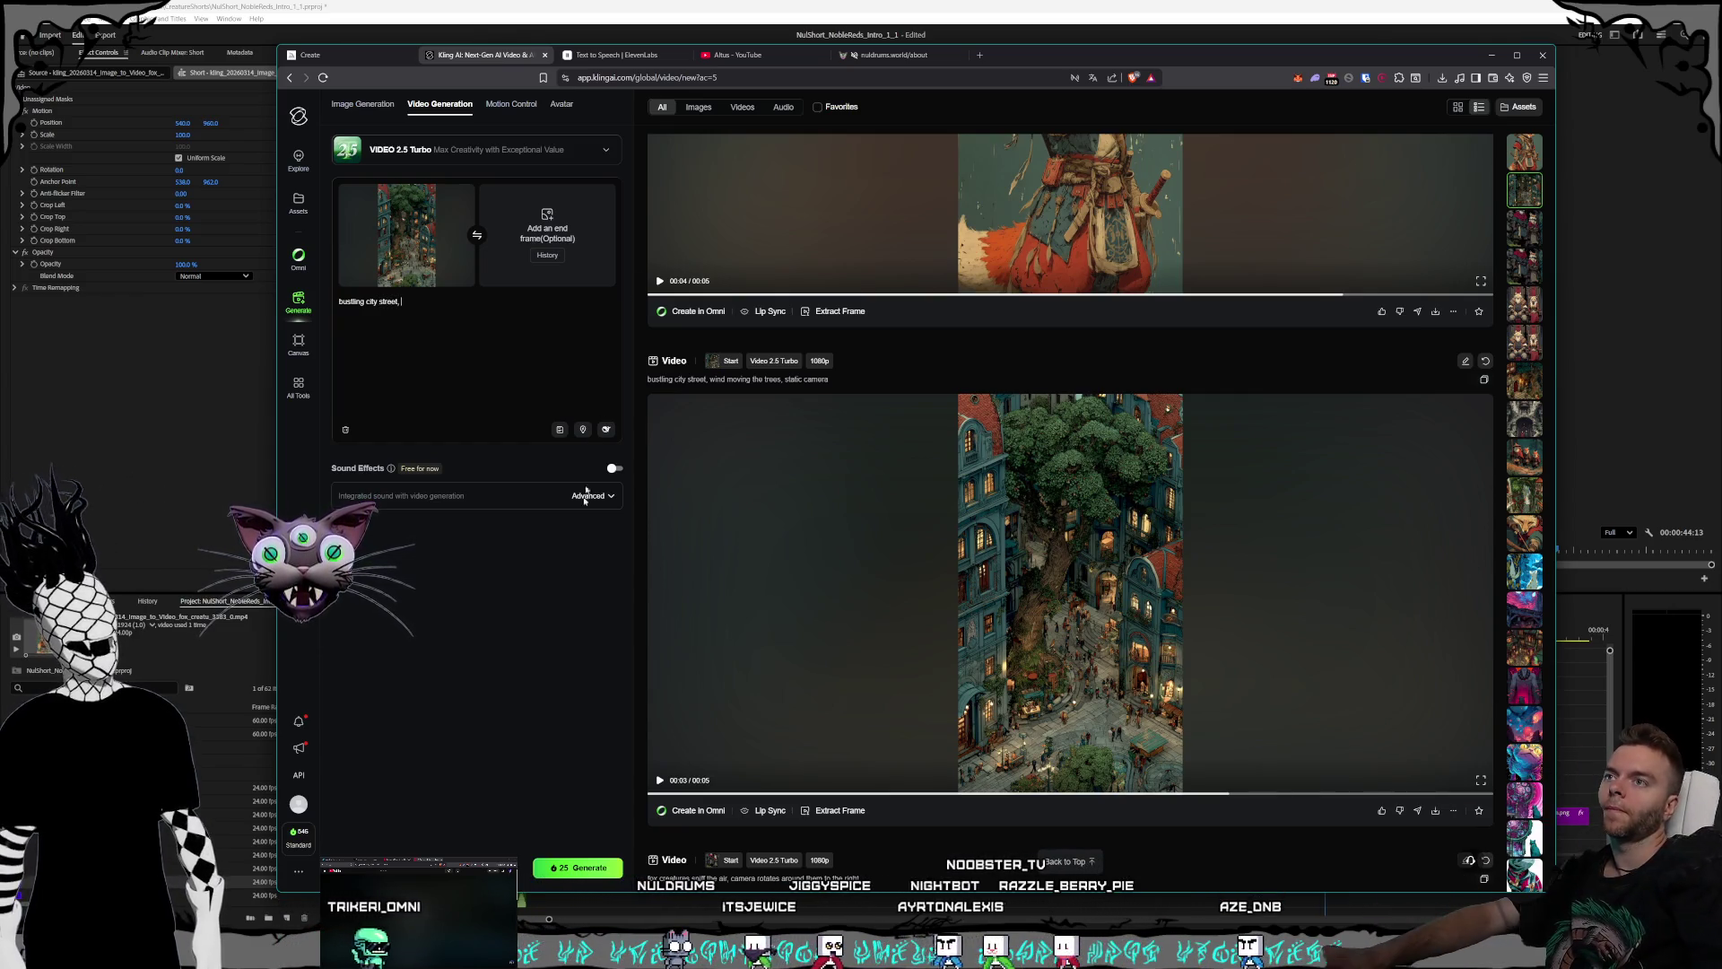
key("alt+Tab")
left_click(1217, 637)
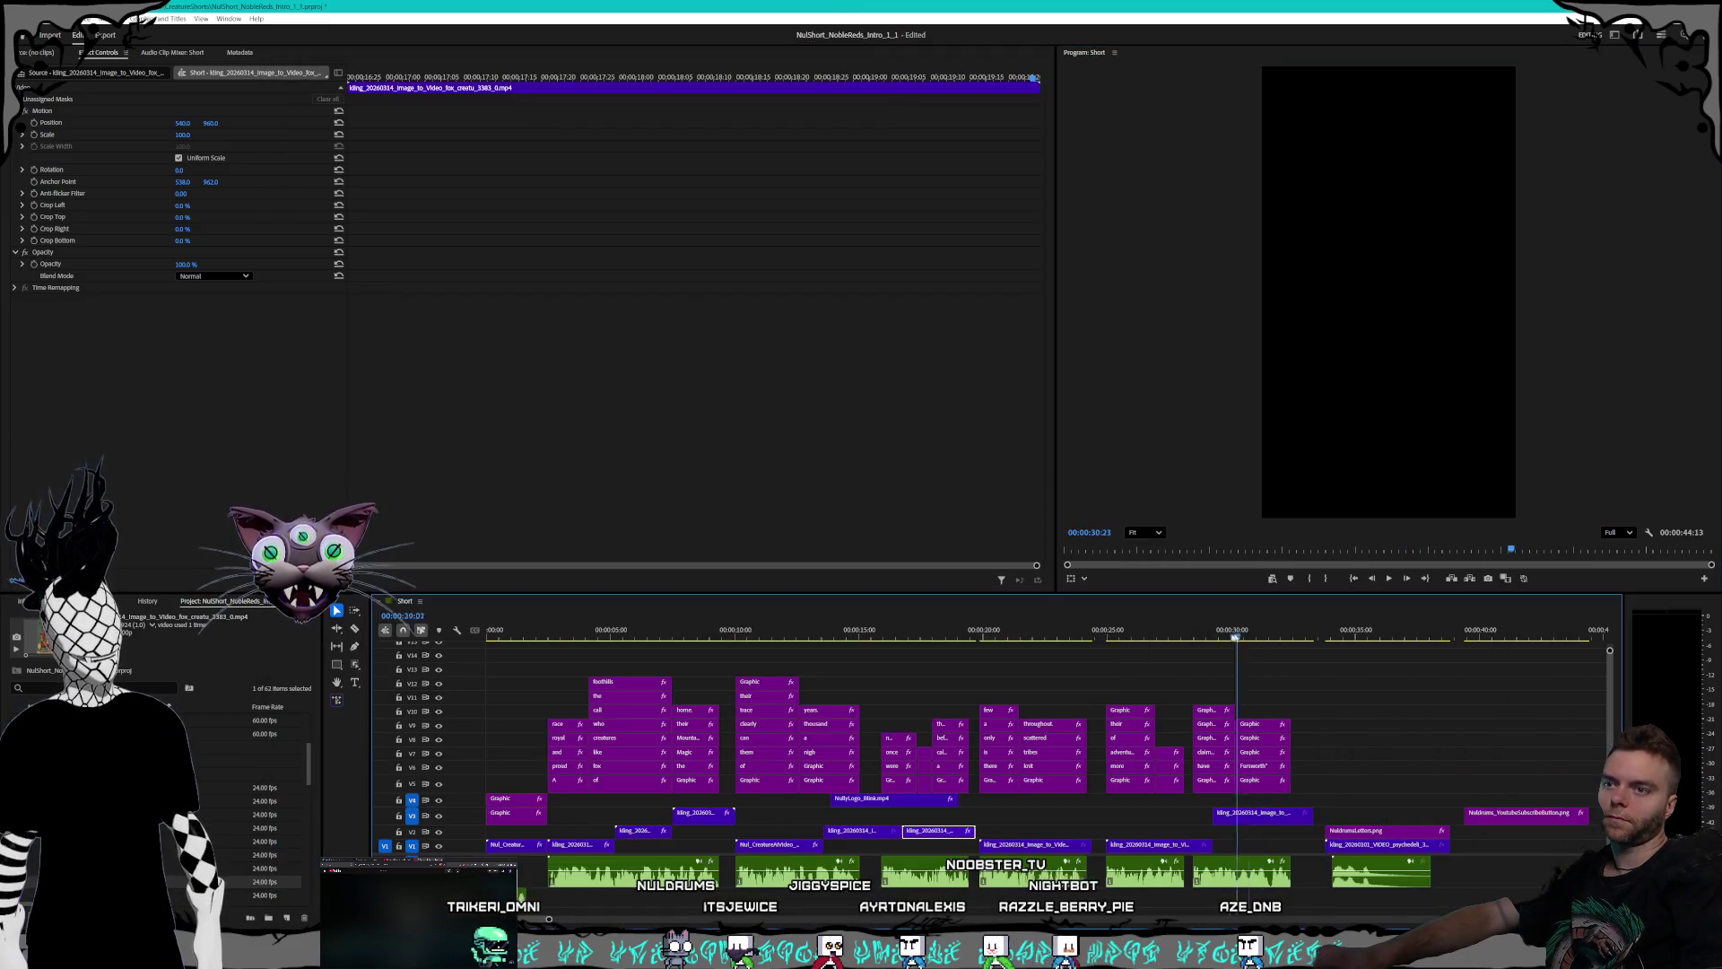
- Play the city street section from about 25 seconds, then stop playback
left_click(1110, 633)
key("space")
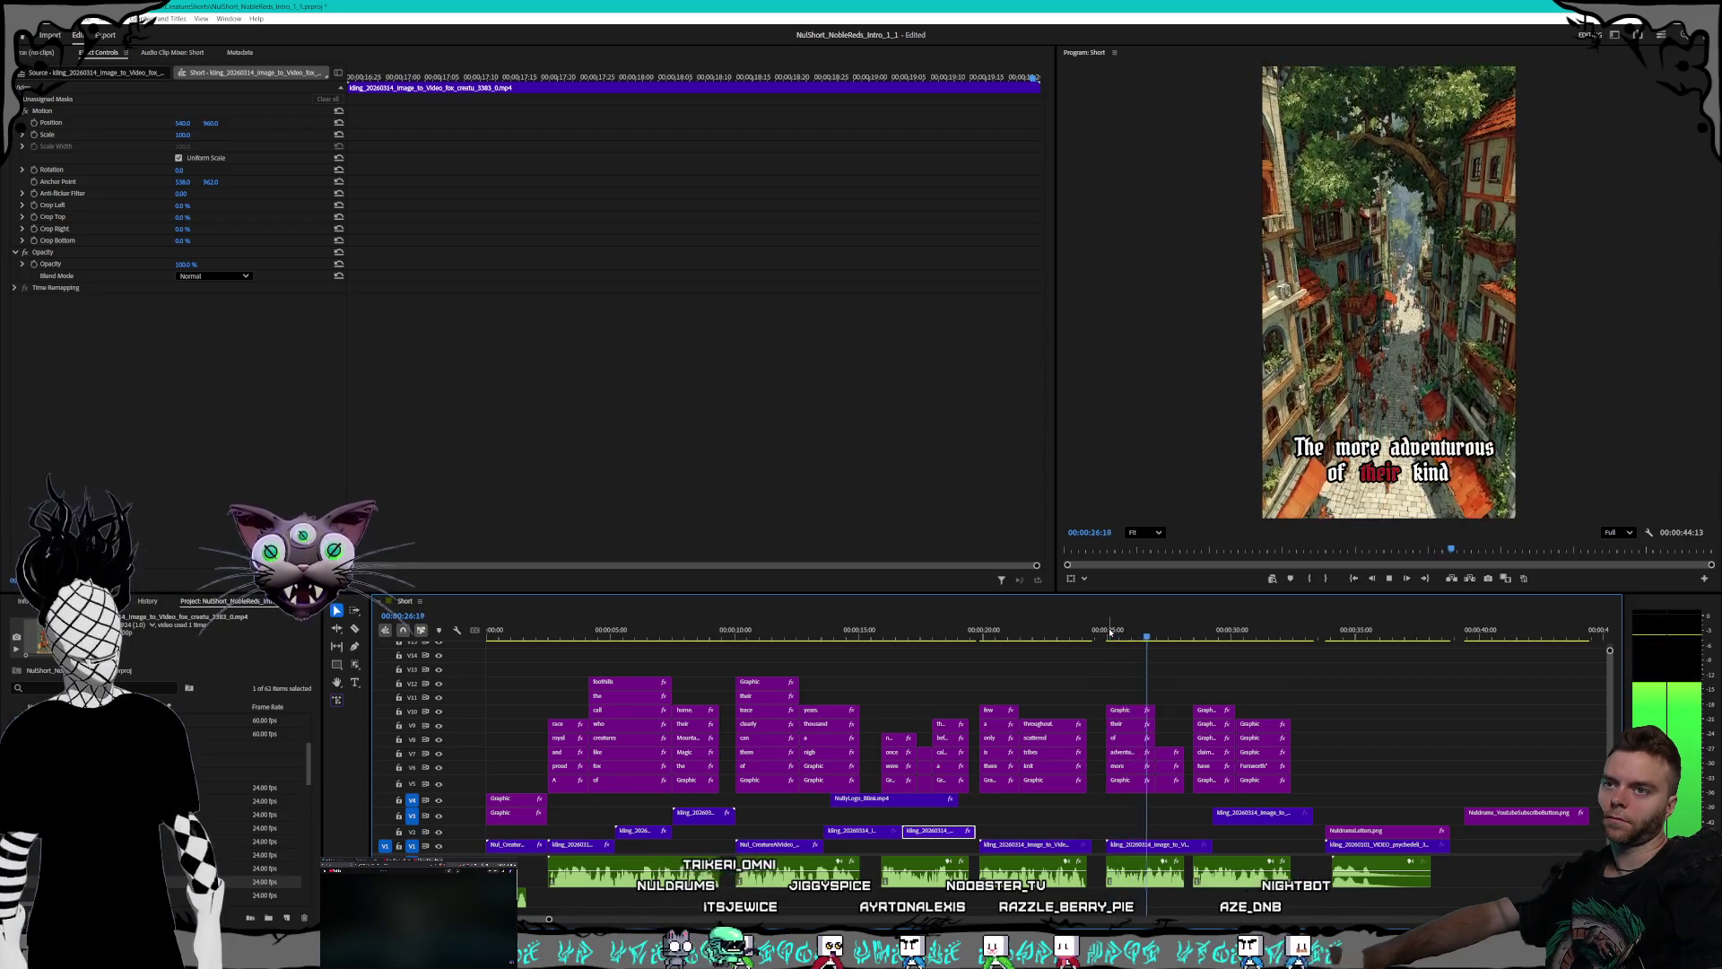
key("space")
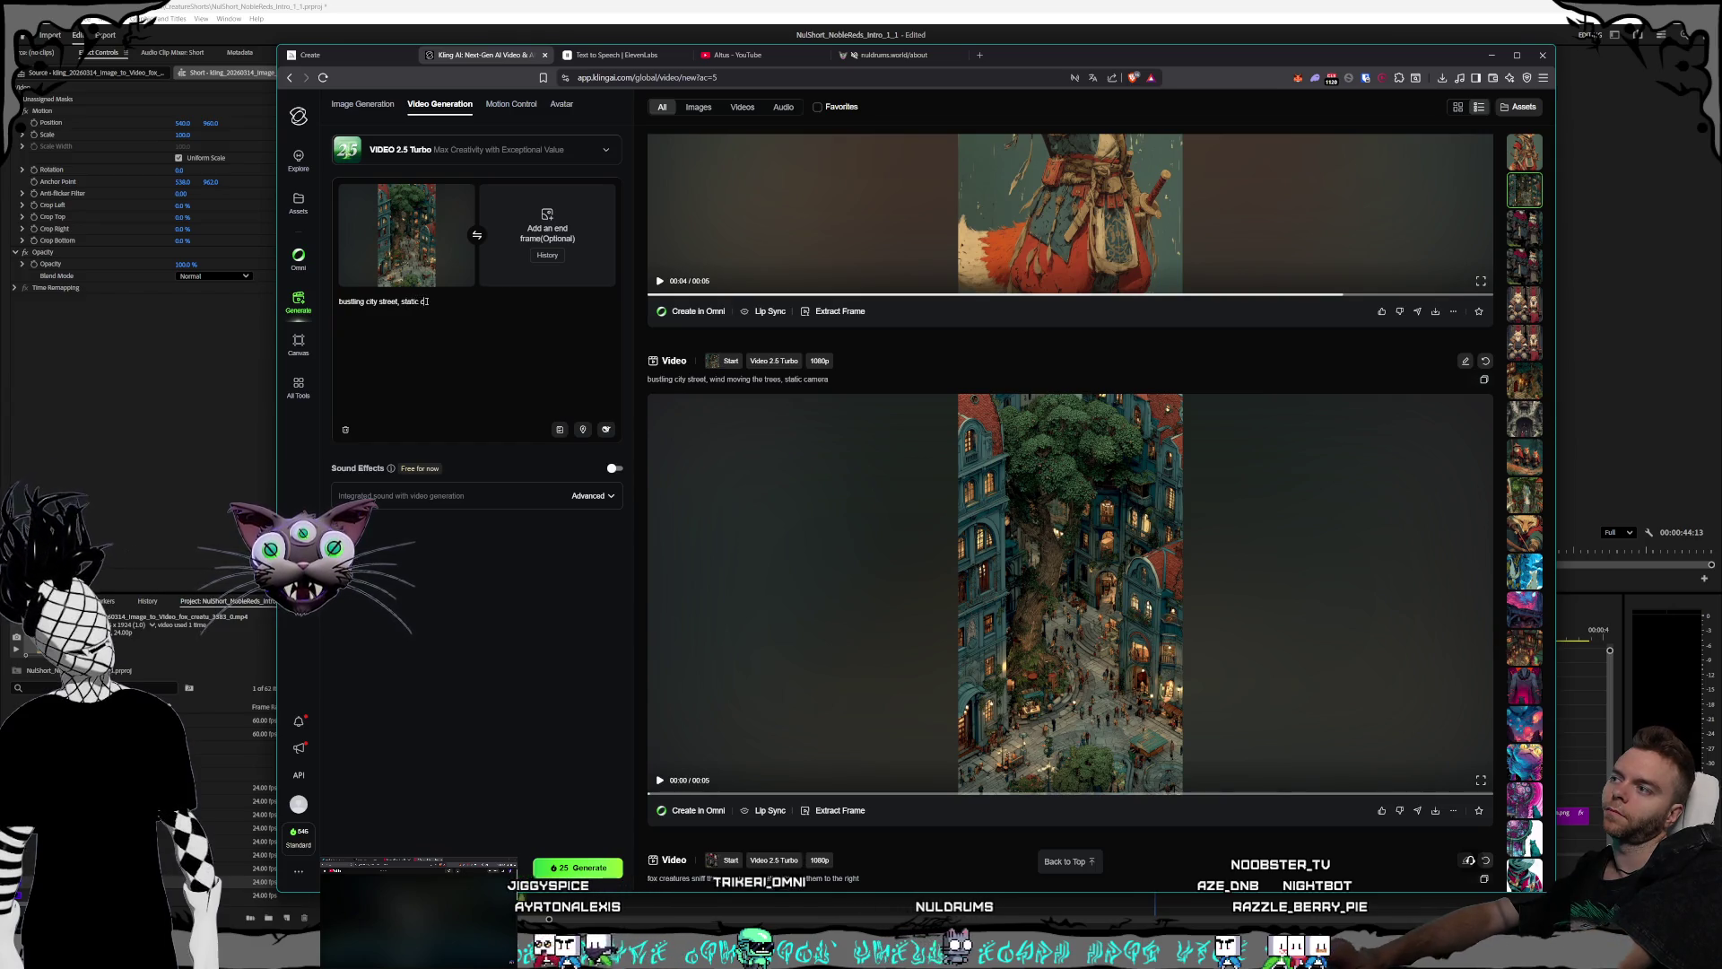
- Make the prompt read 'bustling city street, tree leaves rustling, lights twinkling, static camera', fixing the 'twinglin' typo
type("amera")
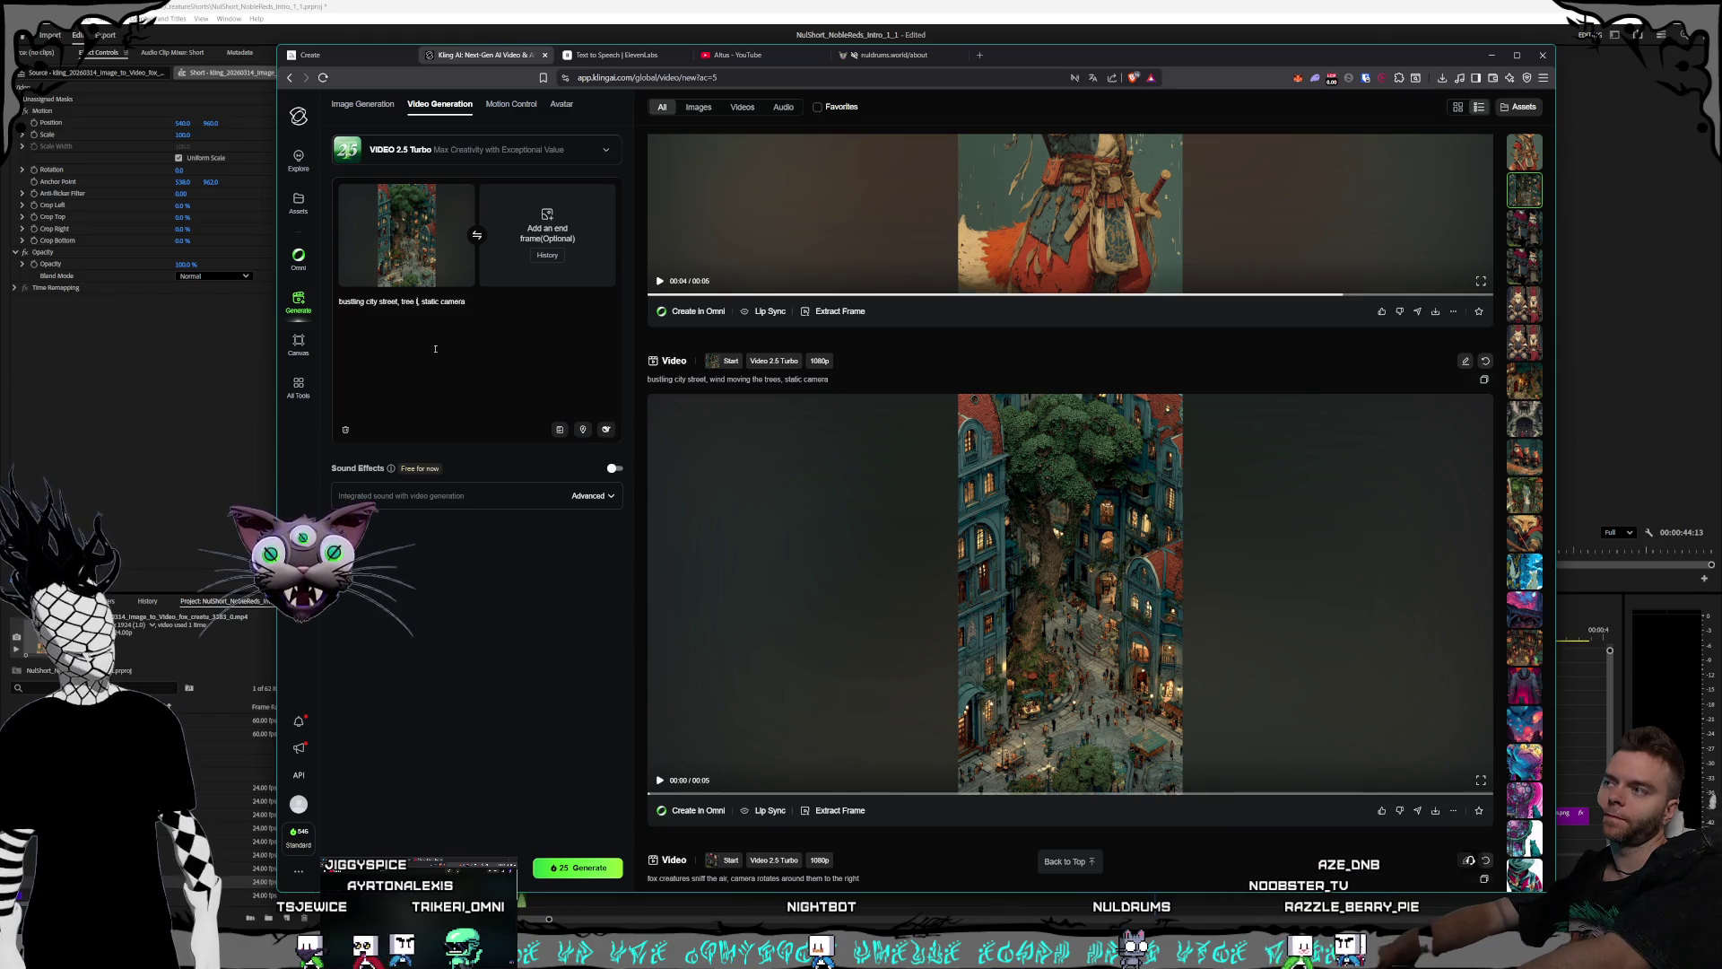
type("tling, lights twinglin")
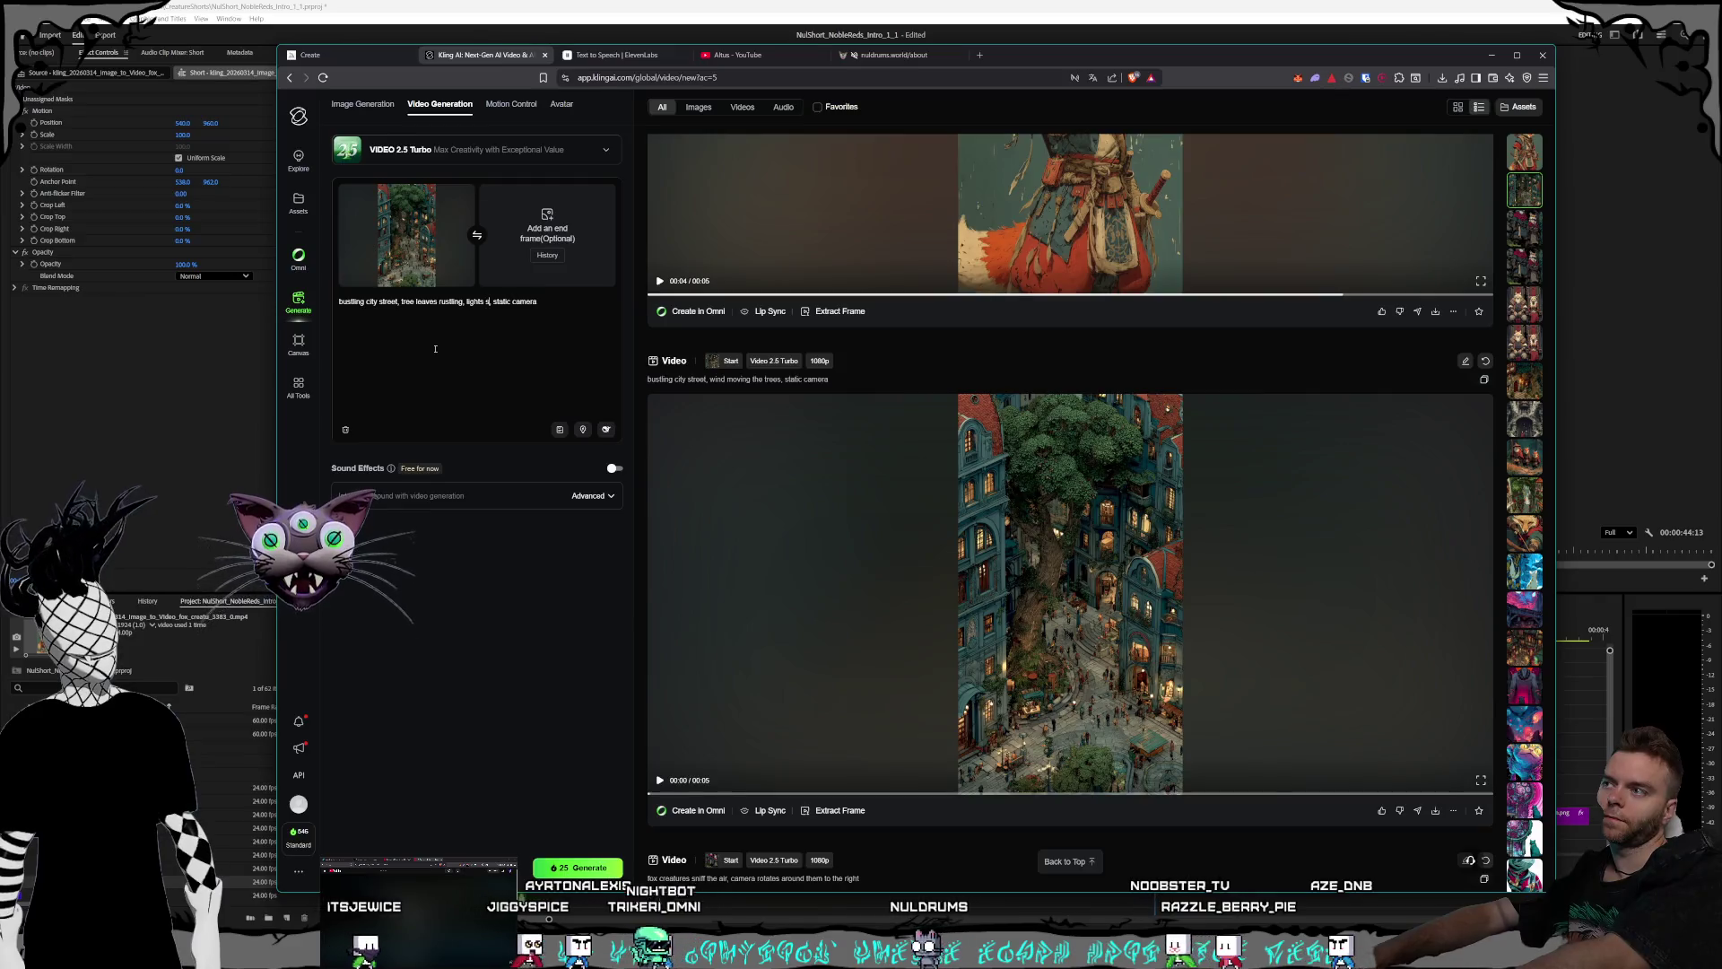
key("BackSpace")
key("BackSpace")
key("BackSpace")
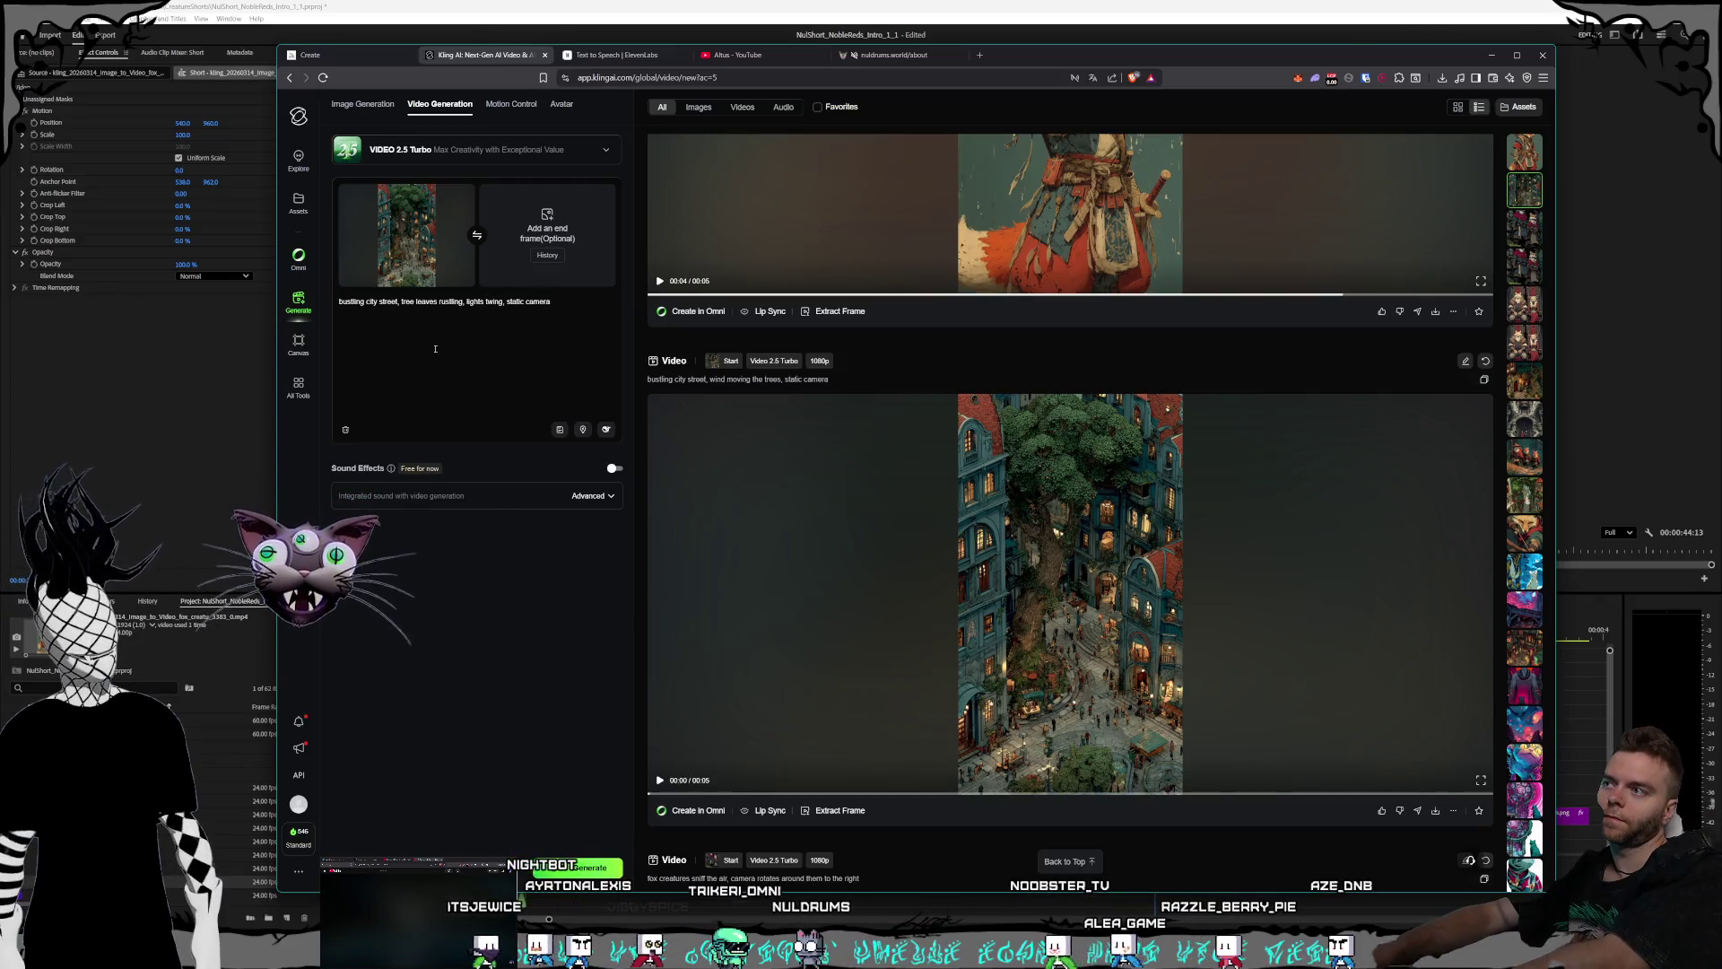
type("kling")
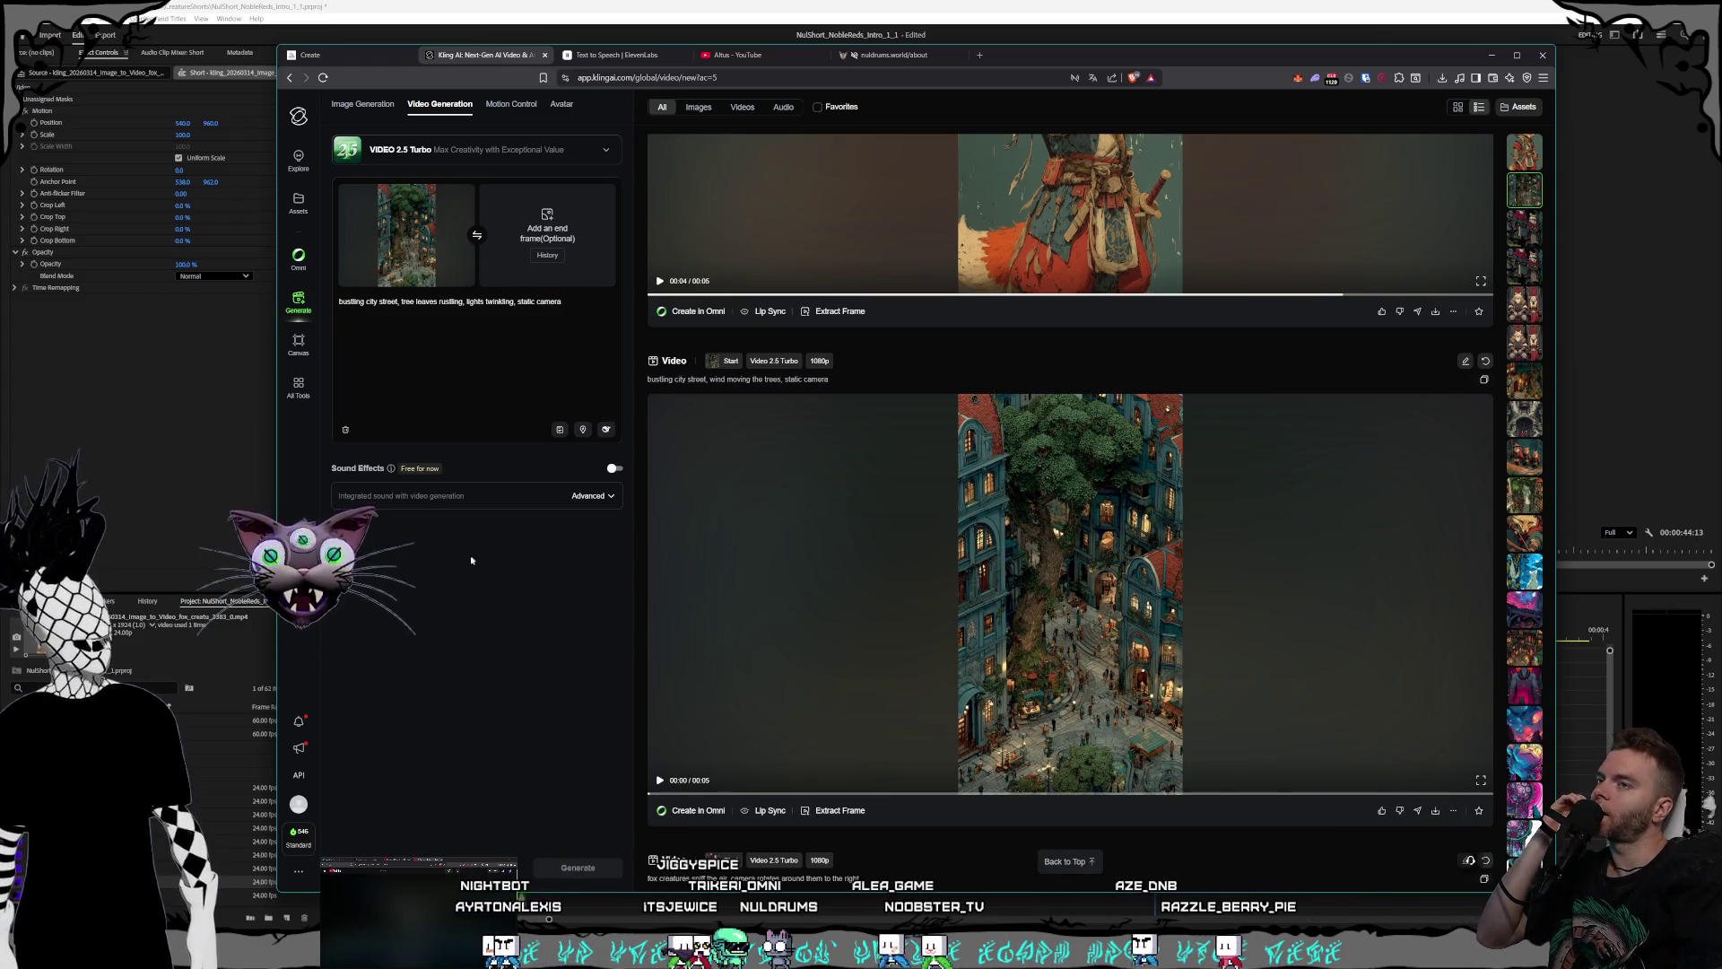
key("alt+Tab")
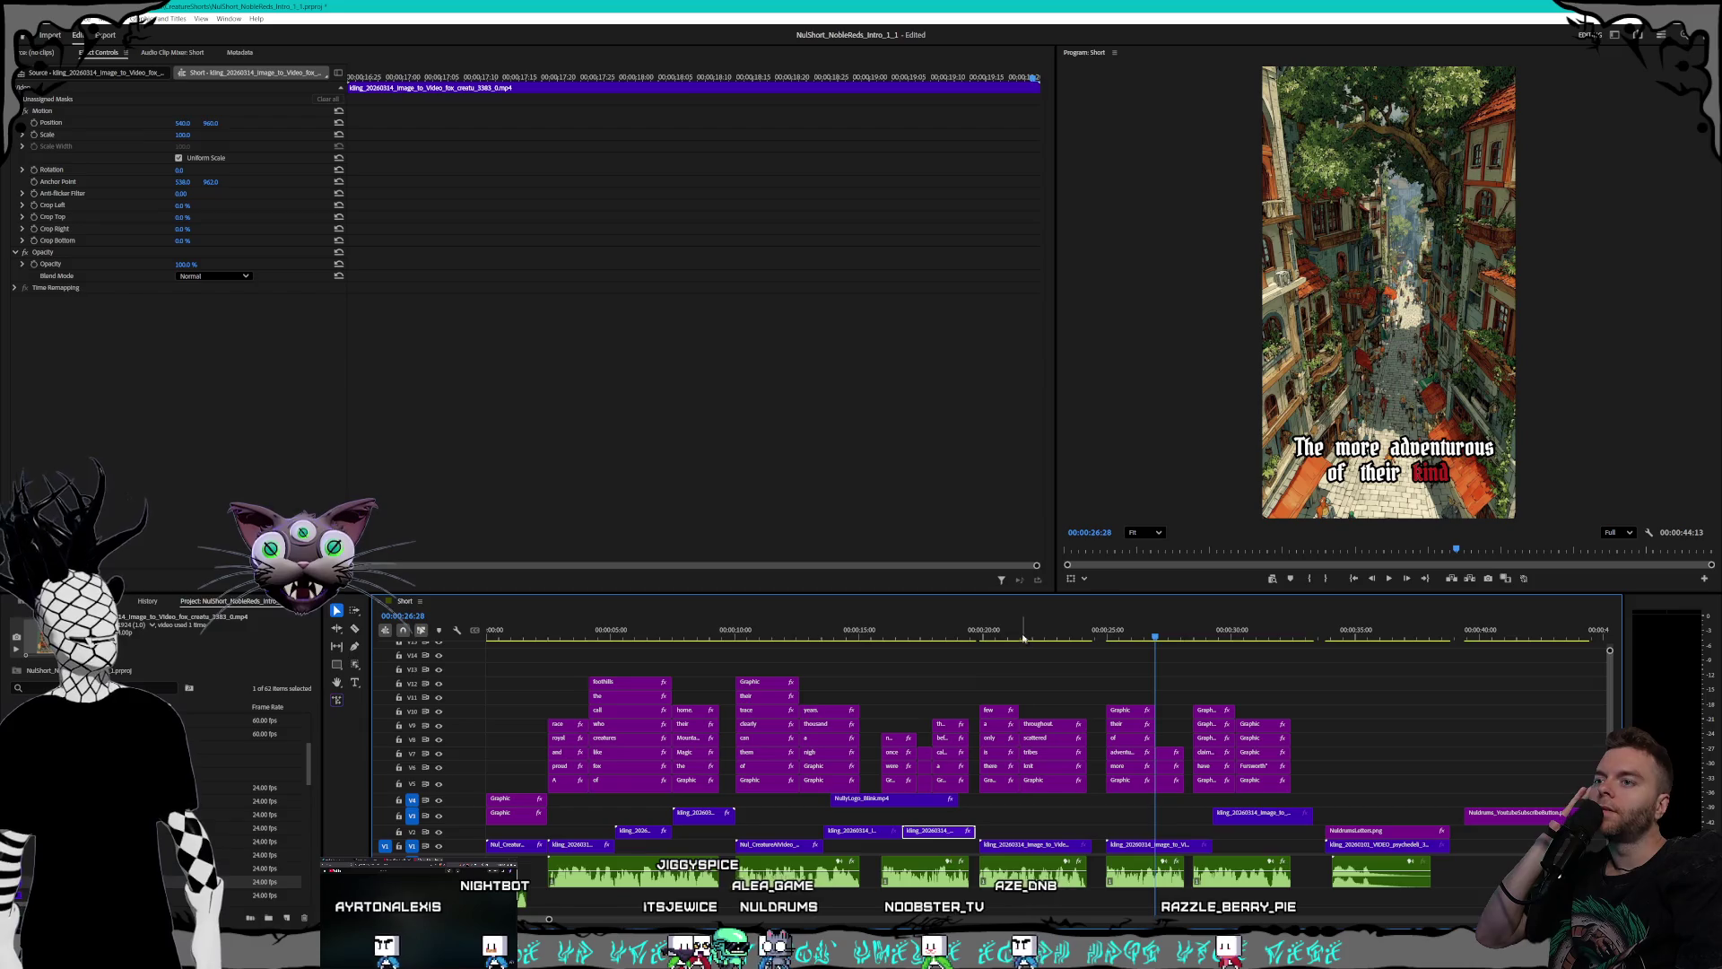
- Scrub back to the Noble Reds title and play the short from the beginning
left_click_drag(1024, 638, 904, 620)
left_click_drag(706, 614, 494, 617)
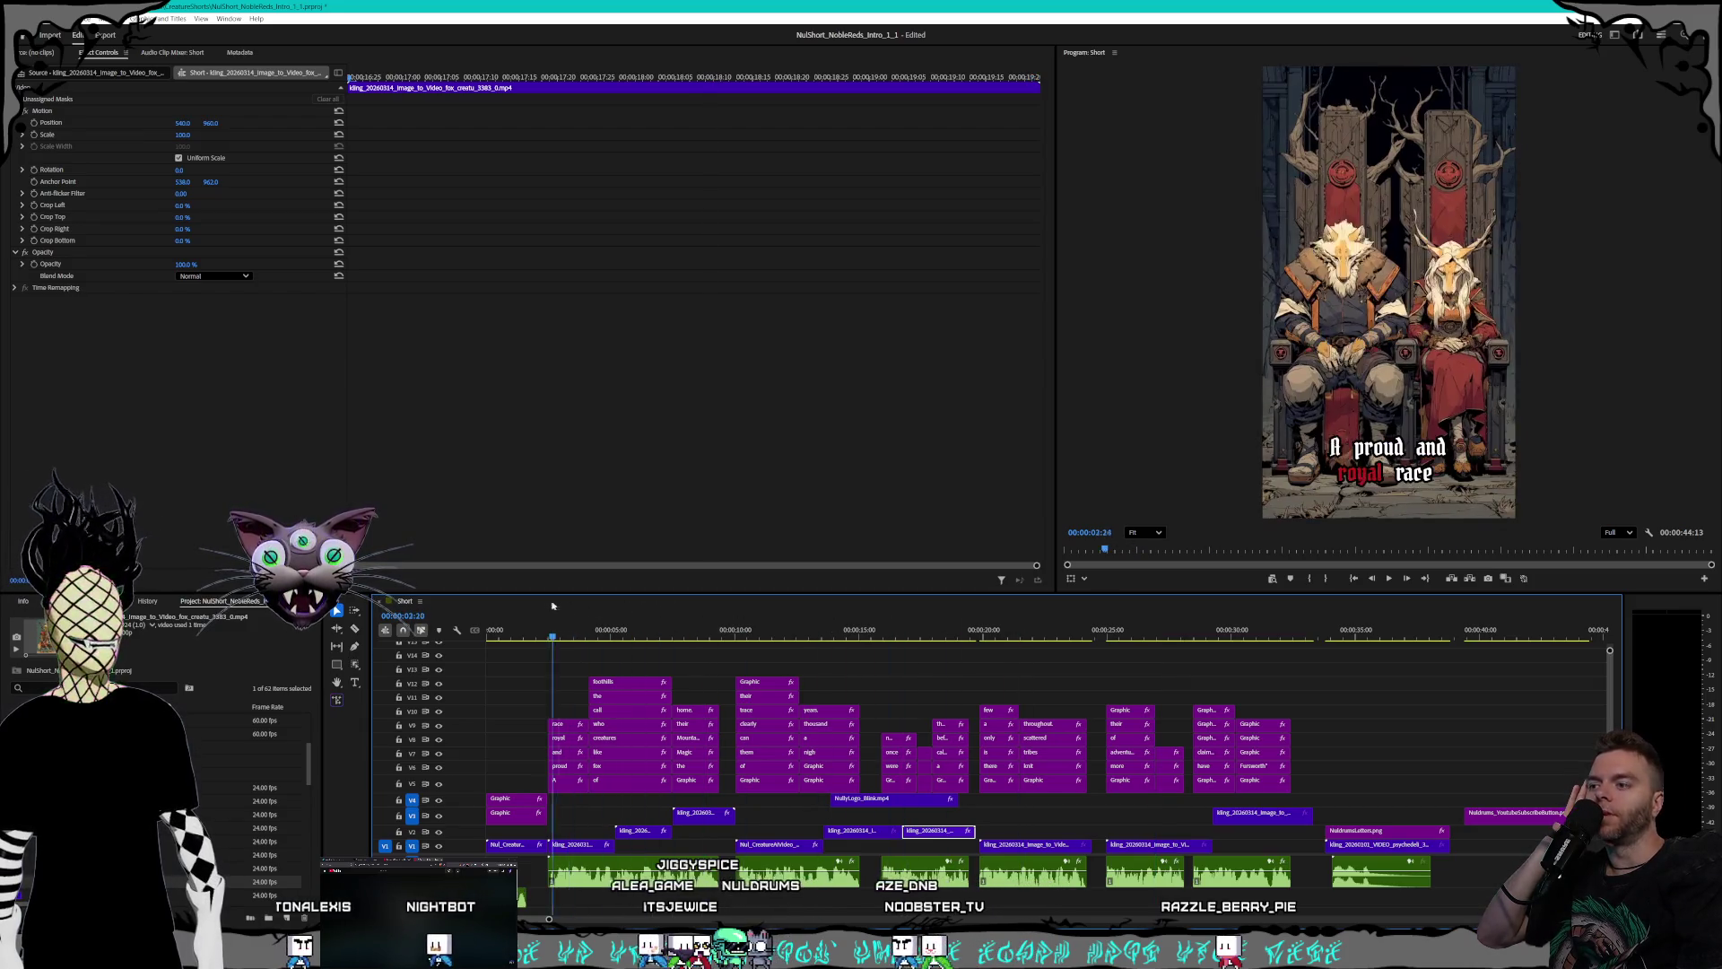
left_click(1388, 578)
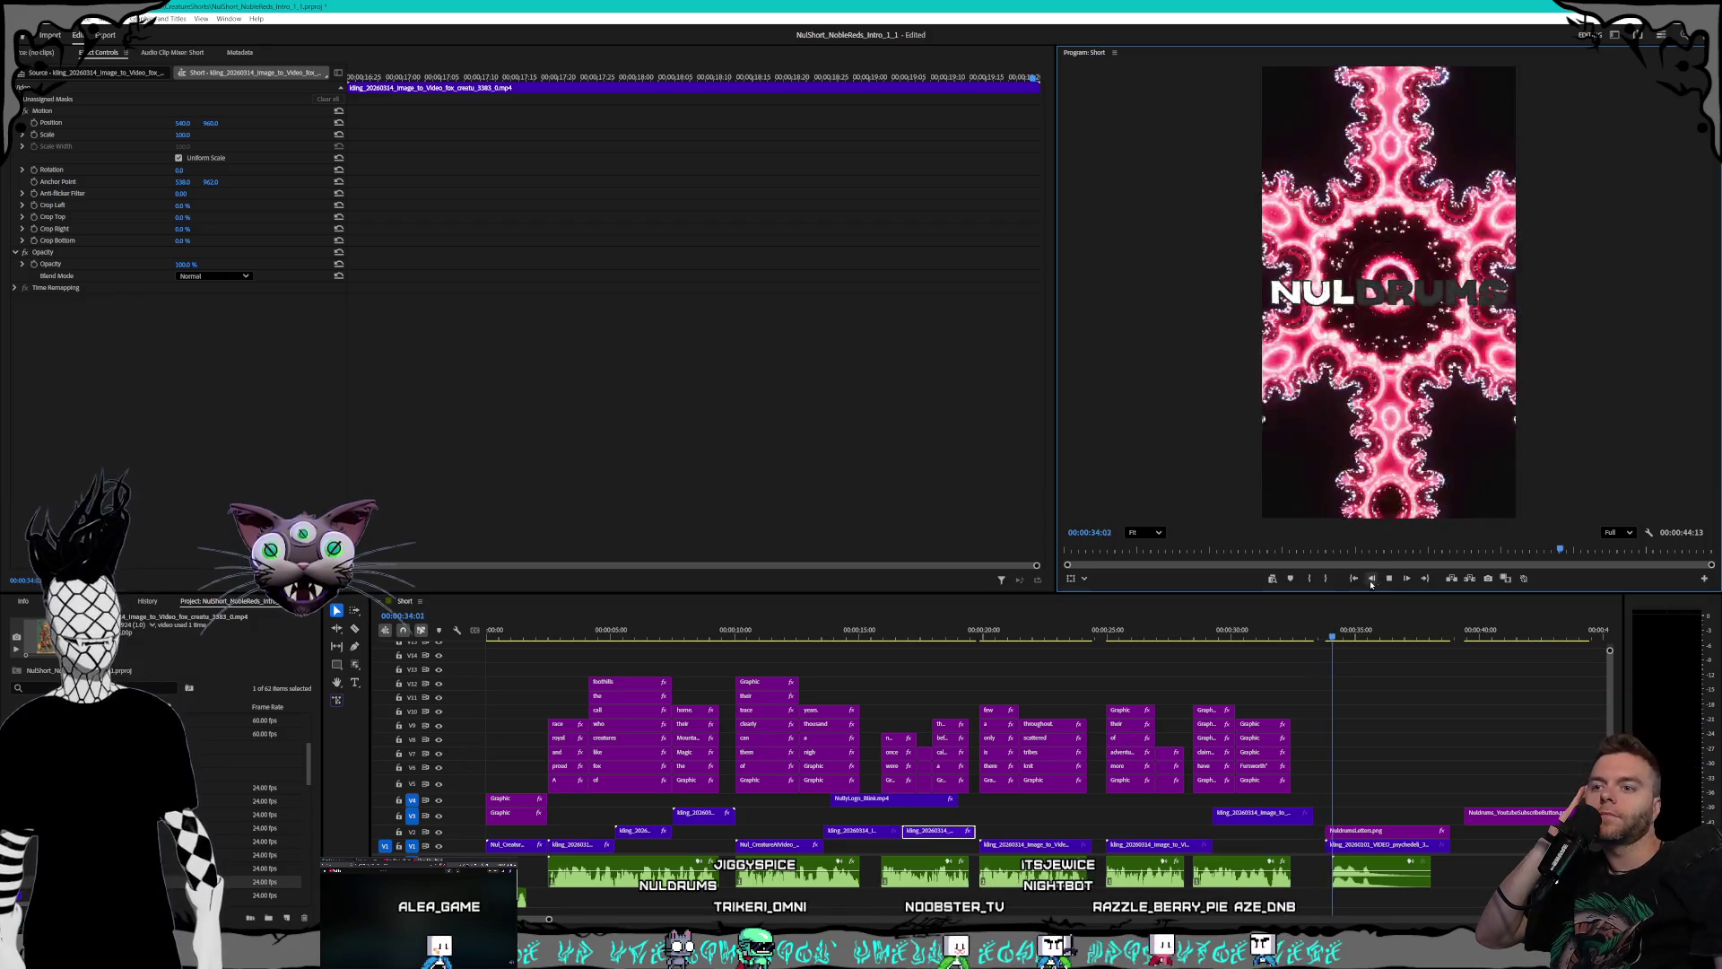
- Trim the V3 clip's out point slightly, then return to the town-street caption scene
left_click_drag(1317, 815, 1299, 817)
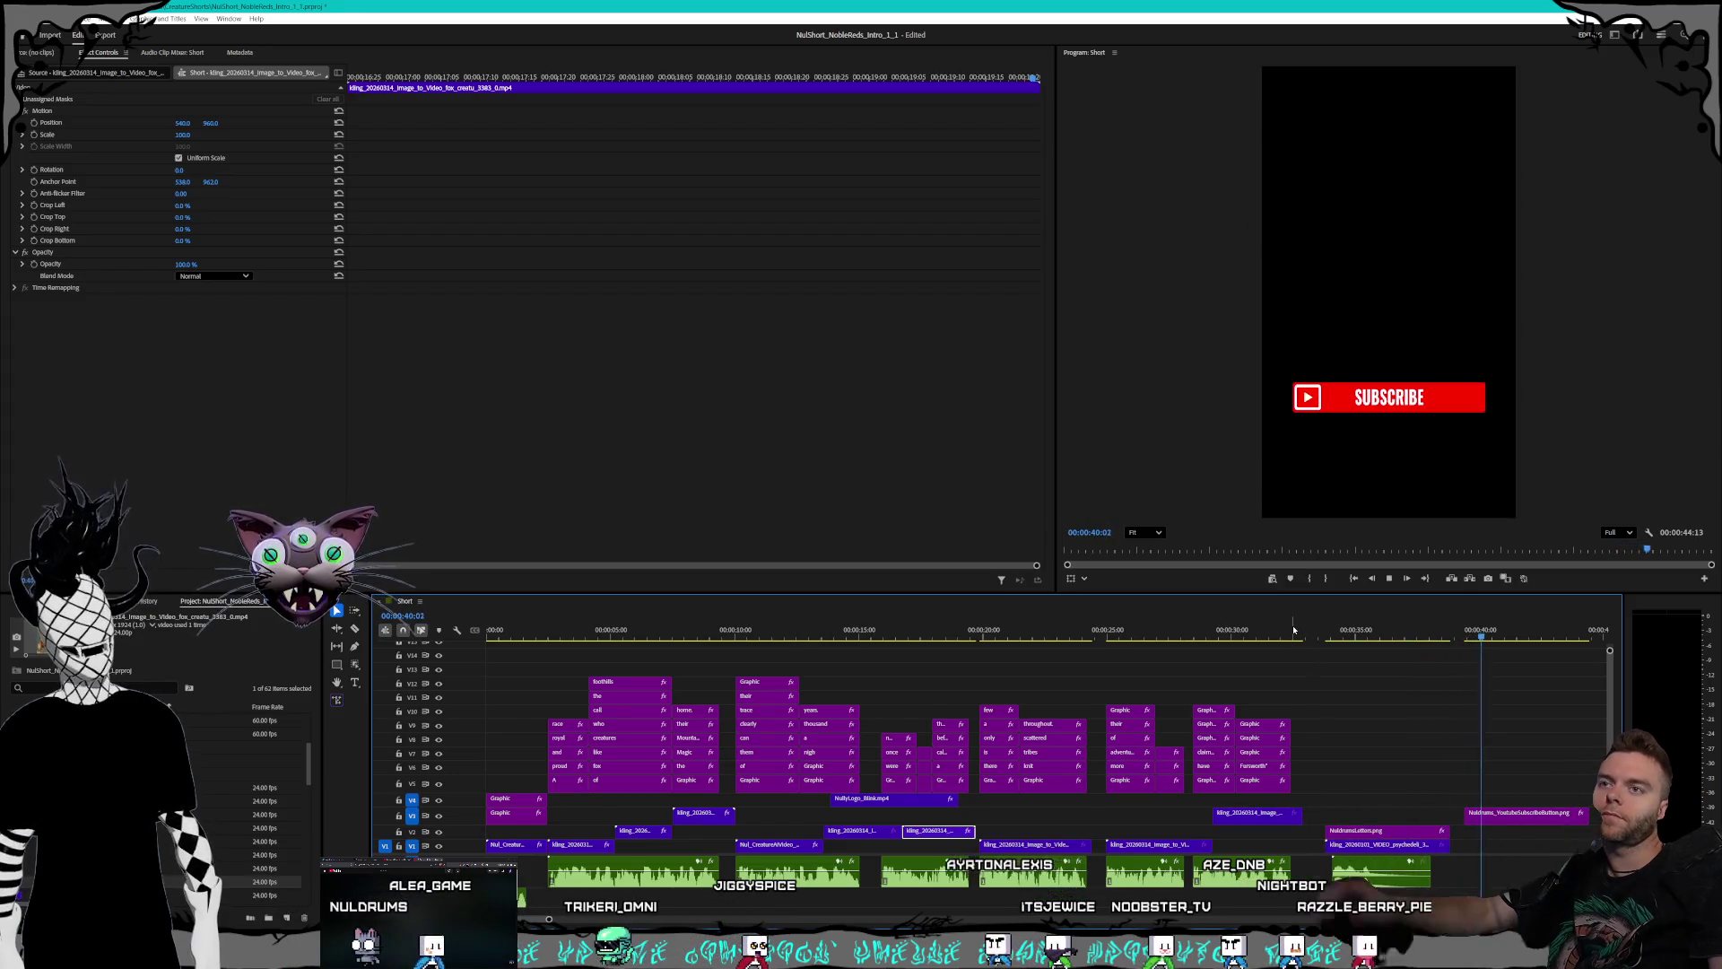
left_click(1295, 630)
left_click_drag(1294, 631, 1168, 633)
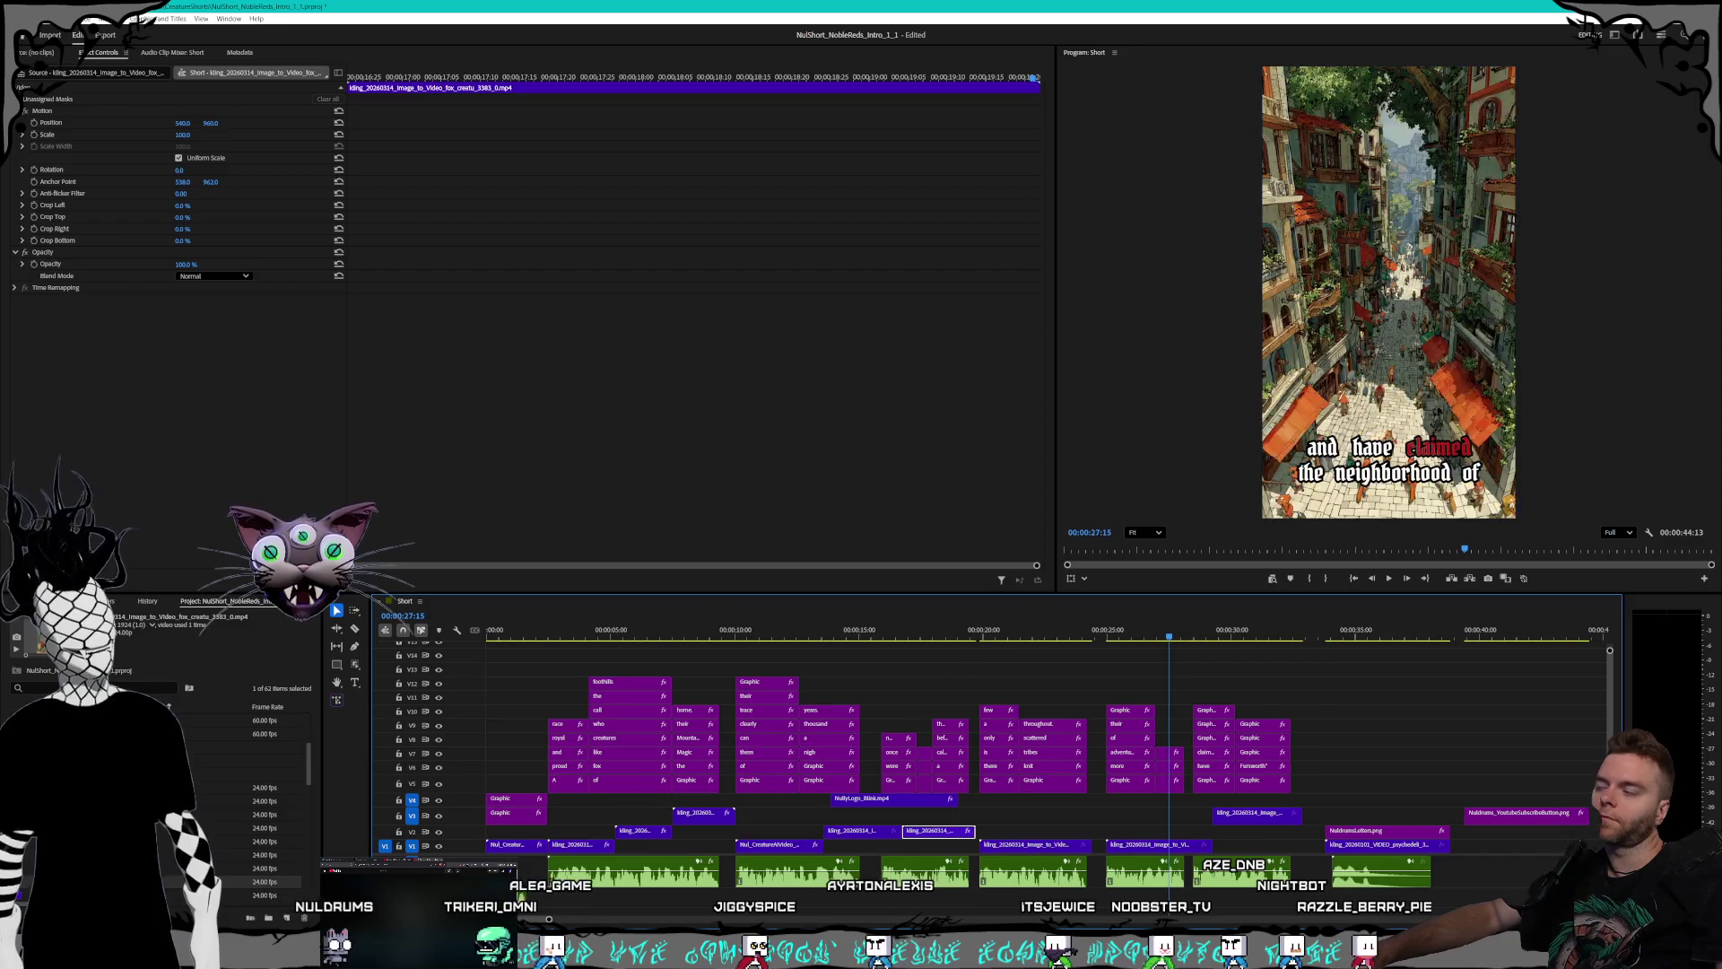
key("alt+Tab")
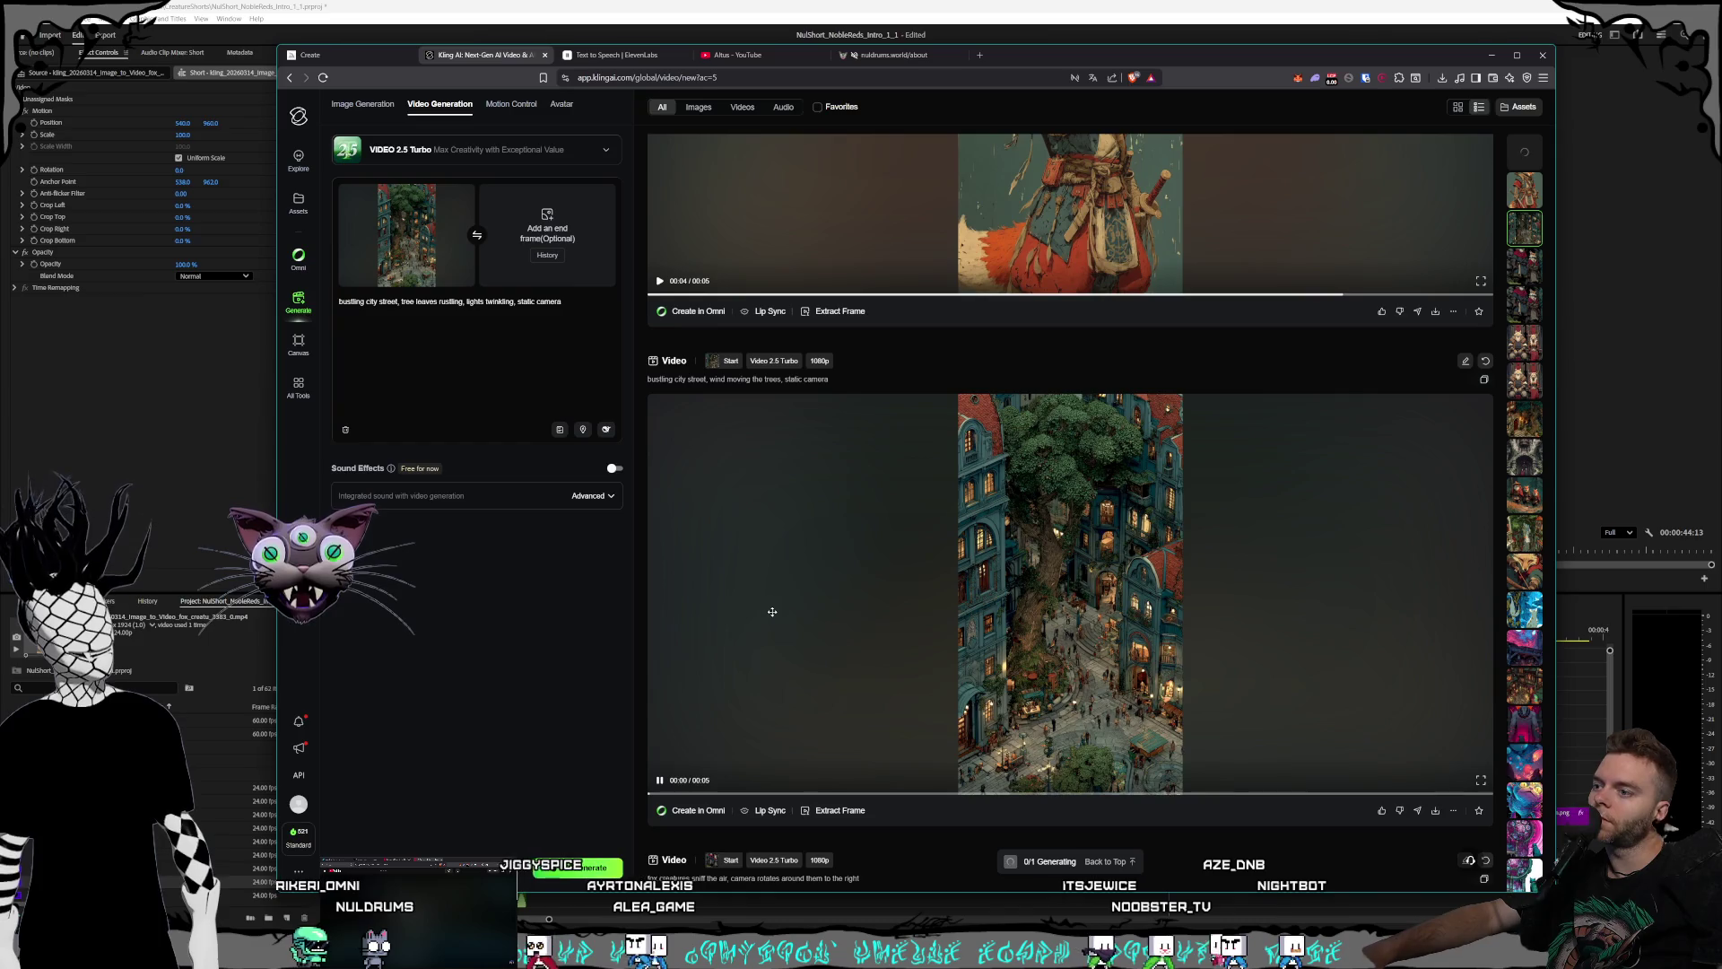
- Scroll to the top of the Kling results to check the city street clip still generating
scroll(780, 615, "up", 10)
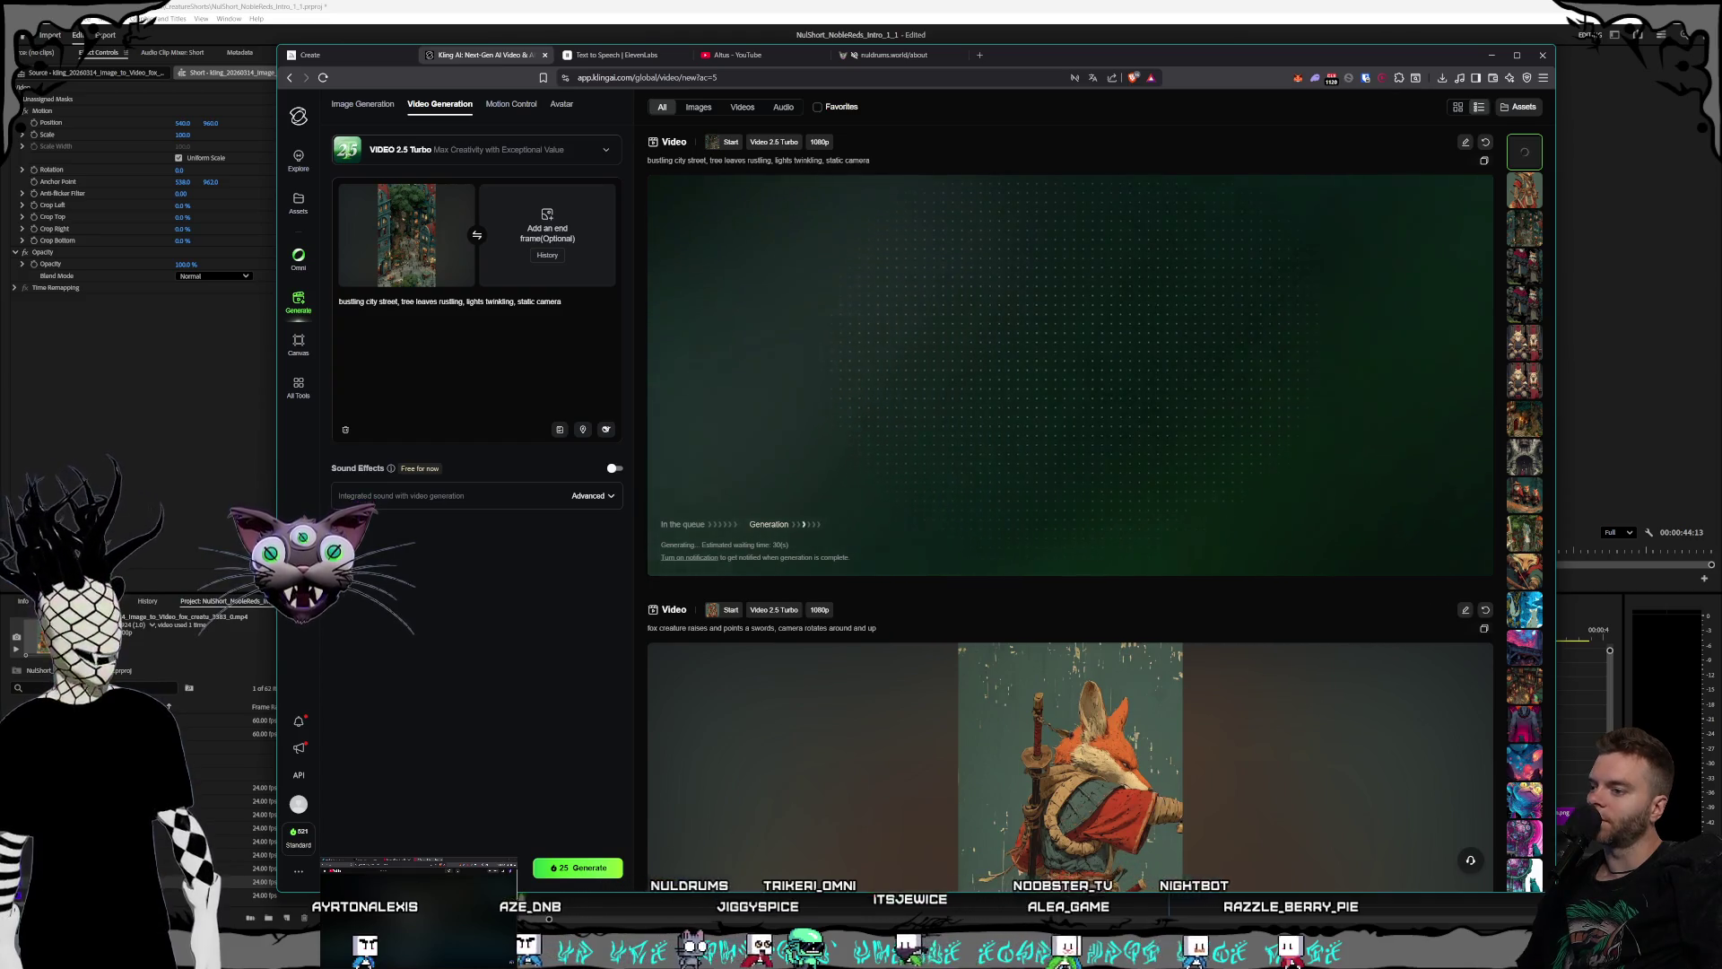
key("alt+Tab")
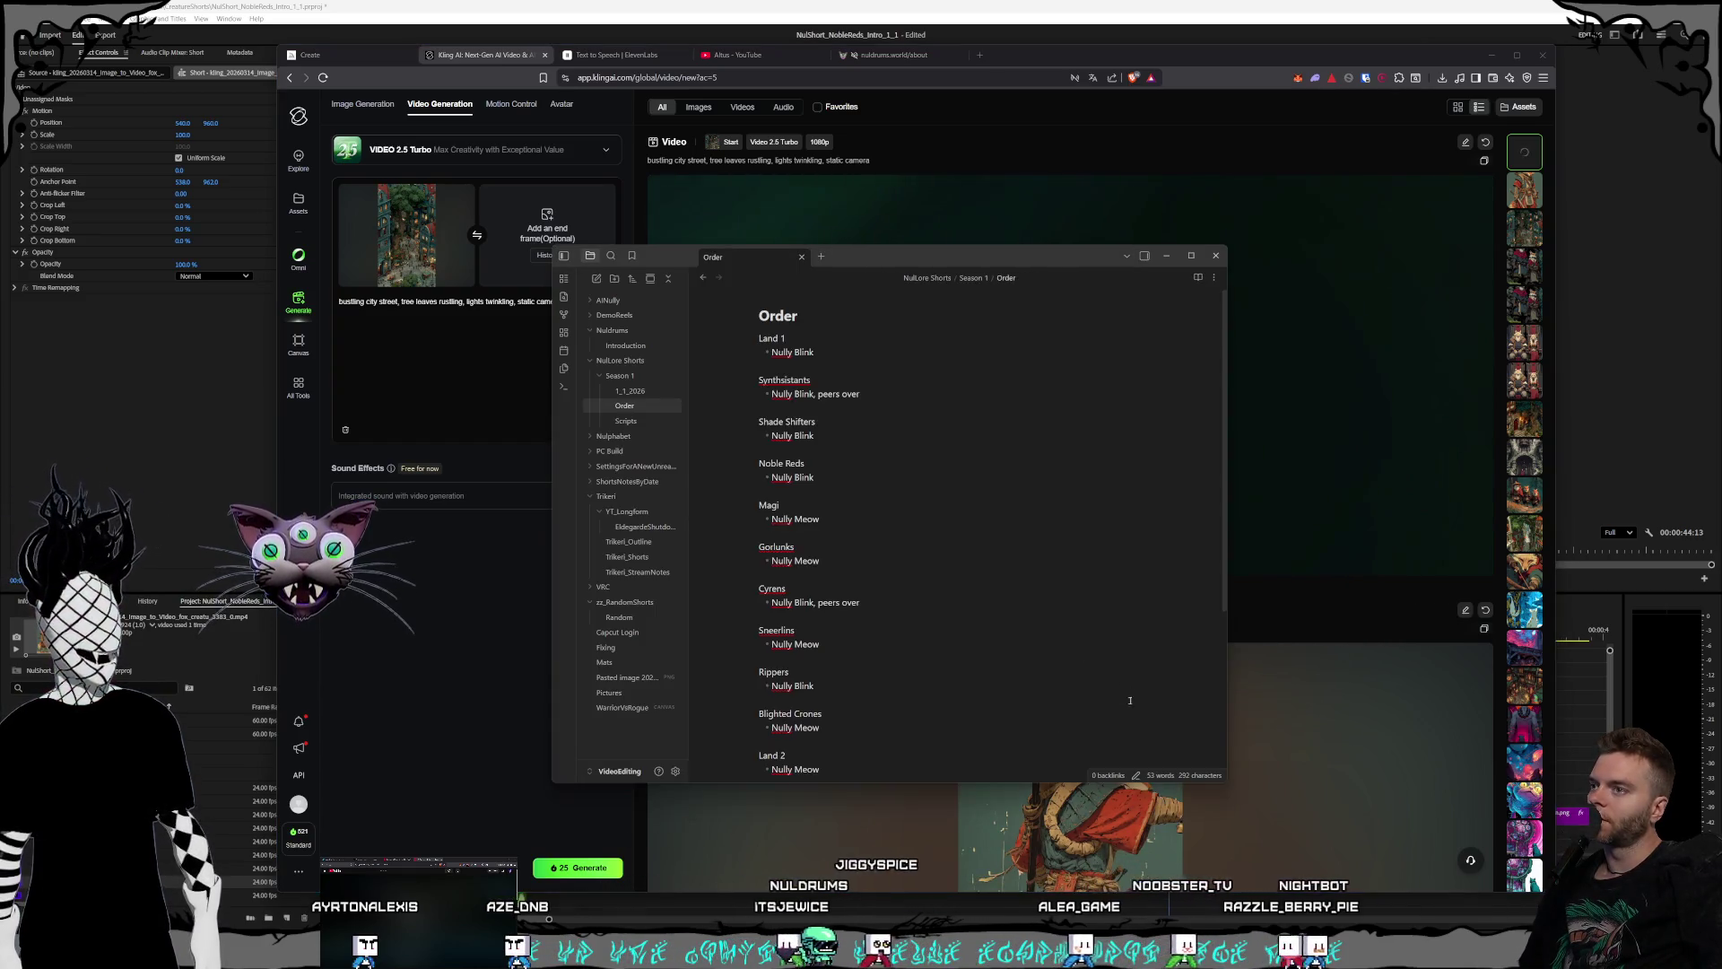
- Highlight the Noble Reds and Magi entries in the Order note's faction list, then return to Kling
left_click(860, 477)
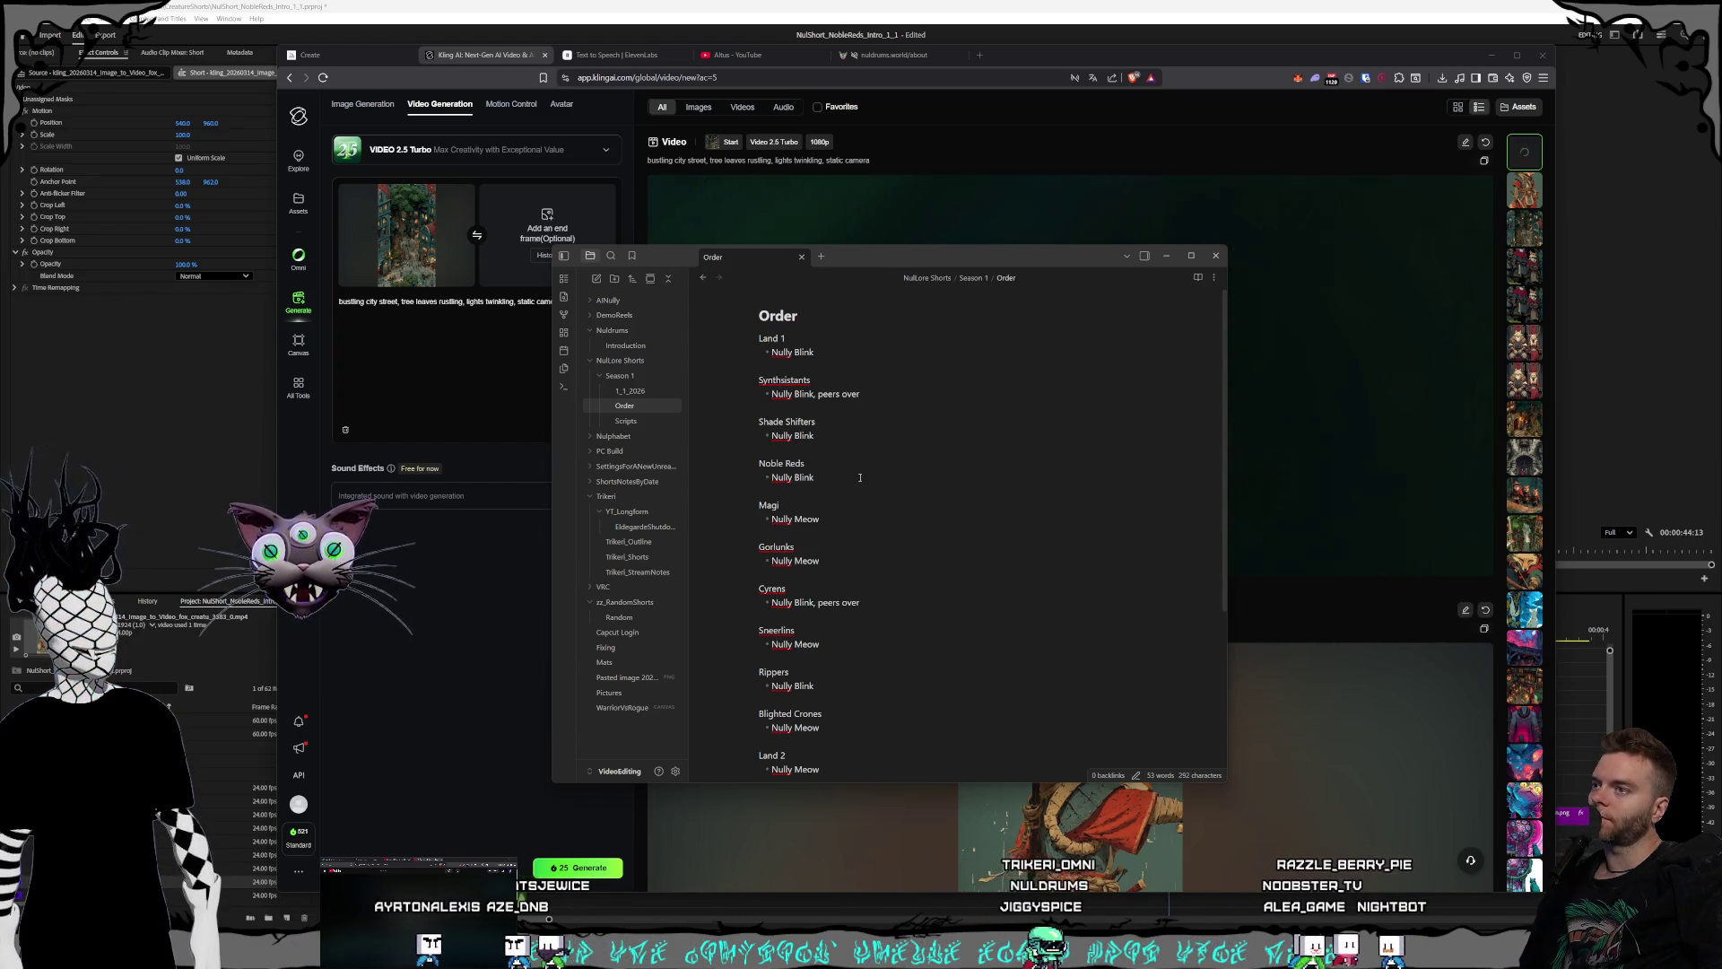
left_click_drag(843, 469, 750, 391)
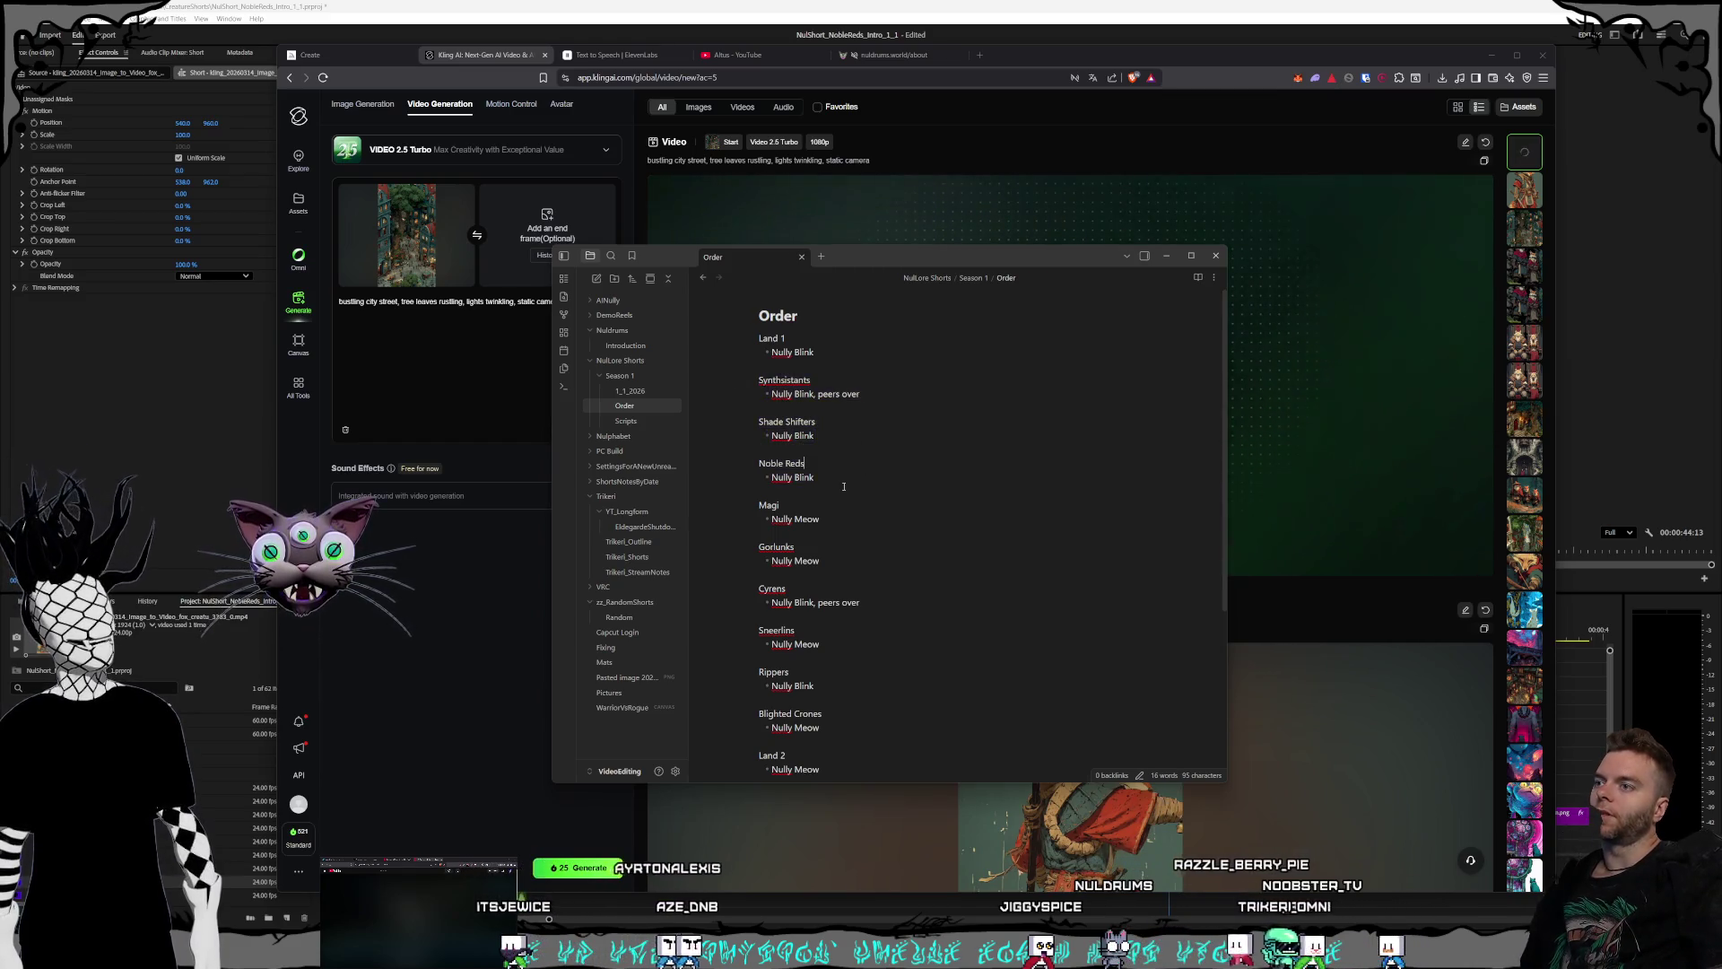
left_click(843, 486)
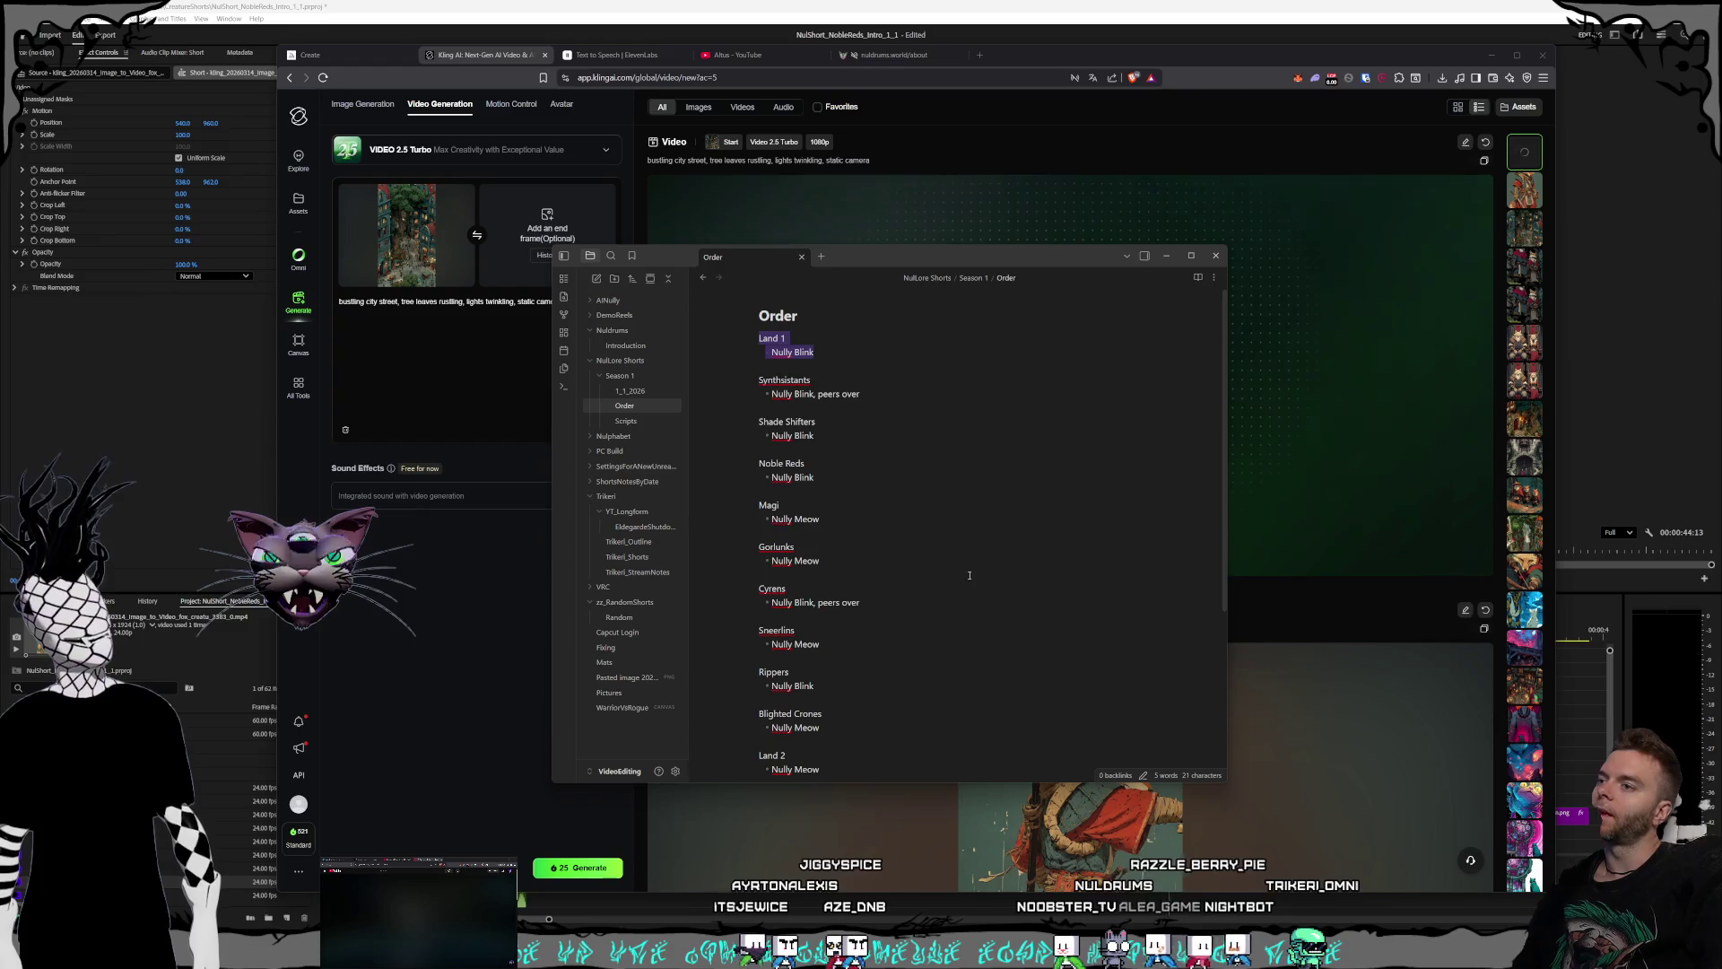
left_click(998, 581)
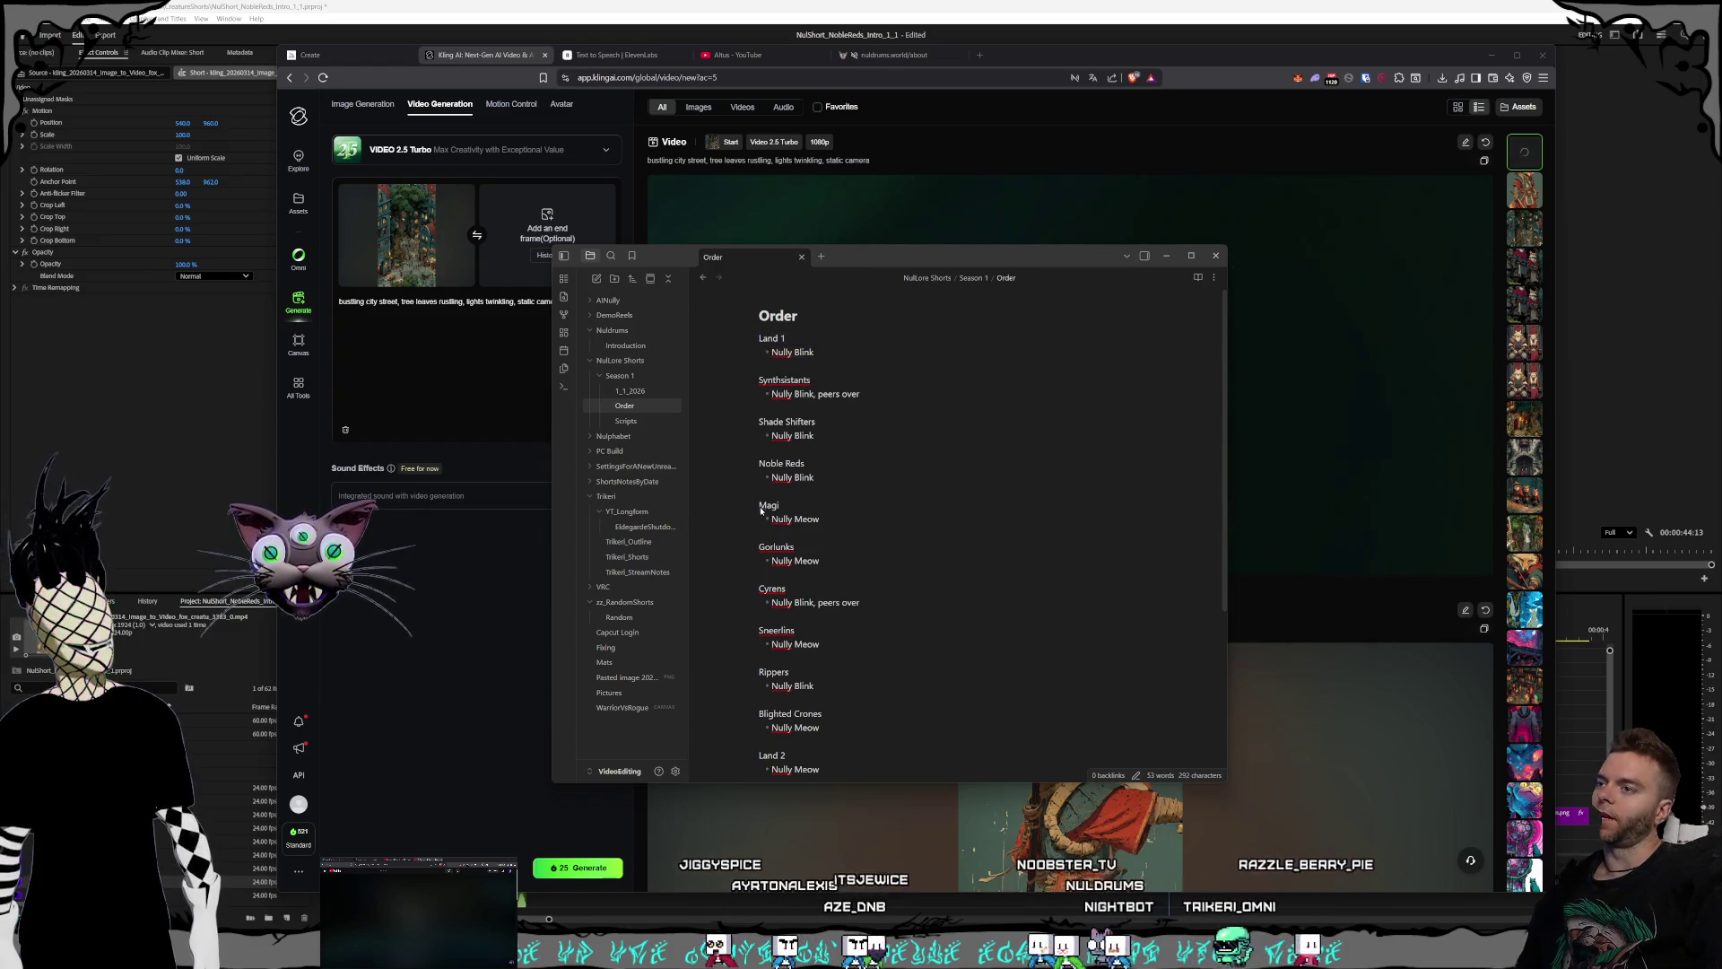
left_click(758, 505)
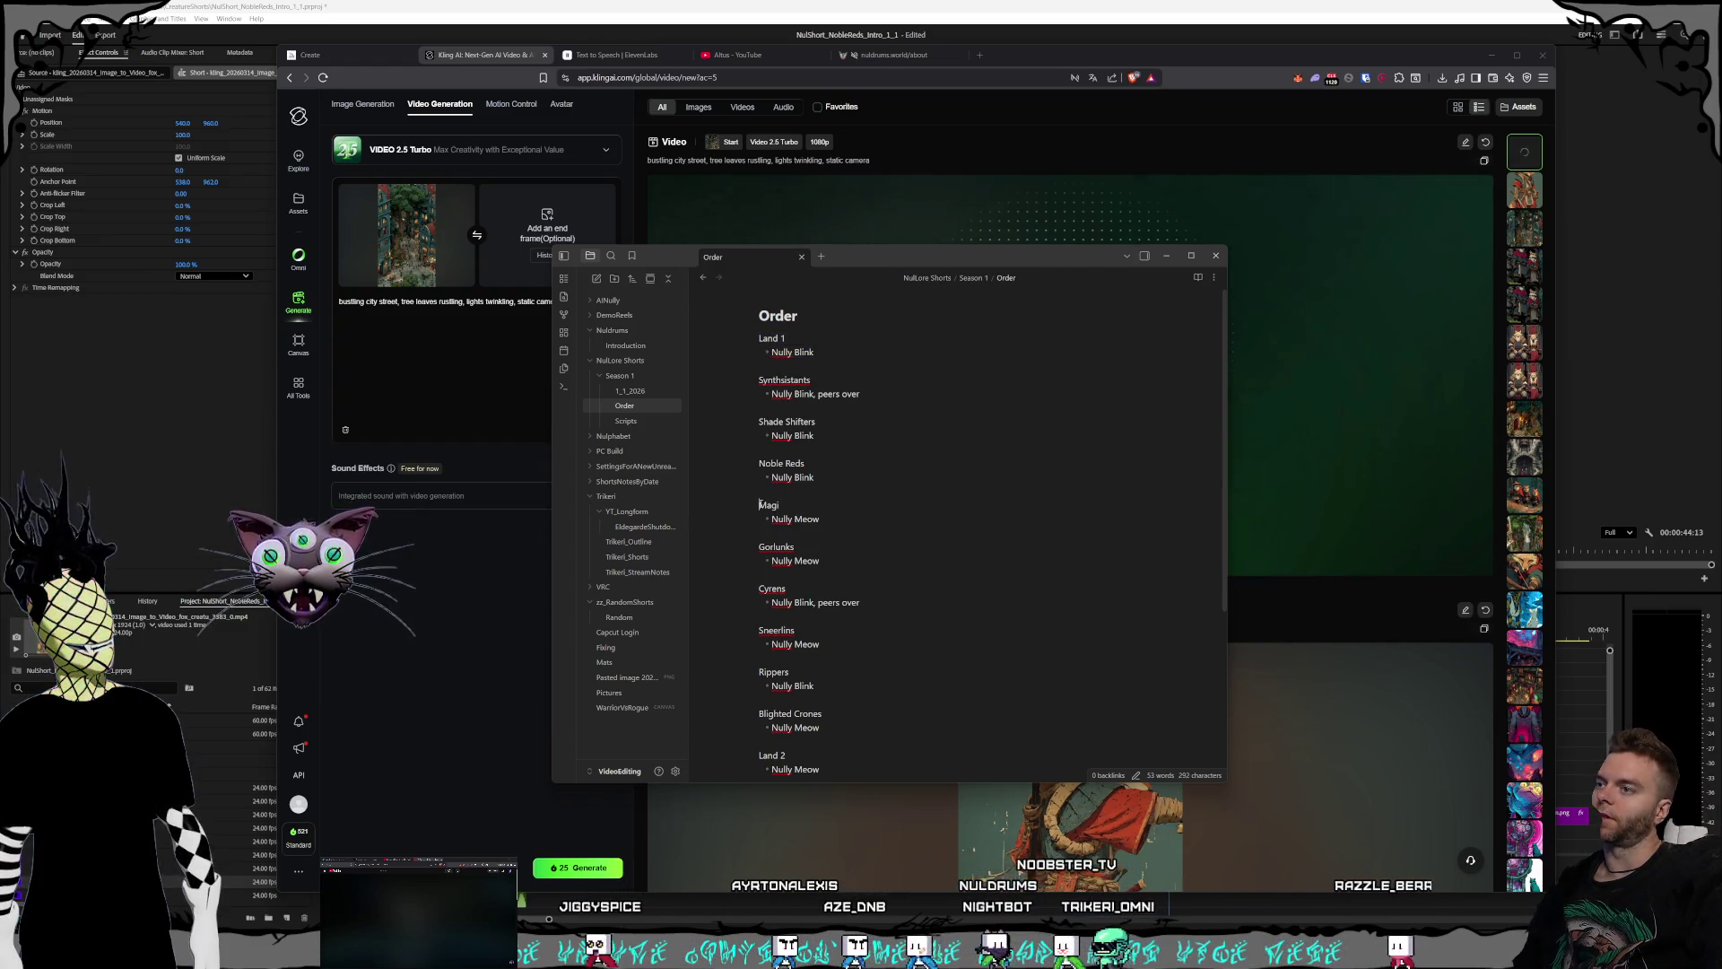
left_click_drag(758, 504, 881, 542)
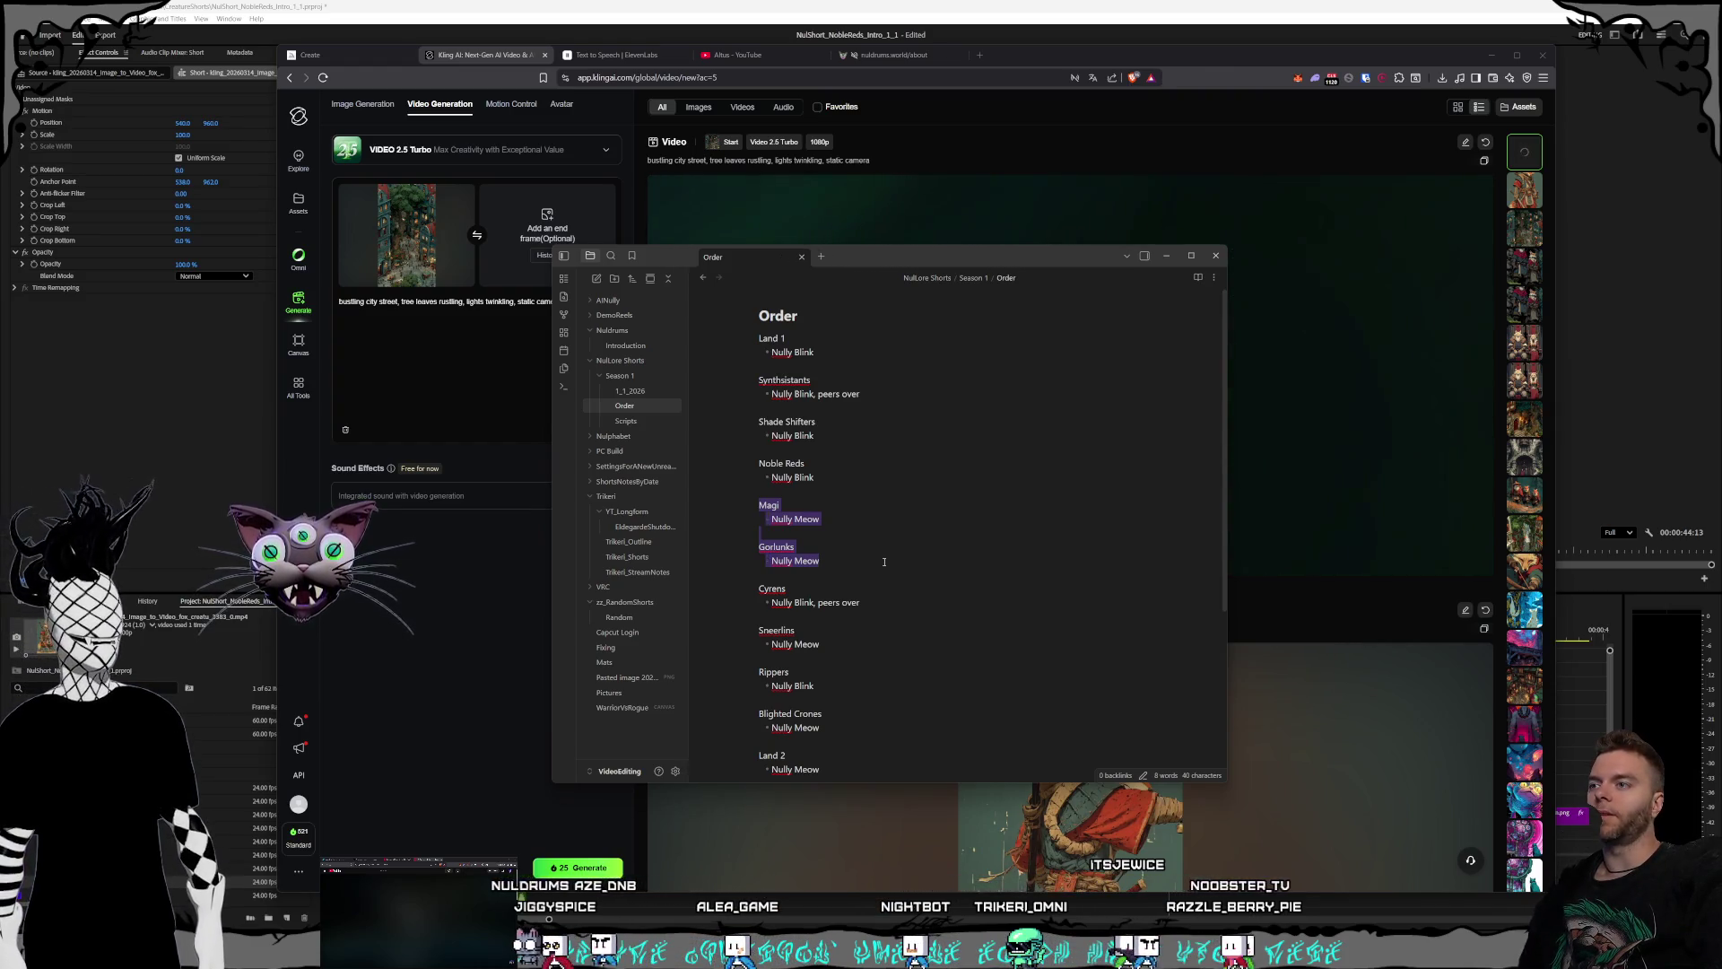
left_click_drag(883, 561, 790, 539)
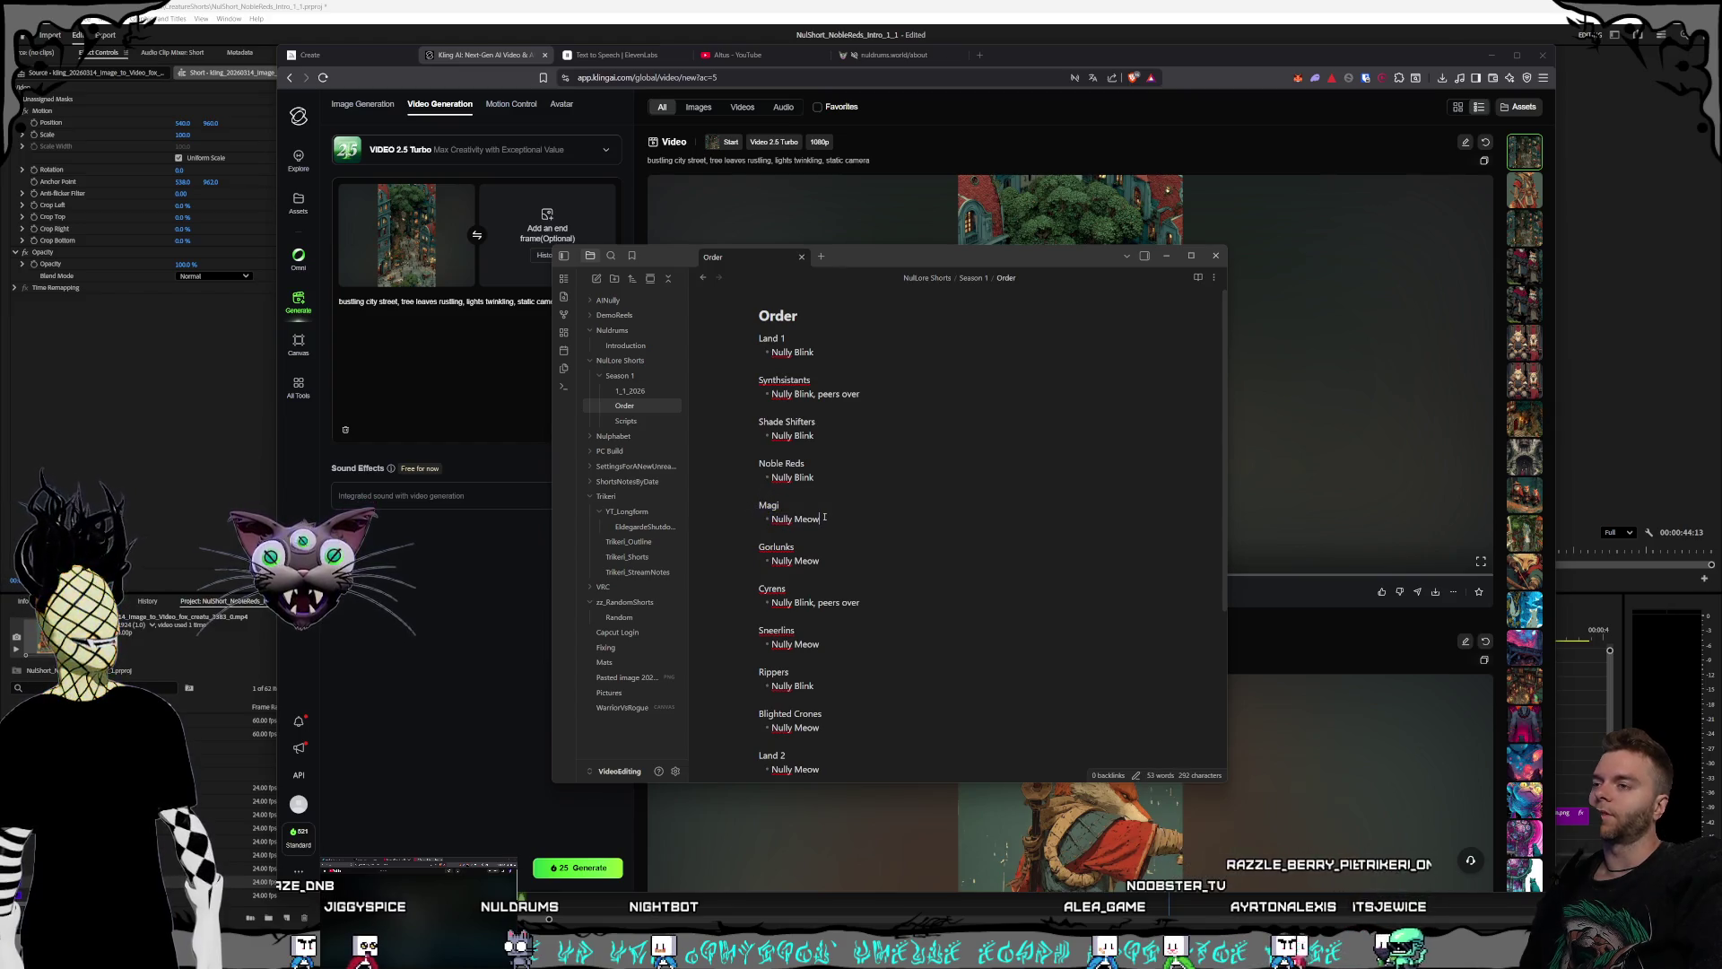
left_click_drag(736, 502, 844, 529)
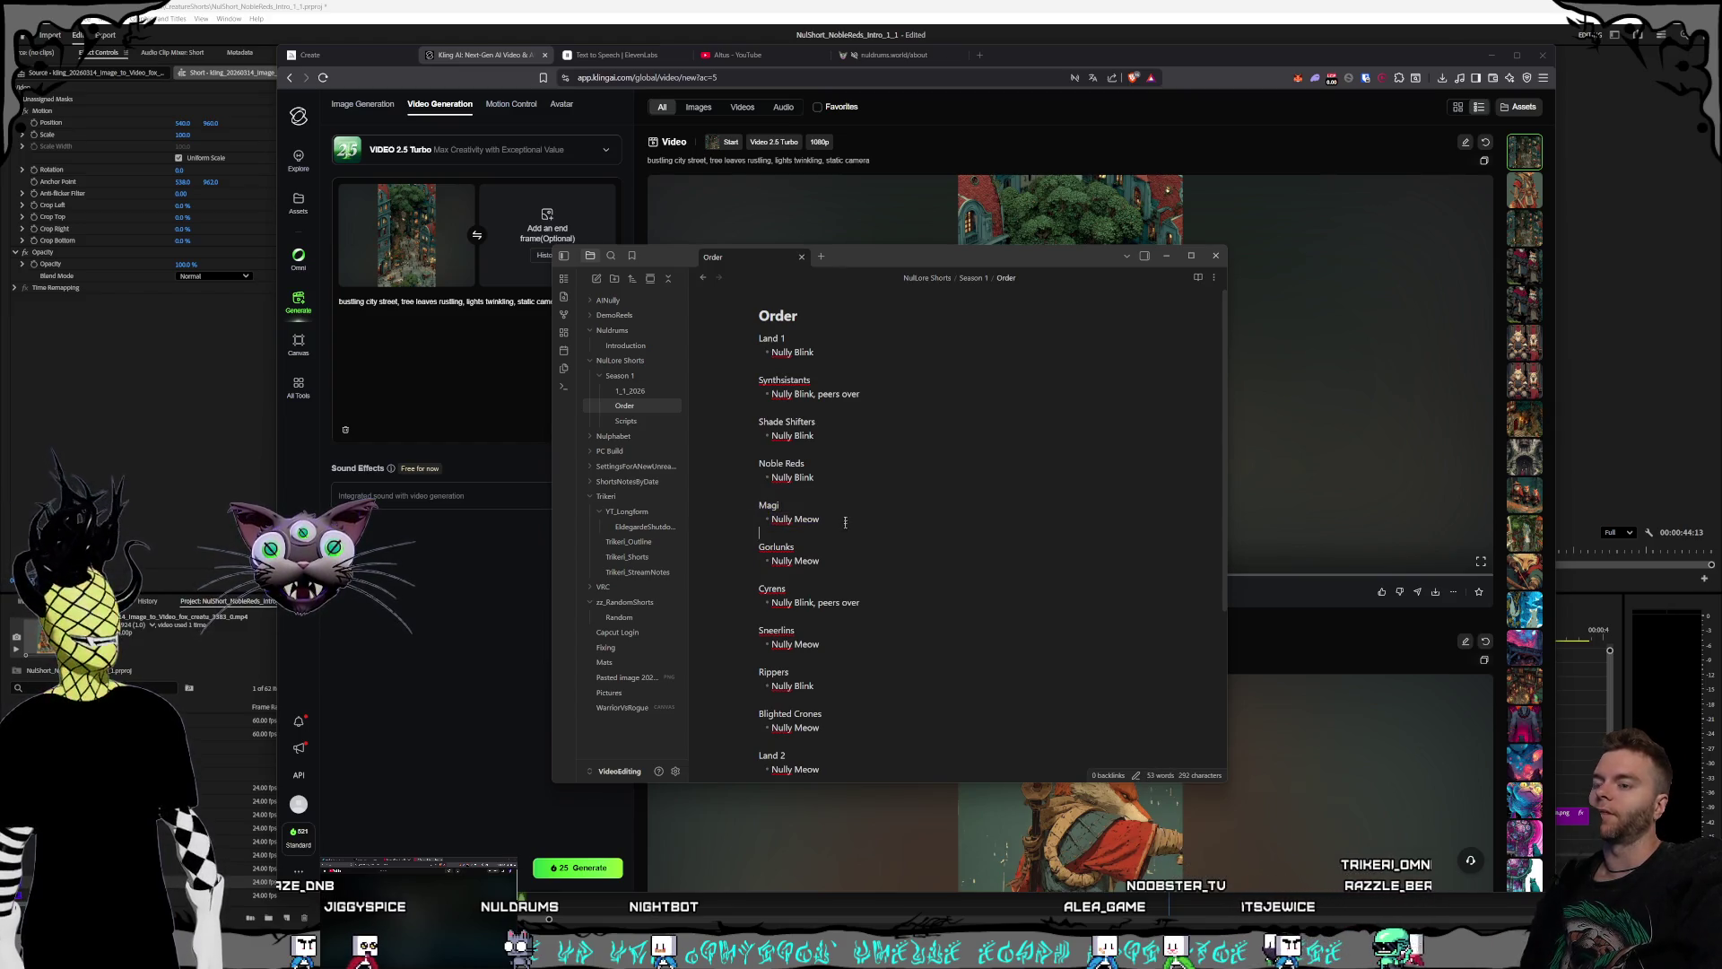
left_click(1060, 60)
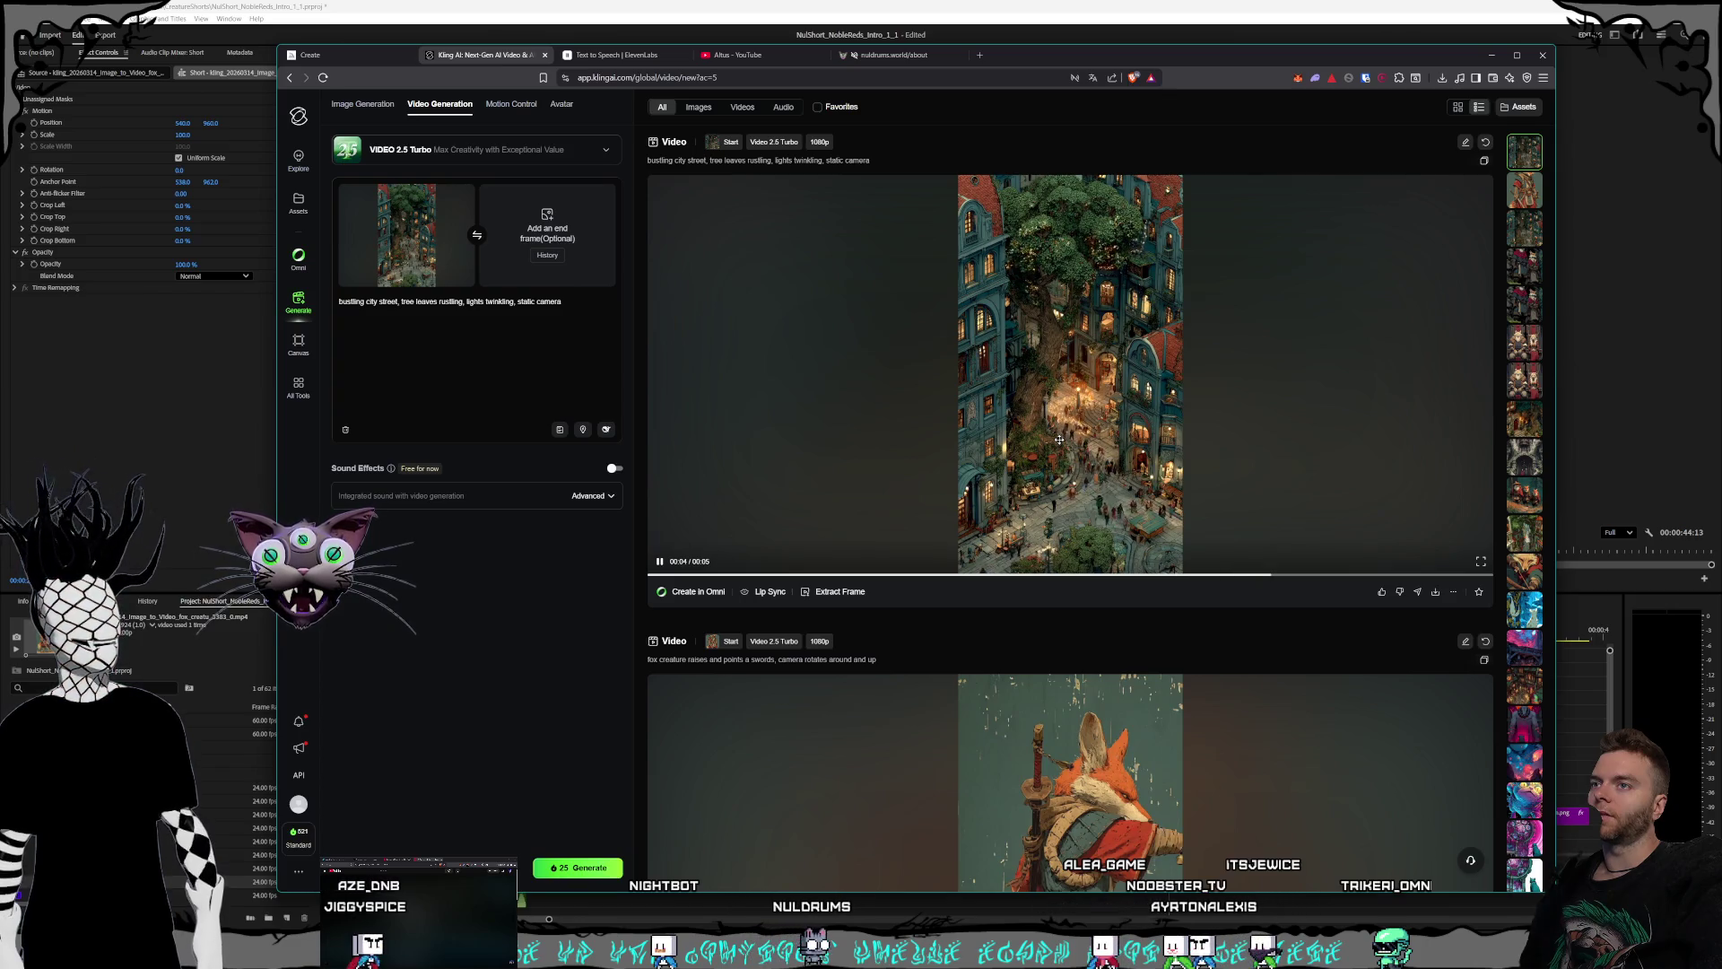
- Preview the finished twinkling-lights clip full screen, then remove 'lights twinkling,' from the prompt
left_click(1480, 560)
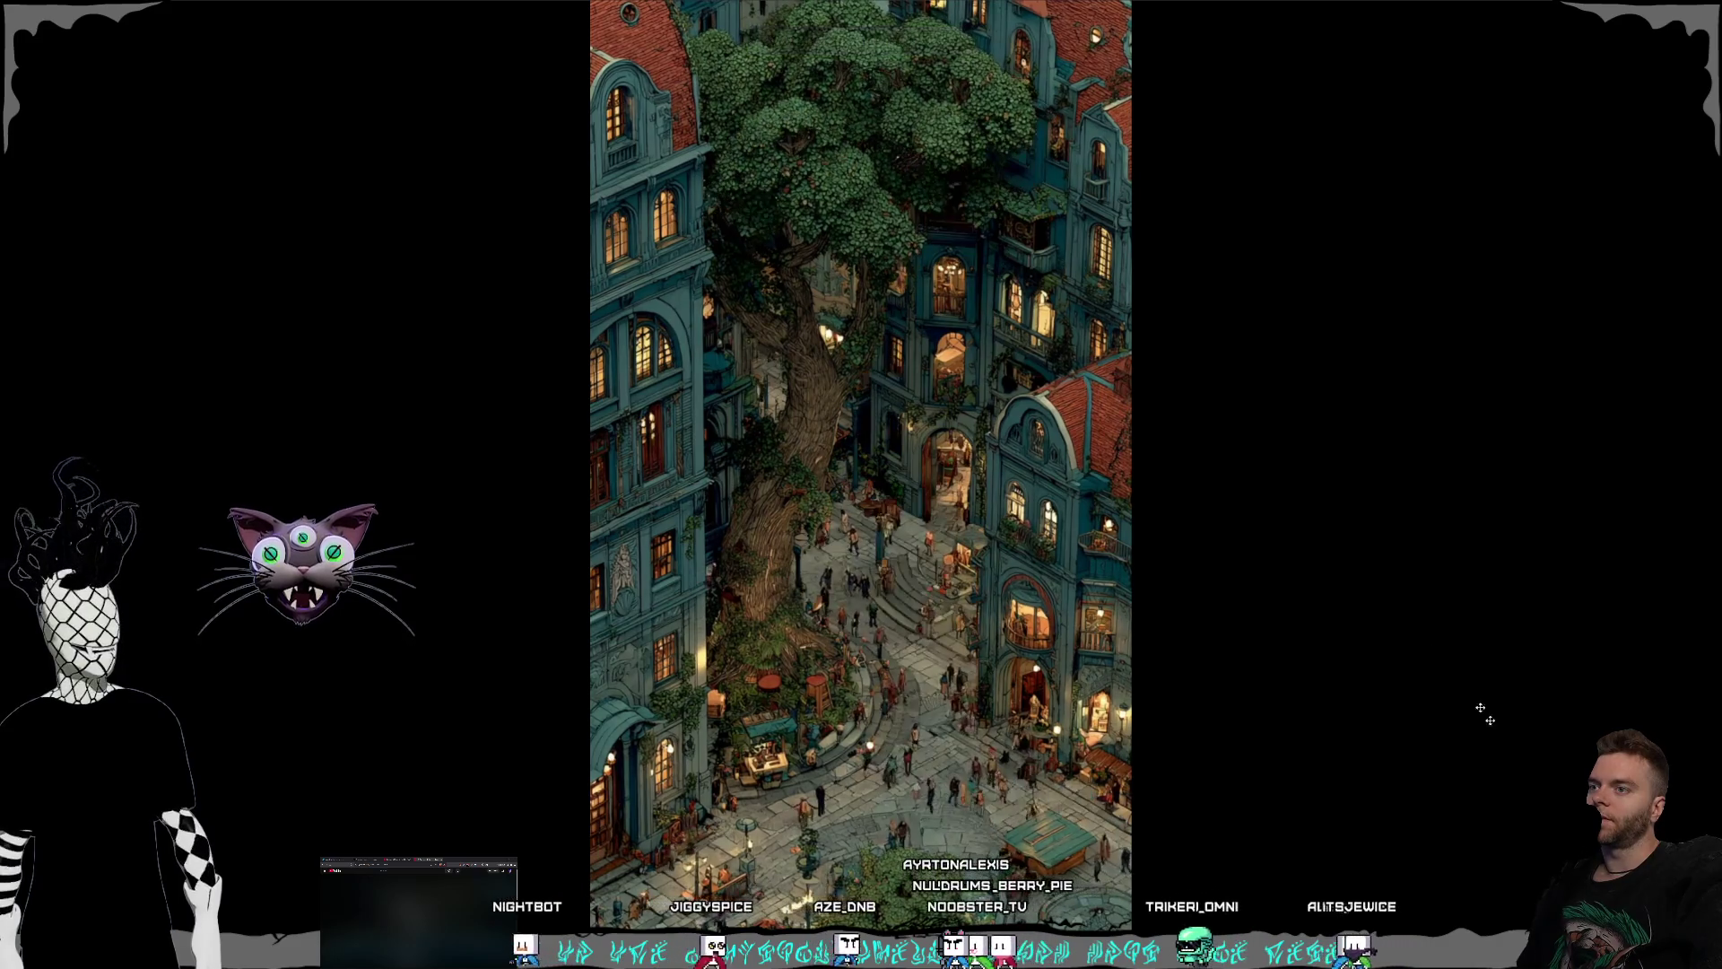
key("Escape")
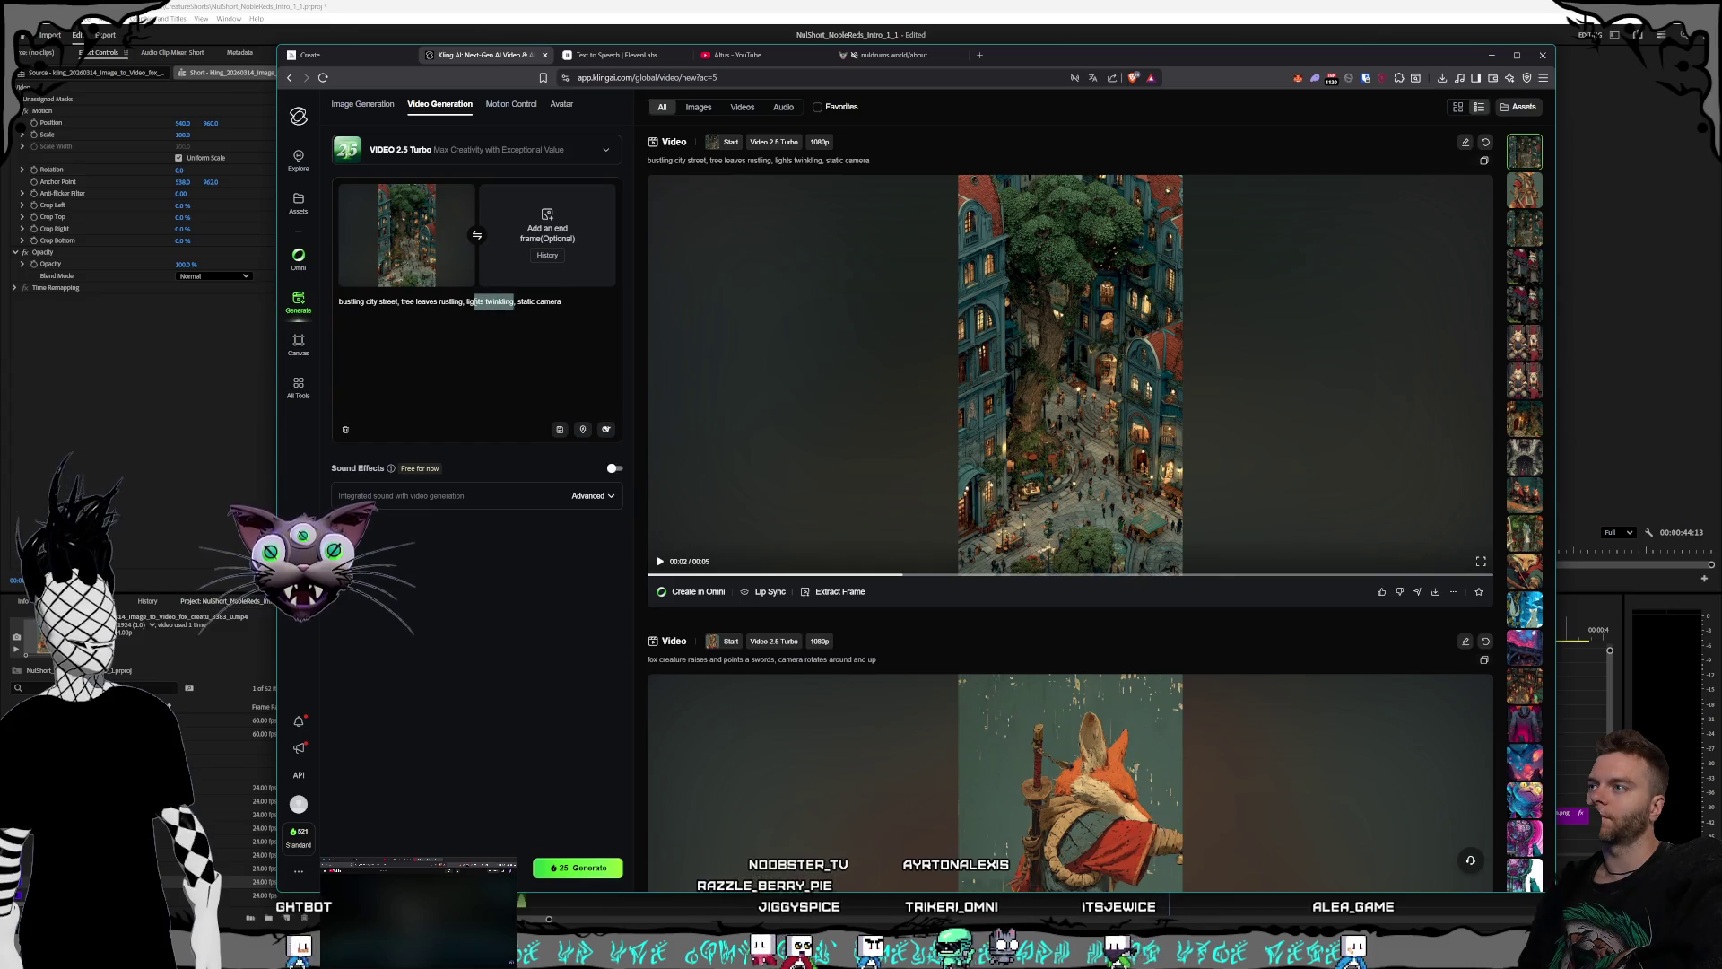
type("l")
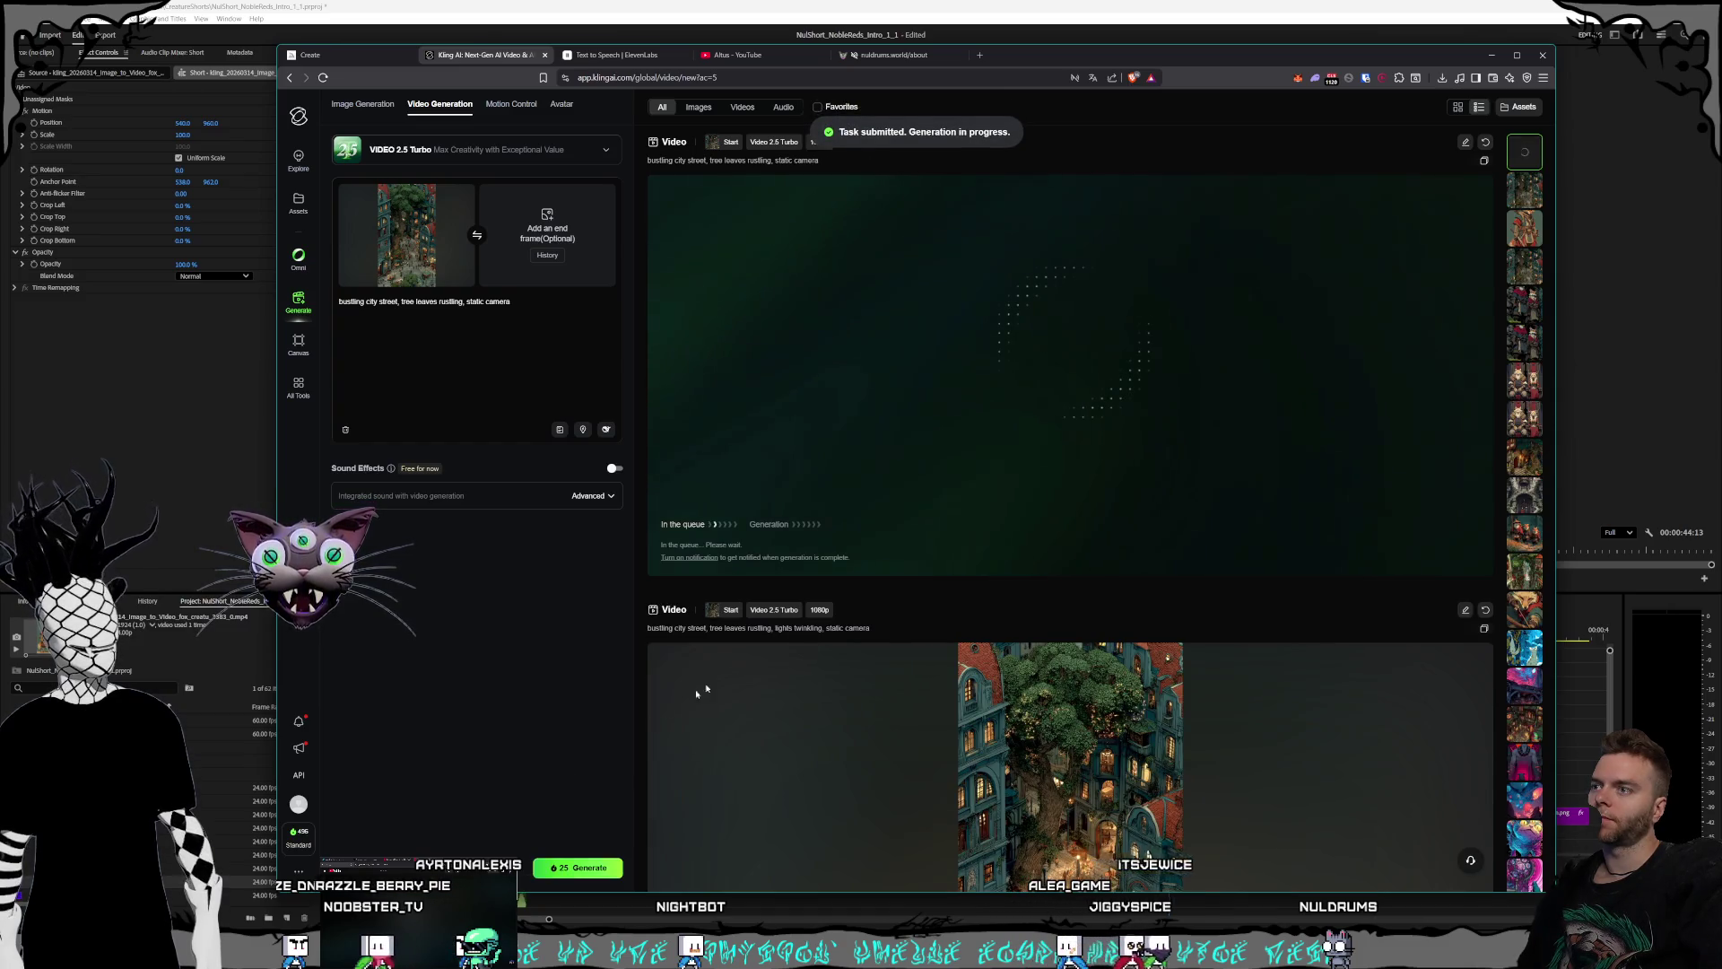
- Watch the city-street clip full screen once more
scroll(1092, 602, "down", 4)
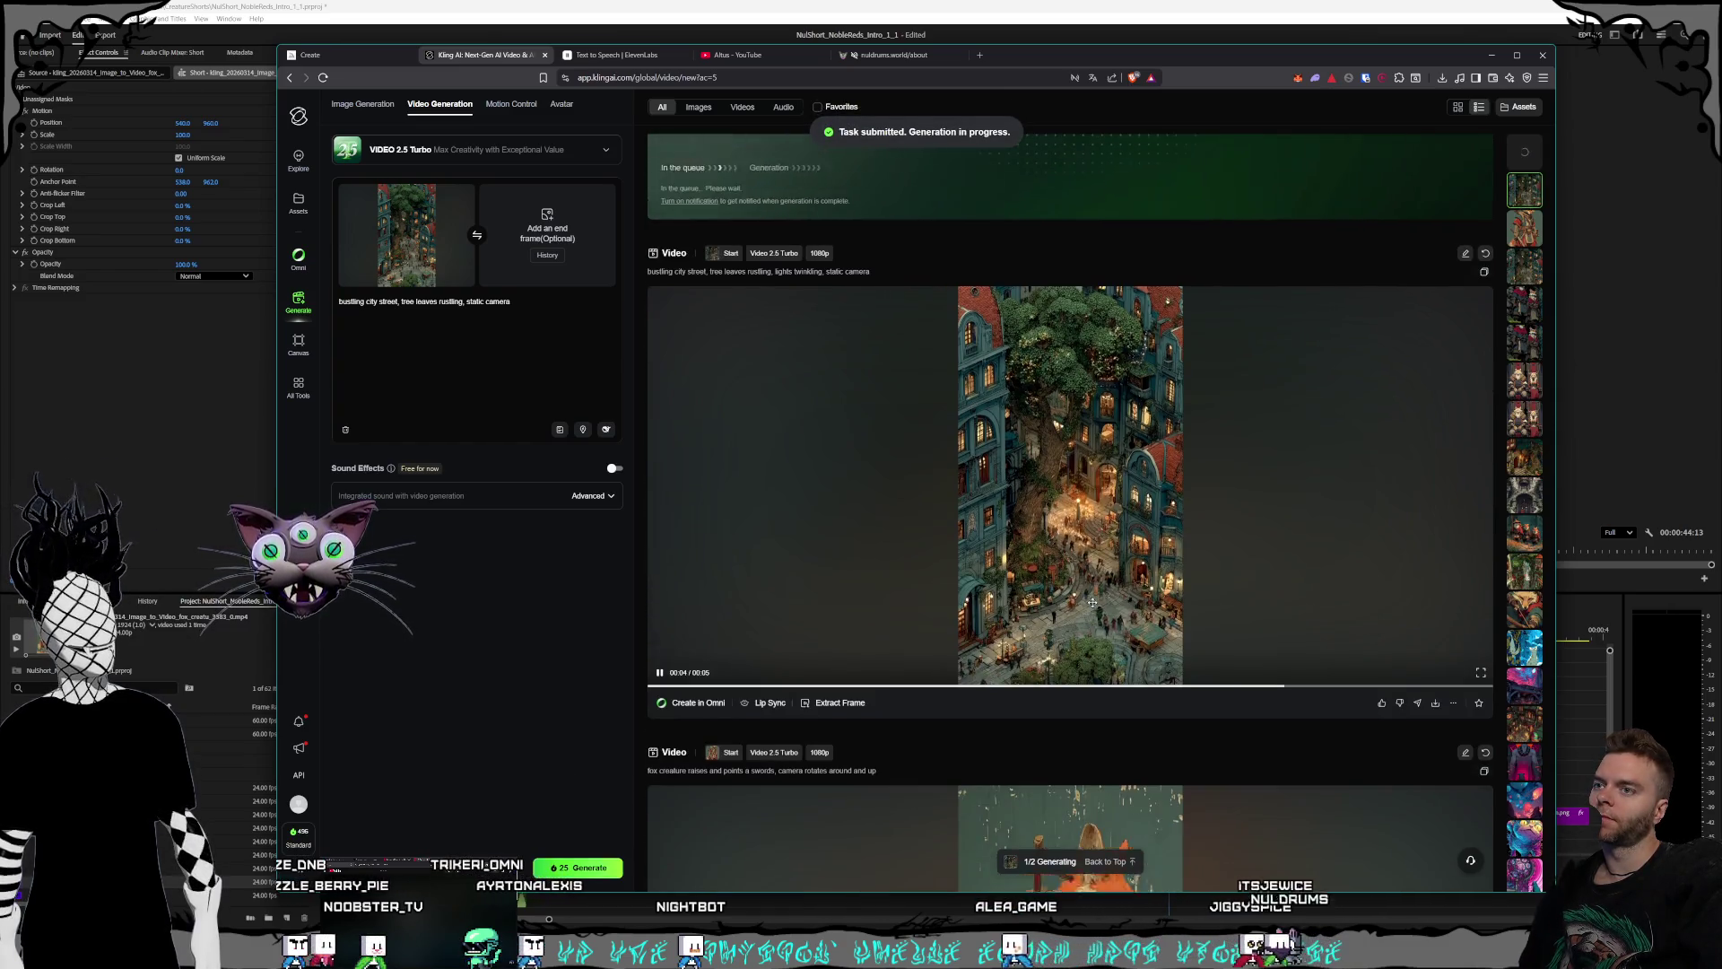
scroll(1256, 663, "up", 4)
scroll(1436, 726, "down", 3)
left_click(1482, 749)
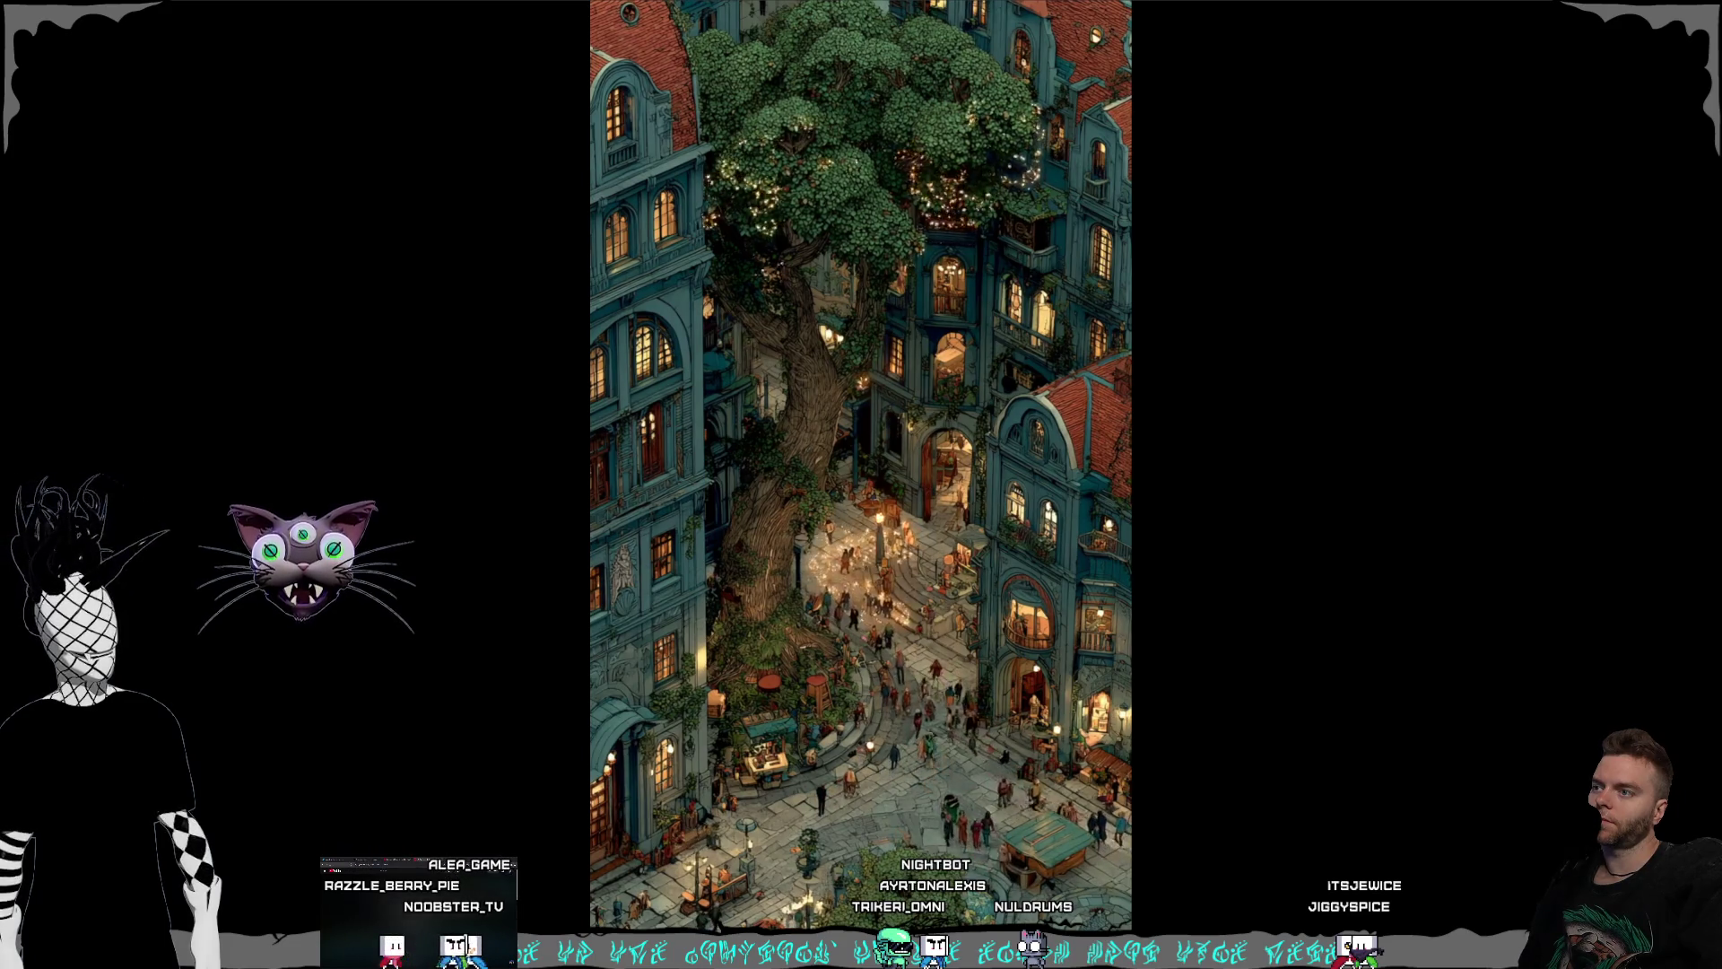
key("Escape")
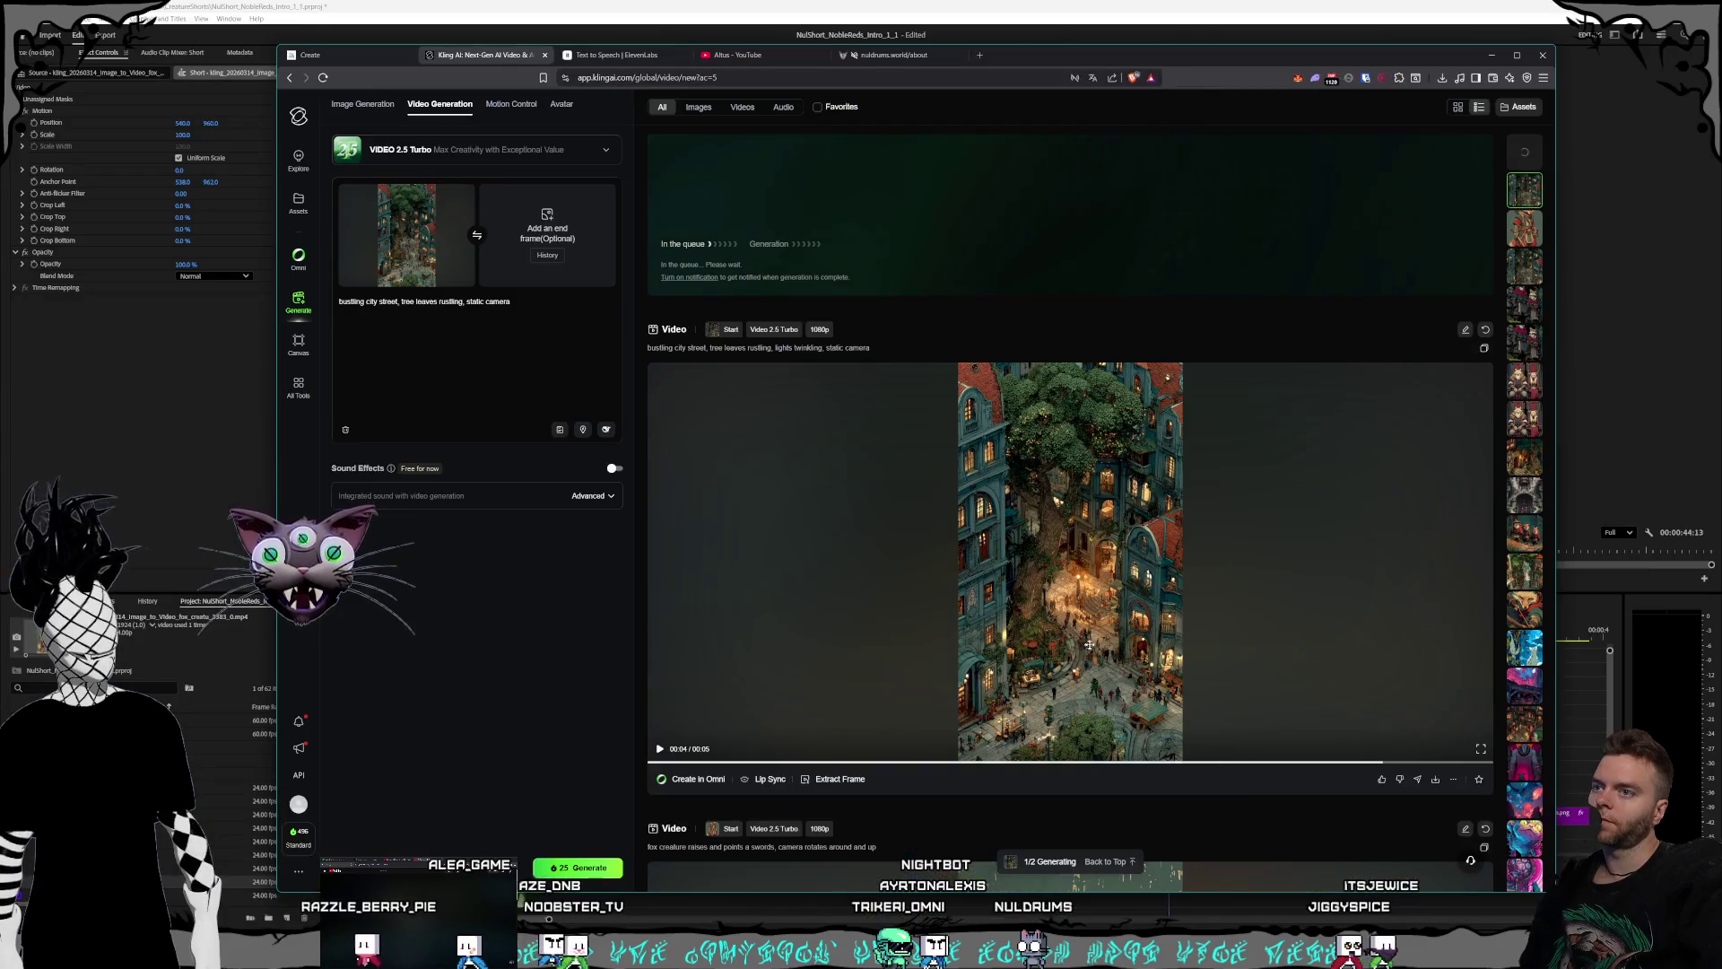
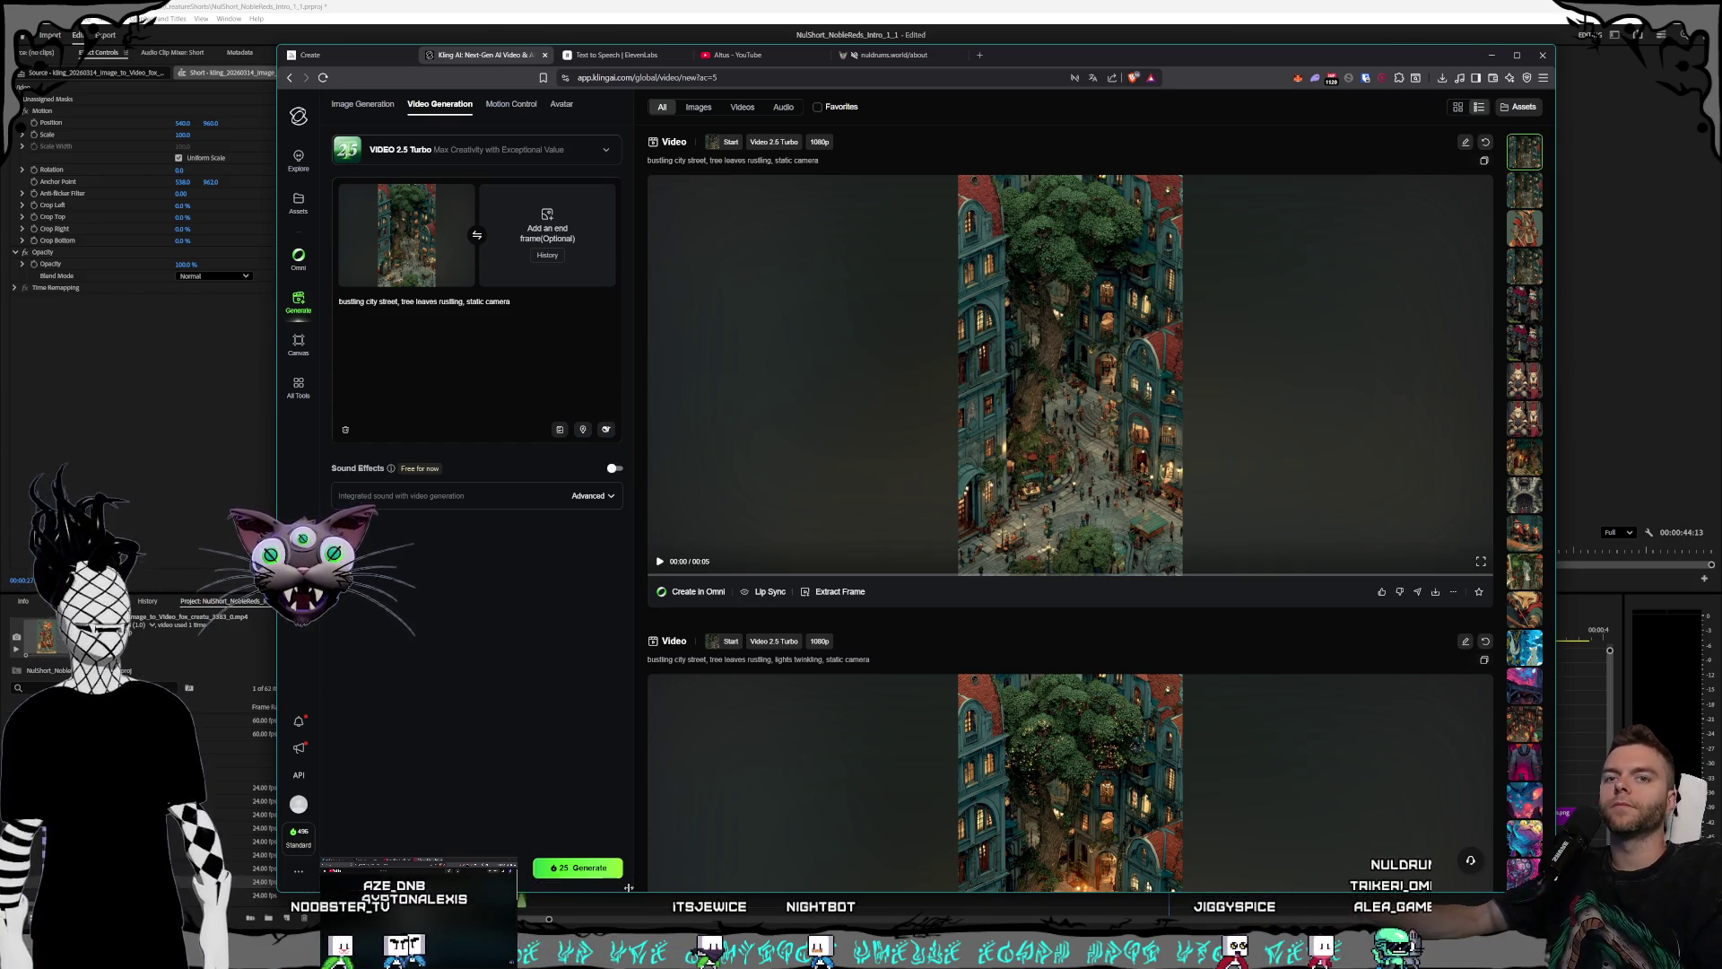
- Play the generated city street clip full screen, then exit full screen
left_click(810, 362)
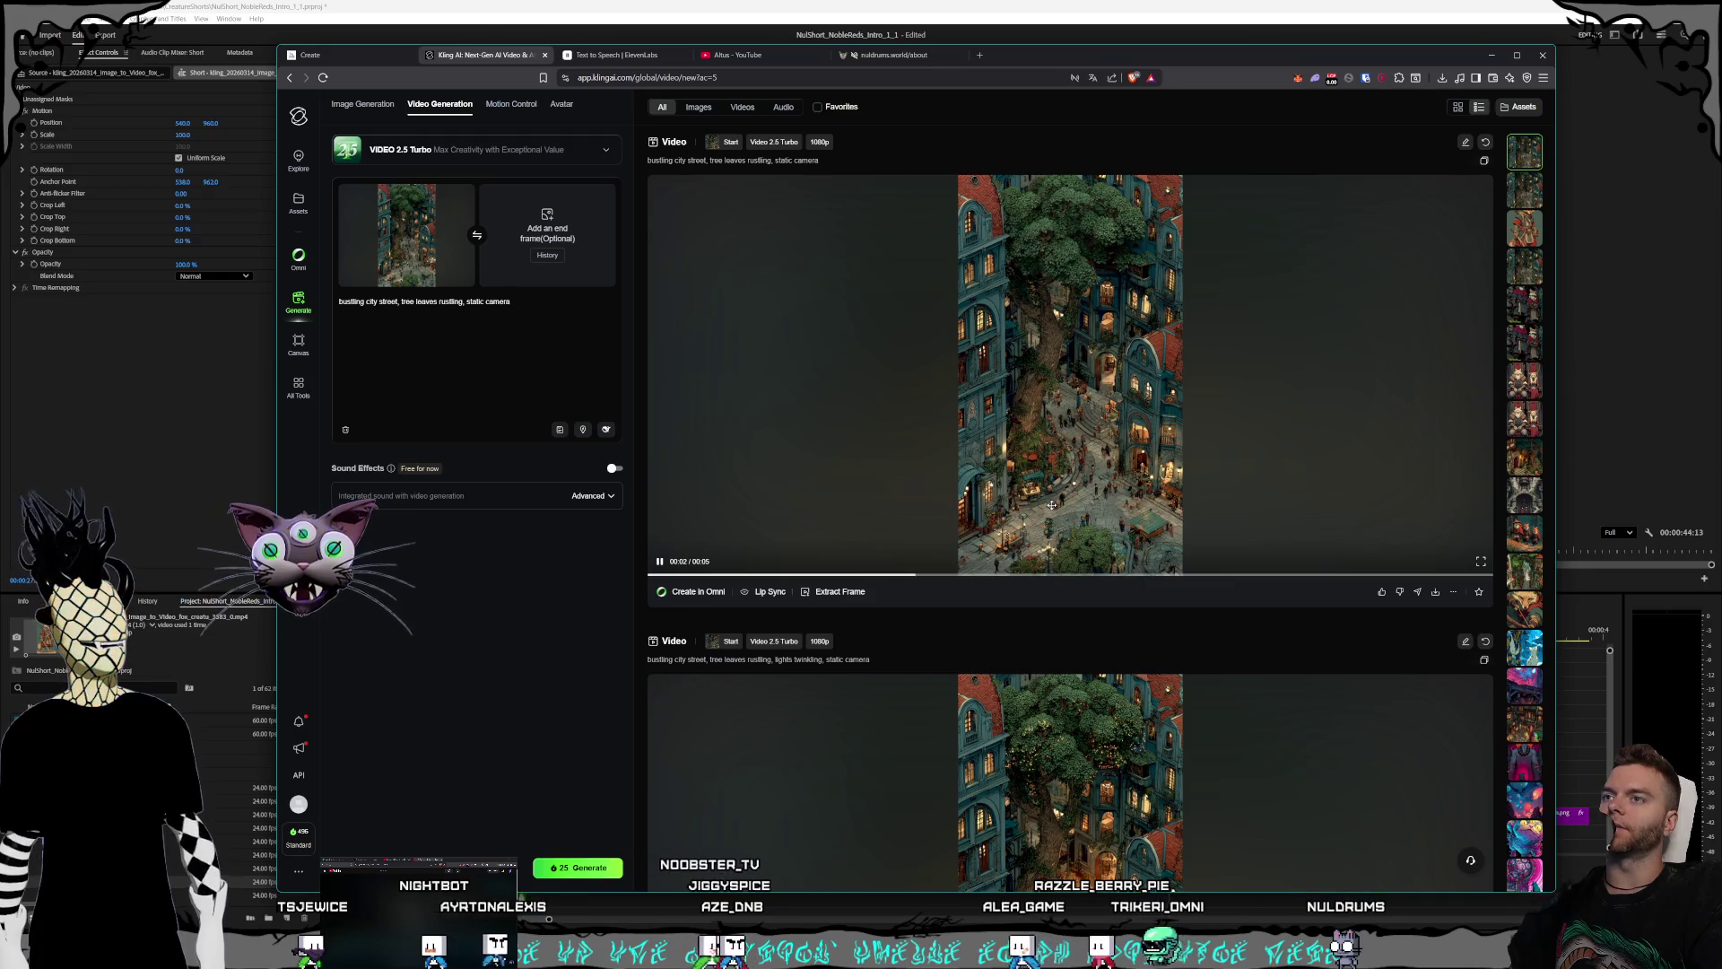
left_click(1481, 561)
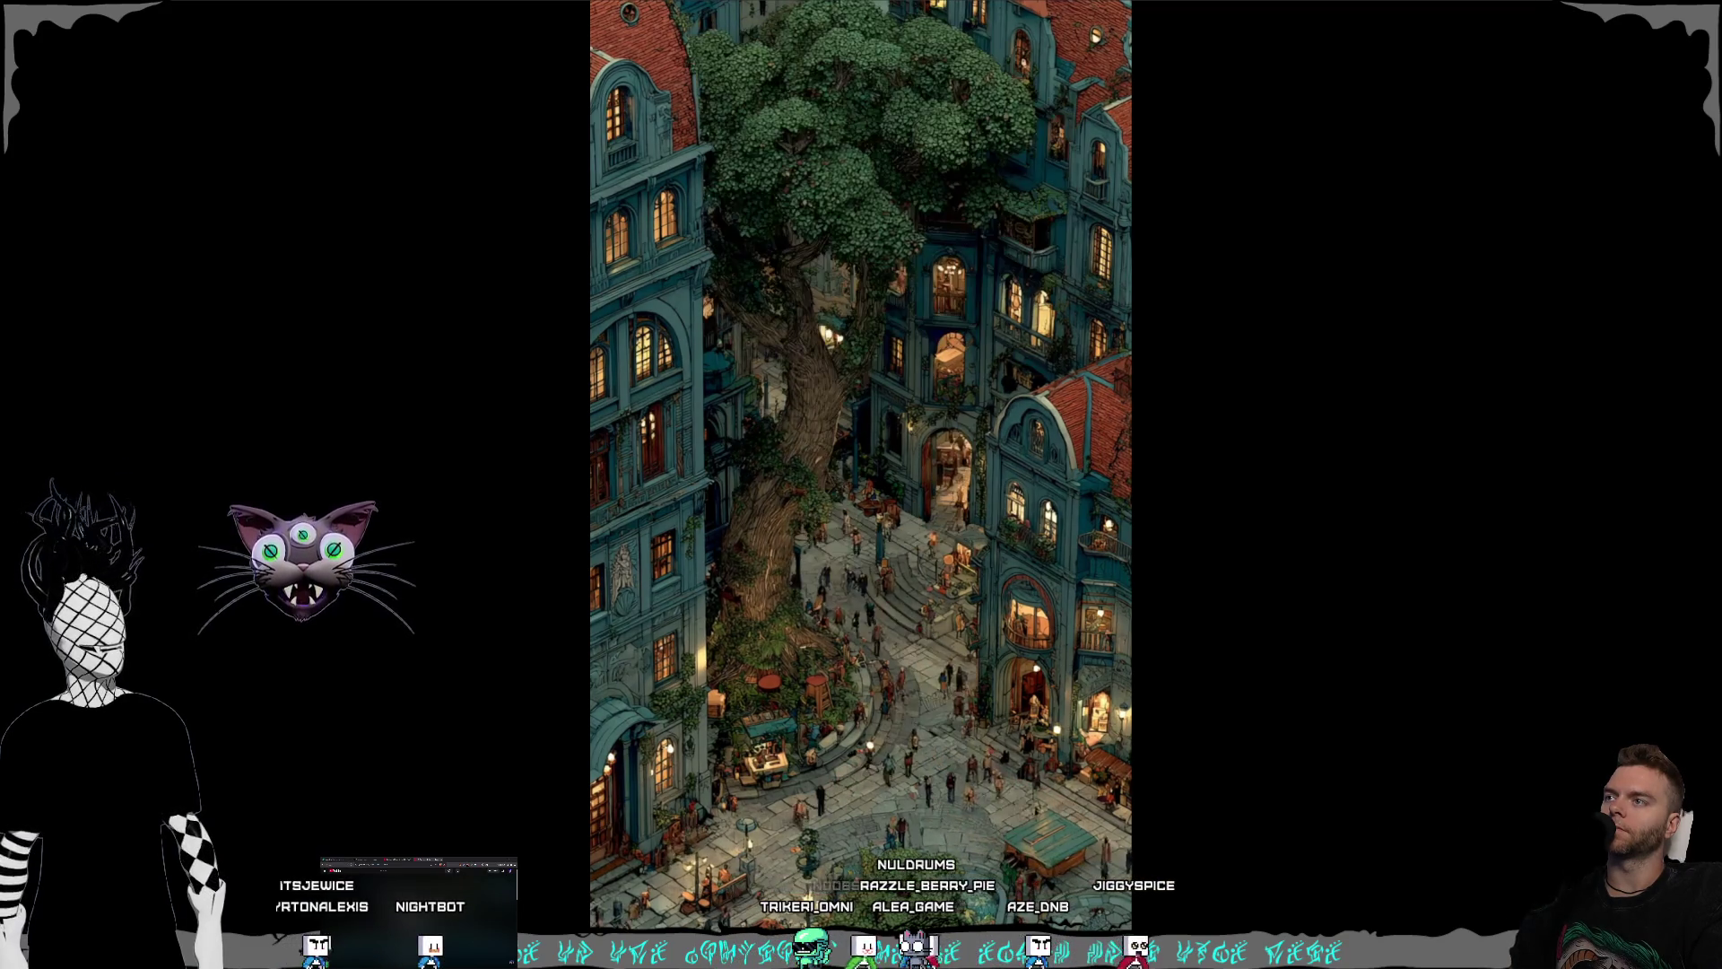
key("Escape")
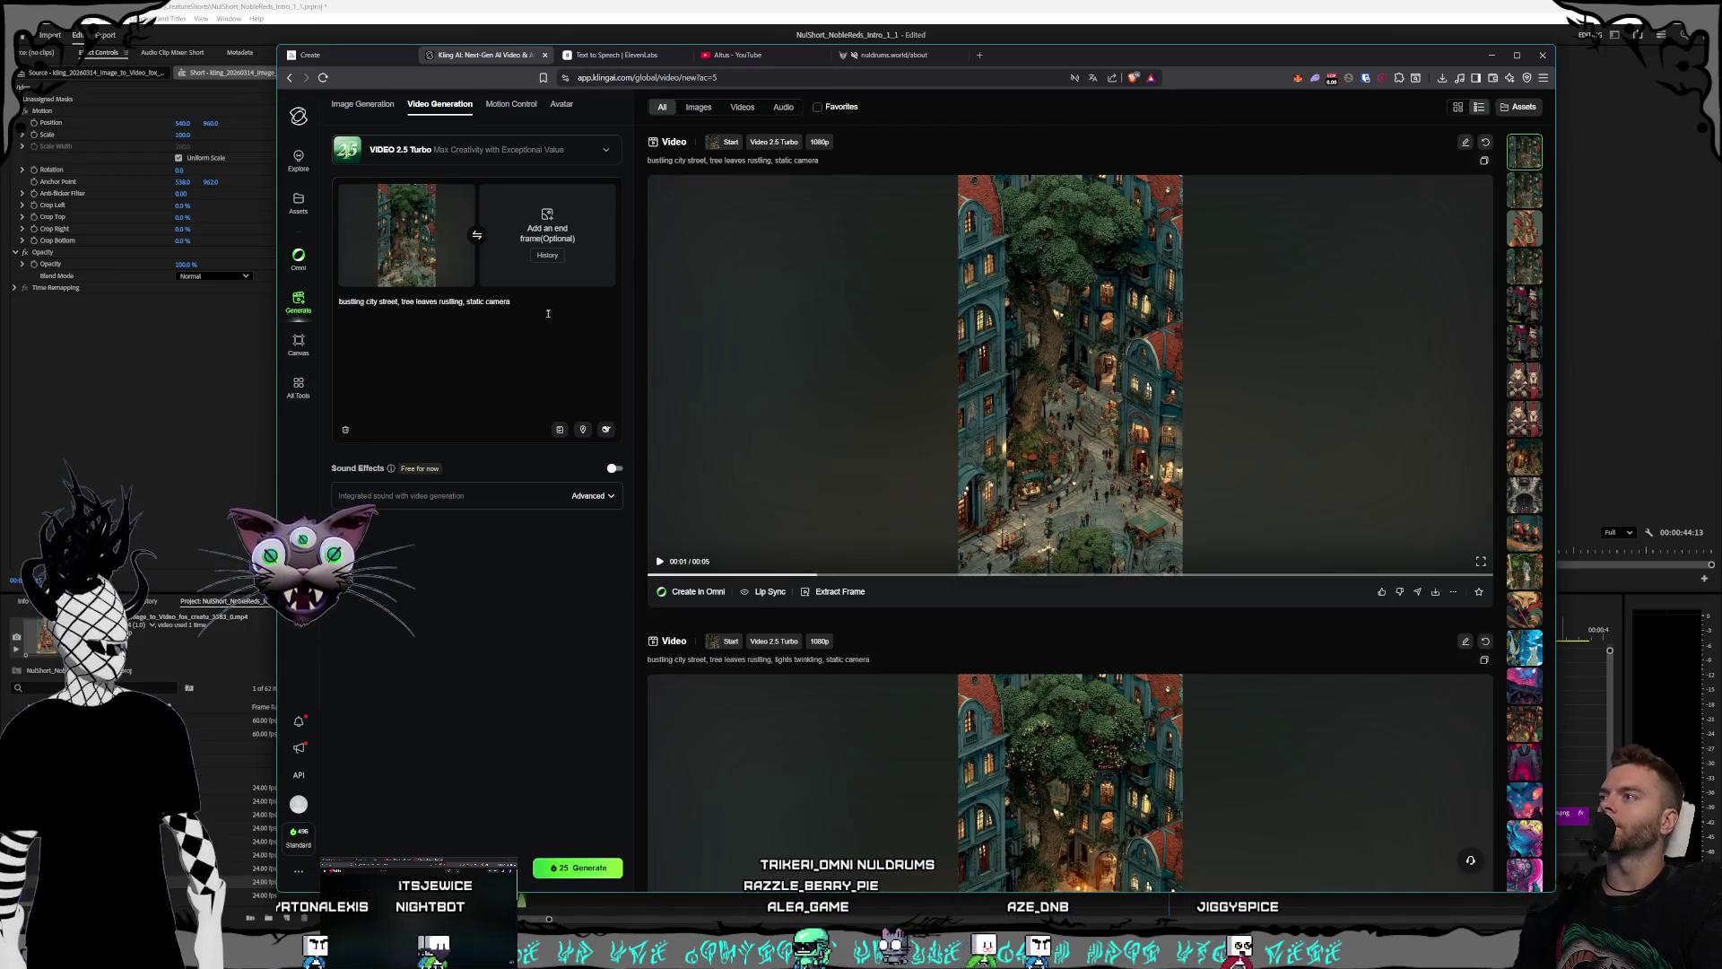
- Replace 'tree leaves rustling, static camera' in the prompt with 'camera pans down'
left_click(464, 302)
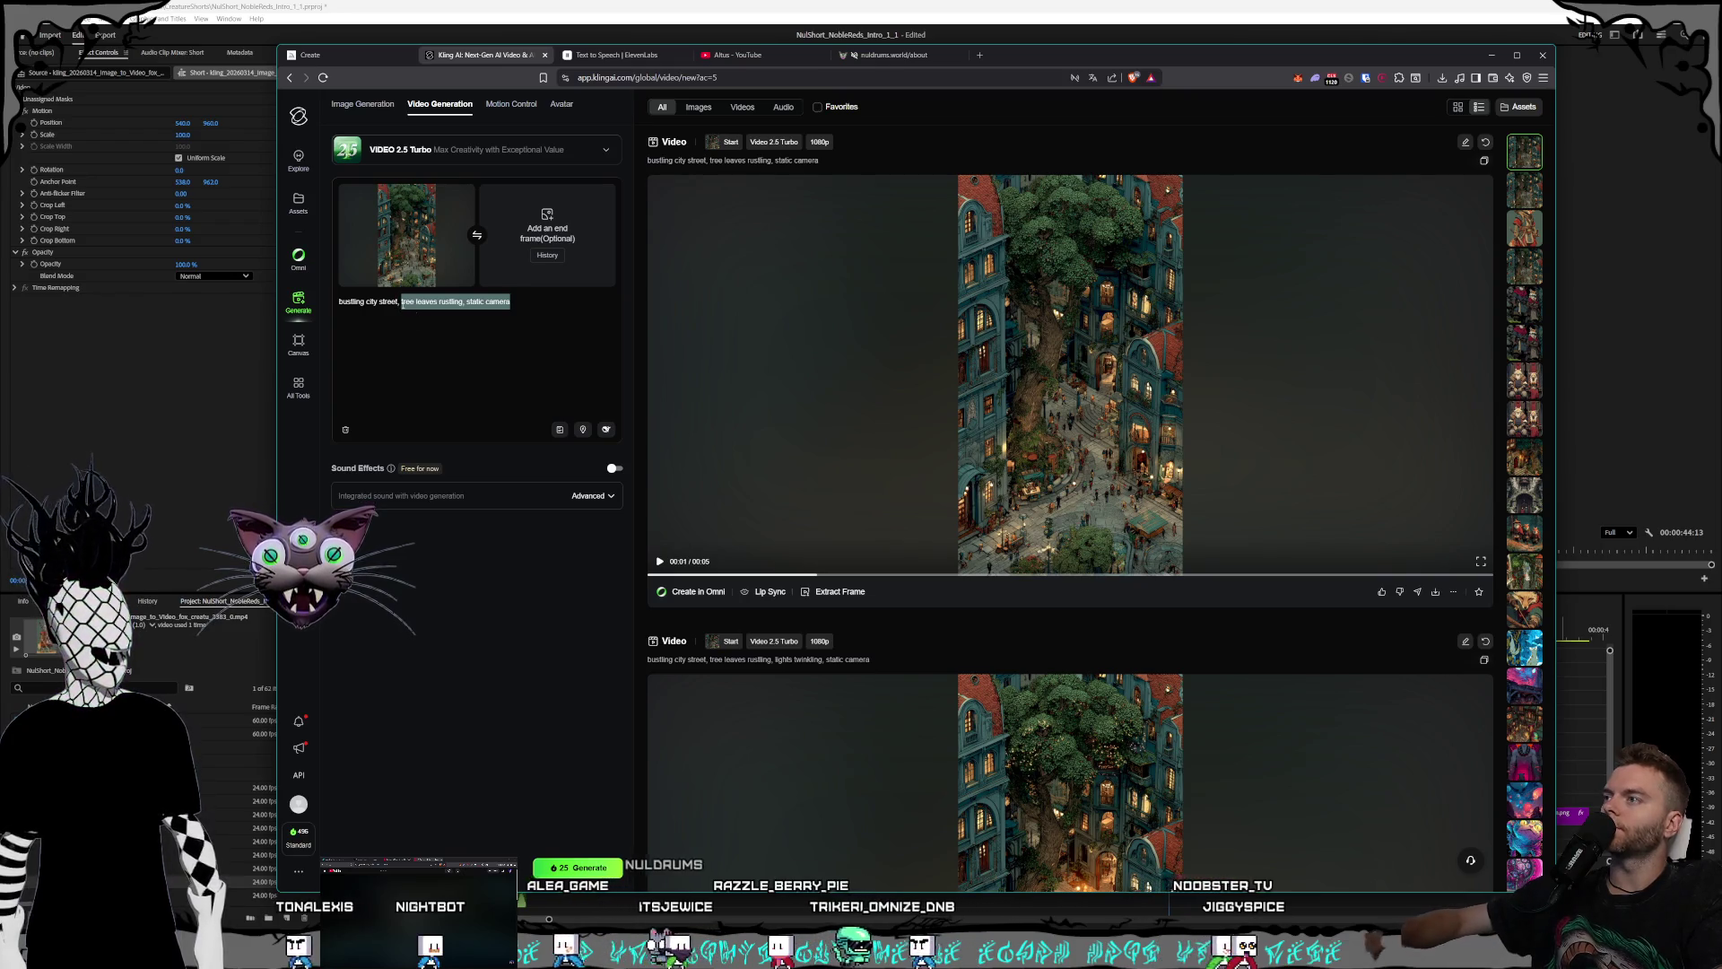
key("BackSpace")
type("camera")
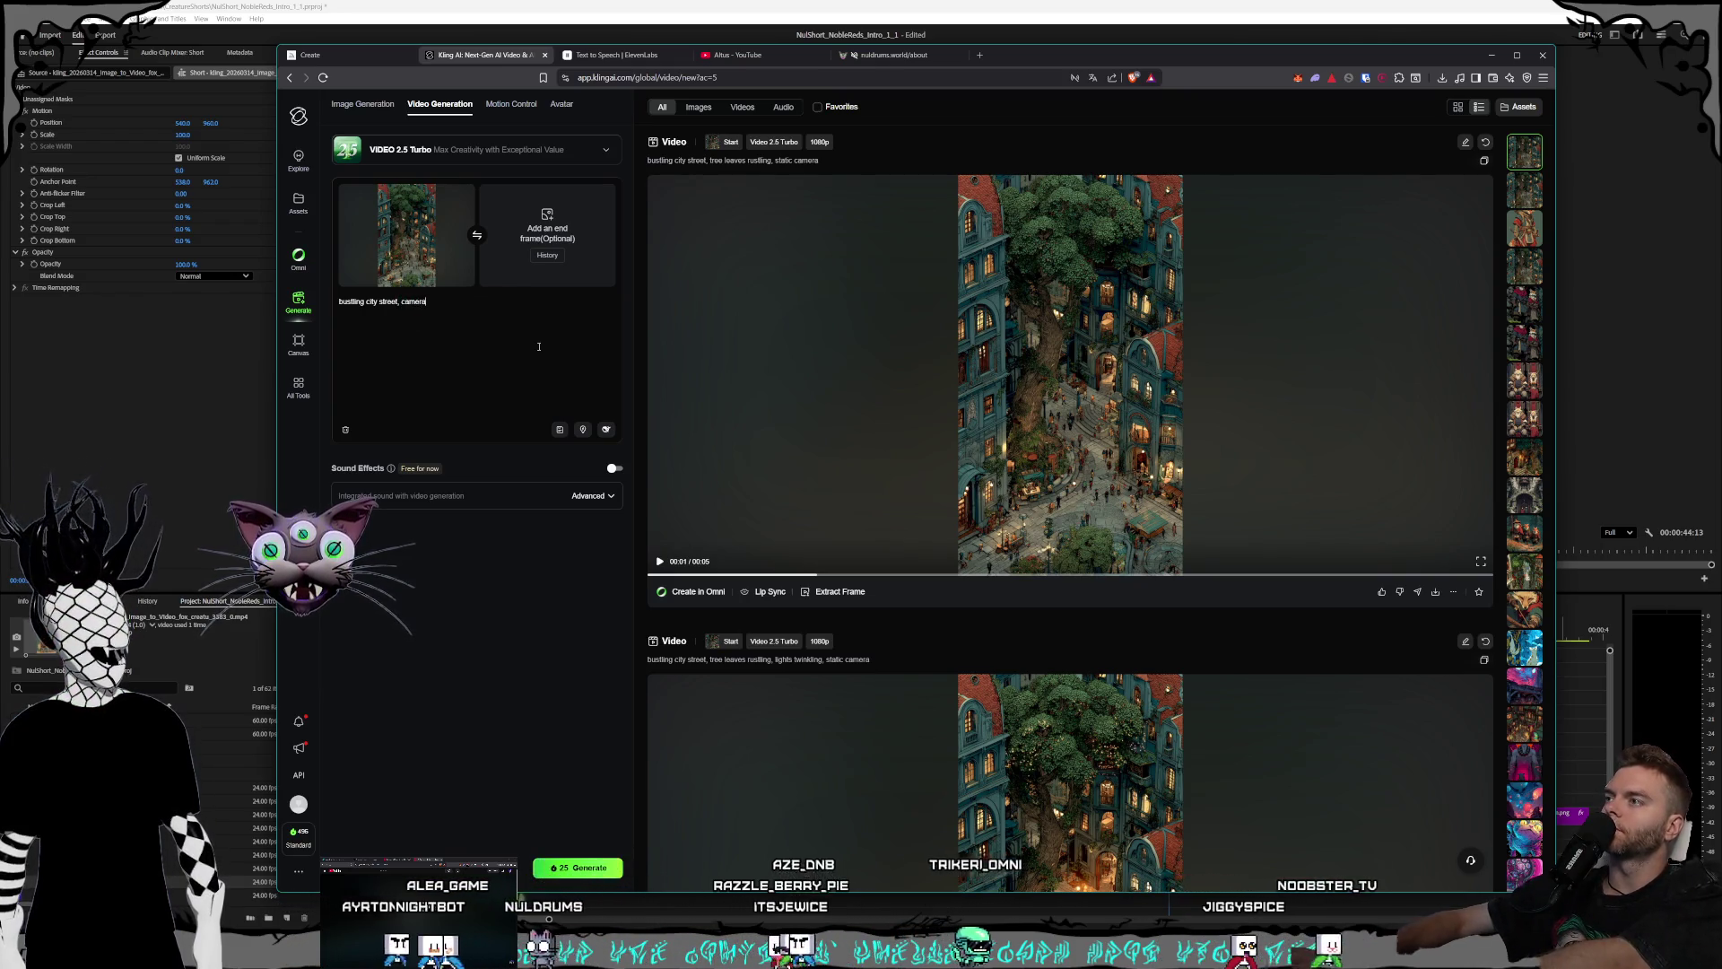
type(" pans down")
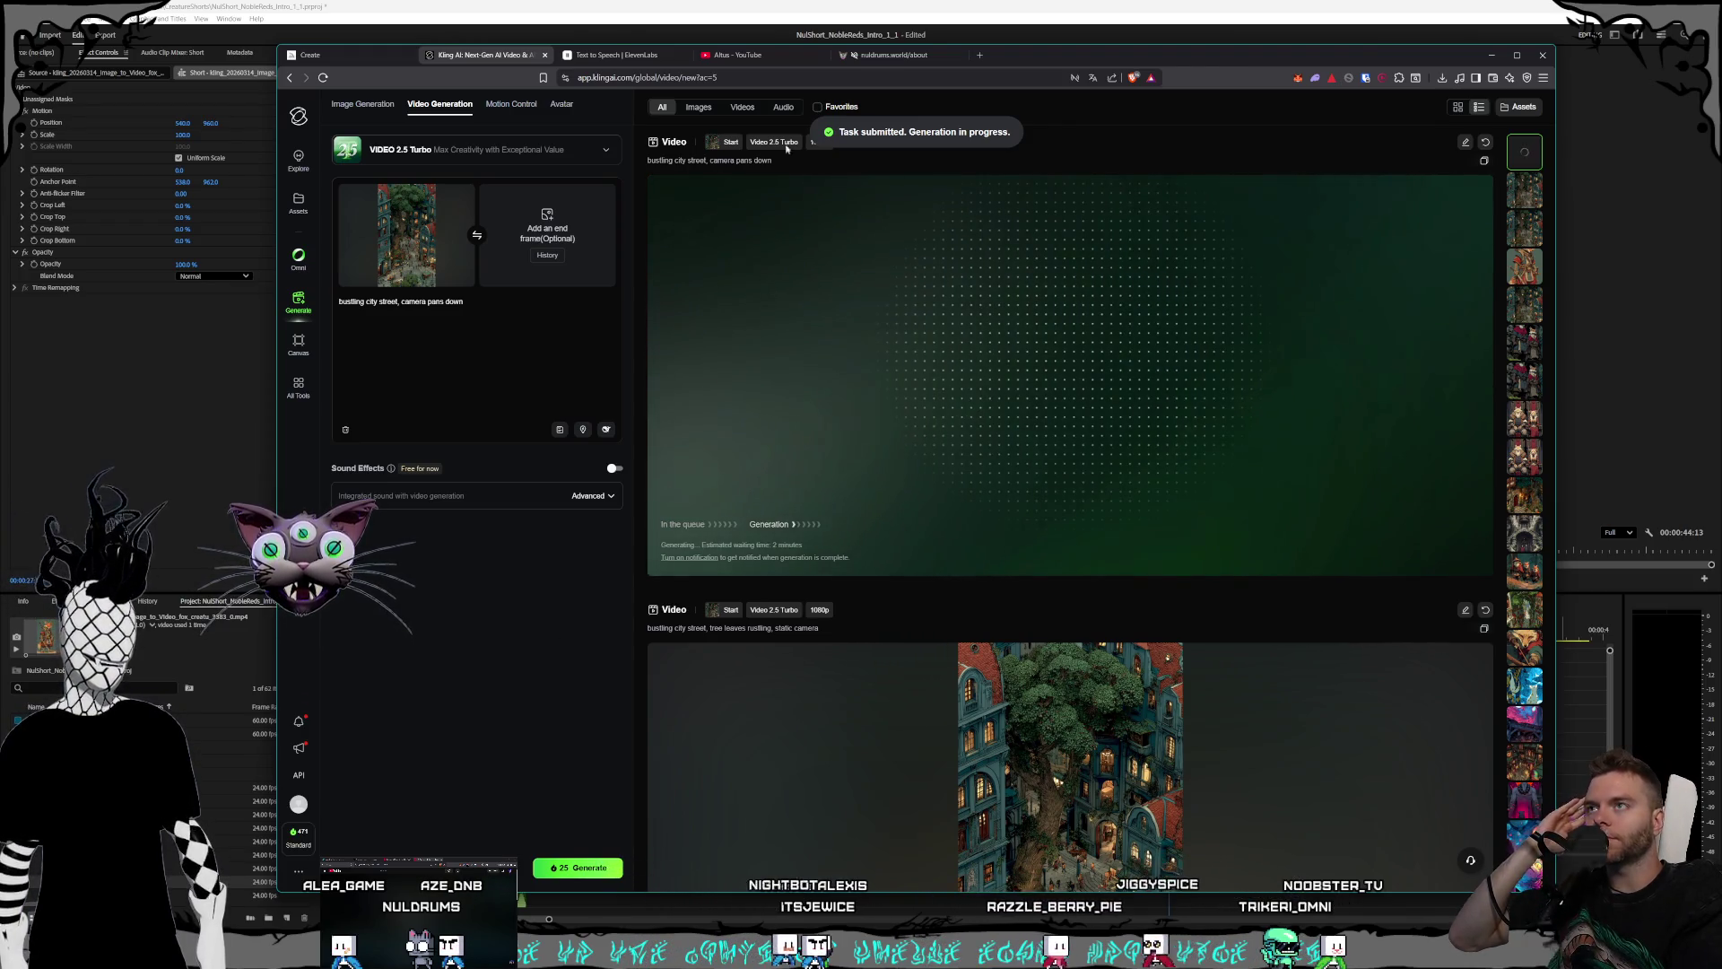
- Glance at the YouTube Short tab, return to Kling AI, then bring Premiere Pro forward
left_click(768, 56)
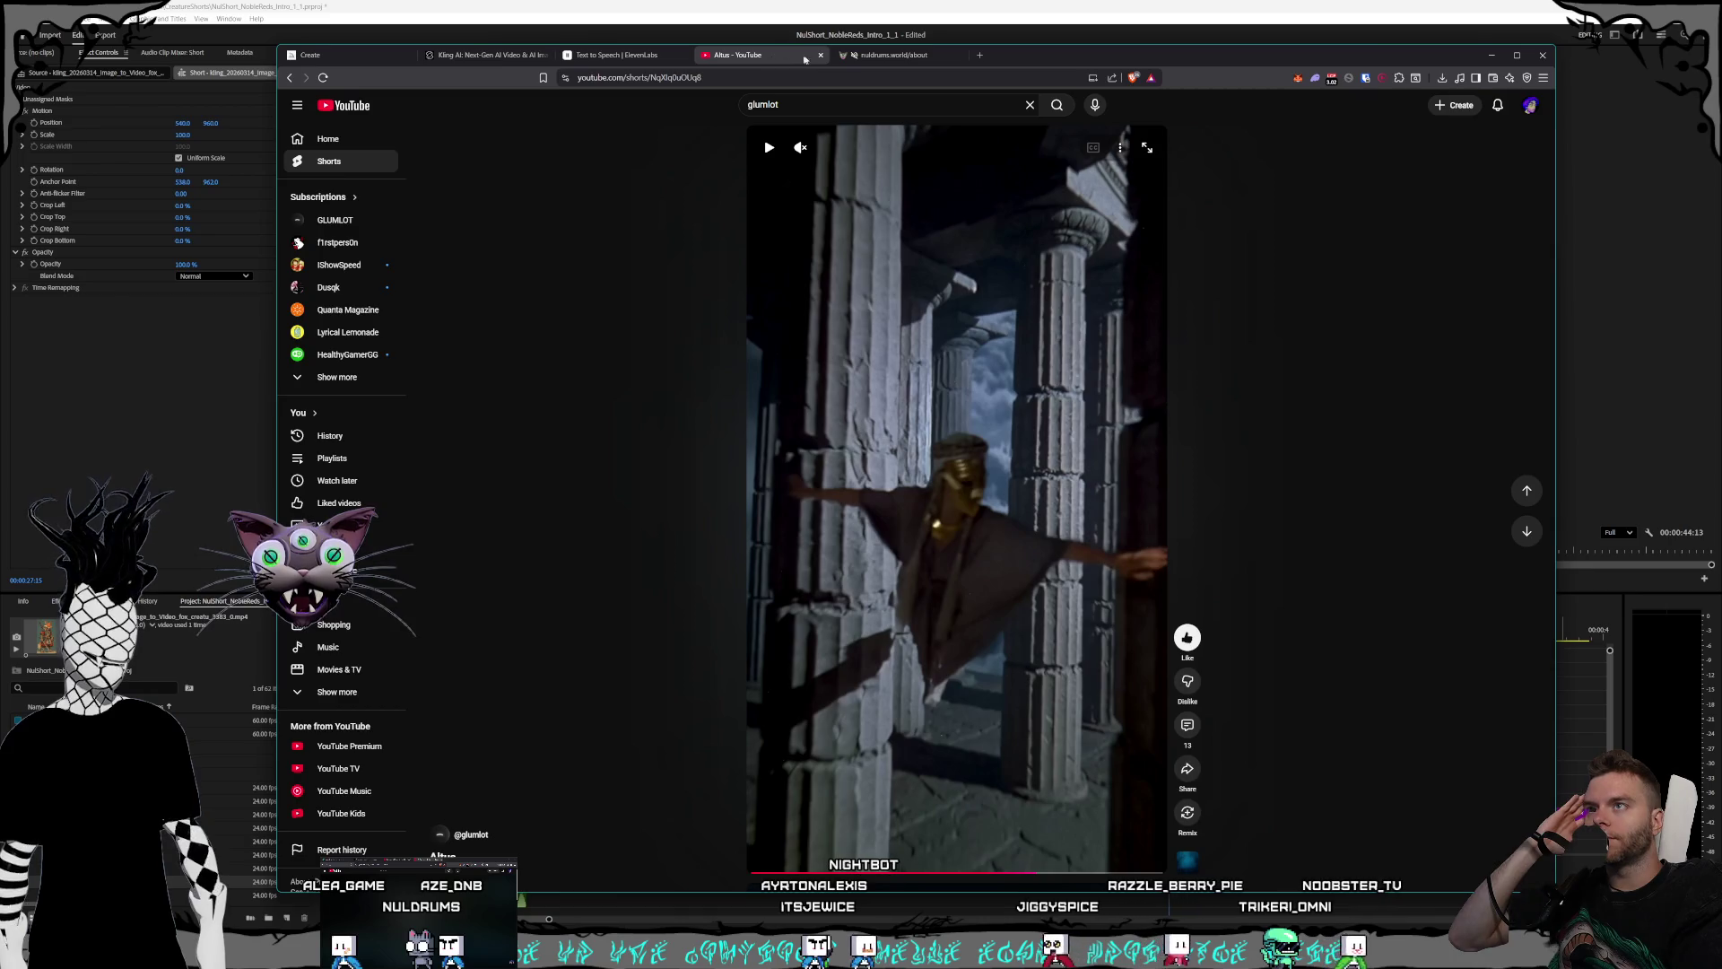
left_click(623, 56)
left_click(489, 55)
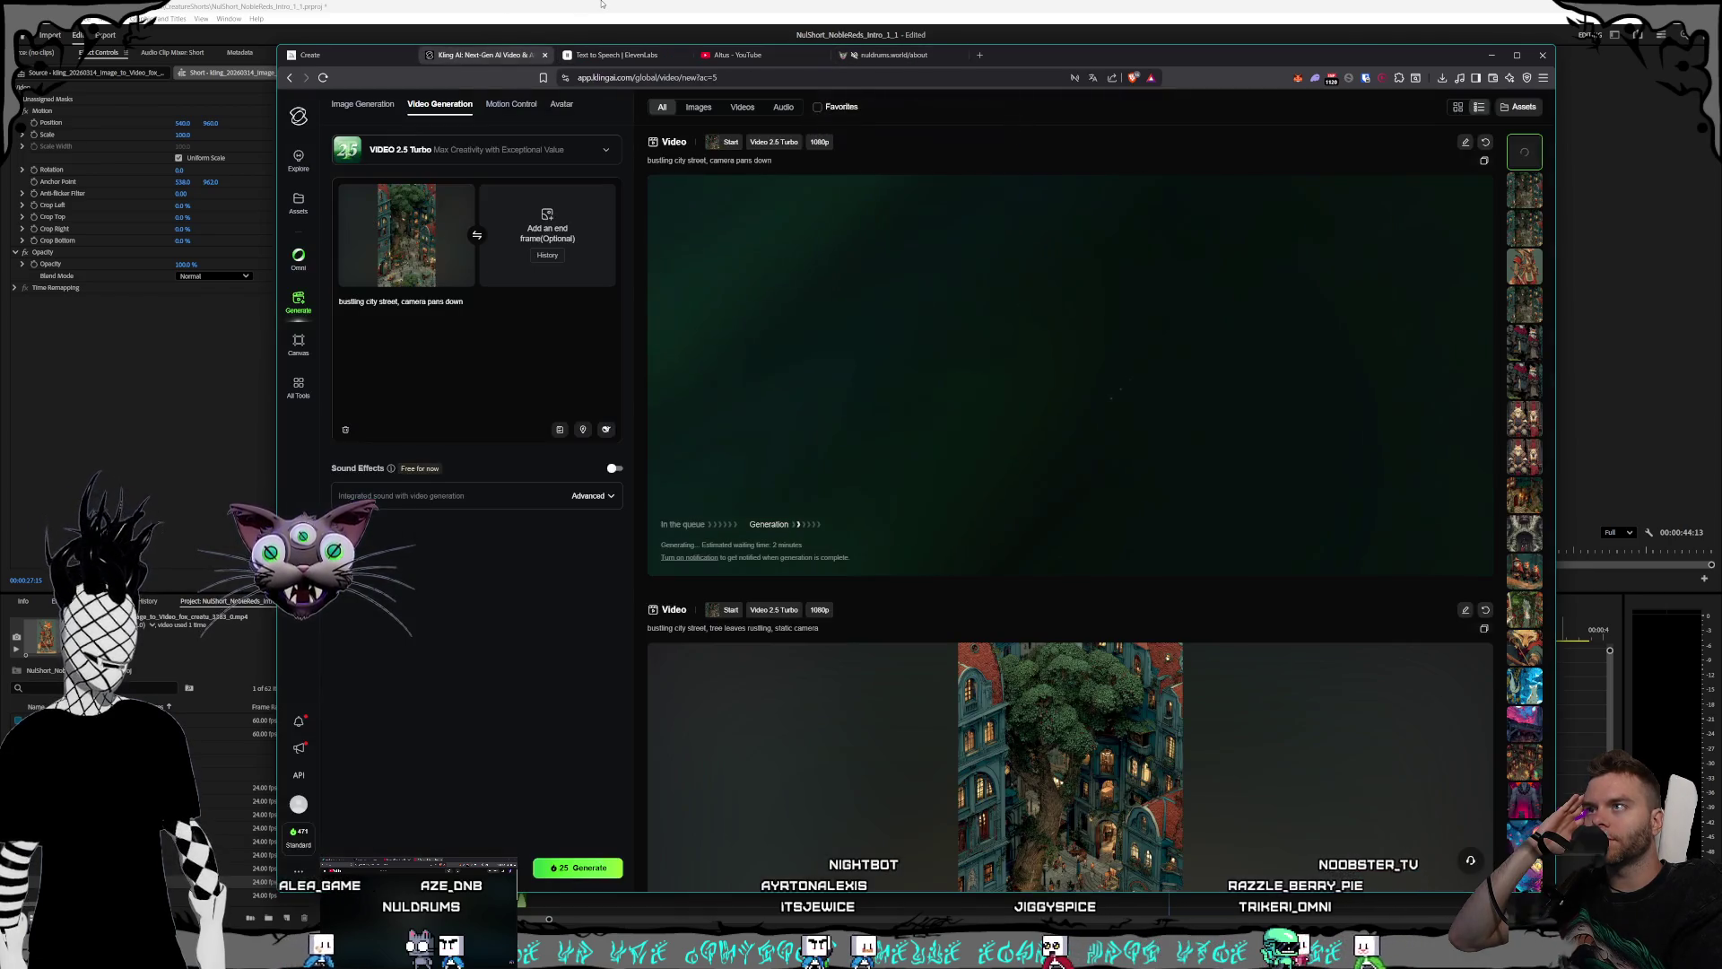
left_click(602, 4)
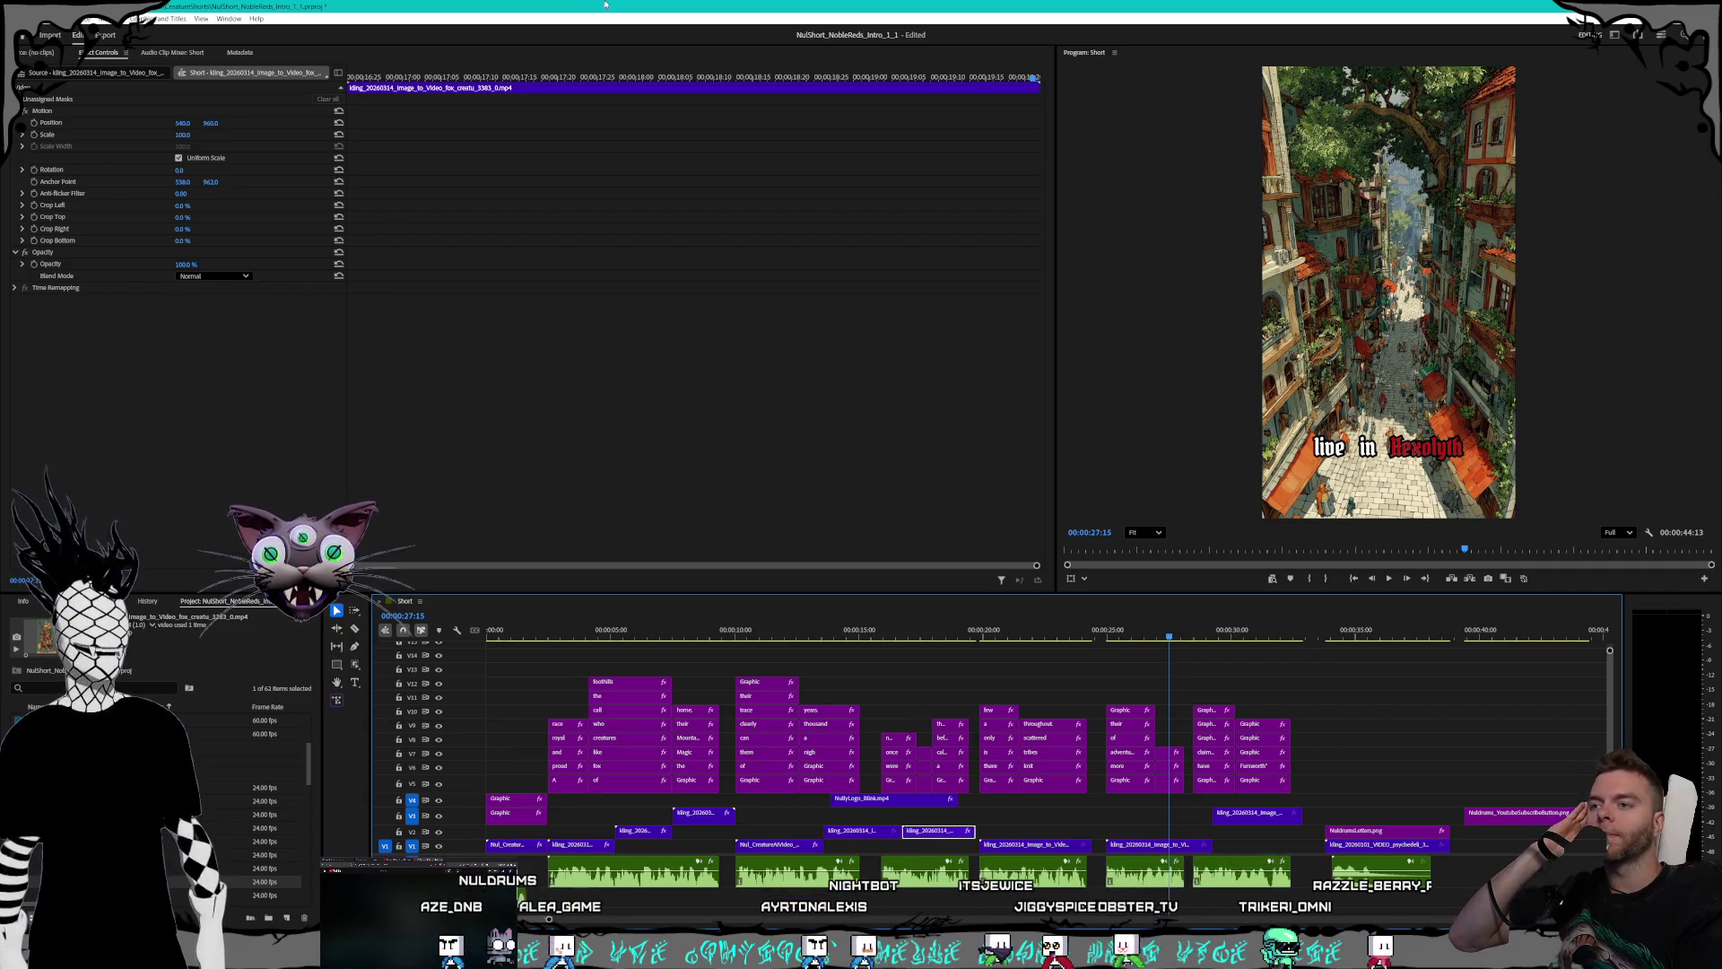
- Scrub the Short from fox-in-tavern opening to subscribe ending, rewind to 00:00:00:00, return to Kling AI
mouse_move(1157, 633)
left_mouse_down()
mouse_move(1459, 616)
mouse_move(1136, 607)
left_mouse_up()
left_click_drag(1048, 604, 944, 596)
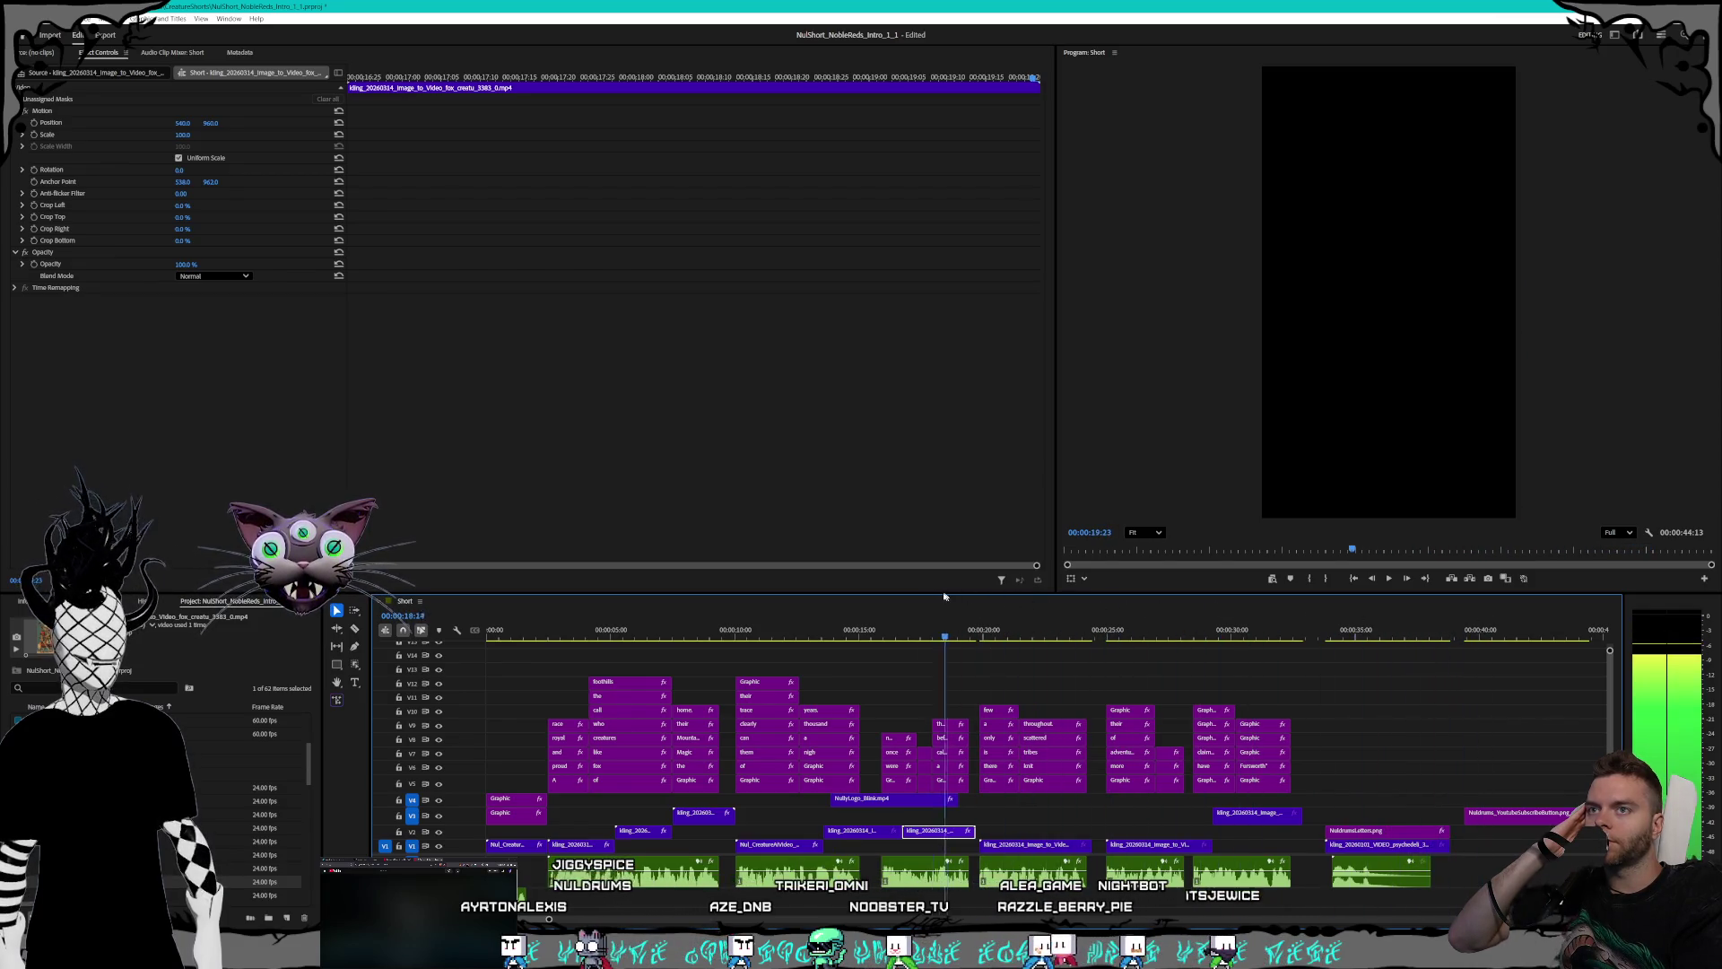
left_click_drag(821, 590, 763, 584)
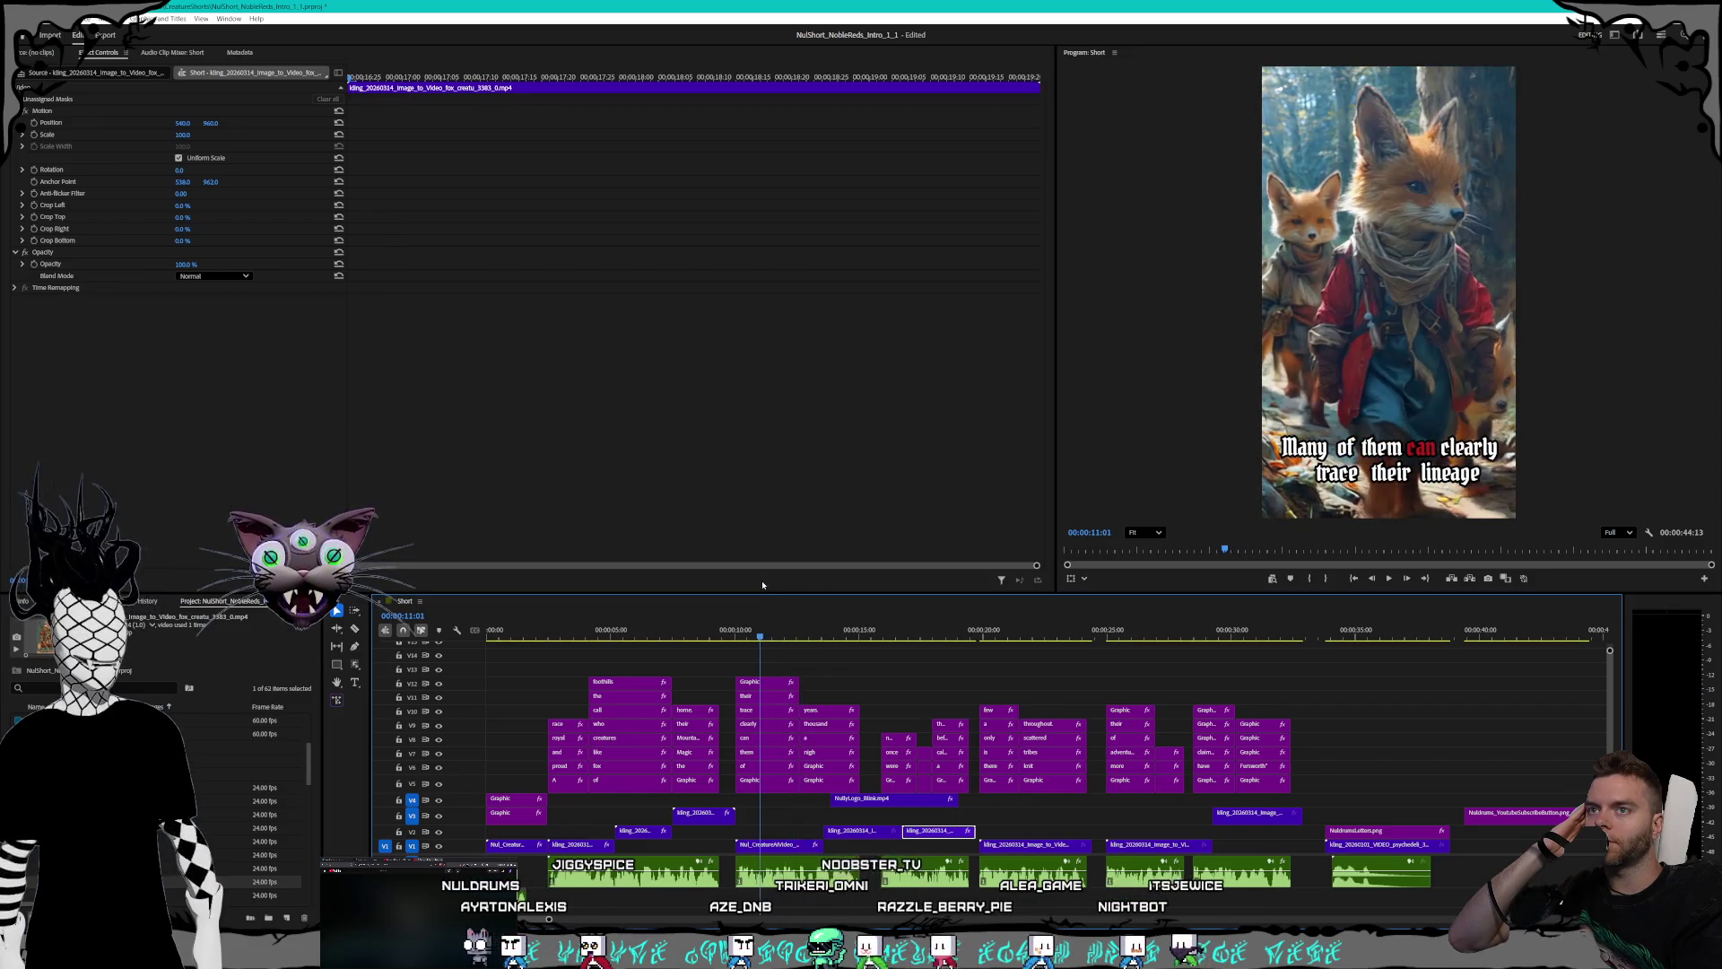
left_click_drag(763, 635, 455, 696)
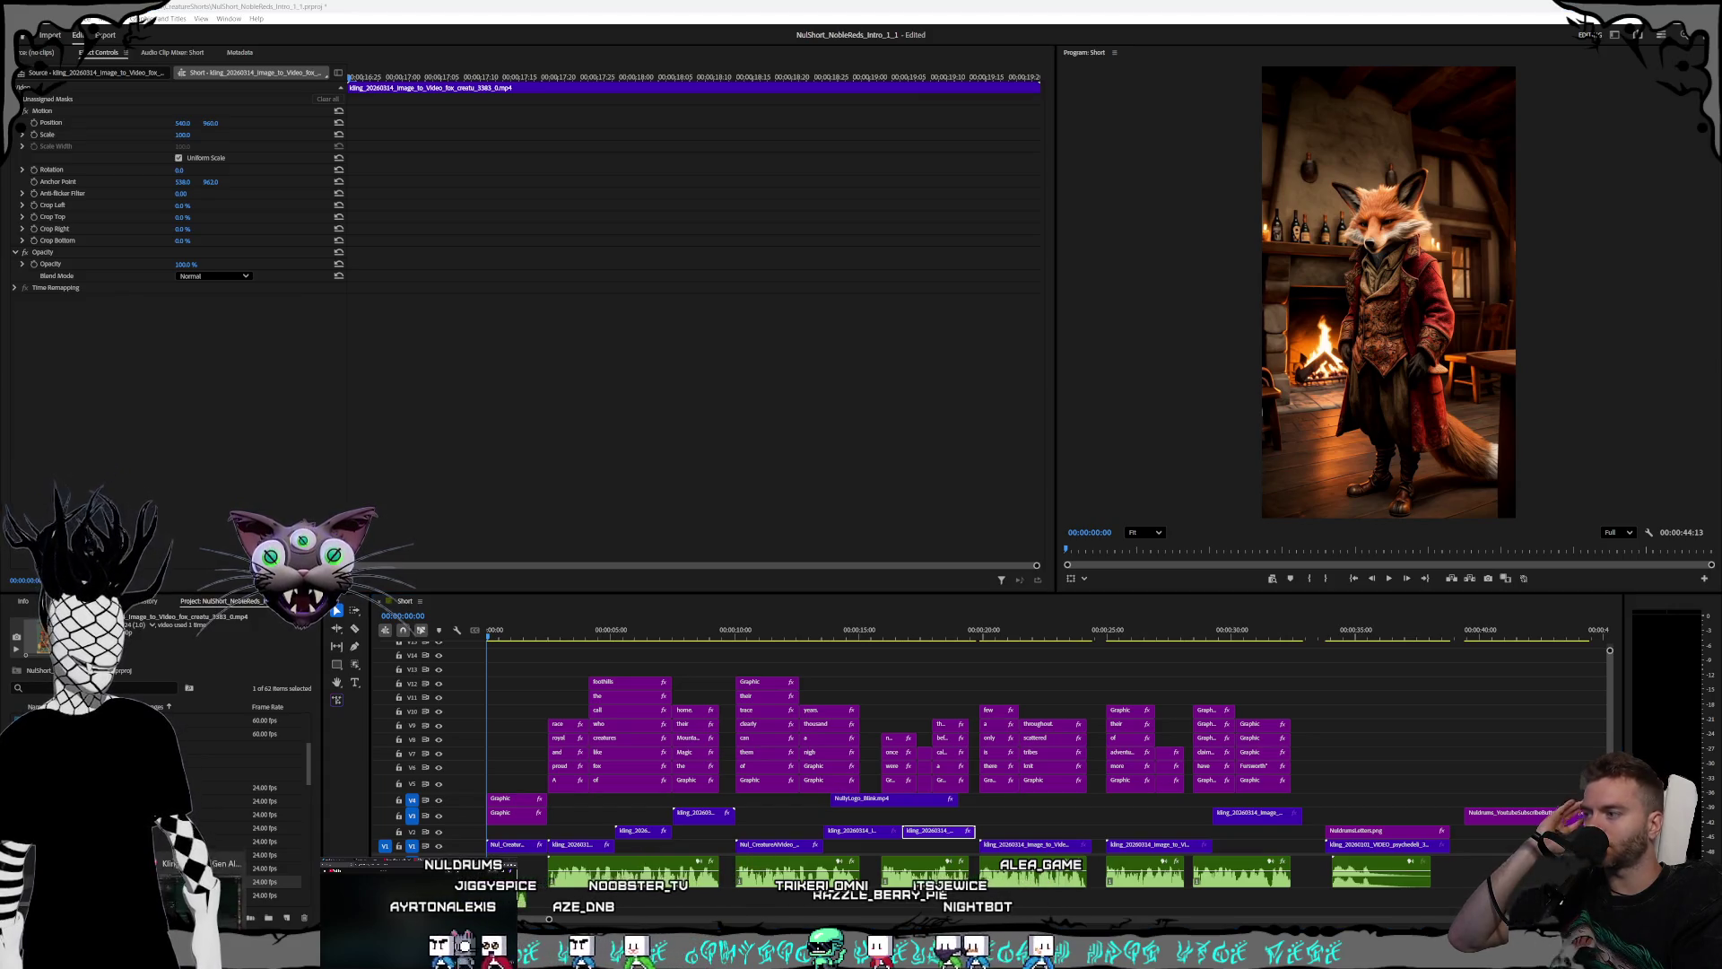
key("alt+Tab")
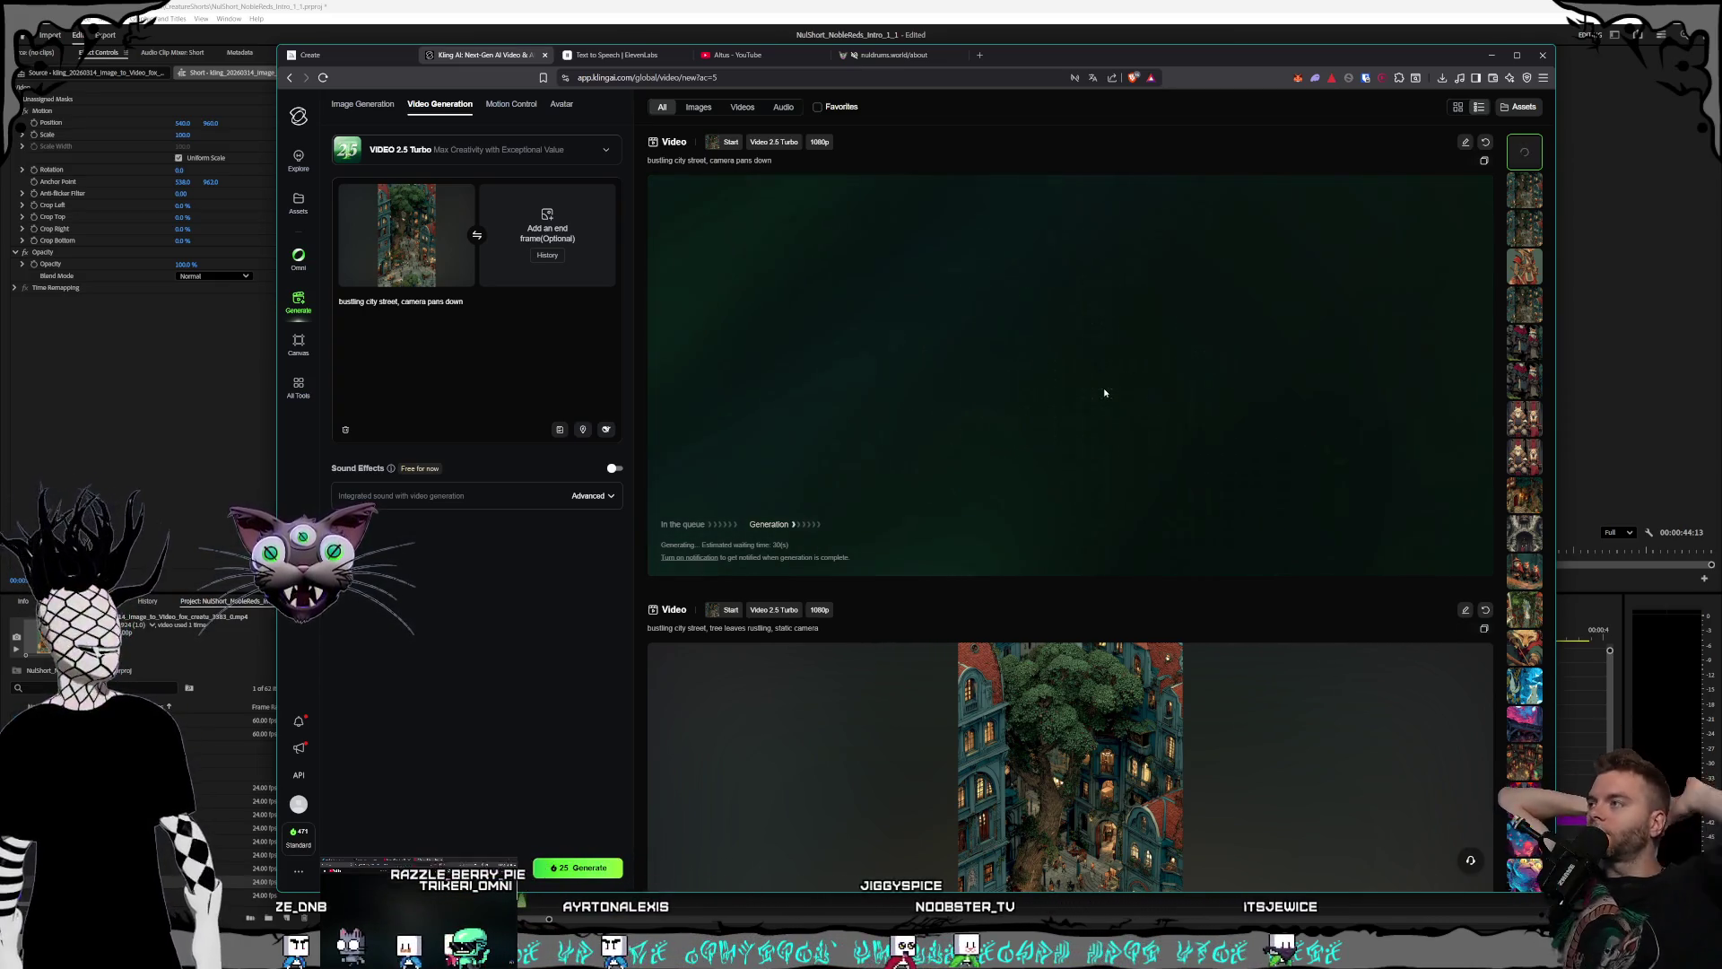
- Open a new Brave tab and load the Twitch channel bookmark from the Stream folder
left_click(978, 55)
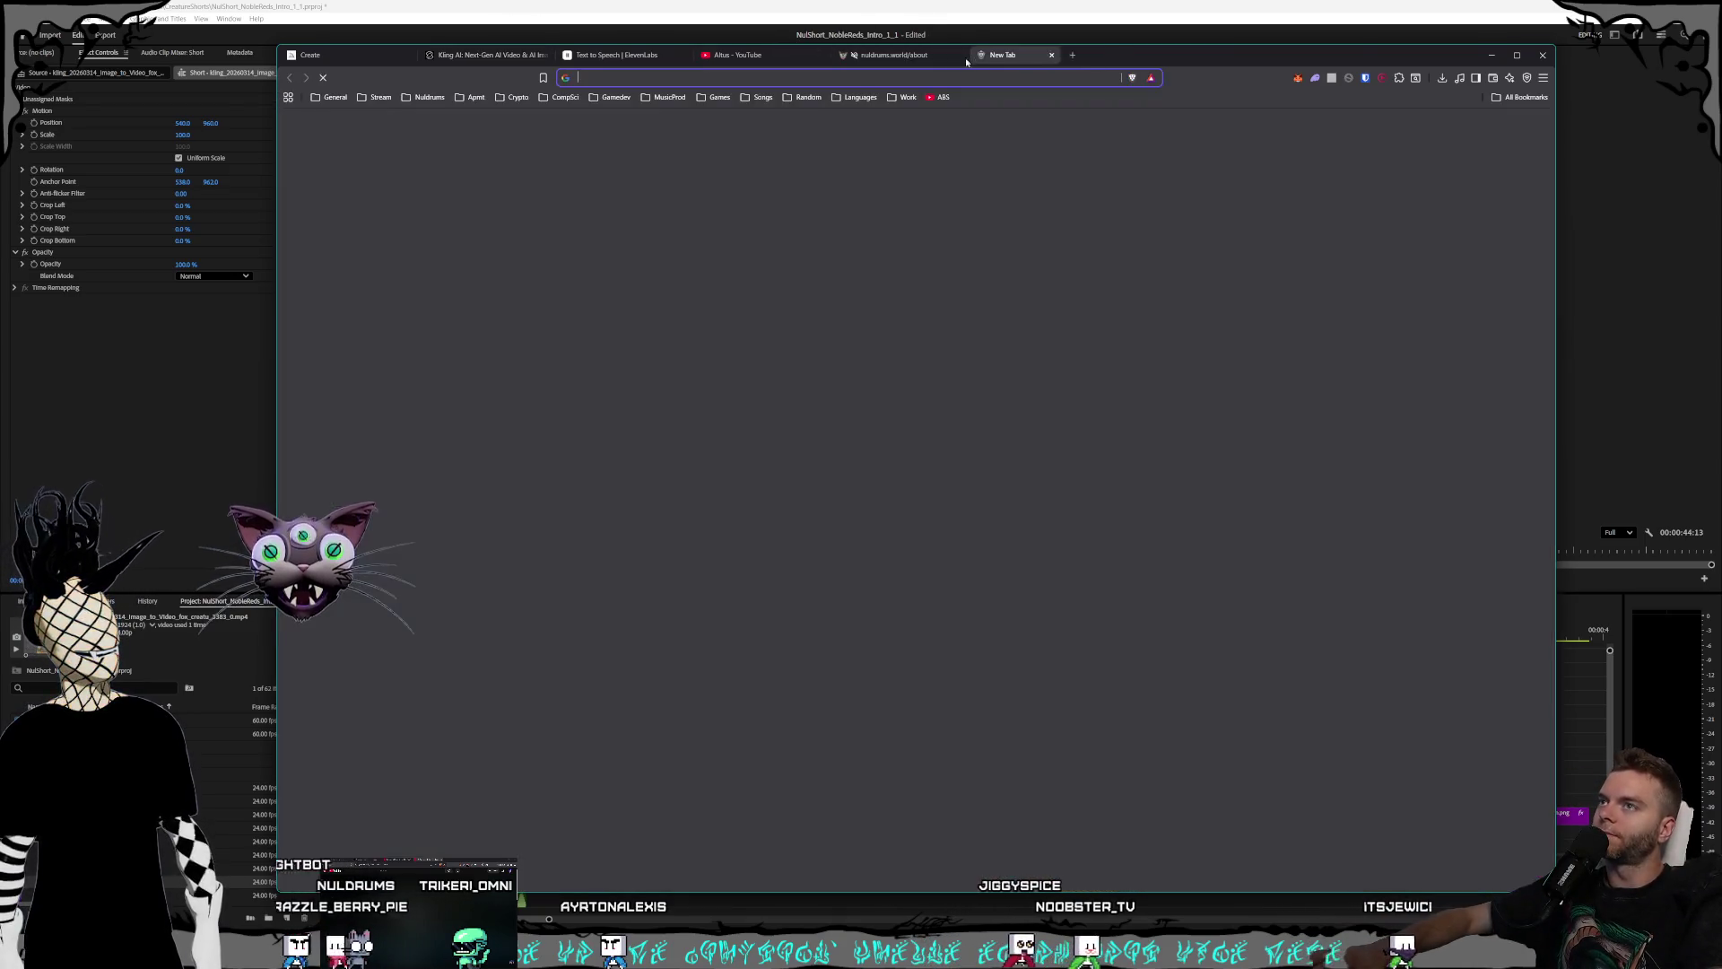
left_click(334, 97)
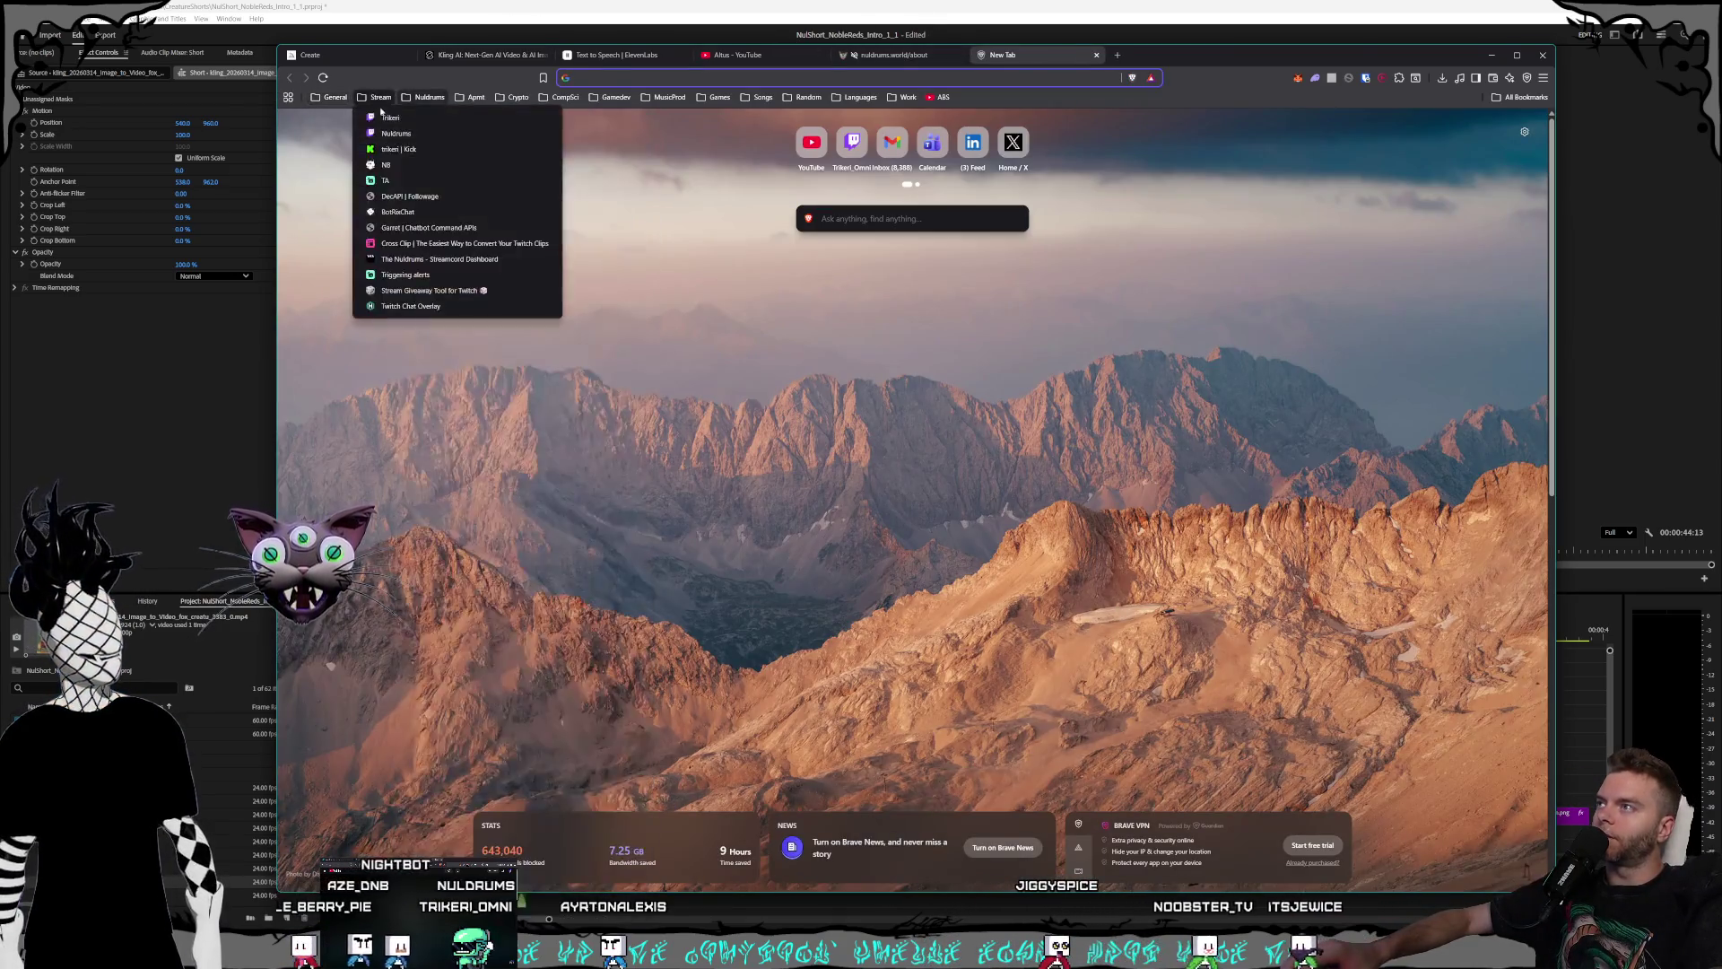
left_click(388, 118)
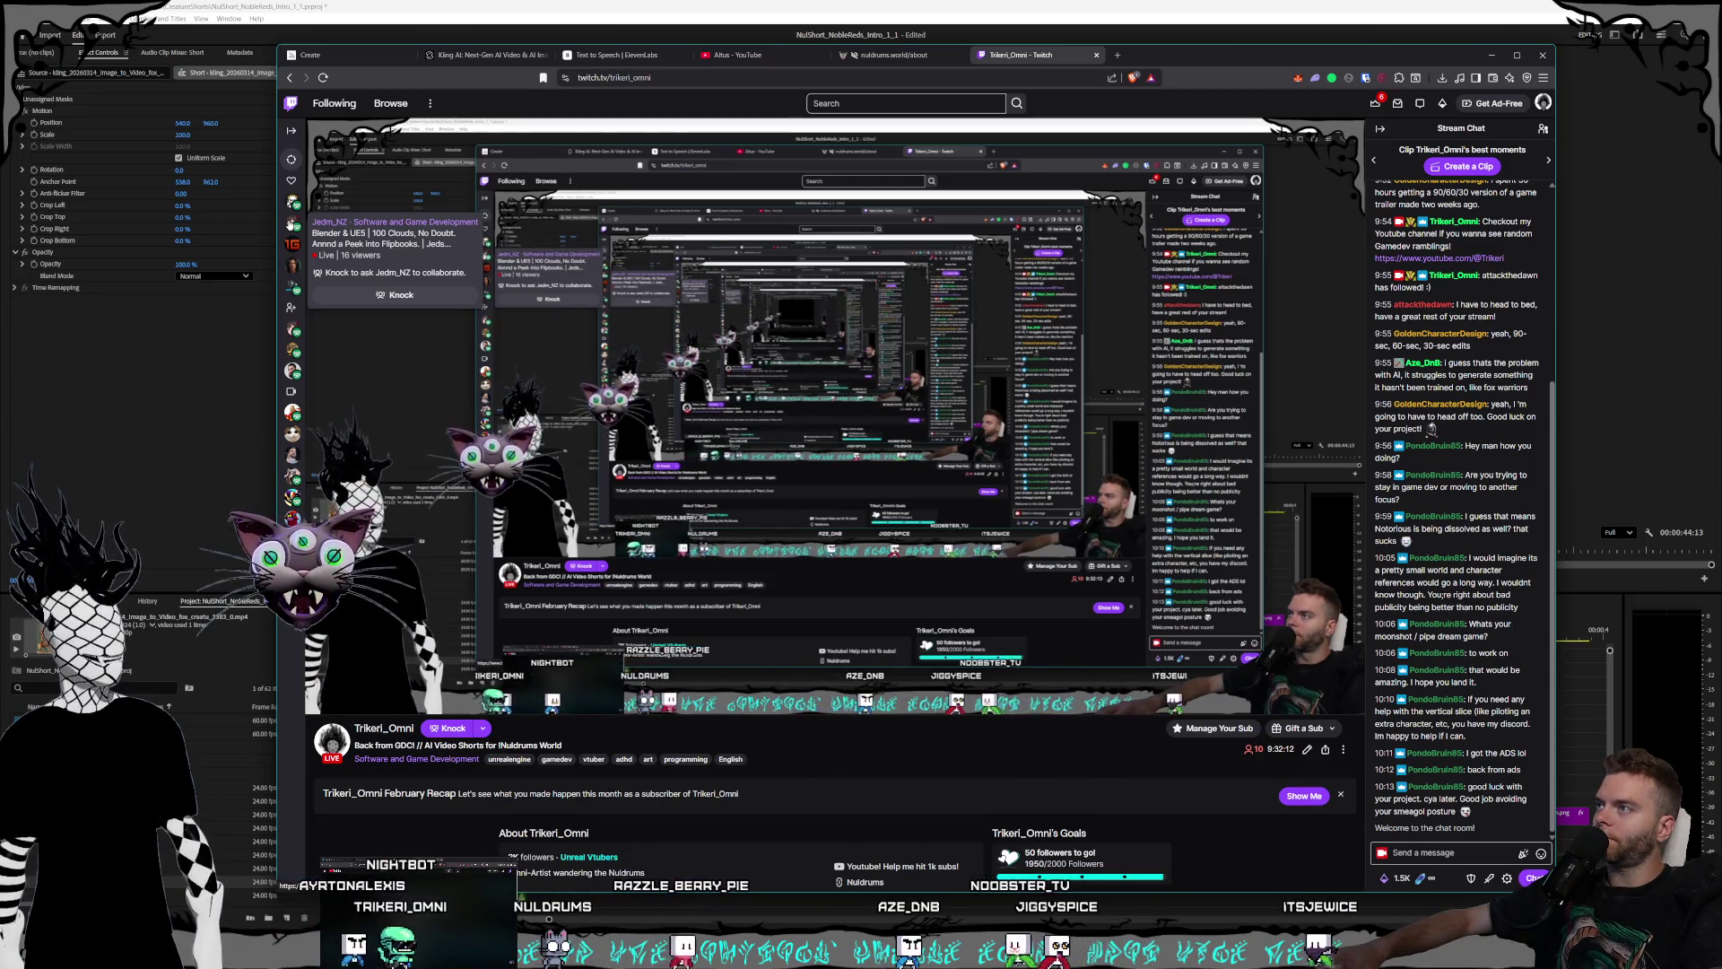
- Open the live game-development streamer's channel from the Twitch sidebar
left_click(292, 225)
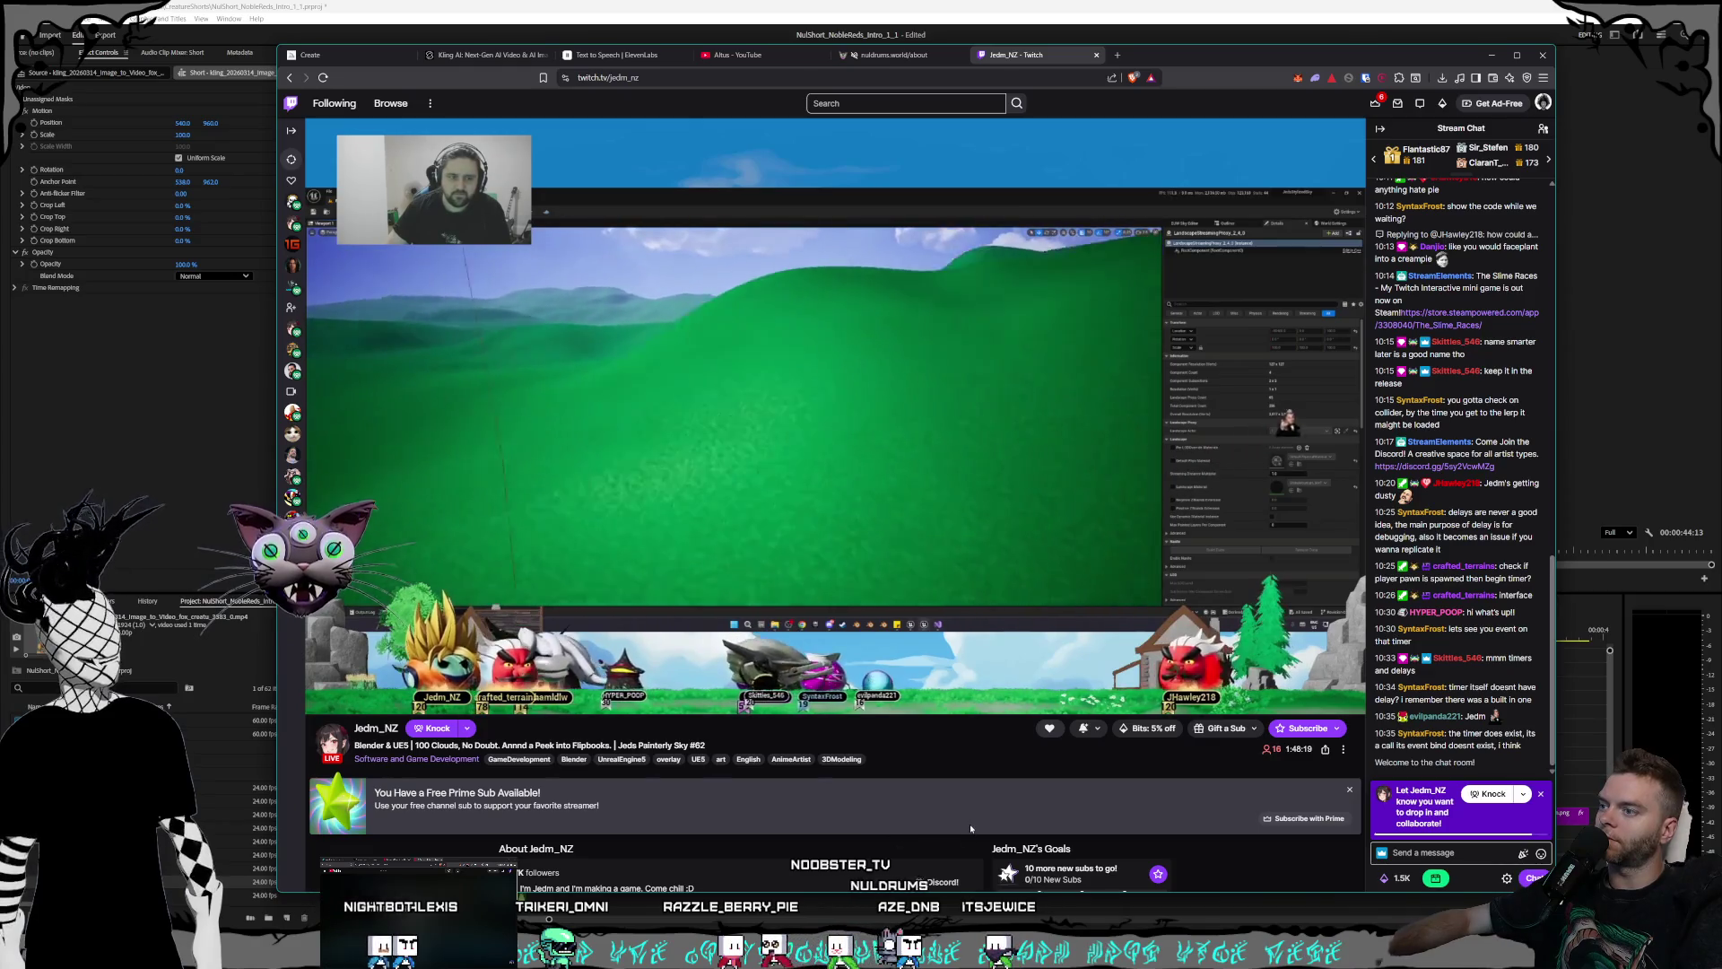
left_click_drag(944, 816, 913, 767)
left_click(913, 767)
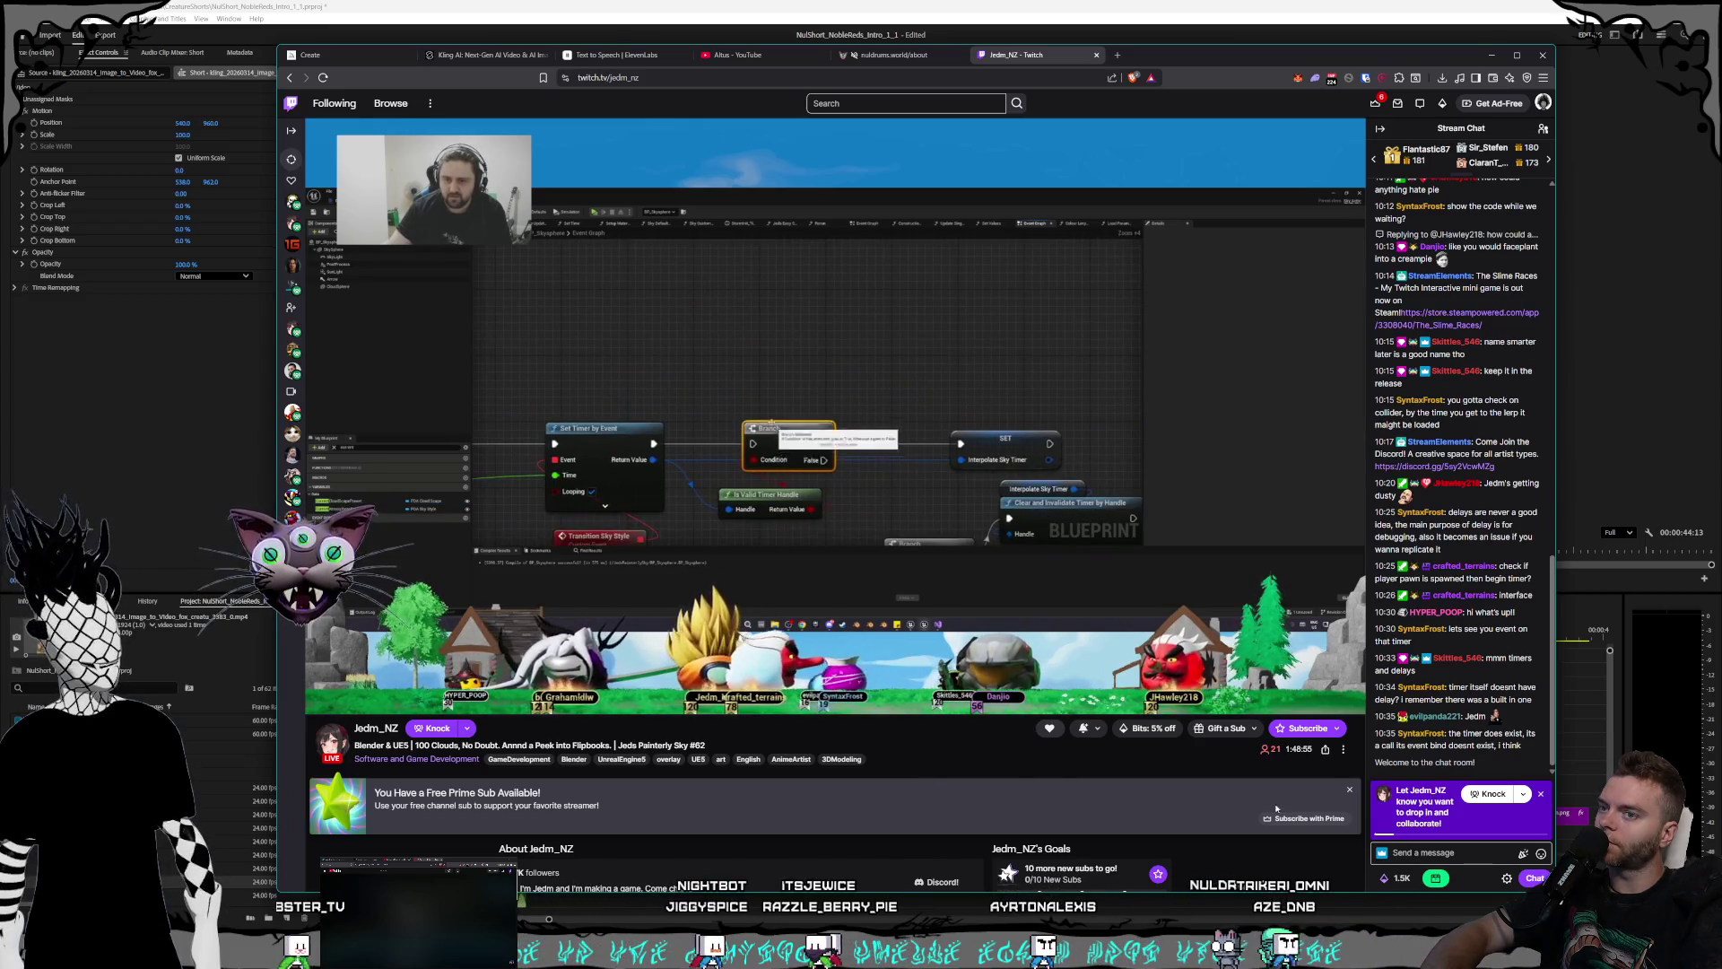
- Dismiss the free Prime sub offer and close the Twitch tab to return to Kling AI
left_click(1349, 789)
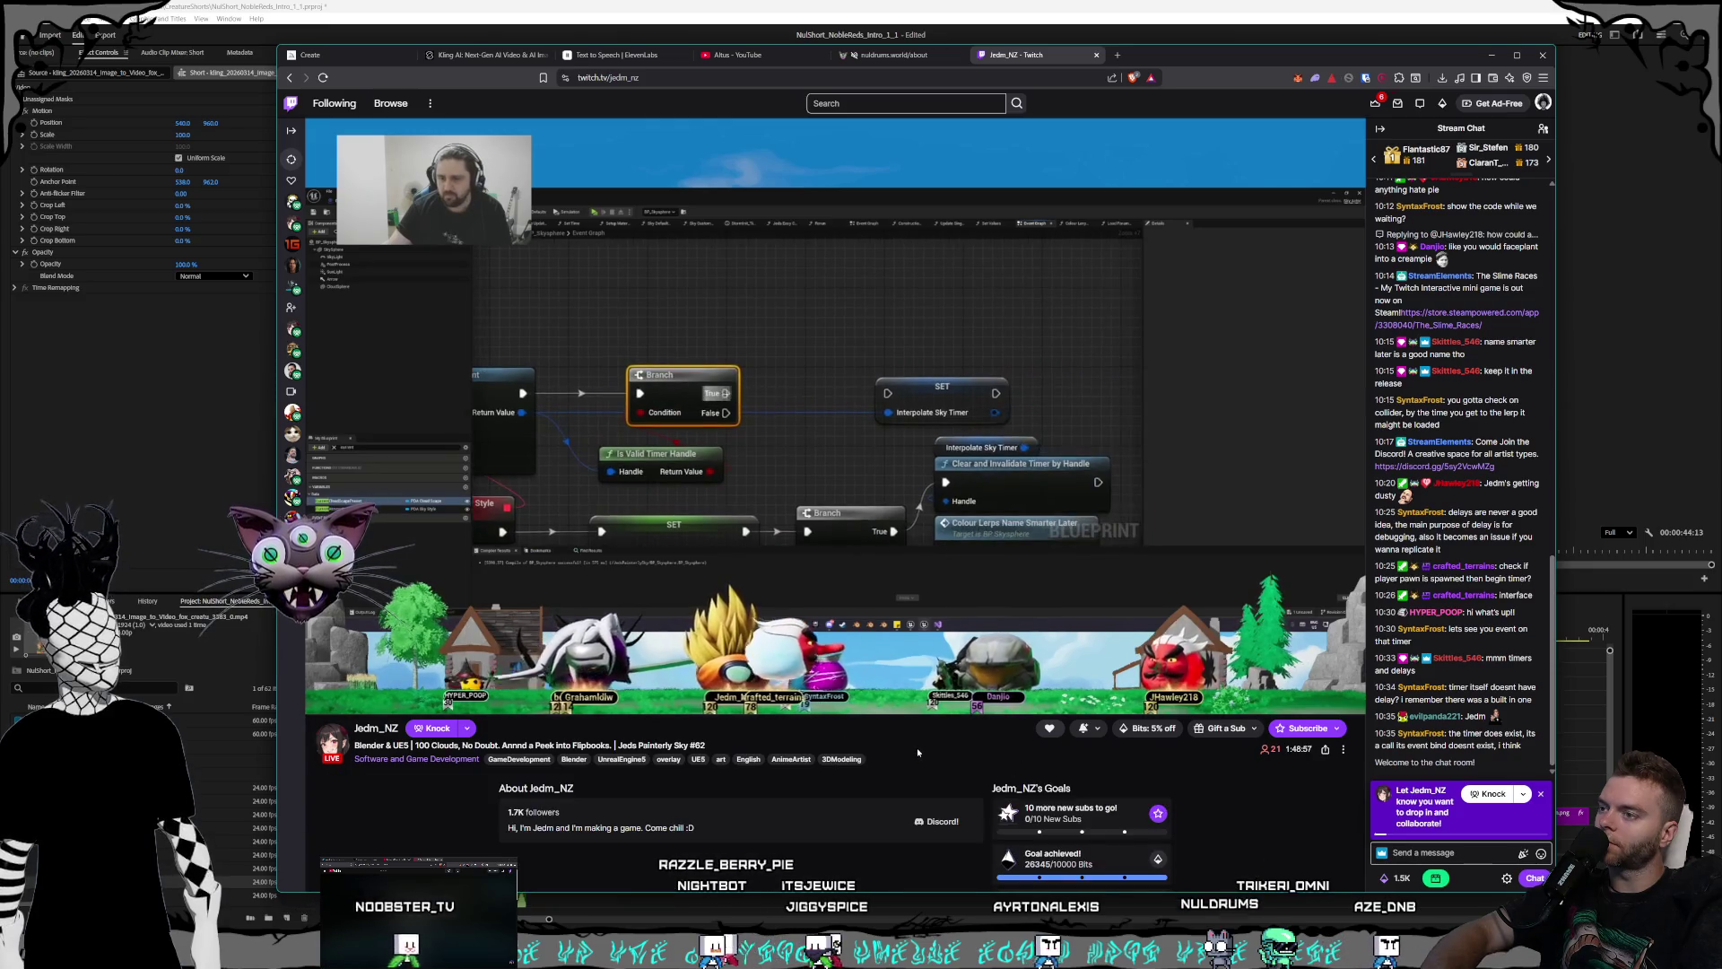
left_click_drag(917, 751, 593, 827)
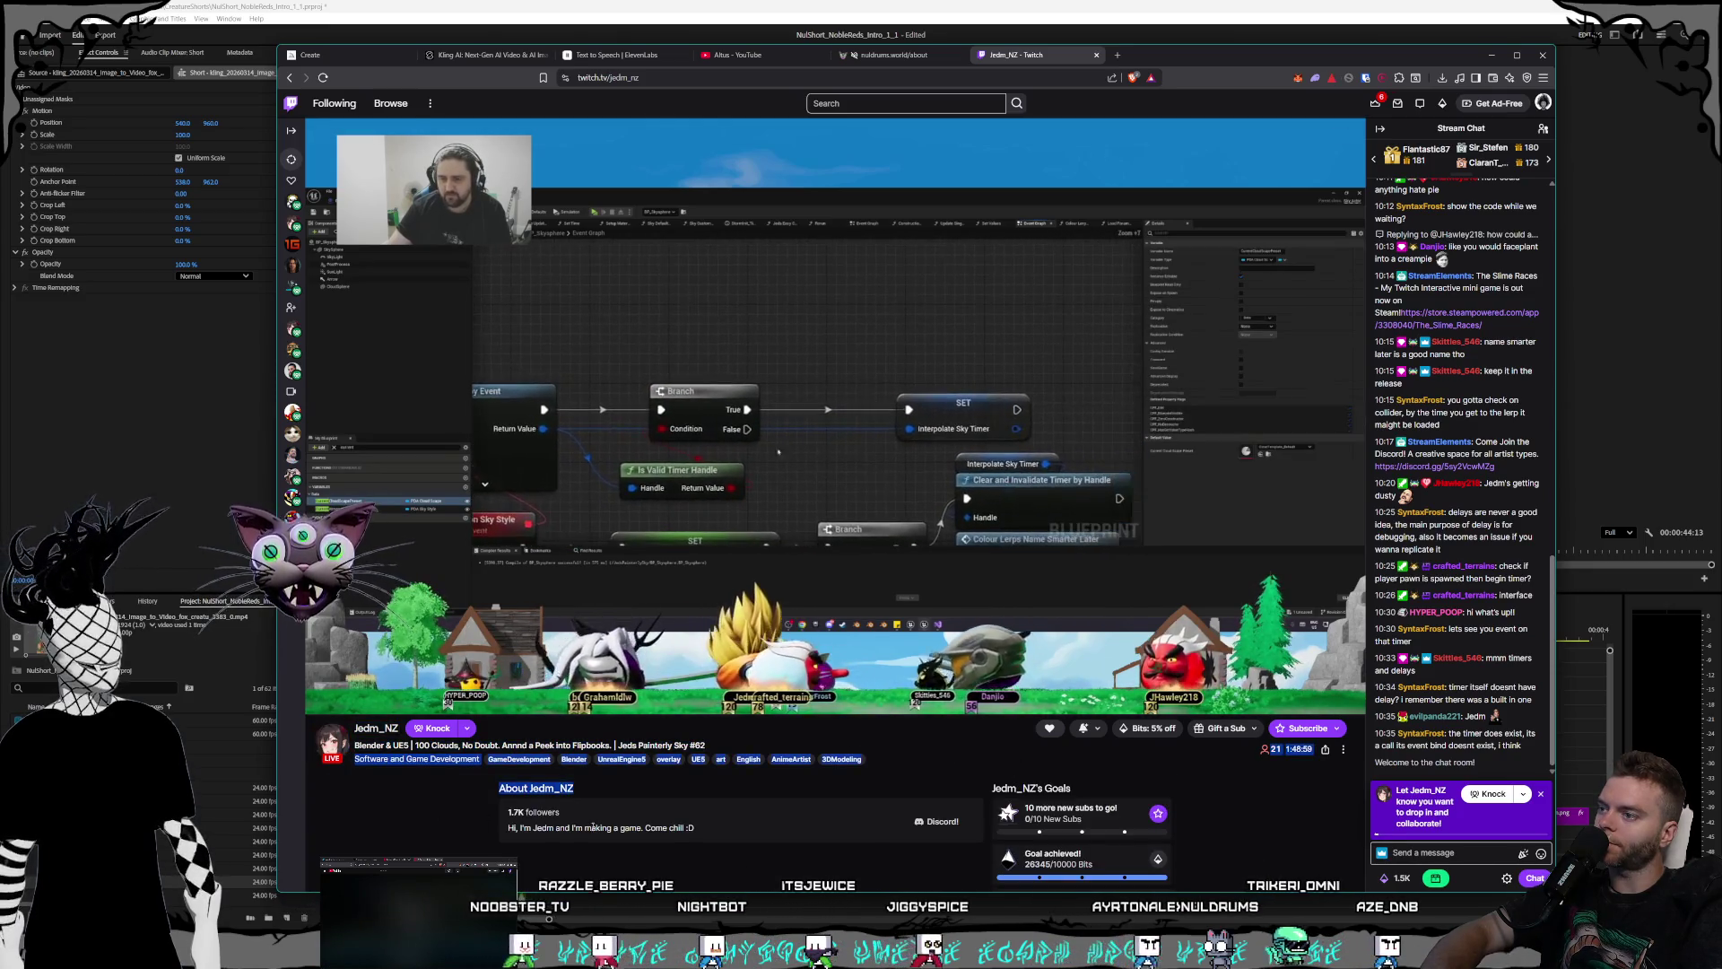
left_click(911, 758)
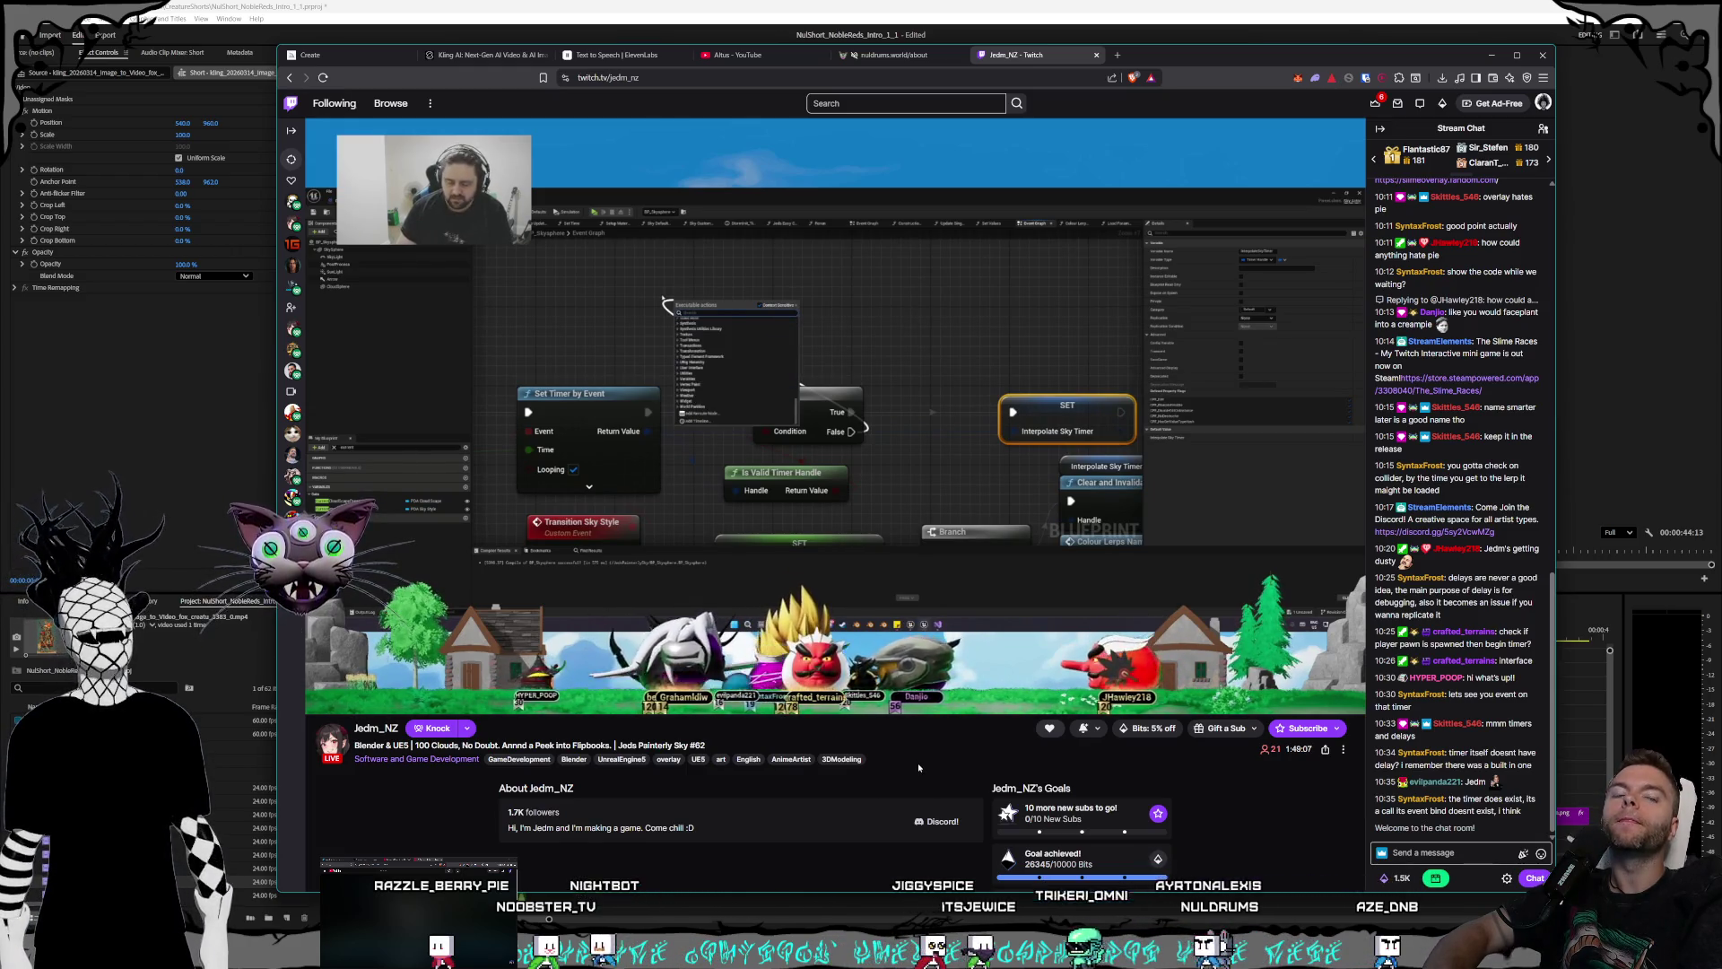
left_click(1097, 56)
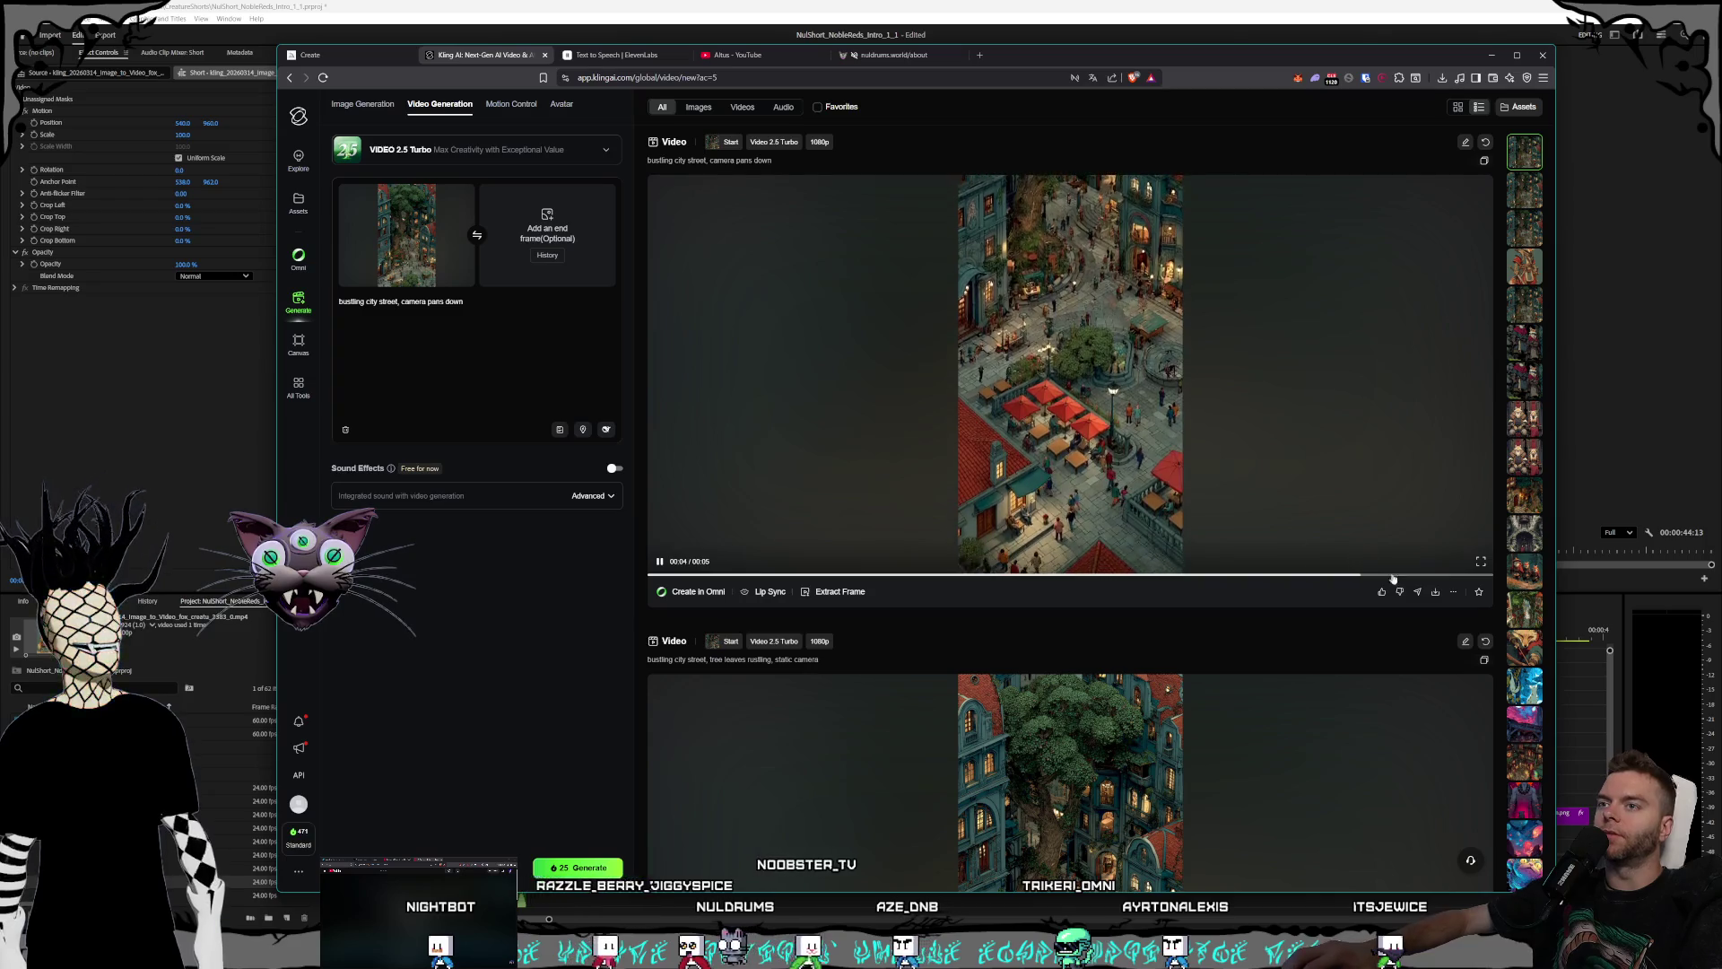
left_click(1483, 561)
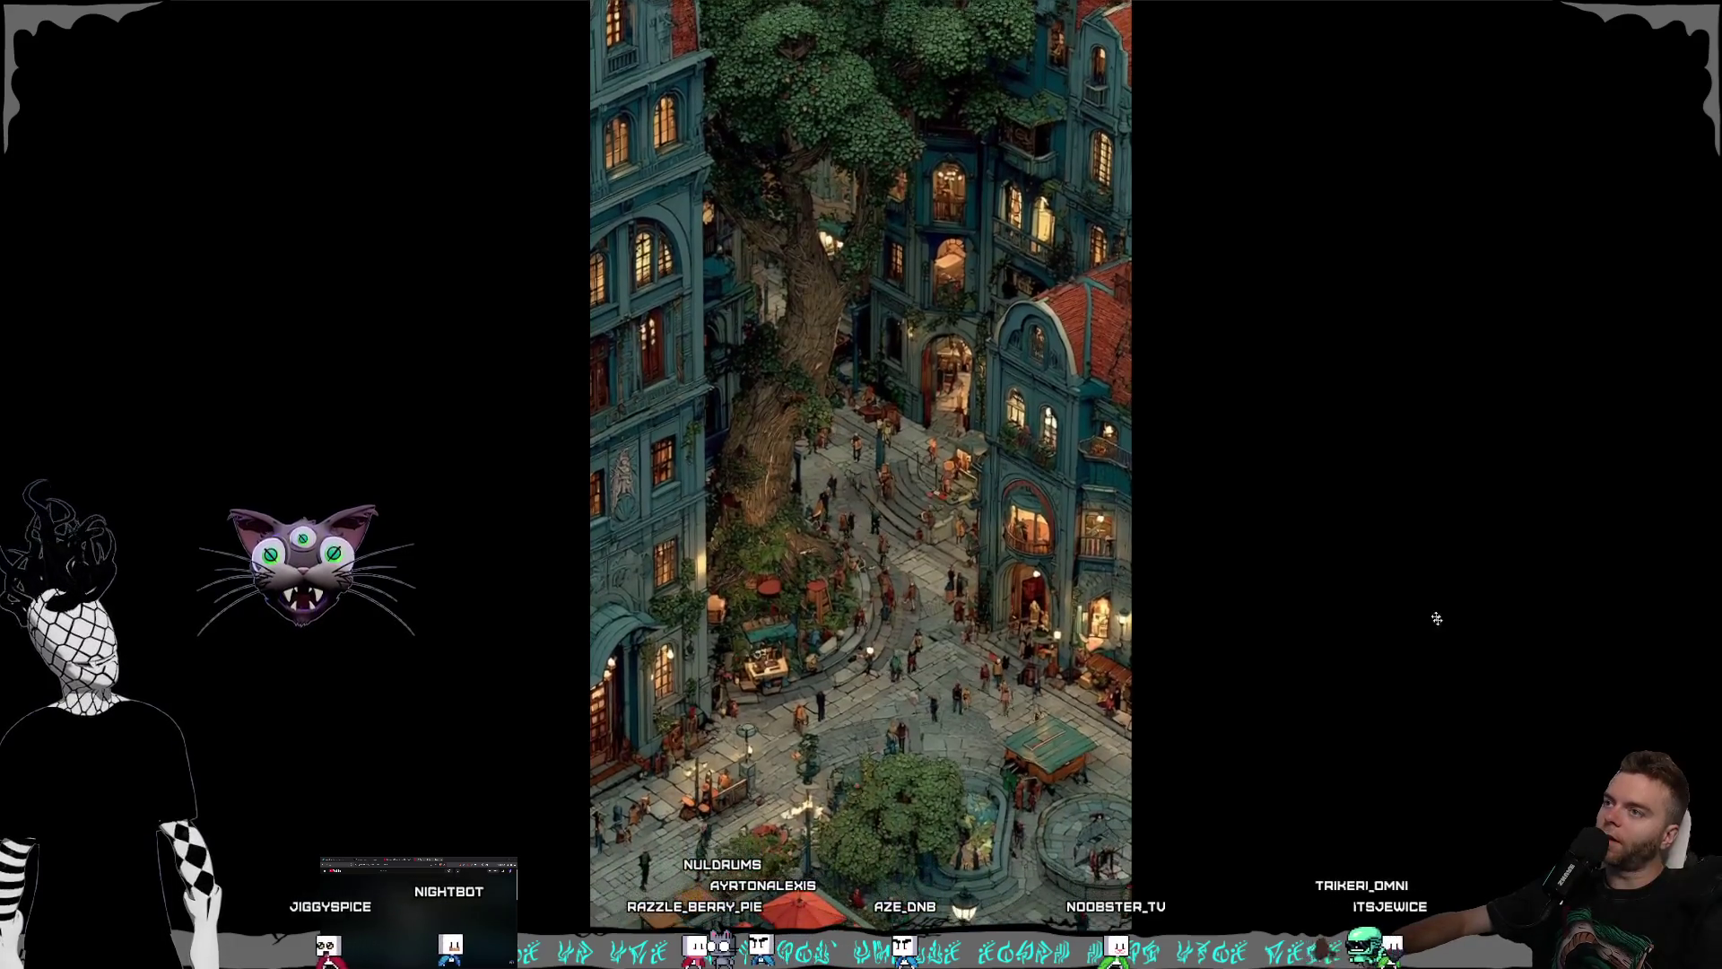
key("Escape")
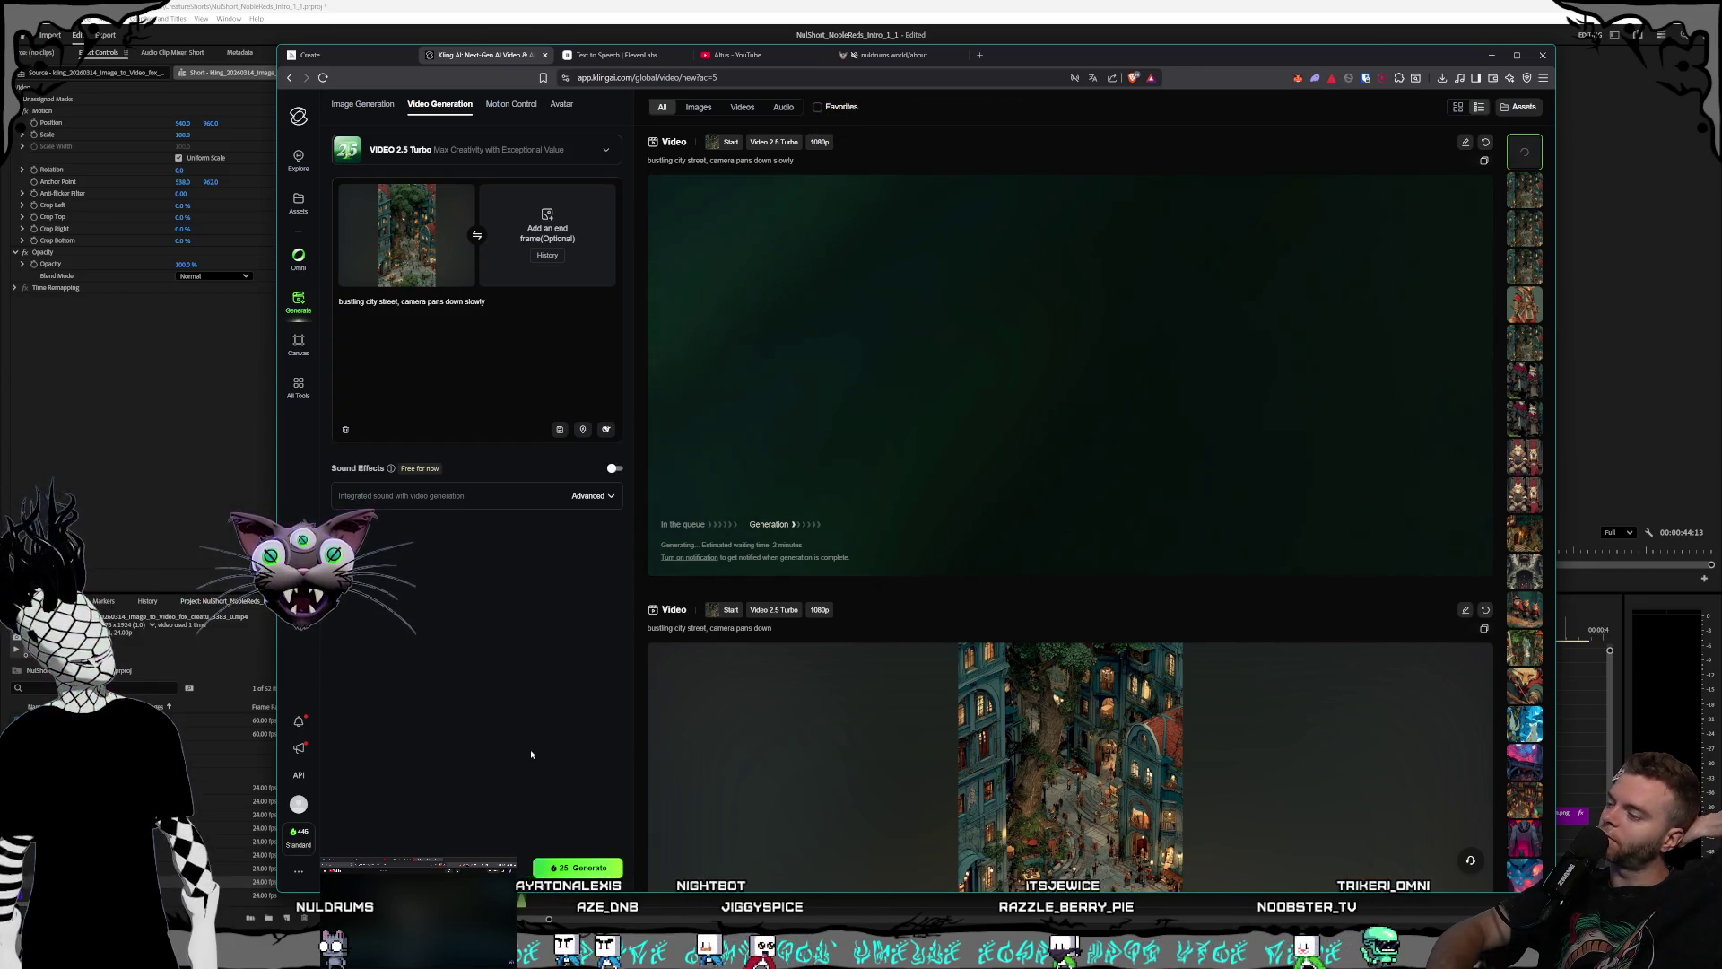
- Open Kling AI's Official Messages notifications from the sidebar bell icon
left_click(300, 722)
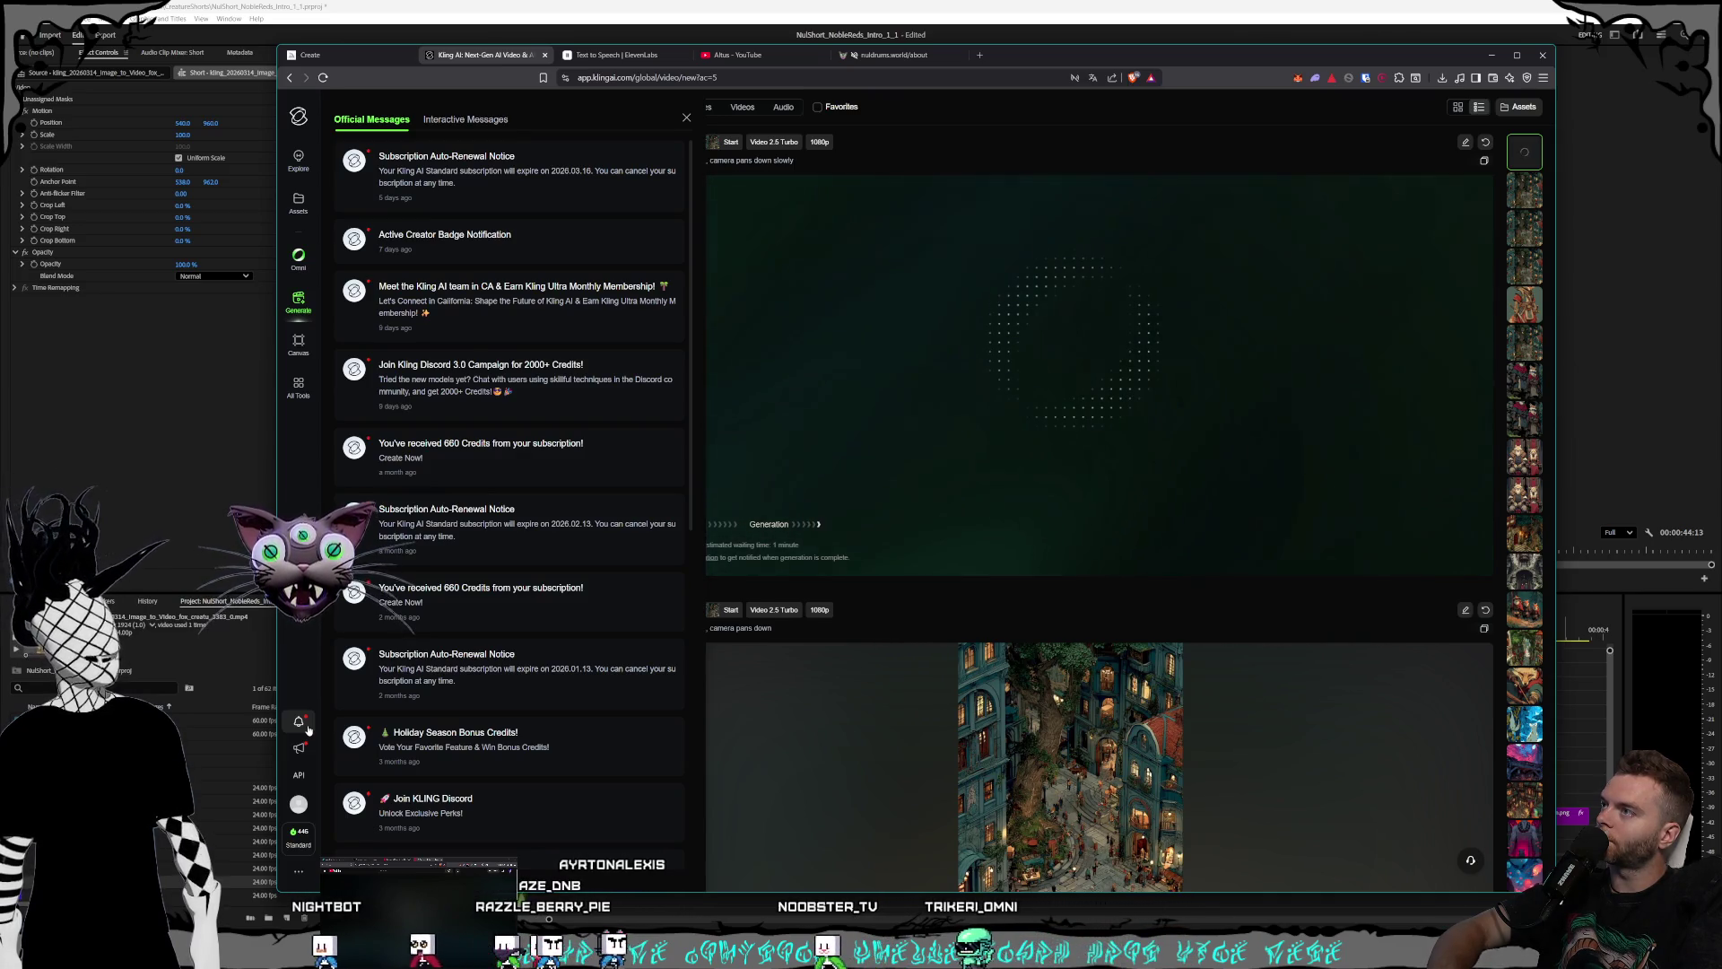
- Close the Official Messages panel while the slow-pan clip keeps generating
left_click(687, 120)
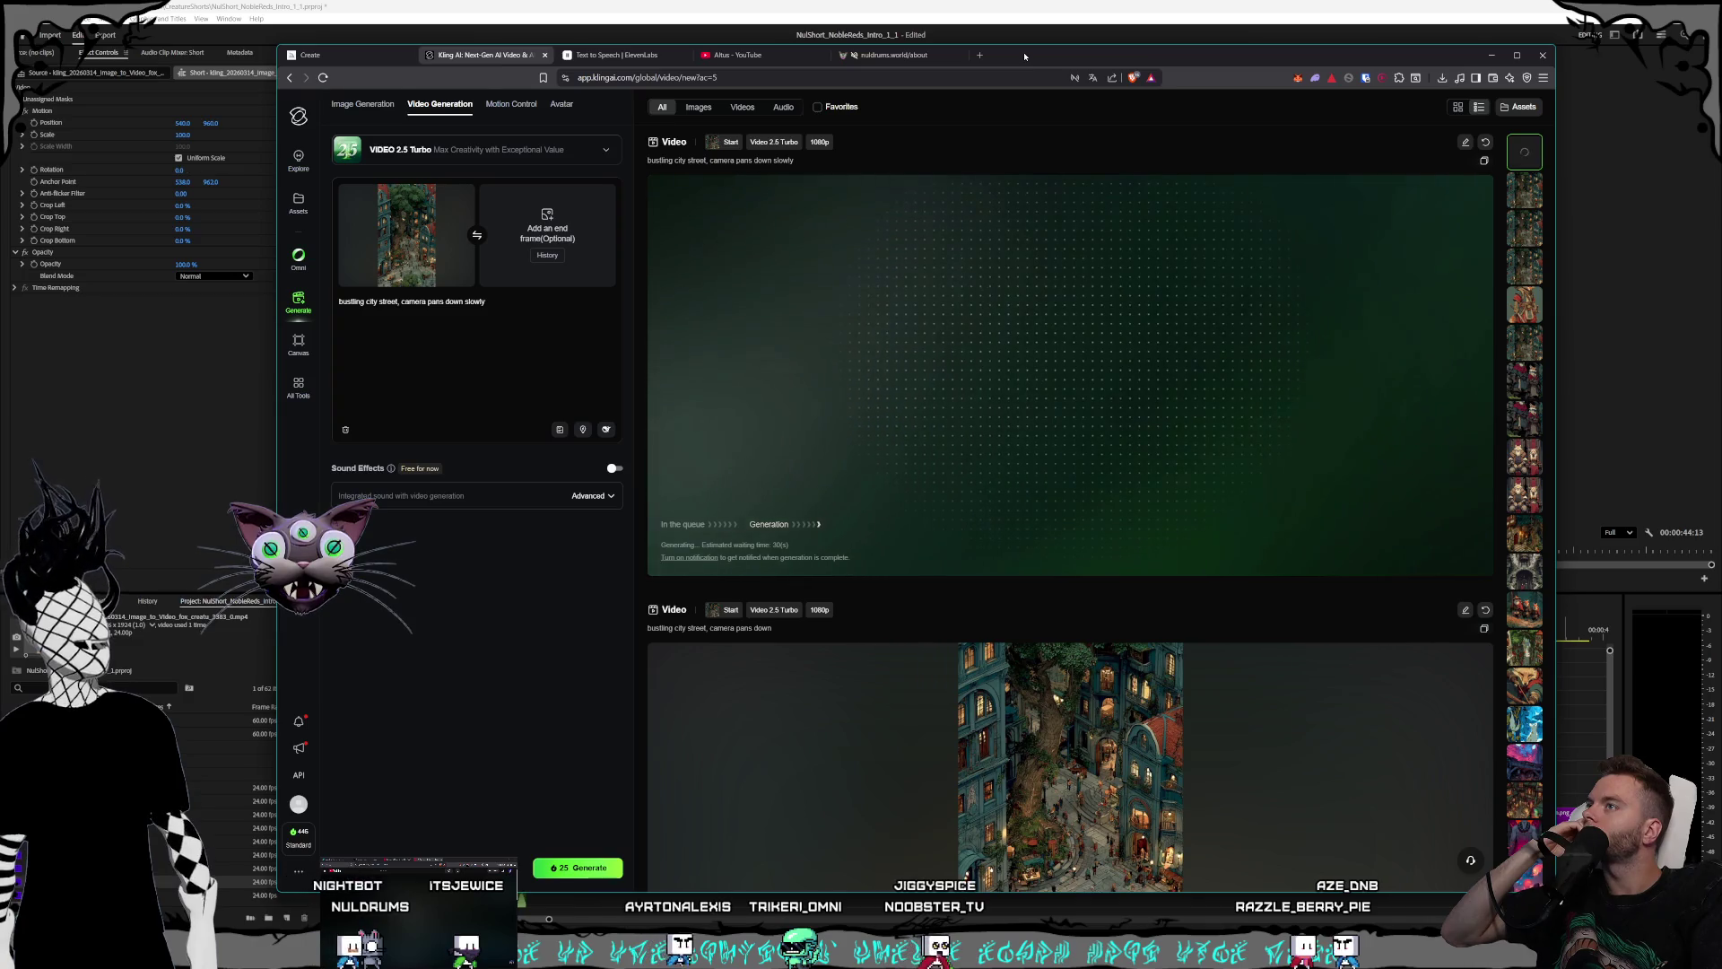
- Play the finished slow camera-pan street clip and save it as an MP4 in Noble Reds
left_click_drag(1025, 59, 1021, 55)
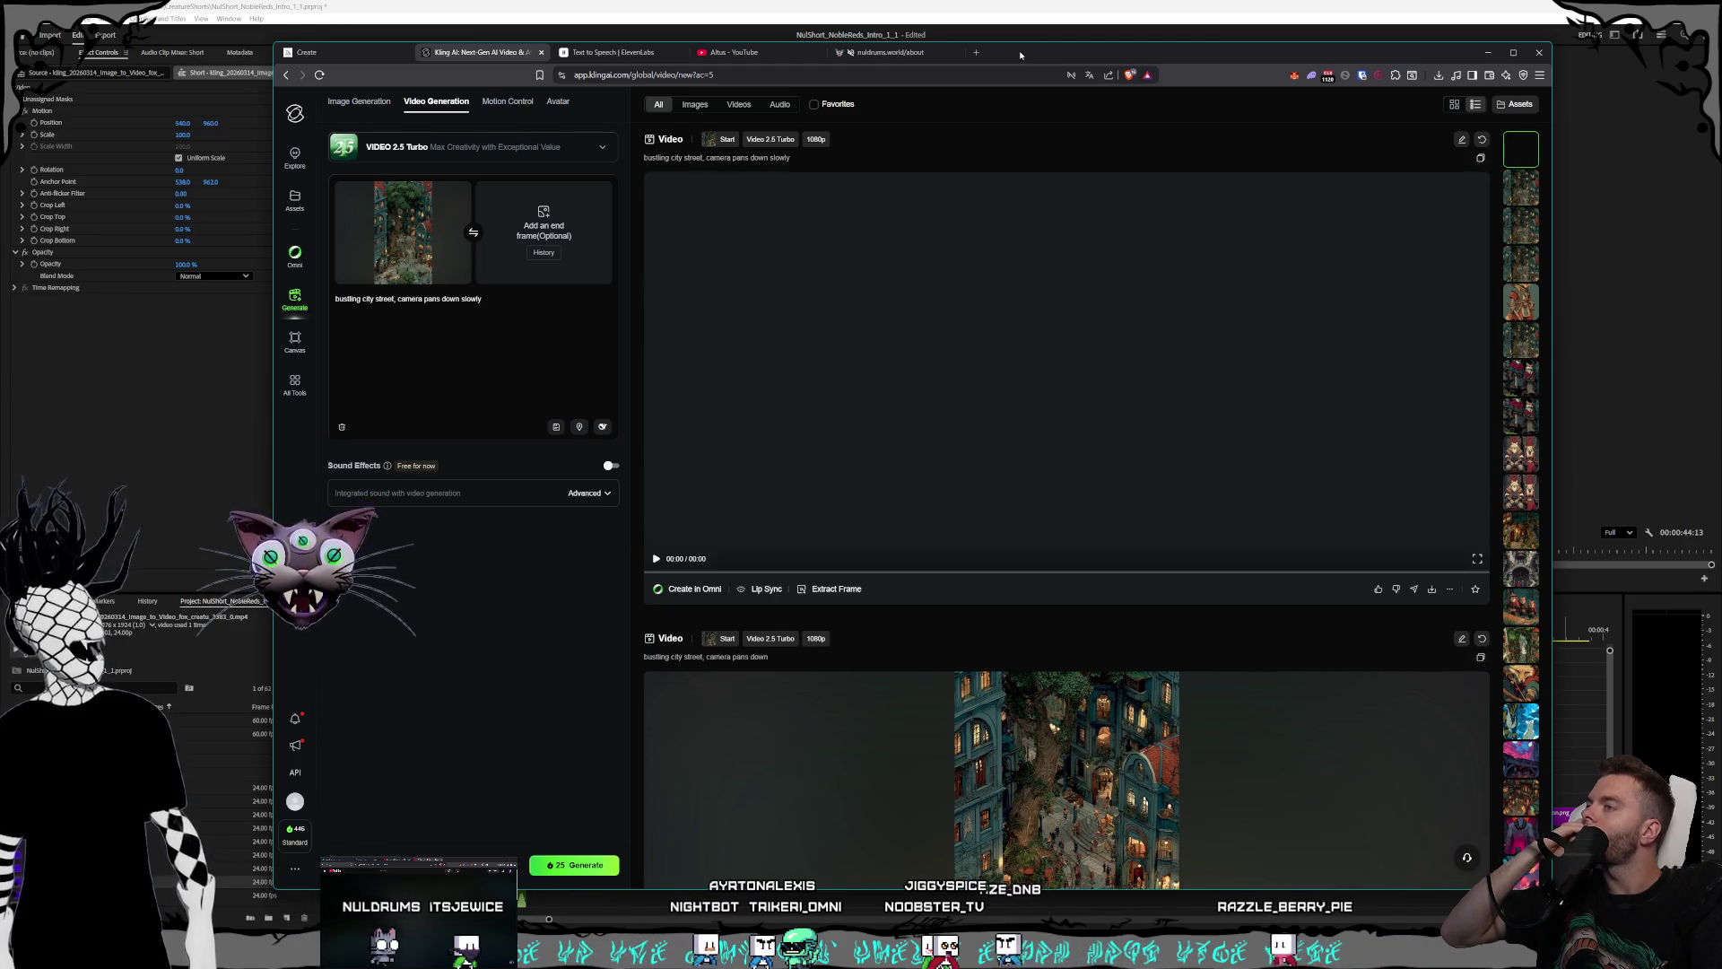
left_click(656, 559)
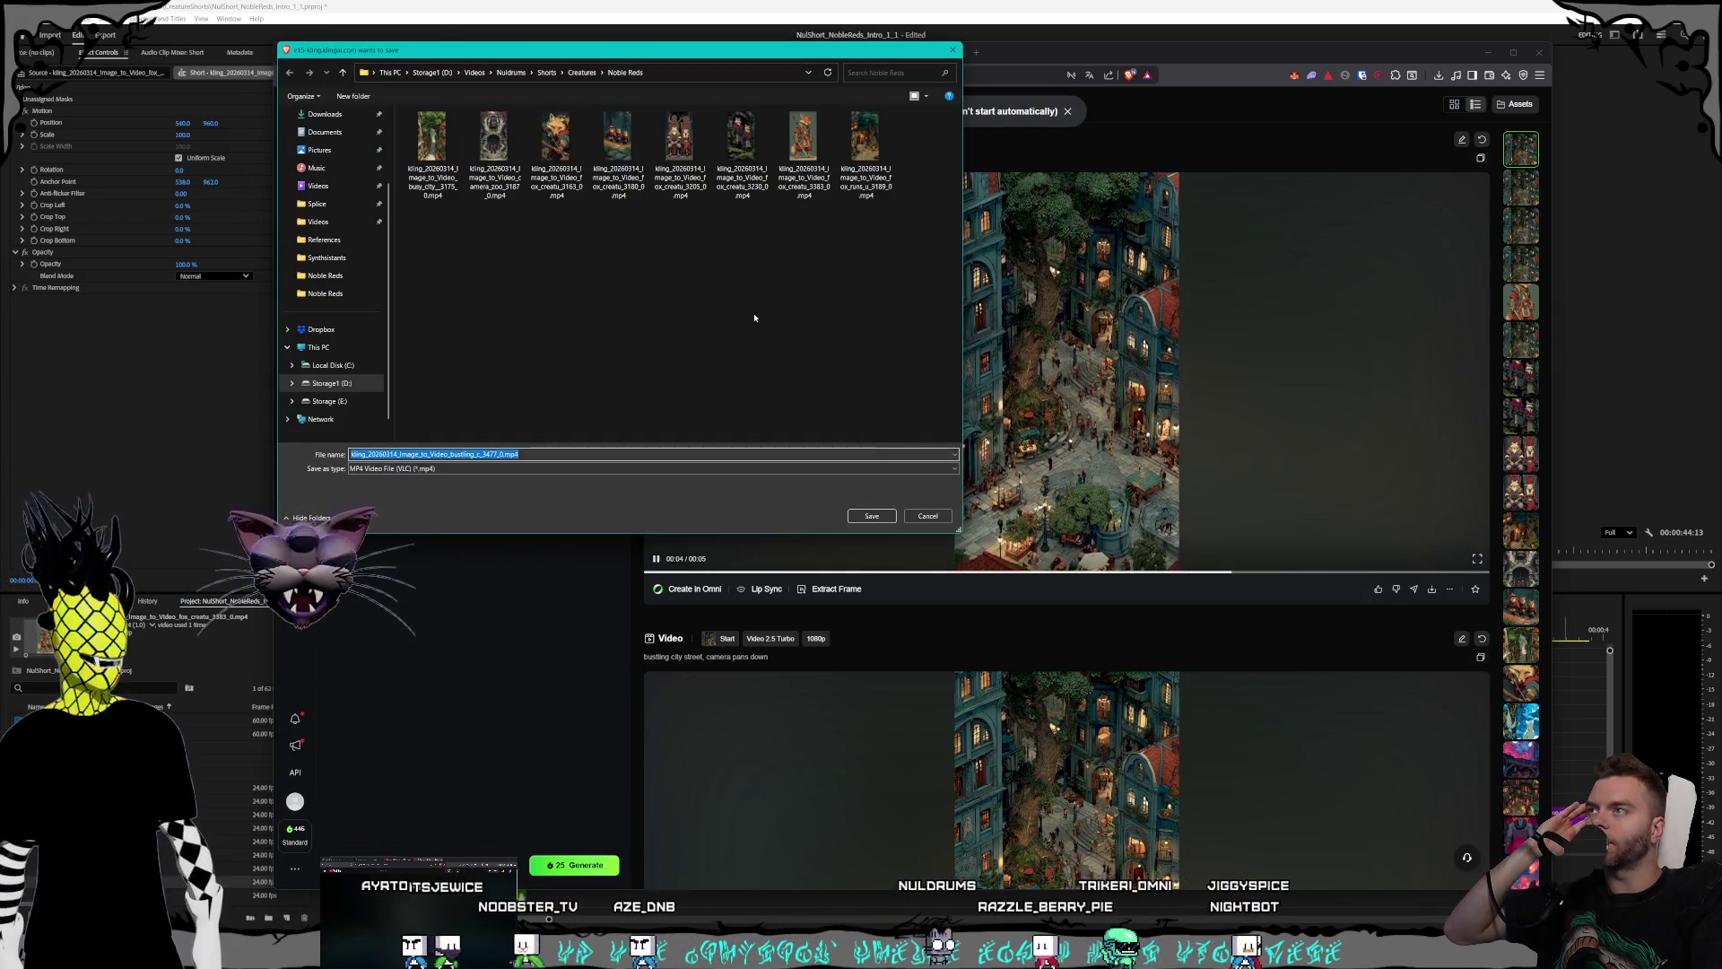
left_click(869, 519)
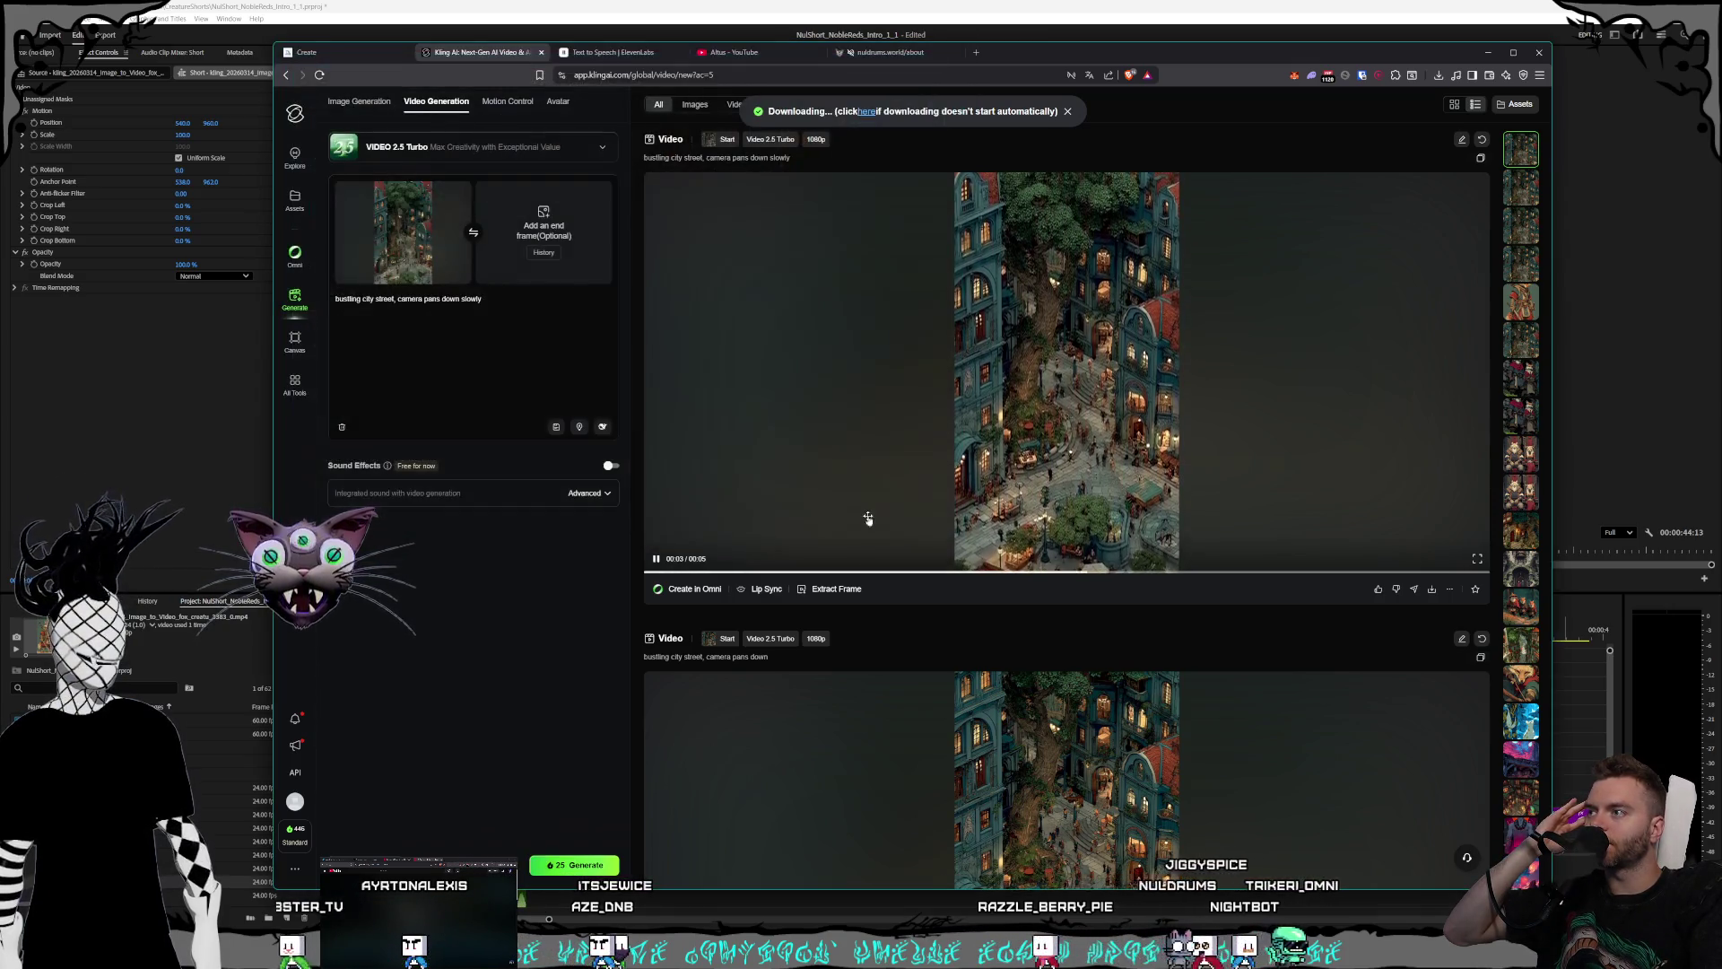
key("alt+Tab")
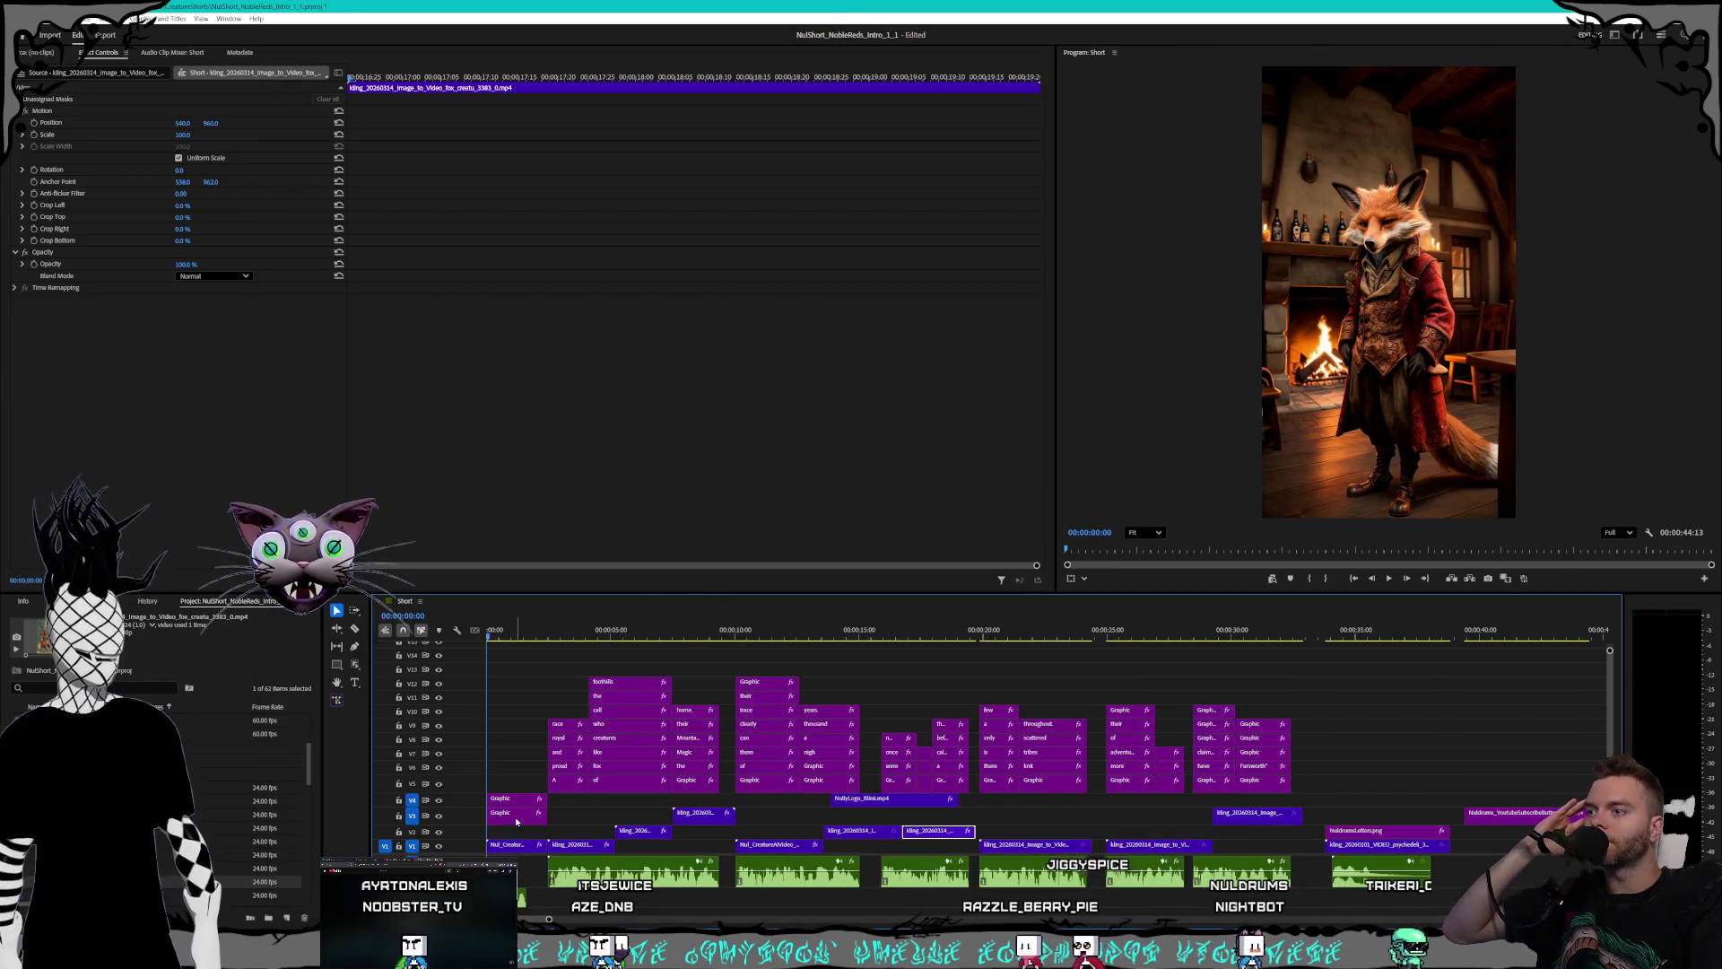
- Drag the last Noble Reds MP4 onto the Short timeline, close Explorer, and select it on V3
key("alt+Tab")
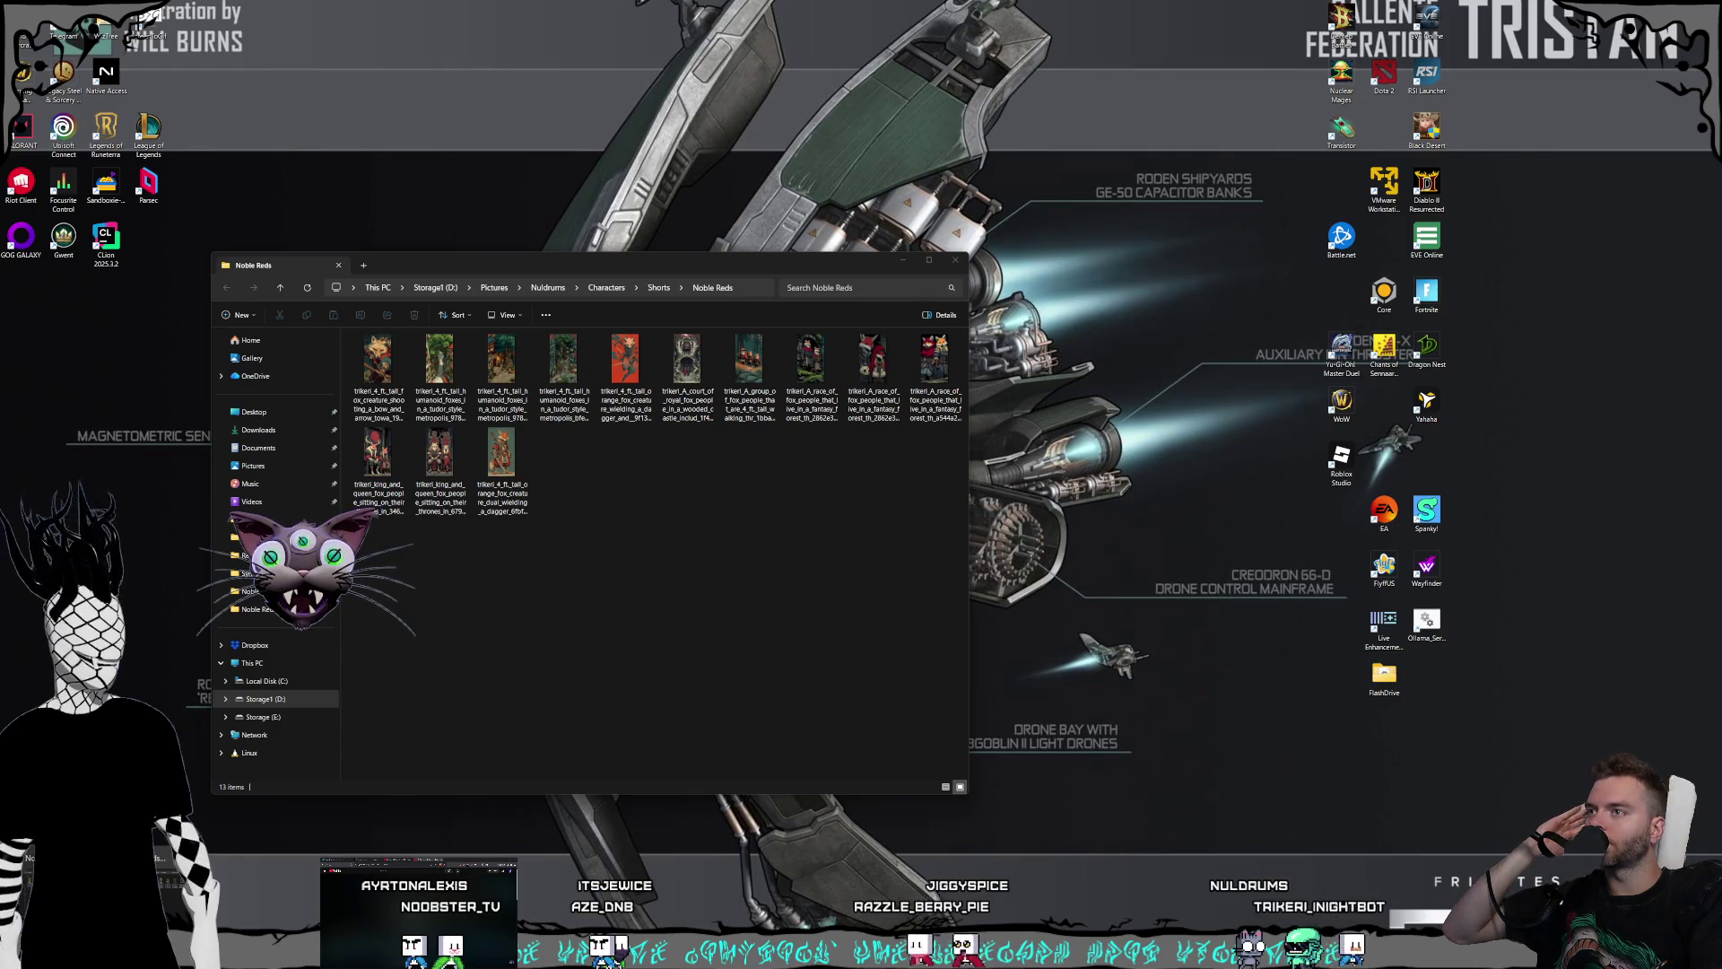
key("alt+Tab")
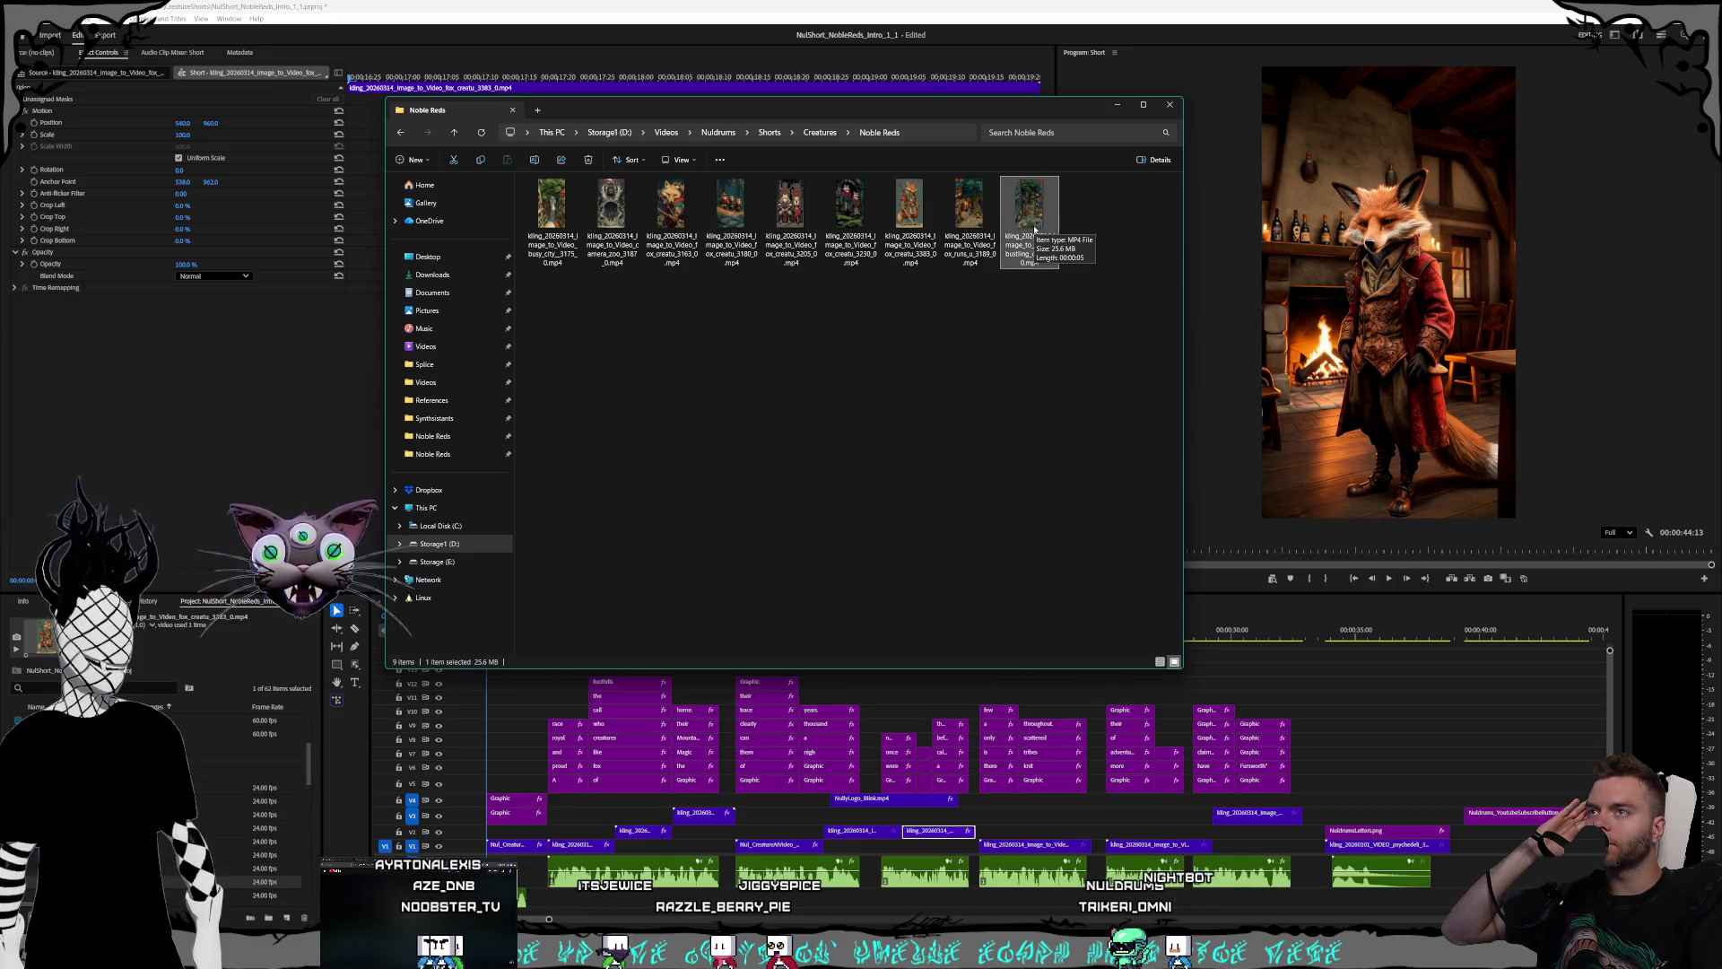
left_click_drag(1034, 231, 1312, 812)
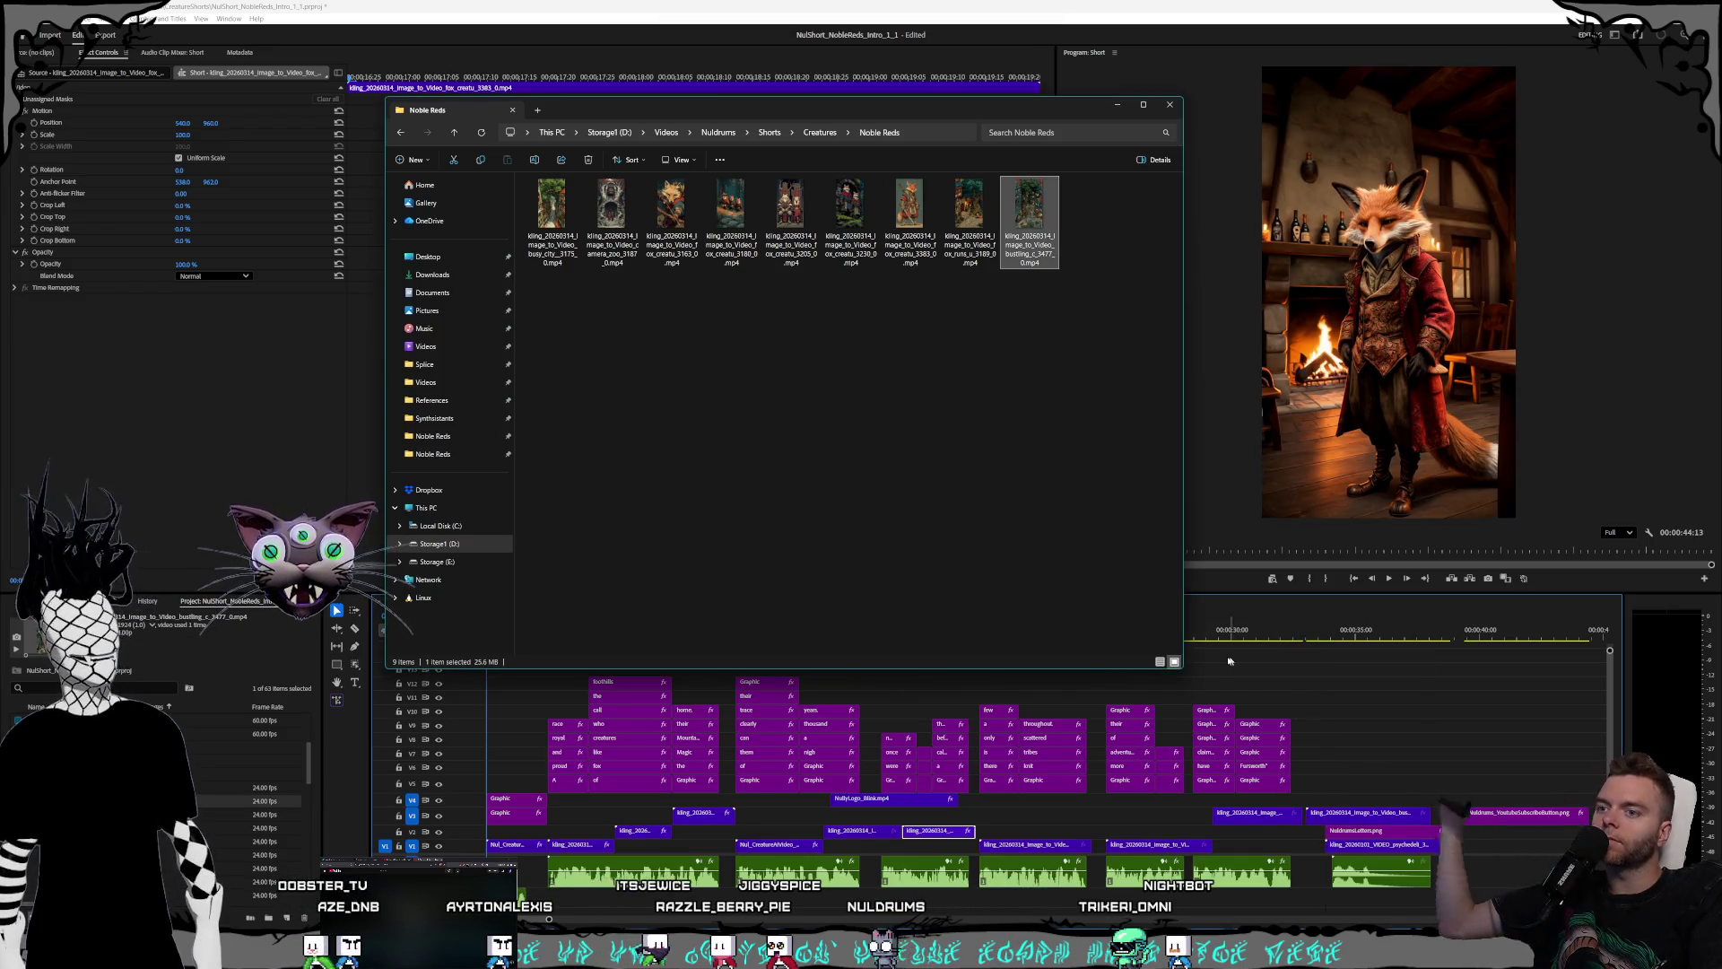
left_click(1171, 105)
left_click(1238, 814)
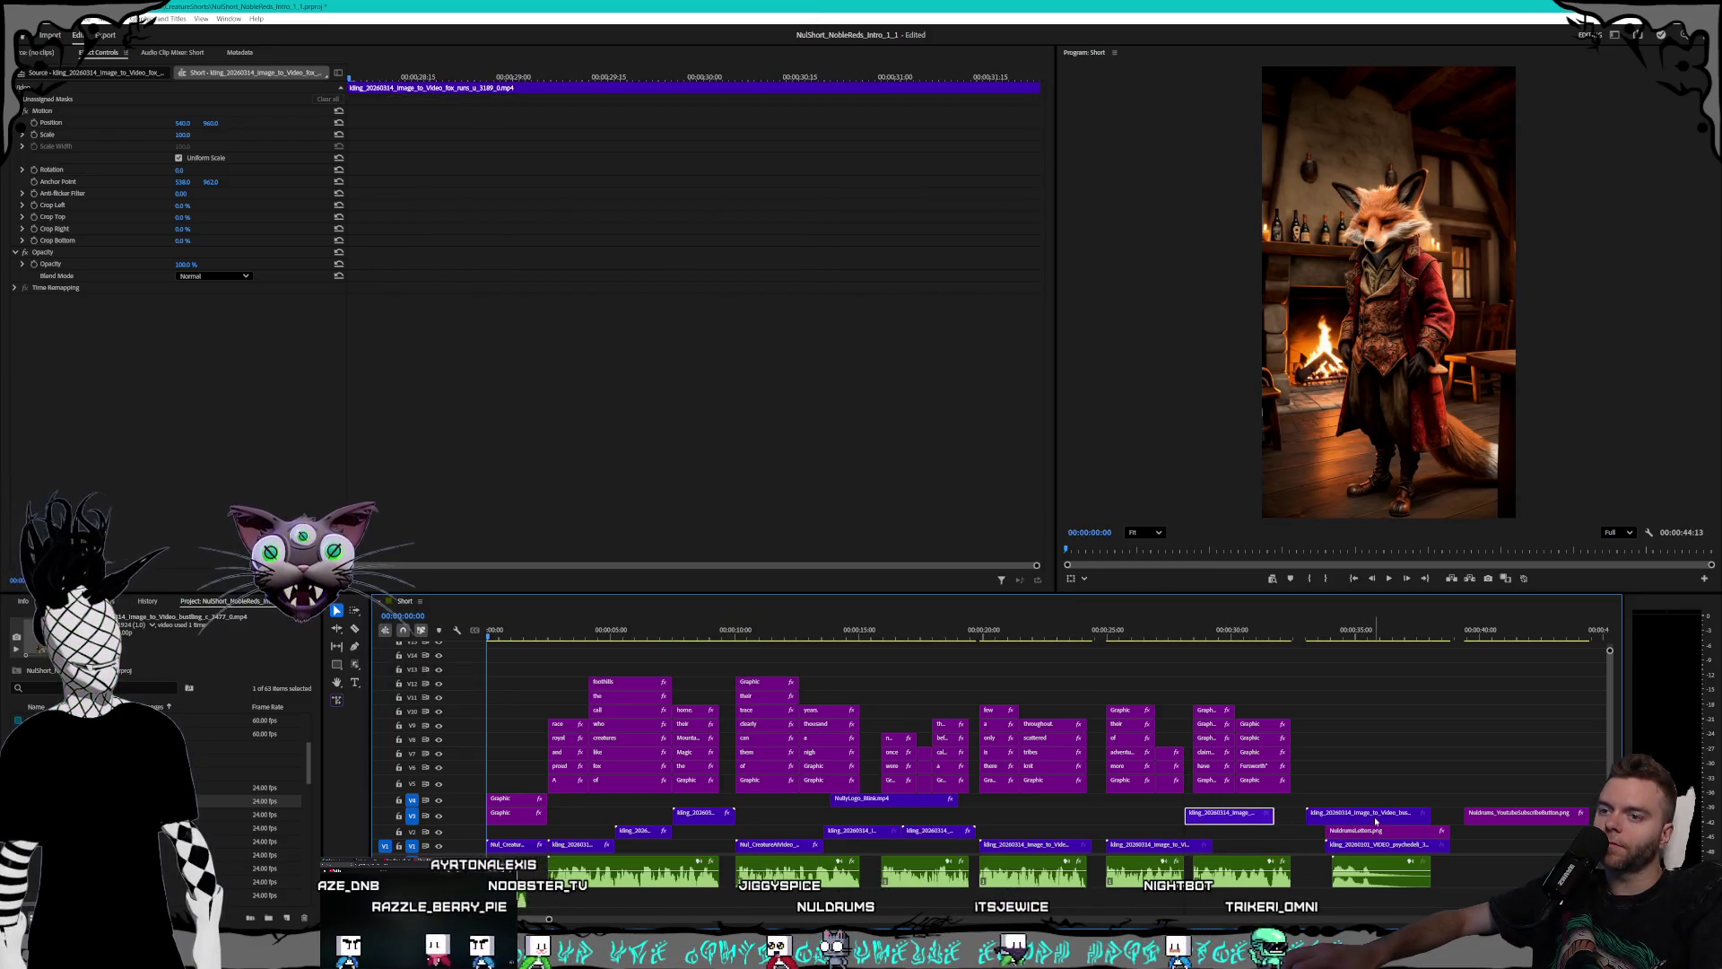
- Move the street clip to V2, set it to 200% speed, and extend it to fill the gap
left_click_drag(1255, 819, 1254, 839)
right_click(1254, 839)
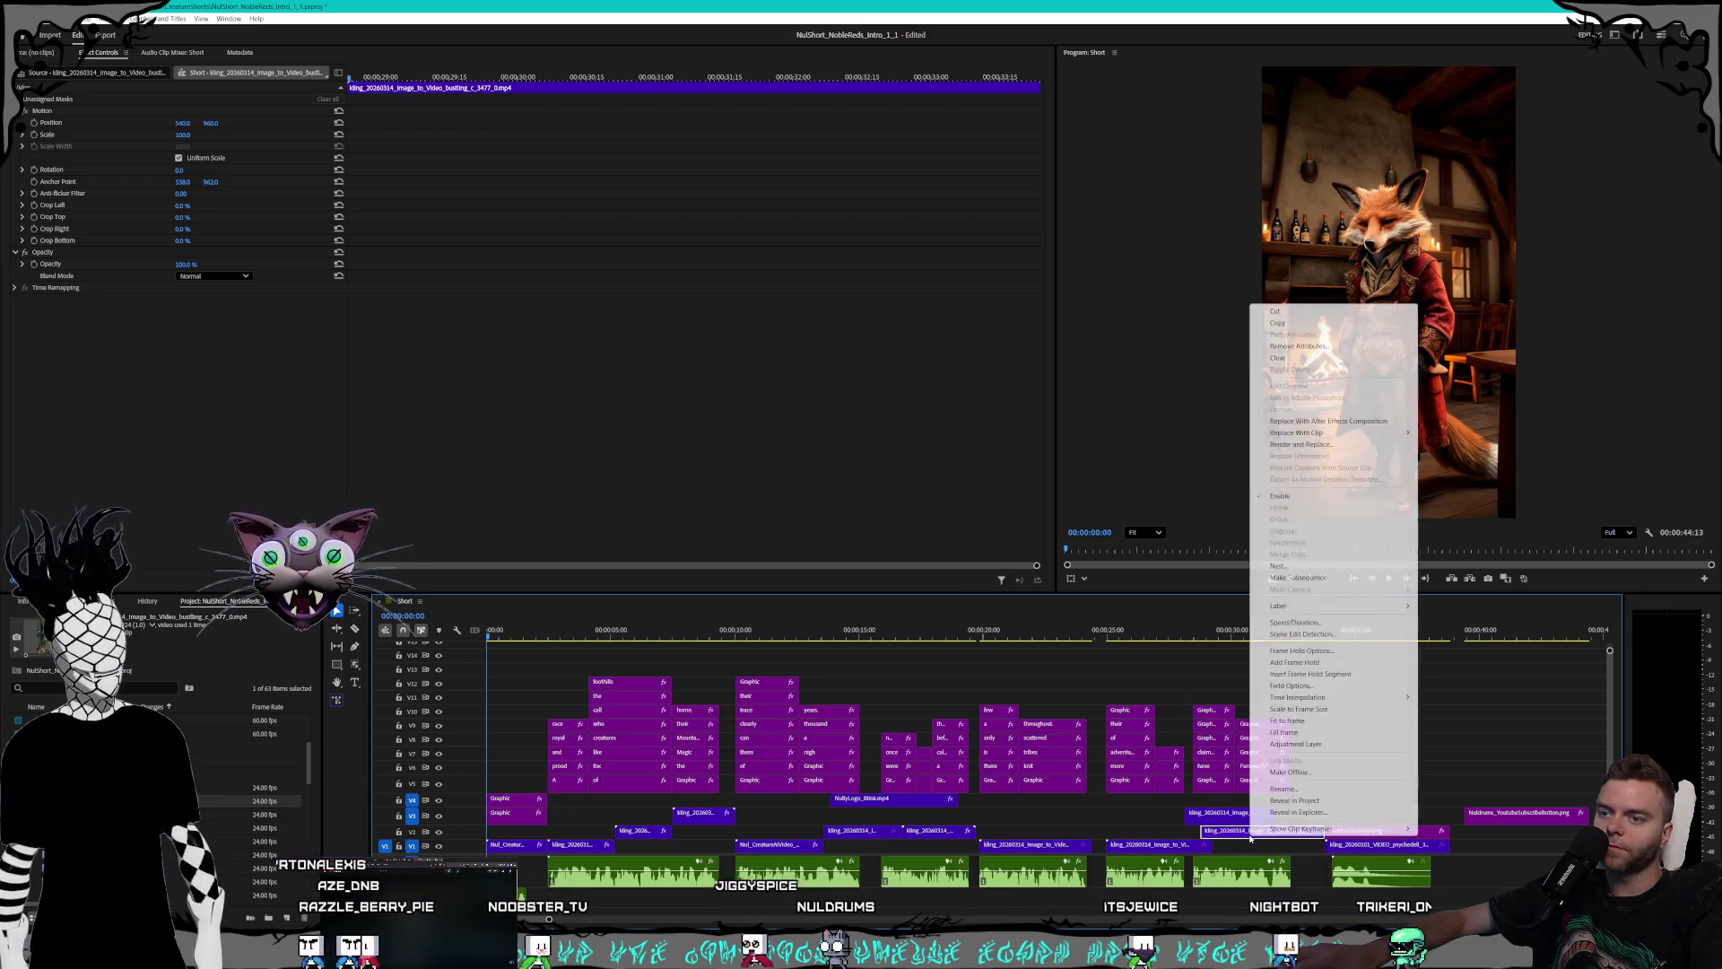
left_click(1297, 623)
type("00")
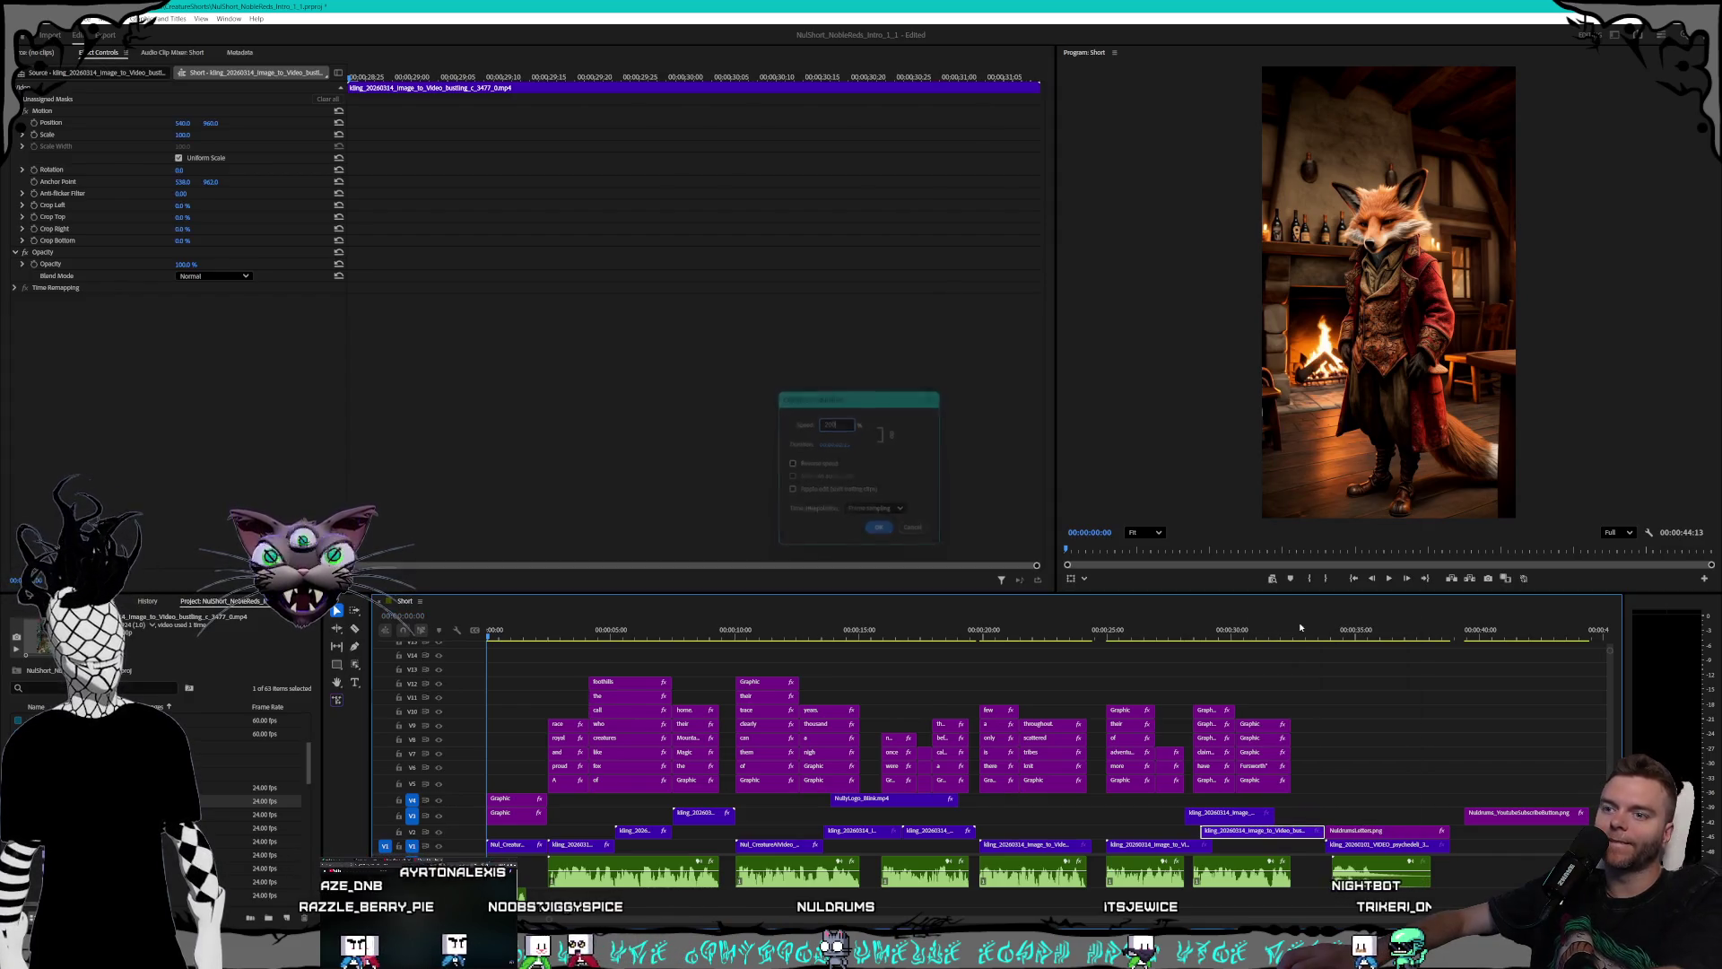
key("Return")
left_click_drag(1213, 837, 1281, 842)
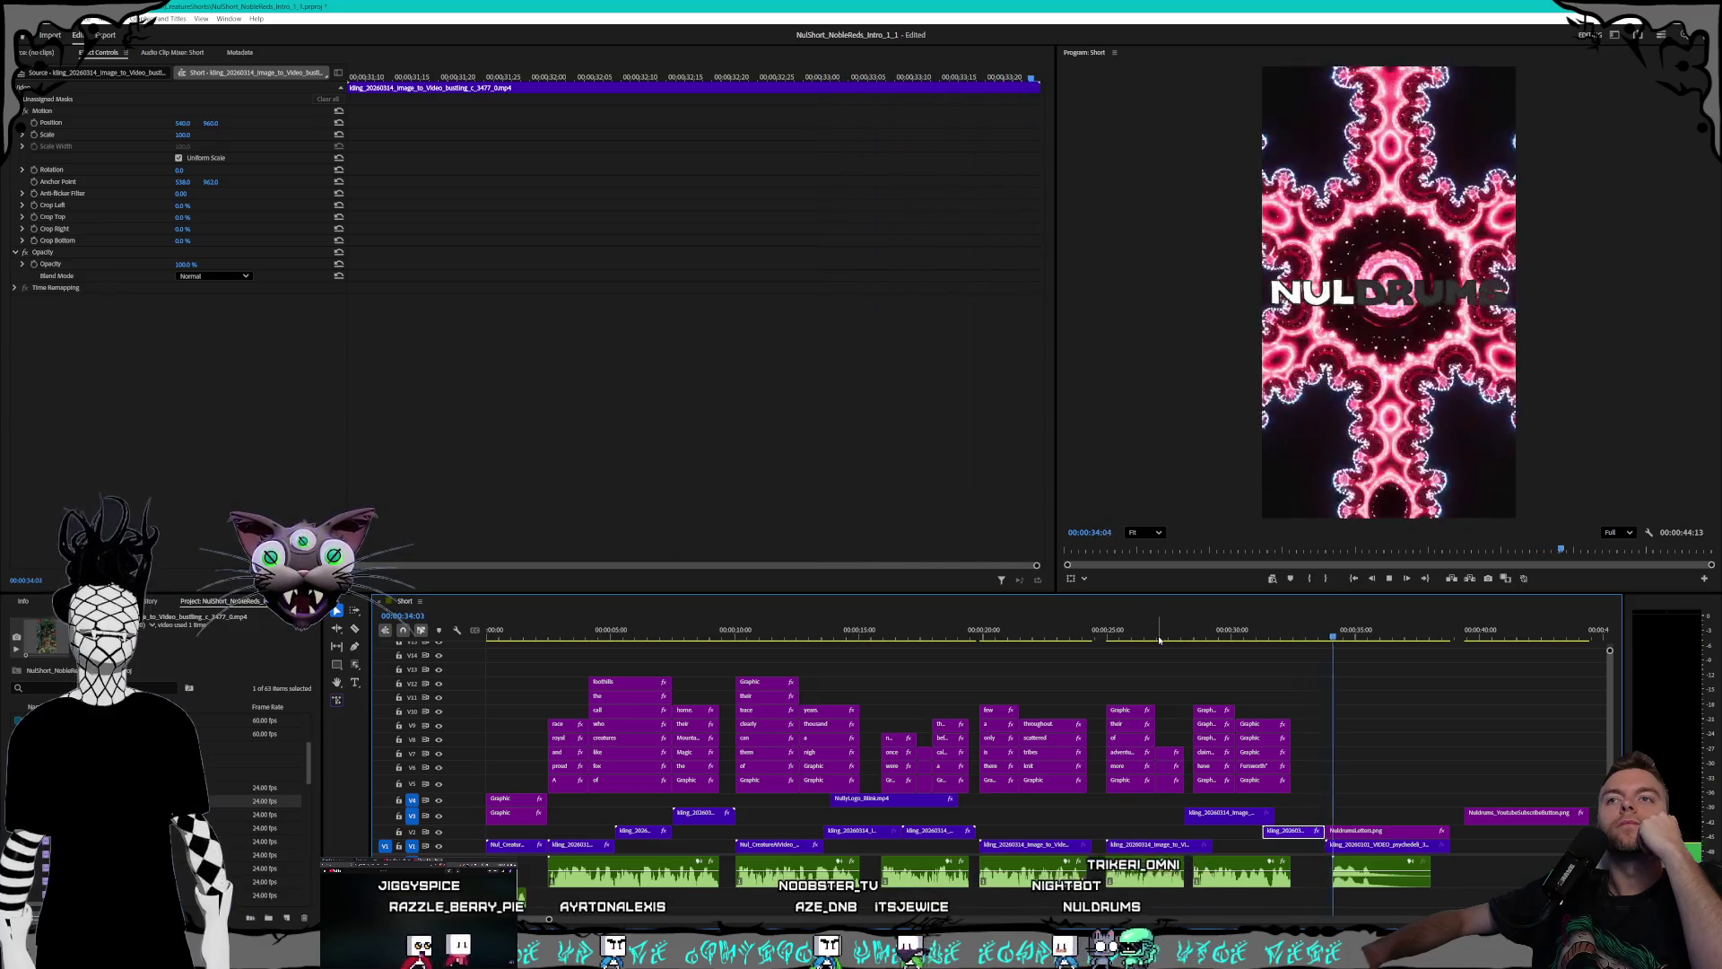
- Stop playback and shift the closing clips on V1 and V2 slightly later
key("space")
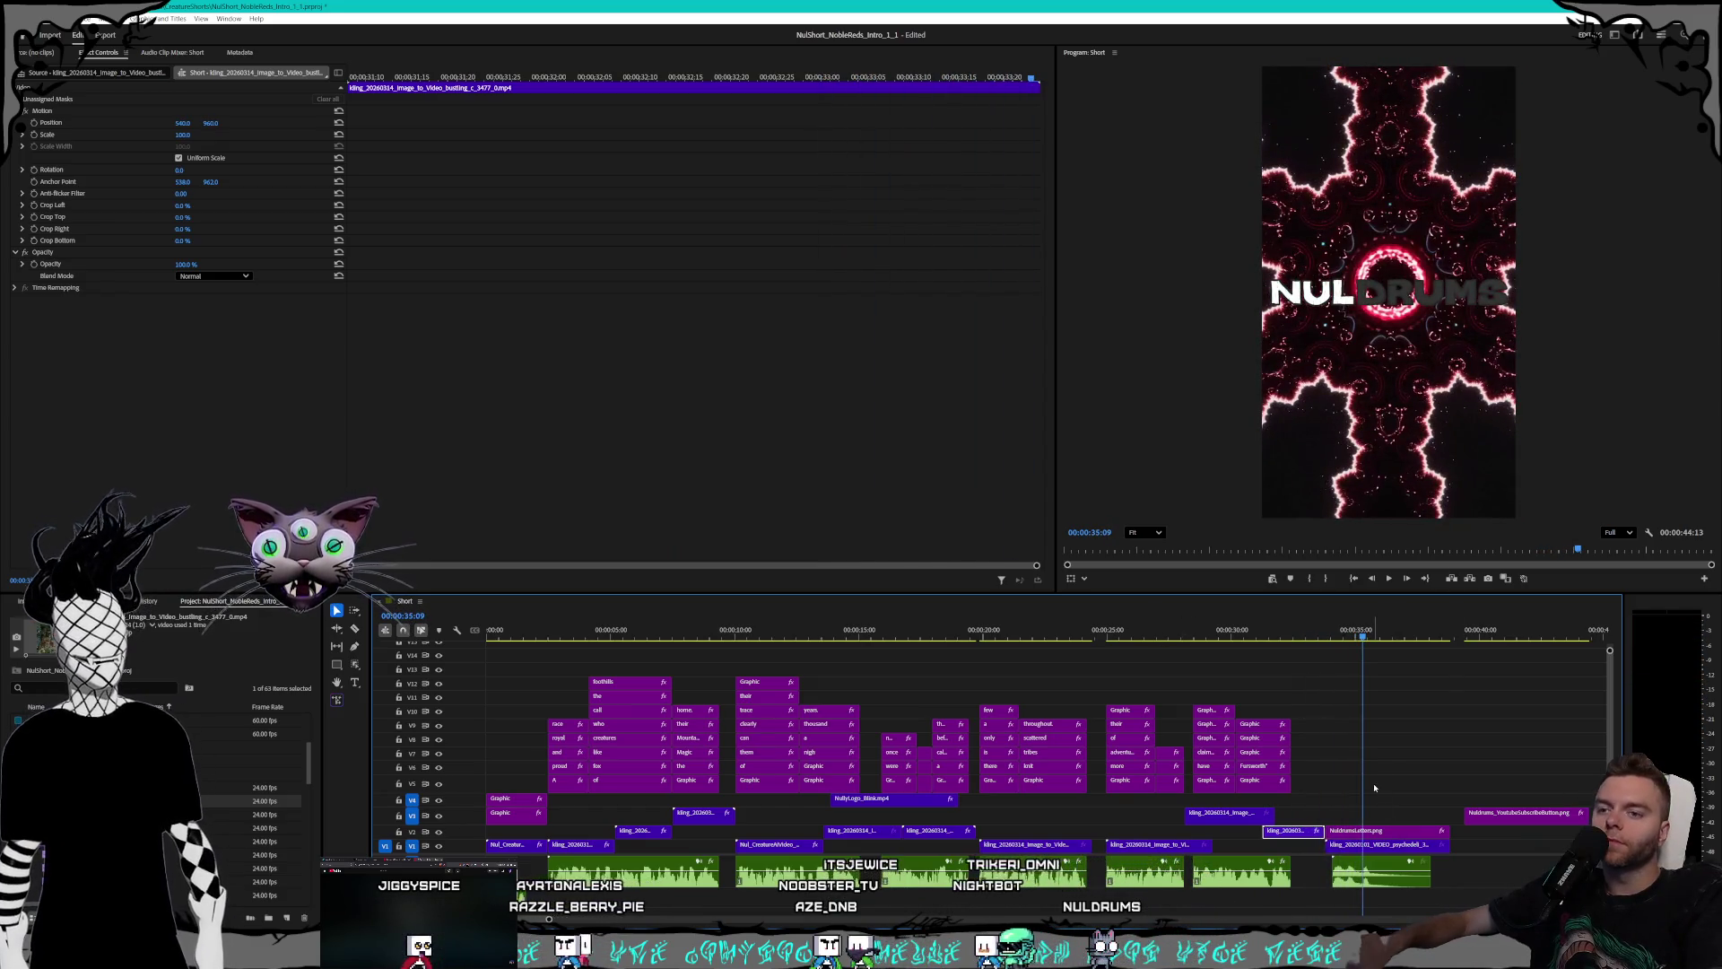
mouse_move(1435, 888)
left_mouse_down()
mouse_move(1348, 821)
mouse_move(1396, 833)
left_mouse_up()
left_click(1293, 832)
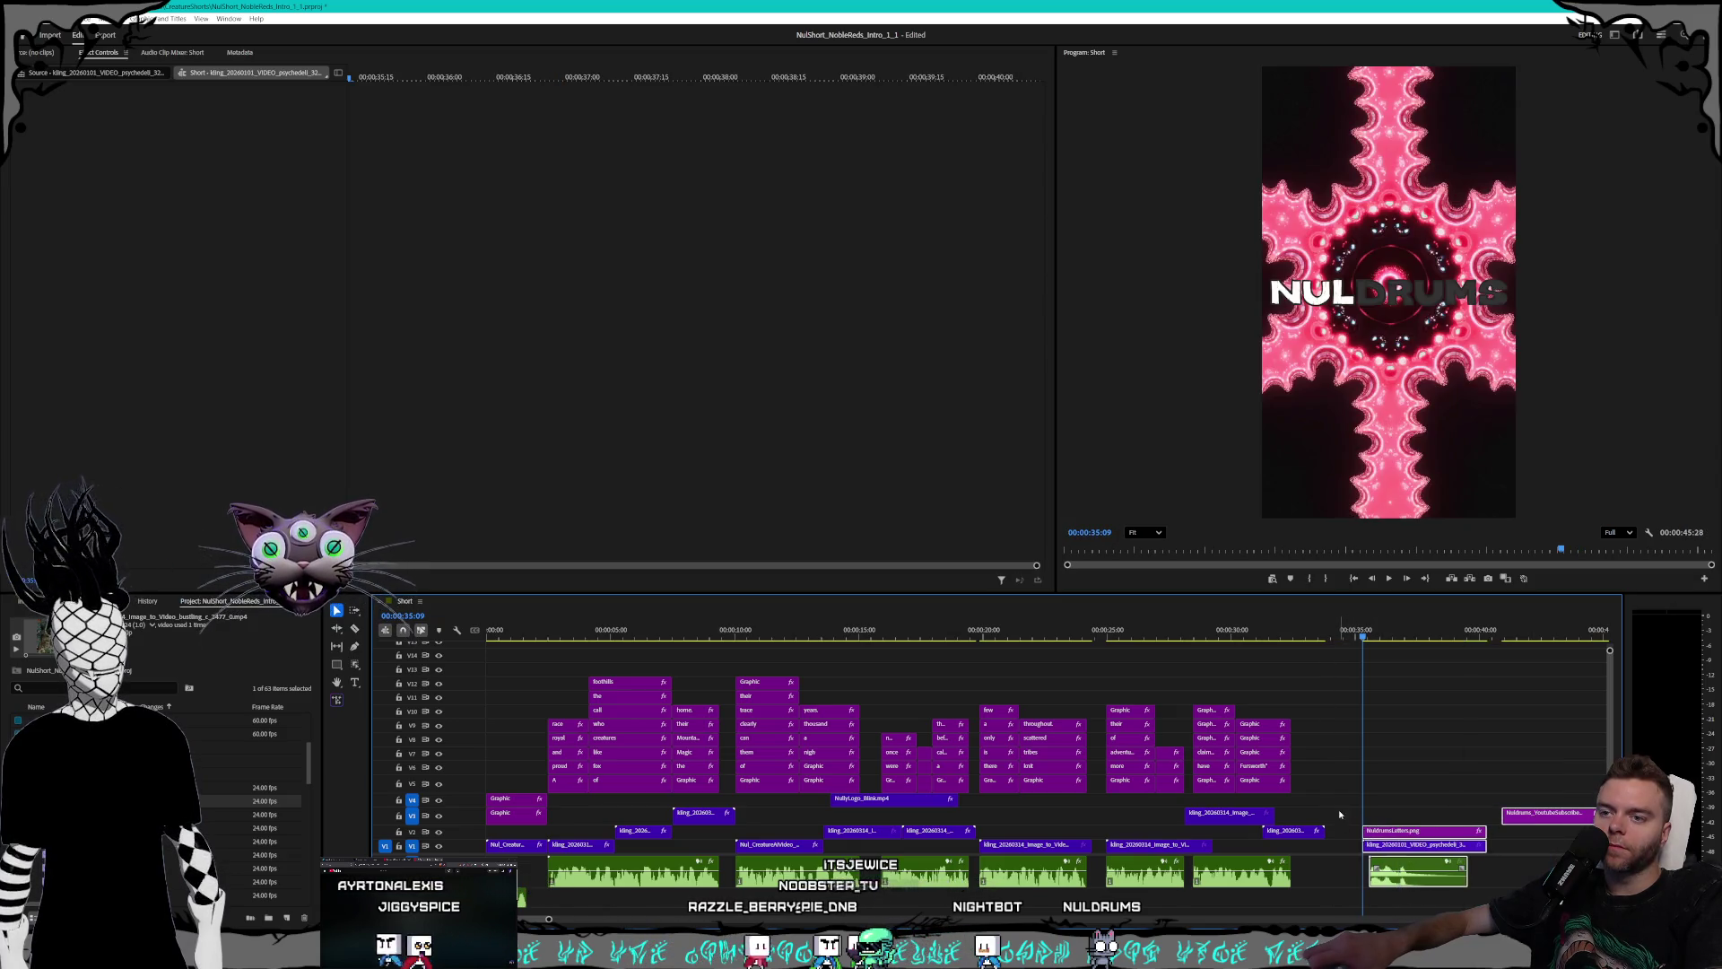
- Speed the short V2 street clip up to 150% and reposition it against the logo section
right_click(1292, 832)
left_click(1339, 619)
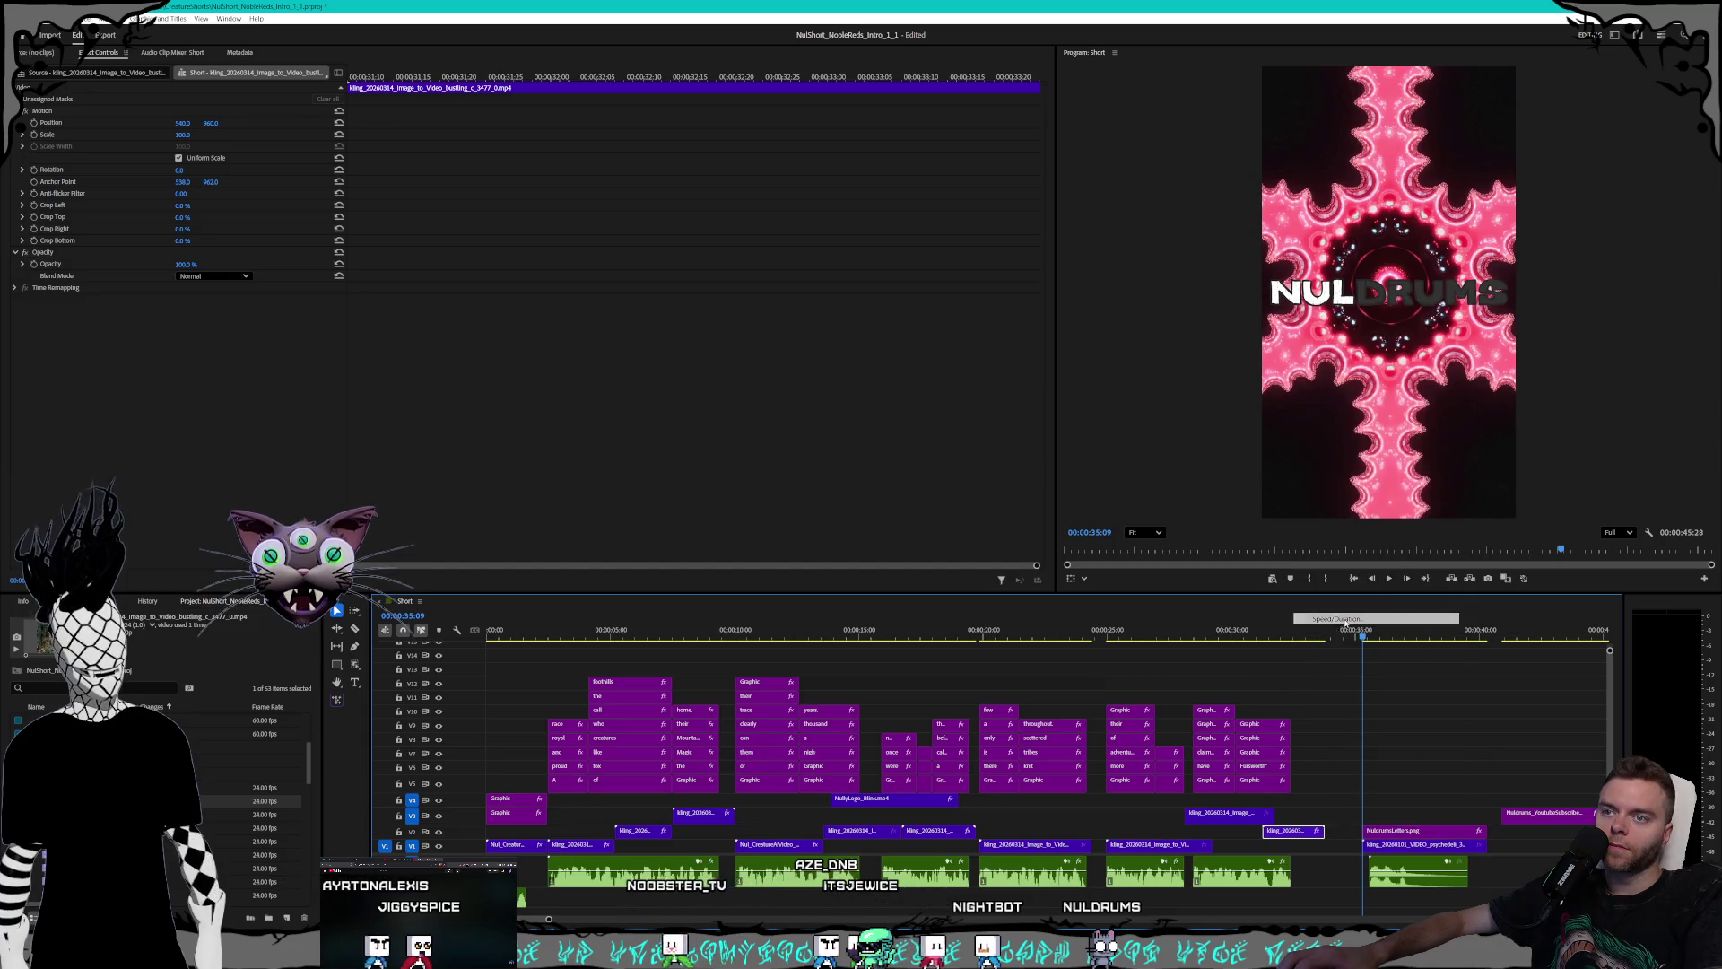
key("Return")
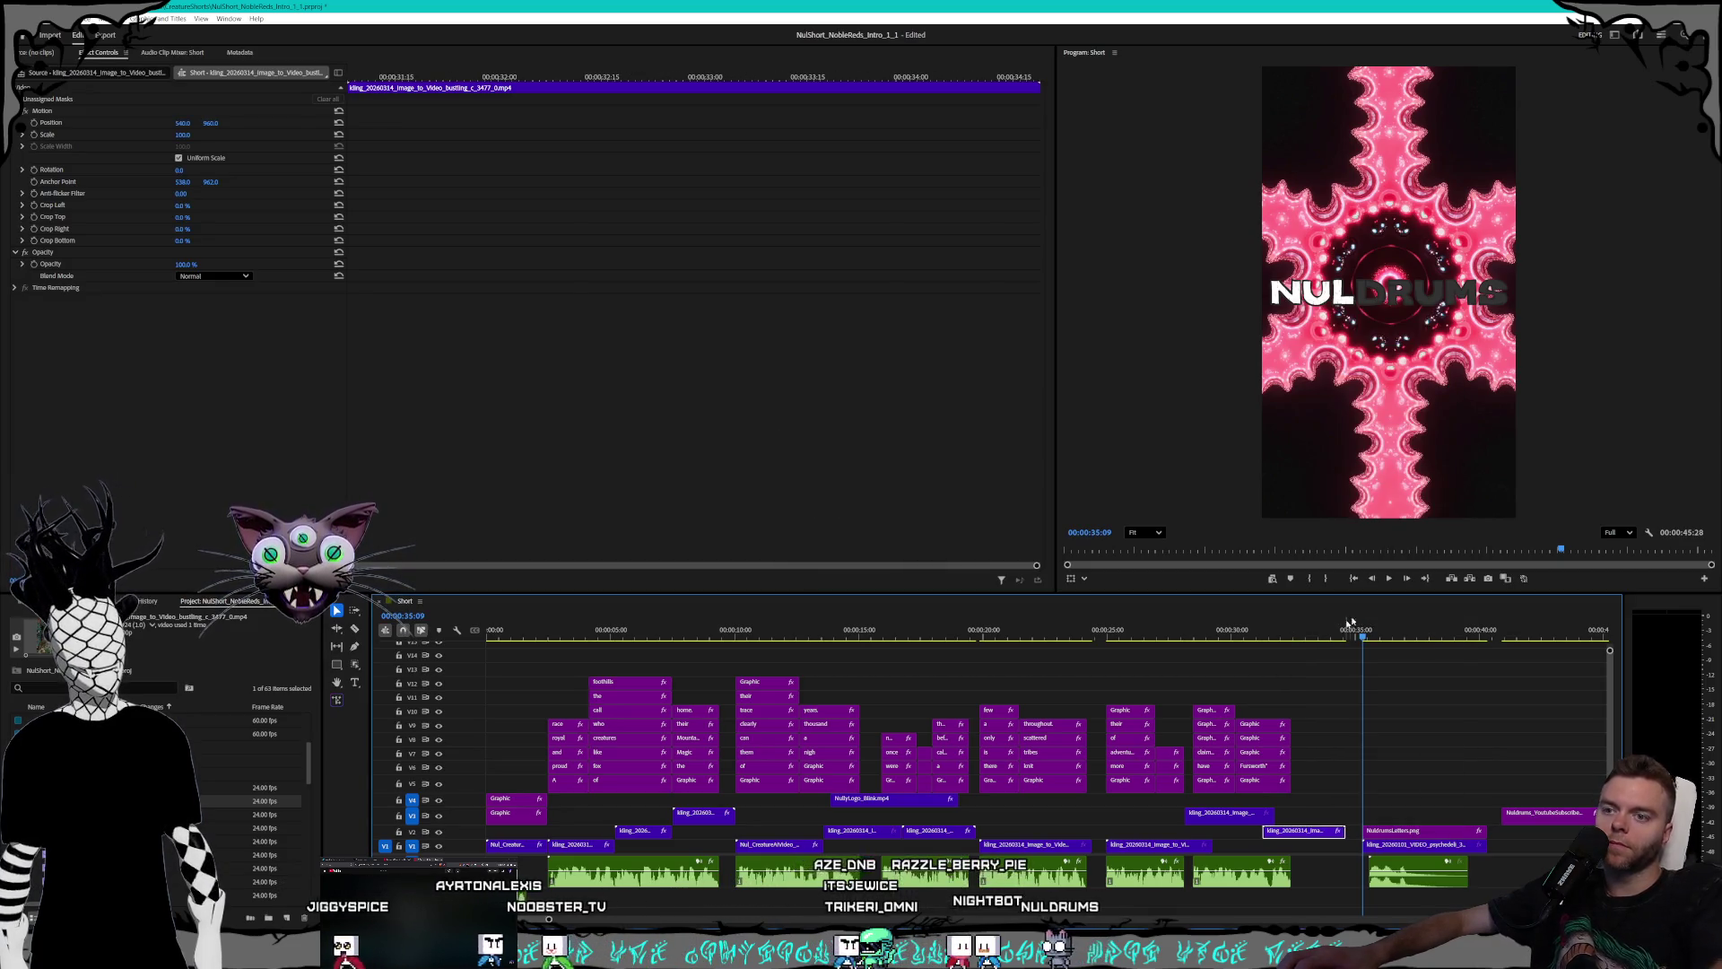
left_click(1284, 818)
left_click_drag(1285, 834, 1295, 880)
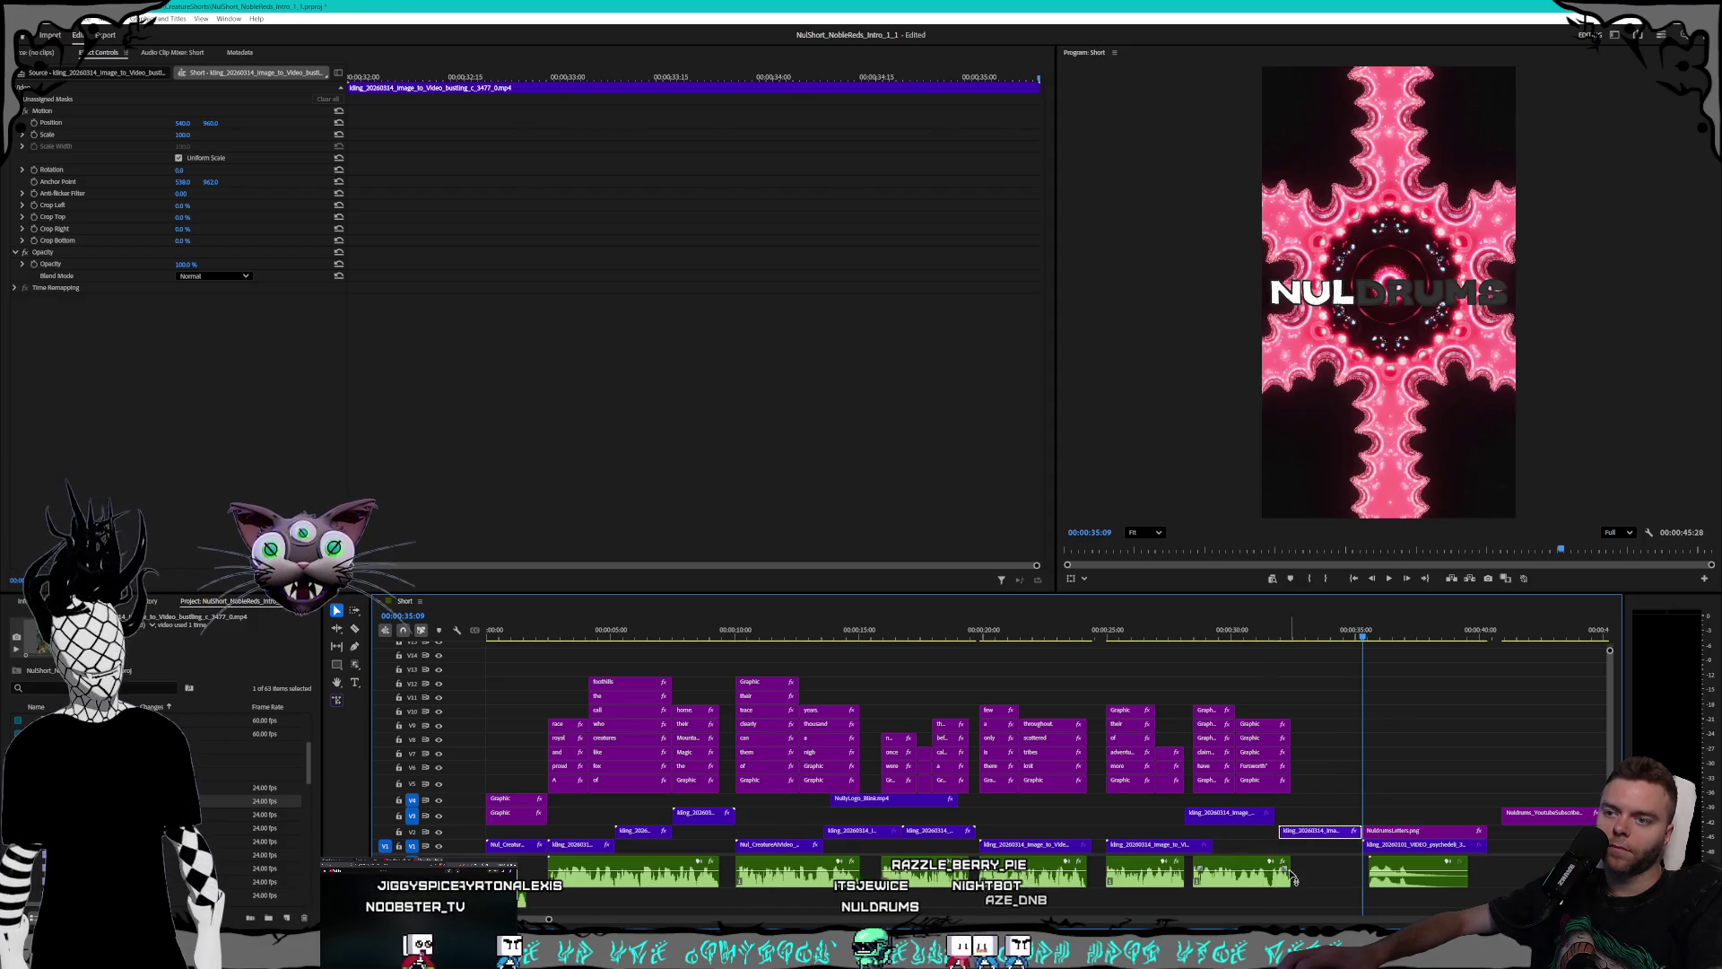
- Select the fox_runs clip, move the playhead to 31:19, and select the Subscribe card
left_click(1229, 816)
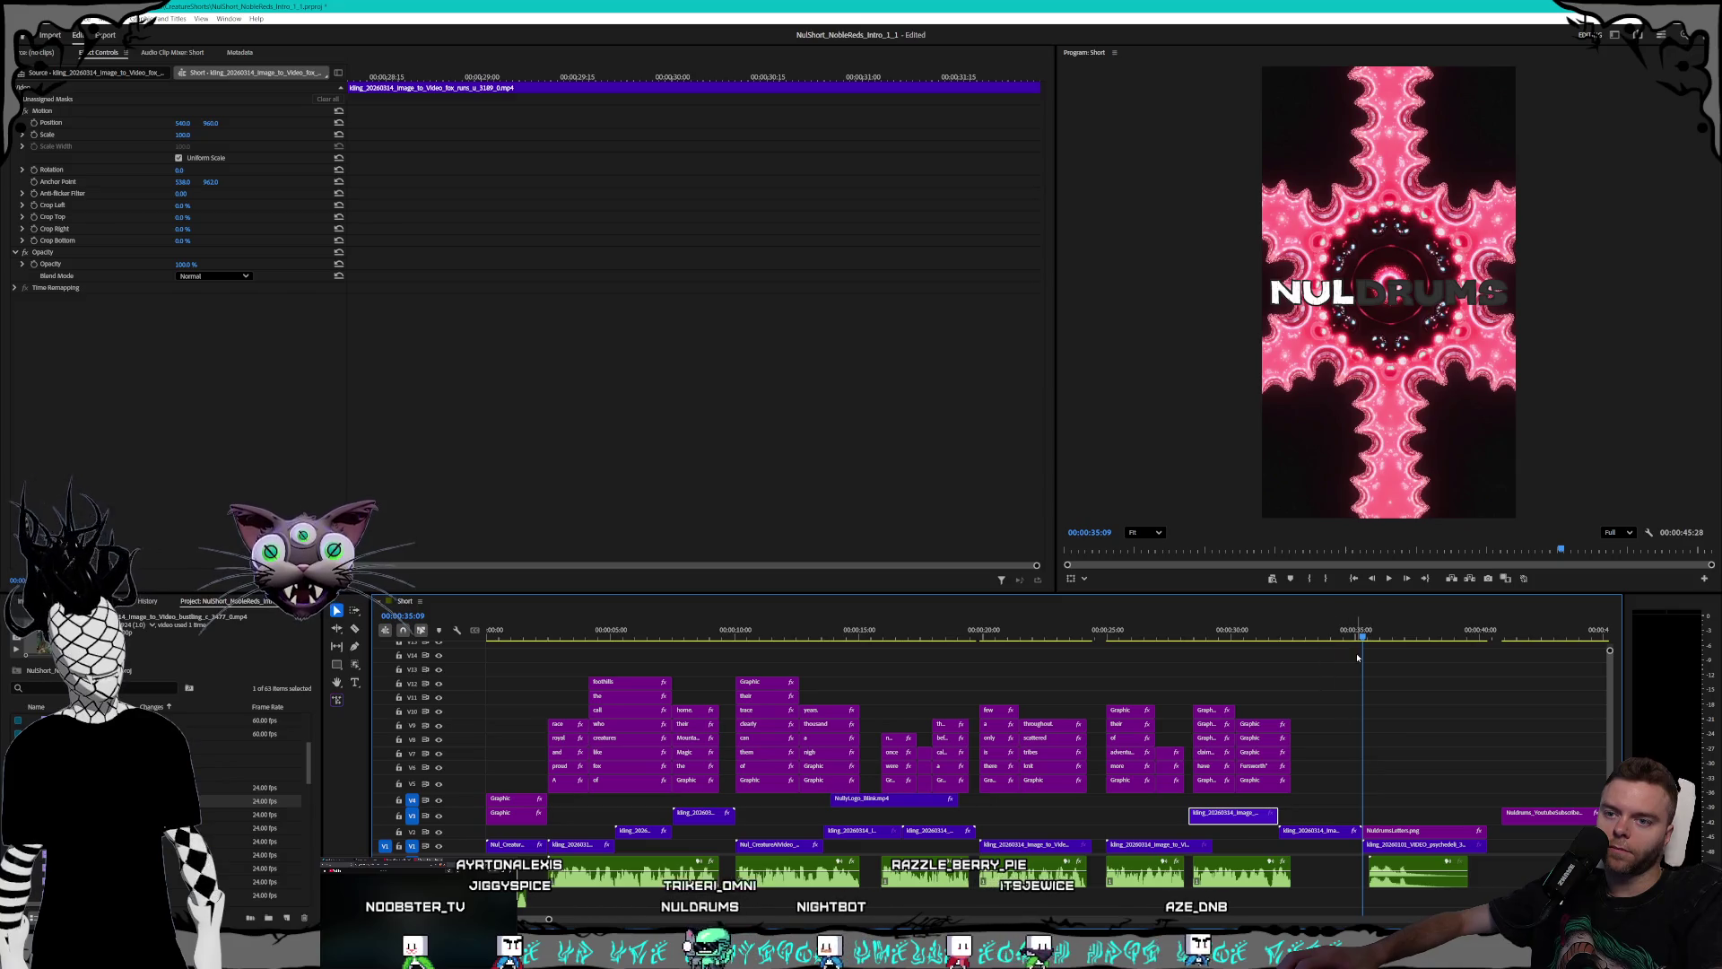
left_click_drag(1328, 638, 1272, 638)
left_click(1545, 816)
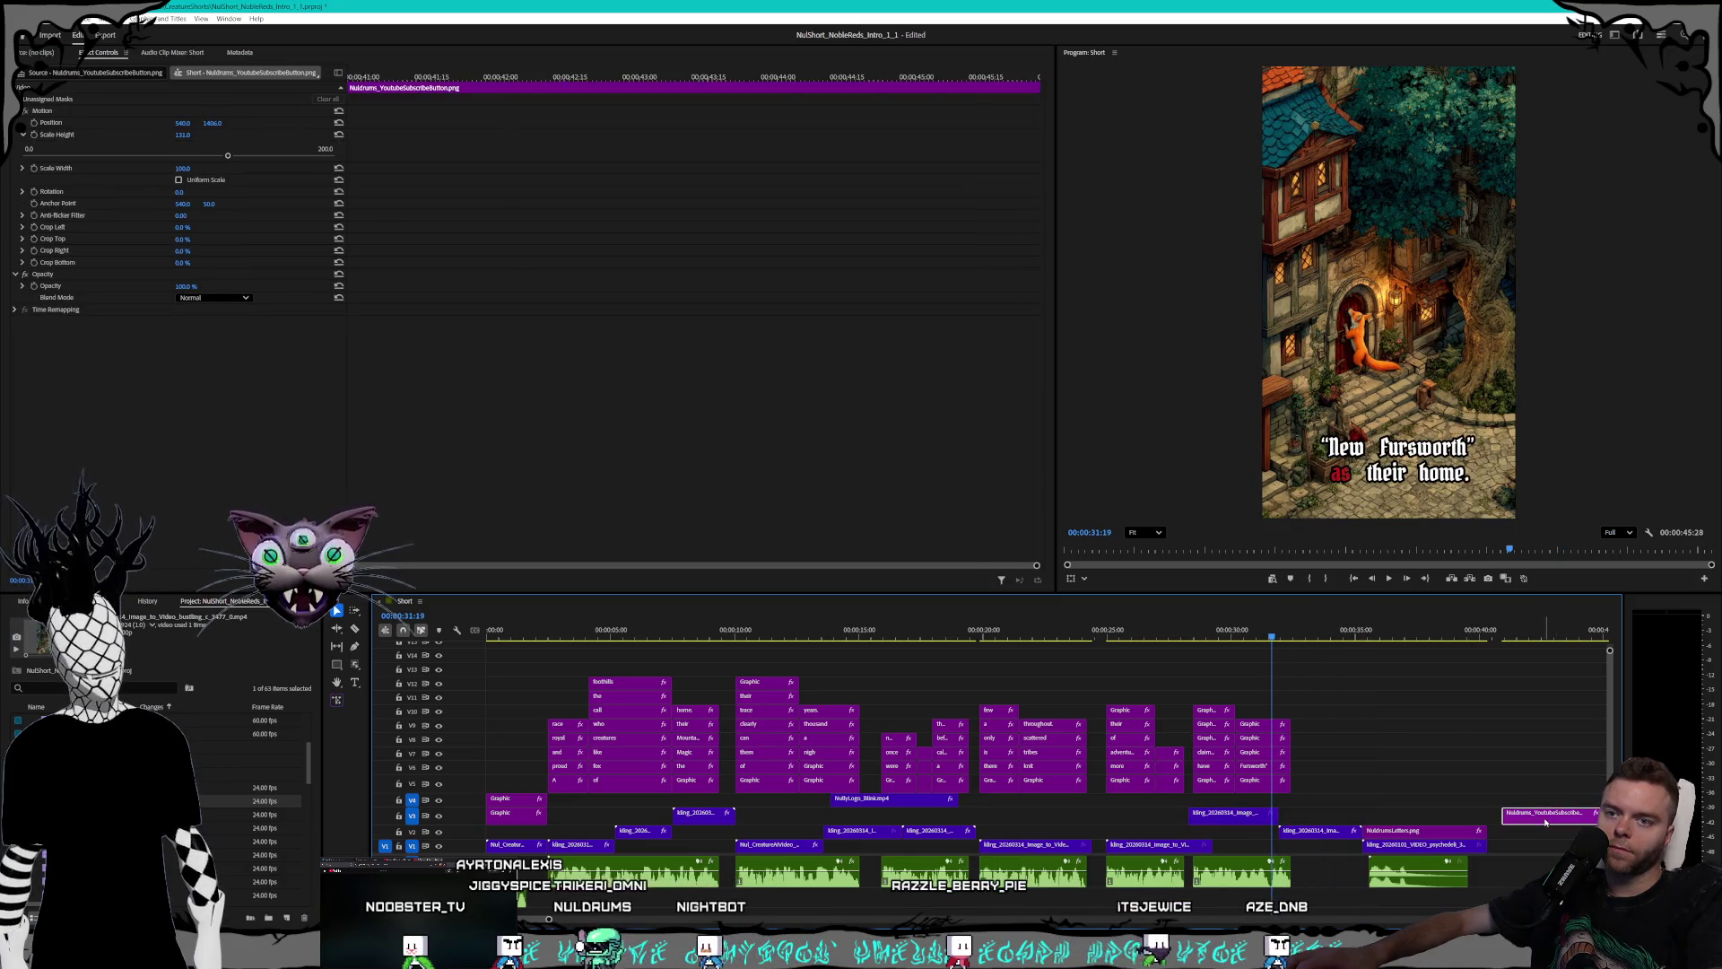
- Delete the Subscribe card clip at 41:02 and scrub back to the village scene
left_click(1507, 638)
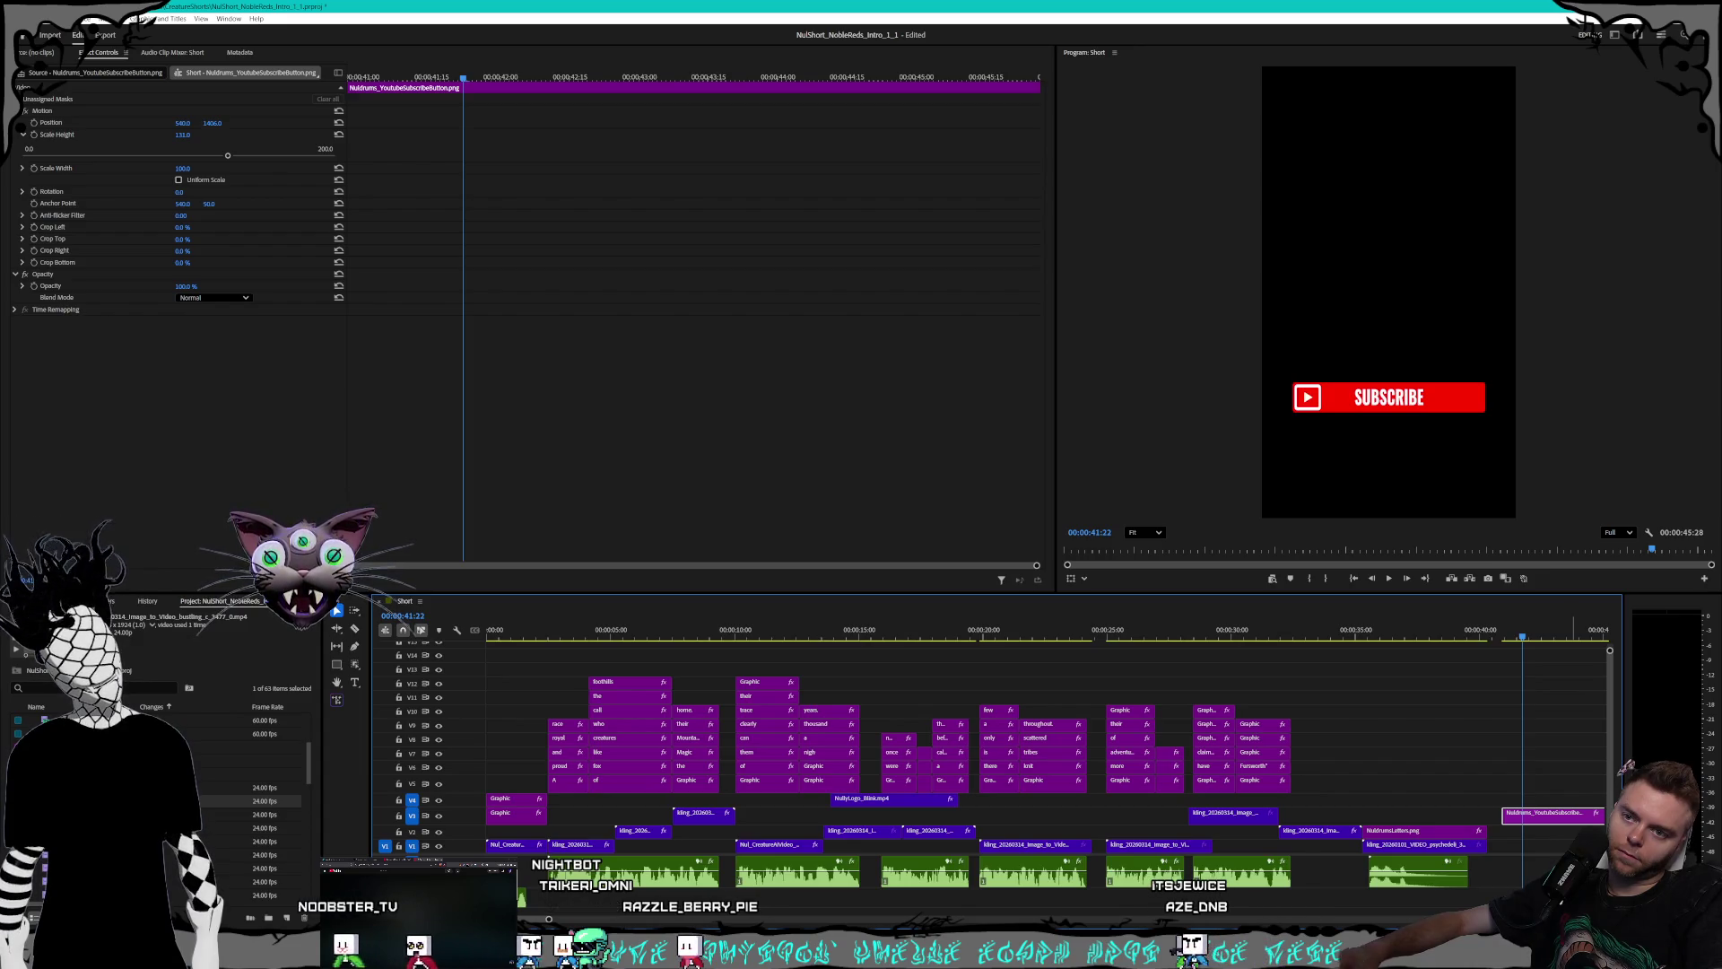
key("Delete")
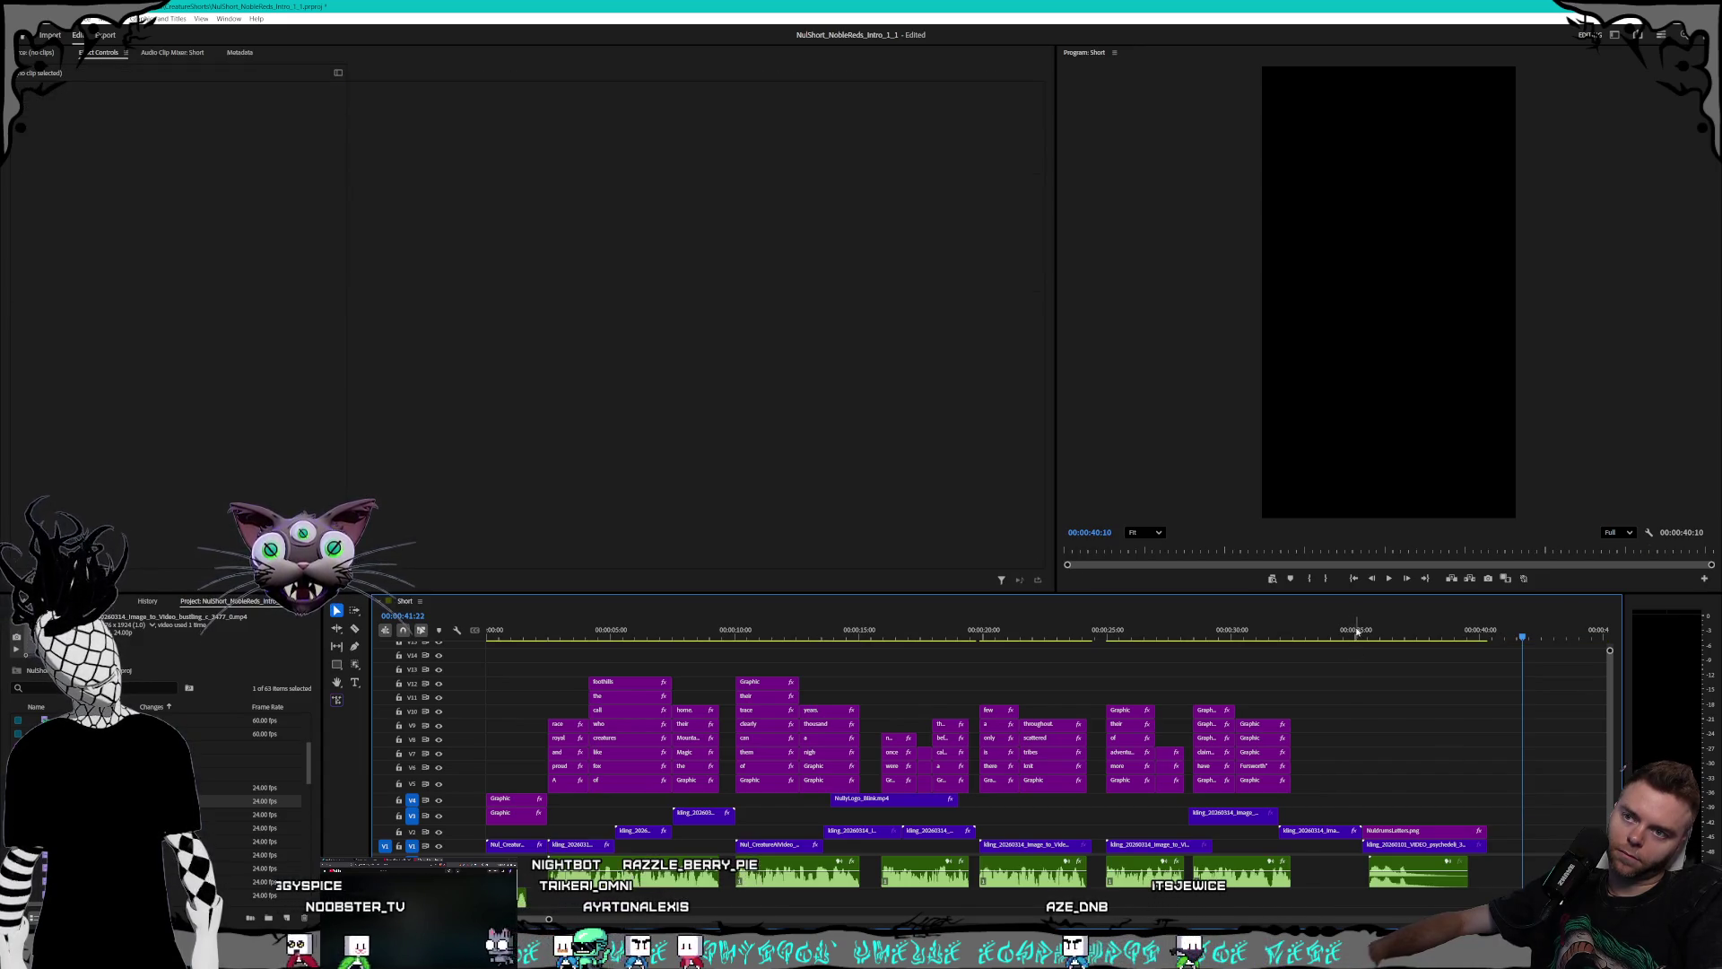
left_click_drag(1358, 632, 1125, 618)
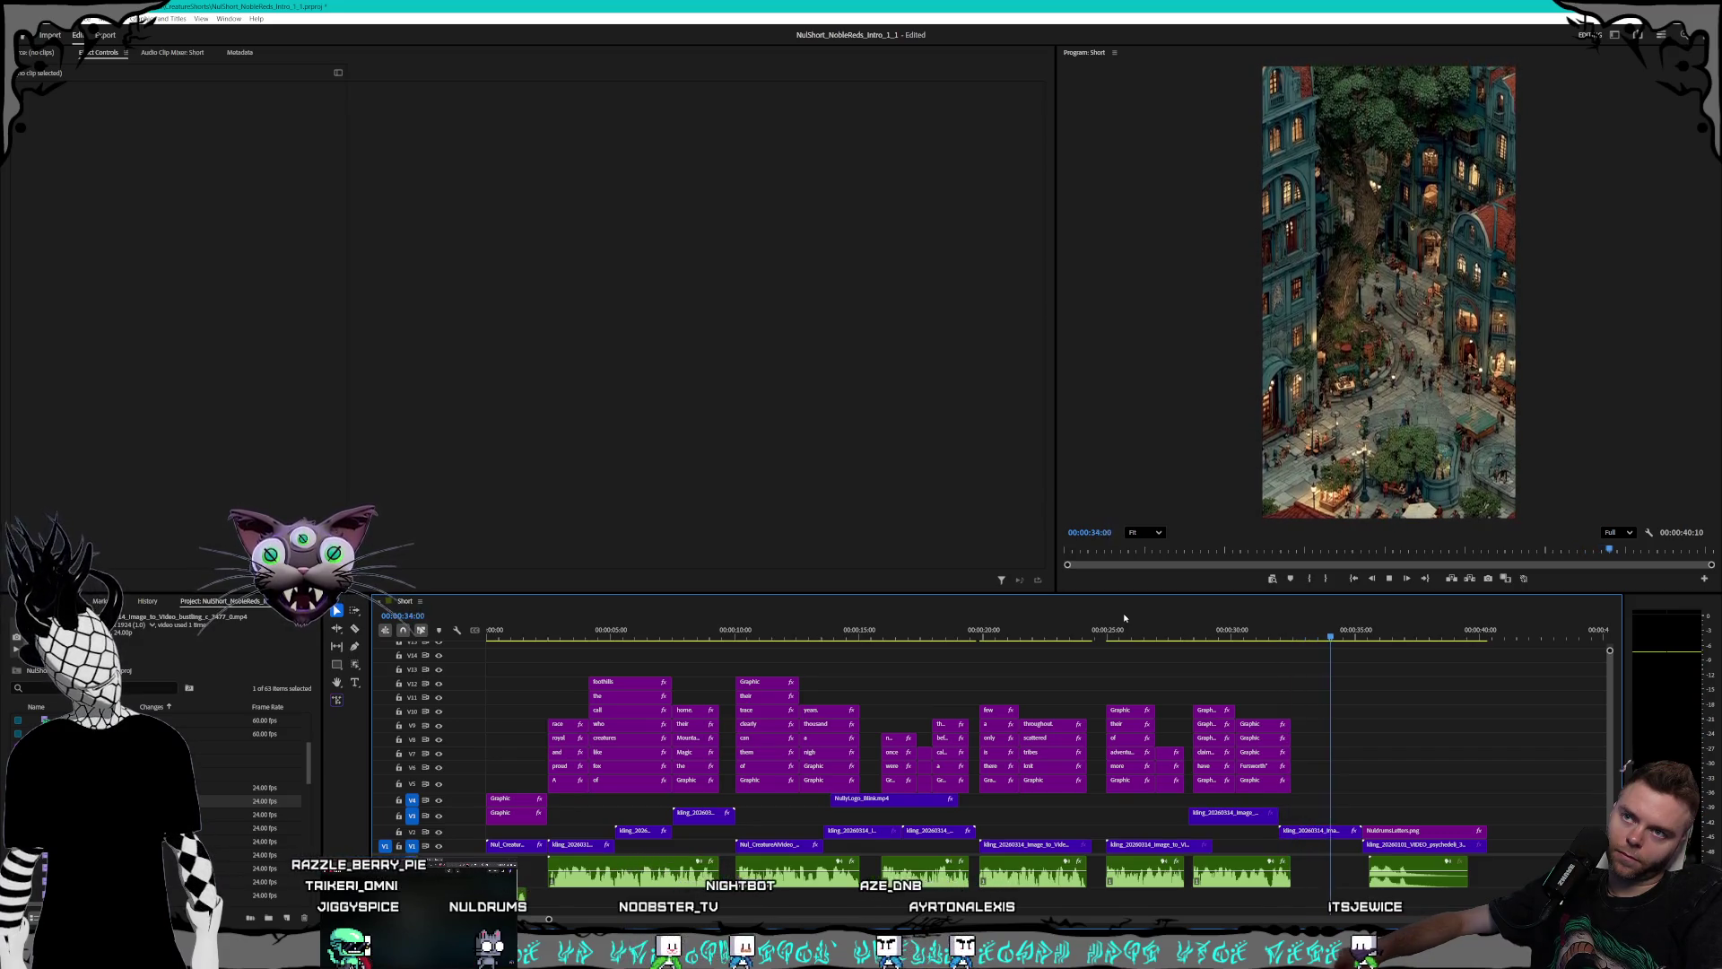
- Stop playback at 38:13 and move the playhead back to the fox scene
key("d")
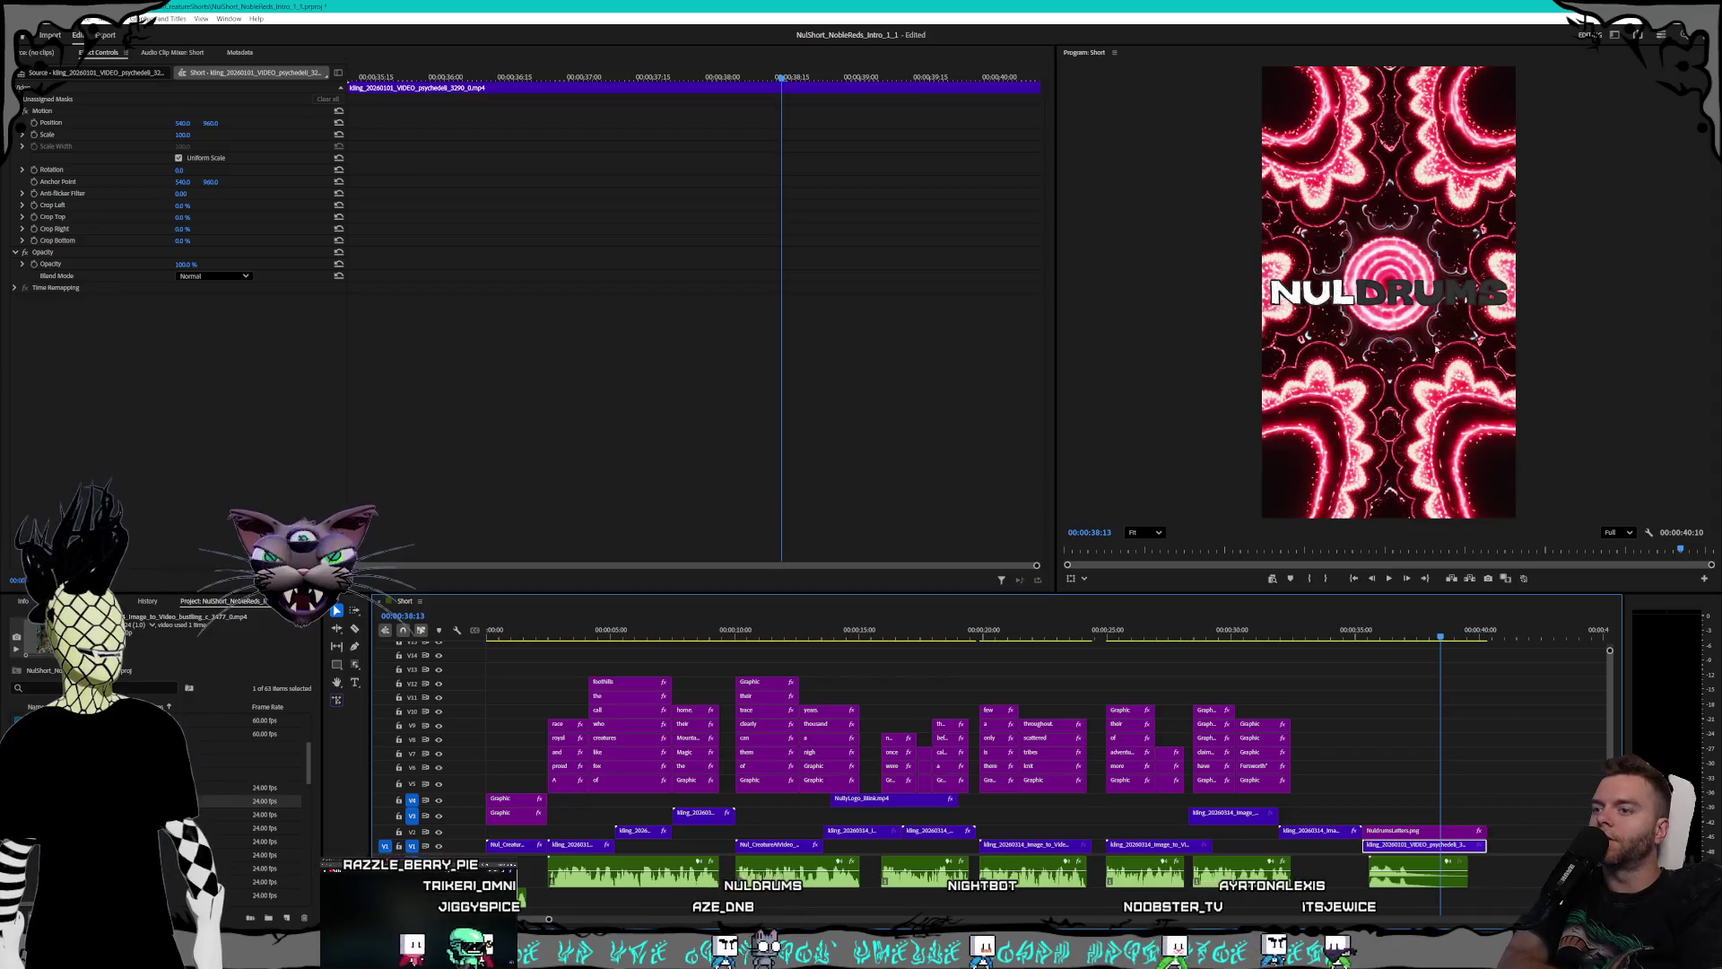
key("space")
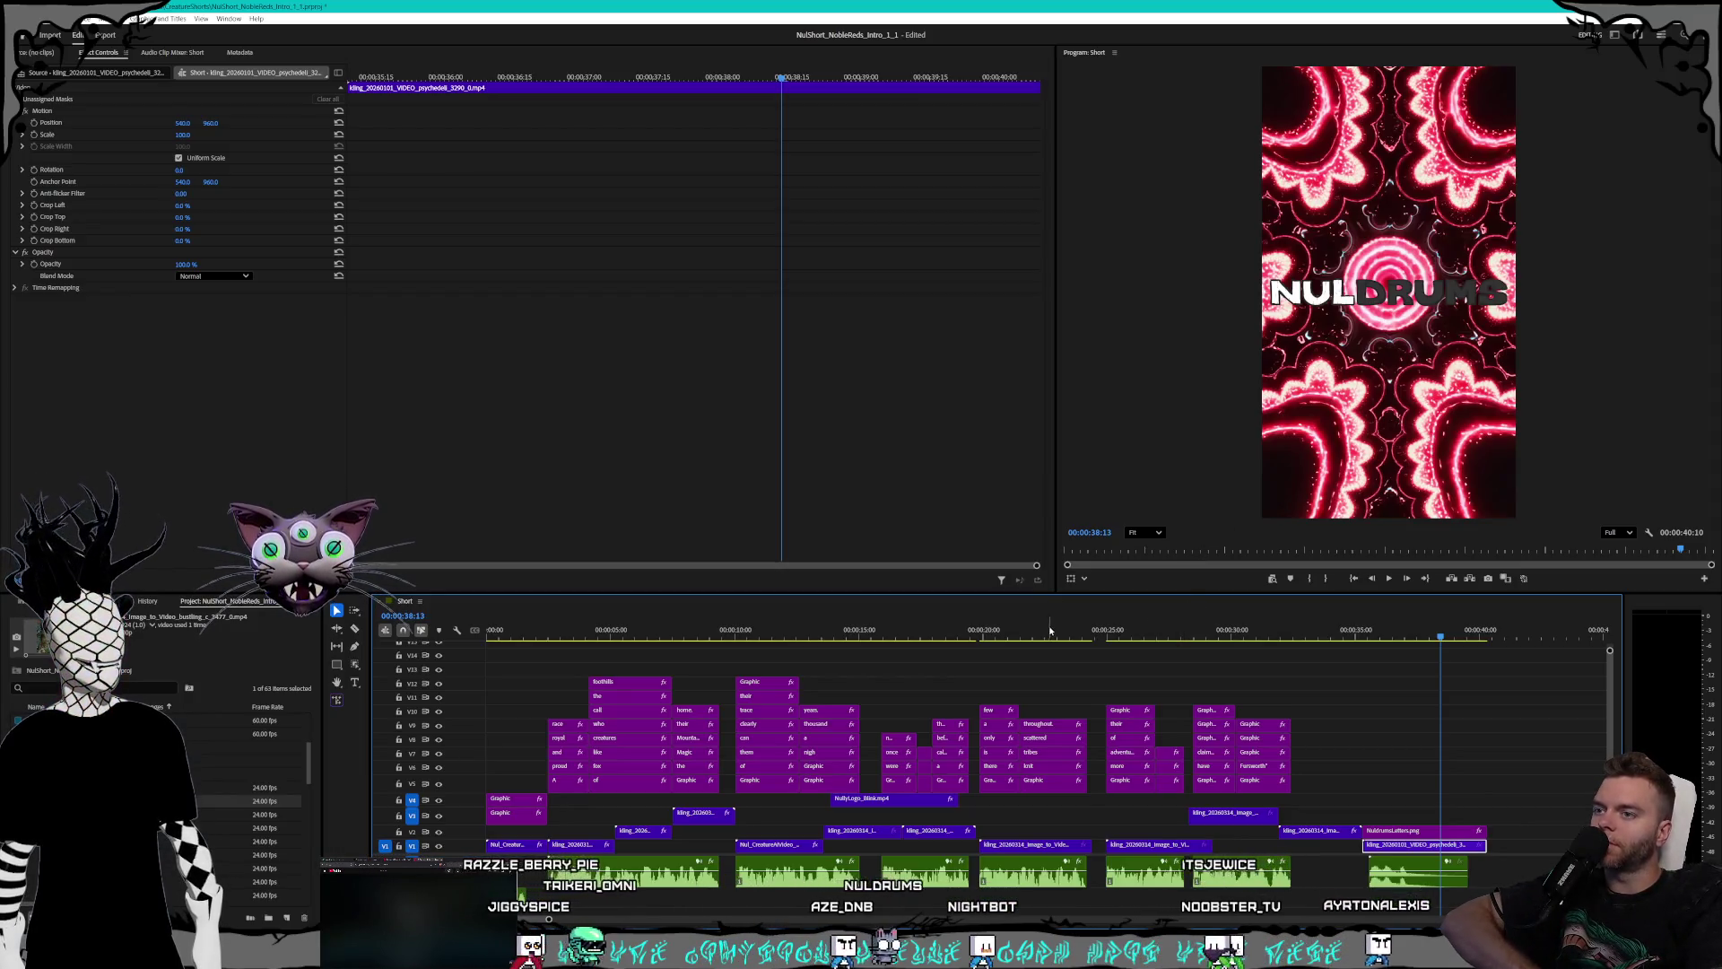
left_click_drag(897, 632, 664, 628)
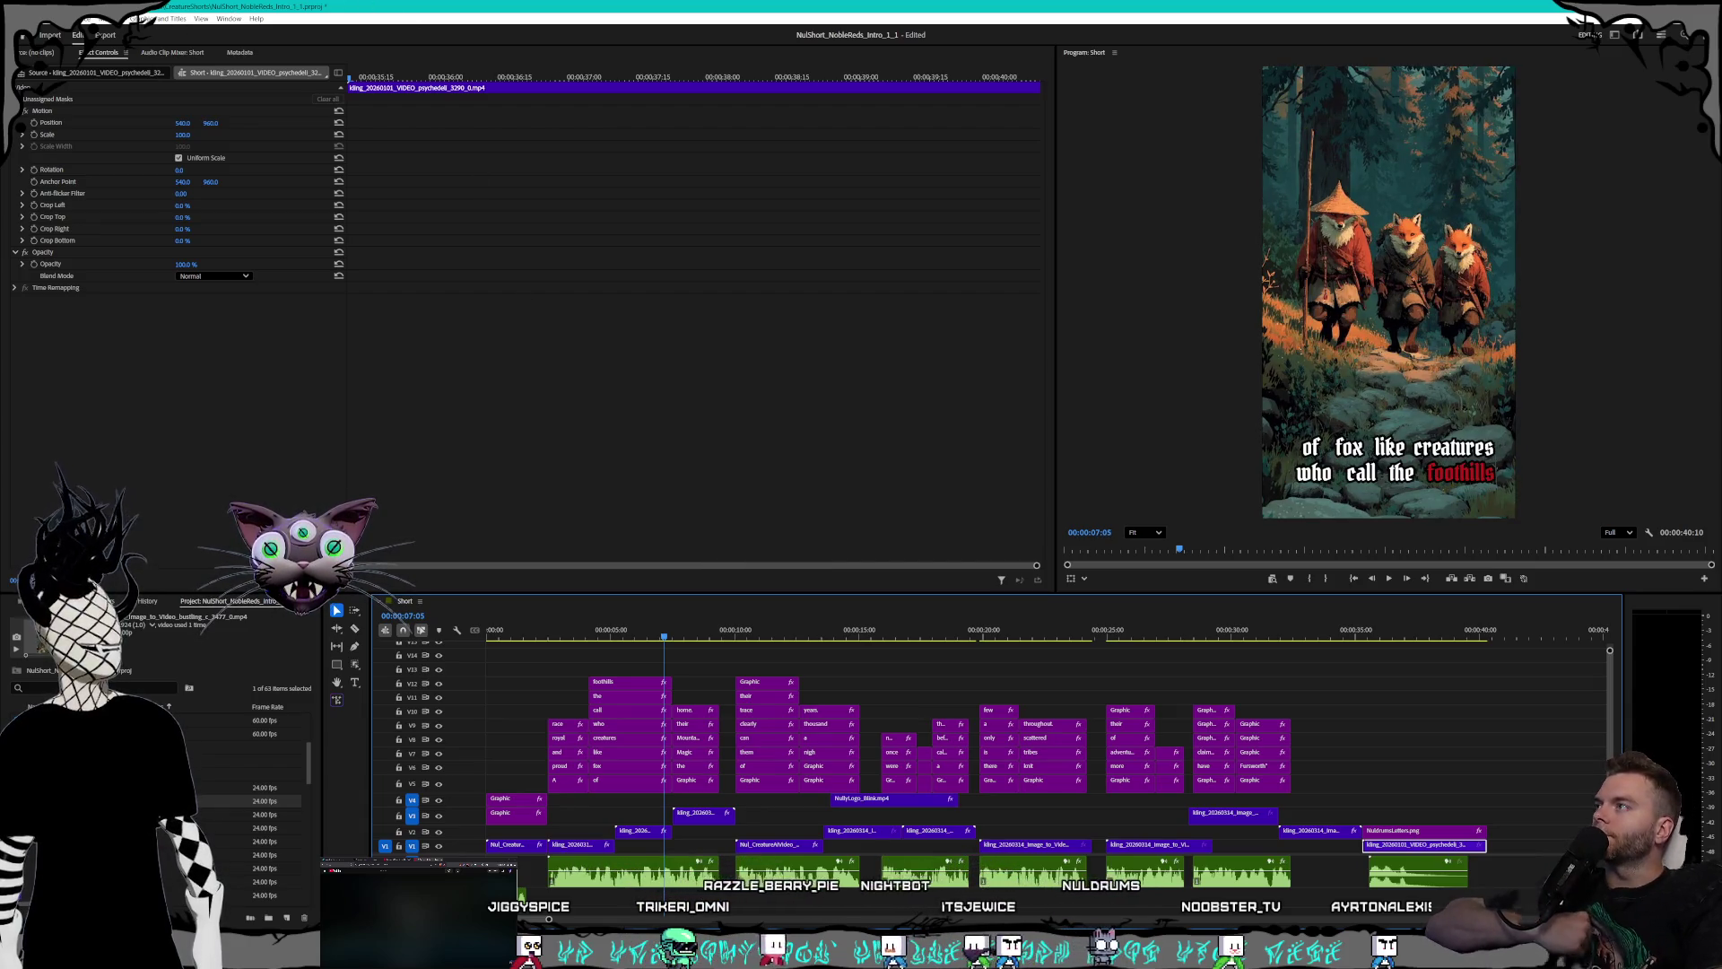
- Save the project and bring up the Obsidian Order note
left_click(14, 18)
left_click(43, 165)
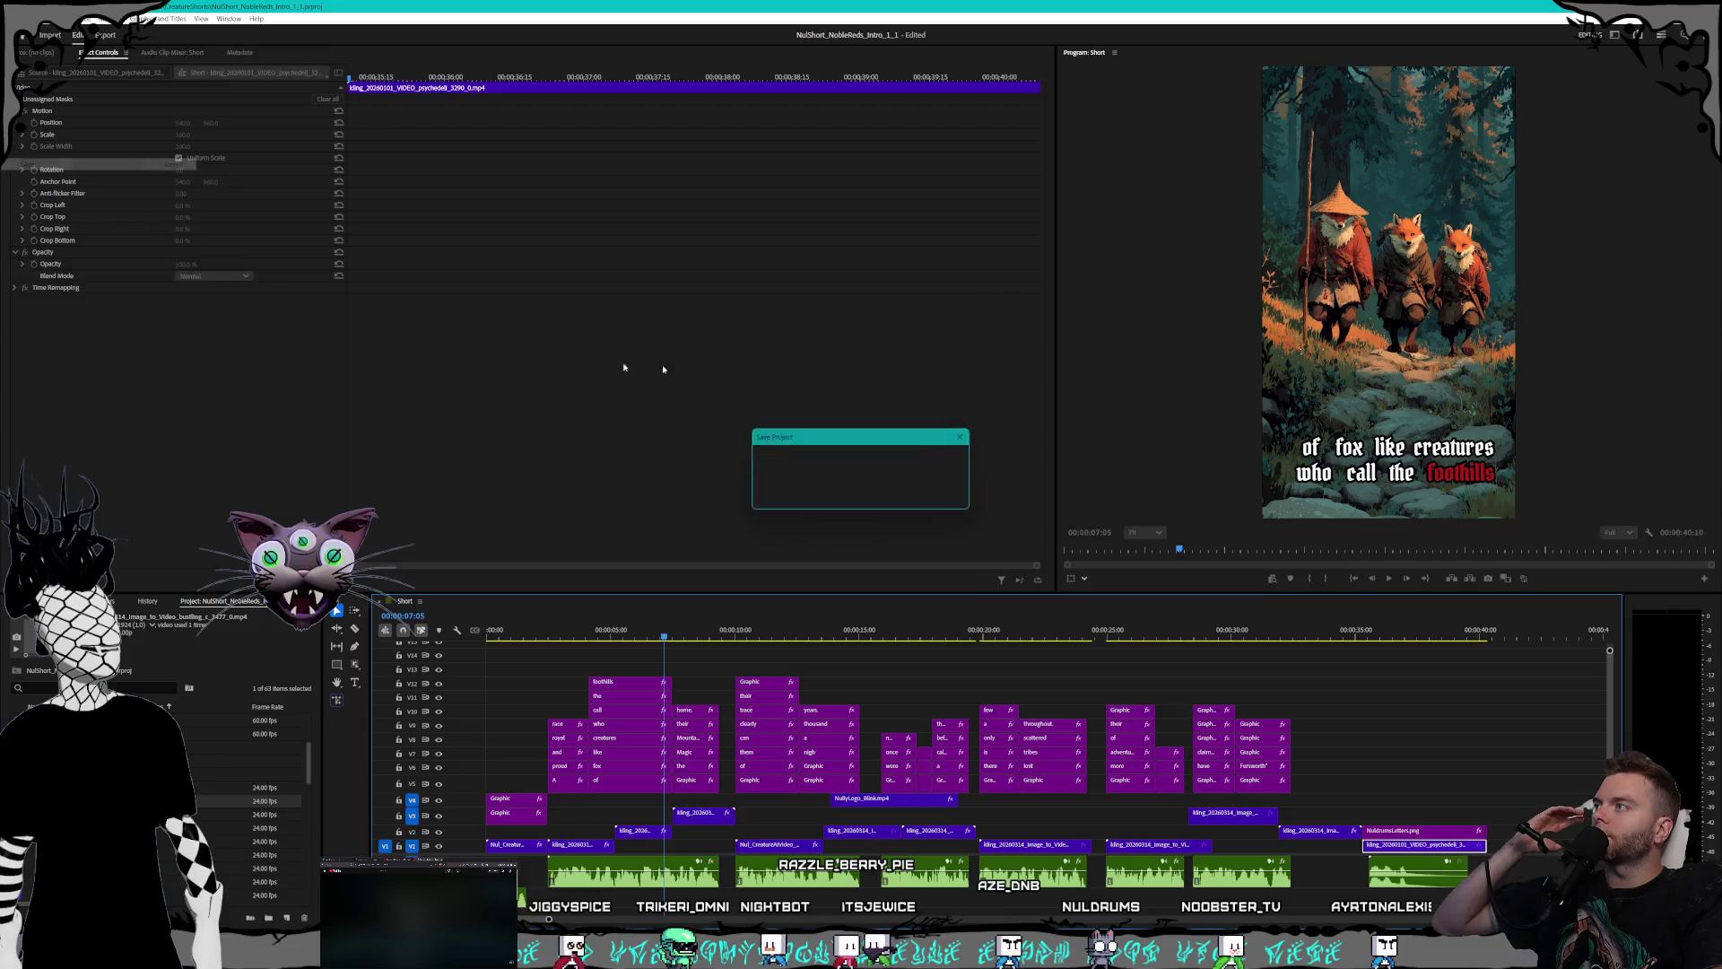
key("alt+Tab")
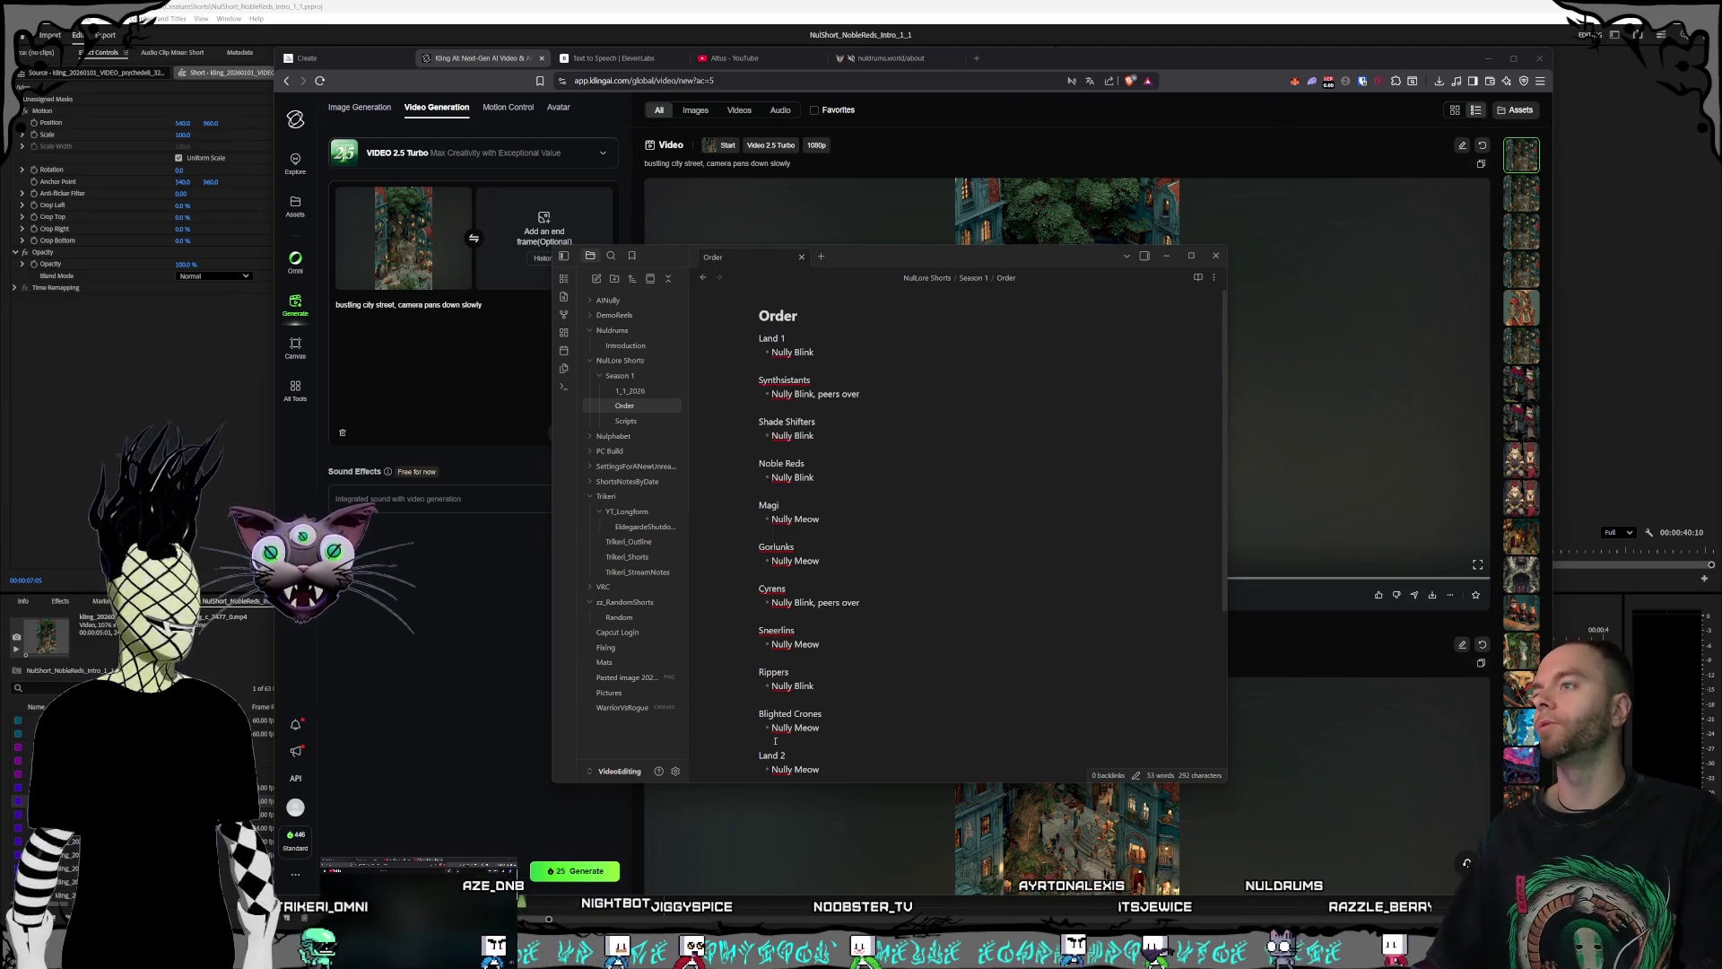
left_click(842, 507)
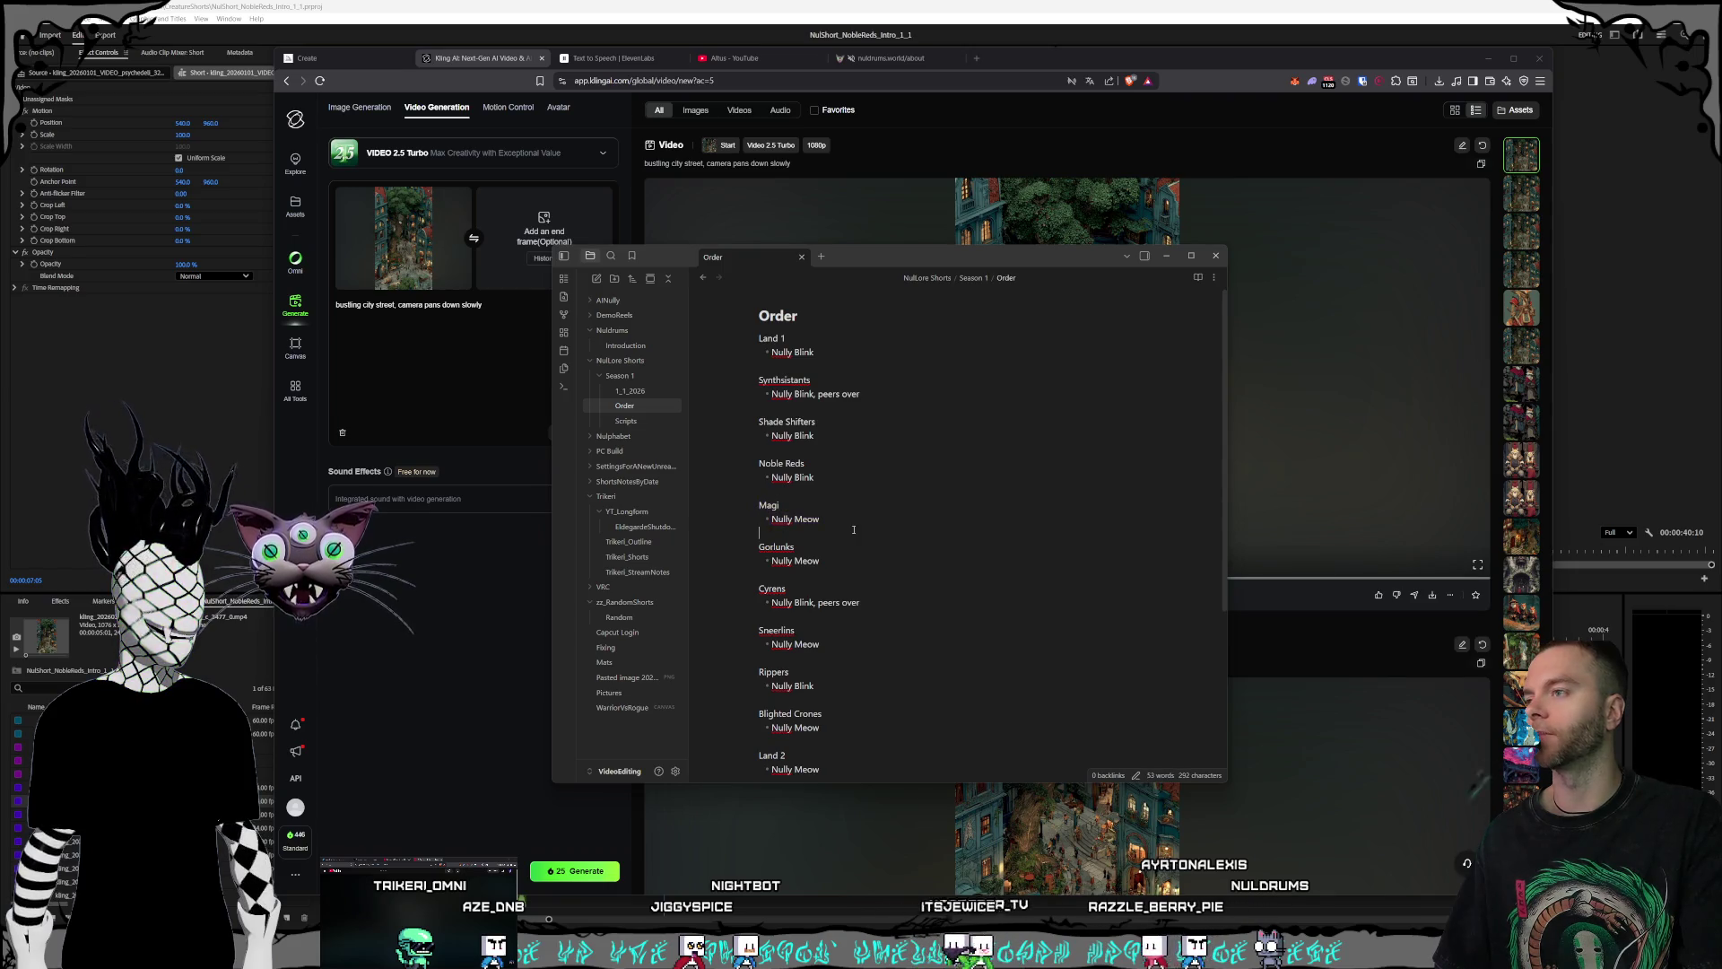
left_click_drag(854, 520, 752, 520)
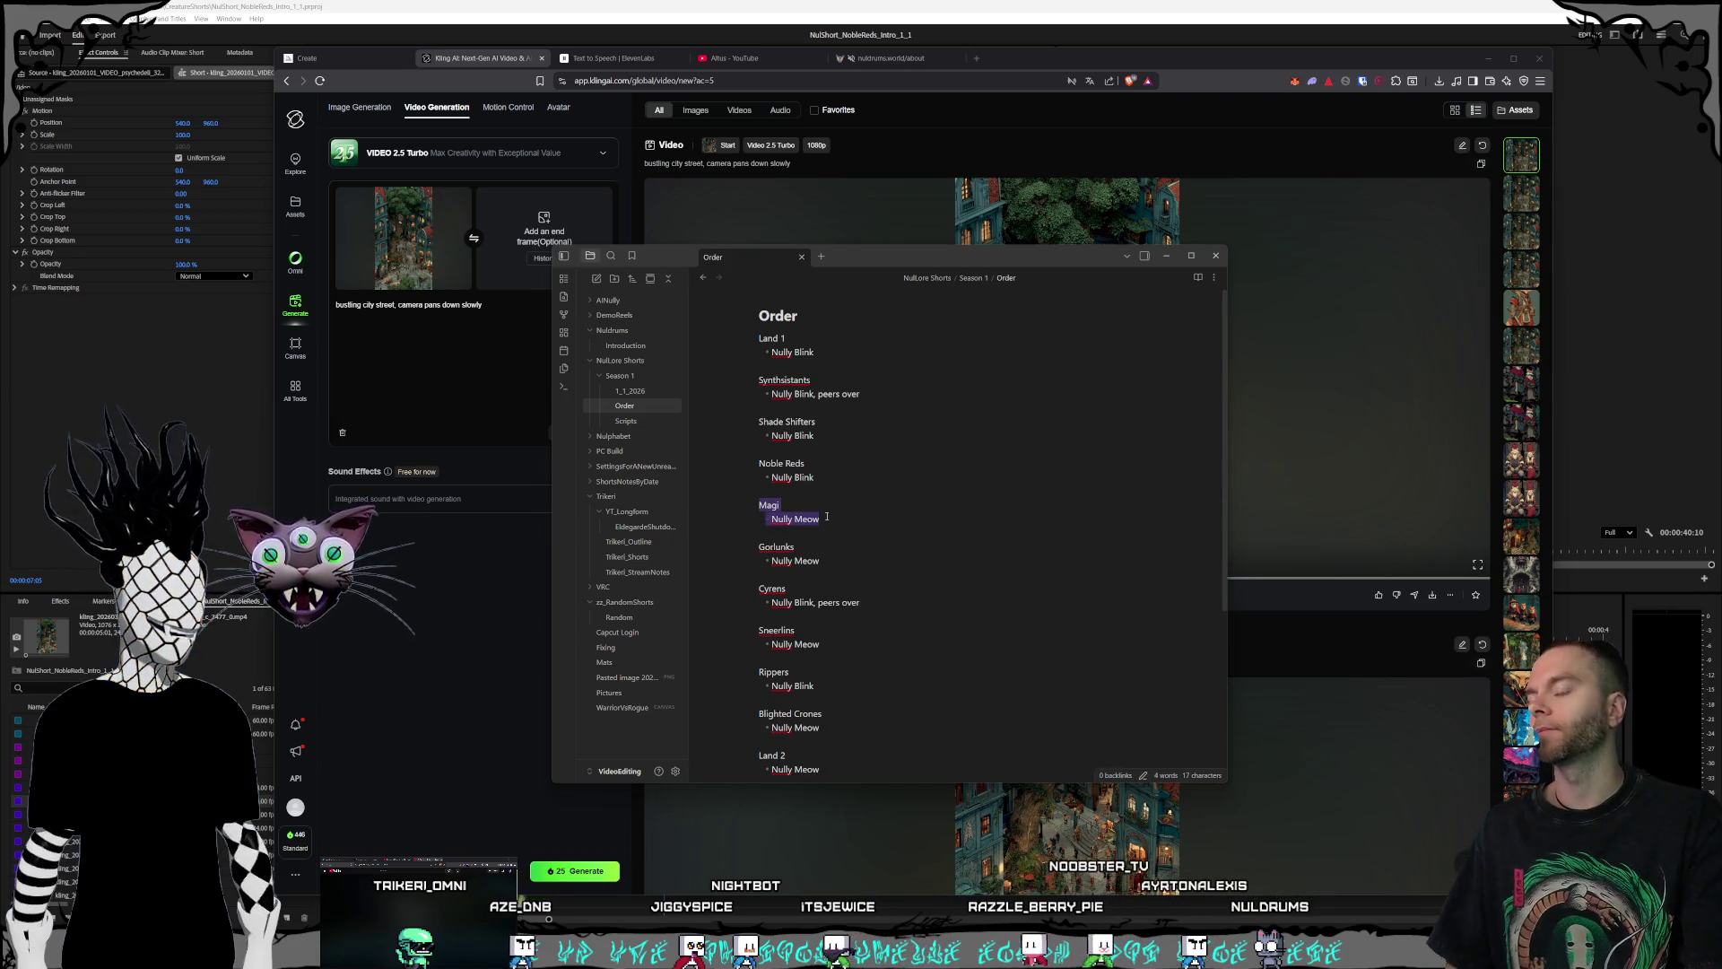
scroll(848, 556, "down", 2)
scroll(857, 575, "up", 2)
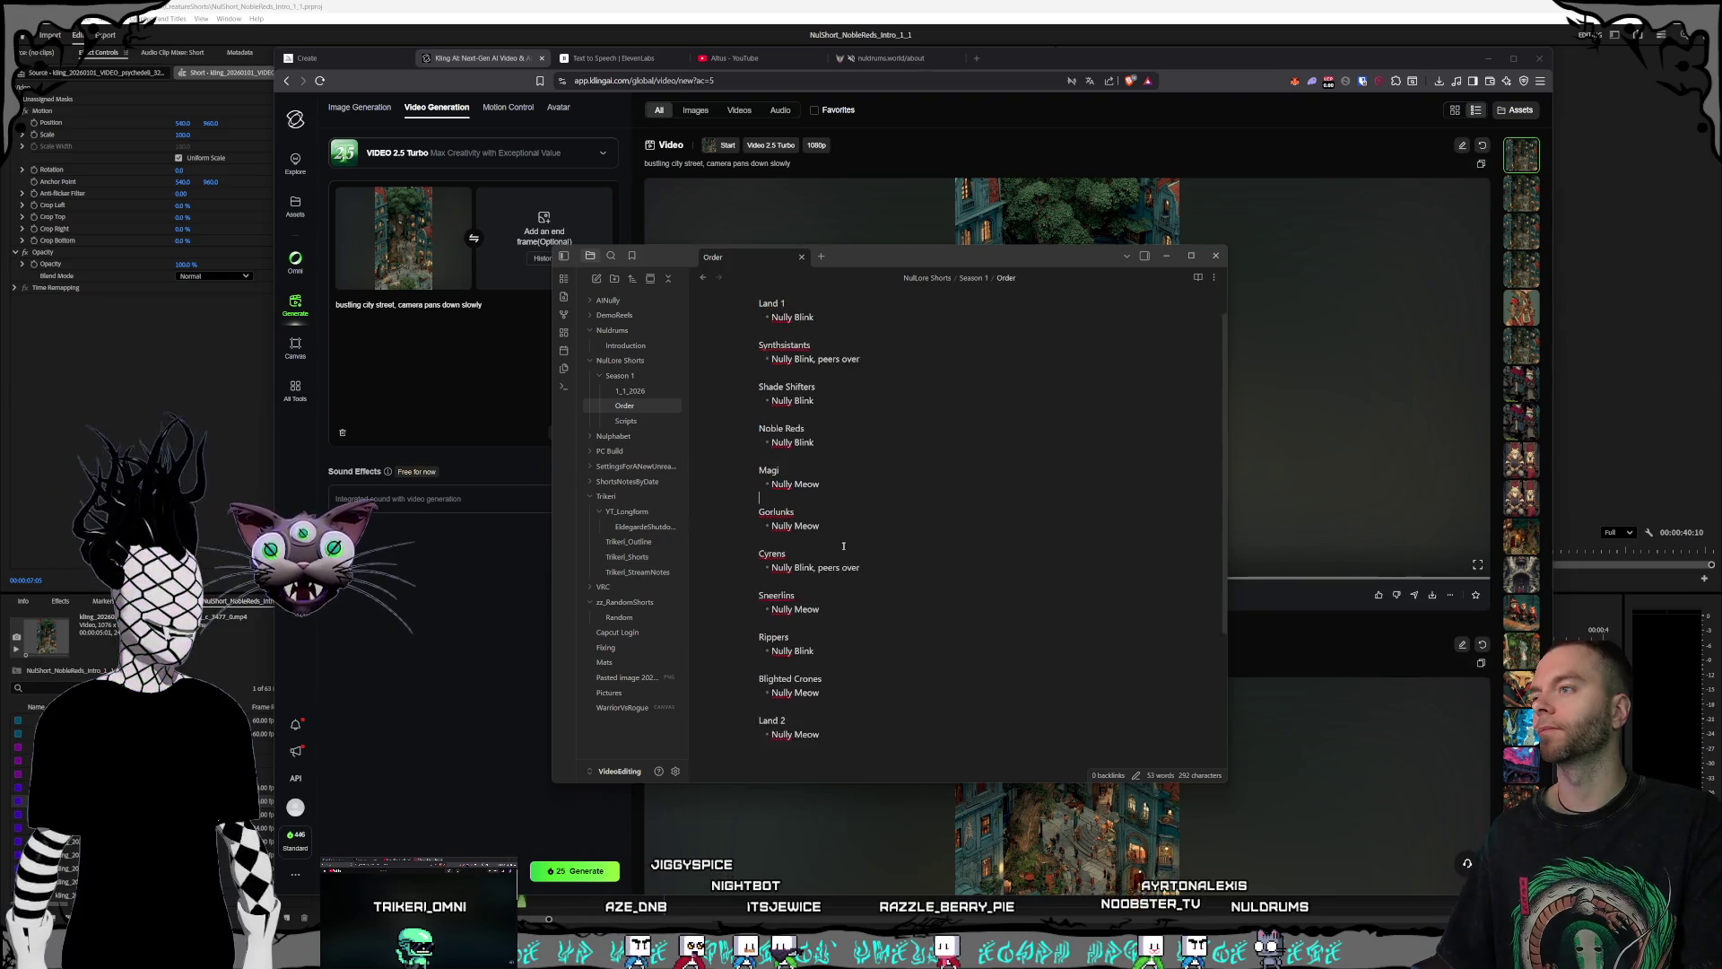
left_click(864, 584)
left_click_drag(867, 602, 742, 554)
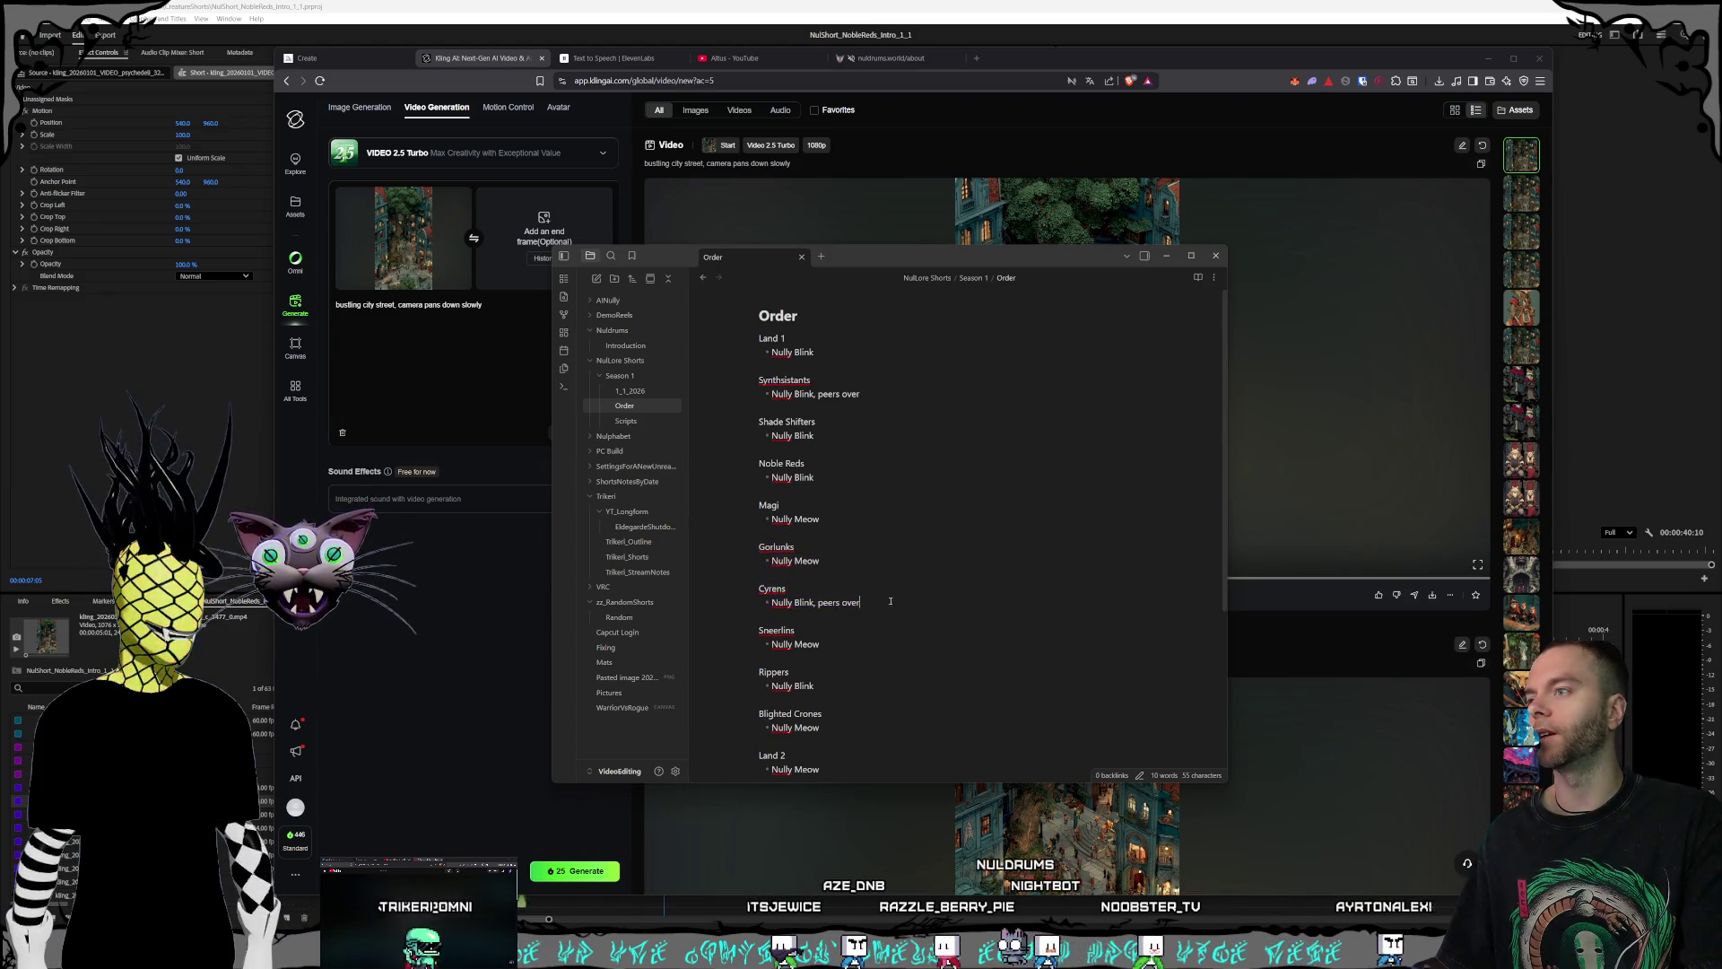
scroll(804, 558, "down", 1)
left_click_drag(814, 592, 665, 527)
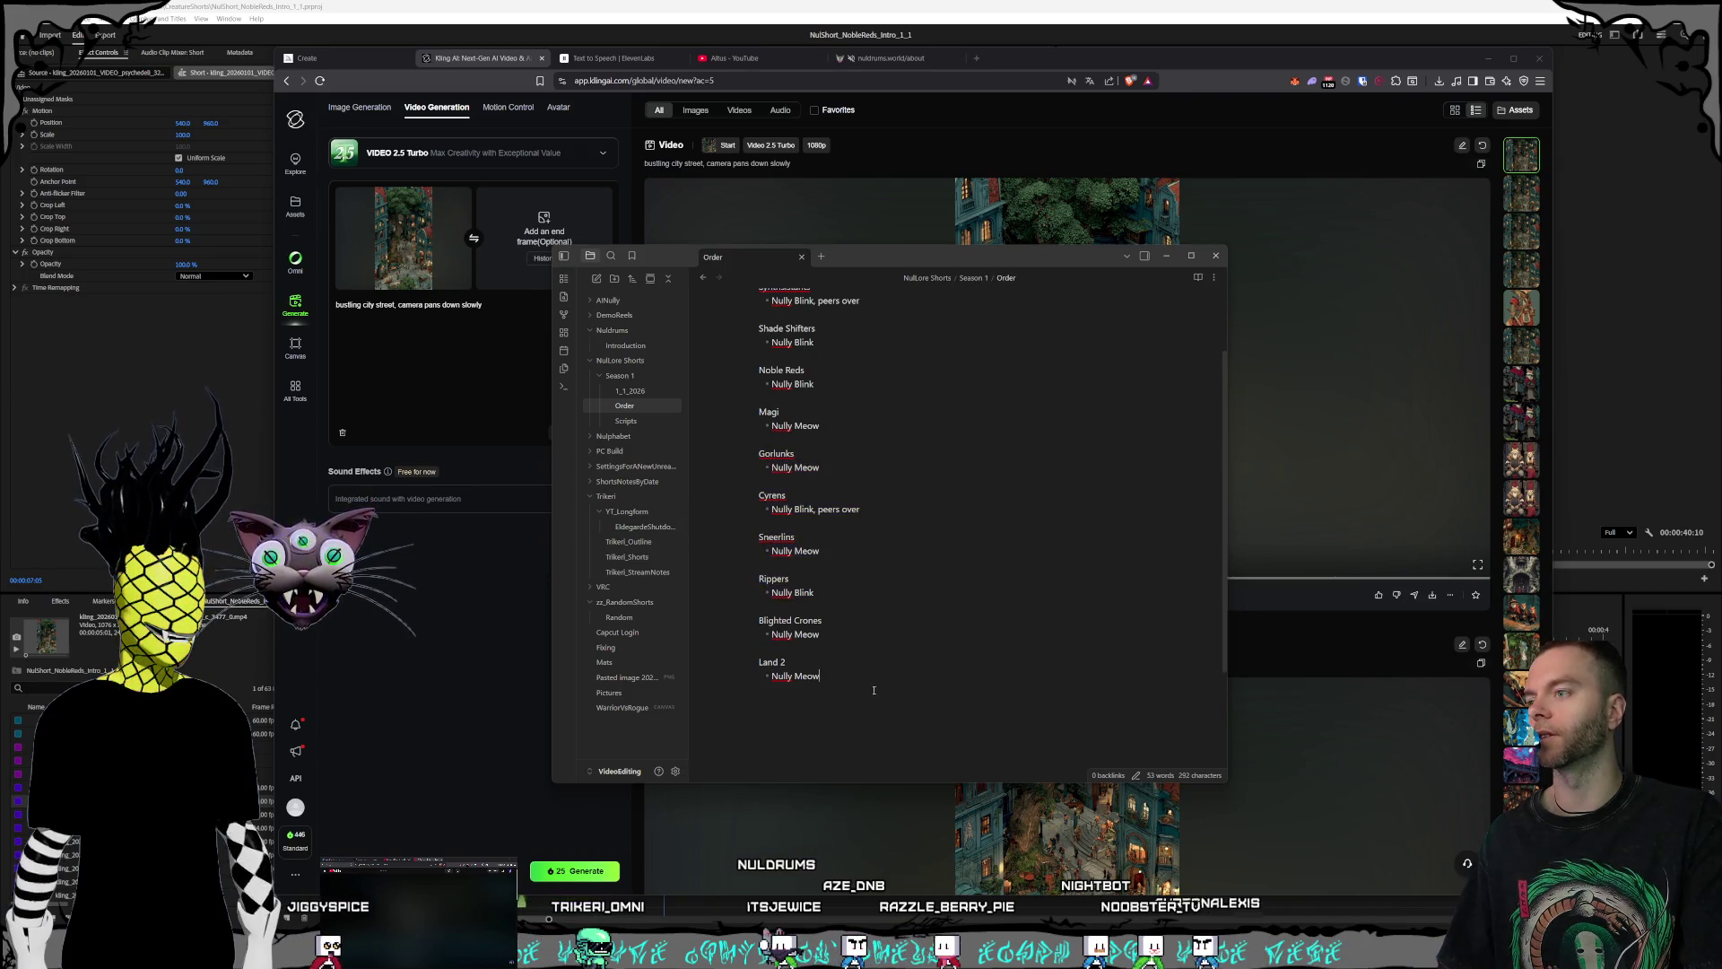
scroll(970, 657, "up", 1)
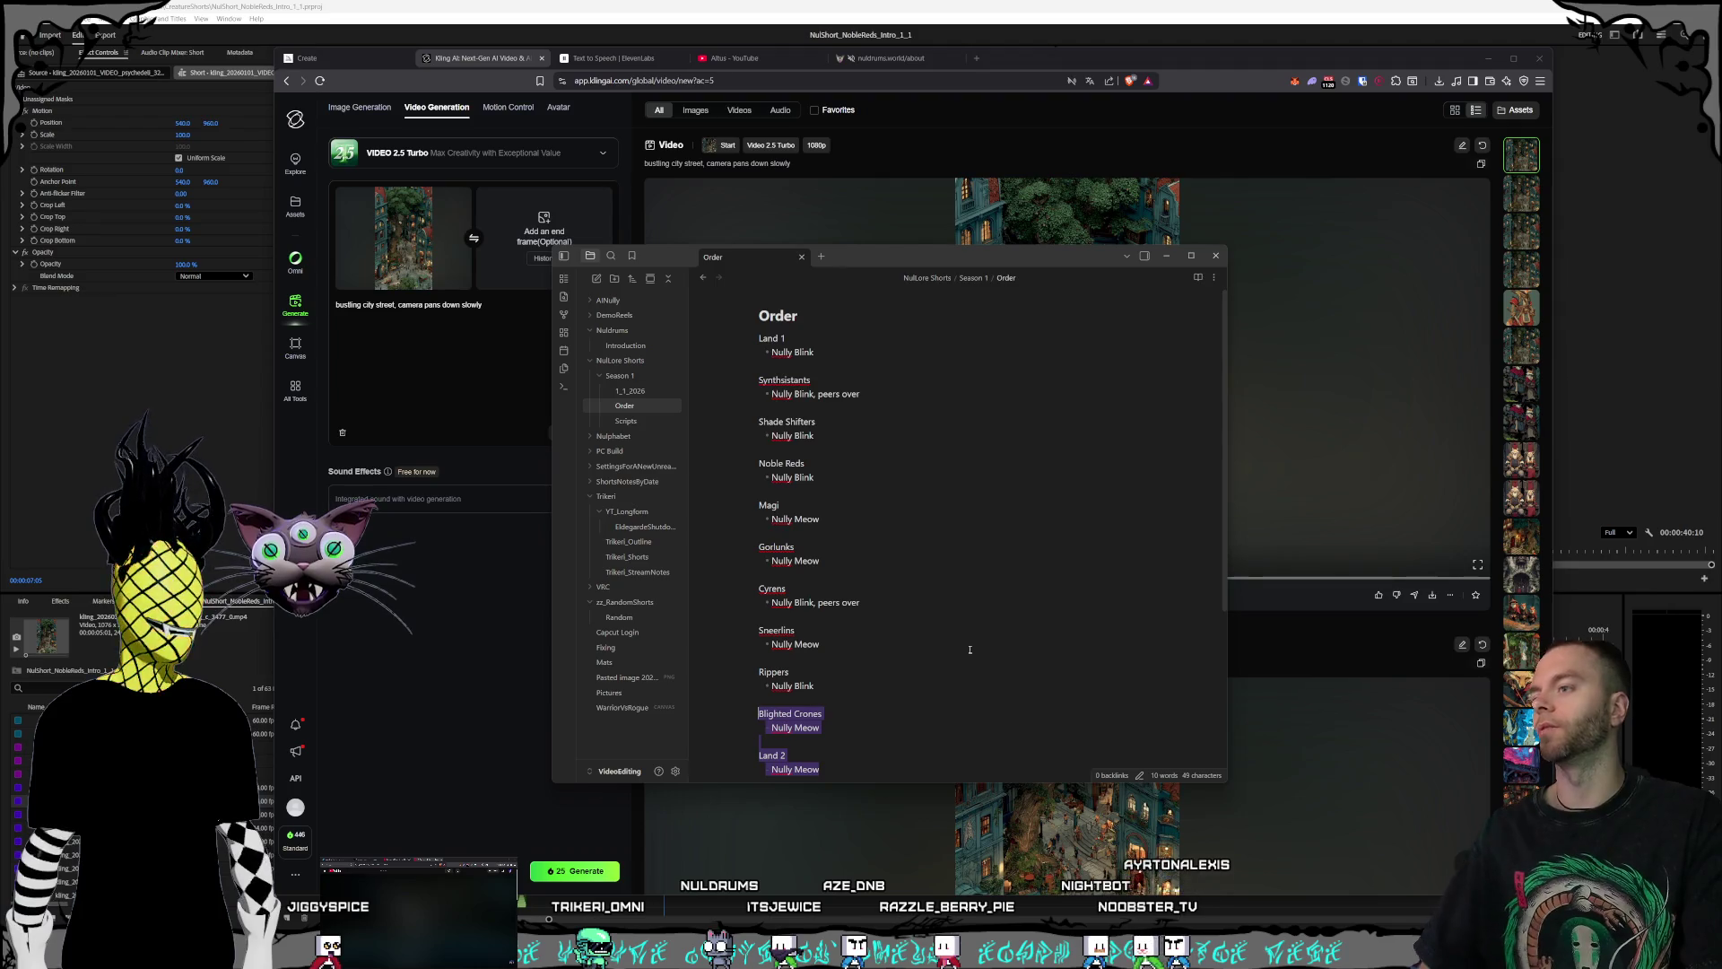